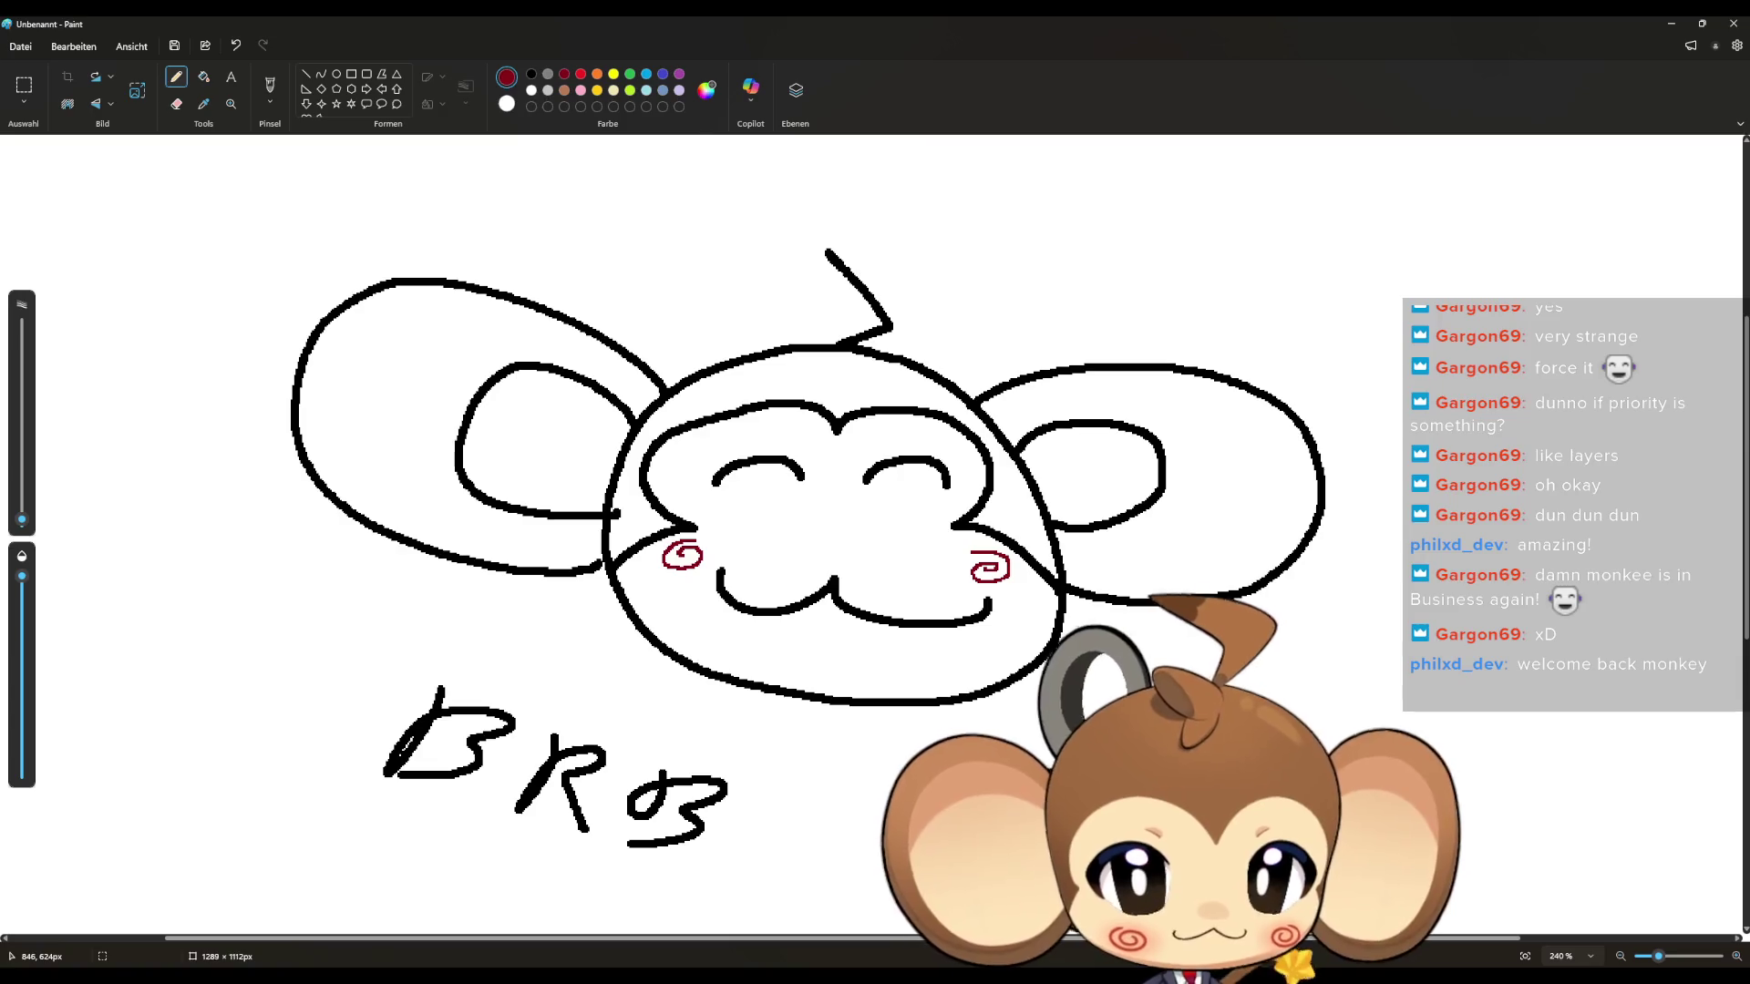
Close Microsoft Paint and discard the unsaved monkey drawing.
{"action": "left_click", "coordinate": [1735, 24]}
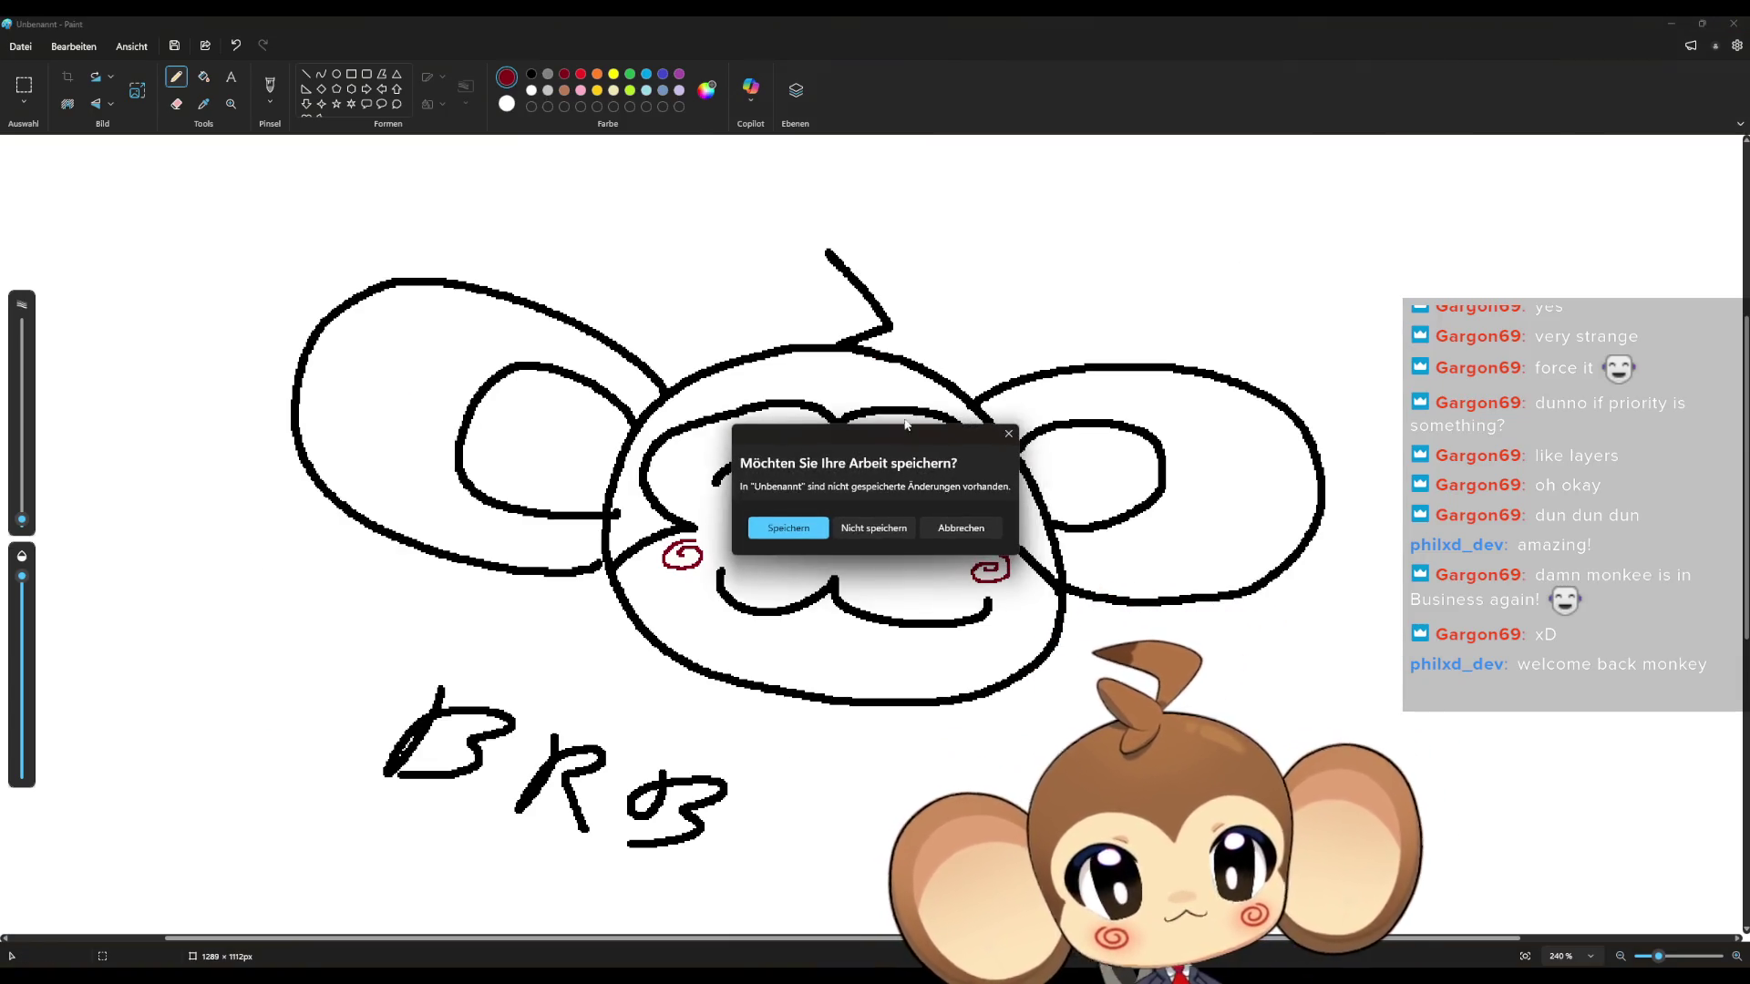
{"action": "left_click", "coordinate": [861, 527]}
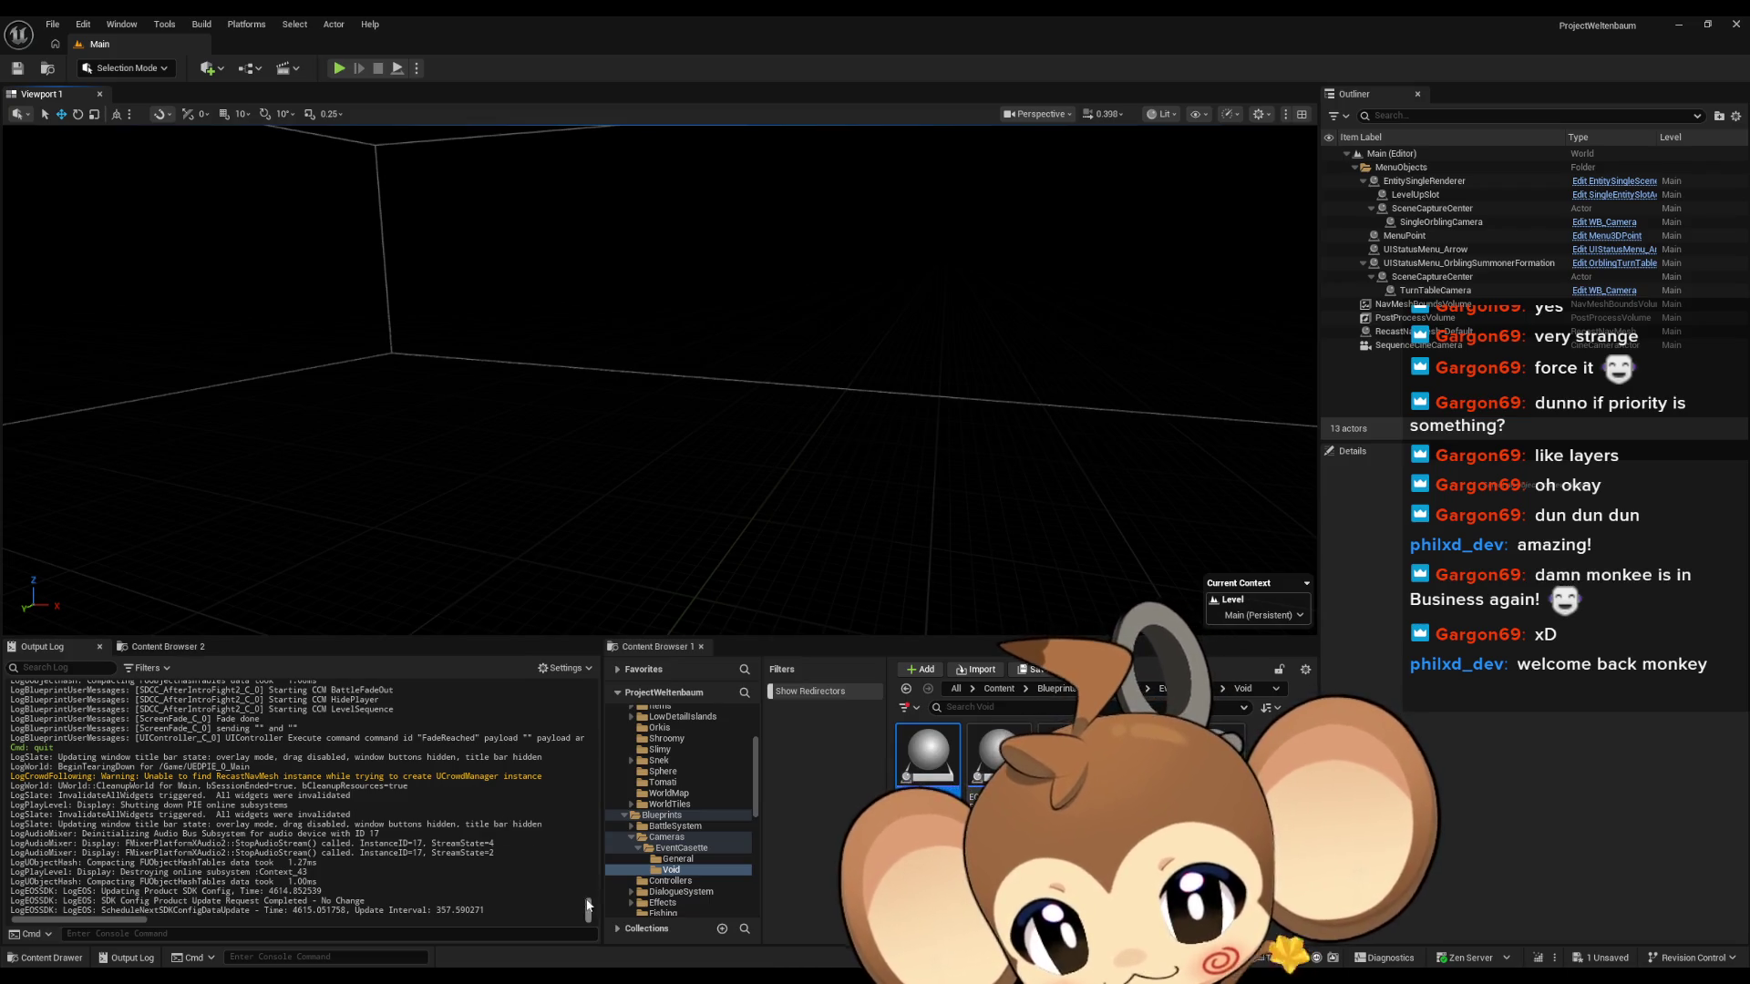
Scroll through the old messages in the Output Log.
{"action": "scroll", "coordinate": [513, 849], "scroll_direction": "up", "scroll_amount": 10}
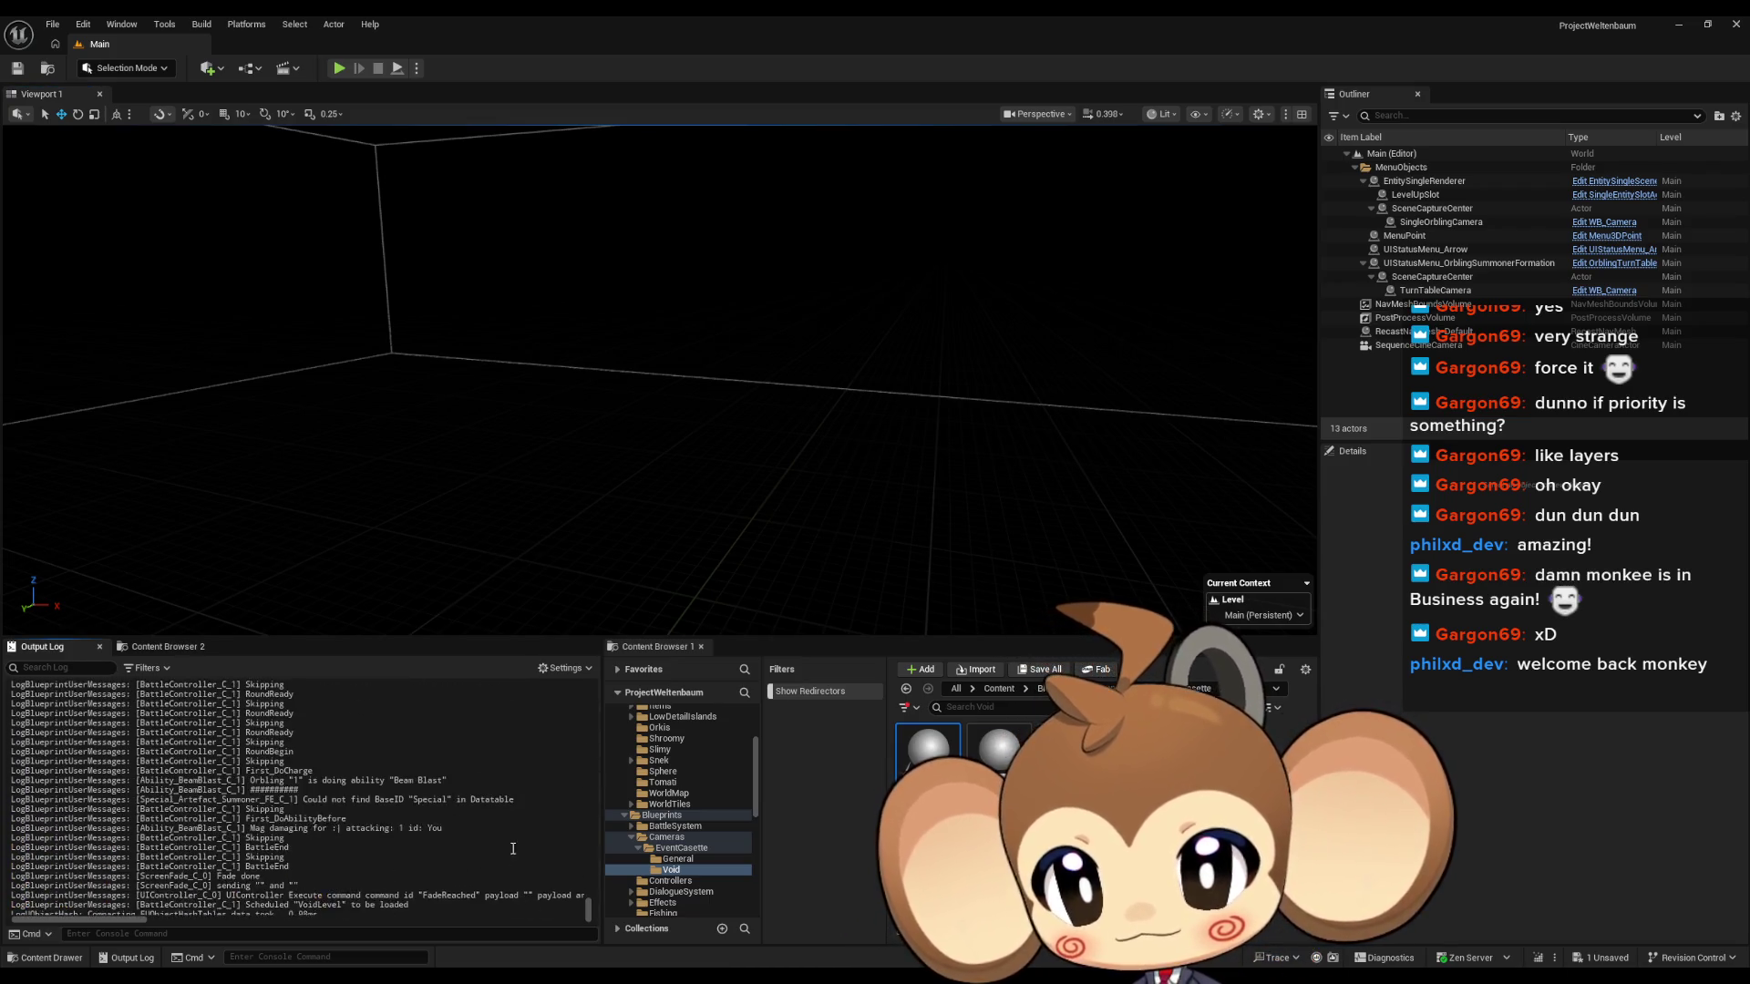
{"action": "scroll", "coordinate": [492, 848], "scroll_direction": "down", "scroll_amount": 3}
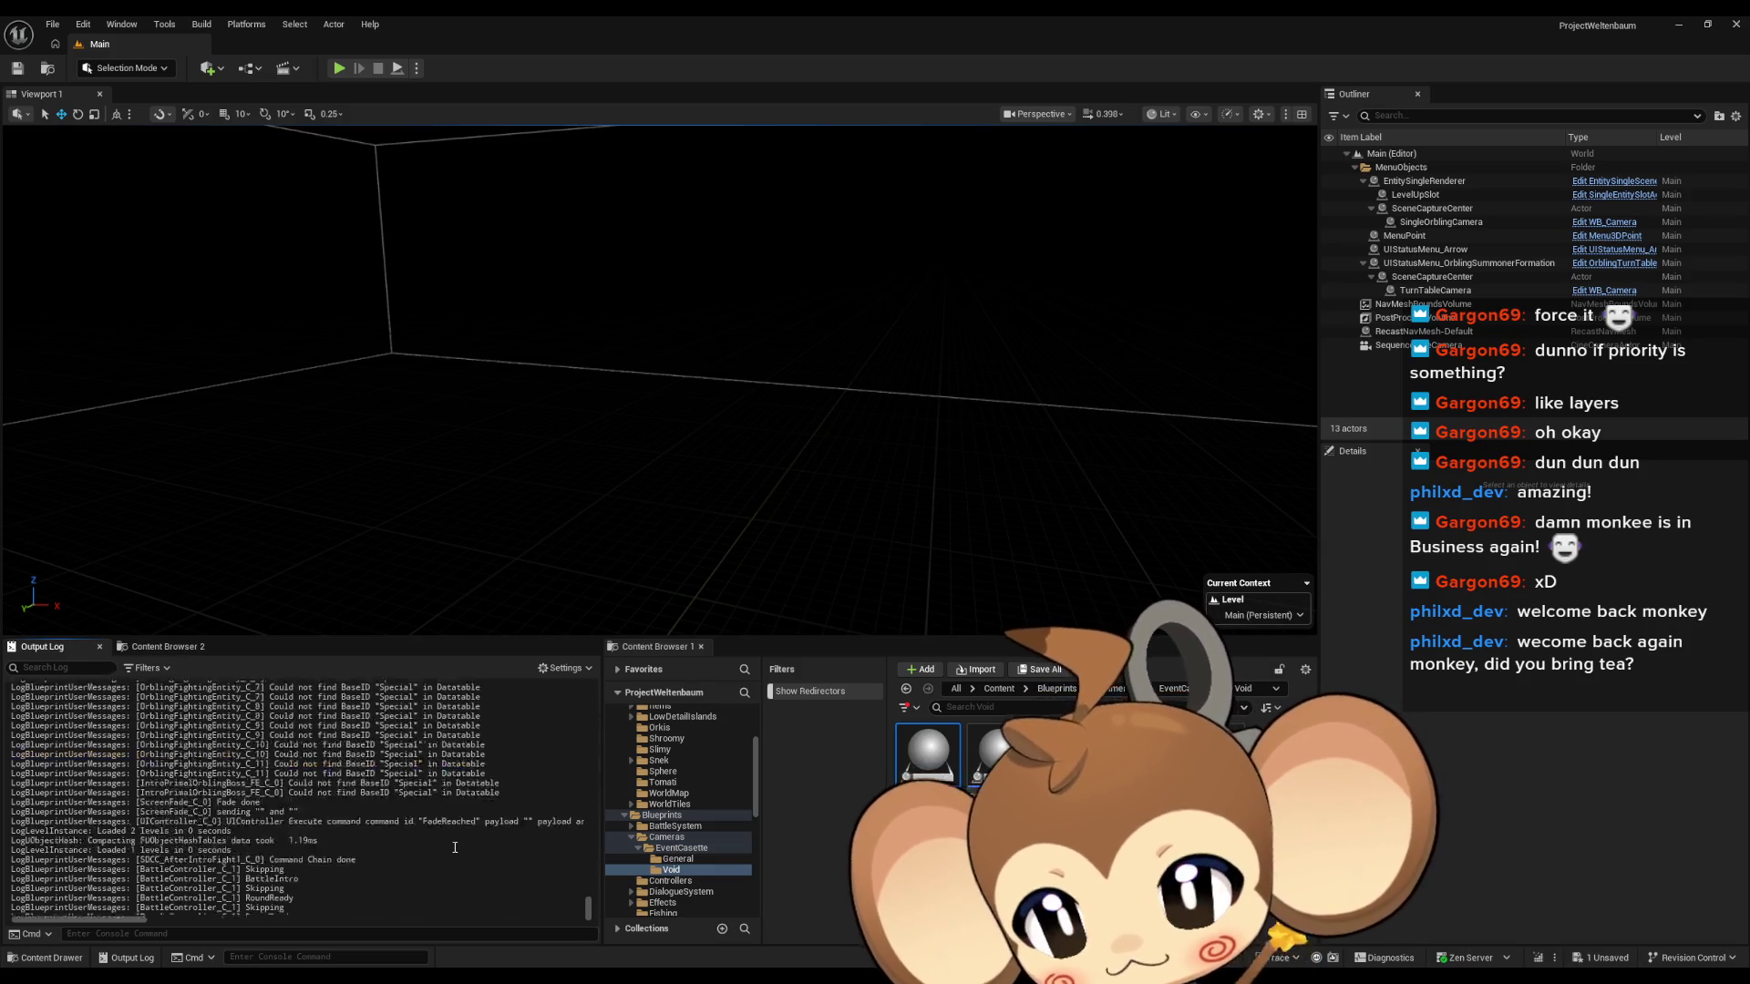
{"action": "scroll", "coordinate": [456, 847], "scroll_direction": "down", "scroll_amount": 10}
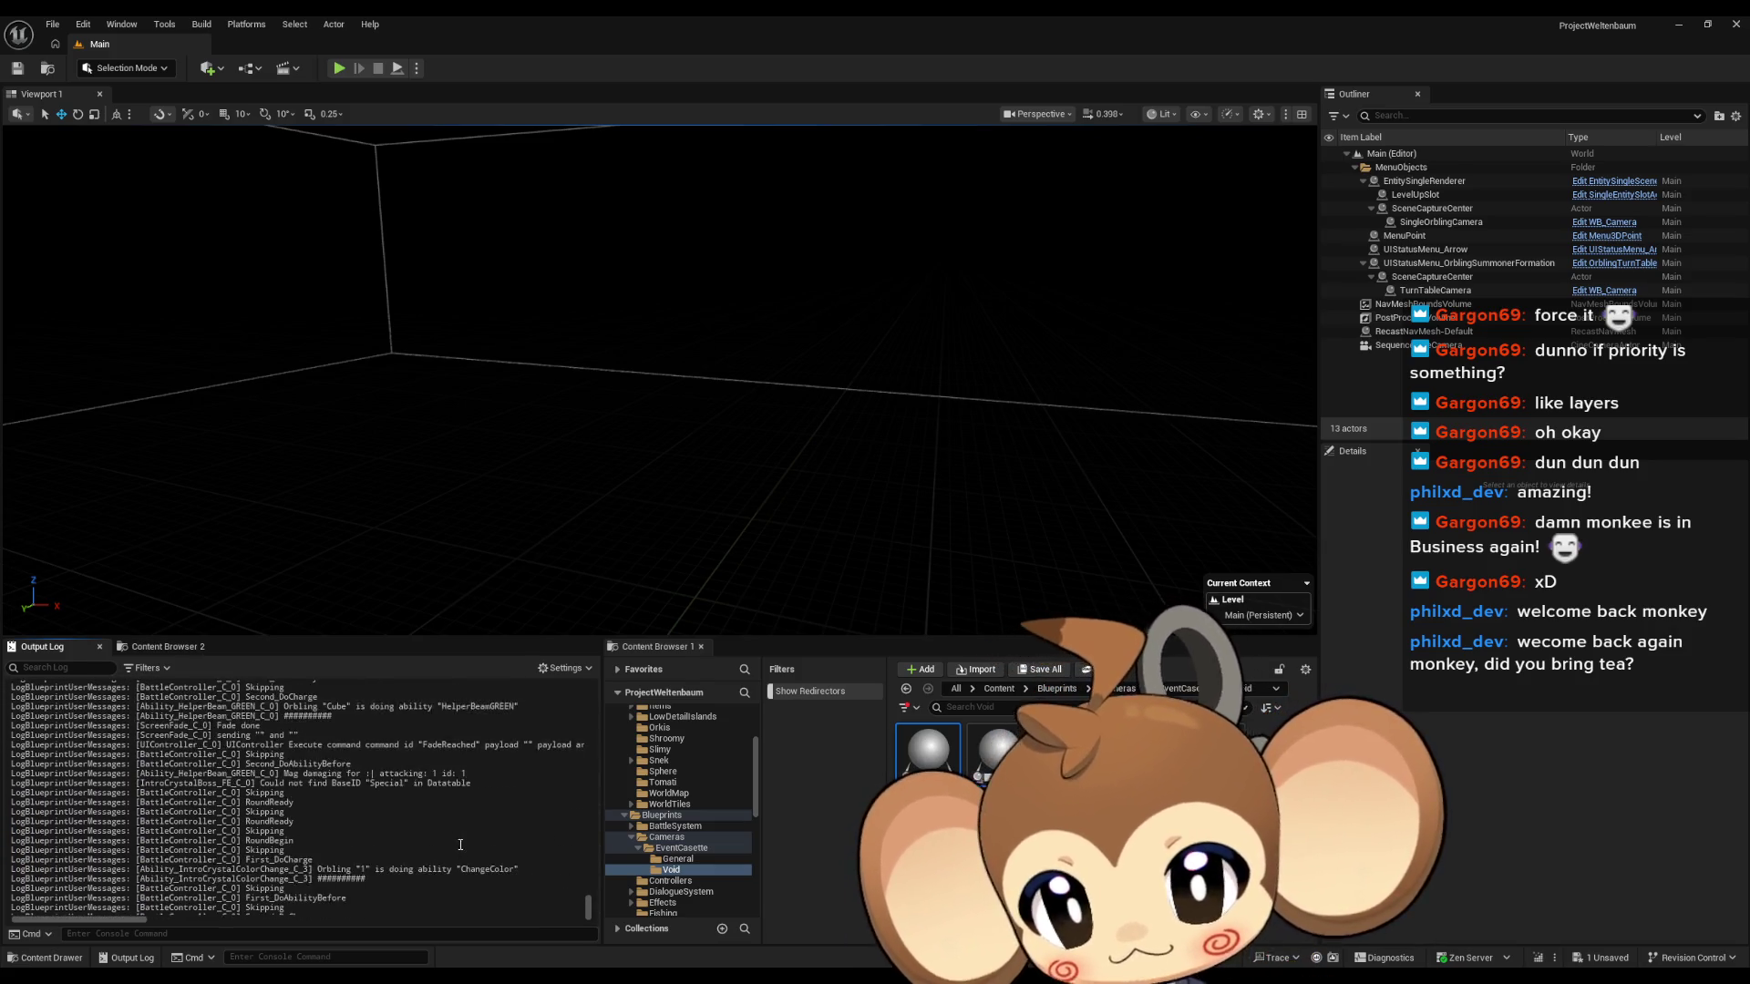
{"action": "scroll", "coordinate": [461, 844], "scroll_direction": "up", "scroll_amount": 6}
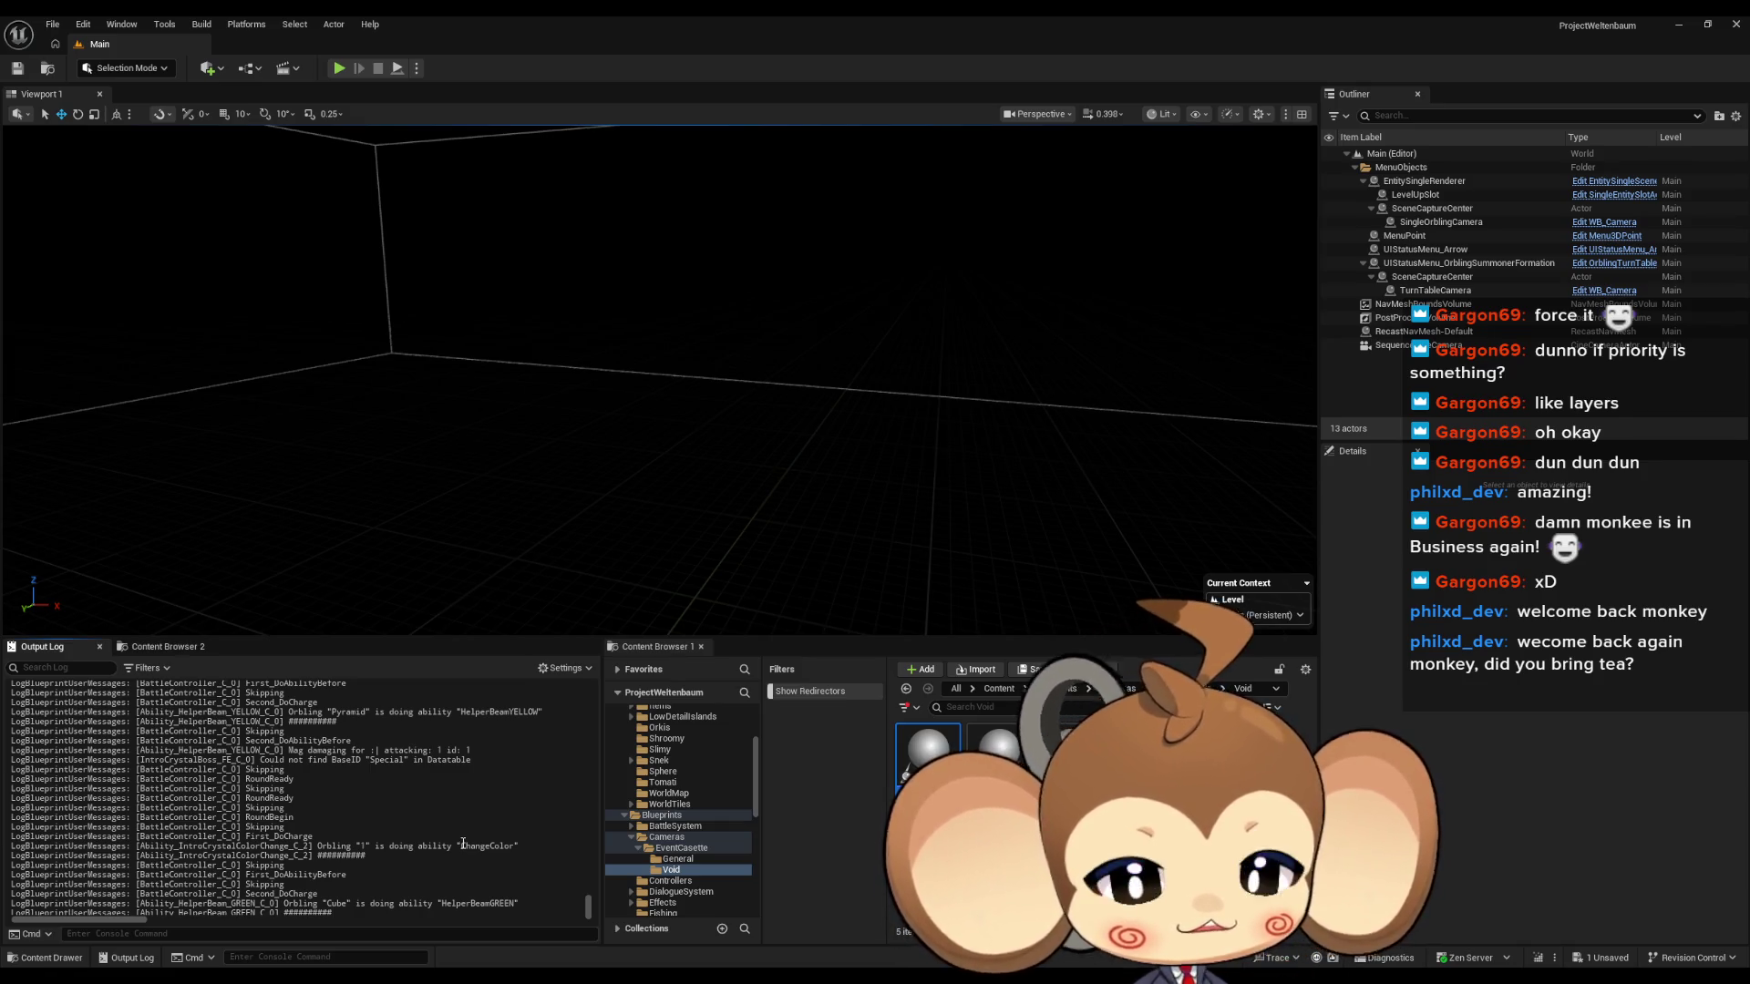
{"action": "scroll", "coordinate": [463, 845], "scroll_direction": "up", "scroll_amount": 15}
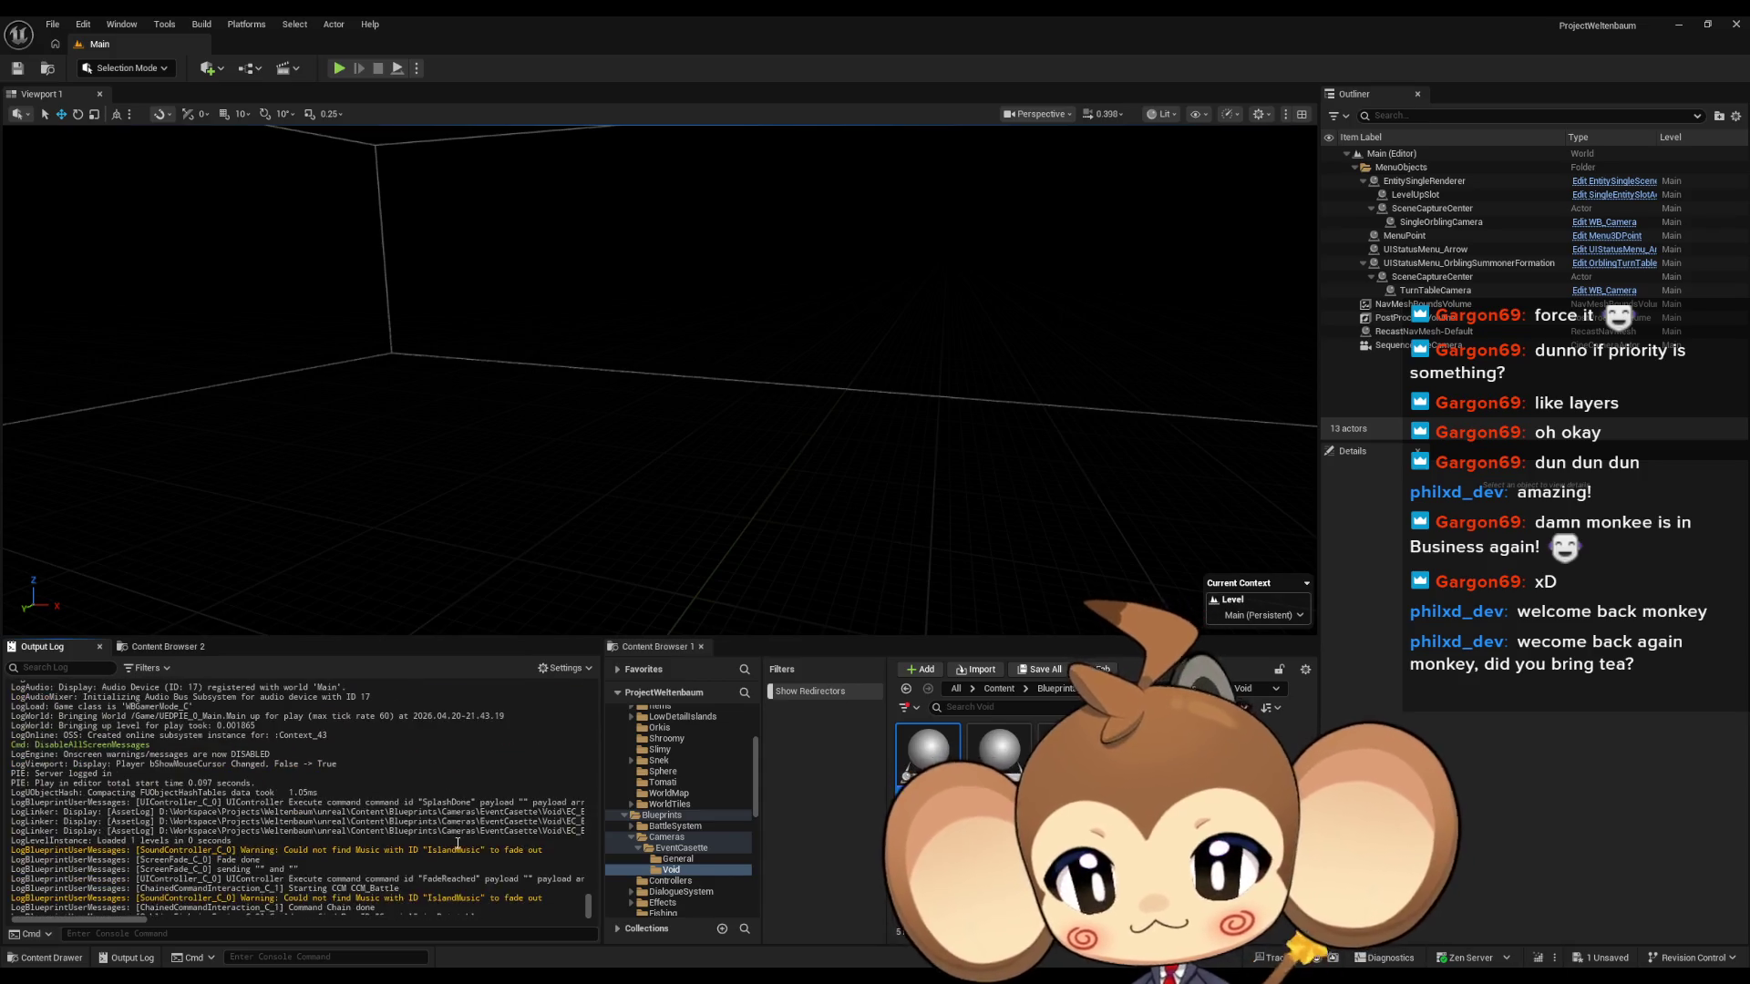
{"action": "scroll", "coordinate": [457, 844], "scroll_direction": "up", "scroll_amount": 5}
{"action": "left_click_drag", "start_coordinate": [589, 910], "coordinate": [587, 911]}
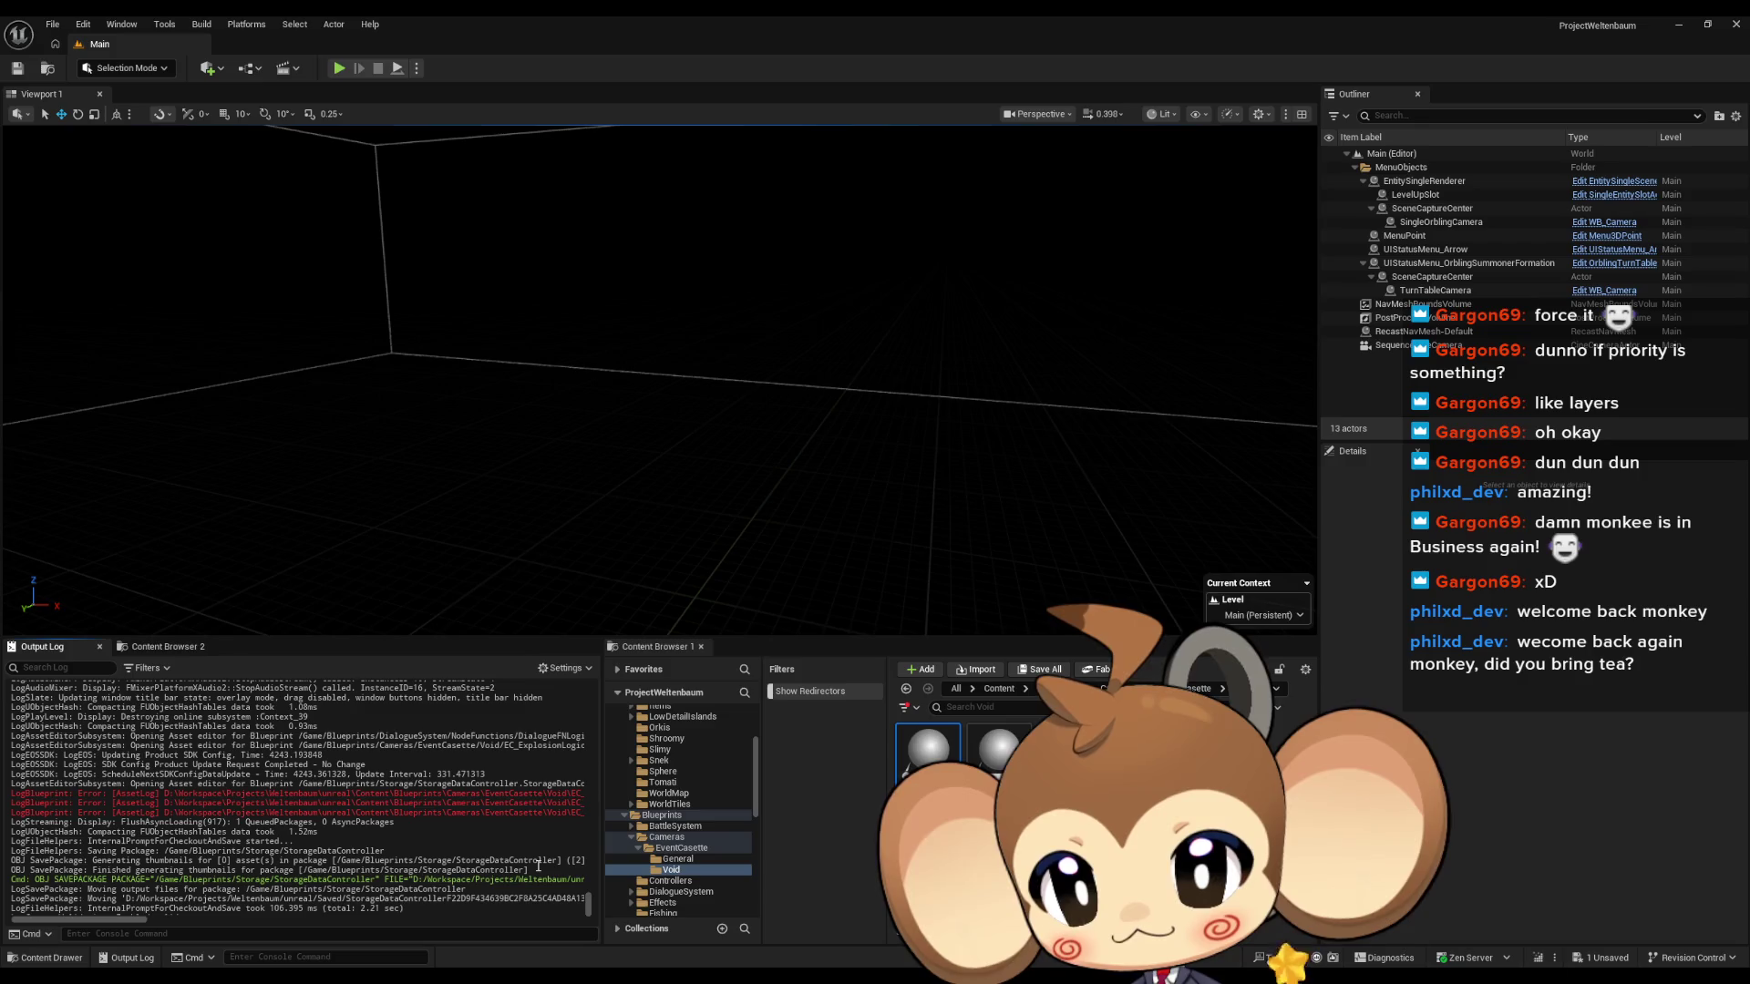
{"action": "left_click_drag", "start_coordinate": [137, 919], "coordinate": [219, 924]}
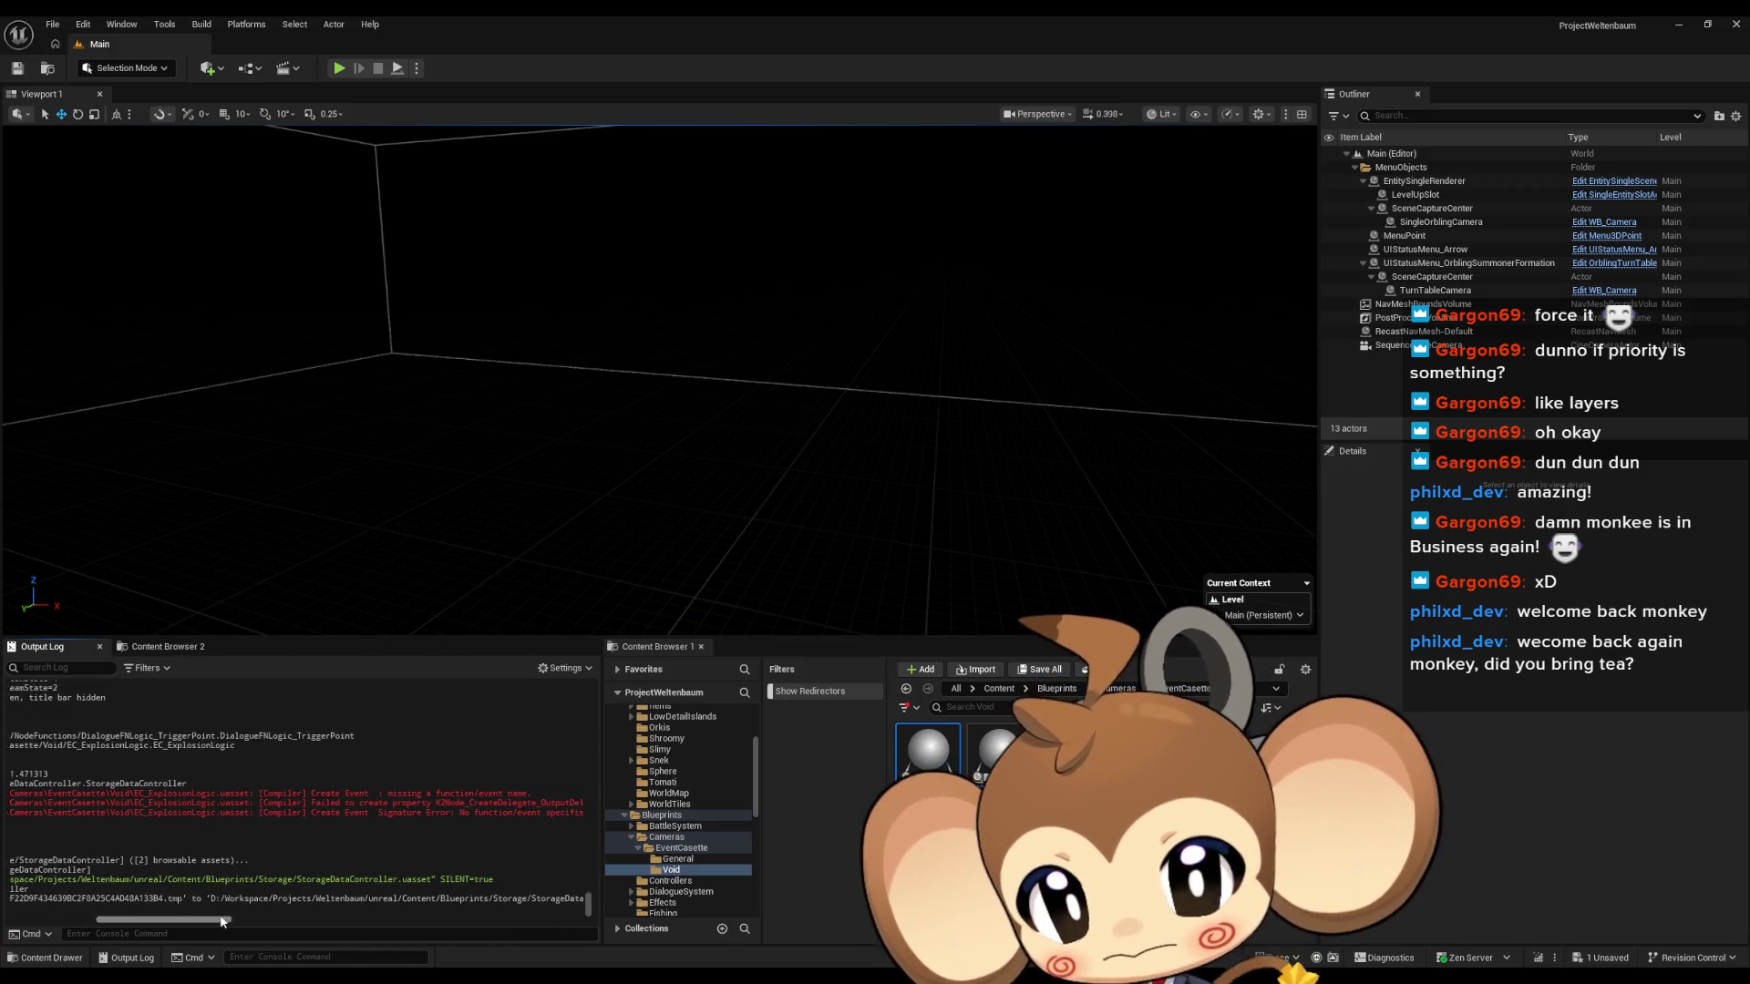
{"action": "left_click_drag", "start_coordinate": [218, 924], "coordinate": [134, 917]}
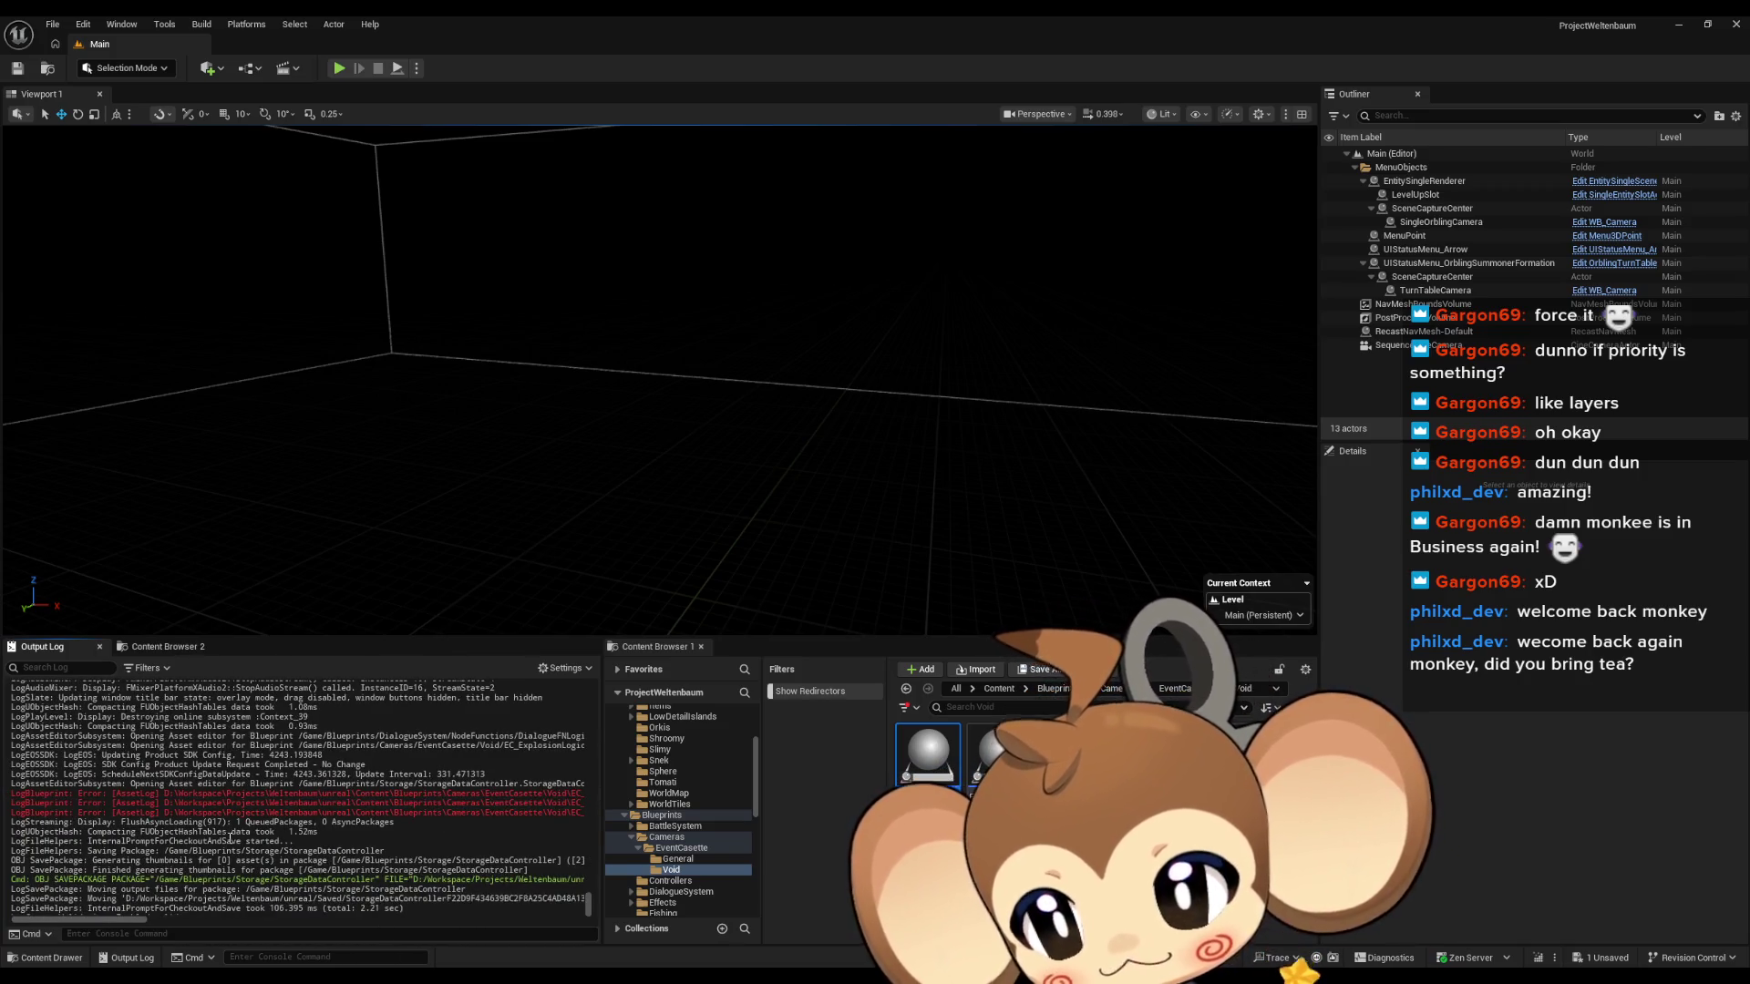
Clear the Output Log and bring the EC_ExplosionLogic Blueprint window forward.
{"action": "right_click", "coordinate": [256, 658]}
{"action": "left_click", "coordinate": [322, 668]}
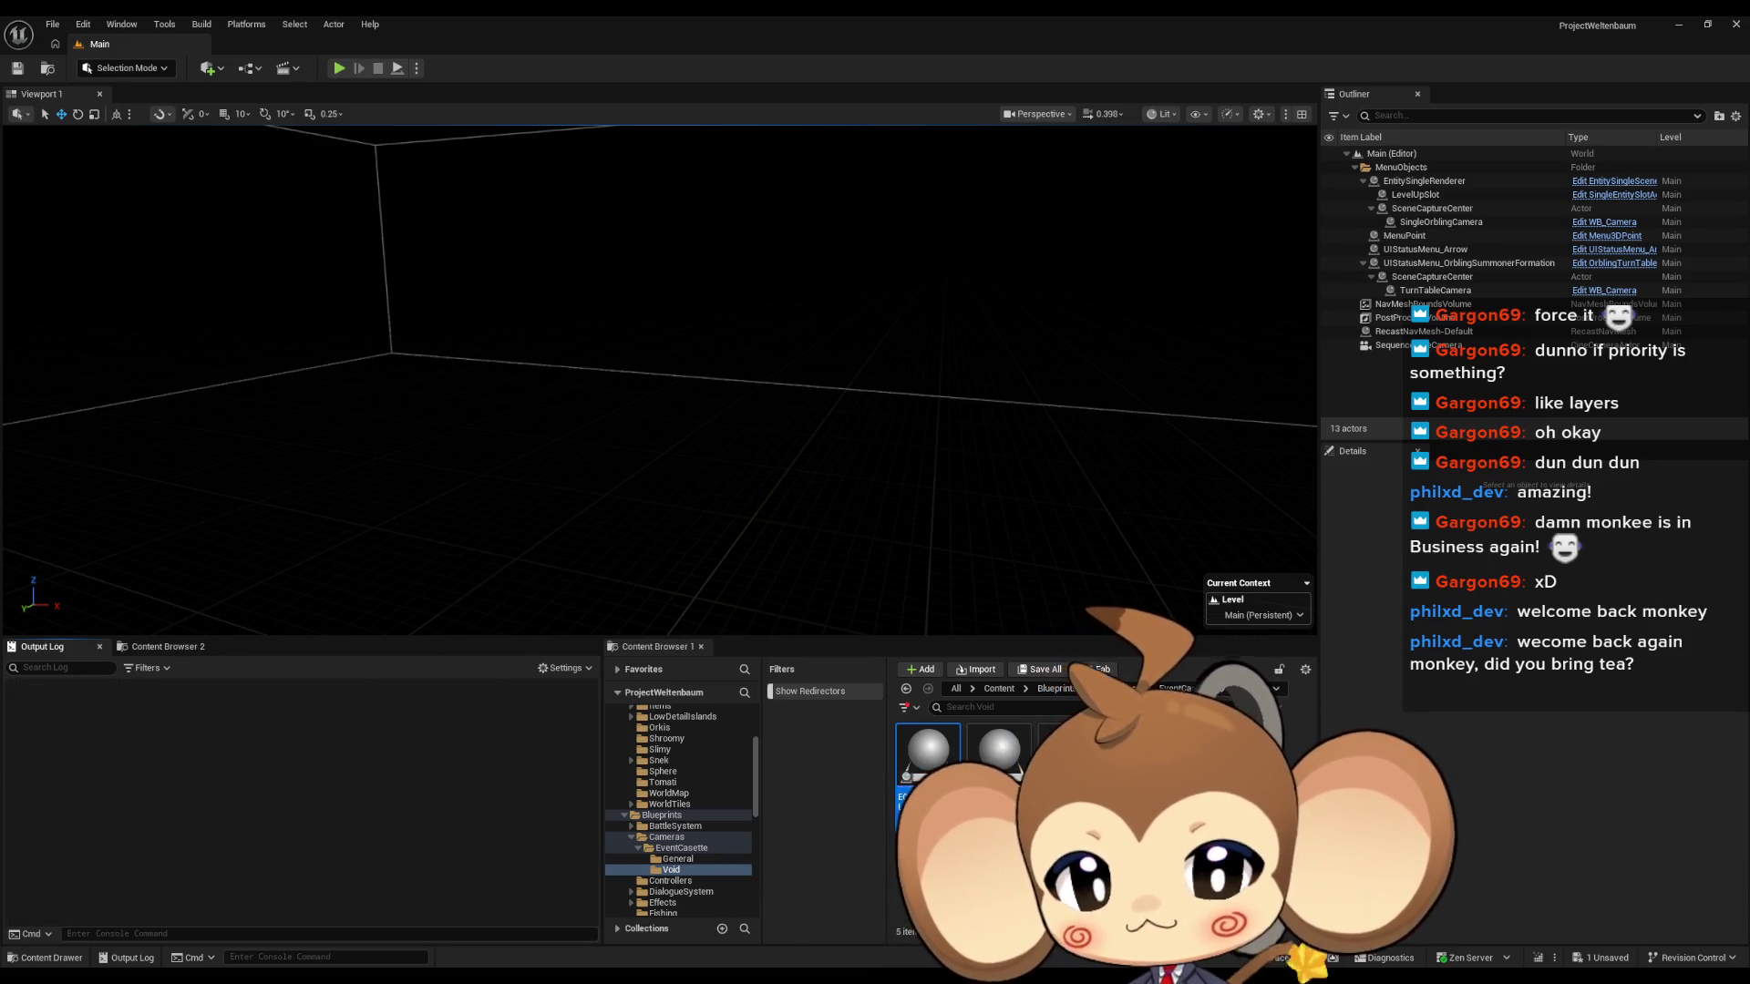
{"action": "mouse_move", "coordinate": [777, 944]}
{"action": "left_click", "coordinate": [829, 909]}
Inspect the SaveProgressionTag graph and its Print String node, then minimize the Blueprint editor.
{"action": "mouse_move", "coordinate": [874, 620]}
{"action": "left_mouse_down"}
{"action": "mouse_move", "coordinate": [1156, 480]}
{"action": "mouse_move", "coordinate": [1079, 454]}
{"action": "mouse_move", "coordinate": [999, 460]}
{"action": "left_mouse_up"}
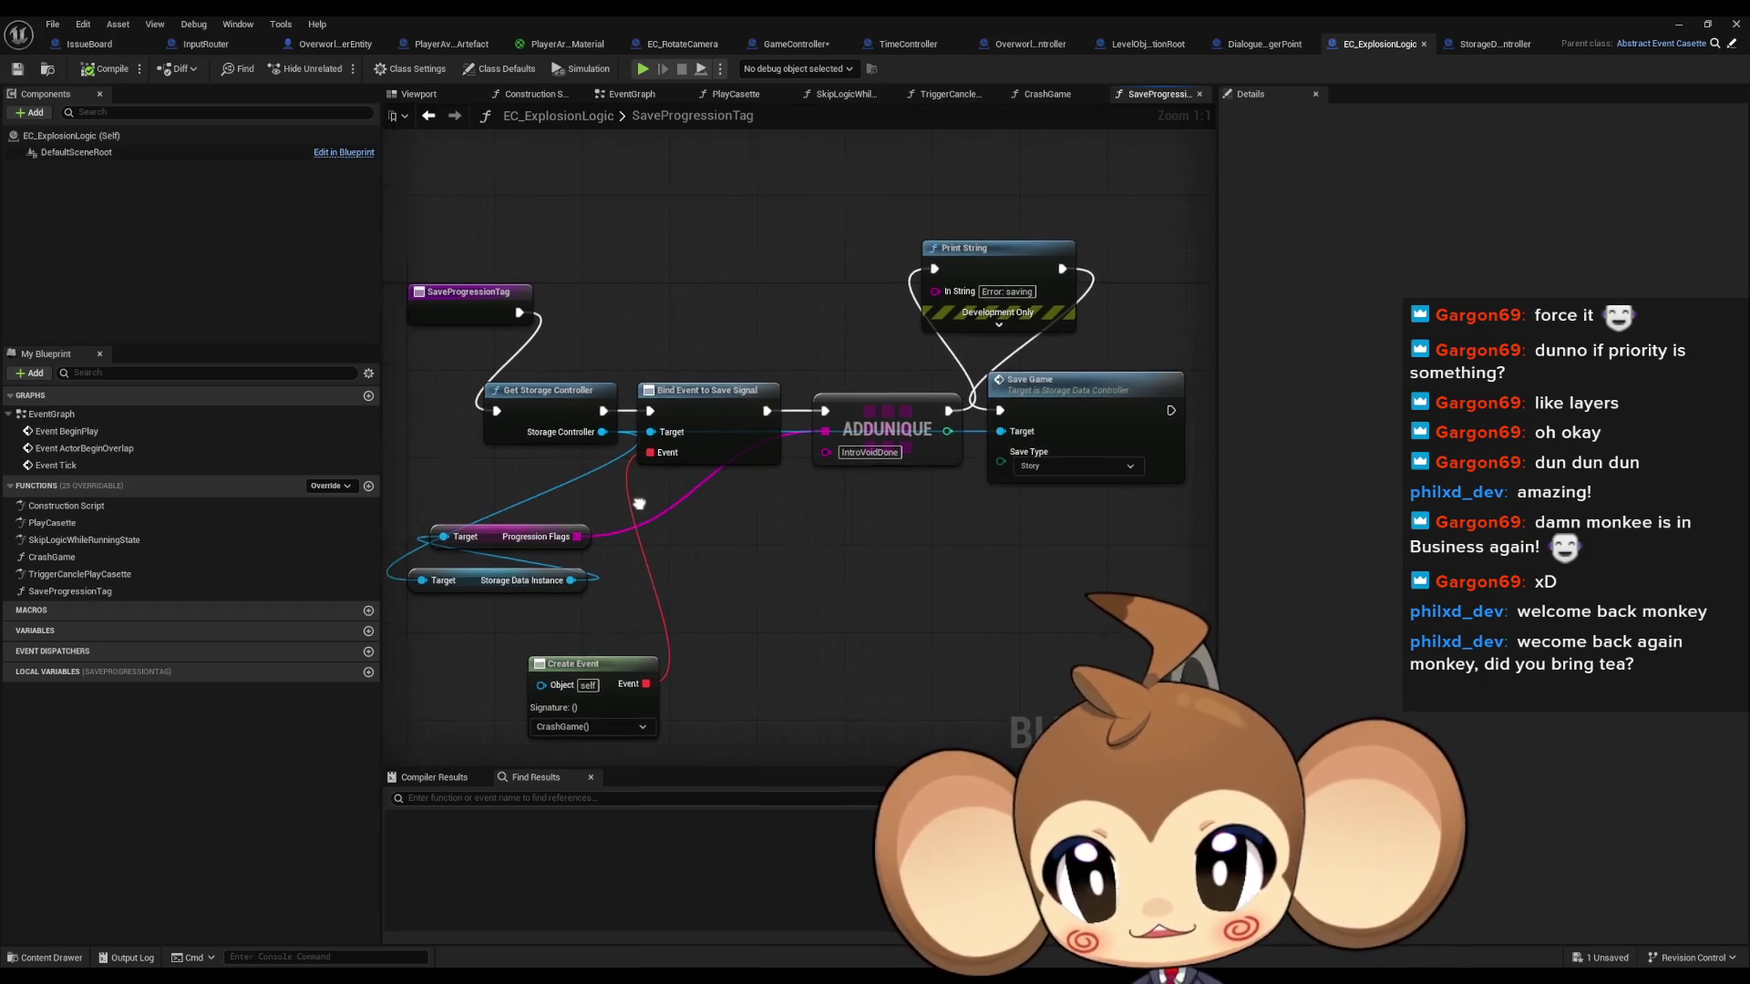
{"action": "left_click_drag", "start_coordinate": [614, 747], "coordinate": [719, 822]}
{"action": "mouse_move", "coordinate": [851, 702]}
{"action": "left_mouse_down"}
{"action": "mouse_move", "coordinate": [850, 580]}
{"action": "mouse_move", "coordinate": [695, 730]}
{"action": "left_mouse_up"}
{"action": "left_click_drag", "start_coordinate": [753, 237], "coordinate": [1022, 353]}
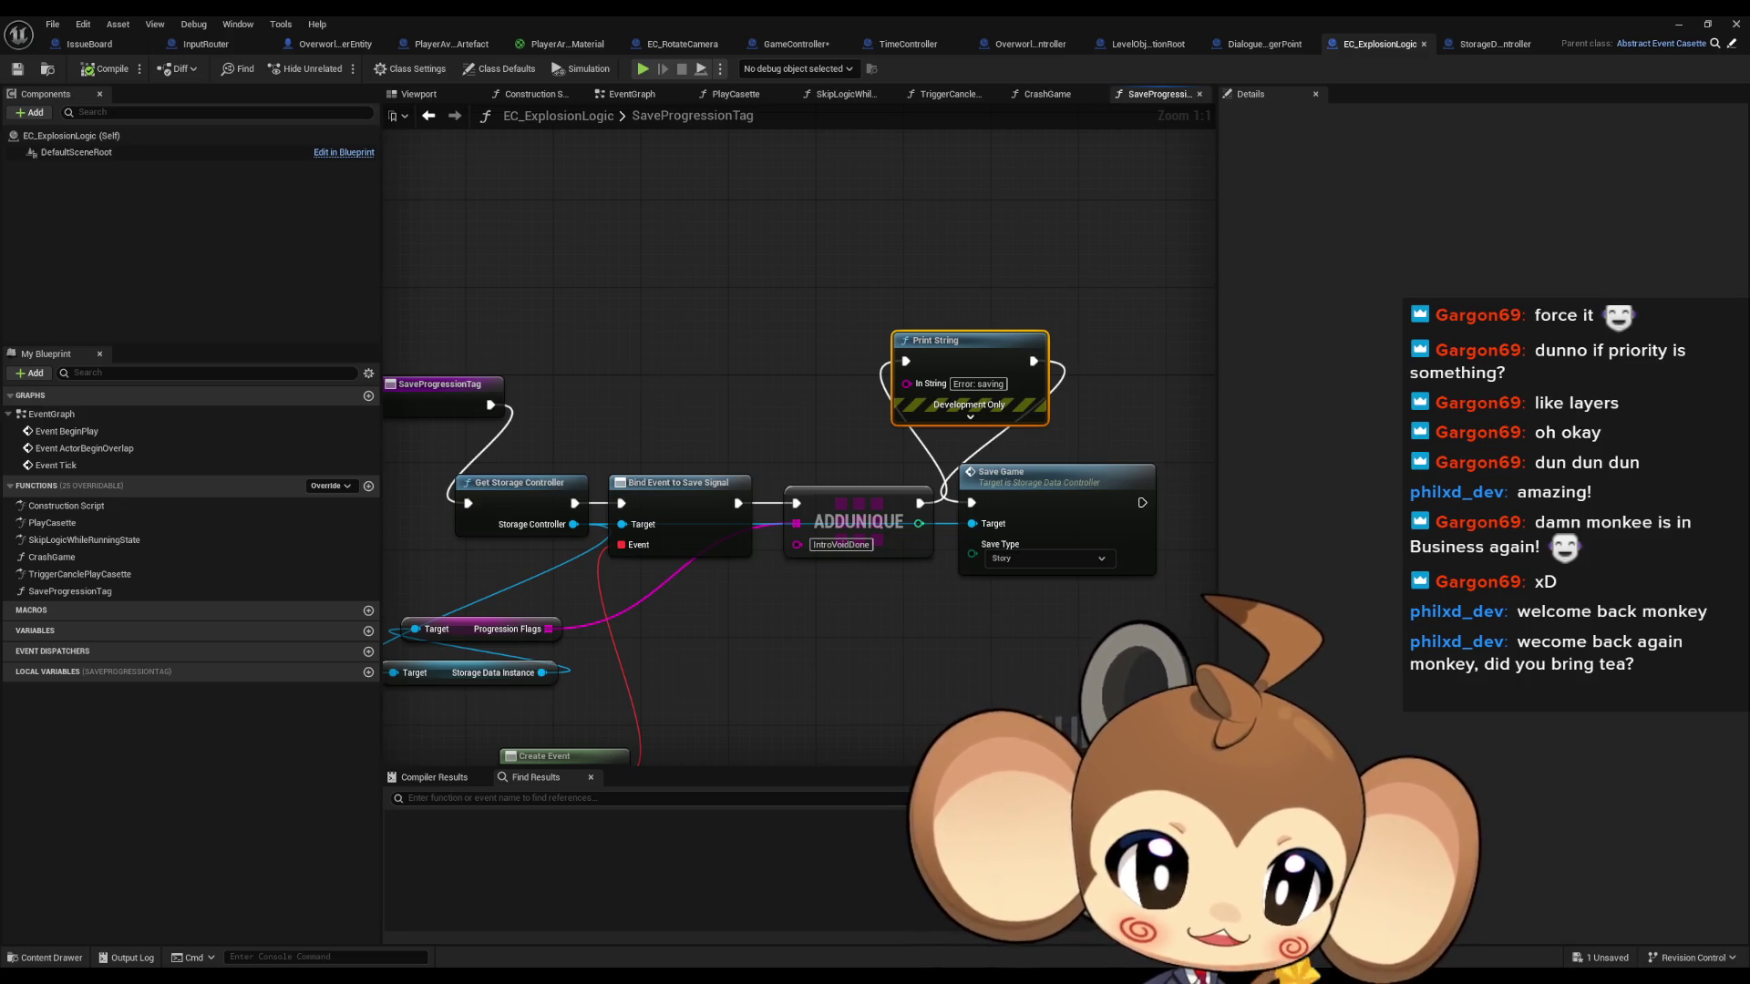
{"action": "left_click", "coordinate": [822, 642]}
{"action": "left_click_drag", "start_coordinate": [822, 642], "coordinate": [905, 688]}
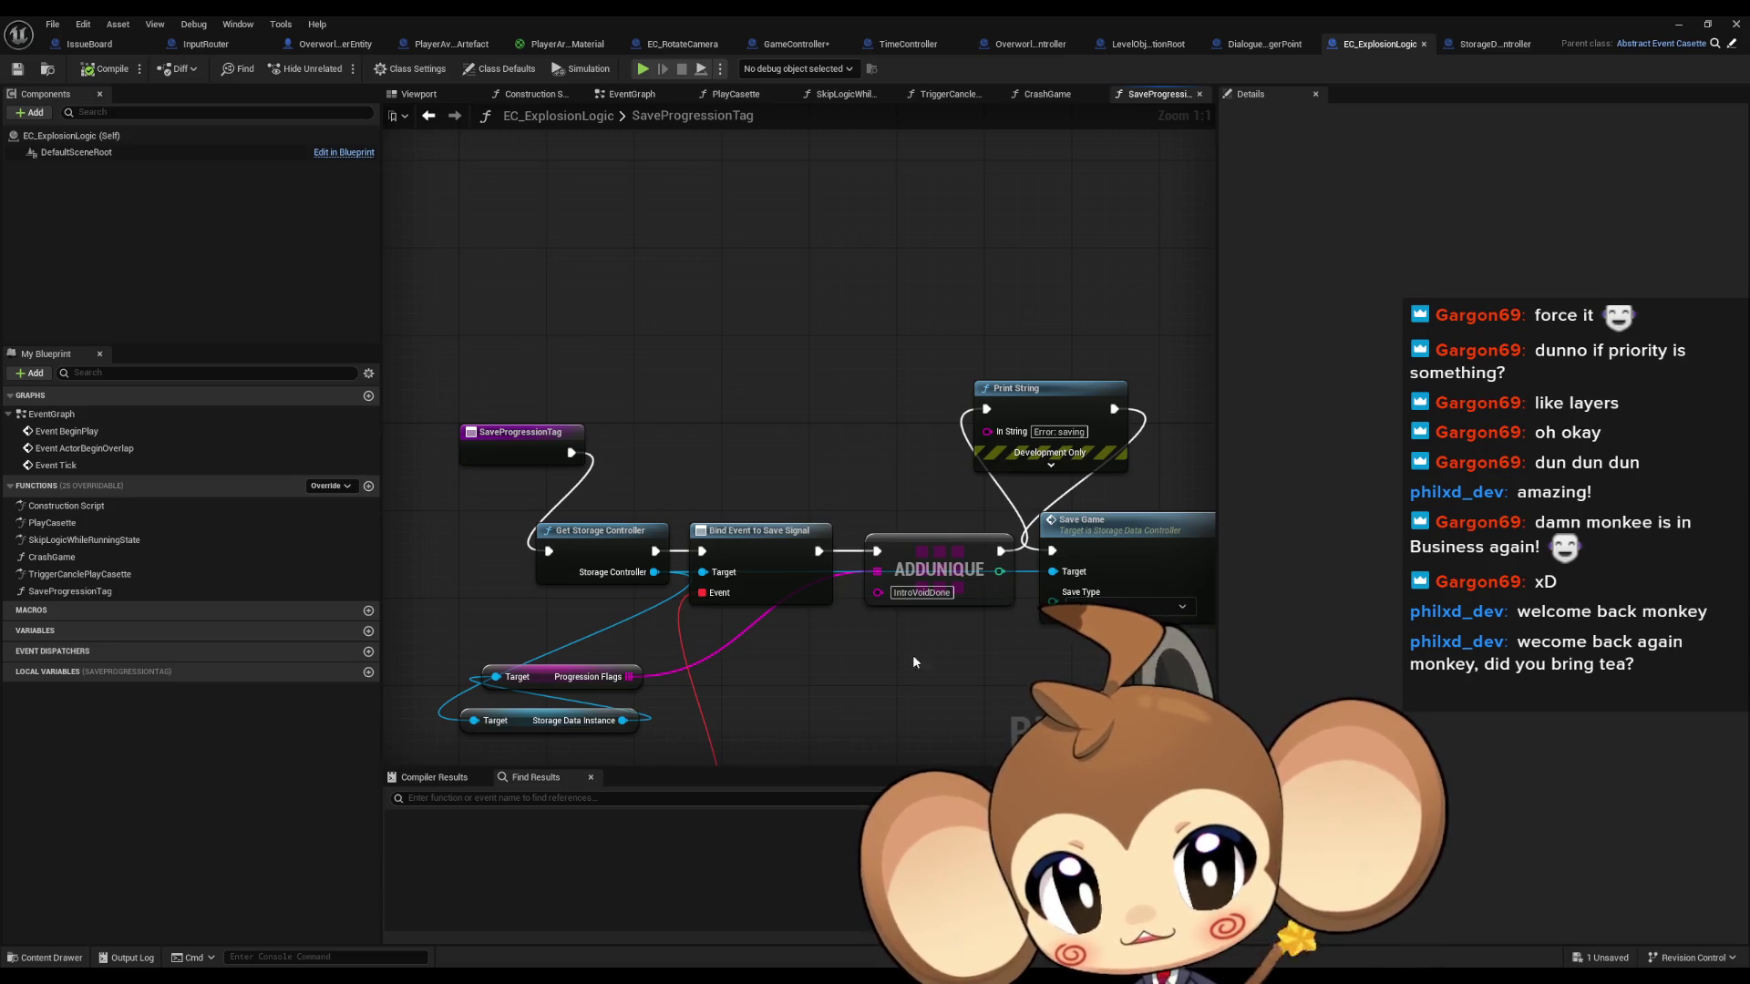
{"action": "left_click", "coordinate": [1681, 27]}
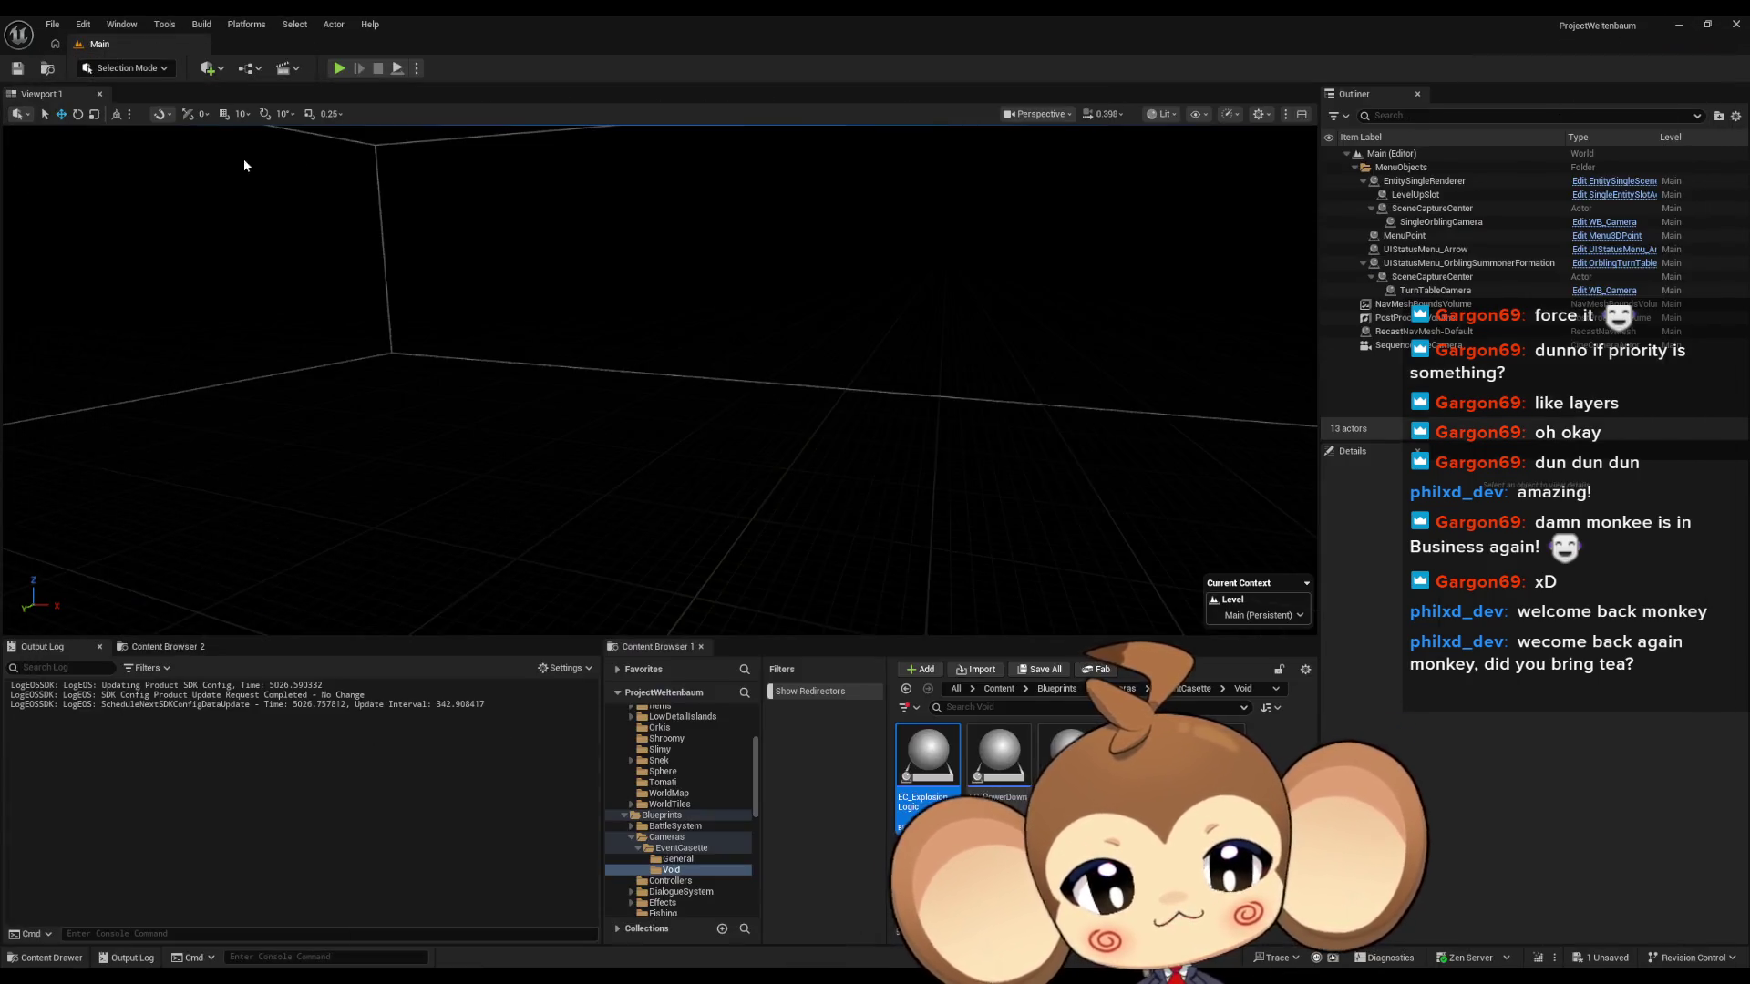
Play the level and open the Blueprint Debugger on the StorageData blueprint.
{"action": "left_click", "coordinate": [364, 67]}
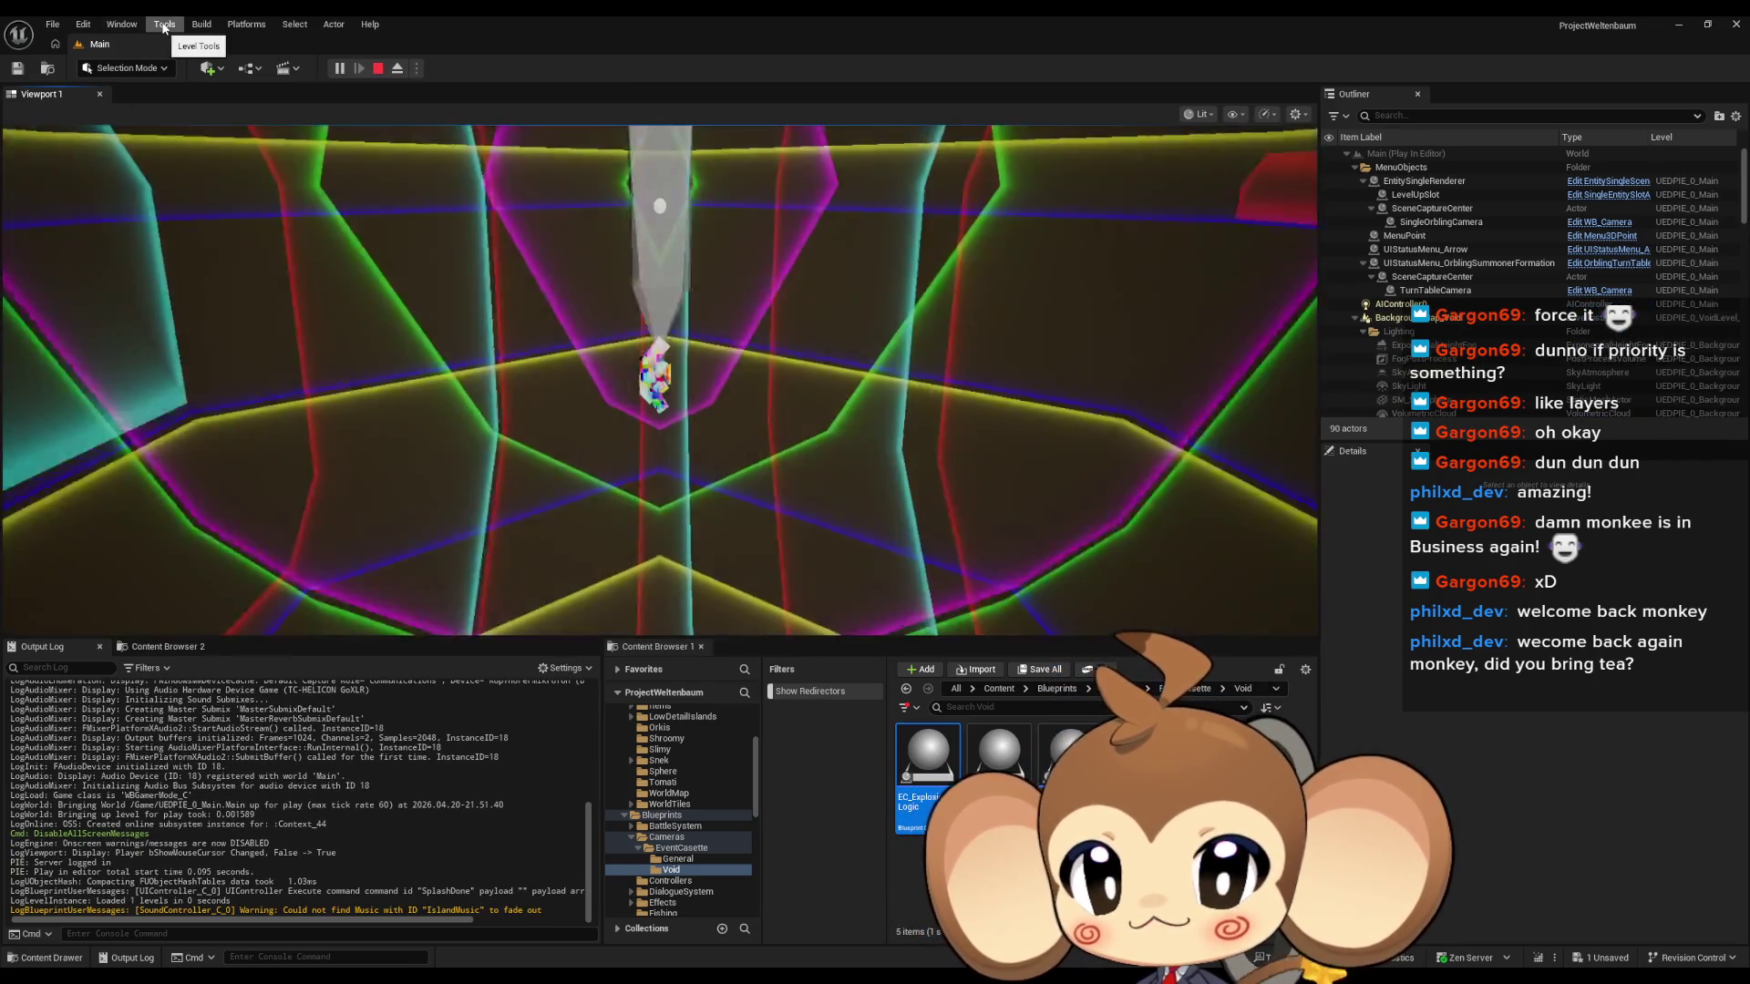
{"action": "left_click", "coordinate": [164, 23]}
{"action": "mouse_move", "coordinate": [227, 368]}
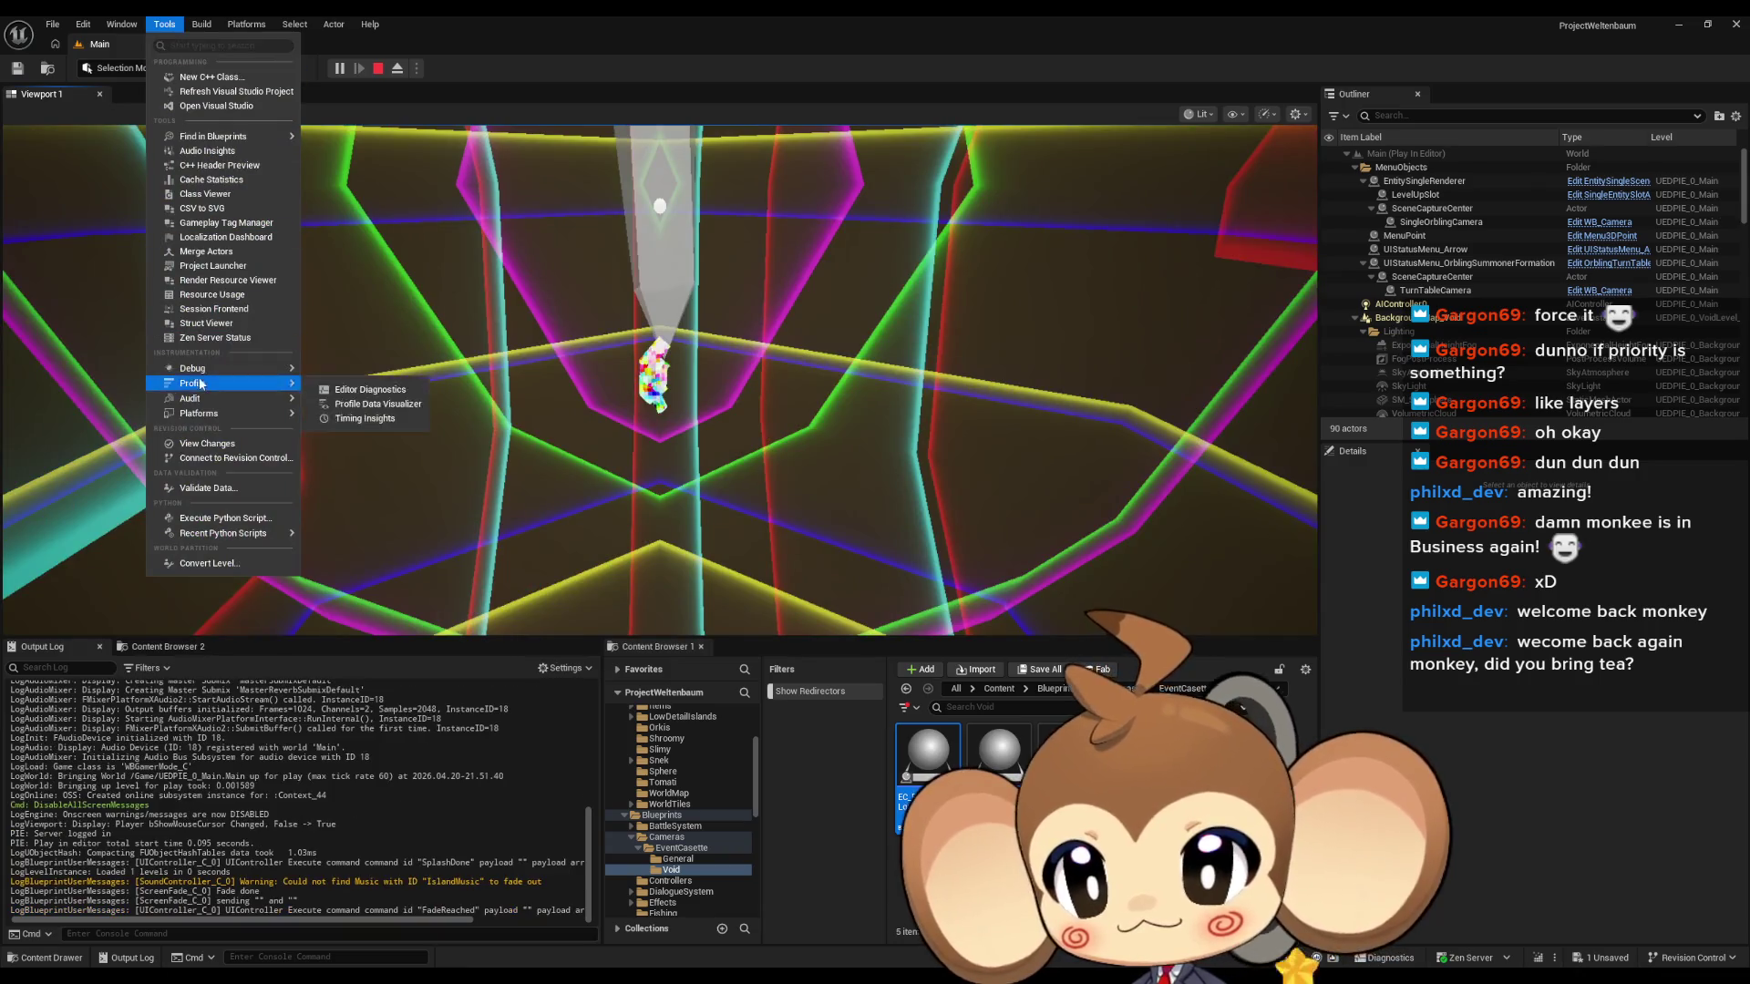
{"action": "left_click", "coordinate": [374, 408]}
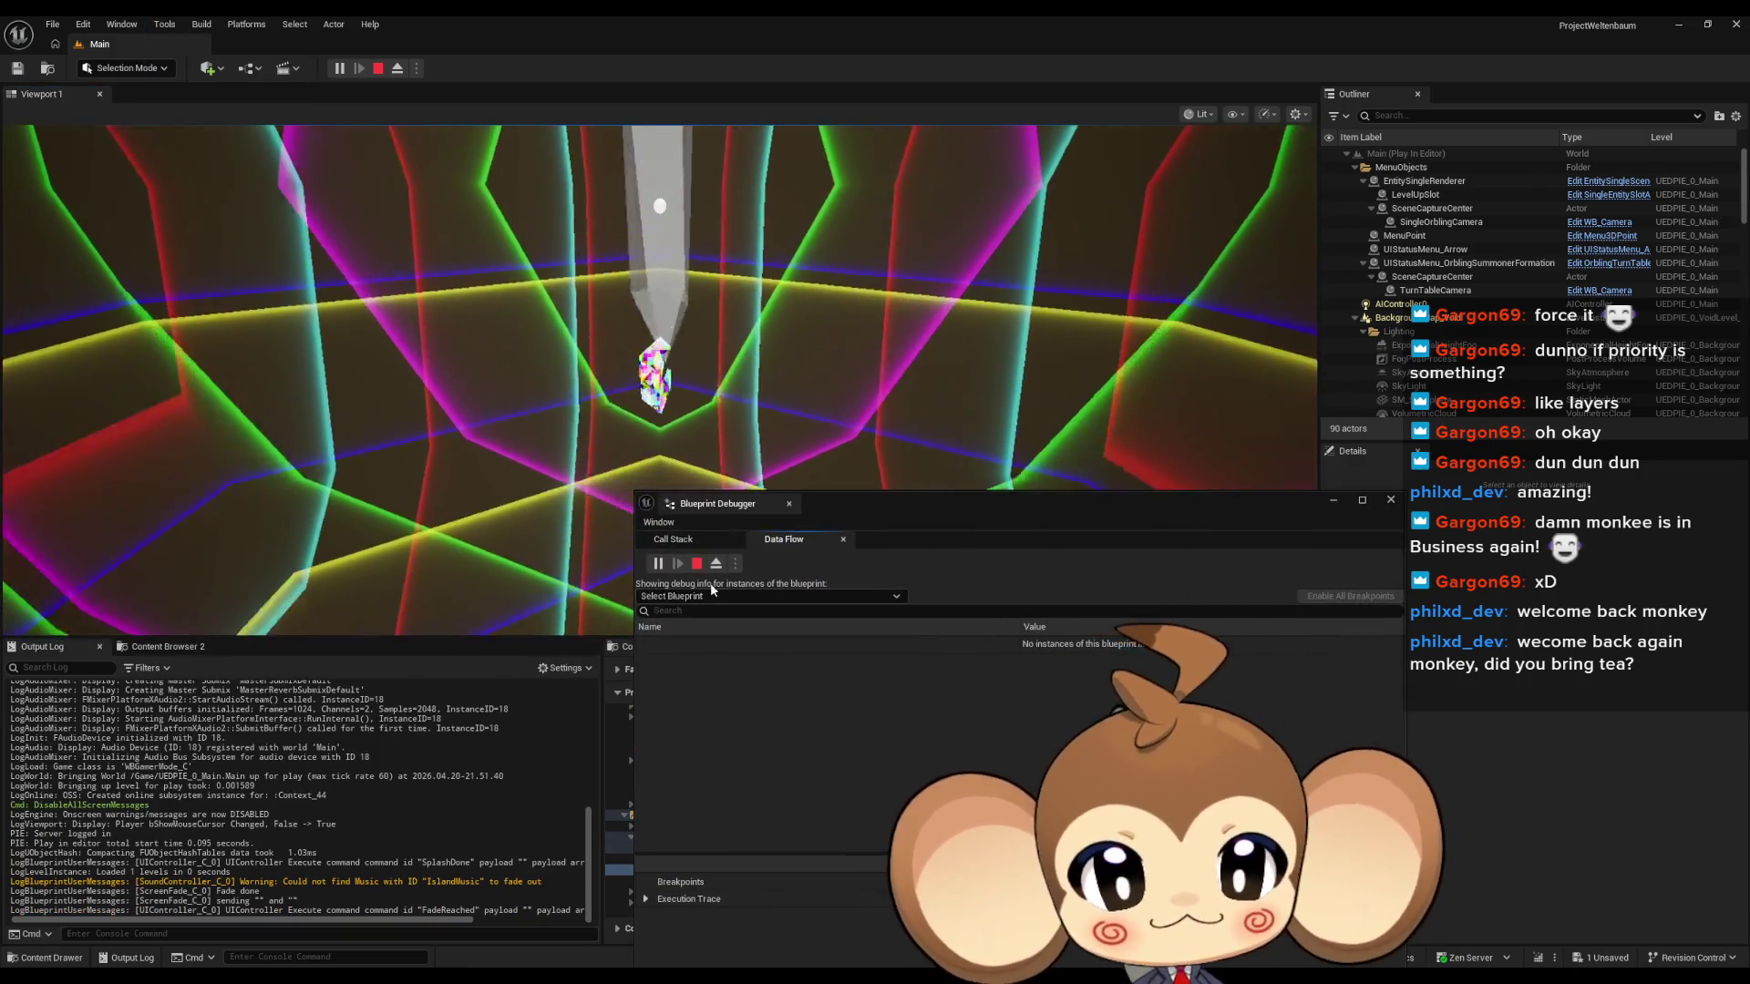
{"action": "left_click", "coordinate": [680, 597]}
{"action": "type", "text": "stor"}
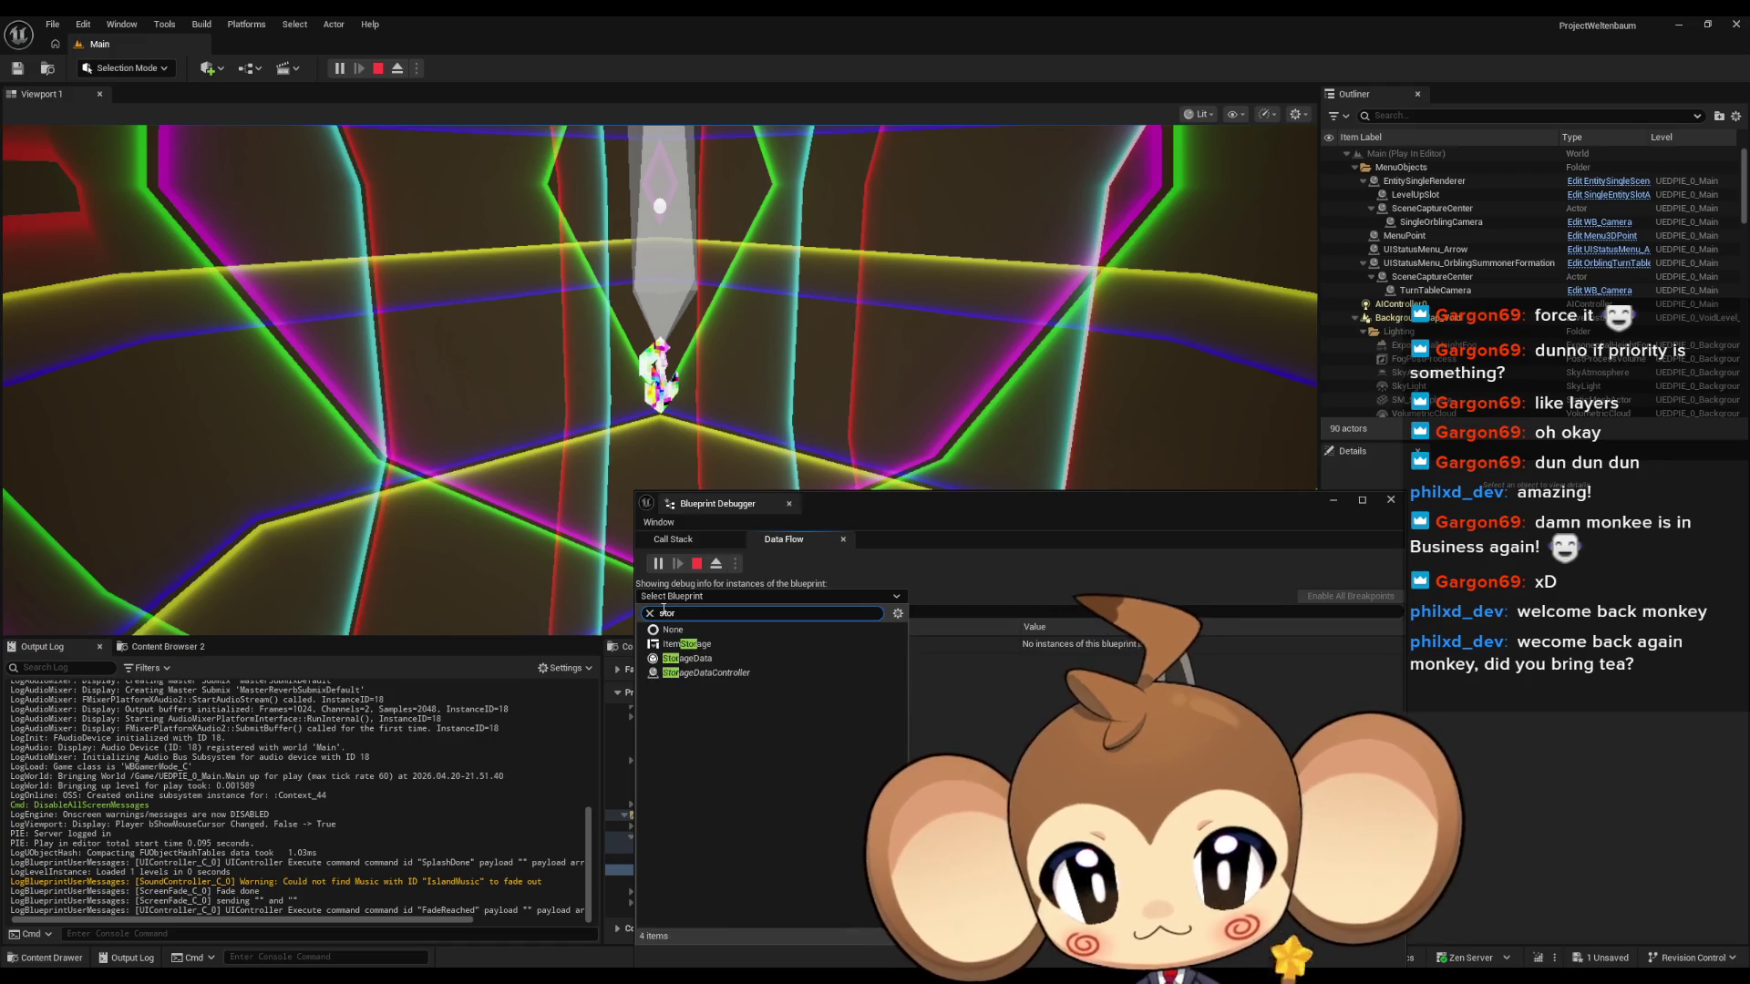
{"action": "left_click", "coordinate": [729, 659]}
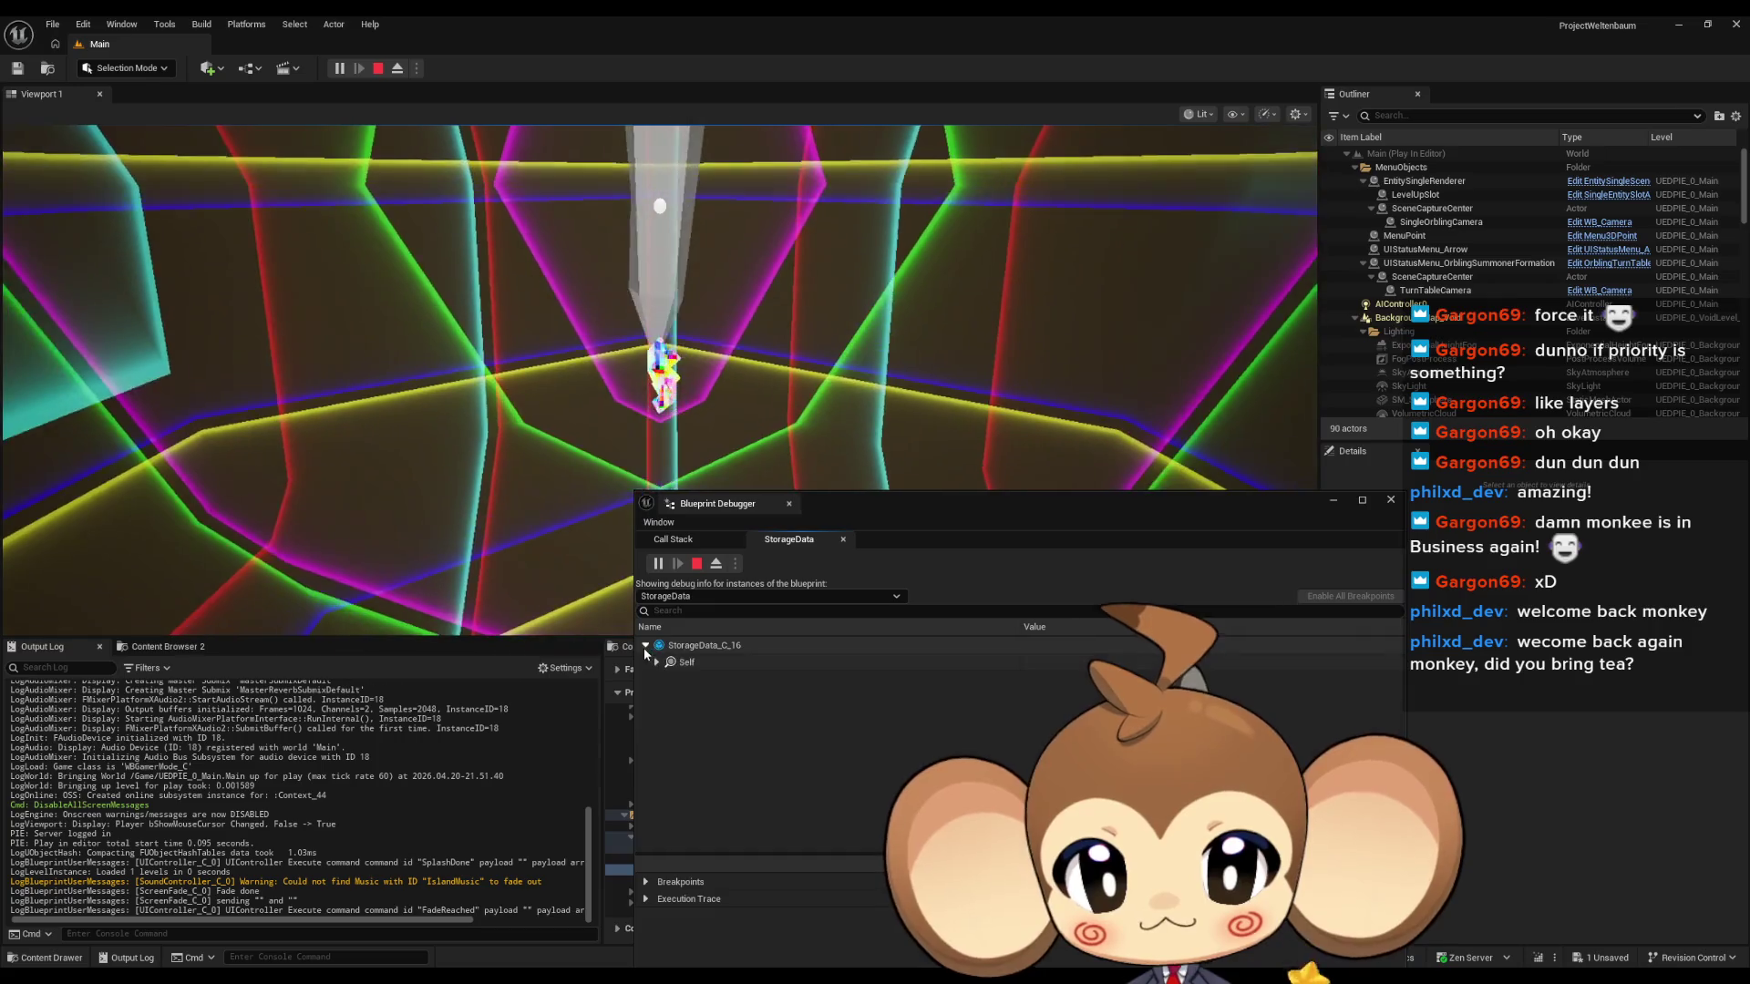
Expand StorageData_C_6's Progression Flags, check entry [6], then close the debugger and stop play.
{"action": "left_click", "coordinate": [645, 645]}
{"action": "scroll", "coordinate": [727, 682], "scroll_direction": "down", "scroll_amount": 5}
{"action": "scroll", "coordinate": [758, 697], "scroll_direction": "down", "scroll_amount": 3}
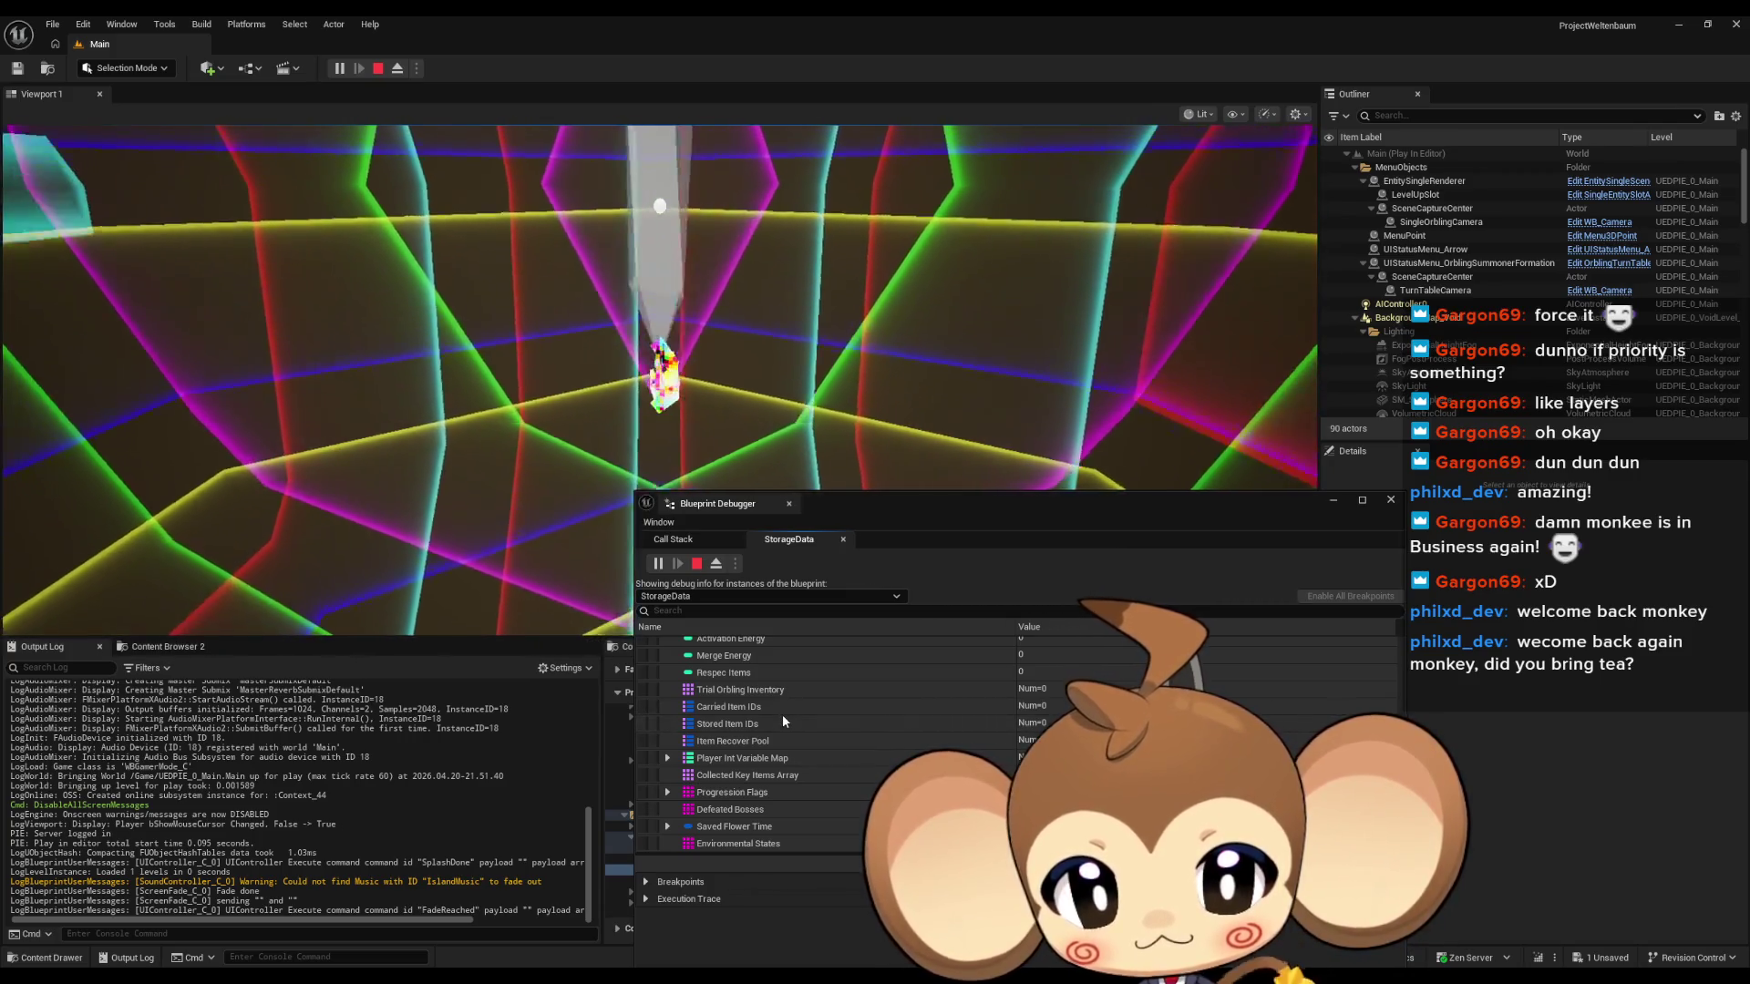
{"action": "double_click", "coordinate": [692, 789]}
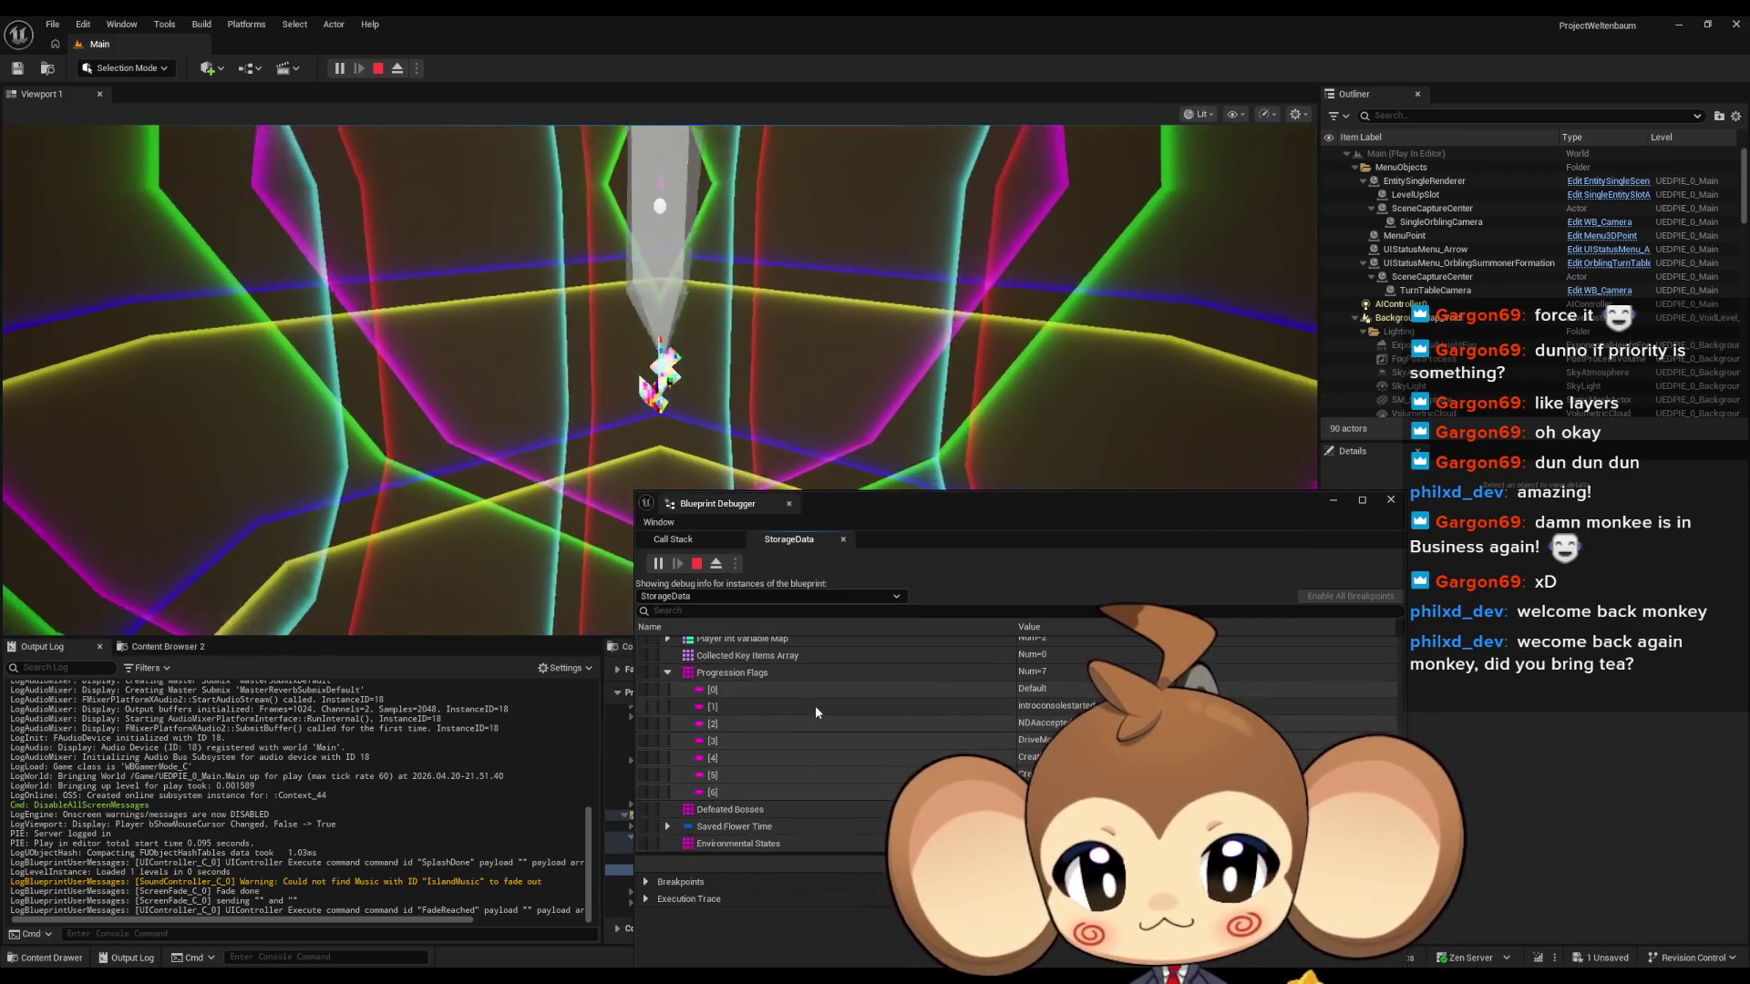
{"action": "scroll", "coordinate": [815, 705], "scroll_direction": "down", "scroll_amount": 3}
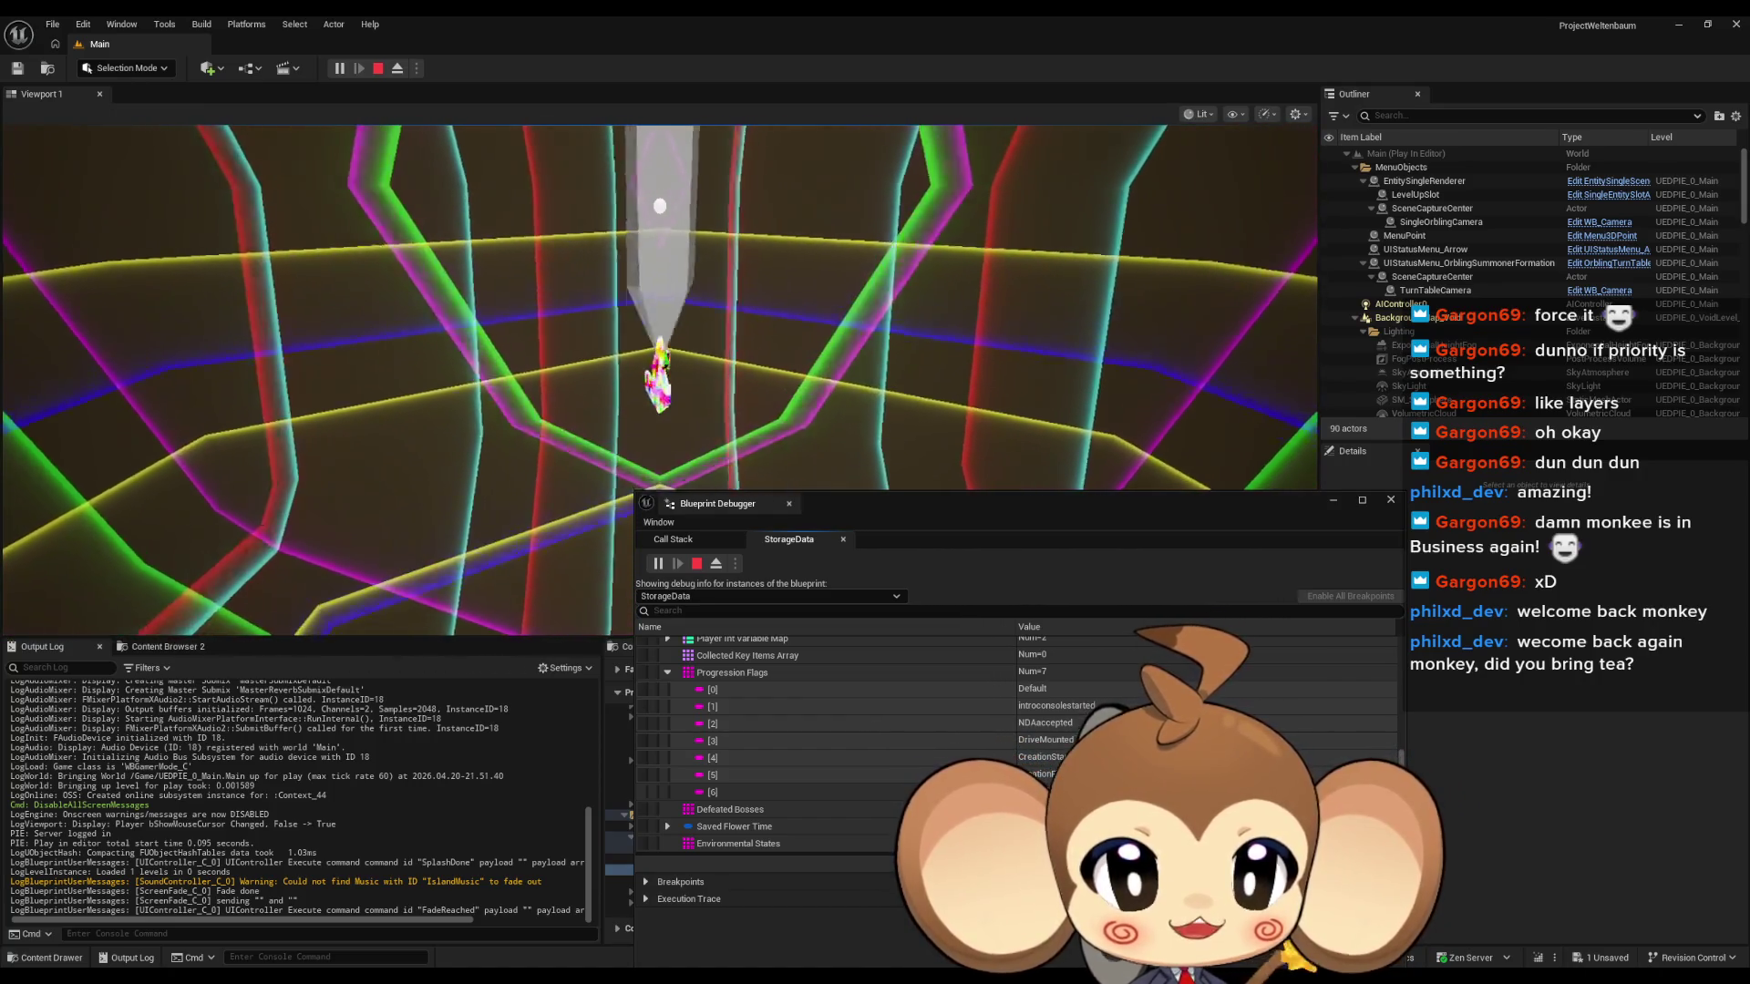
{"action": "left_click", "coordinate": [712, 792]}
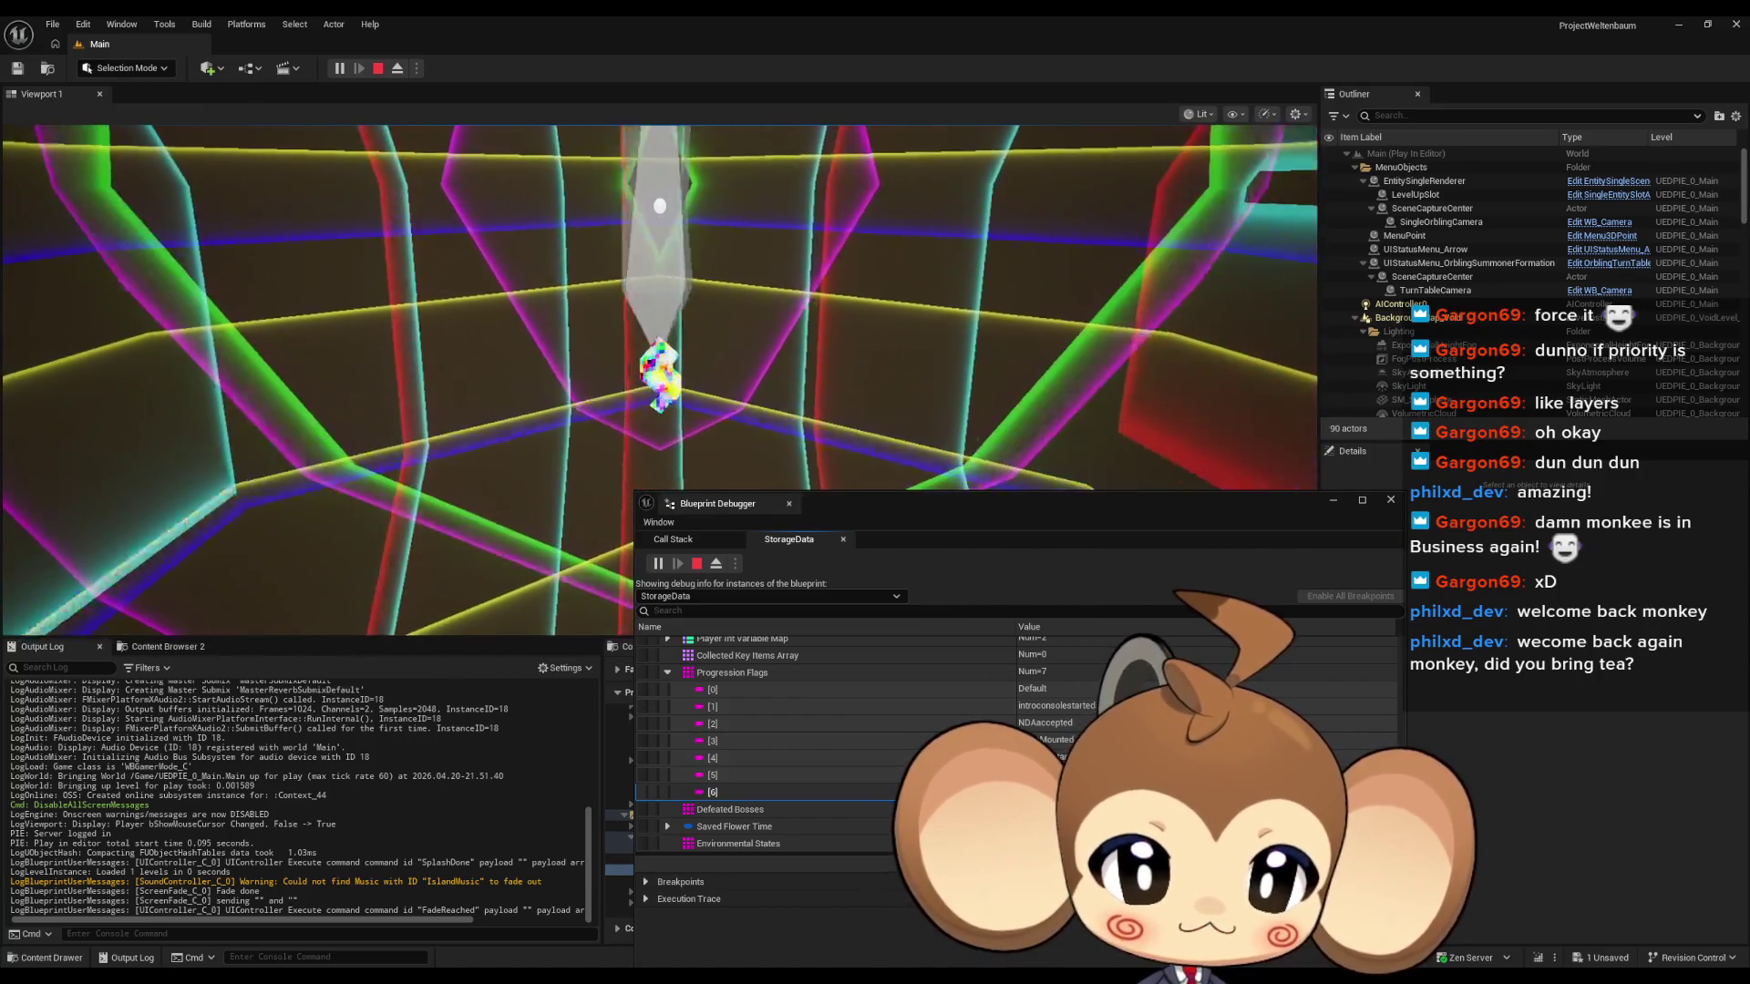
{"action": "left_click", "coordinate": [1392, 502]}
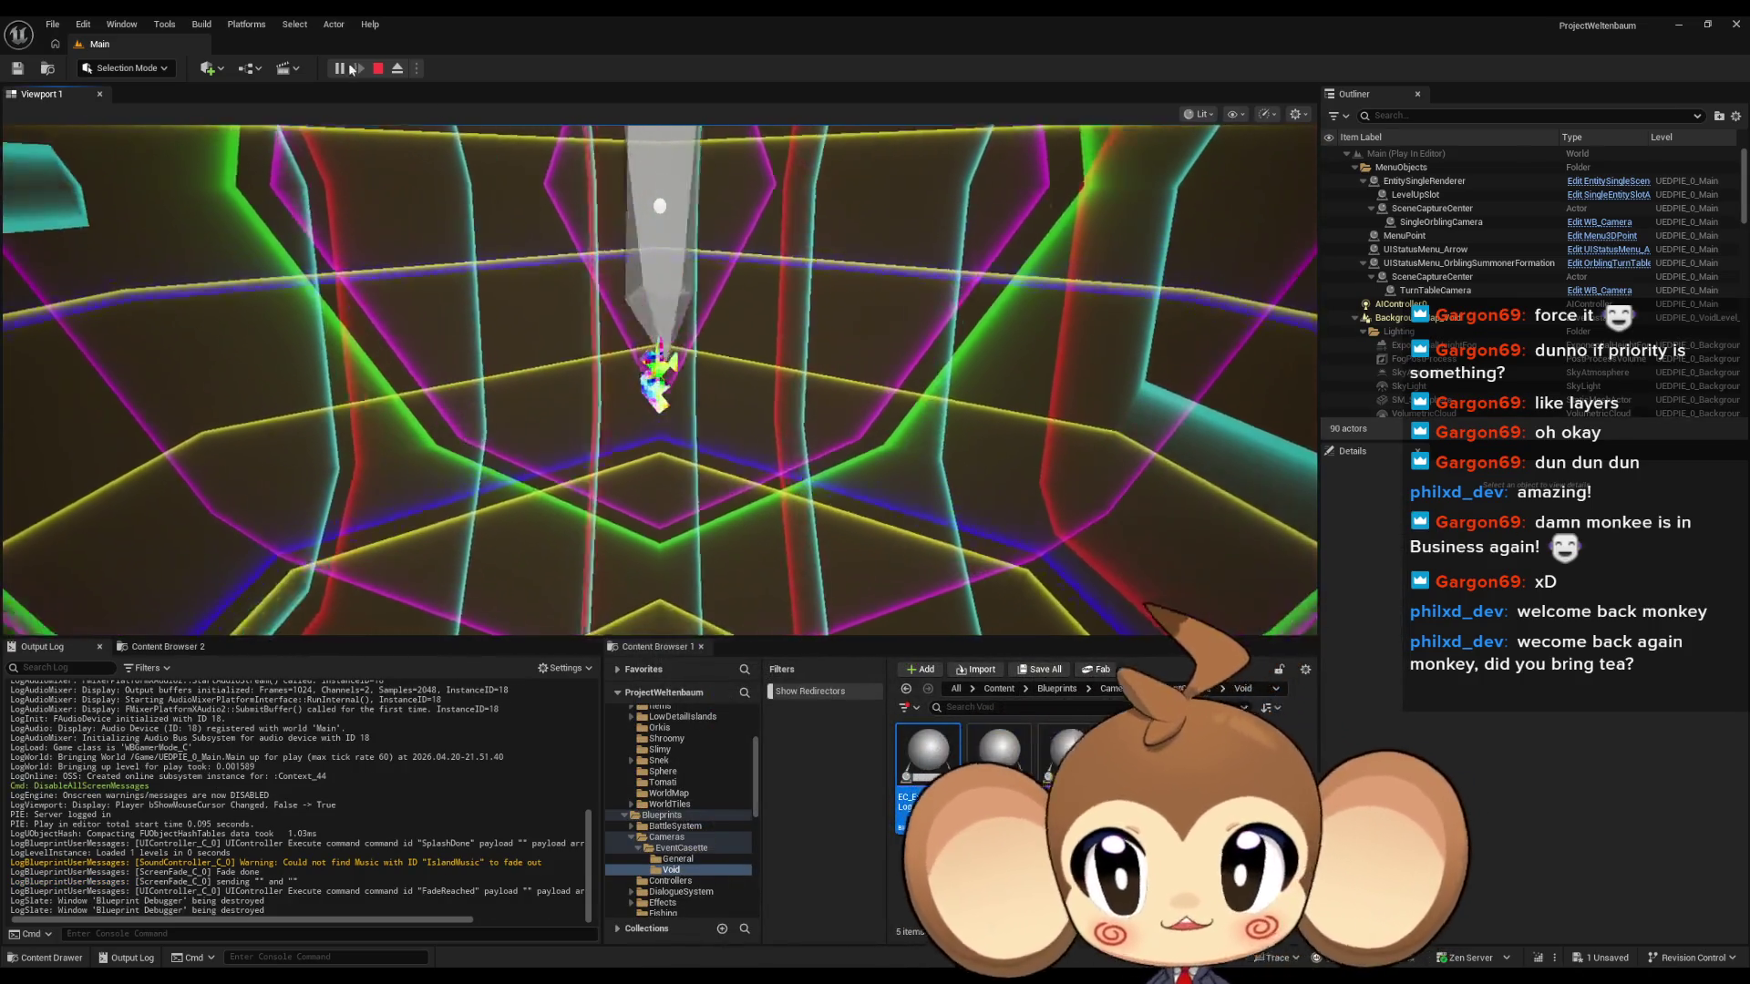
{"action": "key", "text": "Escape"}
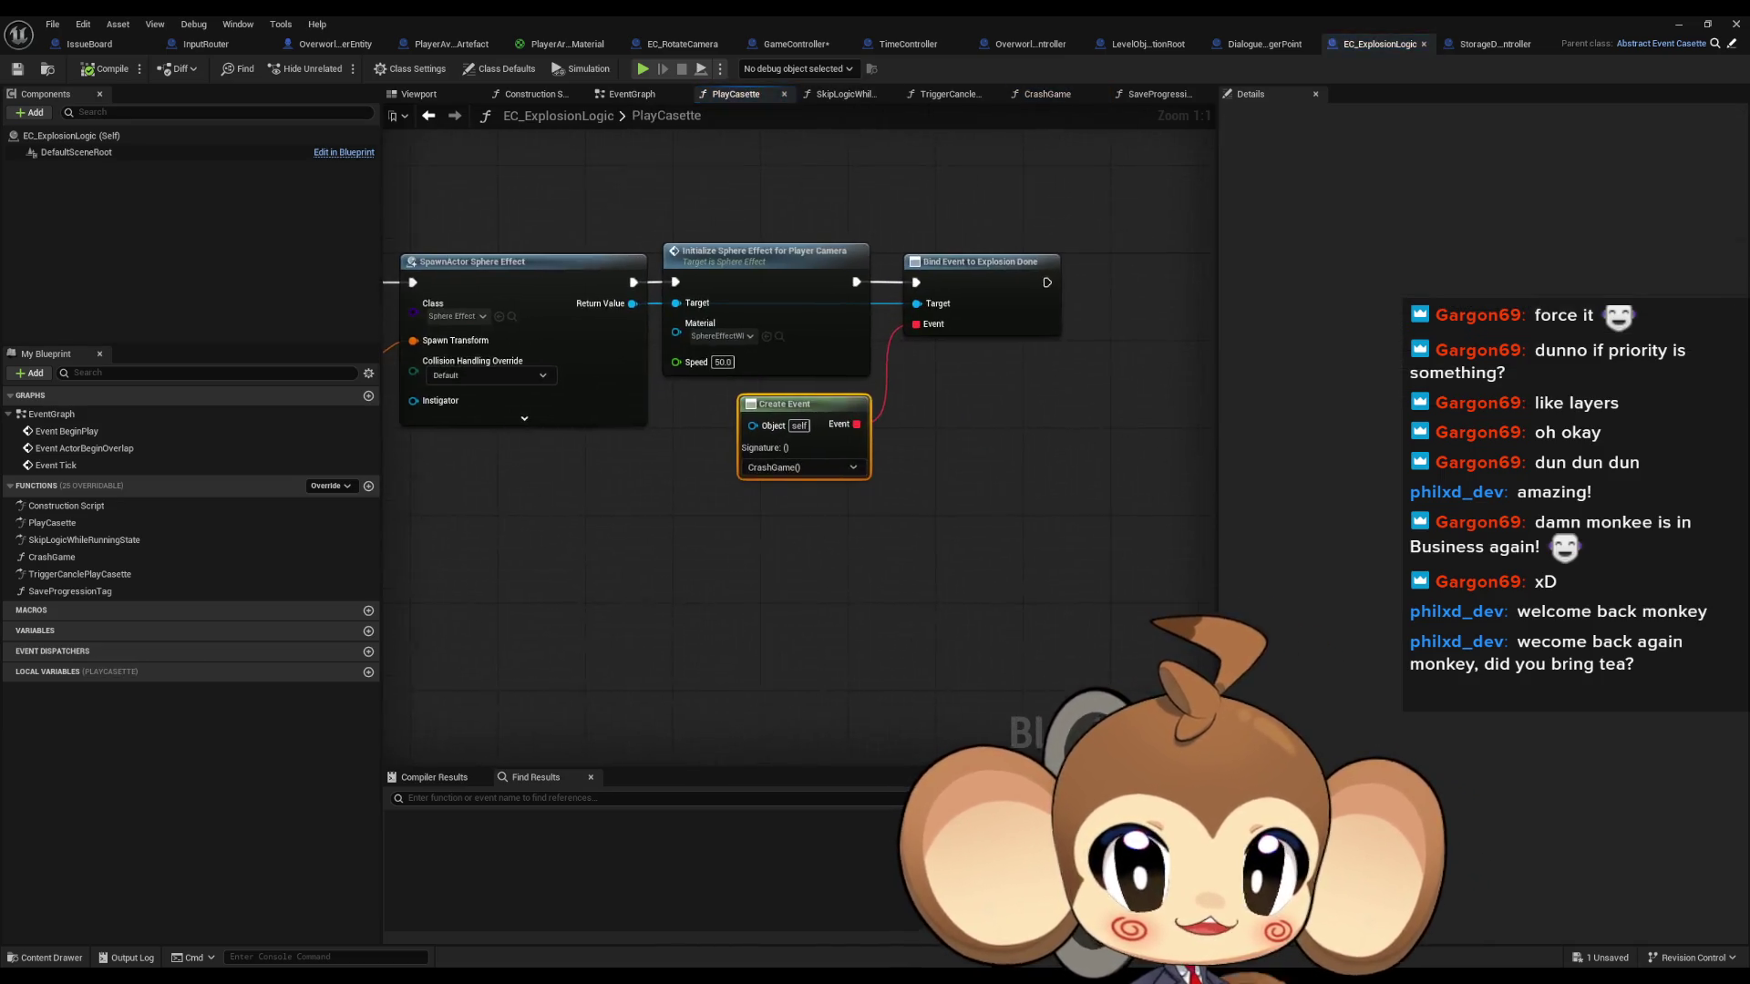
Bind the PlayCassette graph's Create Event to the SaveProgressionTag function.
{"action": "mouse_move", "coordinate": [914, 602]}
{"action": "left_mouse_down"}
{"action": "mouse_move", "coordinate": [1256, 641]}
{"action": "mouse_move", "coordinate": [944, 632]}
{"action": "mouse_move", "coordinate": [739, 698]}
{"action": "left_mouse_up"}
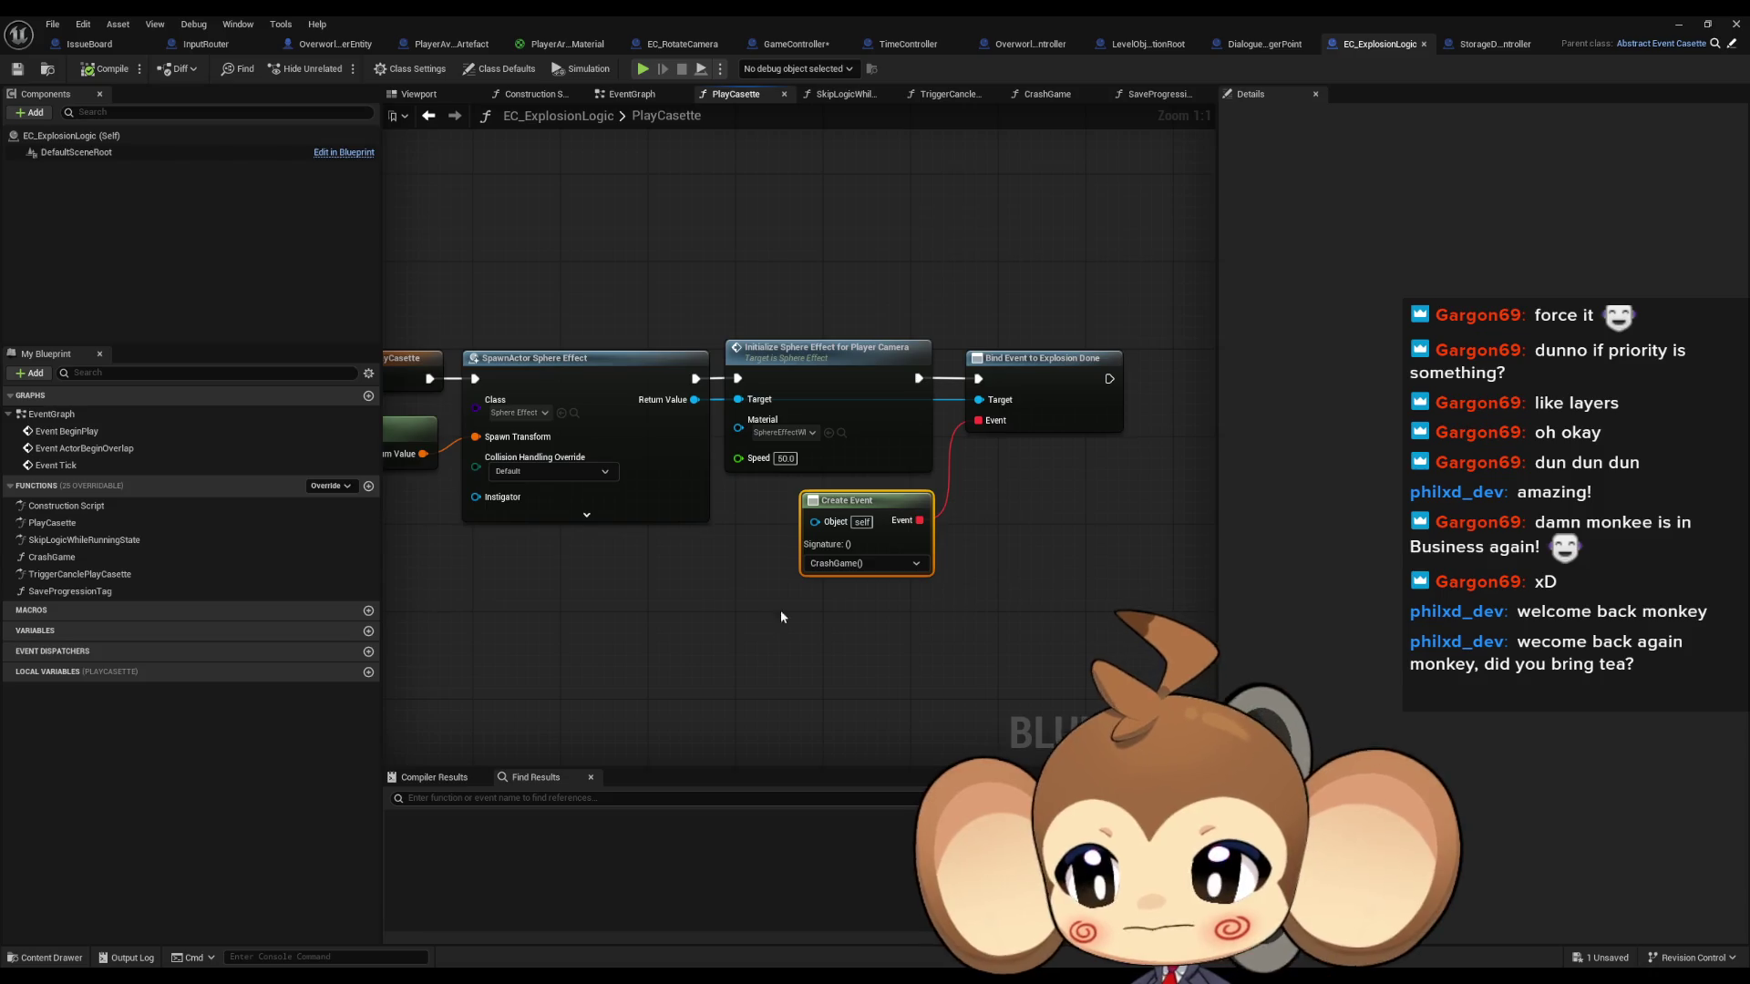
{"action": "left_click", "coordinate": [843, 565]}
{"action": "scroll", "coordinate": [912, 638], "scroll_direction": "down", "scroll_amount": 3}
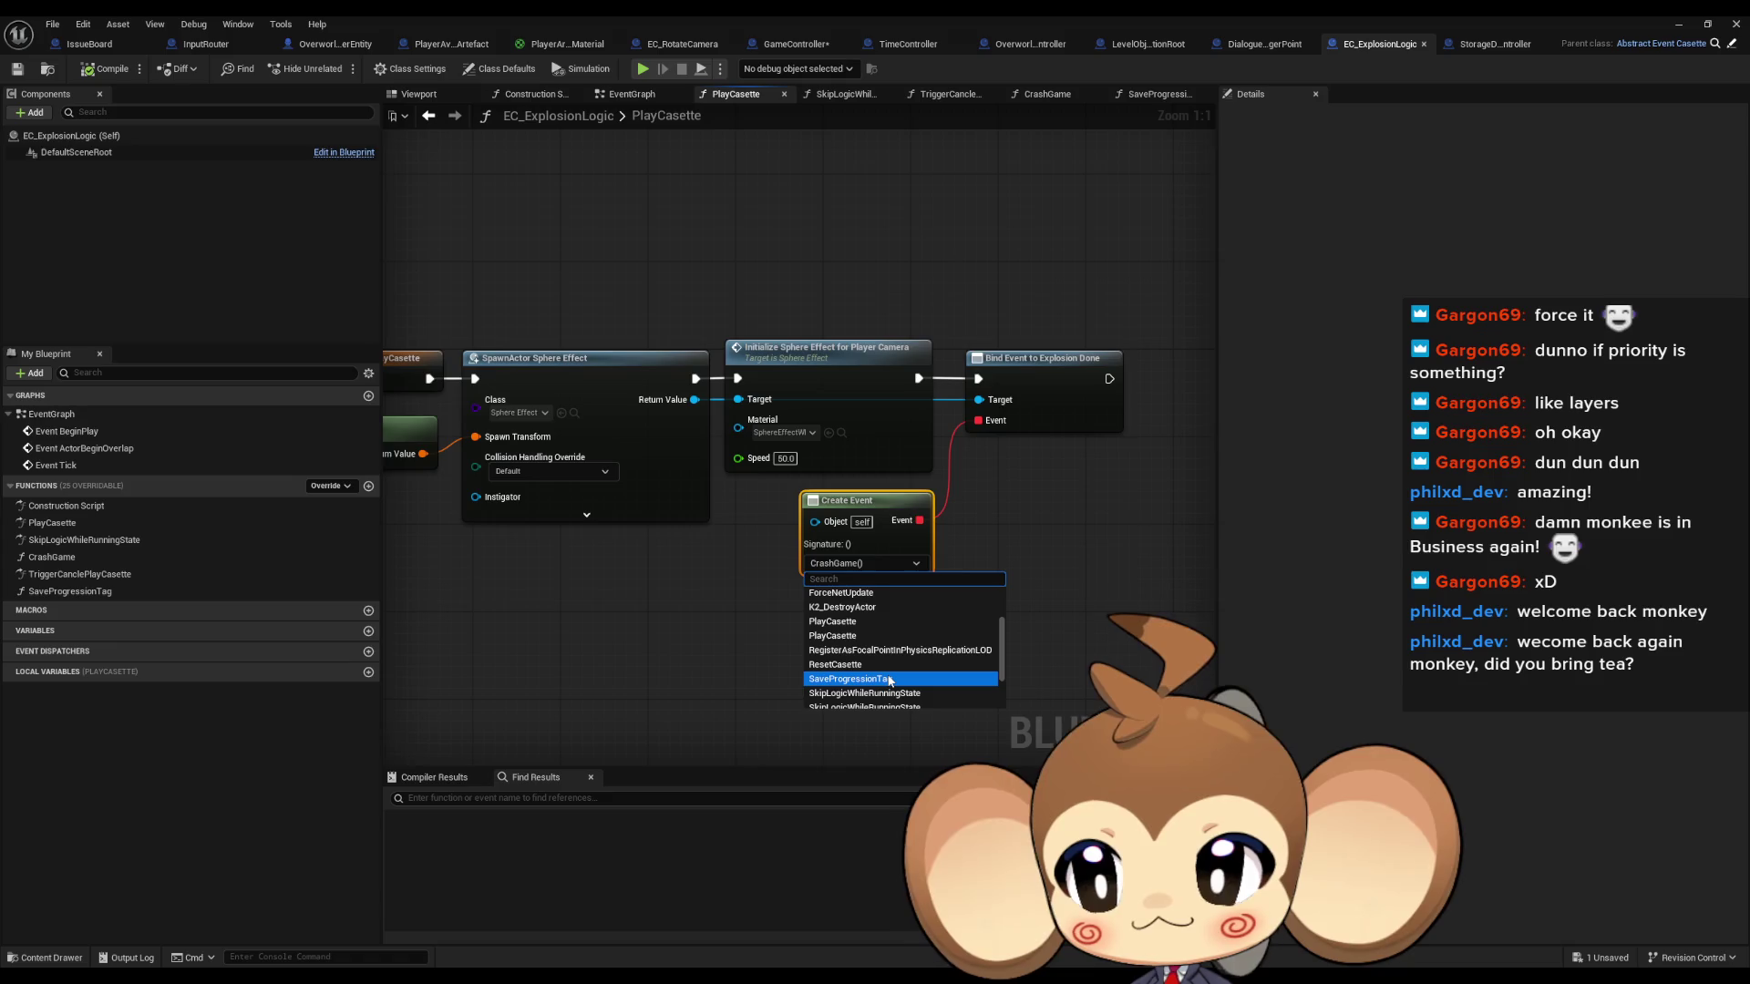
{"action": "left_click", "coordinate": [891, 679]}
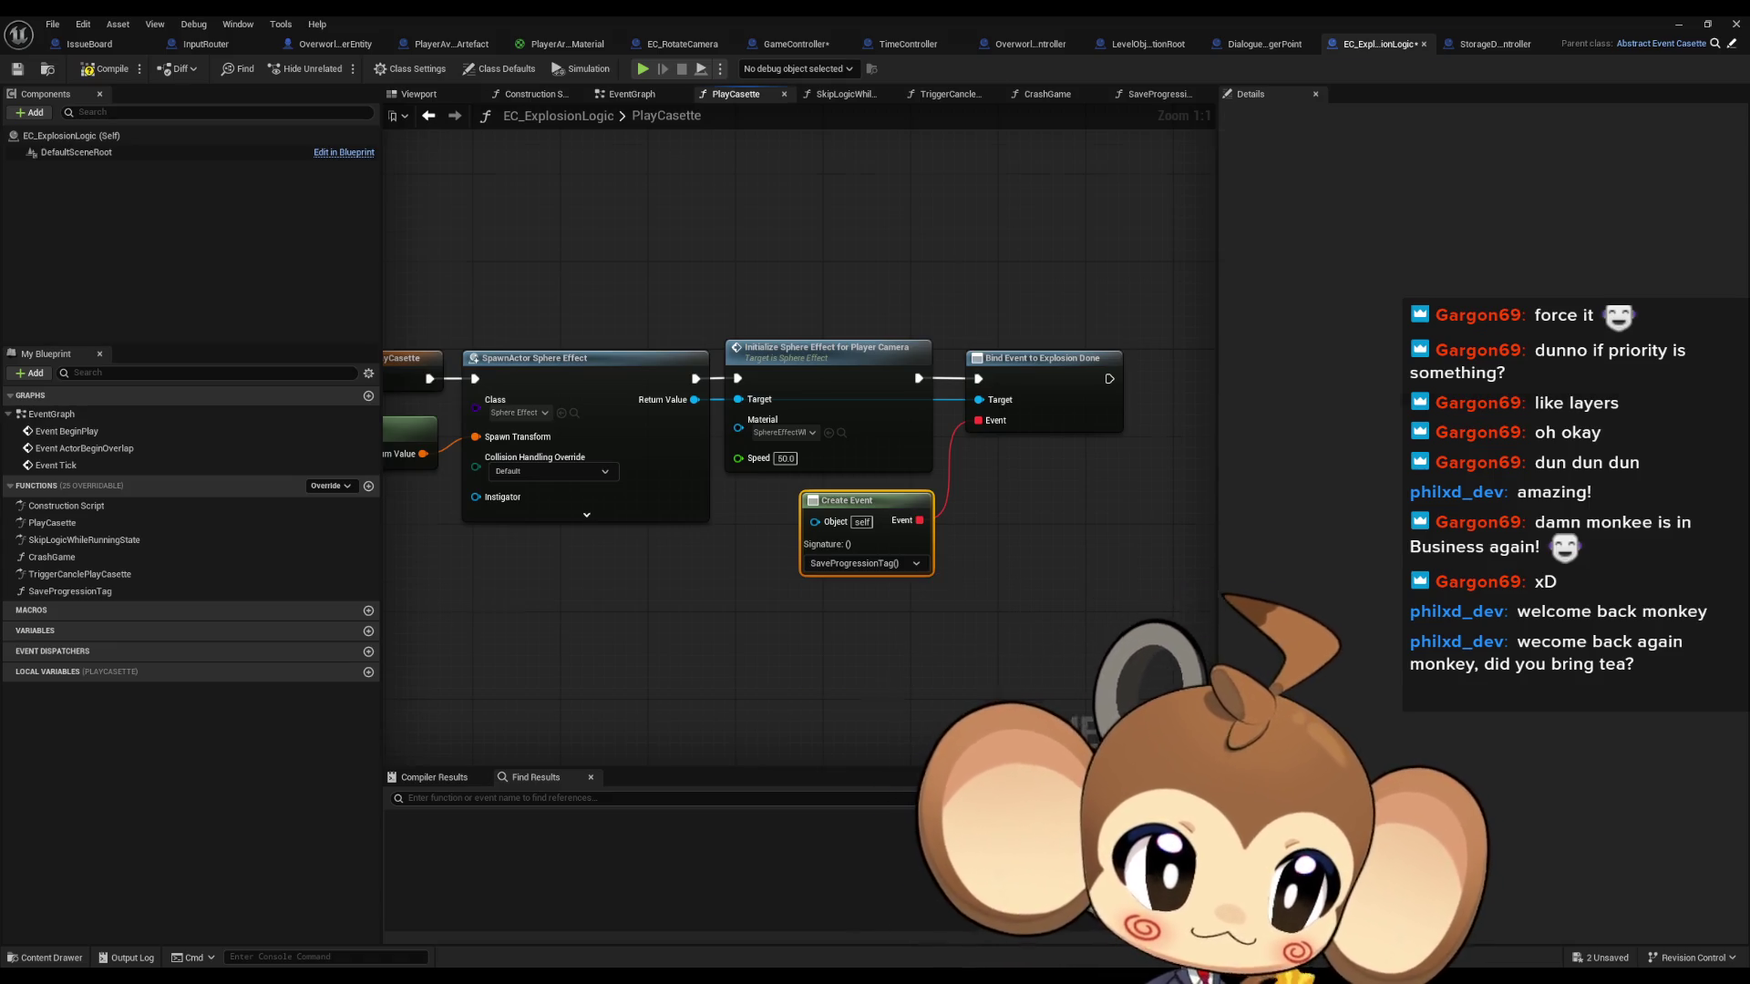
Review the TriggerCanclePlayCasette and SkipLogicWhileRunningState graphs, then minimize the editor and start play.
{"action": "left_click", "coordinate": [947, 94]}
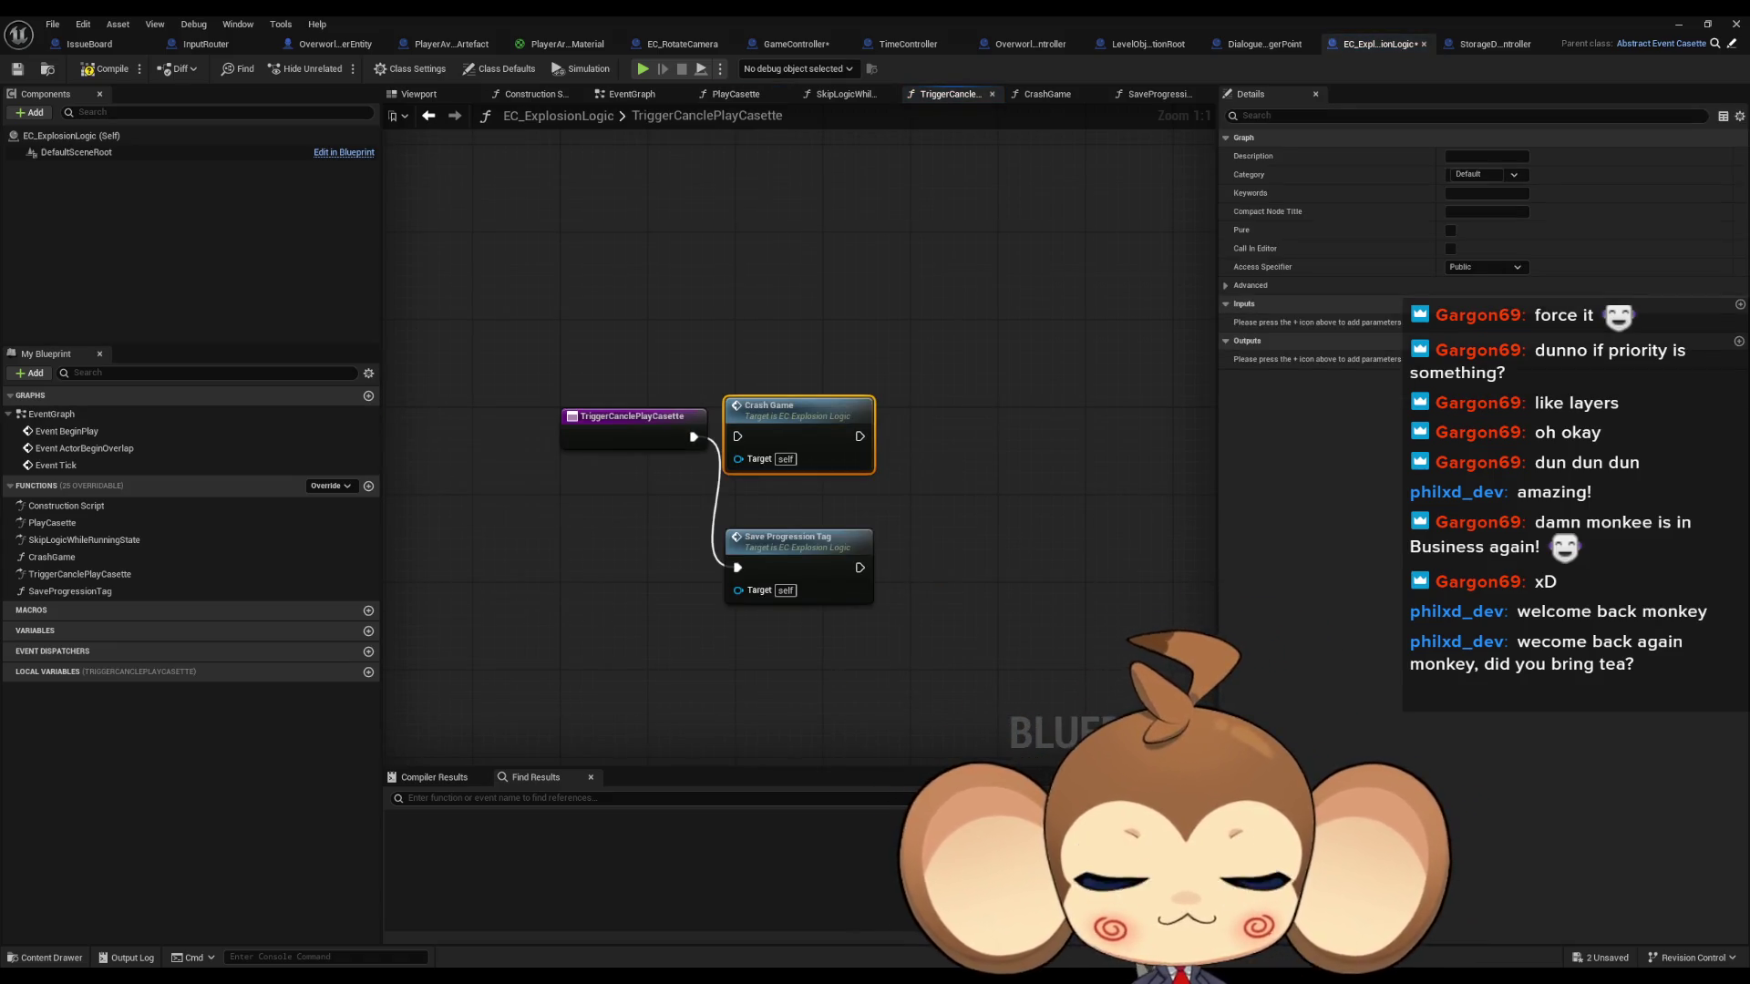
{"action": "left_click", "coordinate": [846, 94]}
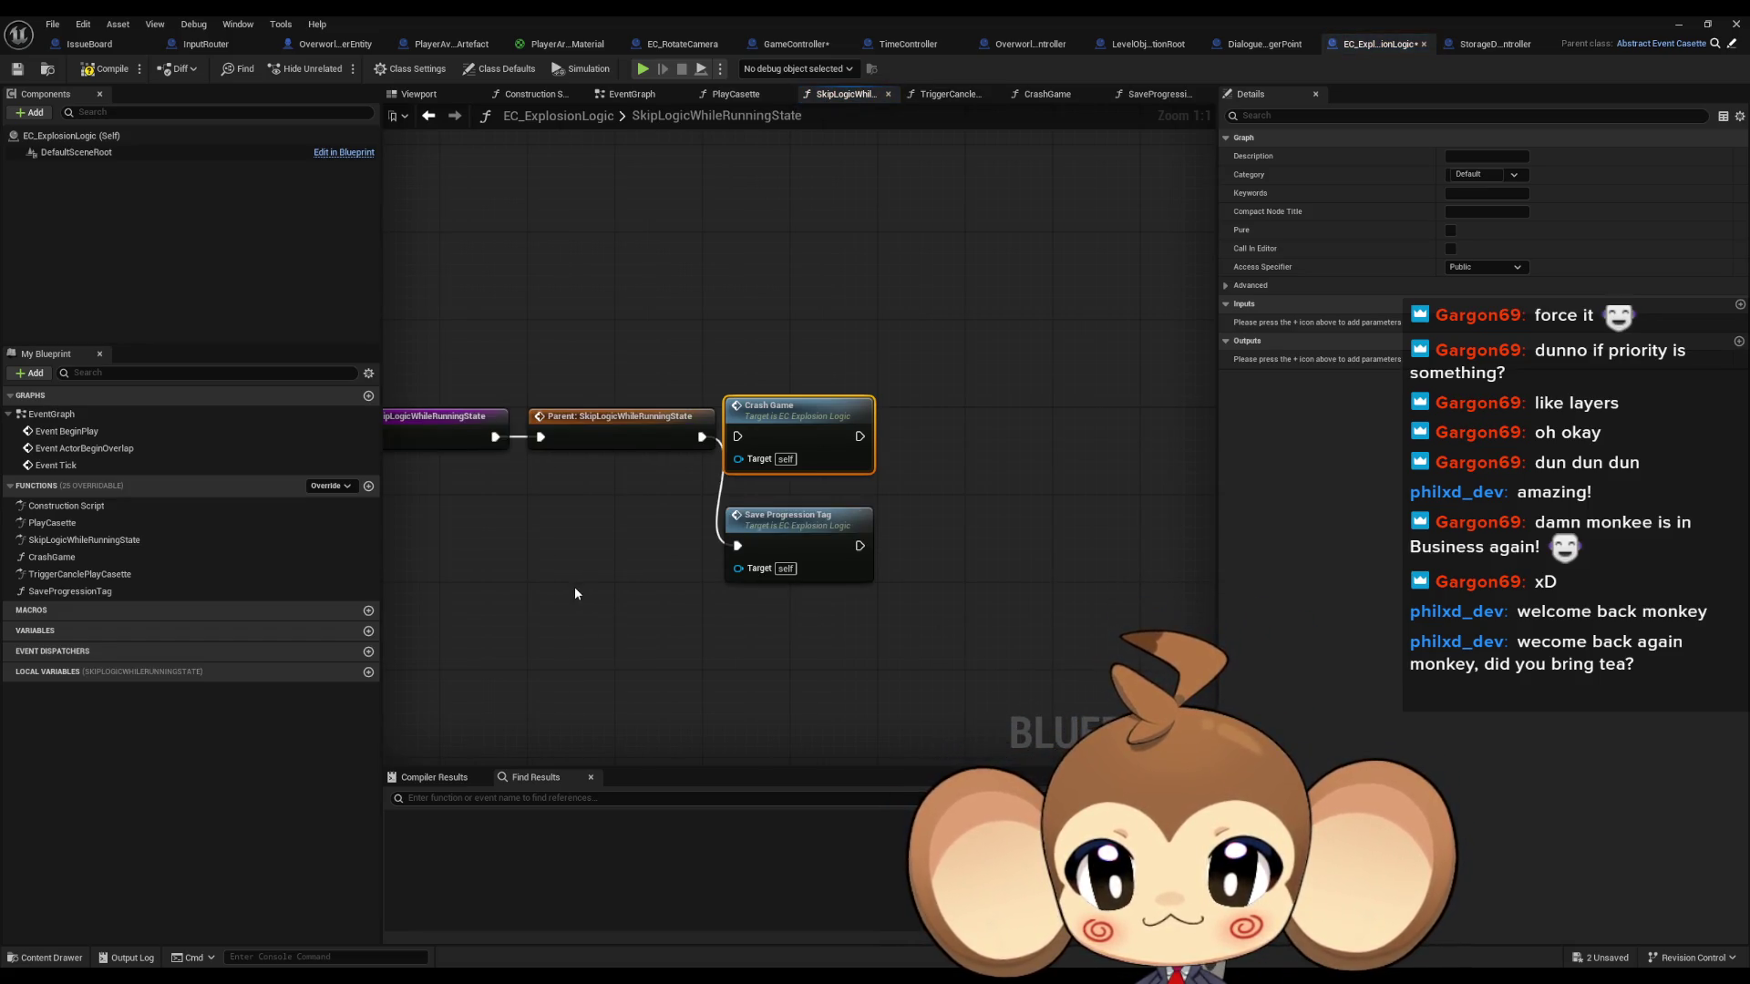
{"action": "left_click_drag", "start_coordinate": [578, 593], "coordinate": [662, 581]}
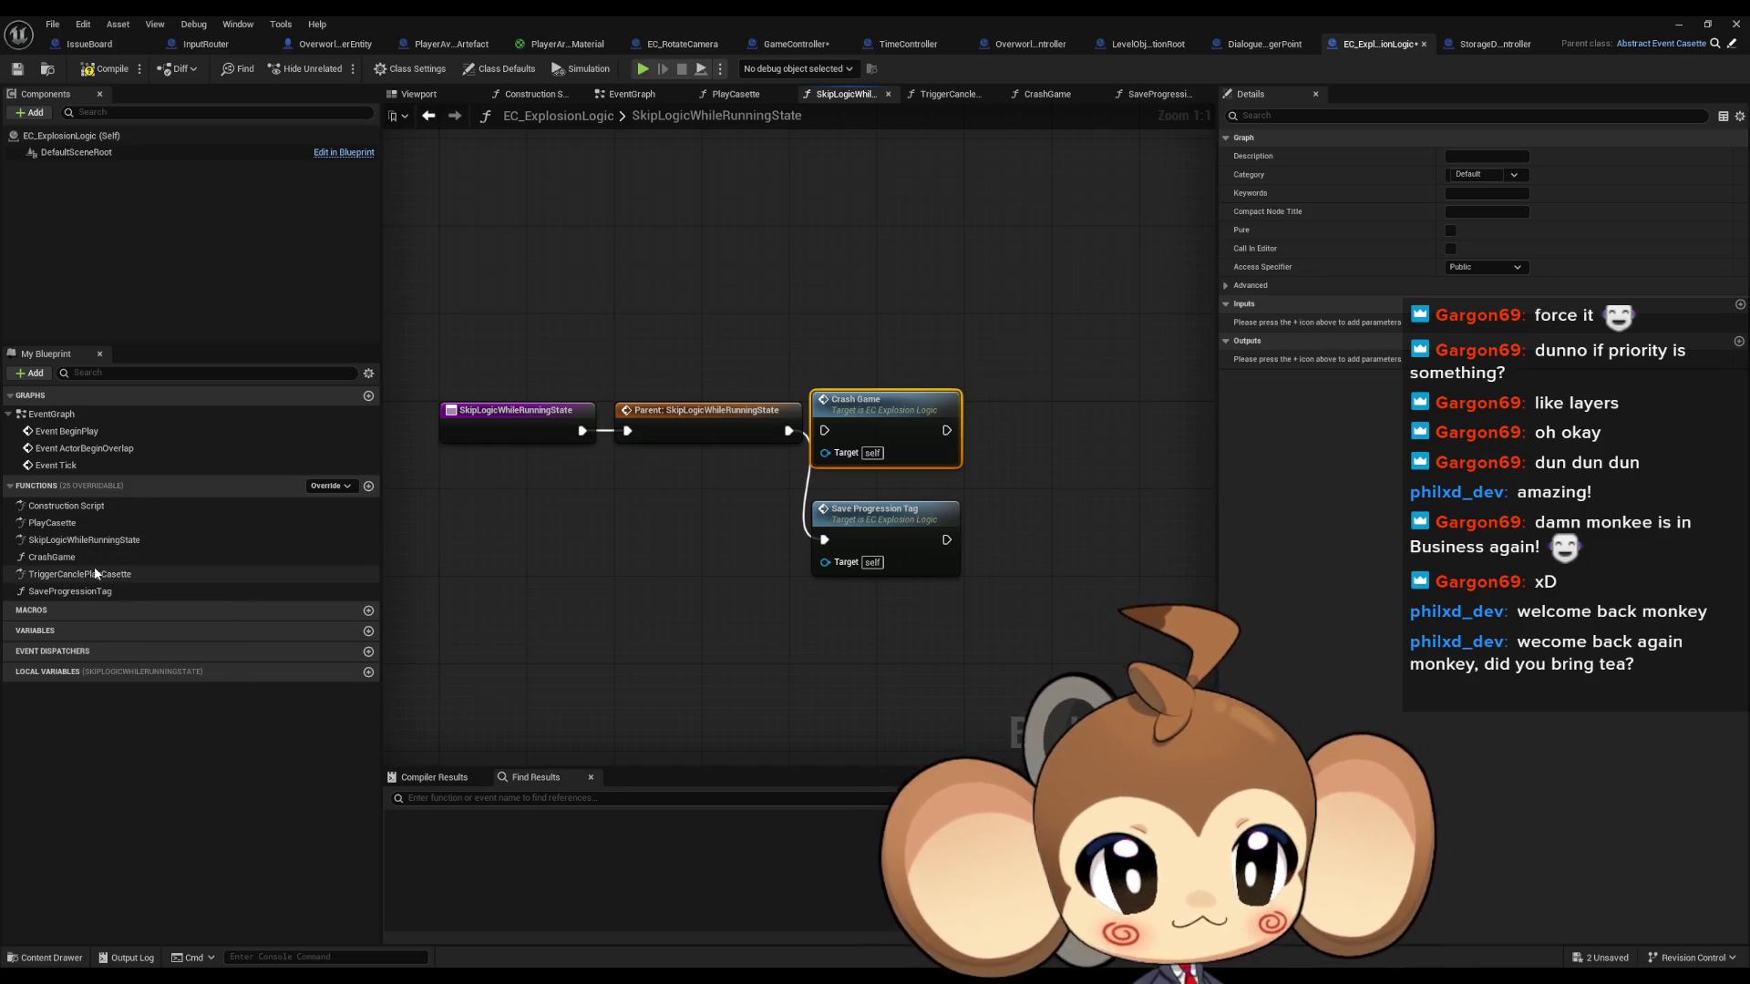
{"action": "left_click", "coordinate": [500, 518]}
{"action": "left_click", "coordinate": [1678, 26]}
{"action": "key", "text": "alt+p"}
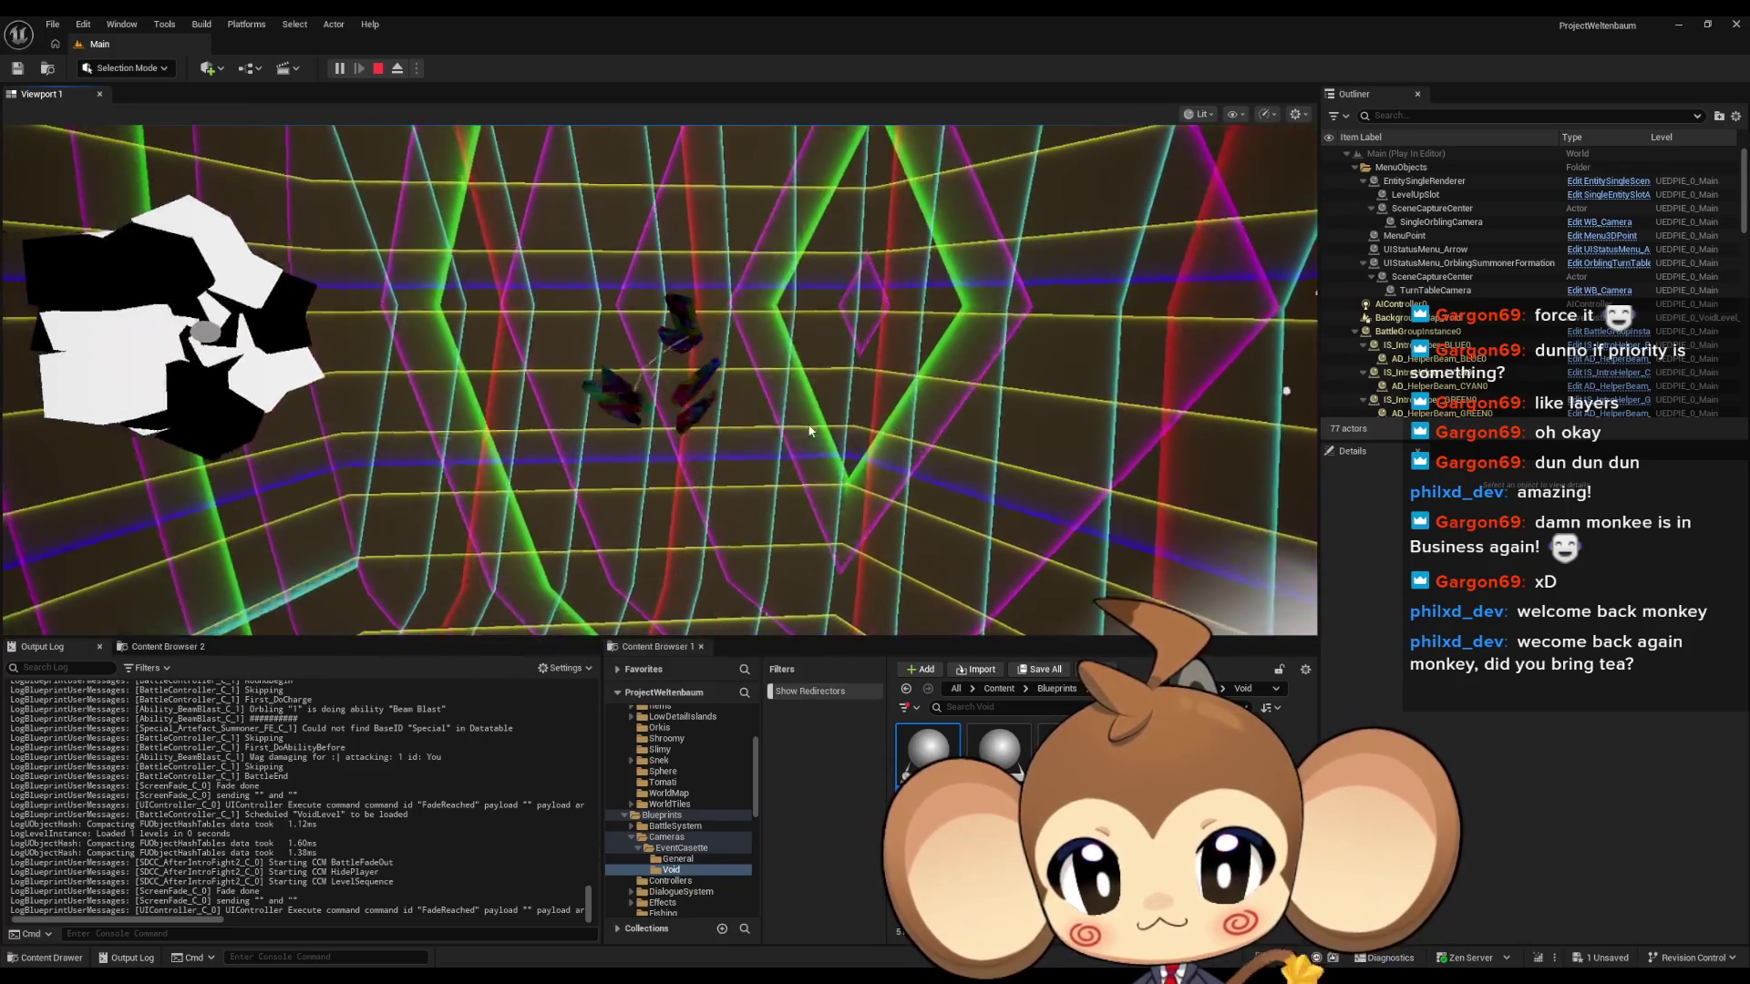
{"action": "left_click", "coordinate": [767, 440]}
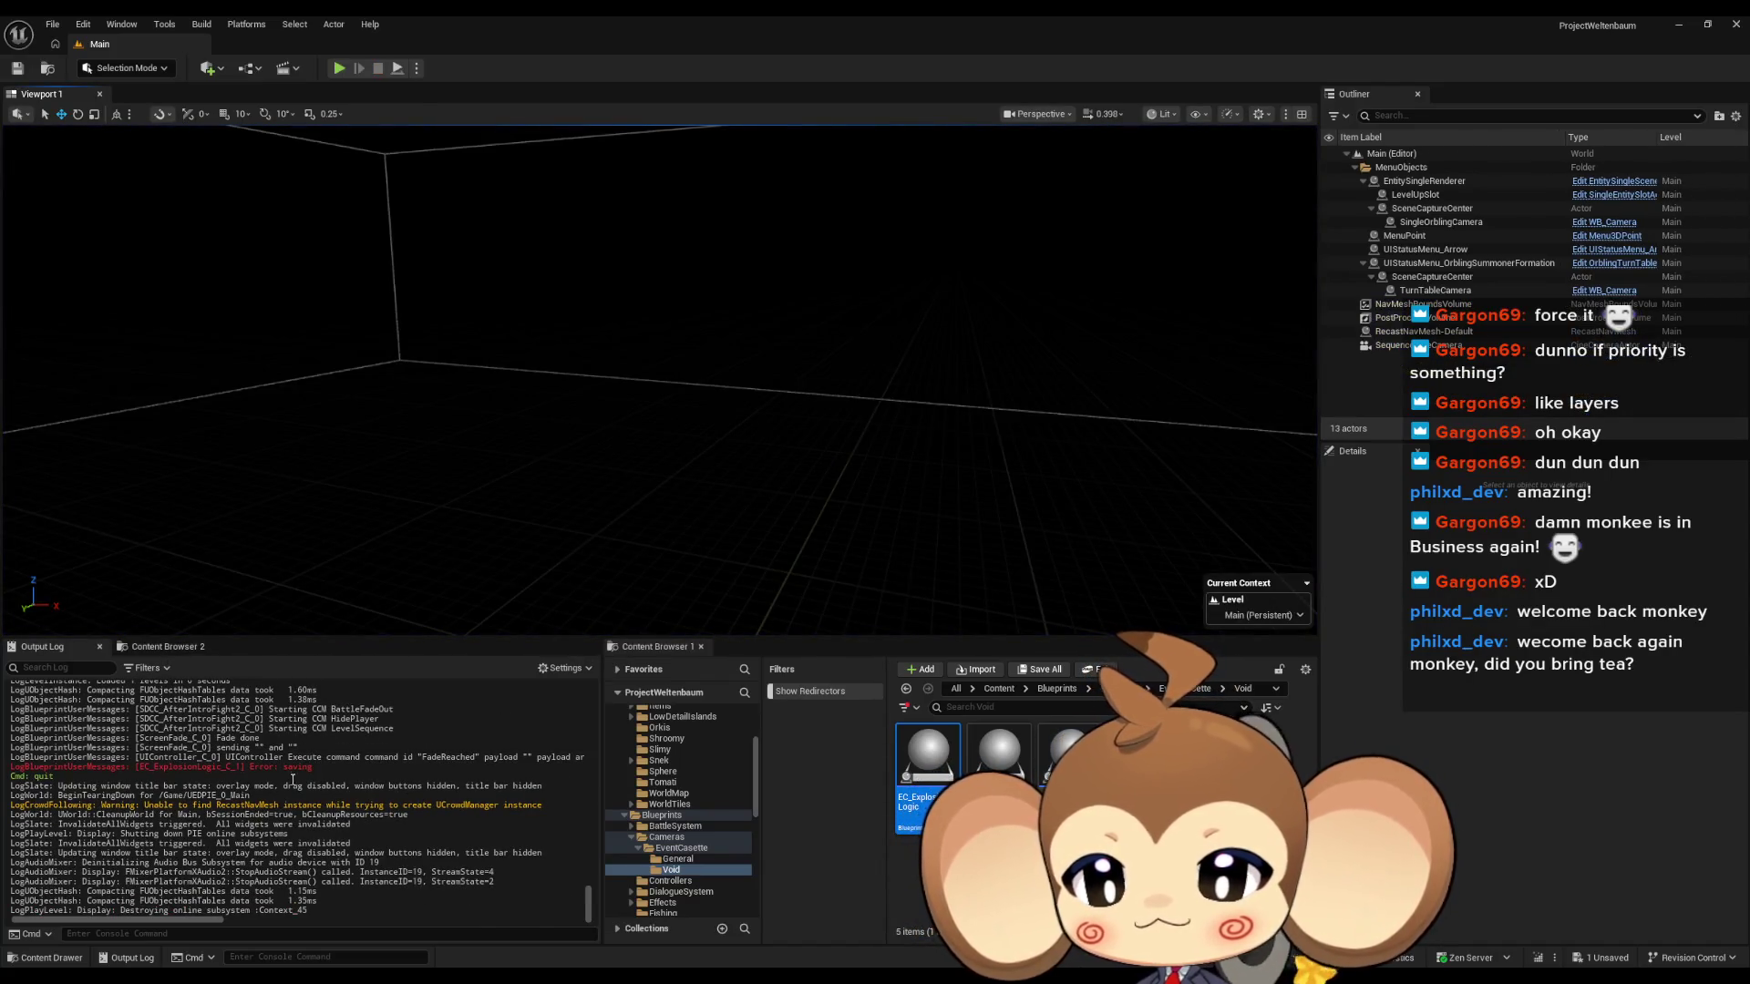
Start a test run and open the Blueprint Debugger on the StorageData blueprint.
{"action": "left_click", "coordinate": [338, 69]}
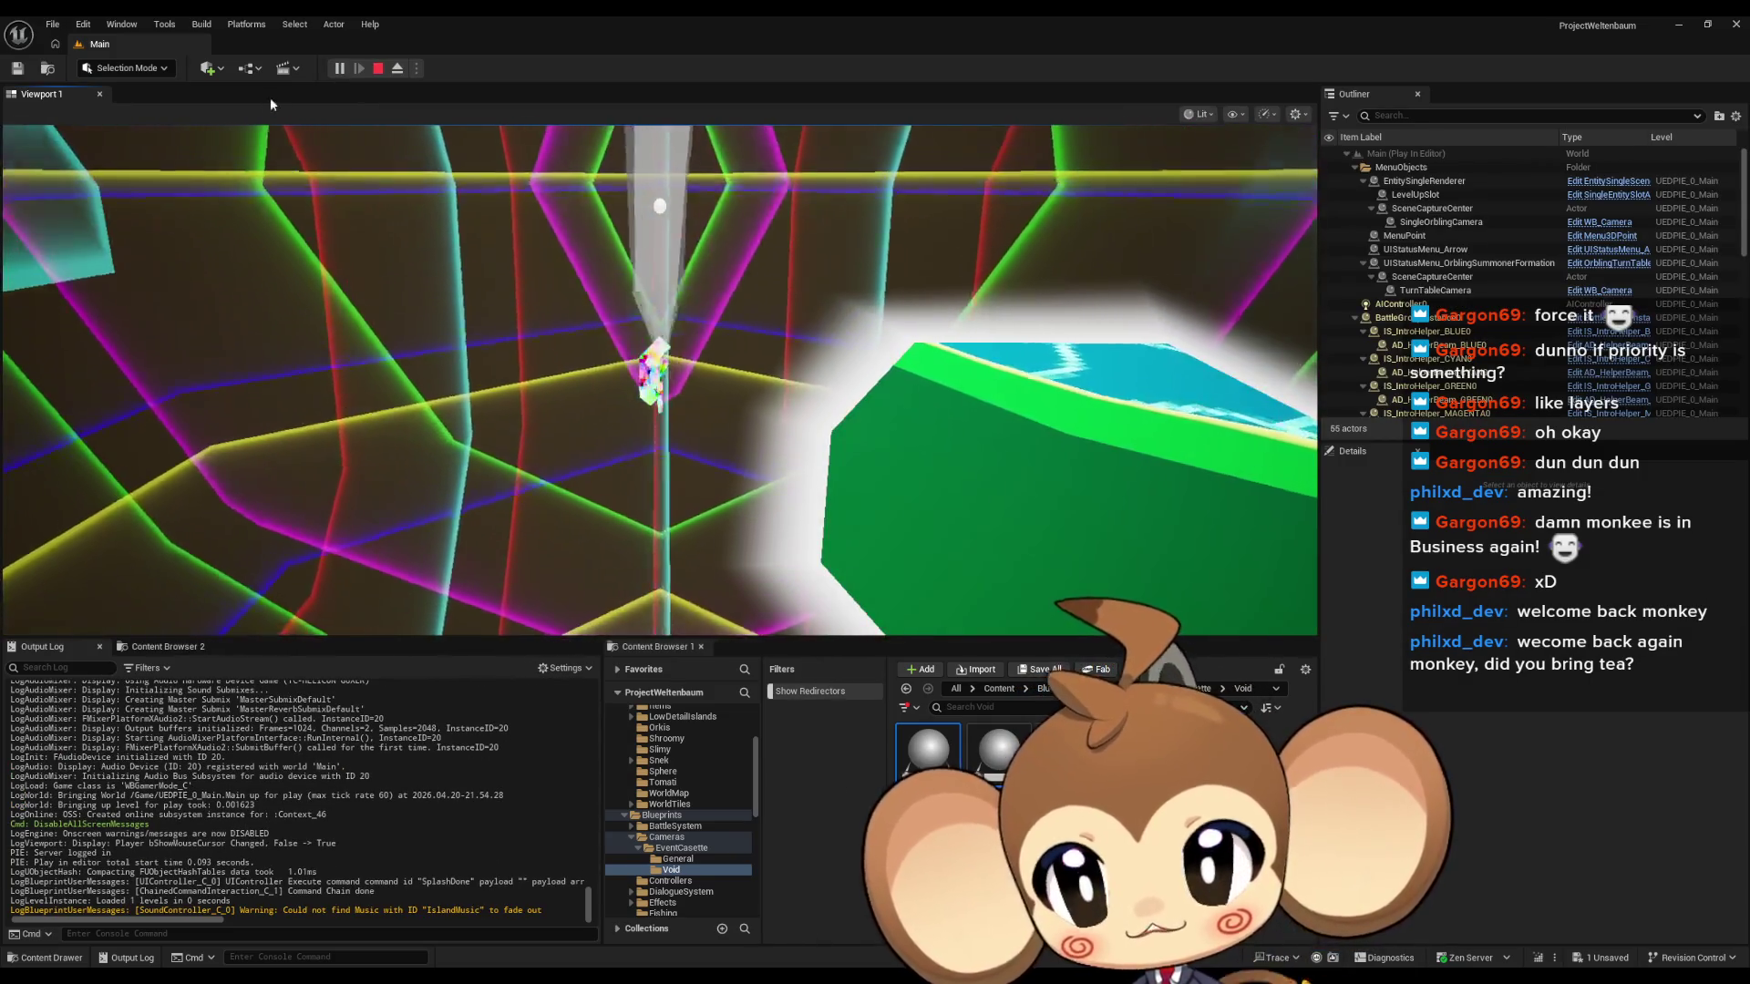
{"action": "left_click", "coordinate": [198, 25]}
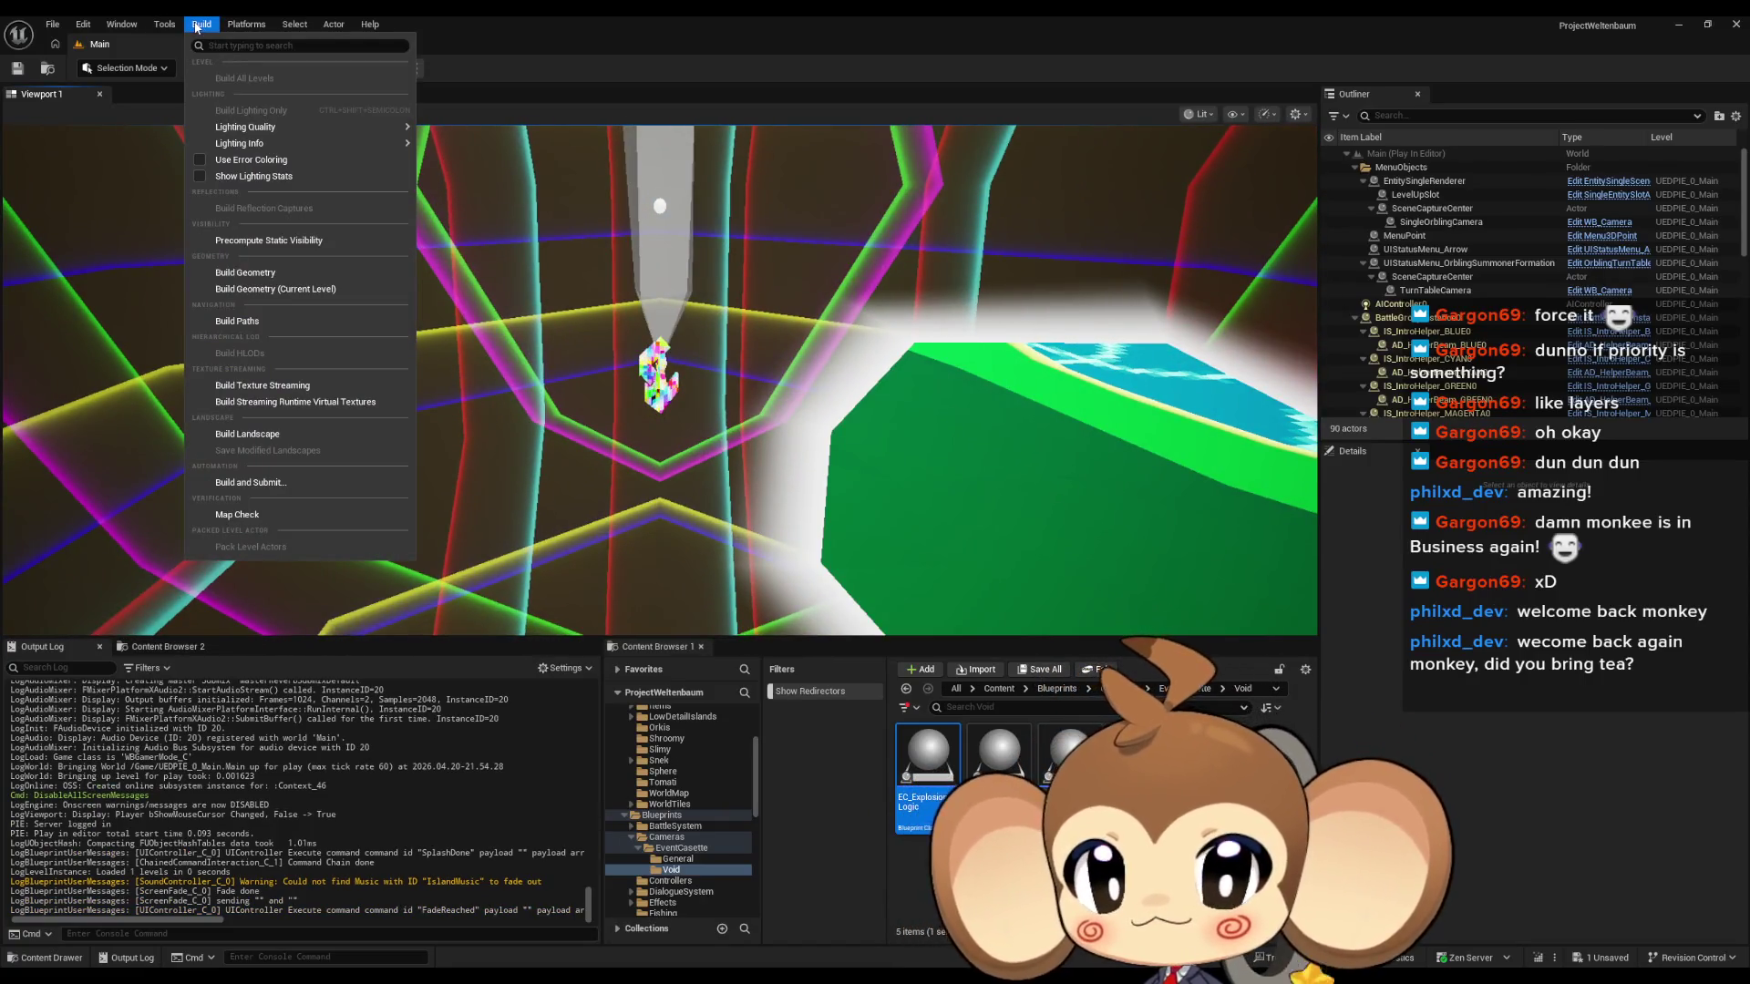
{"action": "left_click", "coordinate": [198, 26]}
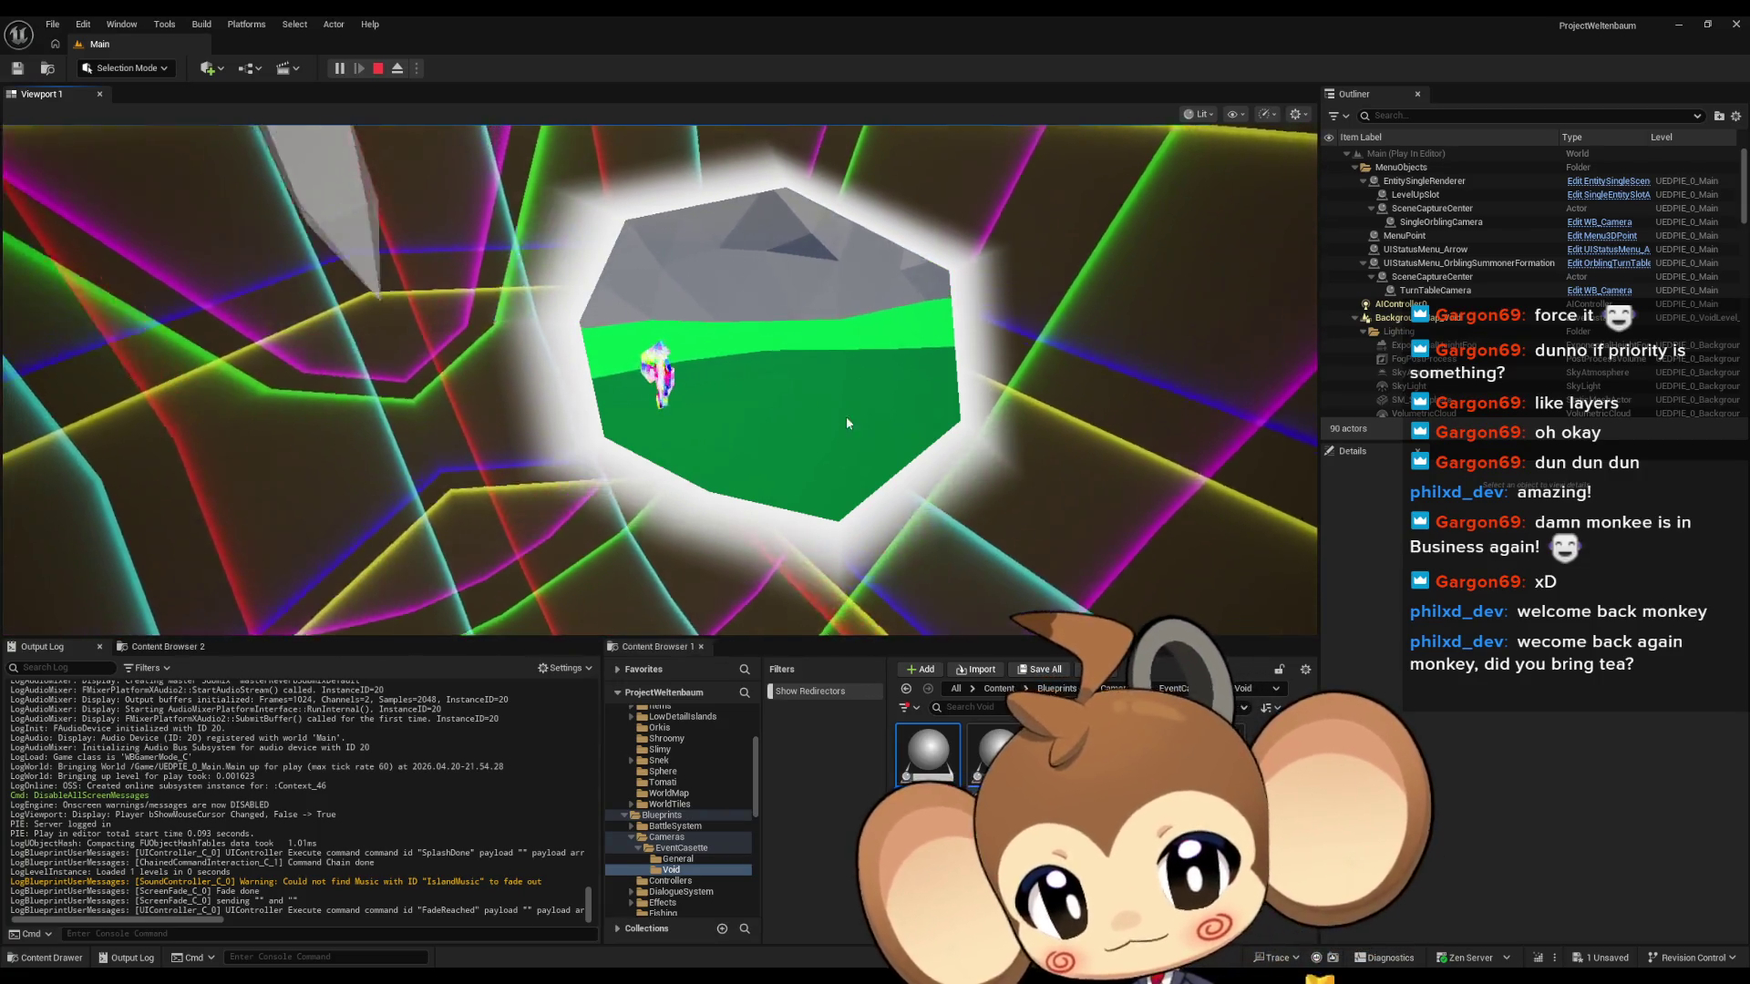
{"action": "left_click", "coordinate": [166, 28]}
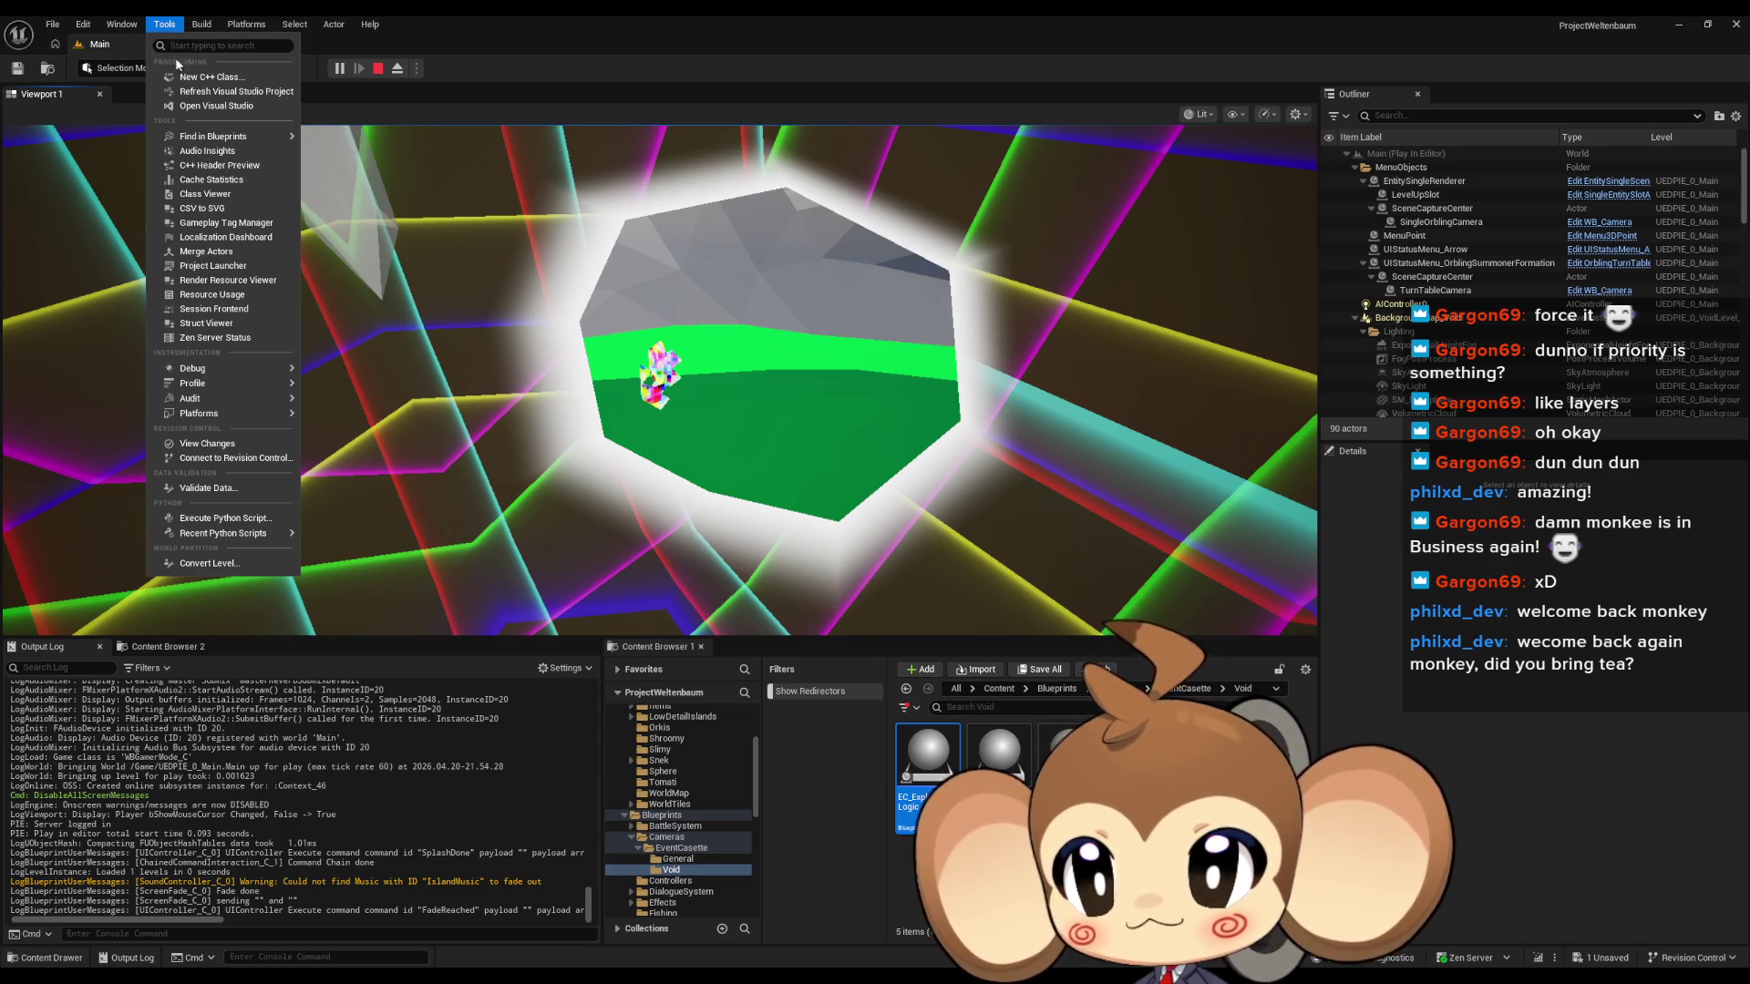
{"action": "mouse_move", "coordinate": [237, 368]}
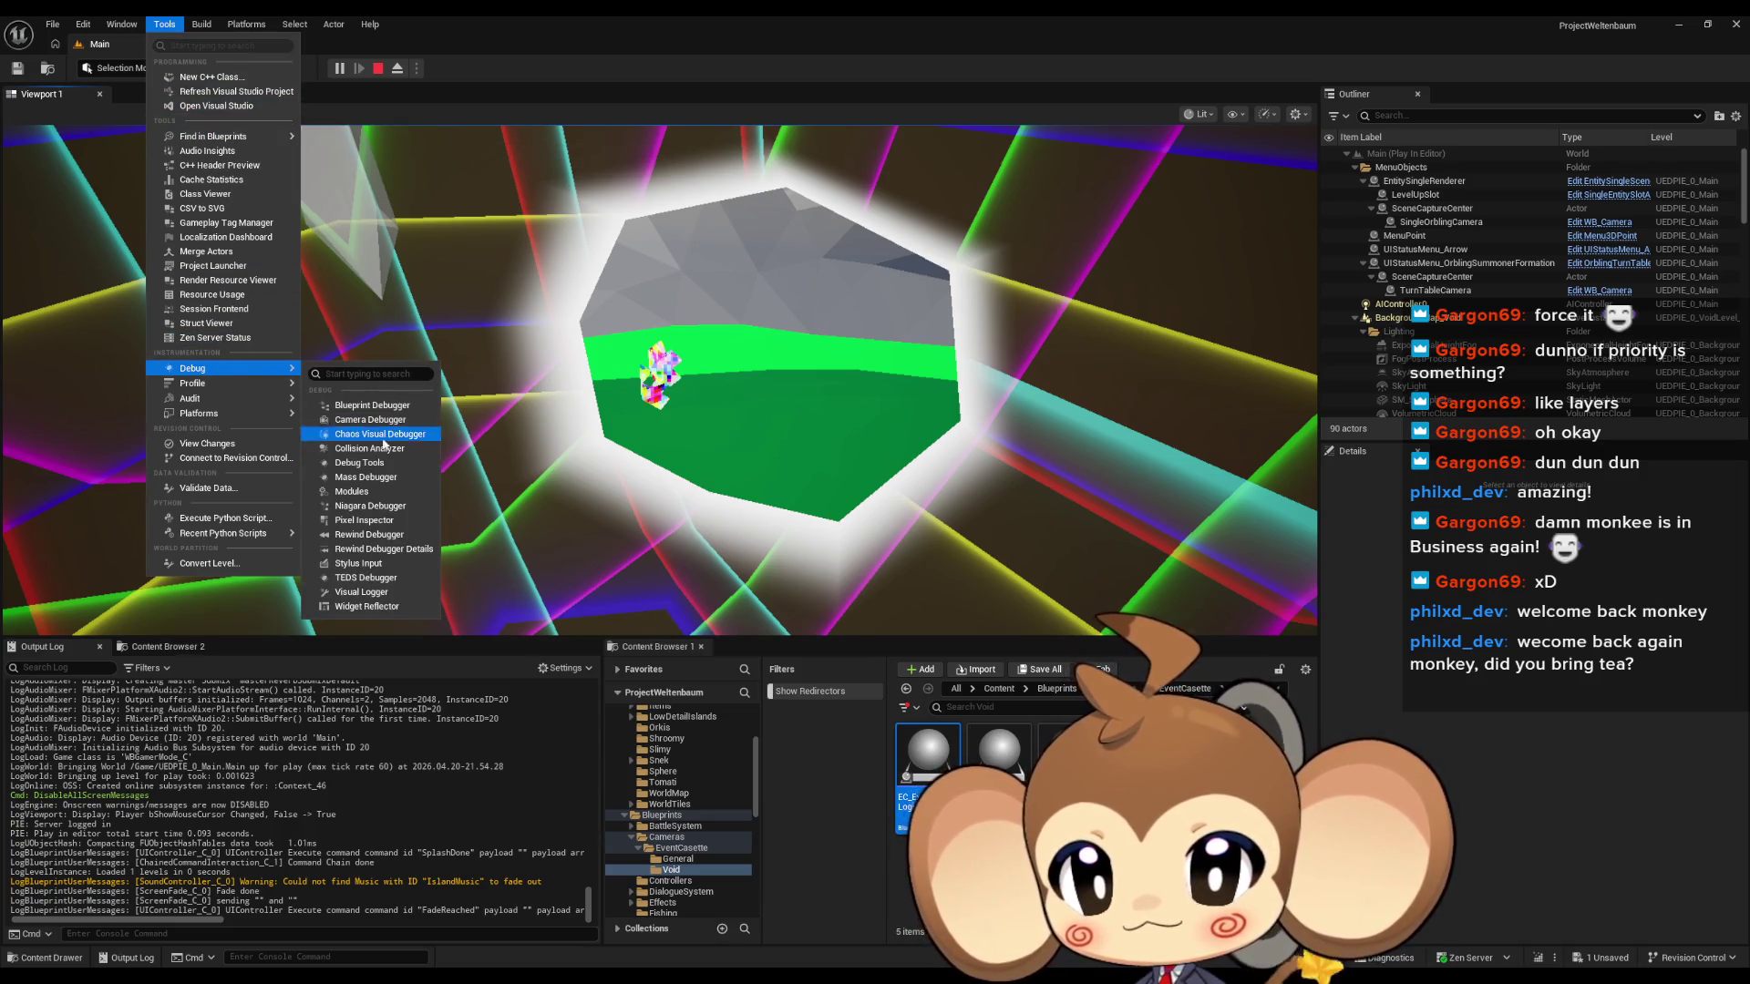
{"action": "left_click", "coordinate": [356, 406]}
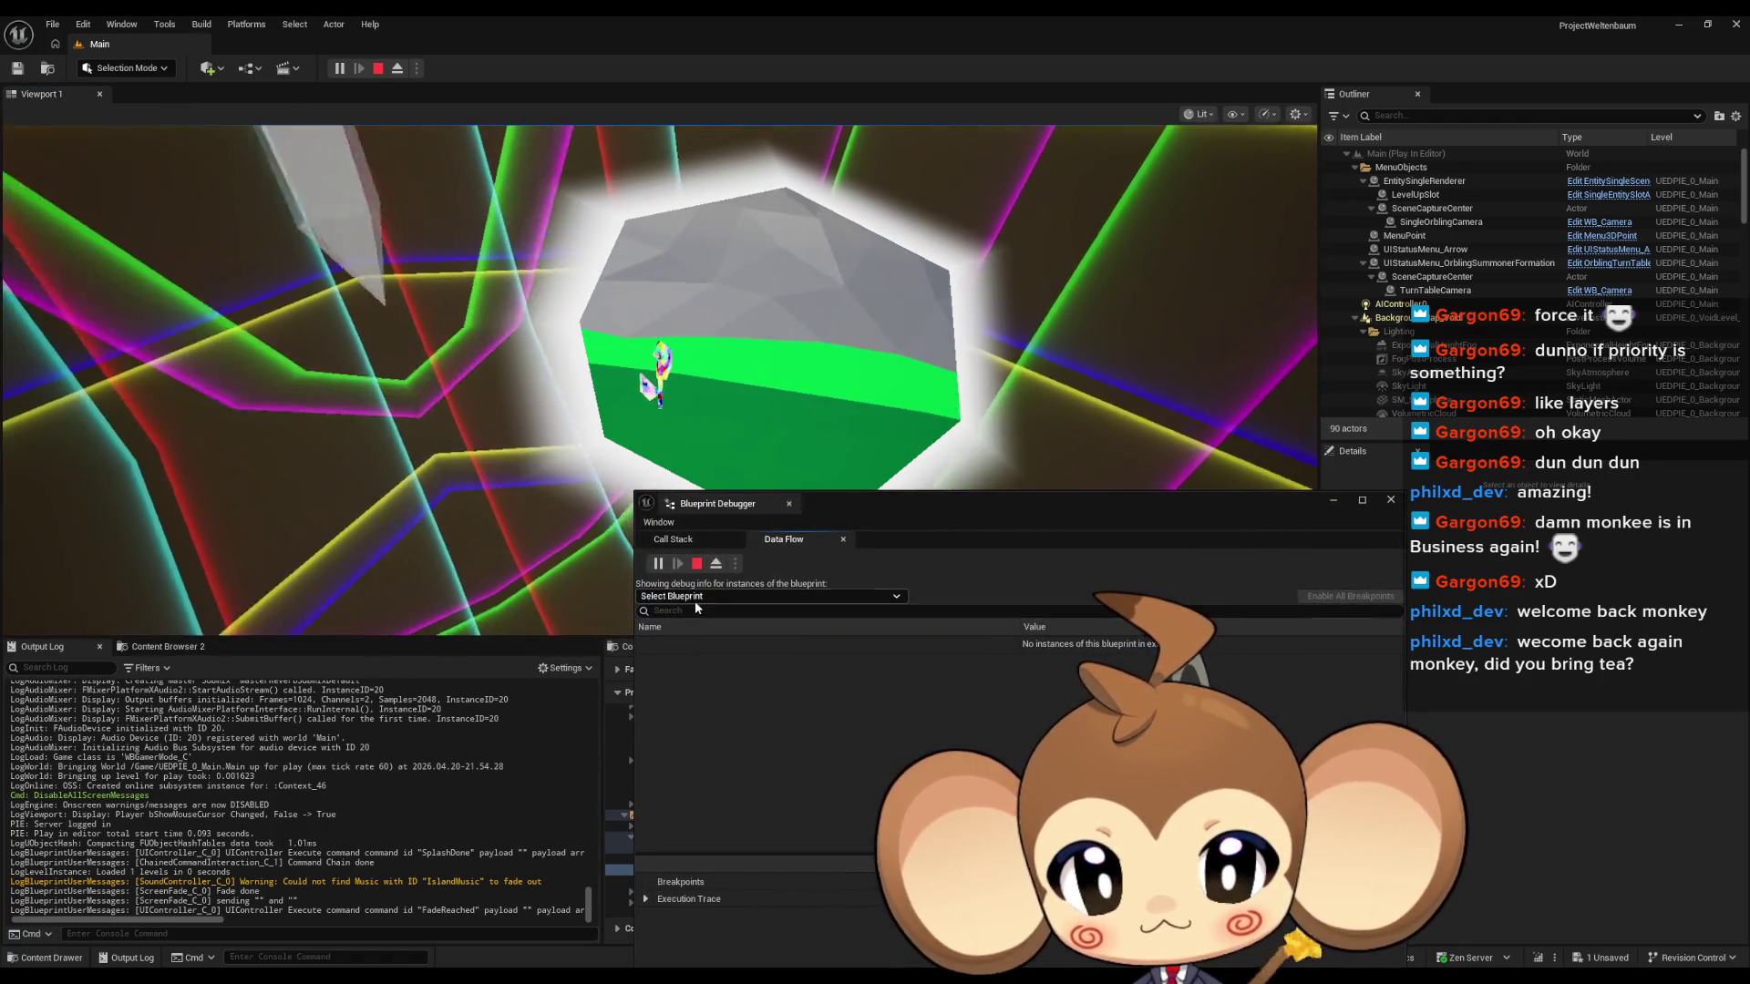
{"action": "left_click", "coordinate": [694, 598]}
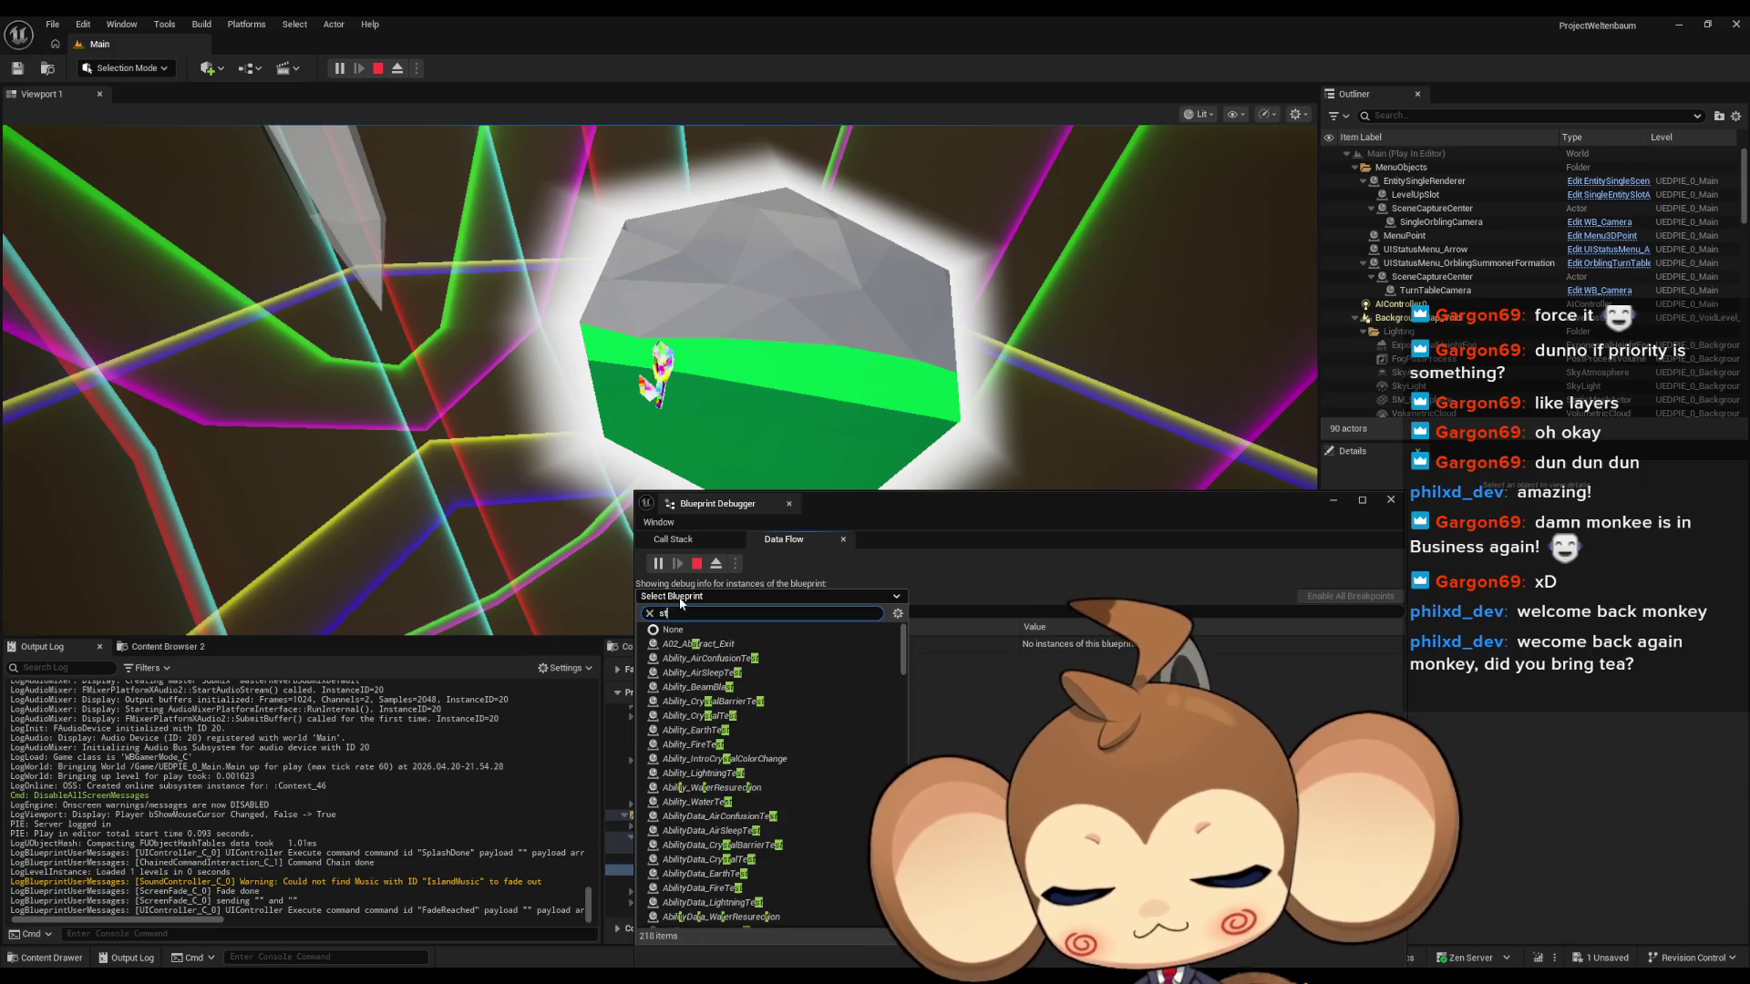
{"action": "type", "text": "or"}
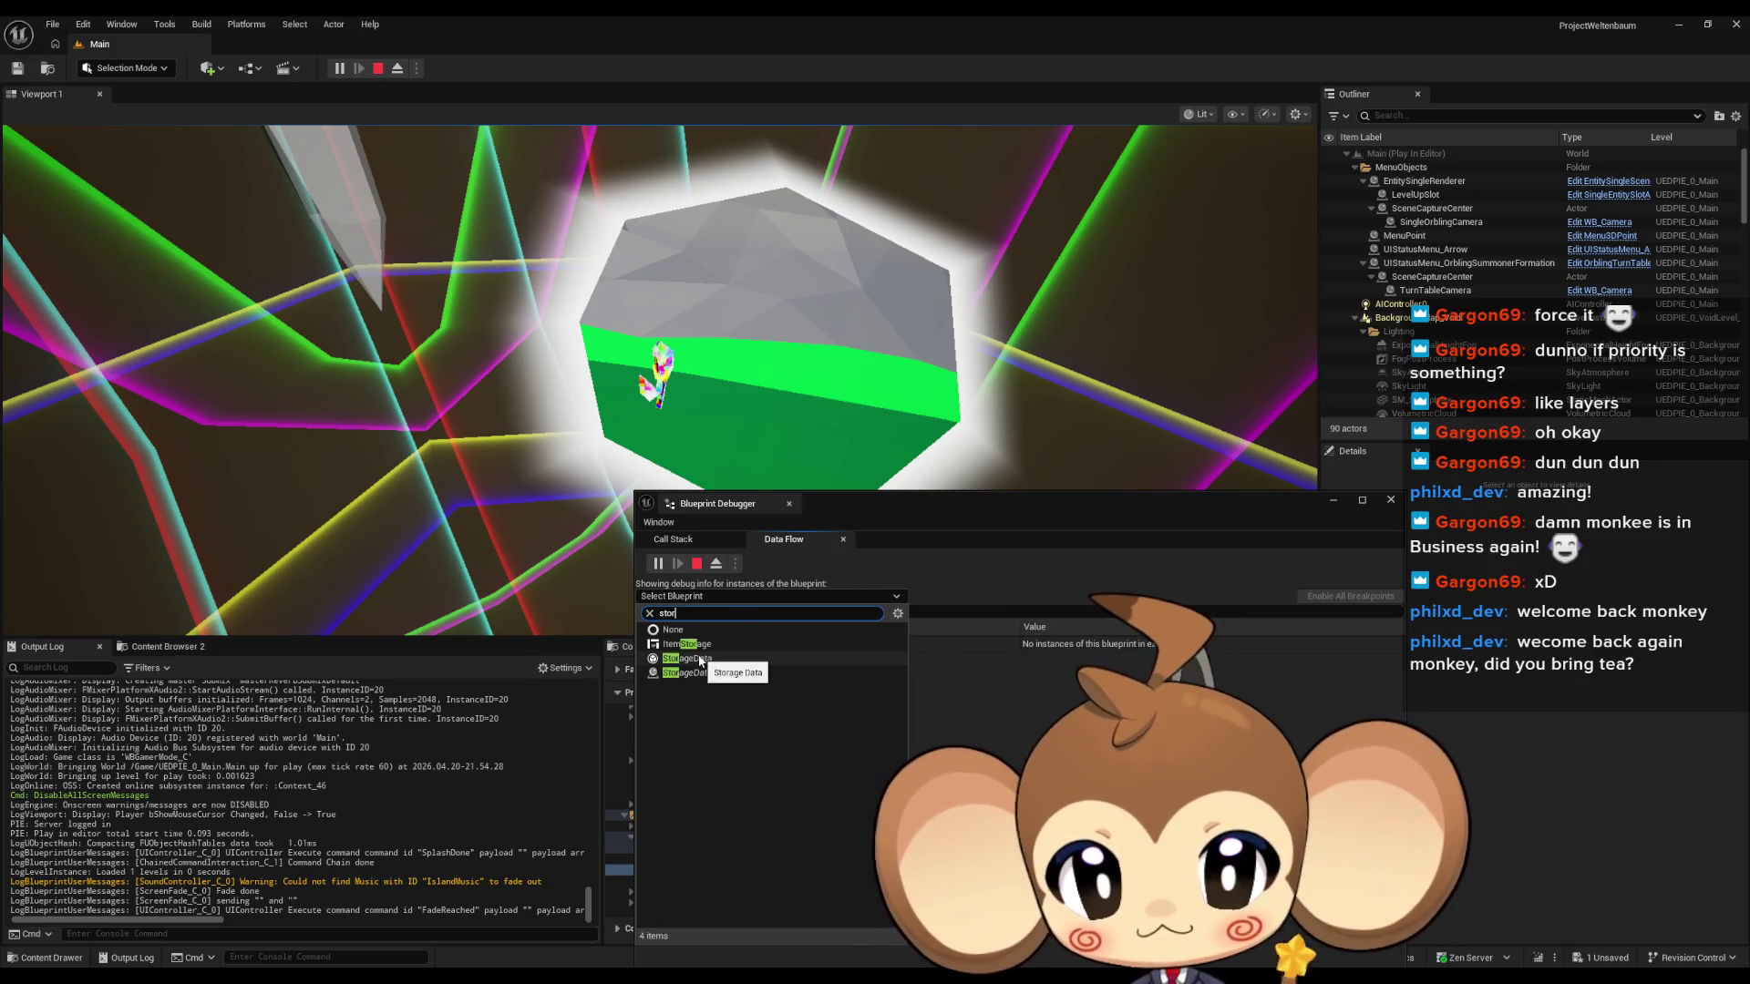
{"action": "left_click", "coordinate": [700, 660]}
Expand Self and Environmental States to inspect their entries, then stop the session.
{"action": "left_click", "coordinate": [655, 661]}
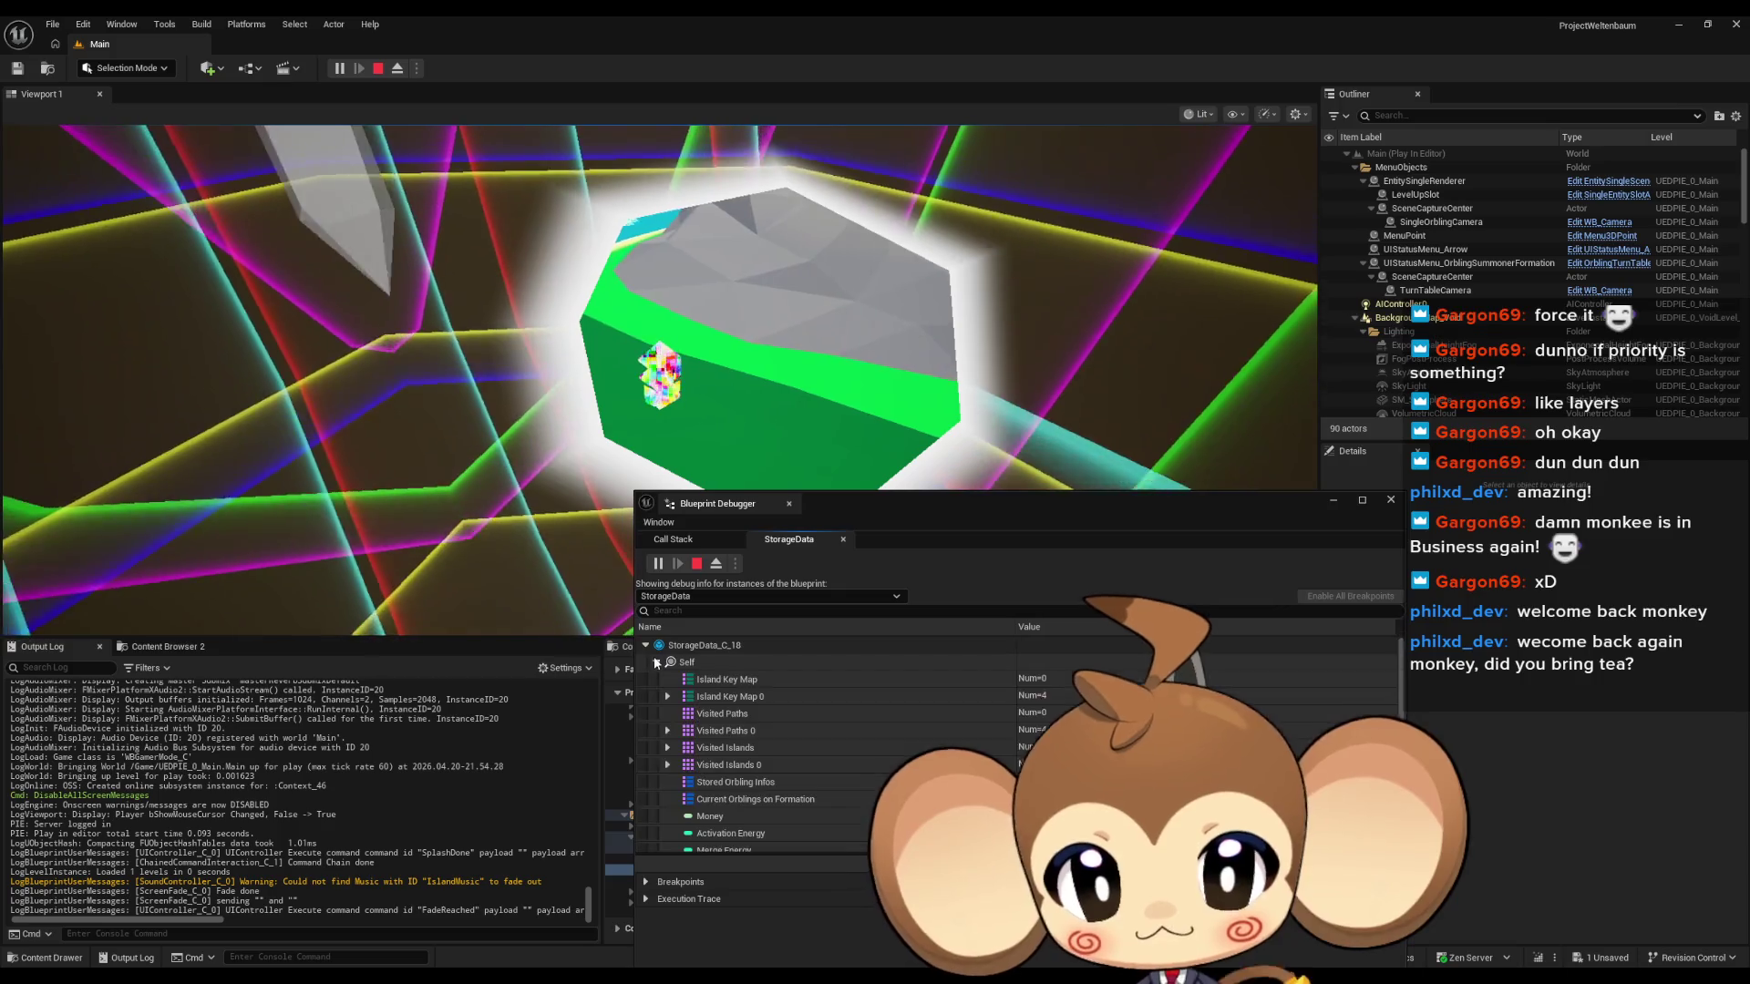
{"action": "scroll", "coordinate": [838, 695], "scroll_direction": "down", "scroll_amount": 4}
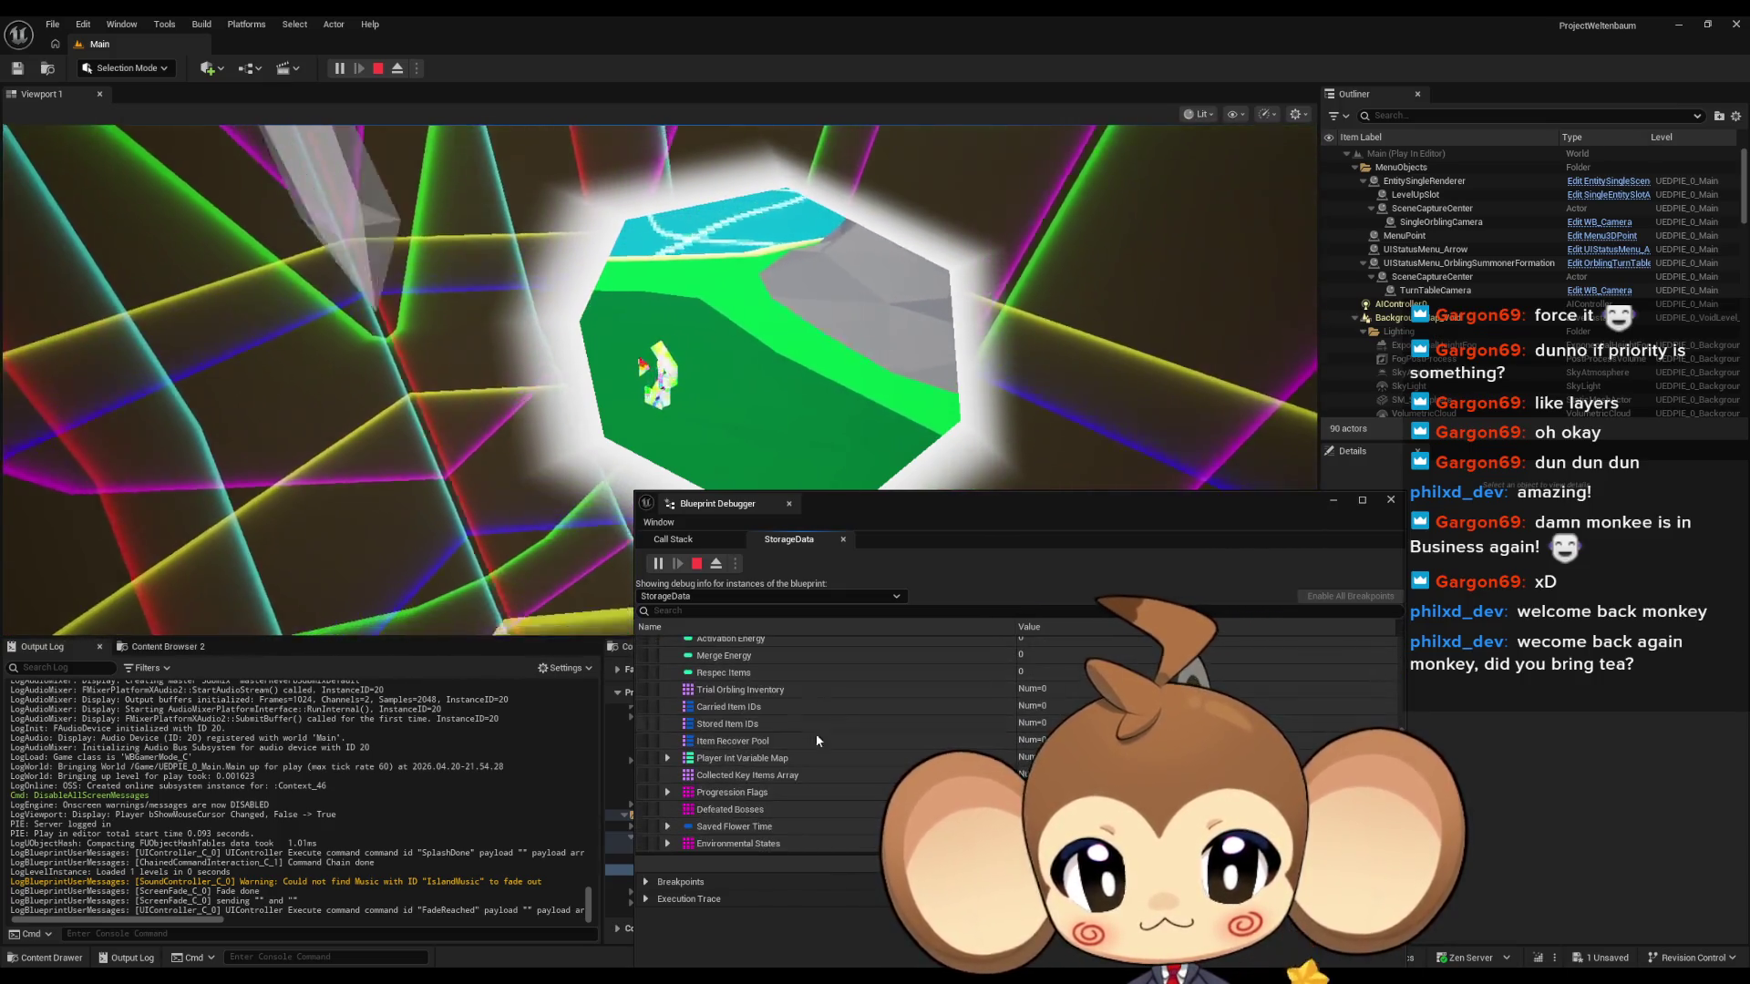
{"action": "left_click", "coordinate": [668, 843]}
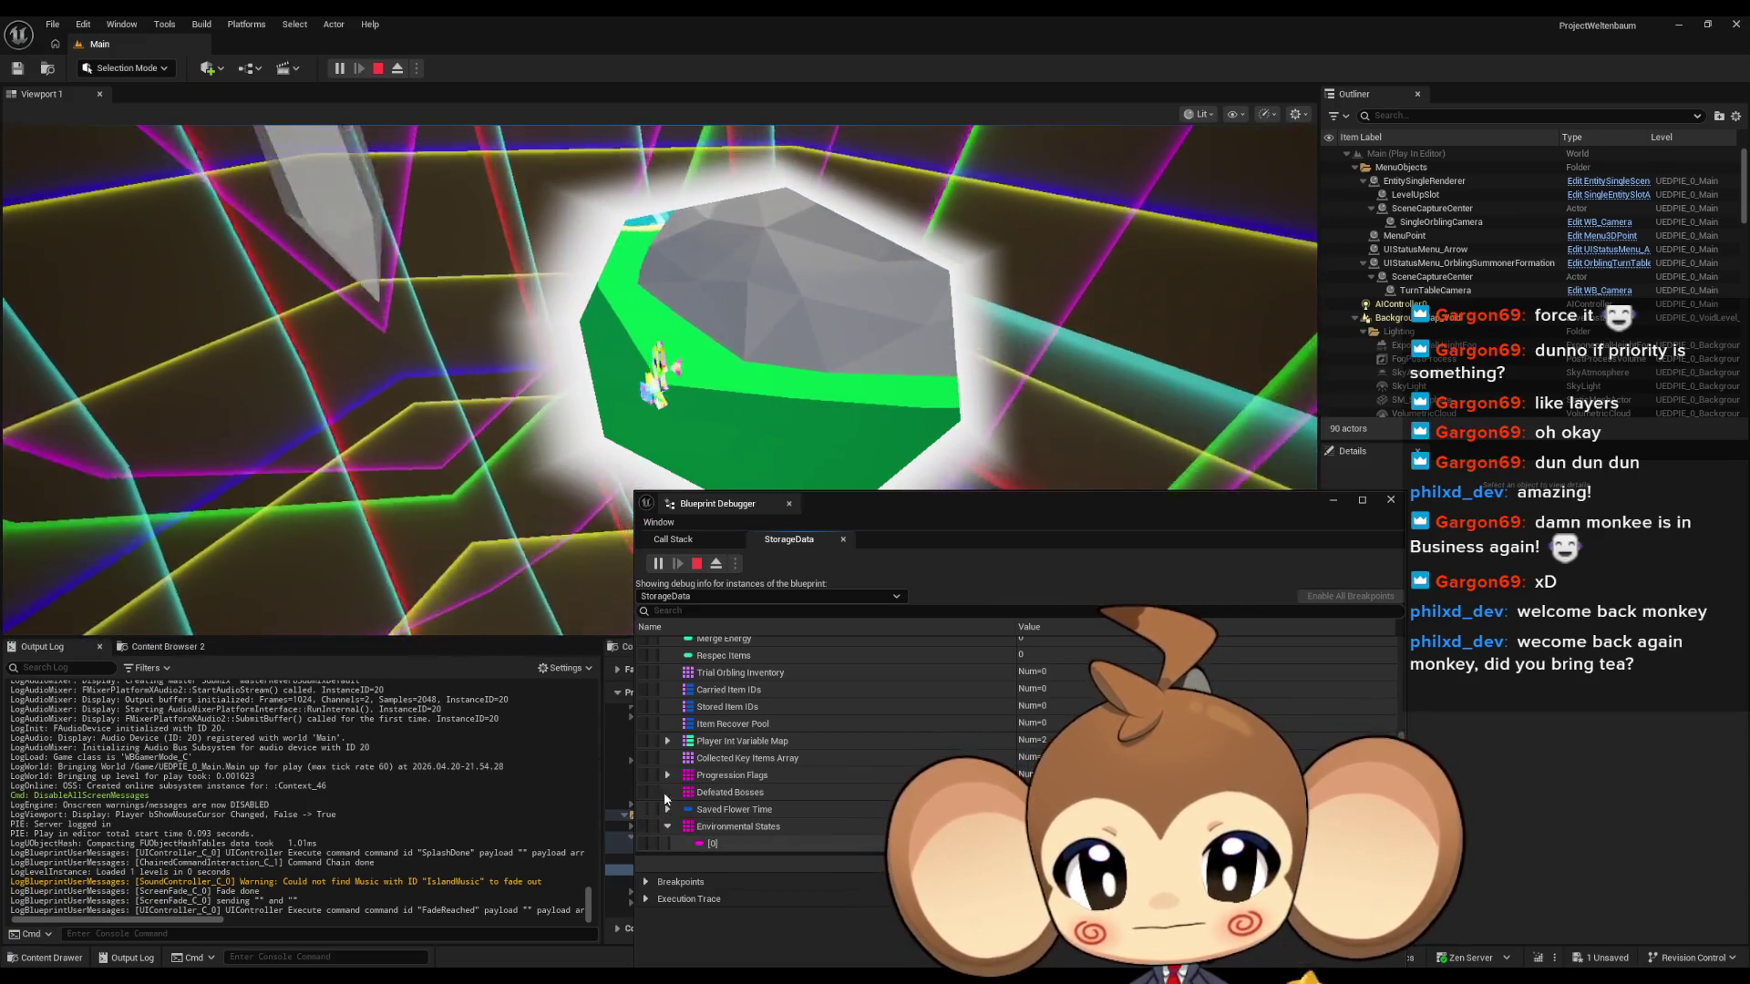
{"action": "scroll", "coordinate": [775, 774], "scroll_direction": "down", "scroll_amount": 3}
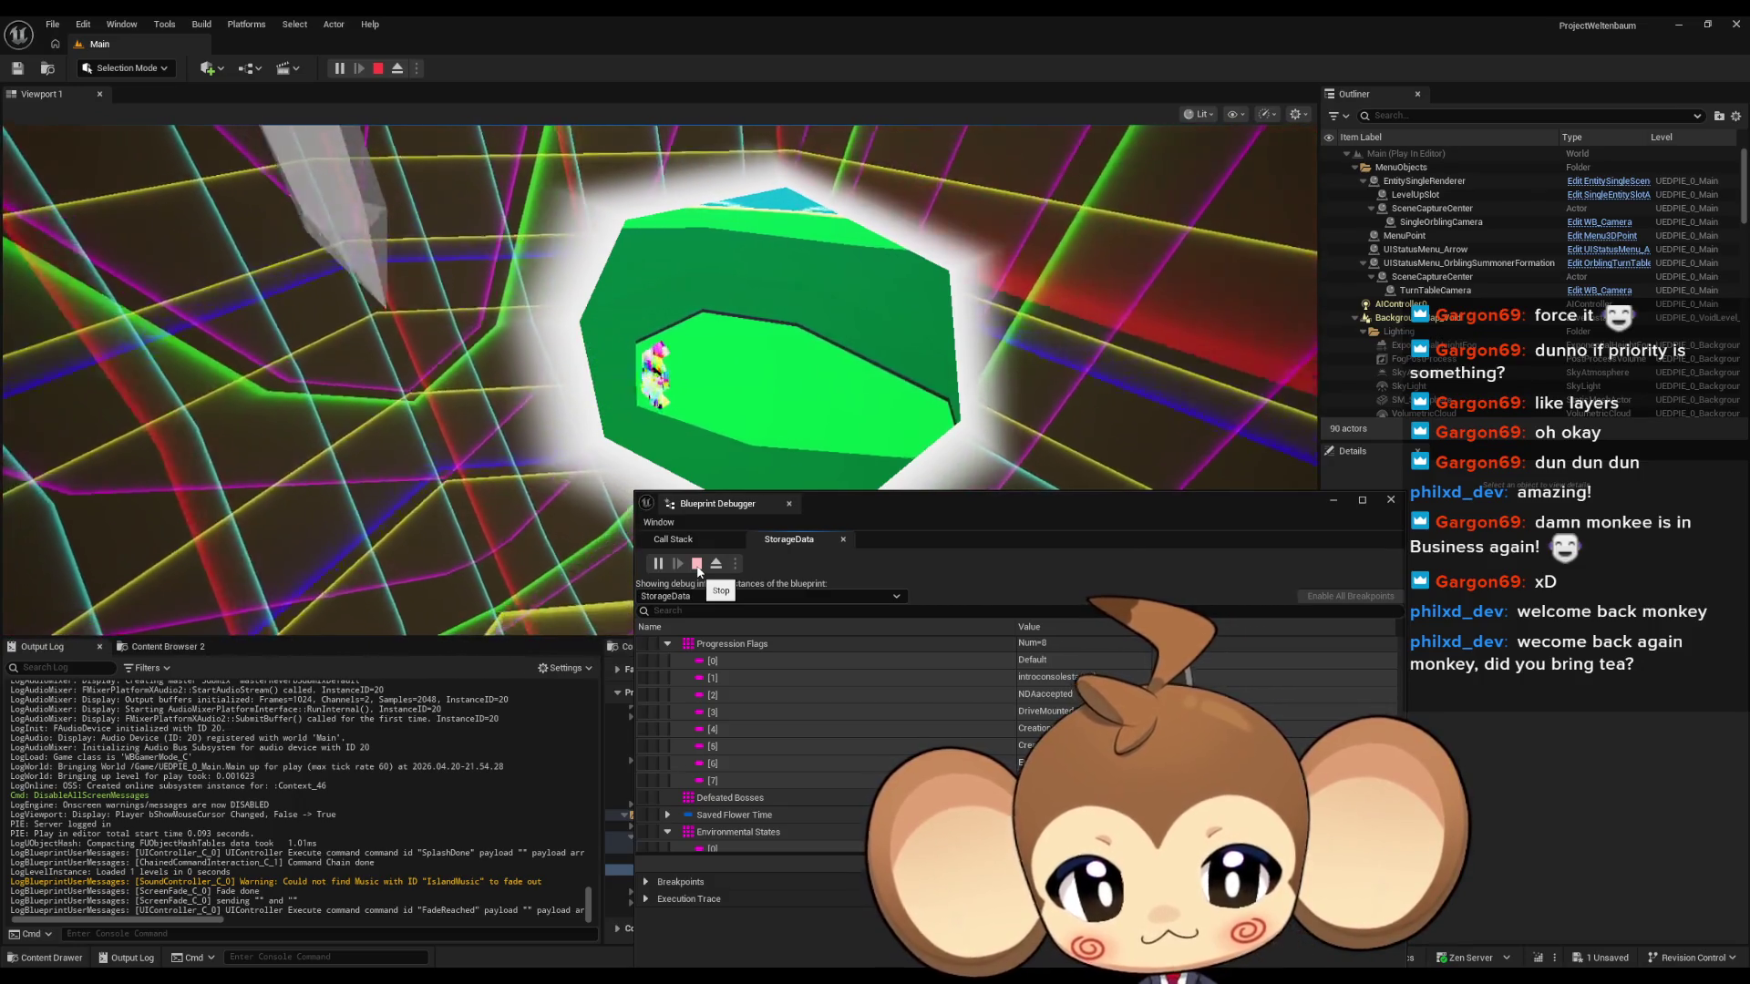
{"action": "left_click", "coordinate": [698, 564]}
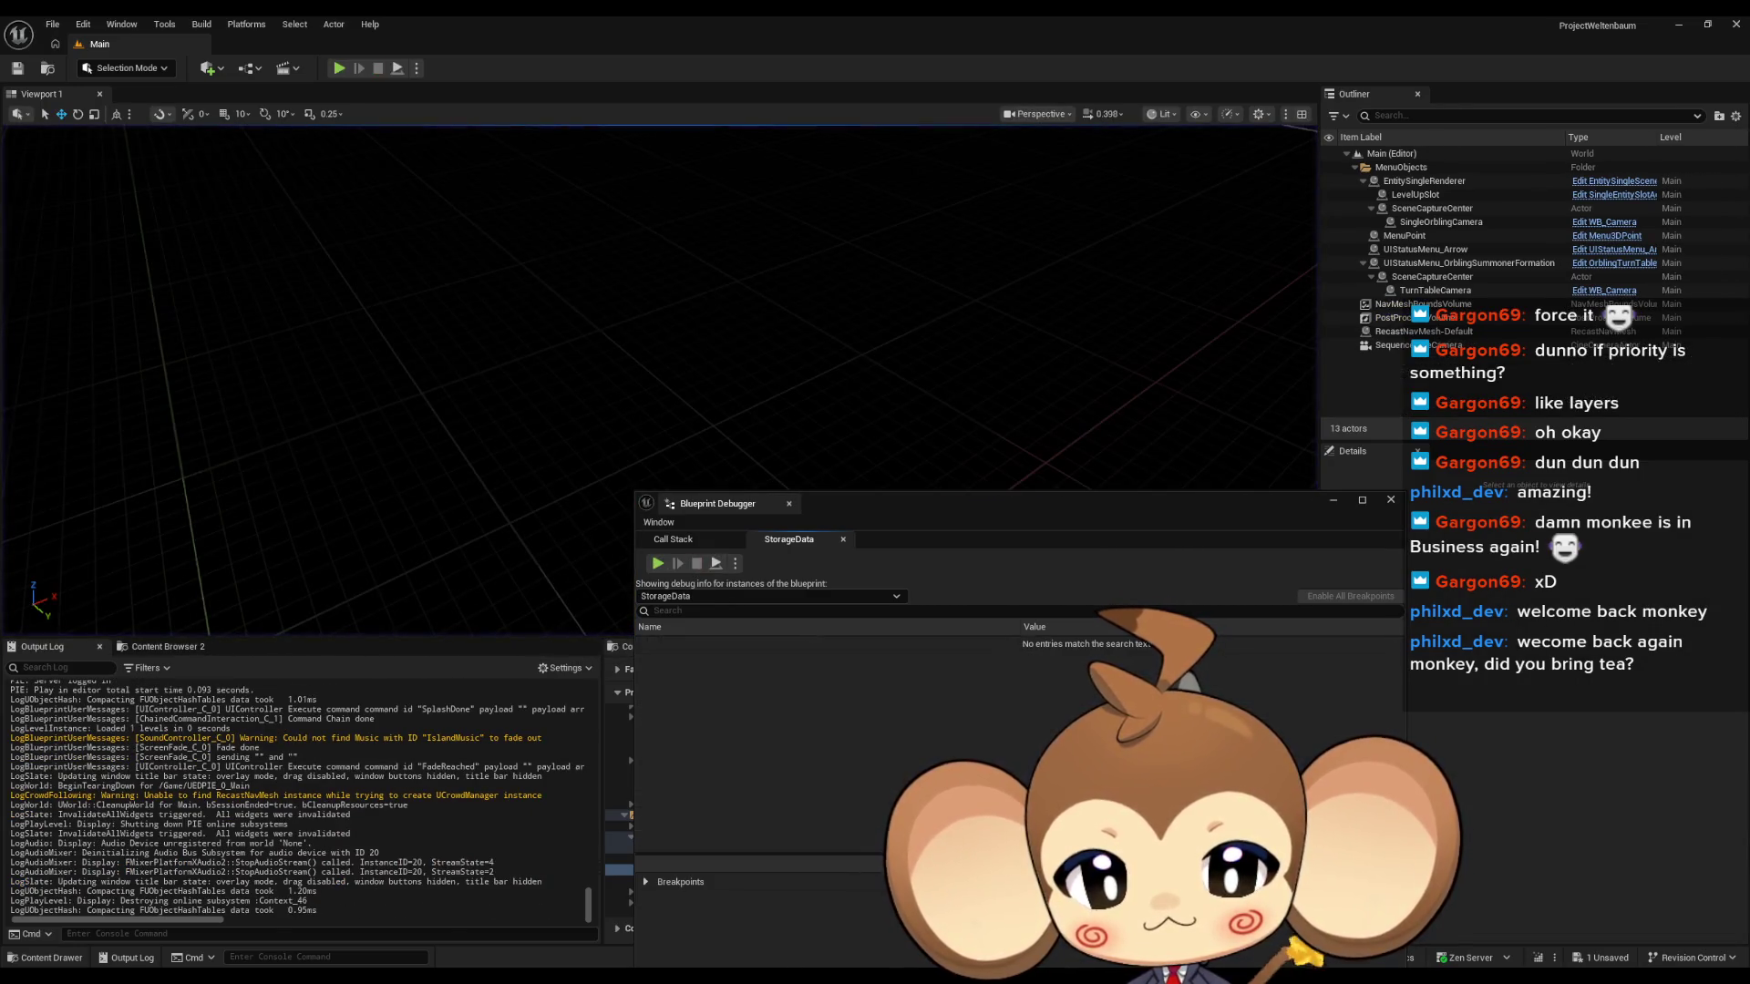
Save EC_ExplosionLogic, then switch to GameController and open its ExecuteCommand graph zoomed in.
{"action": "left_click", "coordinate": [753, 916]}
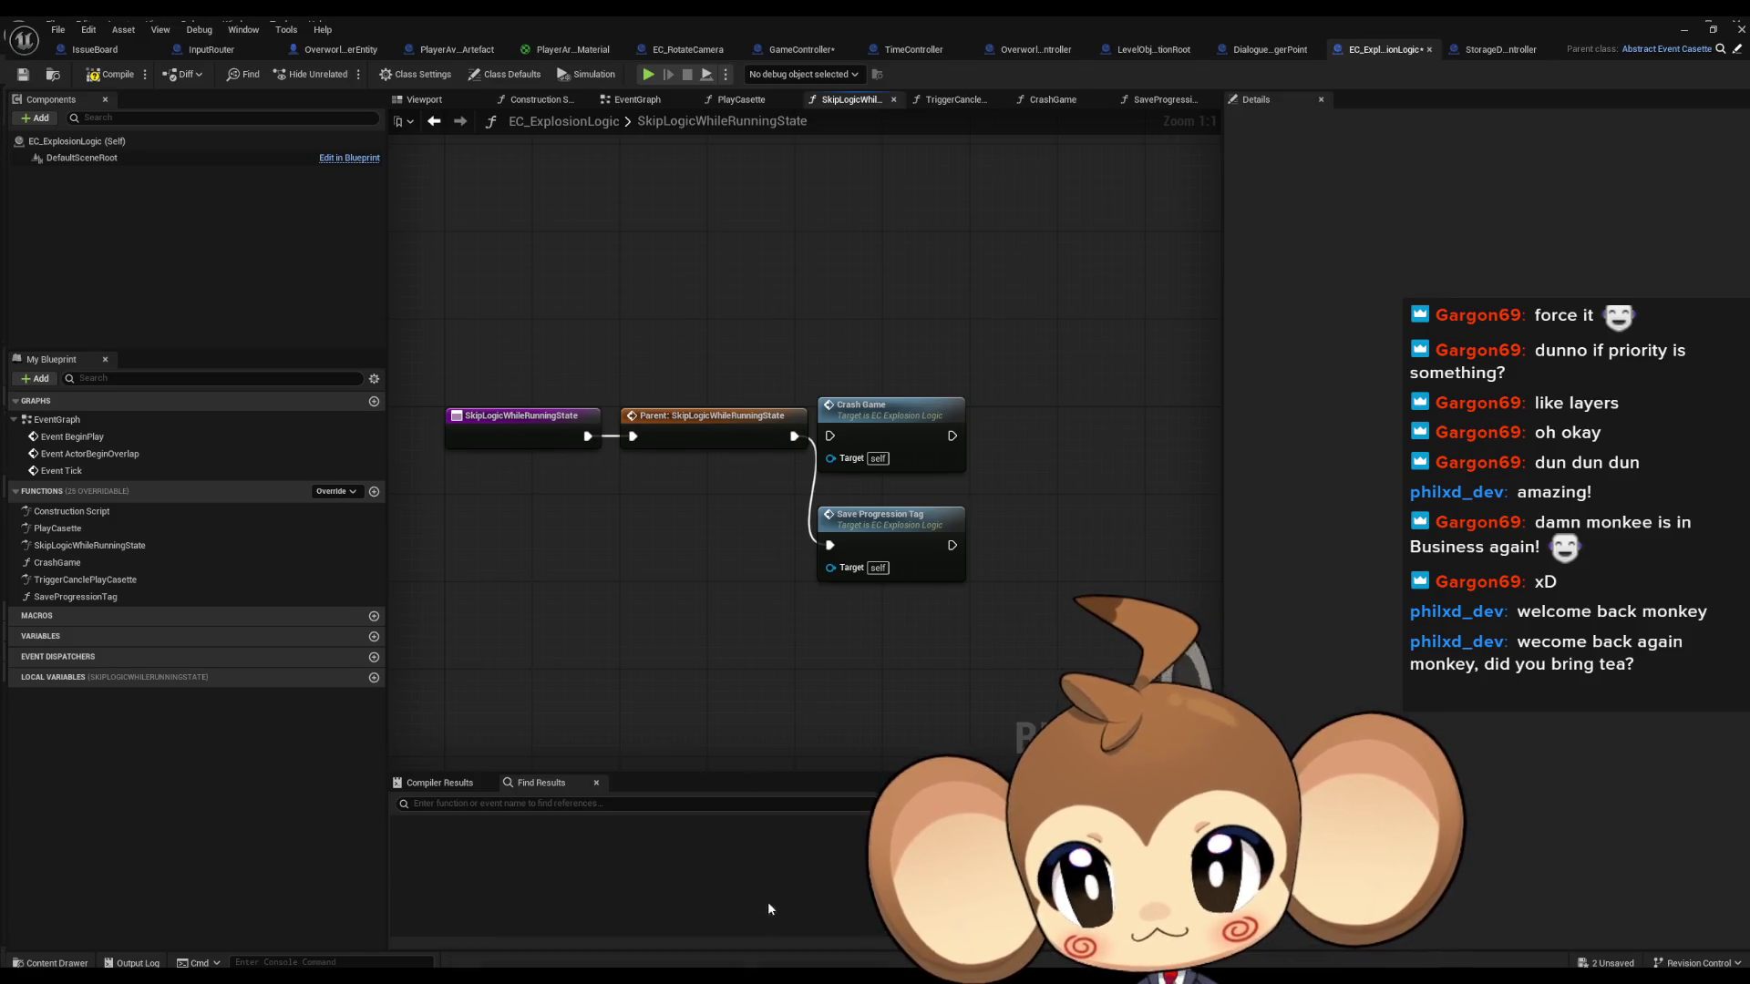
{"action": "key", "text": "ctrl+s"}
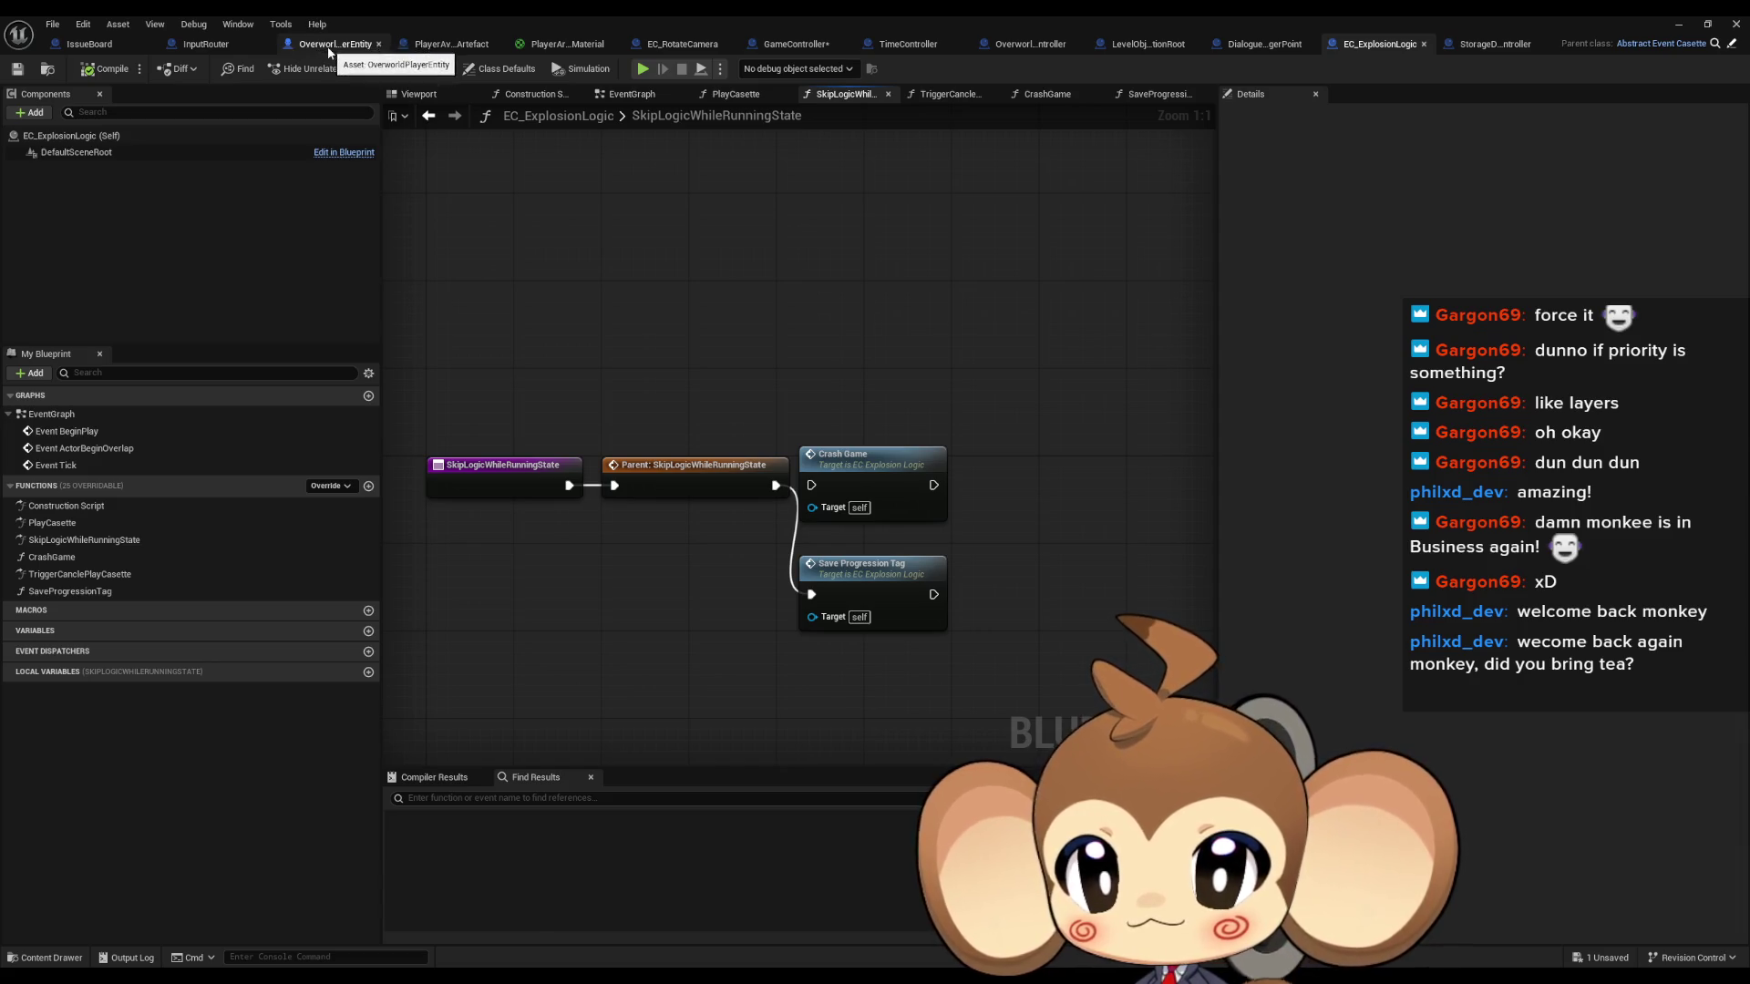
{"action": "left_click", "coordinate": [317, 45]}
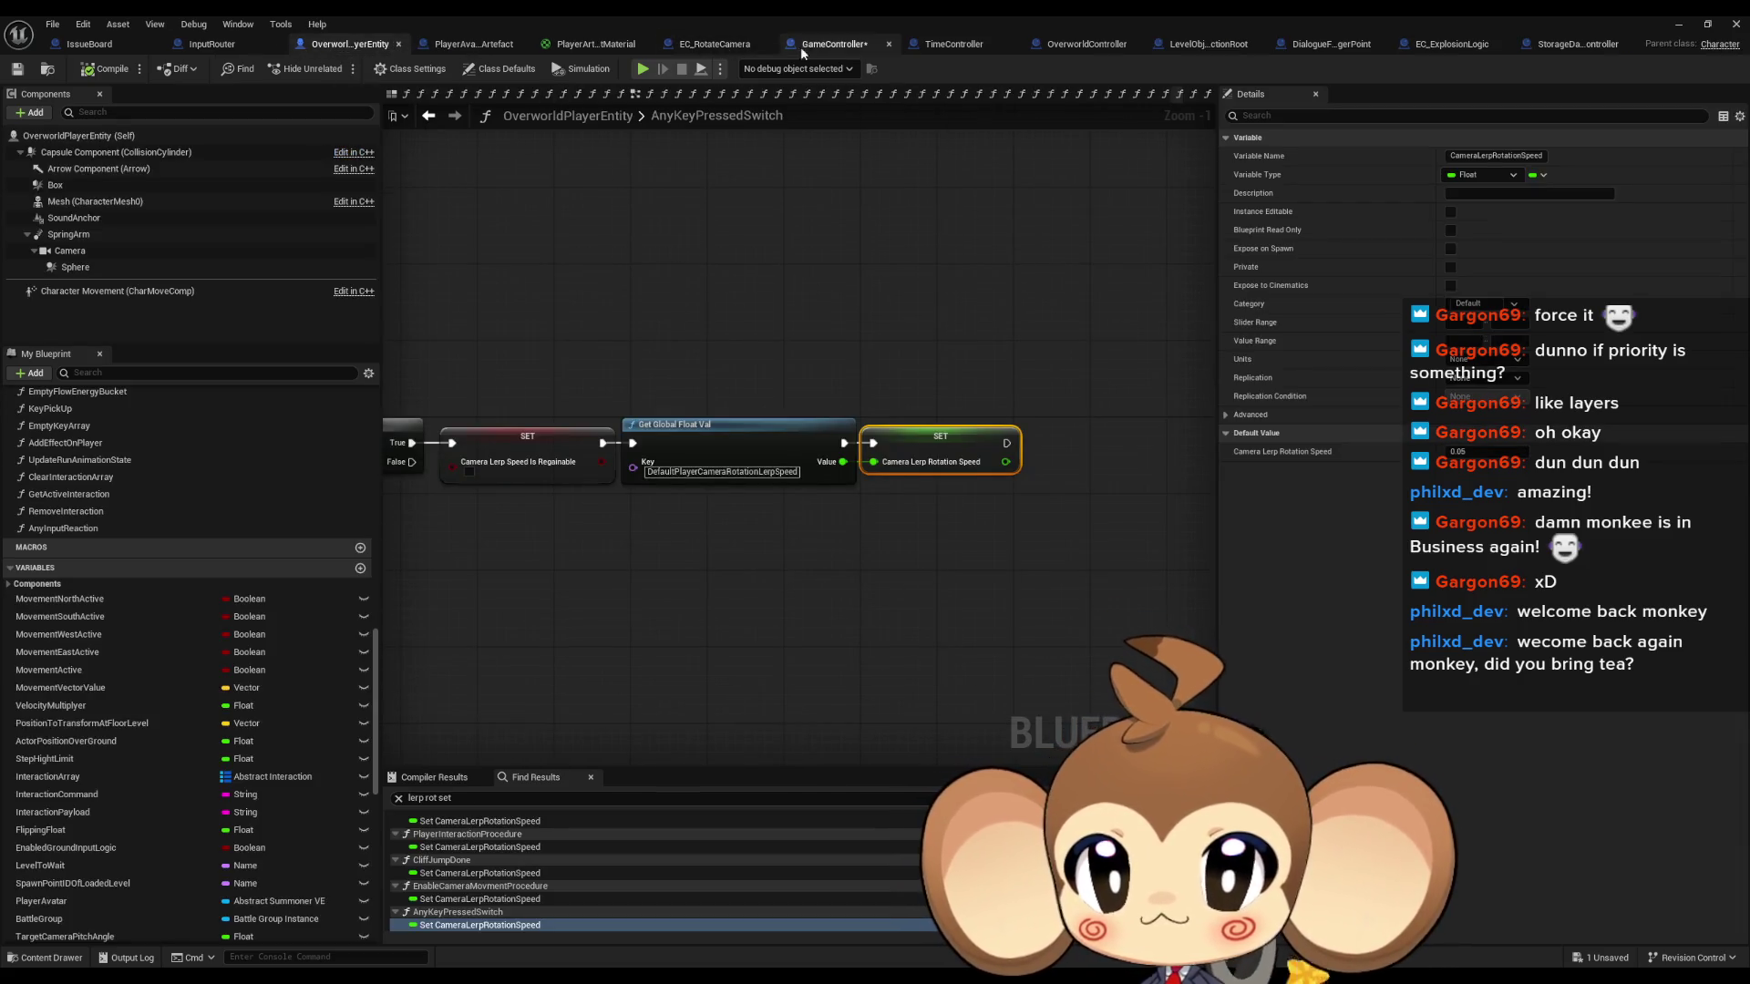
{"action": "left_click", "coordinate": [794, 47]}
{"action": "scroll", "coordinate": [706, 365], "scroll_direction": "up", "scroll_amount": 3}
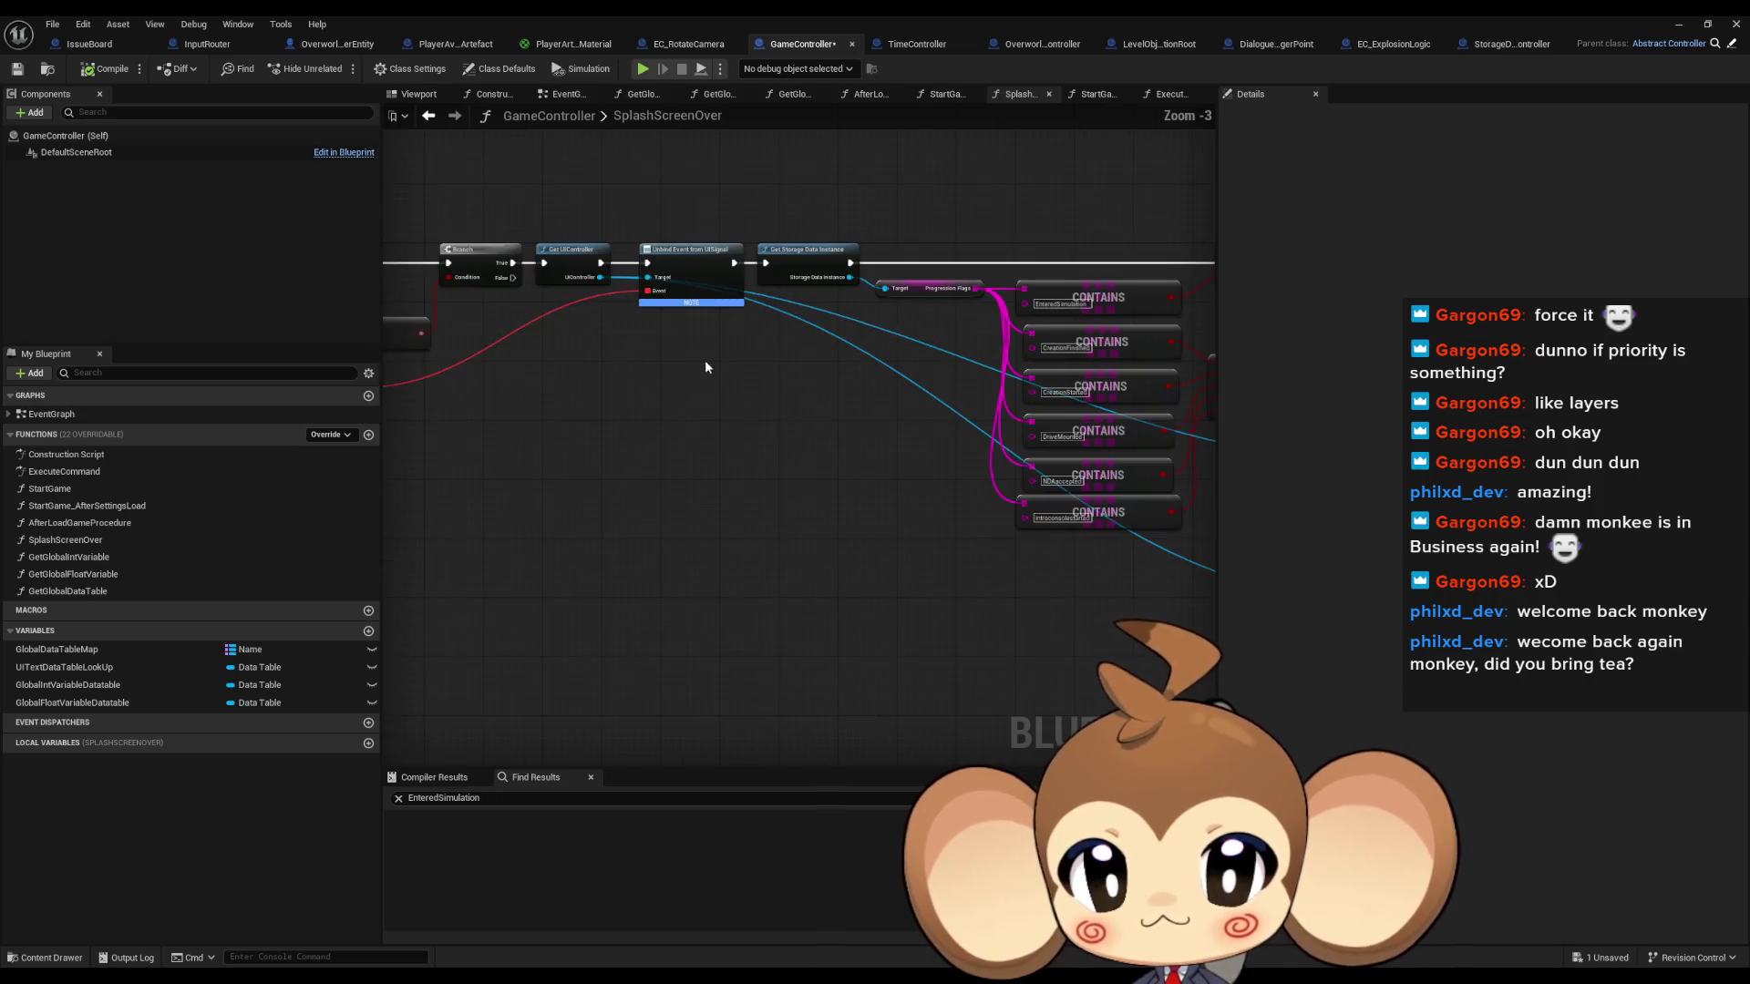
{"action": "double_click", "coordinate": [59, 492]}
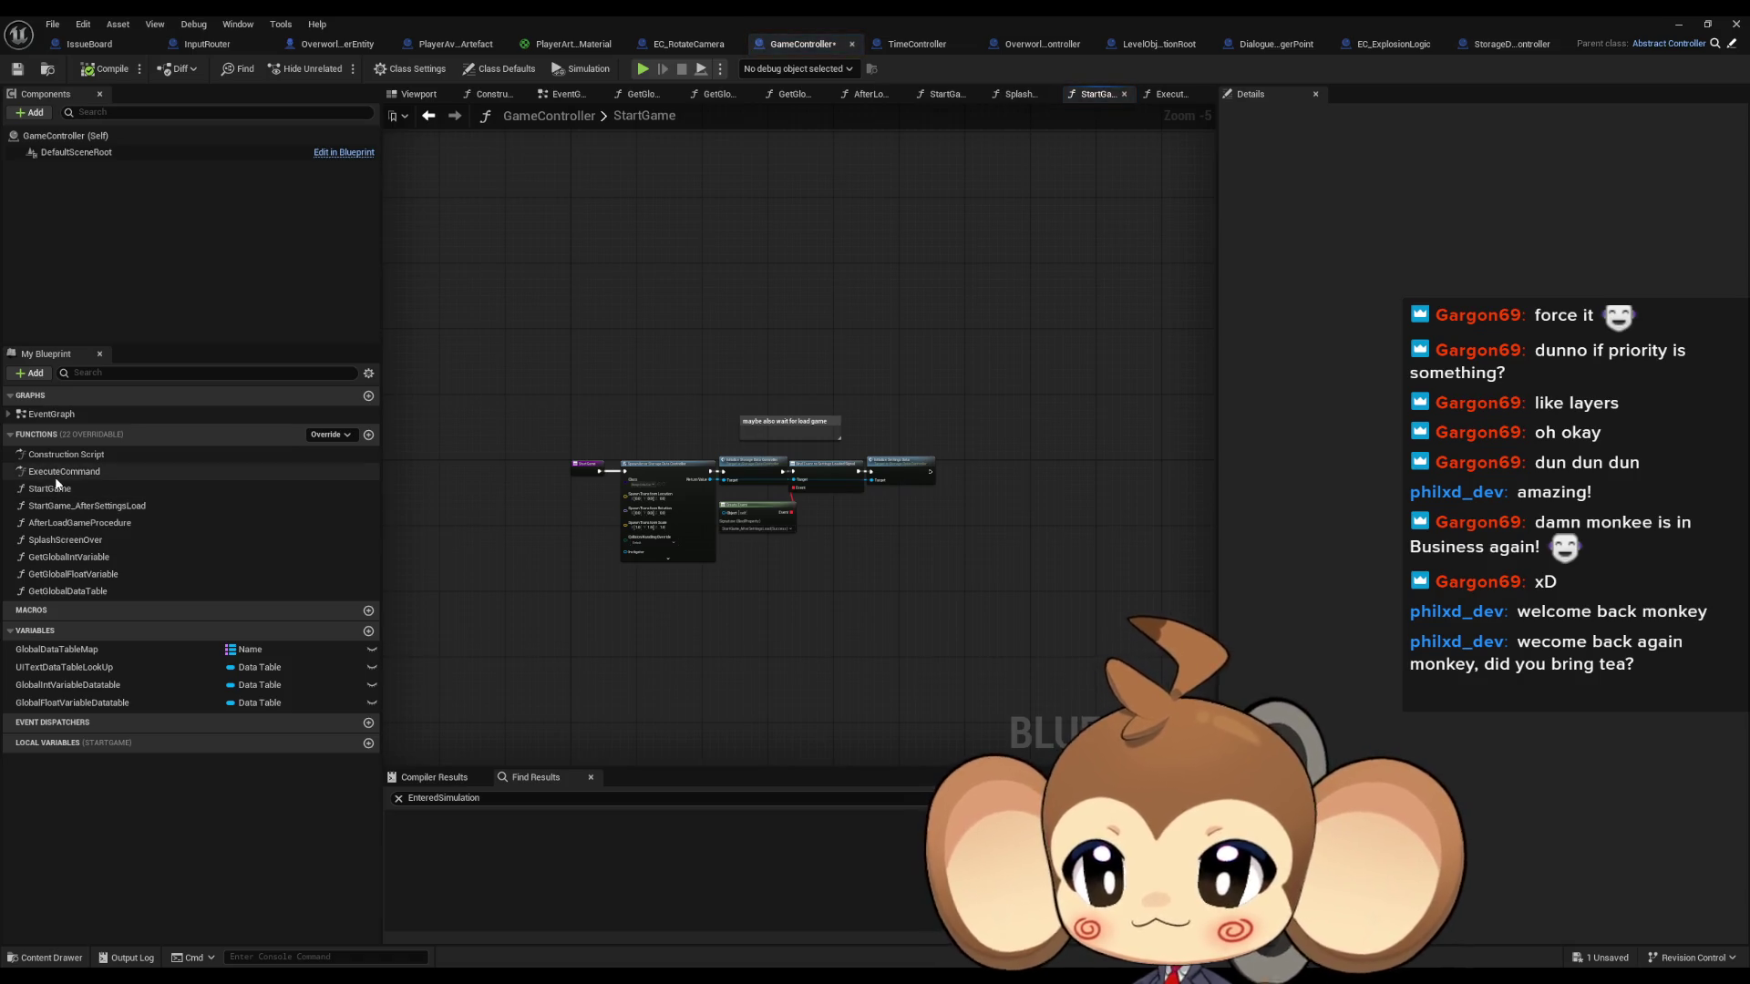
{"action": "double_click", "coordinate": [57, 474]}
{"action": "scroll", "coordinate": [662, 603], "scroll_direction": "up", "scroll_amount": 3}
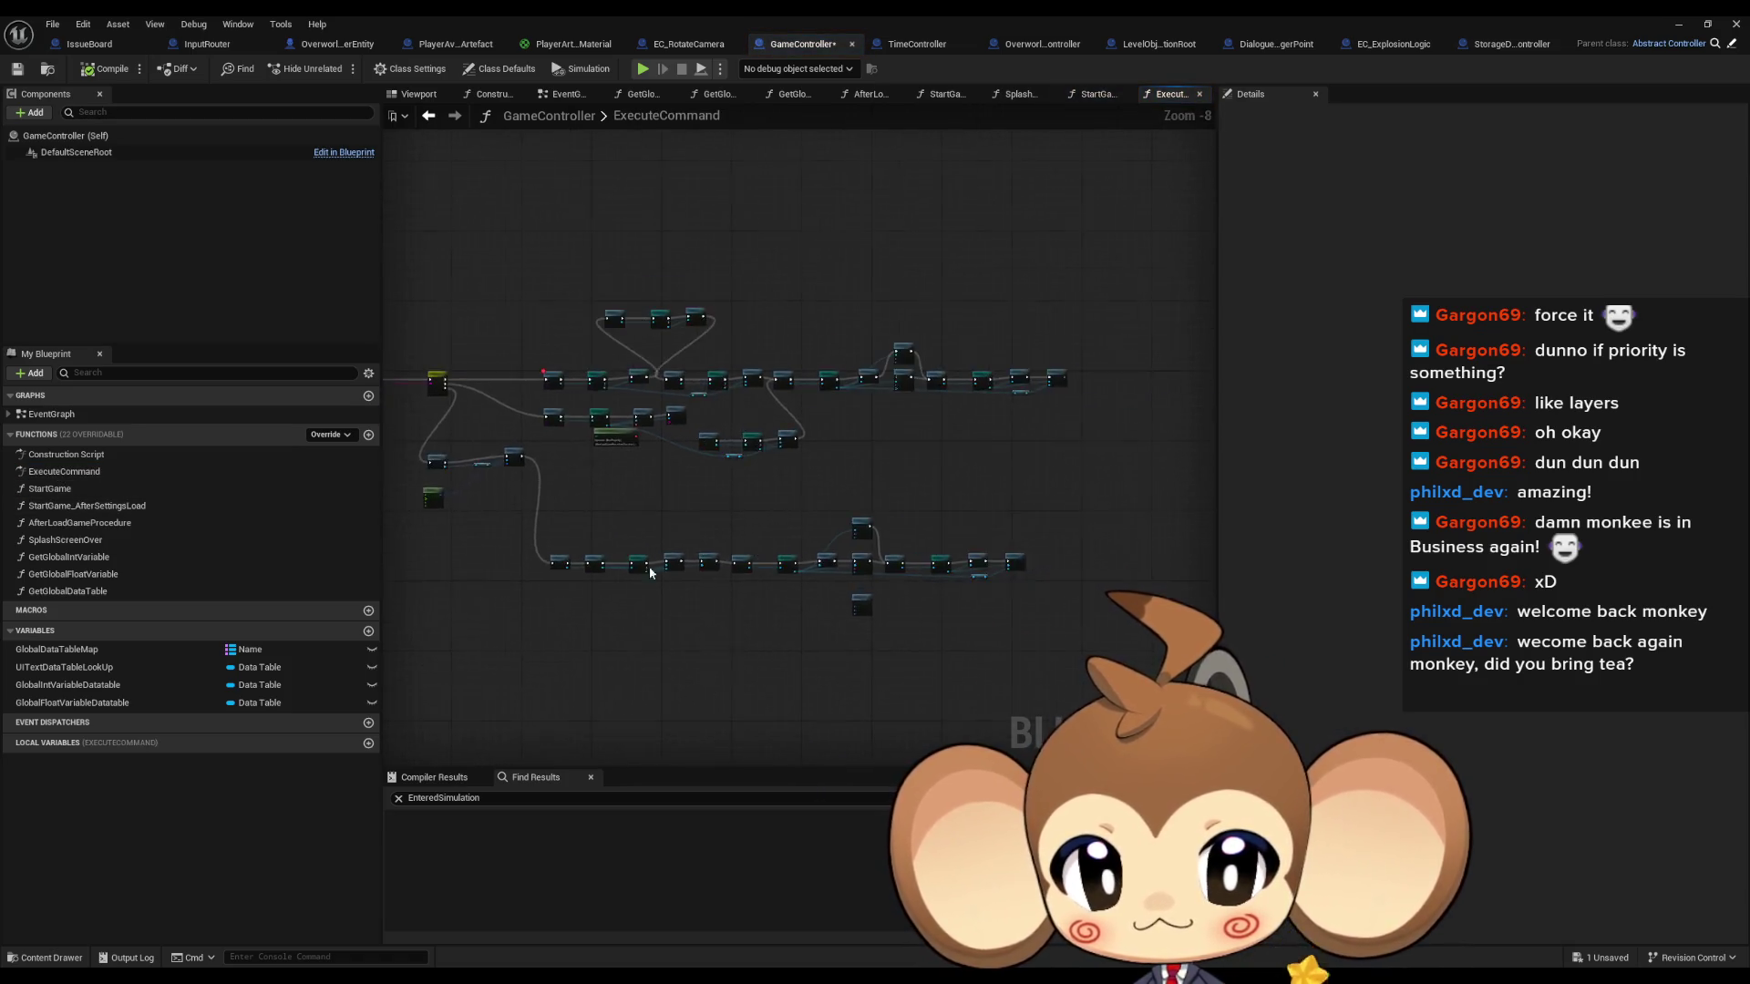
{"action": "scroll", "coordinate": [726, 605], "scroll_direction": "up", "scroll_amount": 2}
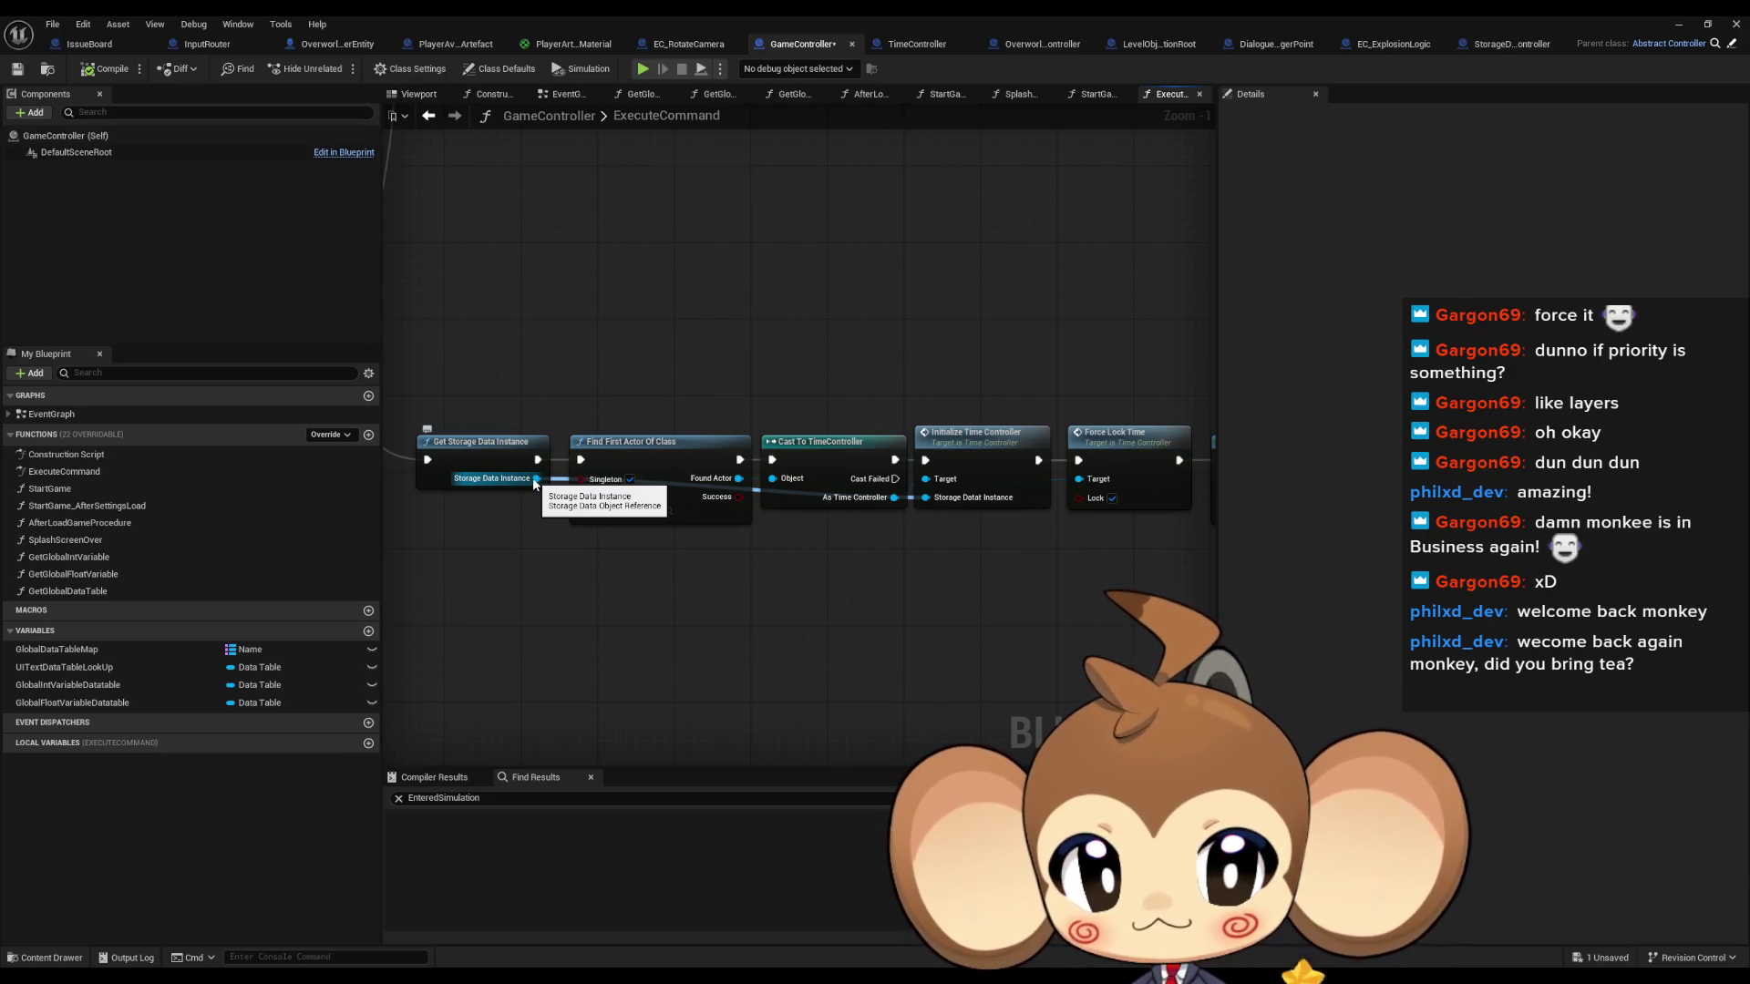
Add a Get Environmental States node from Storage Data Instance and a Clear node on it.
{"action": "left_click_drag", "start_coordinate": [643, 626], "coordinate": [654, 626]}
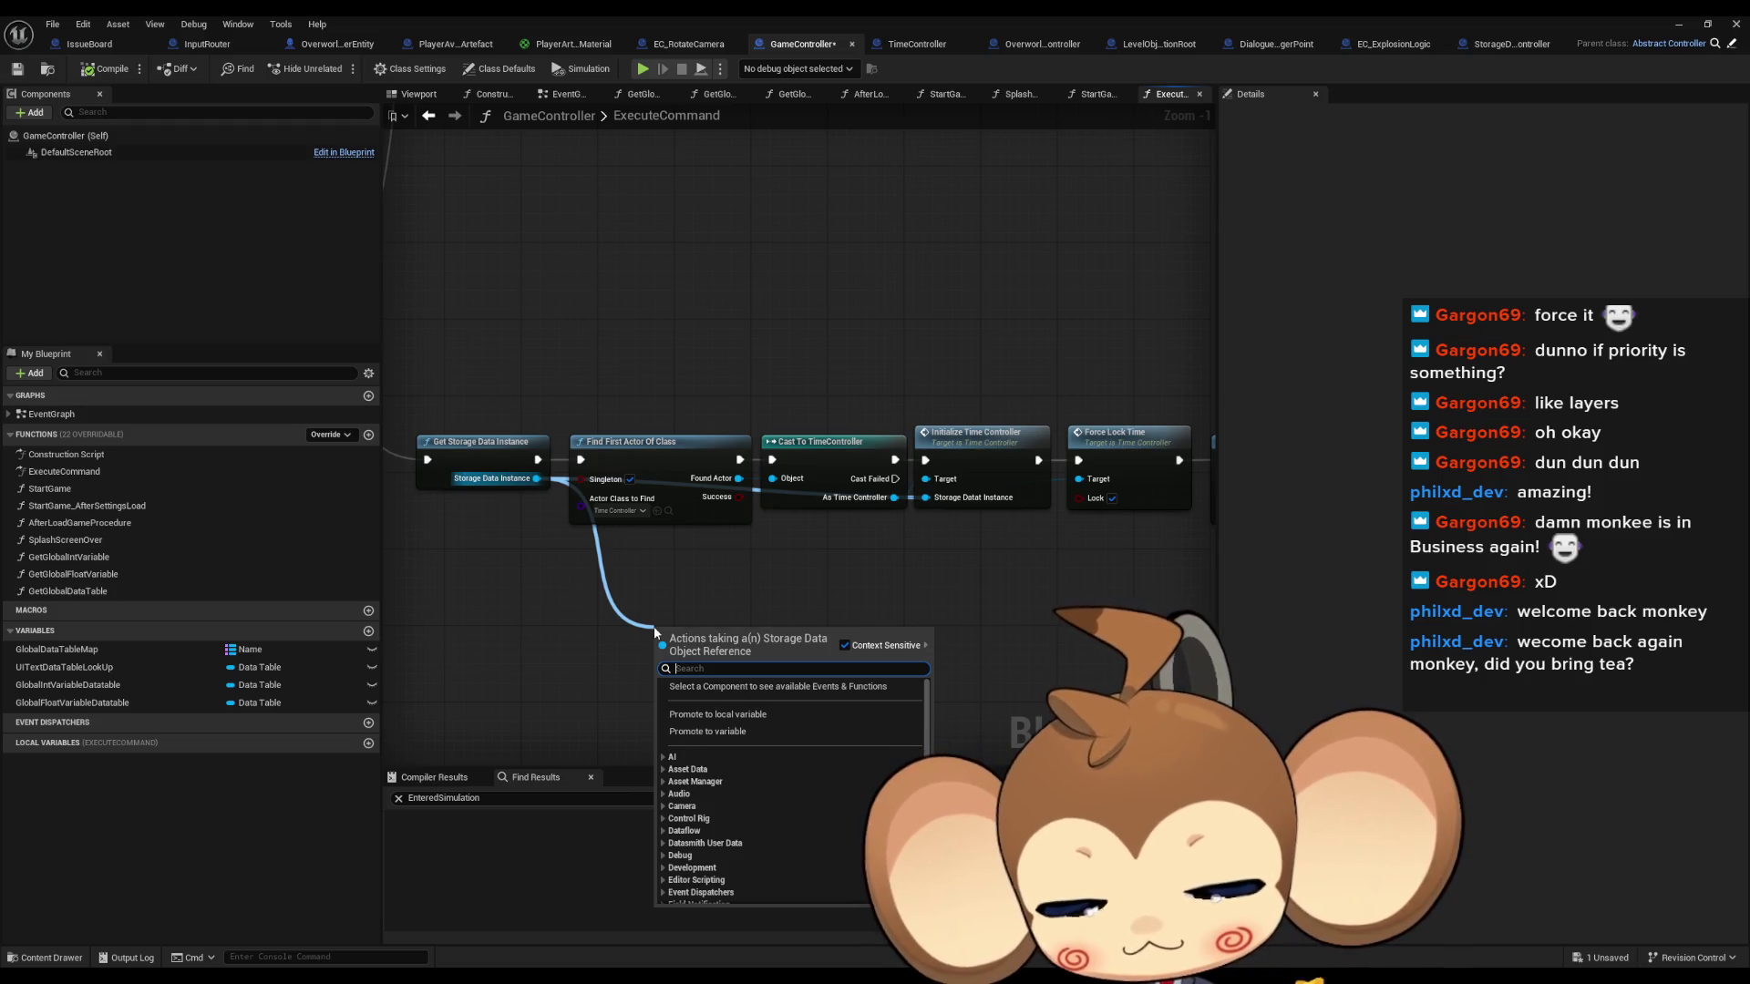
{"action": "type", "text": "s"}
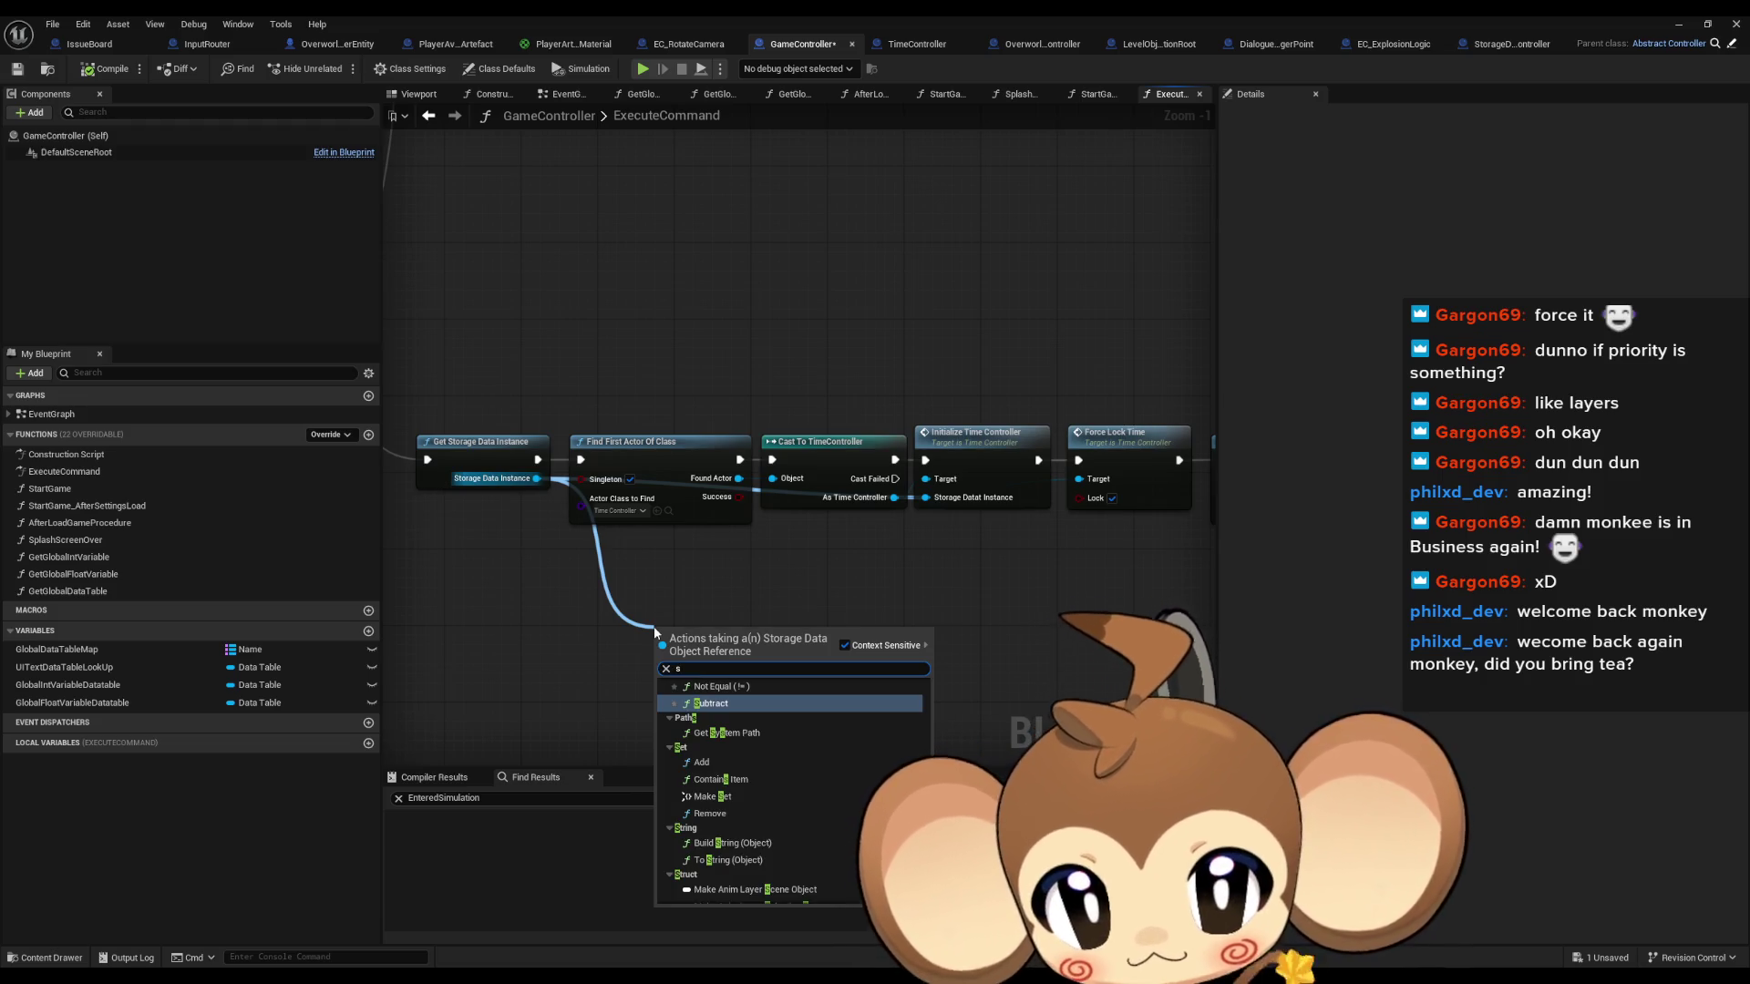
{"action": "key", "text": "BackSpace"}
{"action": "type", "text": "env"}
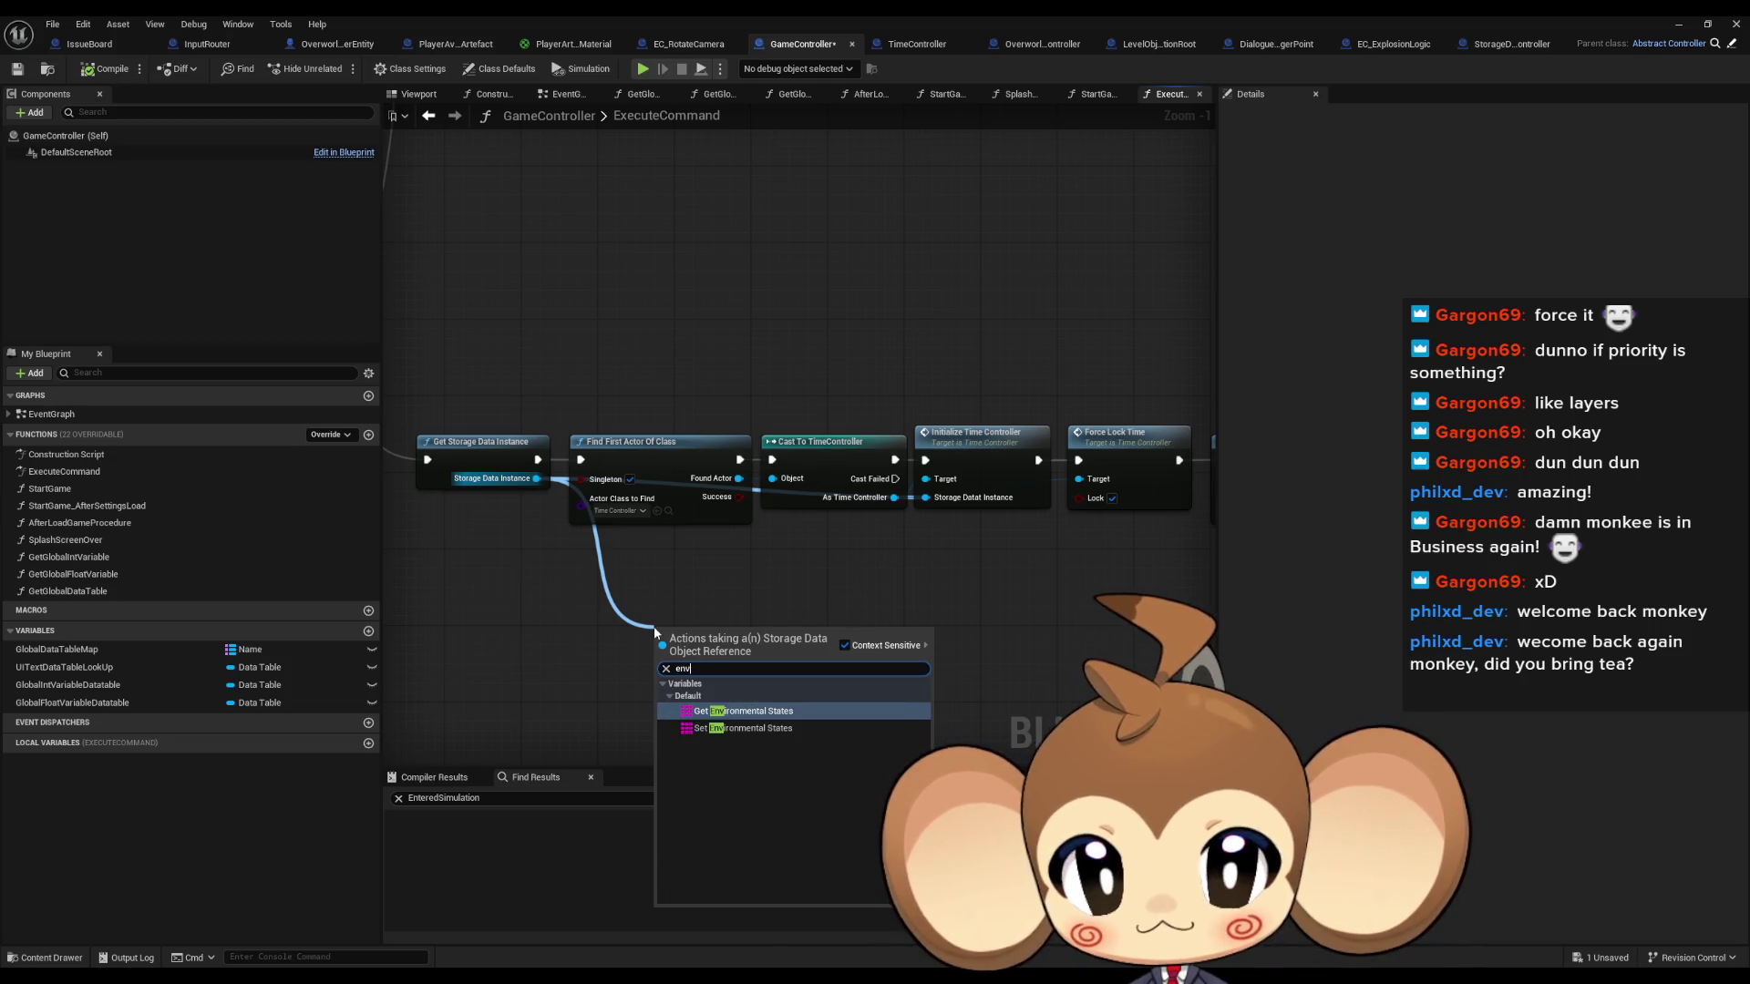
{"action": "key", "text": "Return"}
{"action": "left_click_drag", "start_coordinate": [792, 637], "coordinate": [840, 631]}
{"action": "type", "text": "clear"}
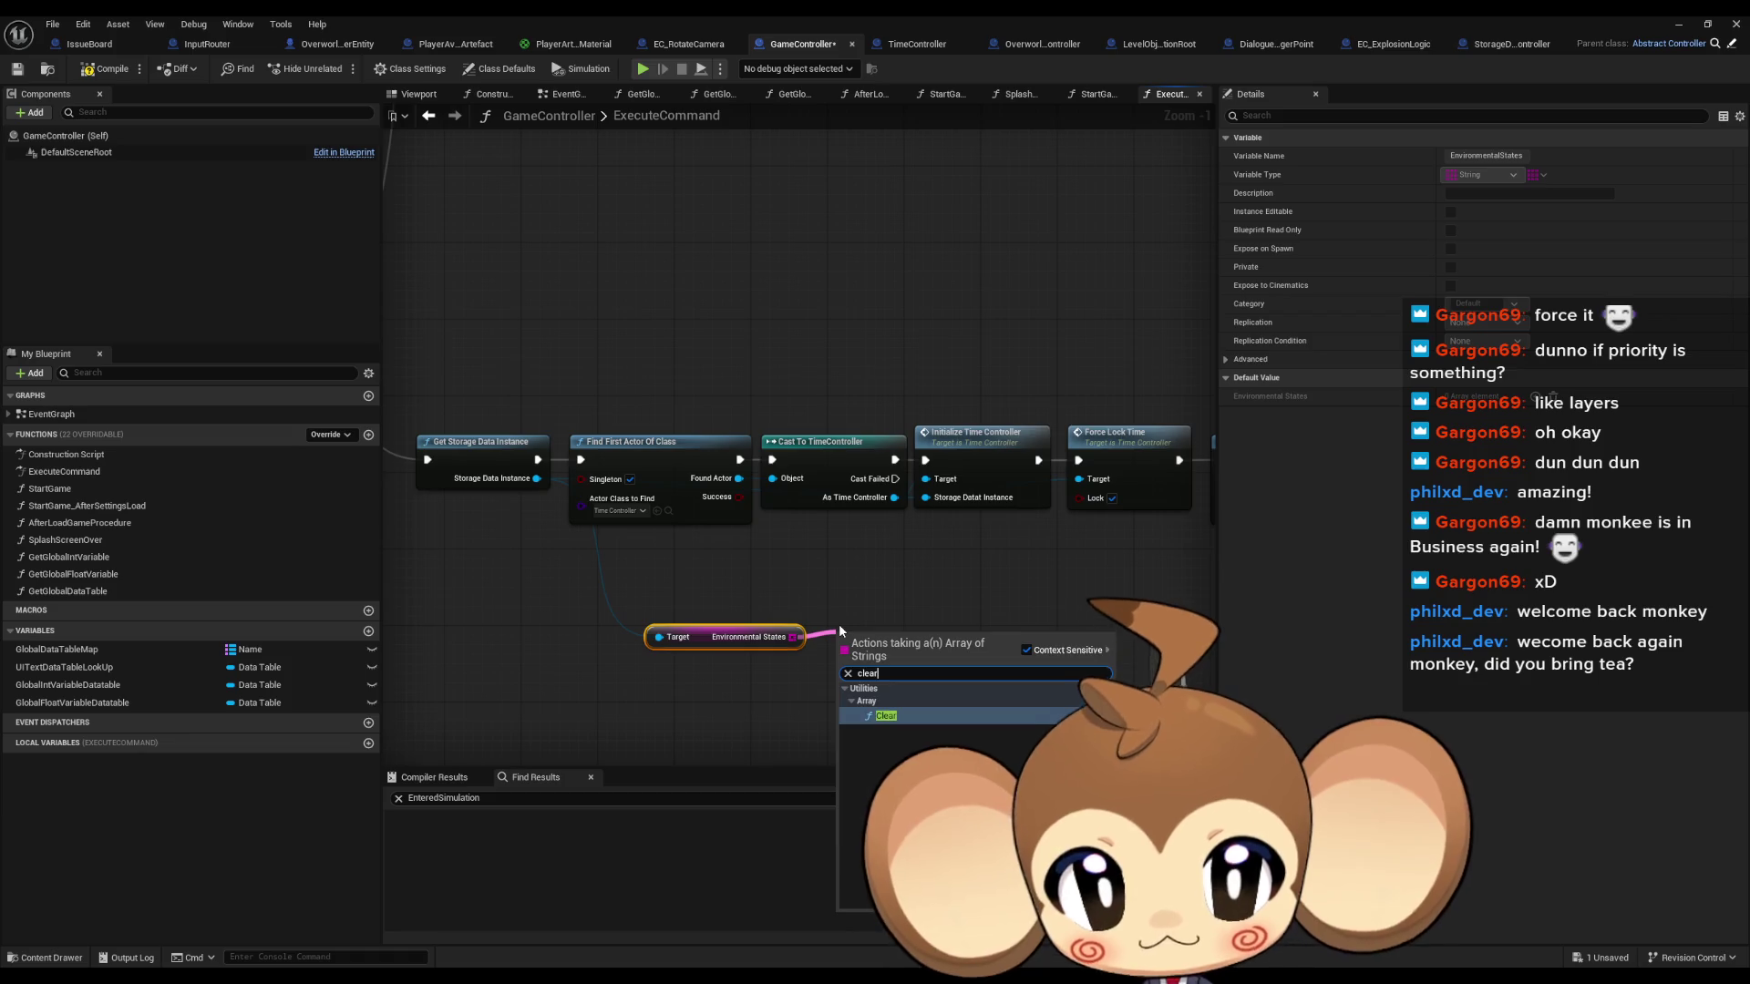
{"action": "key", "text": "Return"}
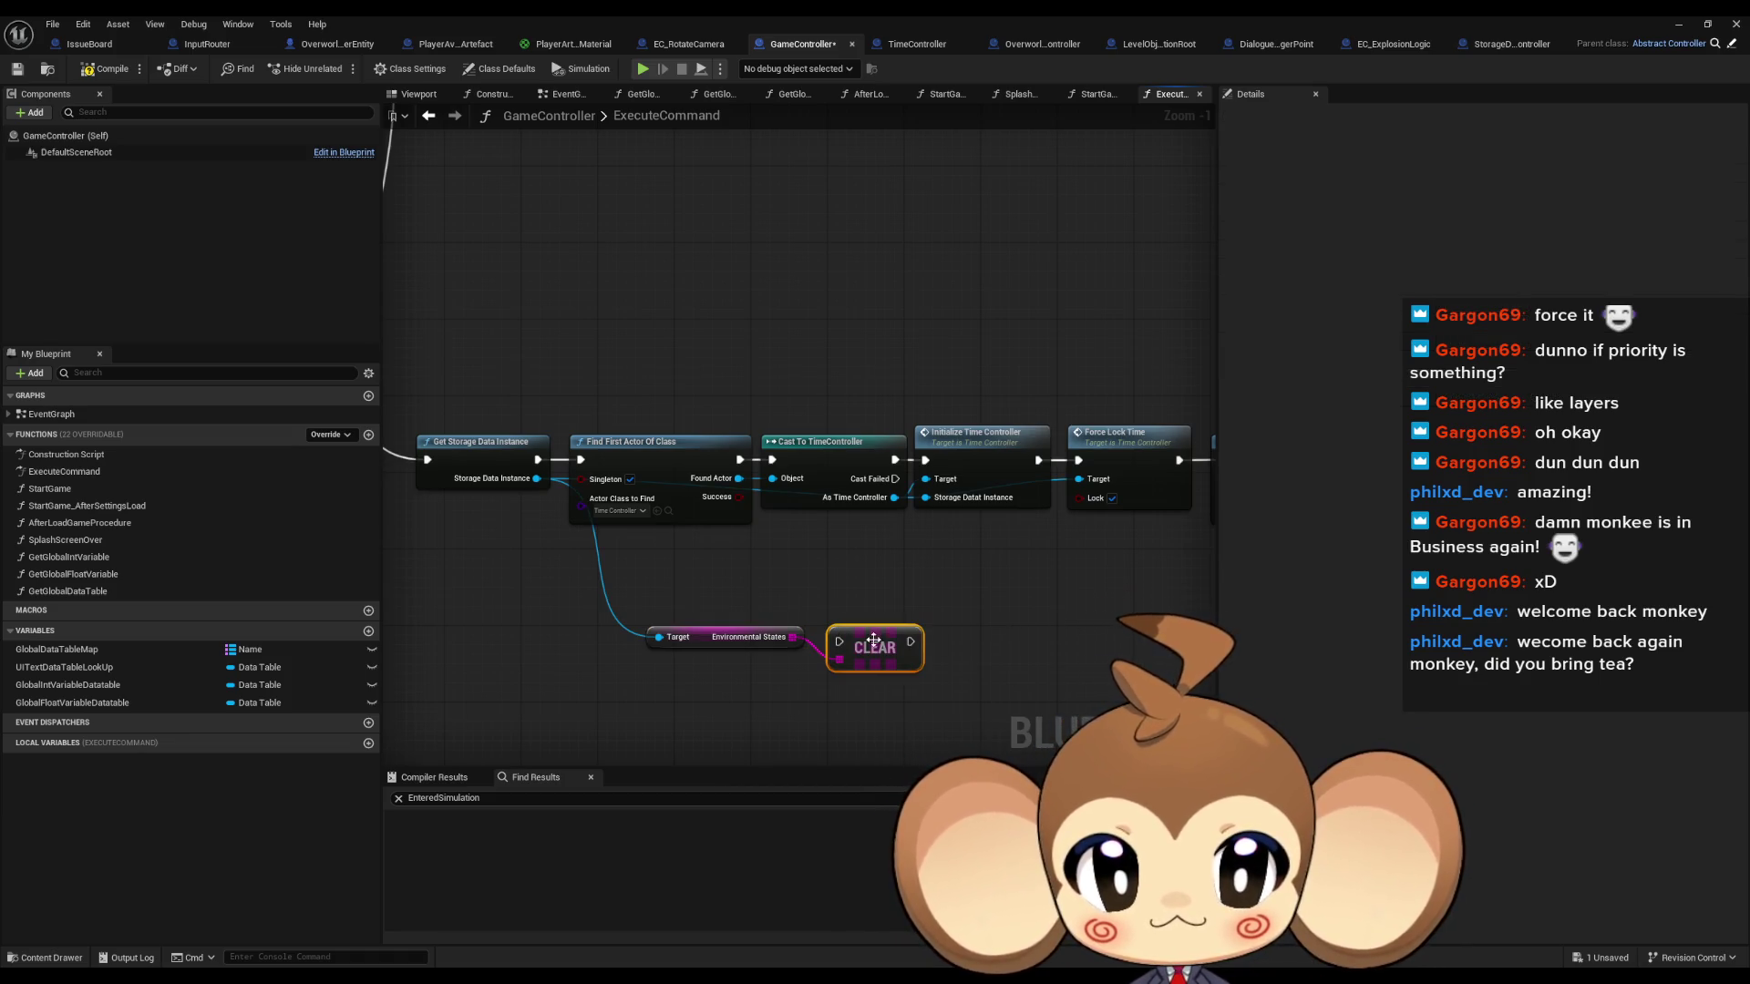
Wire Clear between Get Storage Data Instance and Find First Actor Of Class, then save GameController.
{"action": "left_click_drag", "start_coordinate": [712, 630], "coordinate": [763, 637]}
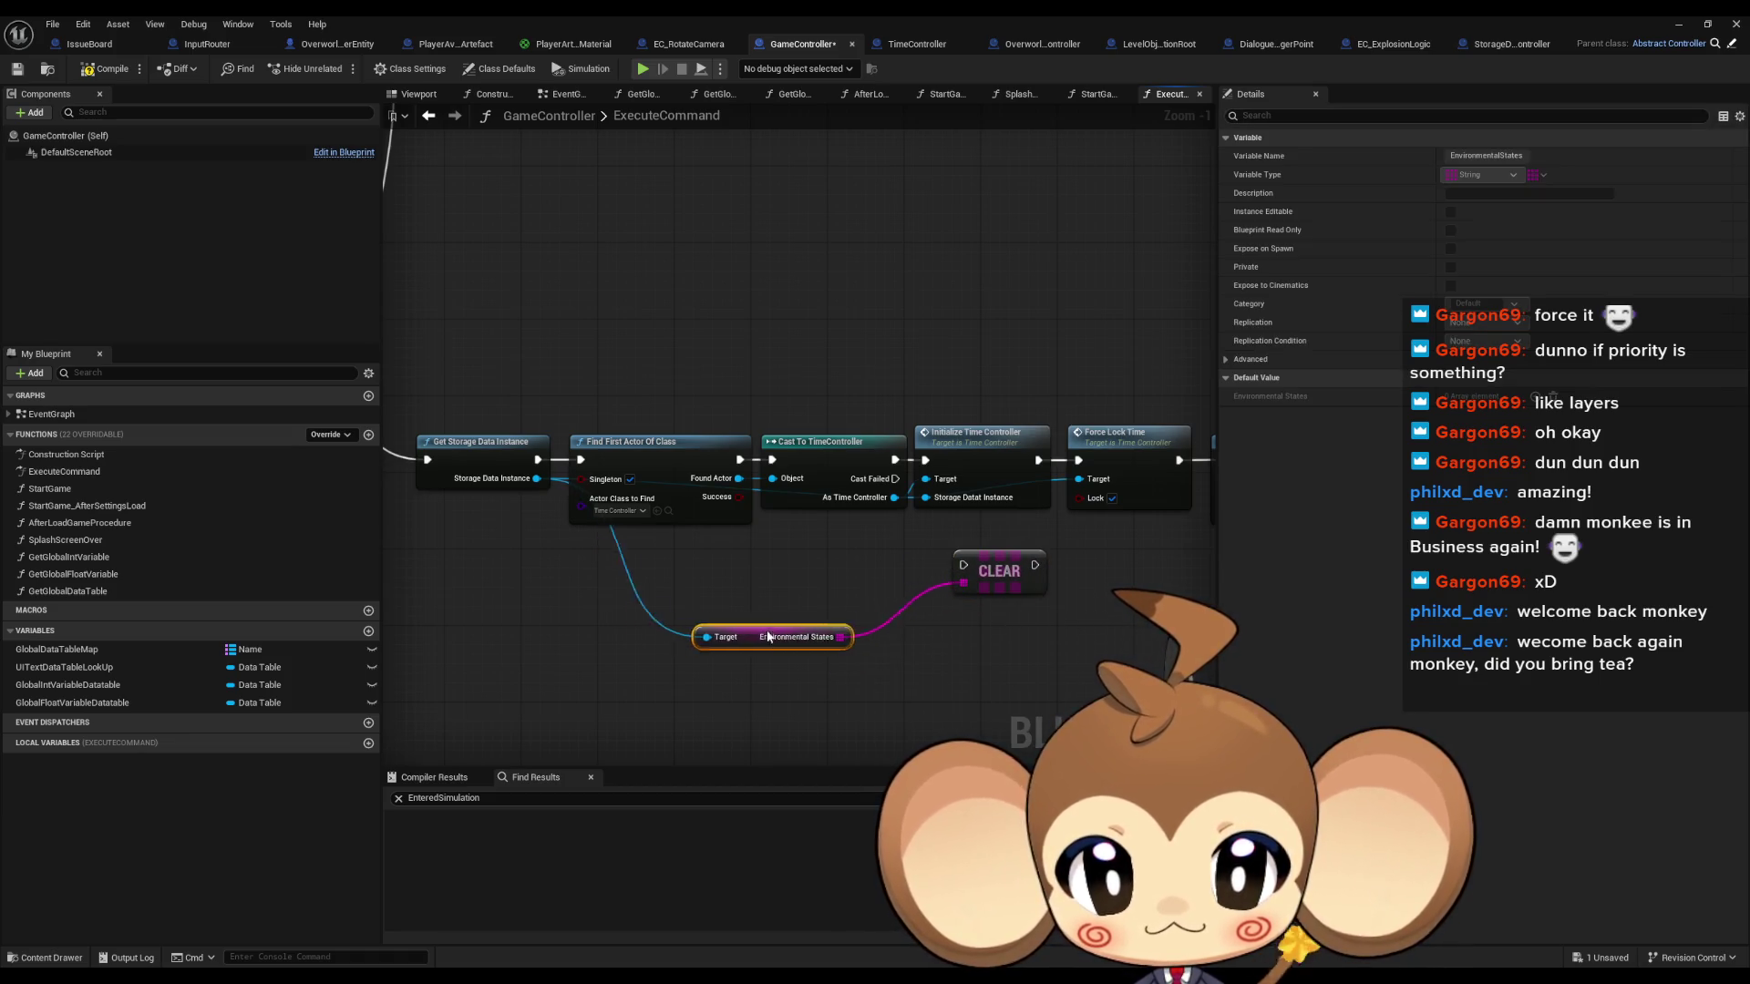
{"action": "left_click", "coordinate": [965, 448]}
{"action": "mouse_move", "coordinate": [1034, 569]}
{"action": "left_mouse_down"}
{"action": "mouse_move", "coordinate": [1081, 465]}
{"action": "mouse_move", "coordinate": [1075, 571]}
{"action": "left_mouse_up"}
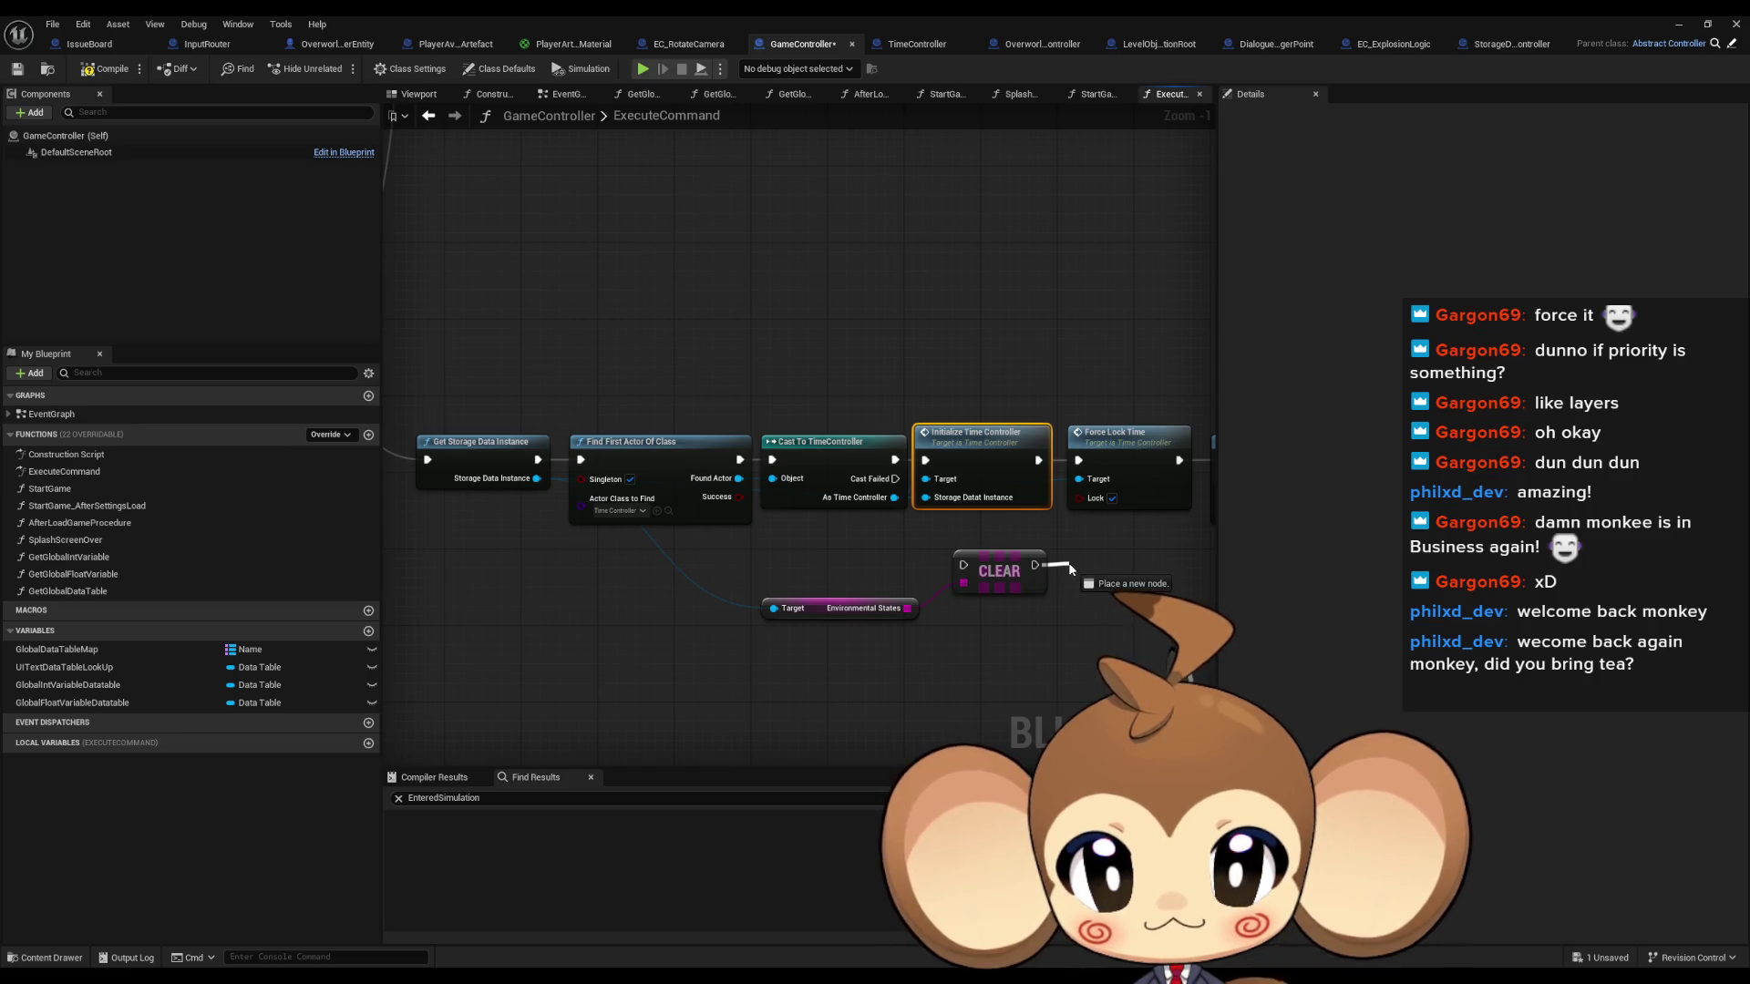
{"action": "mouse_move", "coordinate": [1071, 570]}
{"action": "left_mouse_down"}
{"action": "mouse_move", "coordinate": [762, 495]}
{"action": "mouse_move", "coordinate": [605, 489]}
{"action": "mouse_move", "coordinate": [580, 459]}
{"action": "left_mouse_up"}
{"action": "left_click_drag", "start_coordinate": [964, 567], "coordinate": [537, 459]}
{"action": "left_click", "coordinate": [1000, 564]}
{"action": "left_click_drag", "start_coordinate": [1000, 564], "coordinate": [577, 571]}
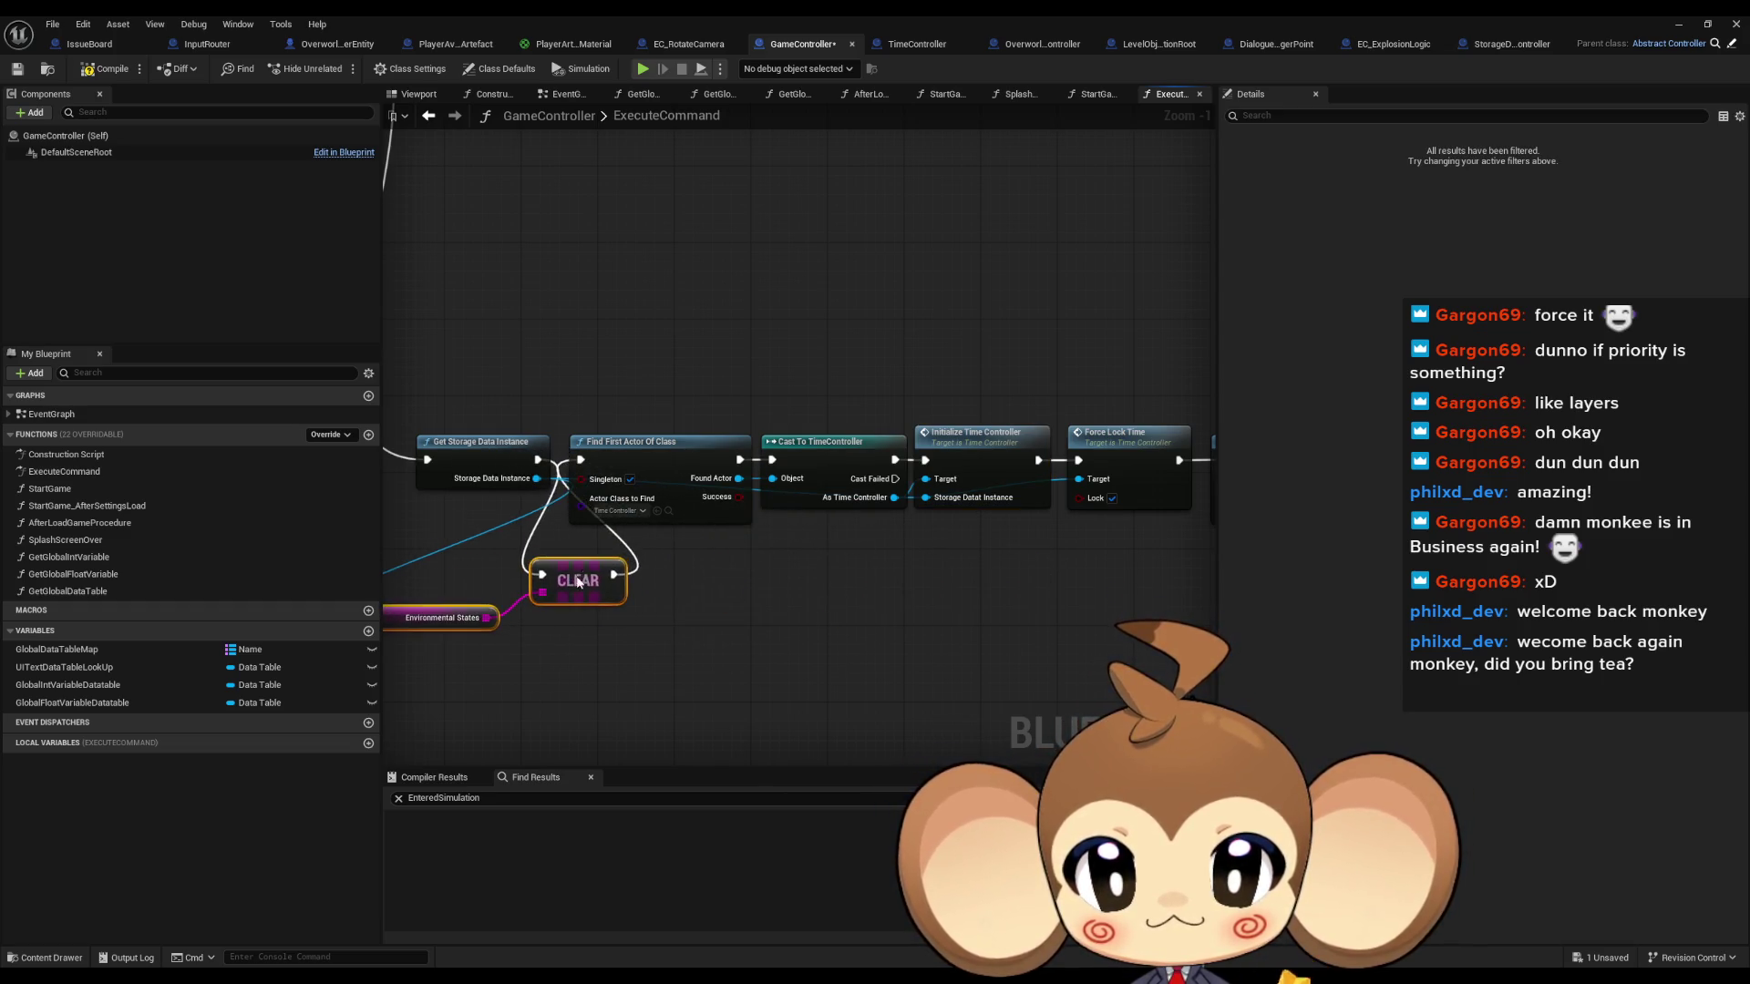
{"action": "left_click_drag", "start_coordinate": [669, 613], "coordinate": [840, 611]}
{"action": "left_click", "coordinate": [617, 586]}
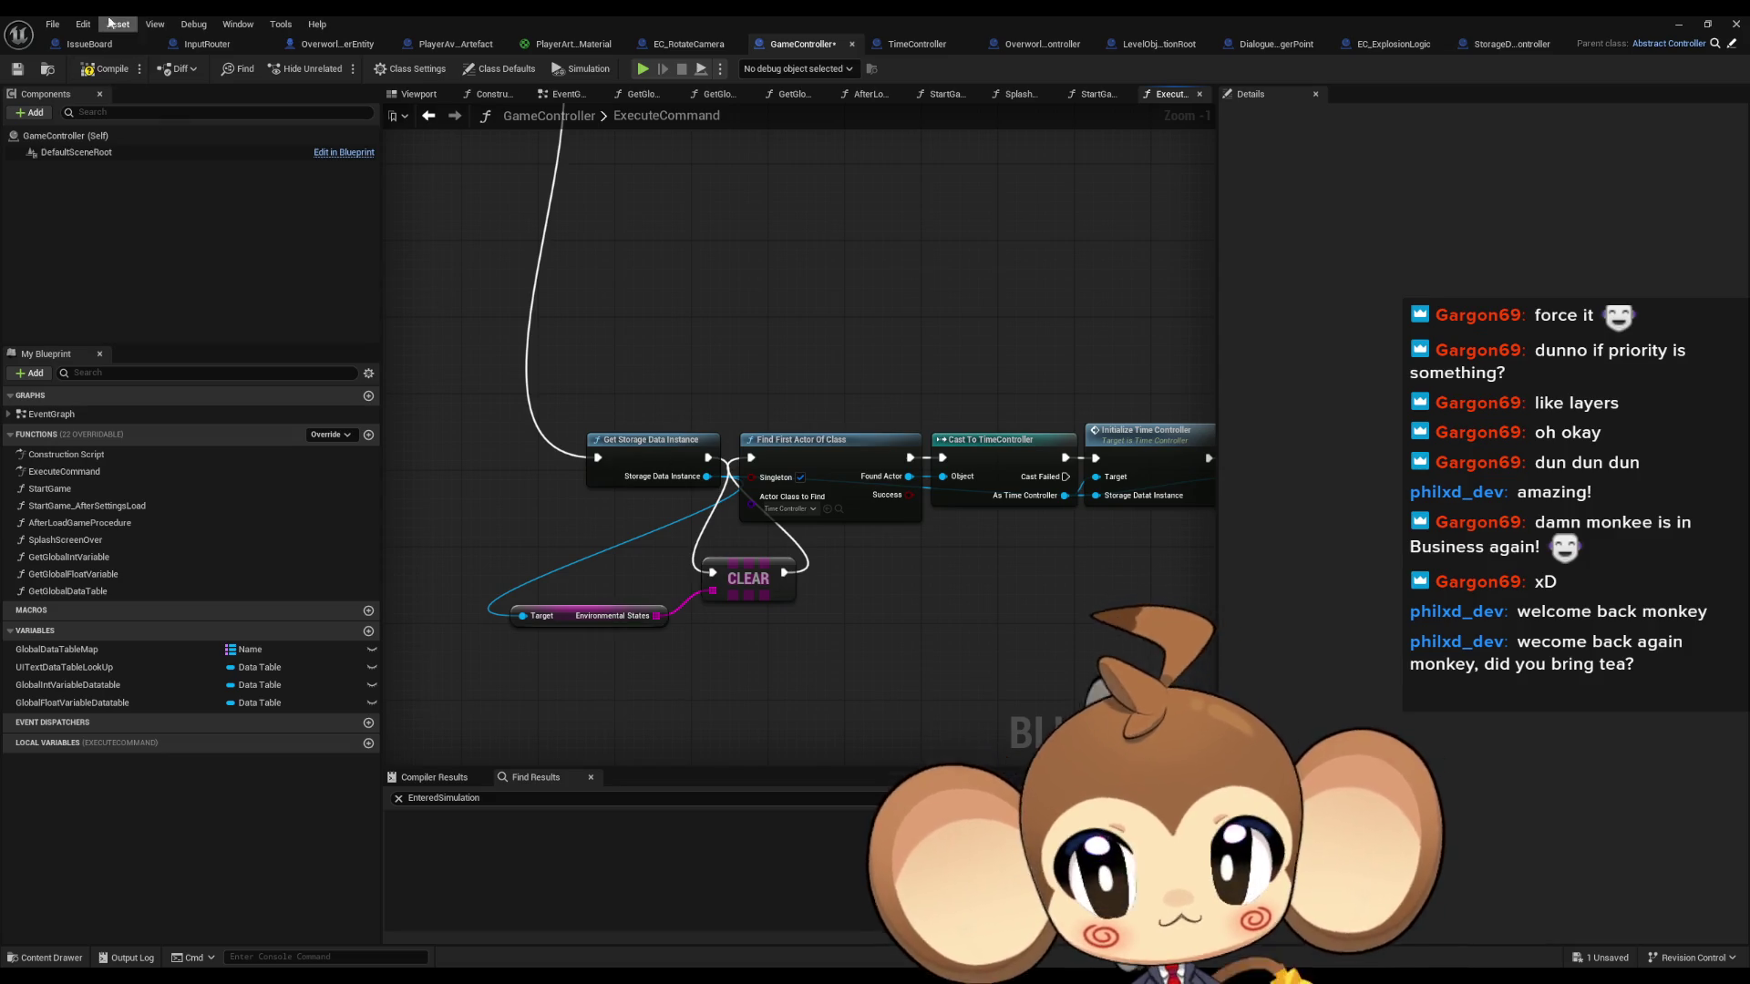
{"action": "key", "text": "ctrl+s"}
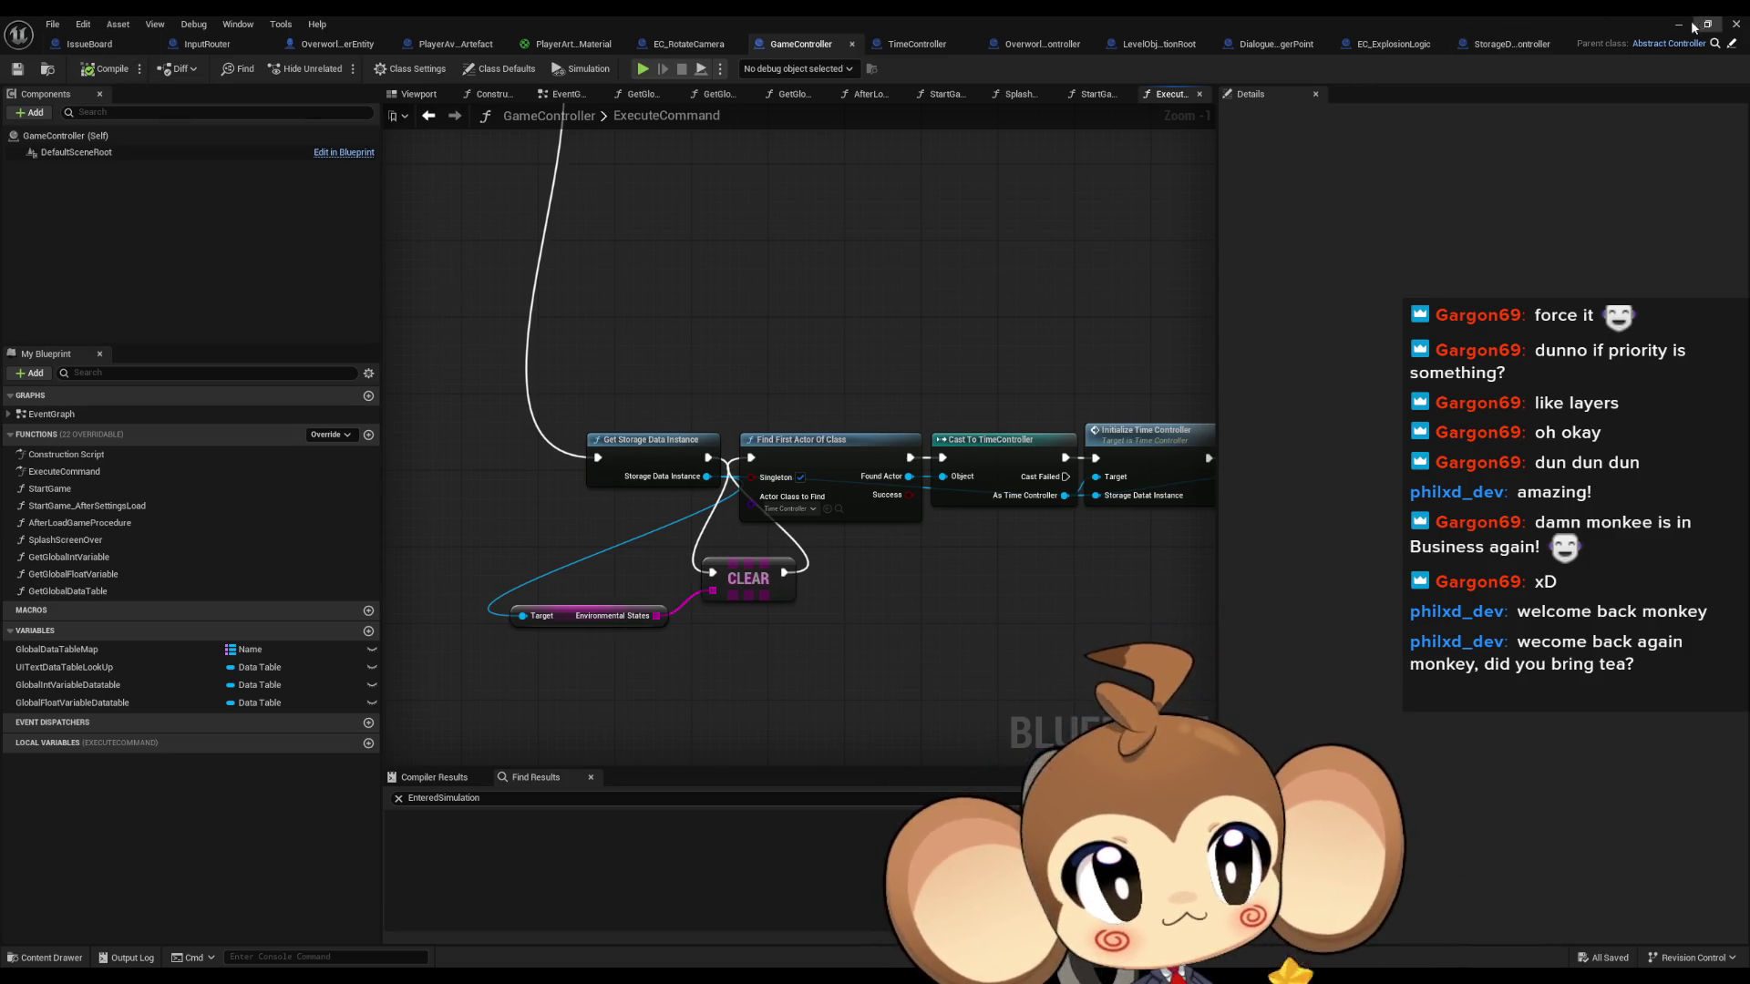
{"action": "left_click", "coordinate": [1693, 26]}
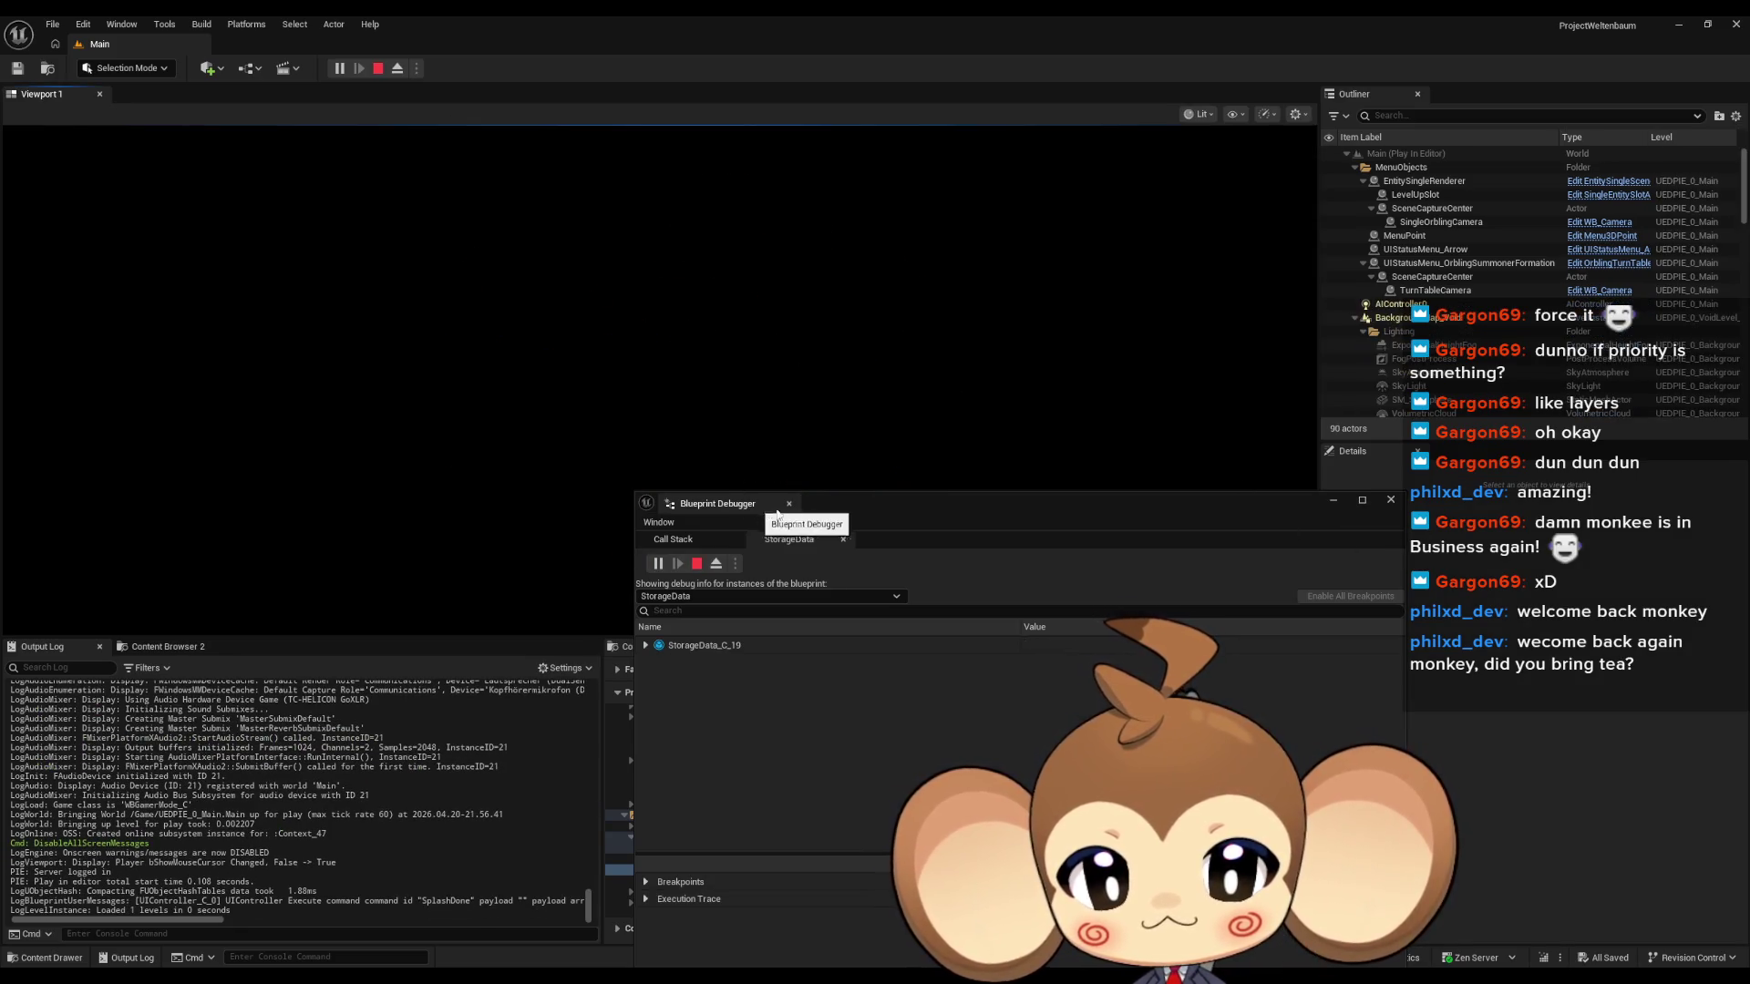
Release input from the running game and move the Blueprint Debugger window into view.
{"action": "left_click_drag", "start_coordinate": [937, 517], "coordinate": [1138, 738]}
{"action": "left_click", "coordinate": [813, 358]}
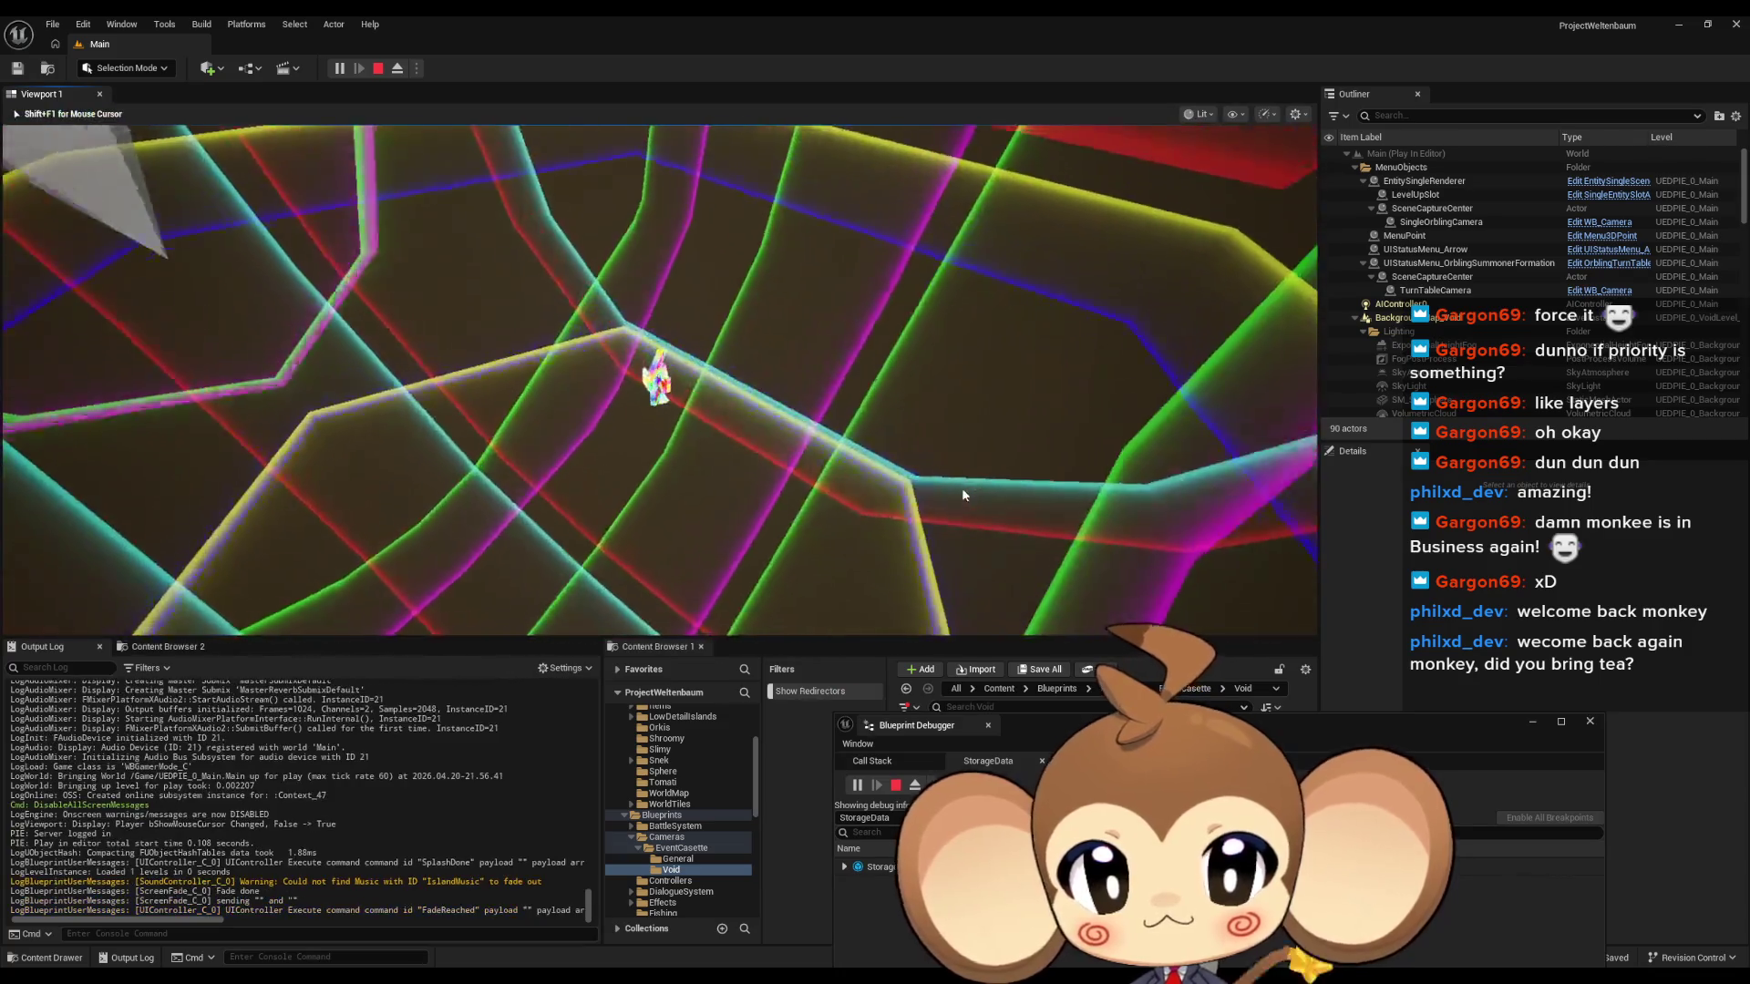
{"action": "key", "text": "shift+F1"}
{"action": "mouse_move", "coordinate": [1081, 730]}
{"action": "left_mouse_down"}
{"action": "mouse_move", "coordinate": [970, 615]}
{"action": "mouse_move", "coordinate": [863, 460]}
{"action": "left_mouse_up"}
Expand StorageData's Progression Flags to see its eight entries, then stop play and close the debugger.
{"action": "left_click", "coordinate": [638, 611]}
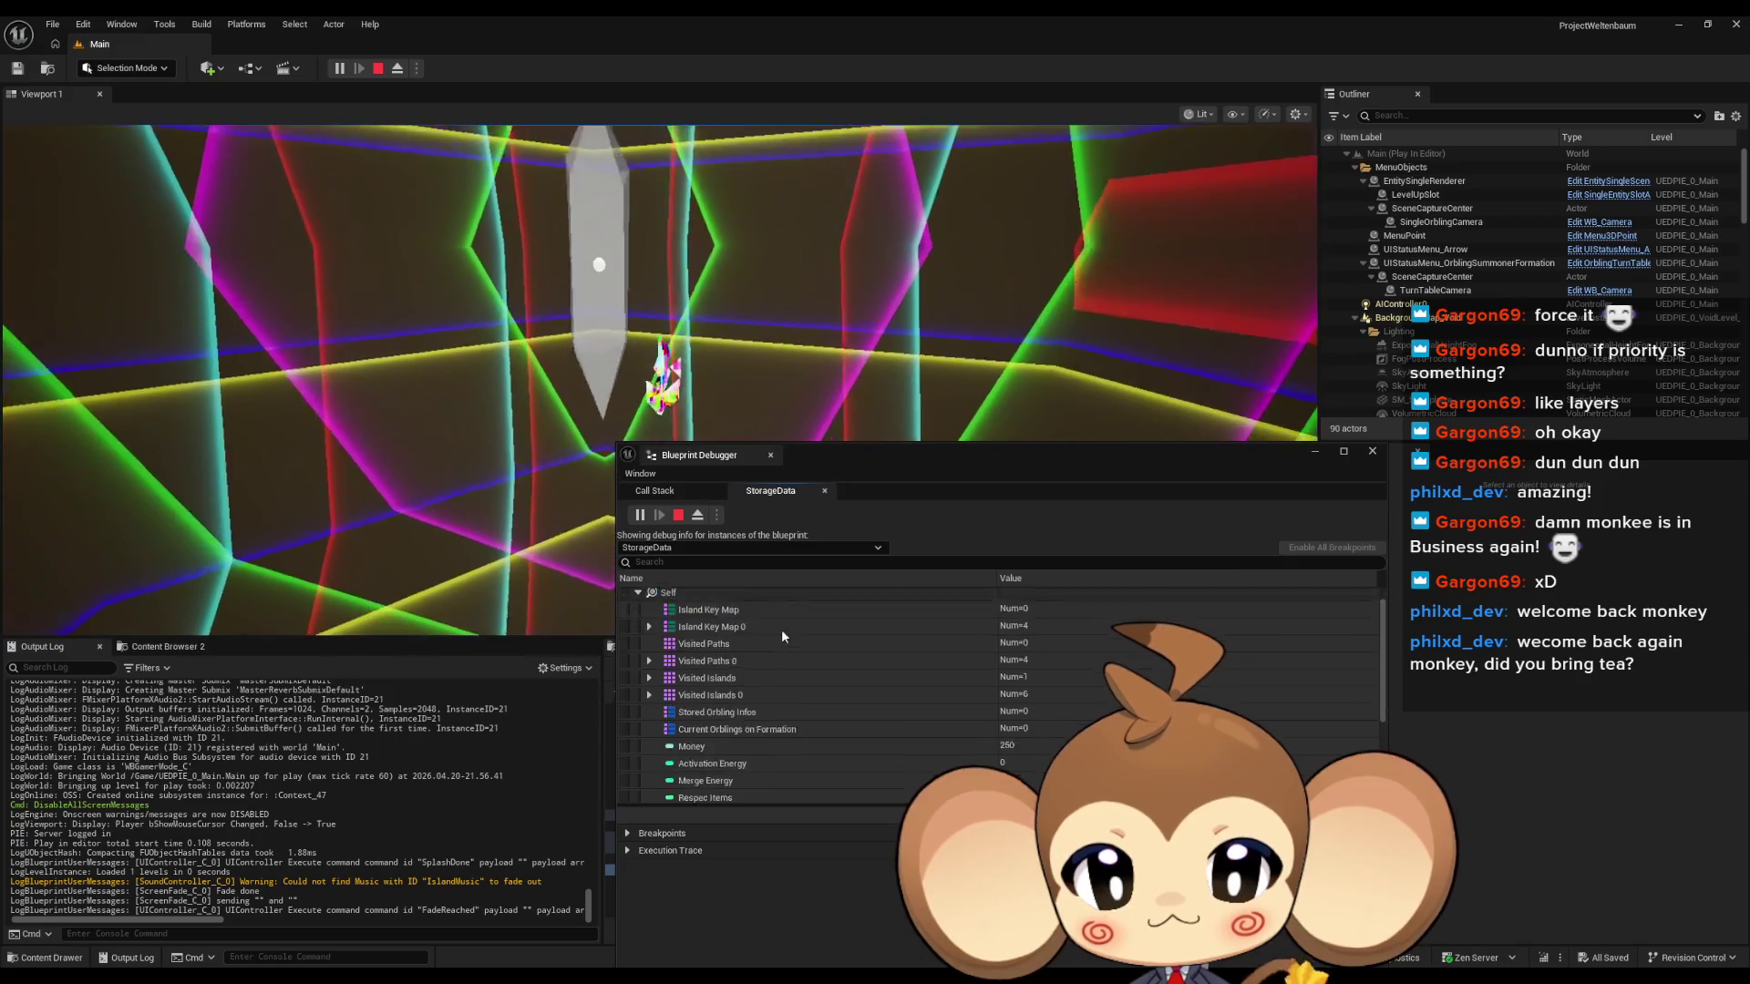
{"action": "scroll", "coordinate": [793, 627], "scroll_direction": "down", "scroll_amount": 3}
{"action": "scroll", "coordinate": [809, 627], "scroll_direction": "down", "scroll_amount": 1}
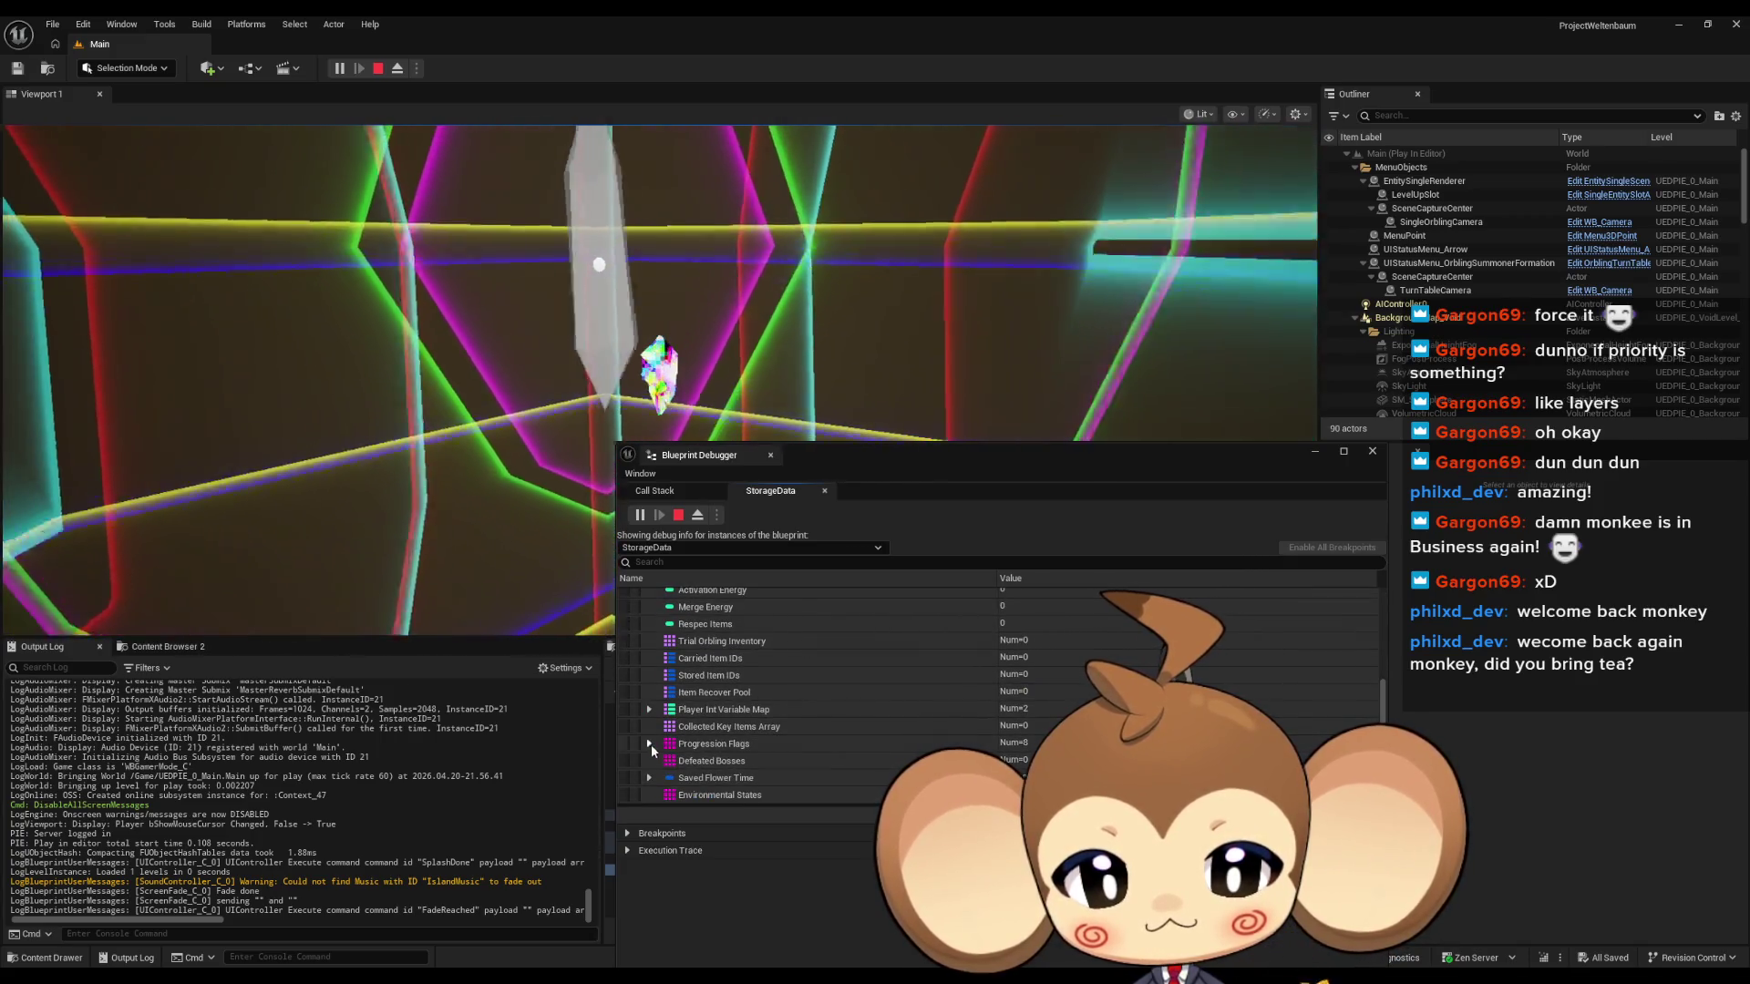
{"action": "left_click", "coordinate": [649, 743]}
{"action": "scroll", "coordinate": [975, 711], "scroll_direction": "down", "scroll_amount": 5}
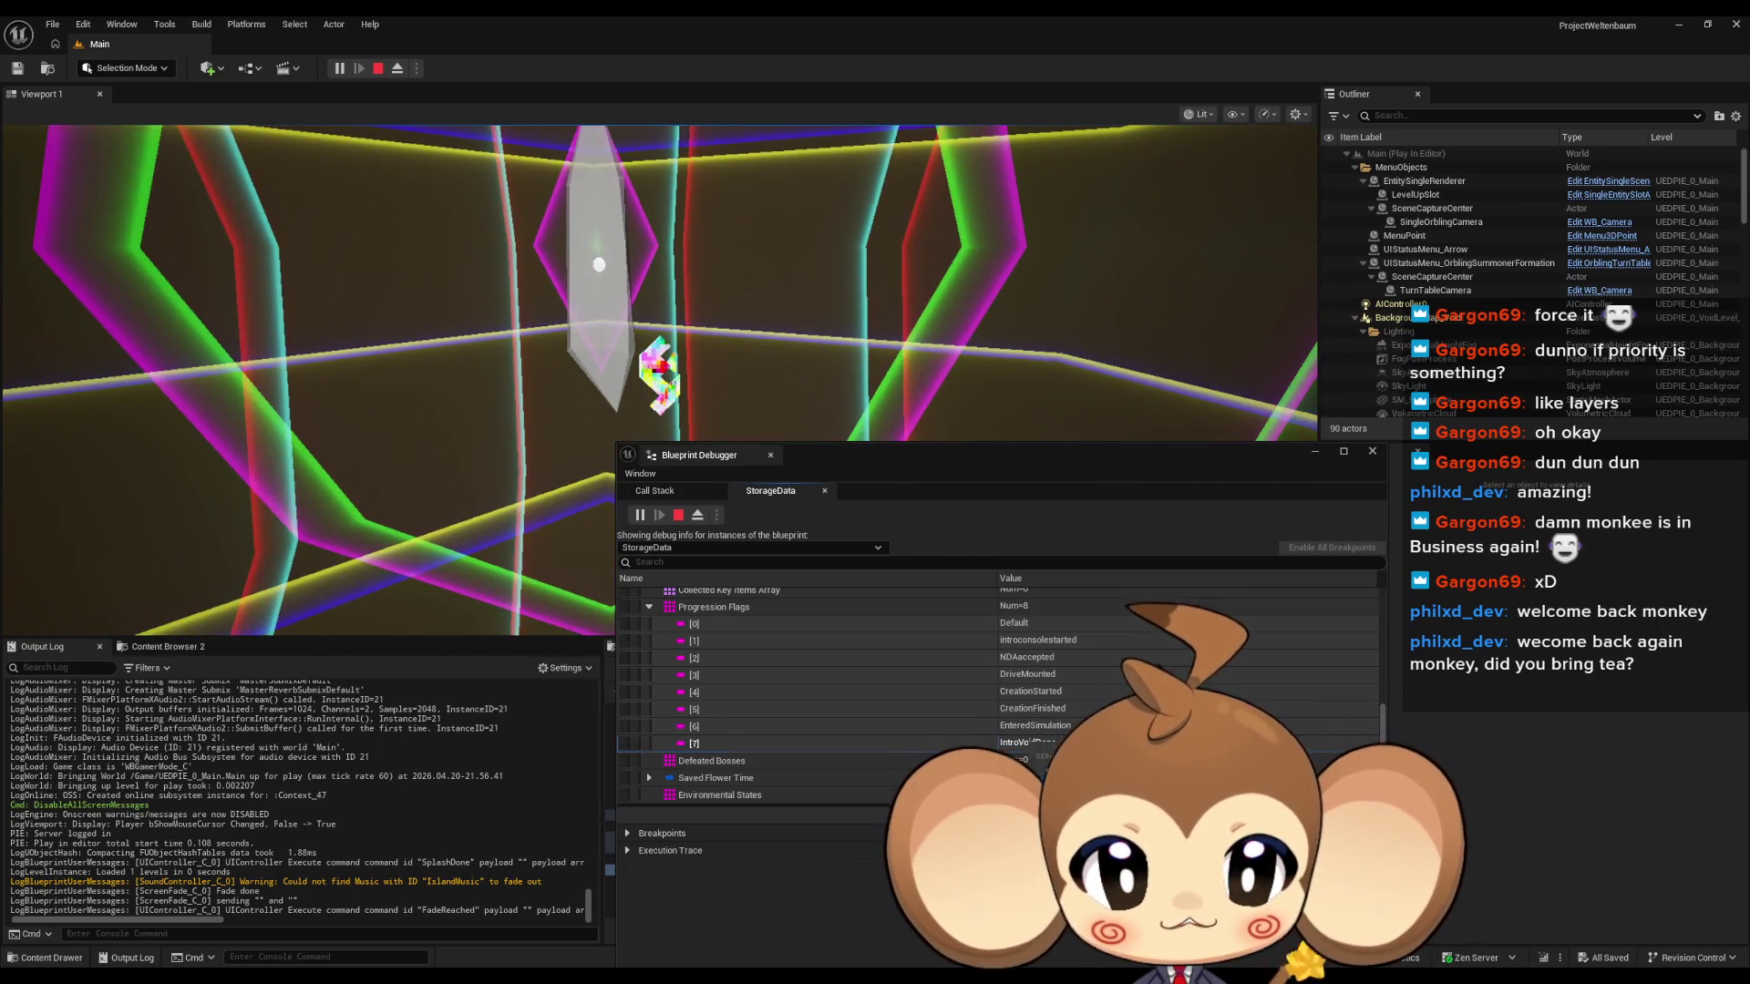
{"action": "key", "text": "Escape"}
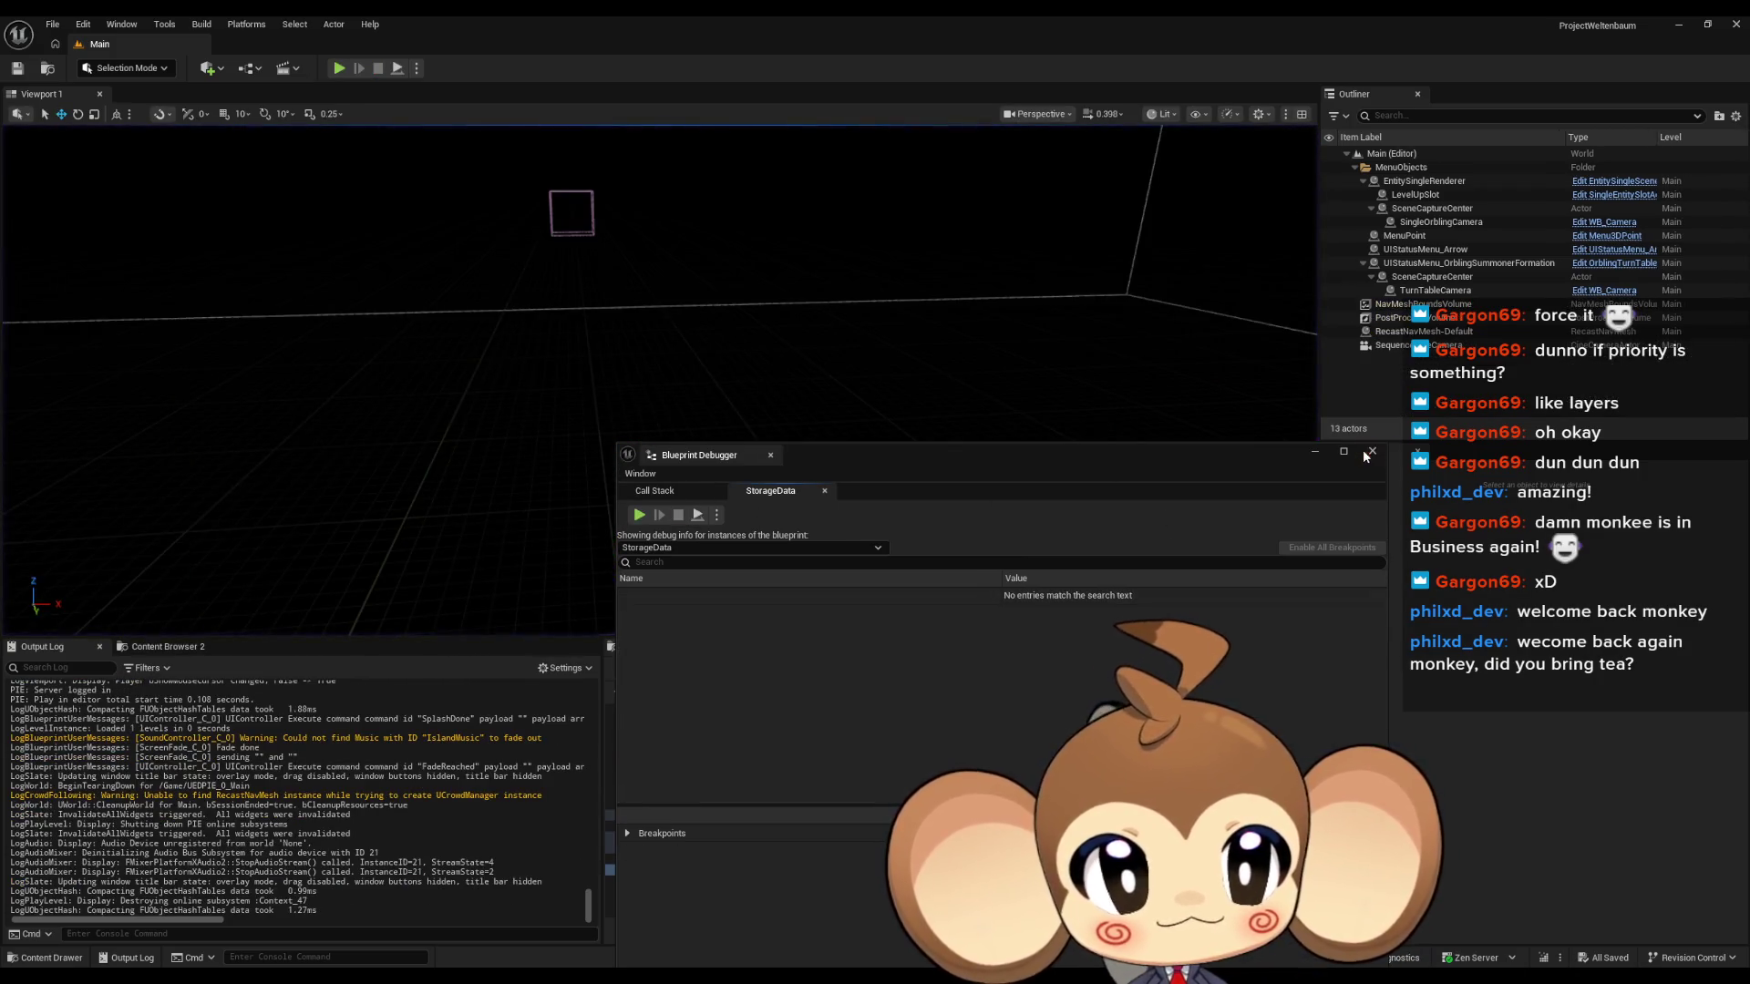
{"action": "left_click", "coordinate": [1363, 450]}
Open GameController's SplashScreenOver graph and duplicate its Branch node above the others.
{"action": "mouse_move", "coordinate": [690, 975]}
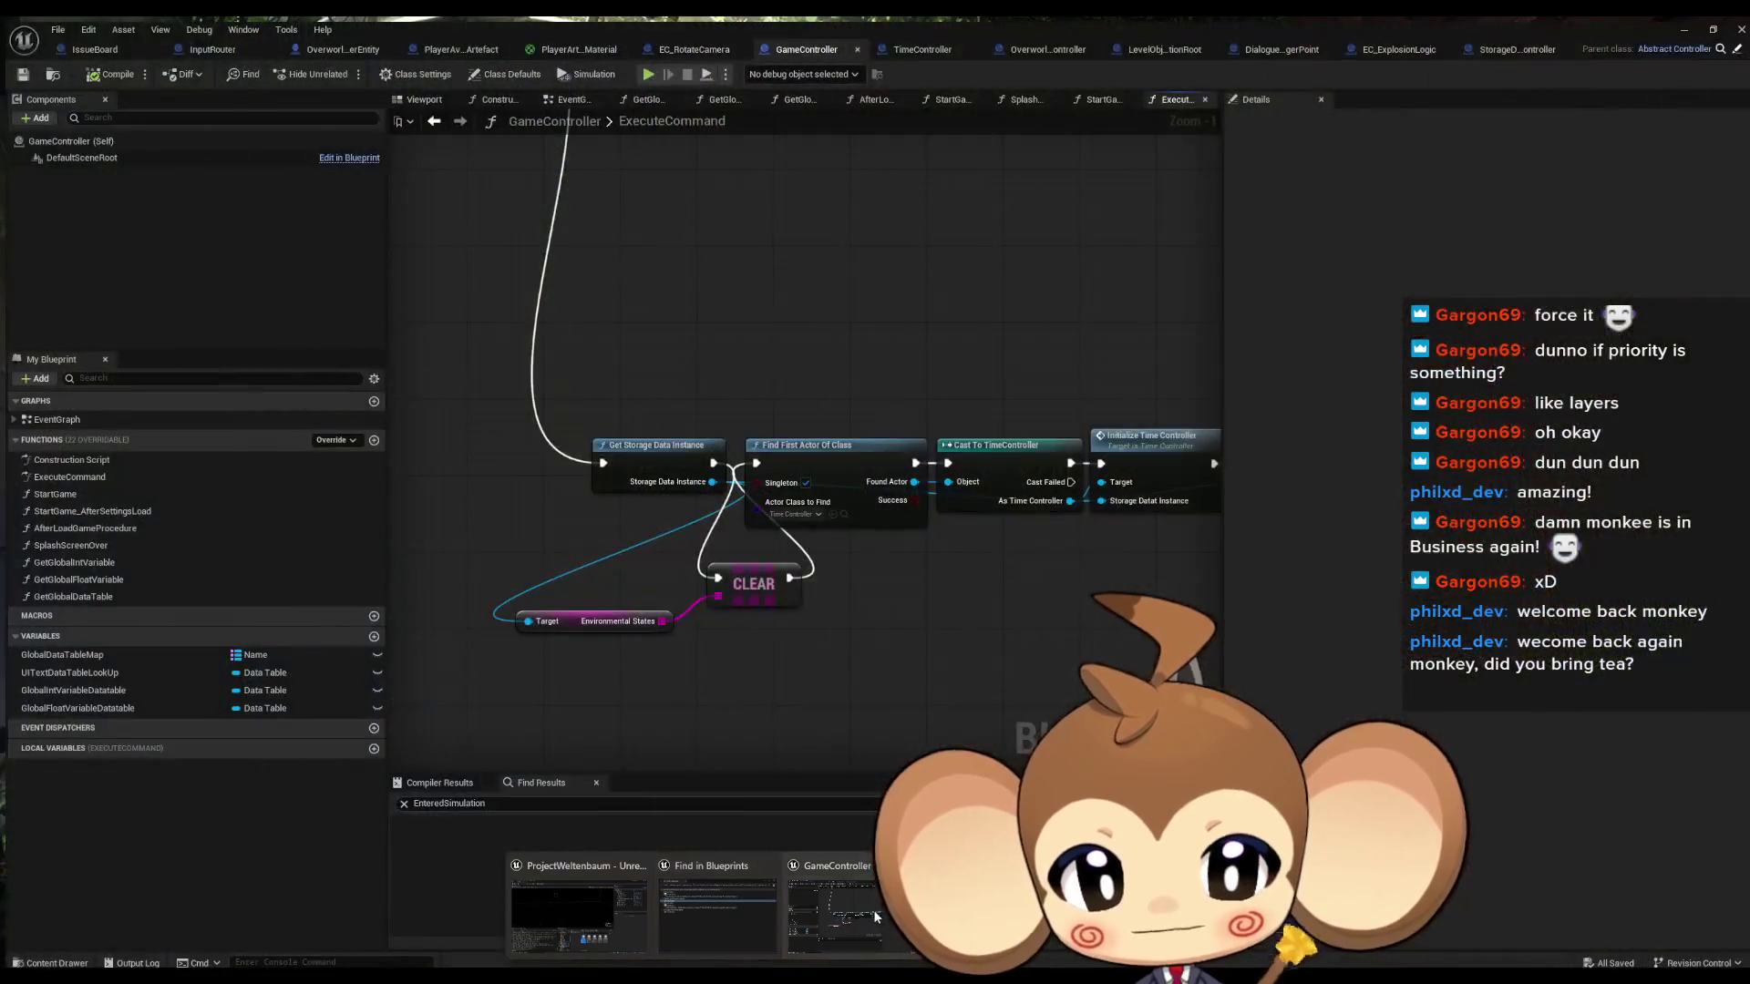
{"action": "left_click", "coordinate": [874, 916]}
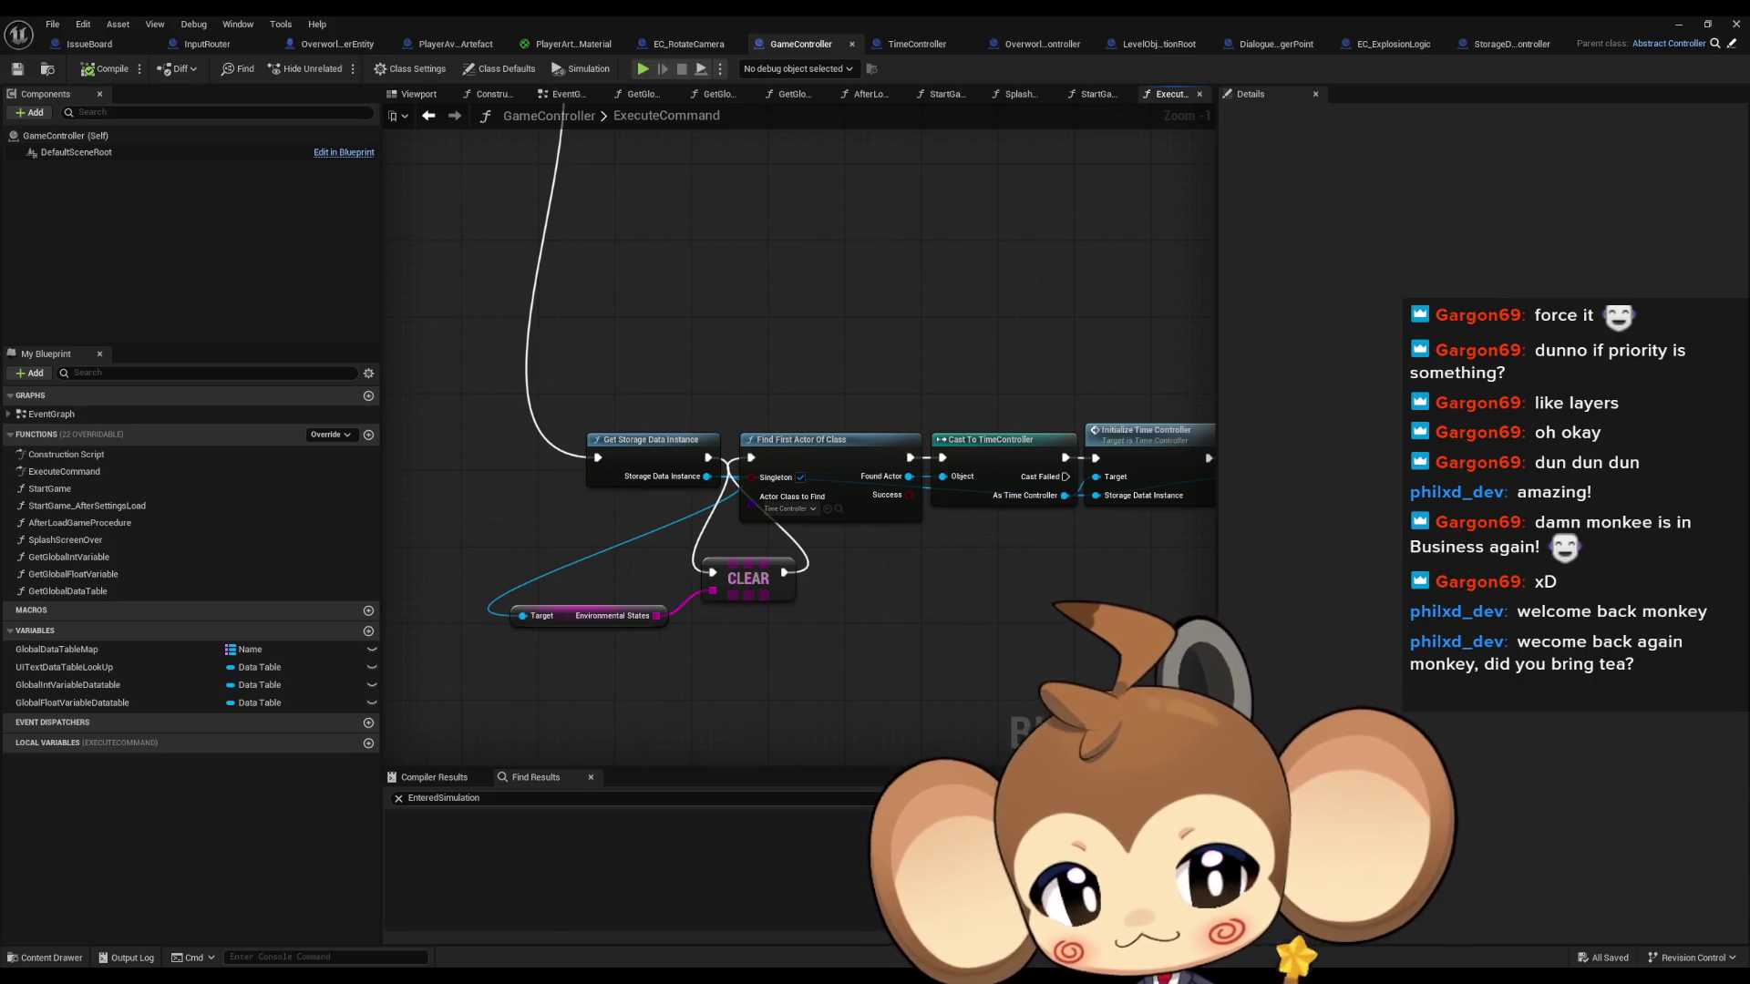
{"action": "double_click", "coordinate": [68, 539]}
{"action": "scroll", "coordinate": [629, 563], "scroll_direction": "up", "scroll_amount": 4}
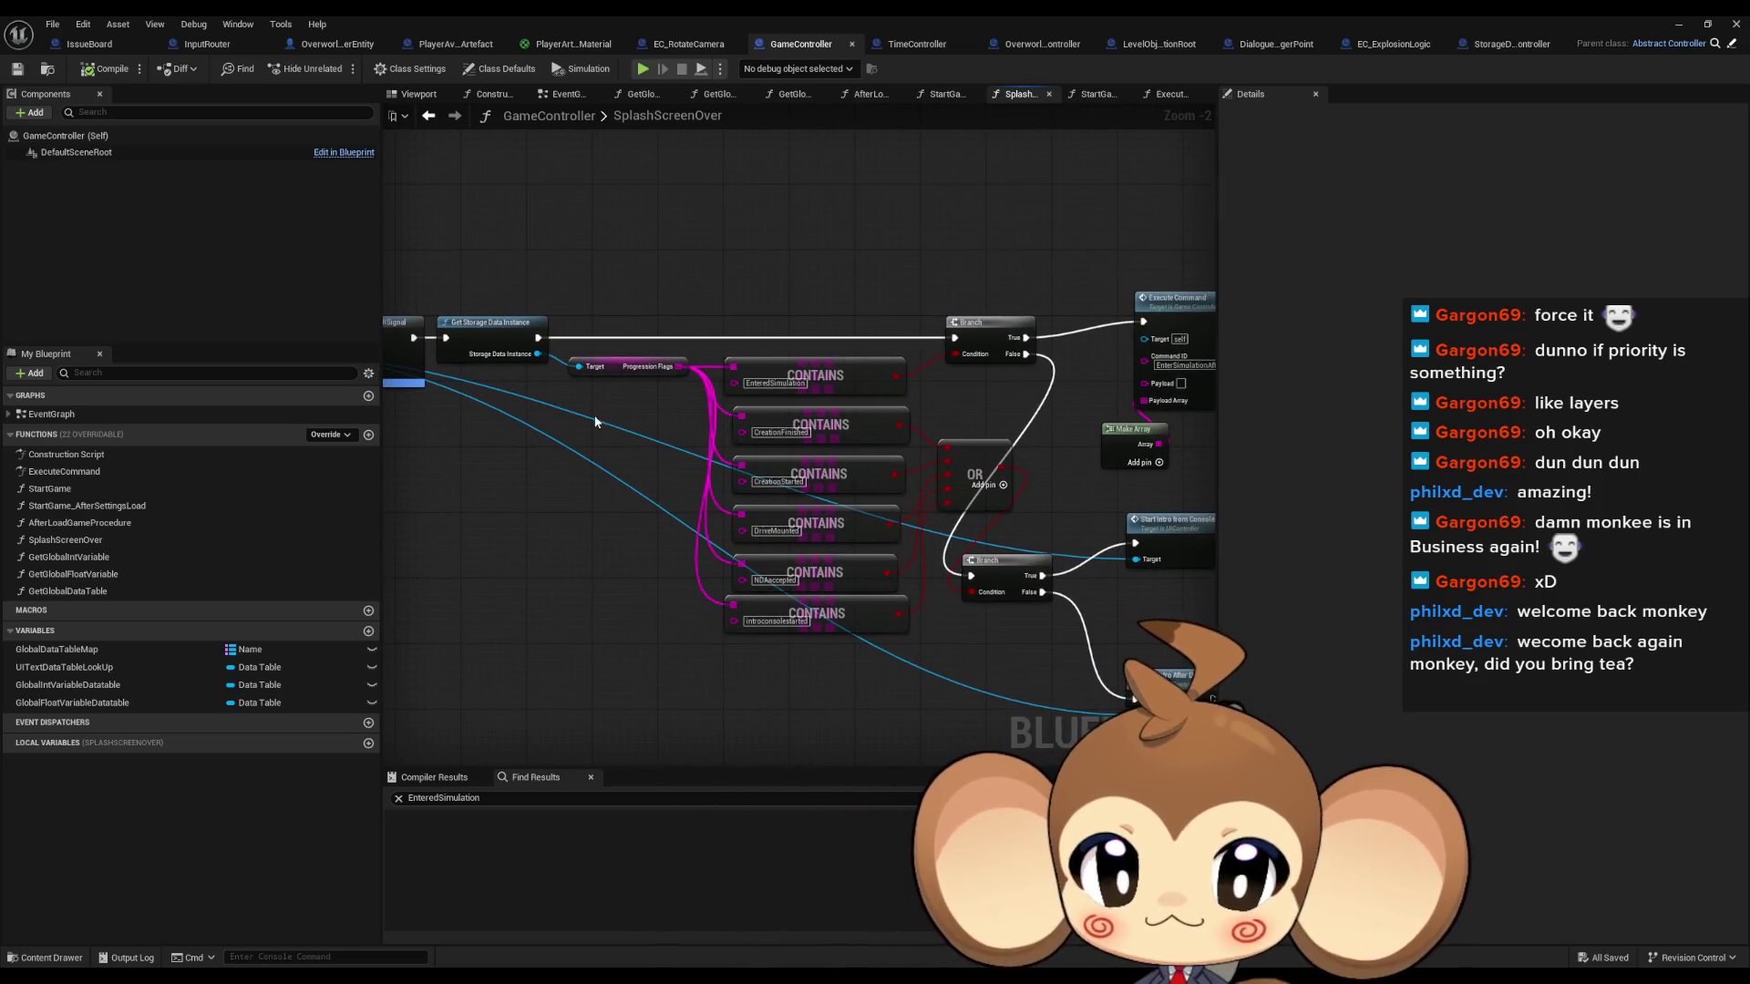
{"action": "left_click_drag", "start_coordinate": [597, 425], "coordinate": [651, 457]}
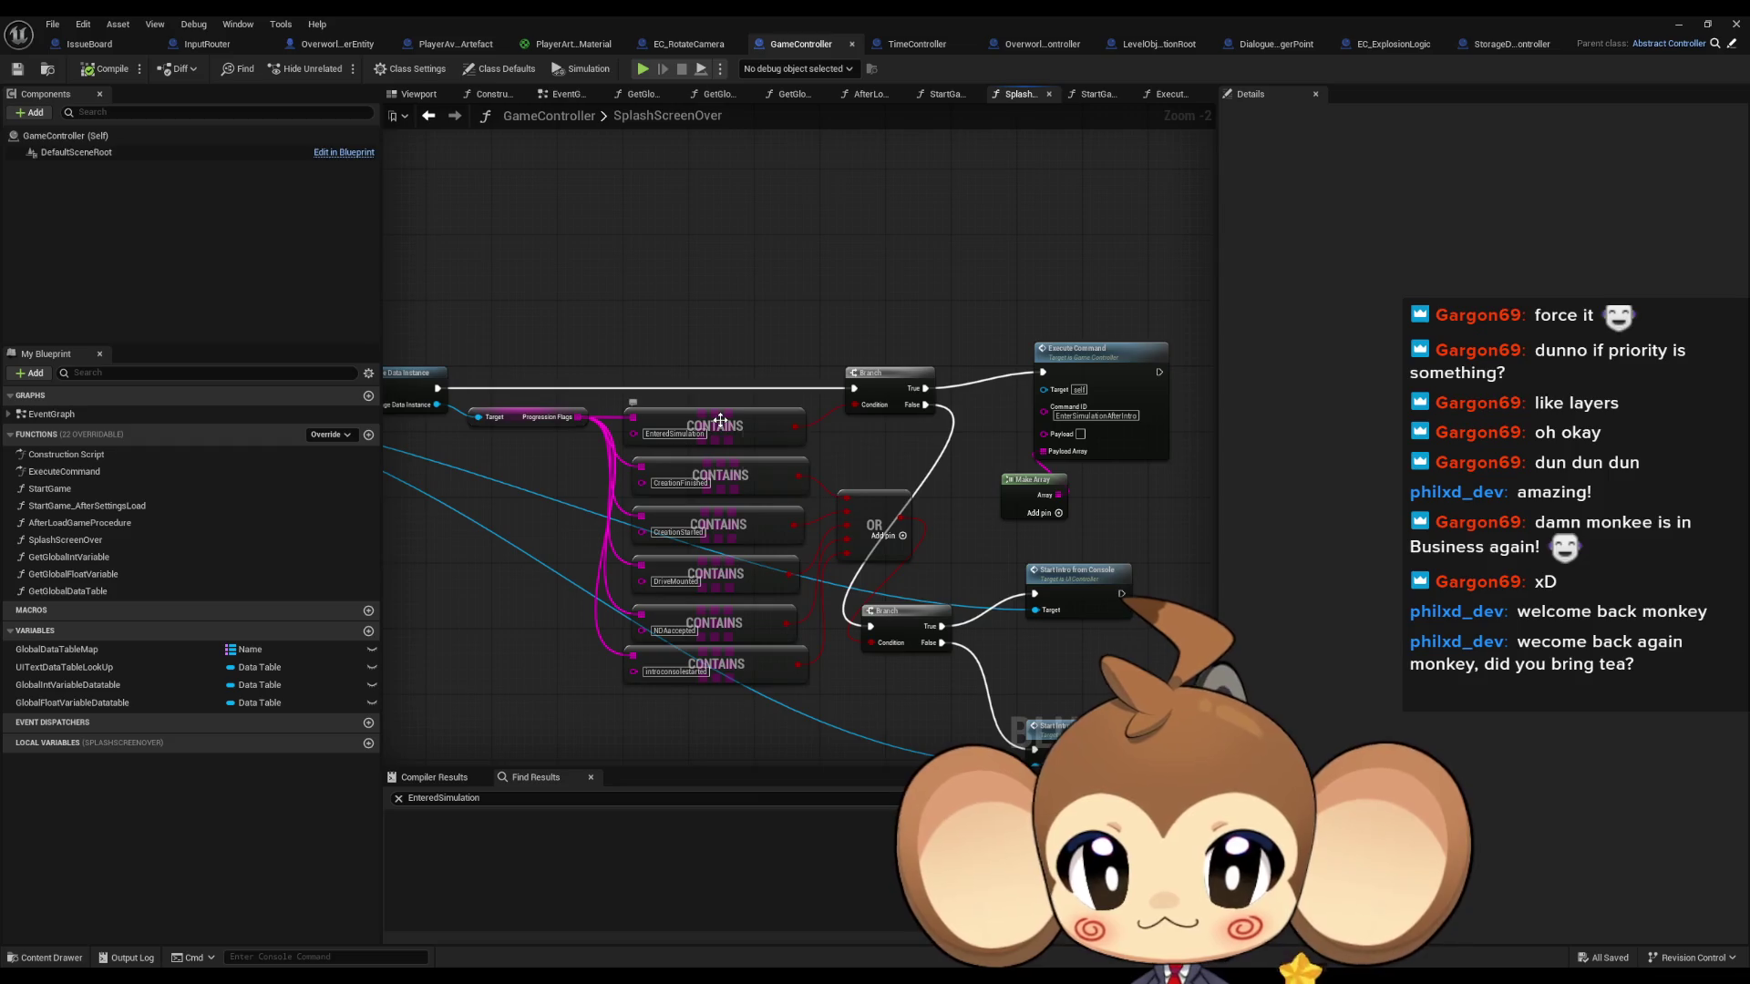
{"action": "left_click", "coordinate": [870, 373]}
{"action": "key", "text": "ctrl+c"}
{"action": "key", "text": "ctrl+v"}
{"action": "left_click_drag", "start_coordinate": [861, 352], "coordinate": [804, 243]}
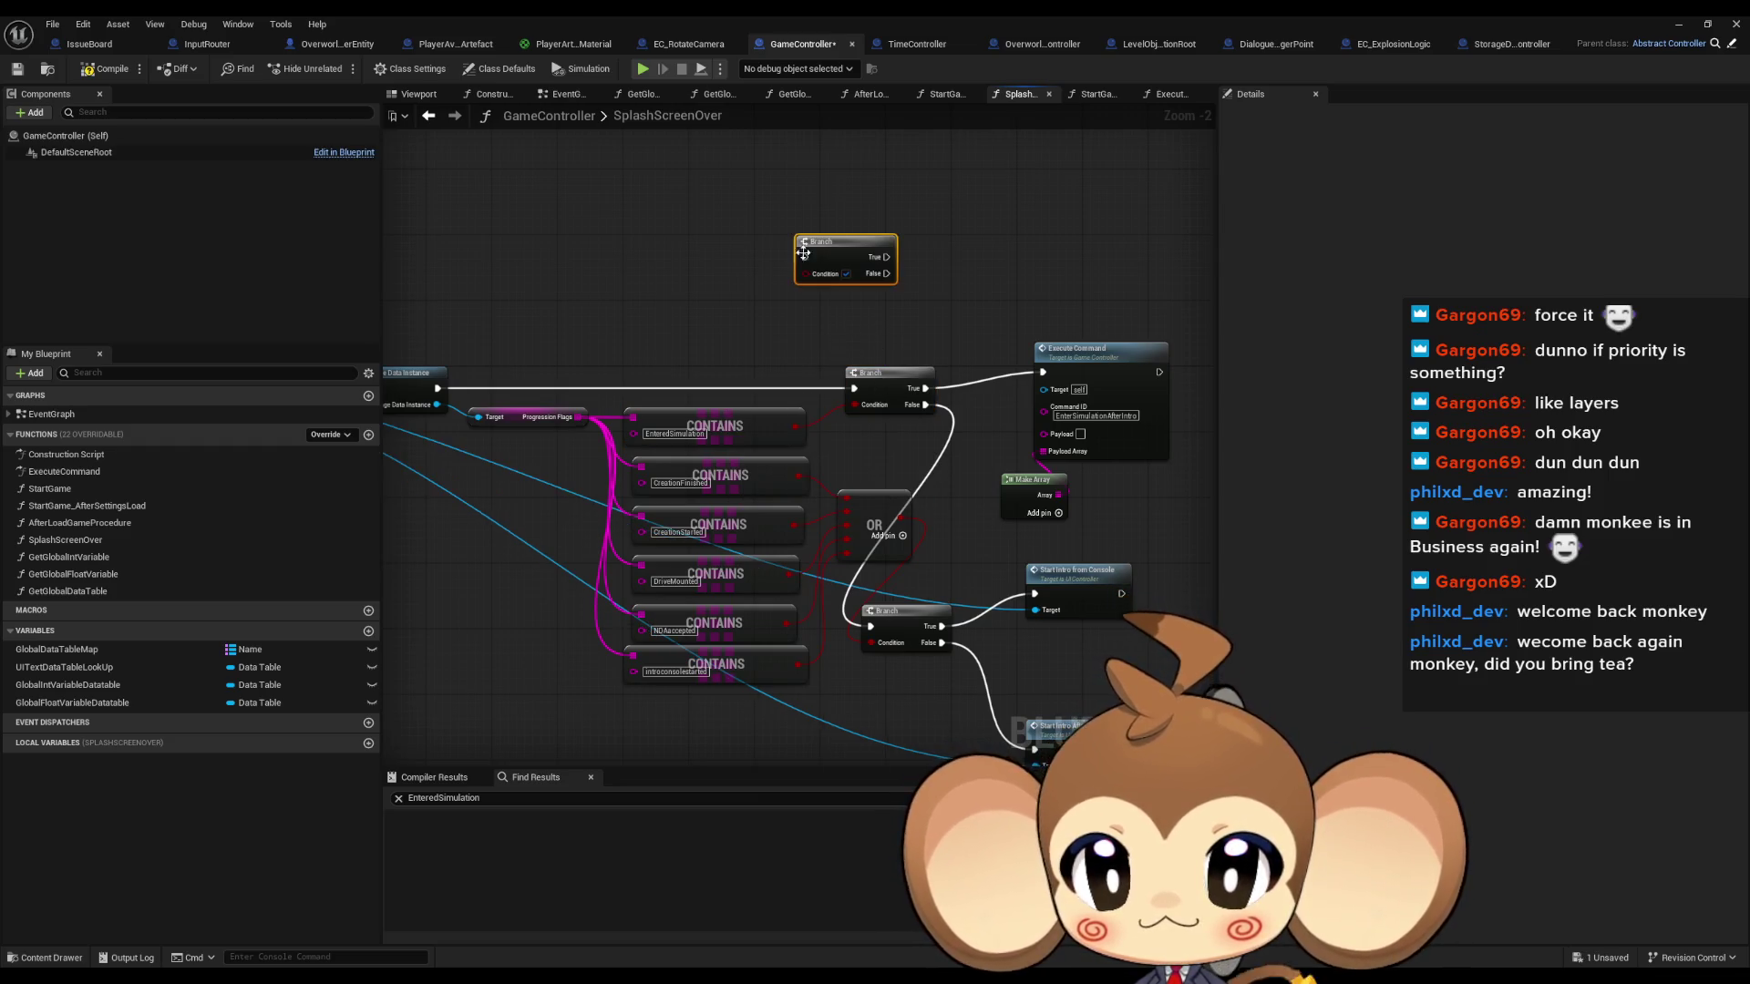
Make the new Branch test Progression Flags Contains IntroVoidDone, with False running Execute Command.
{"action": "left_click_drag", "start_coordinate": [574, 417], "coordinate": [600, 312]}
{"action": "type", "text": "conta"}
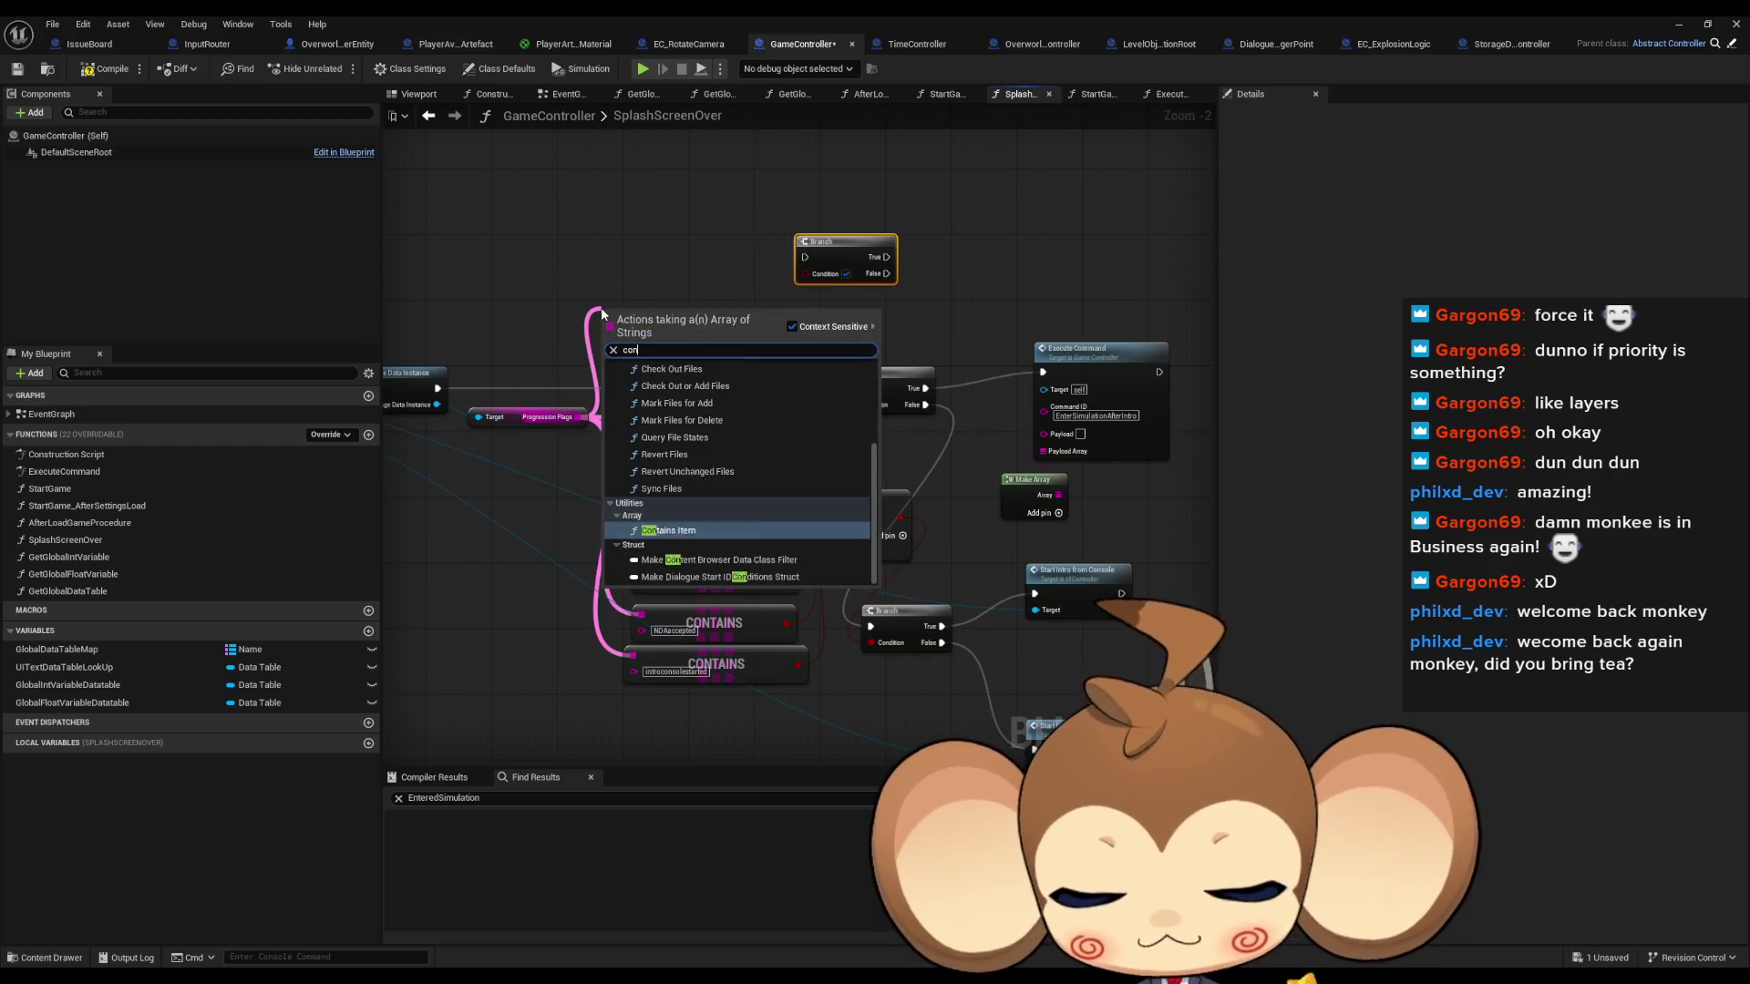
{"action": "key", "text": "Return"}
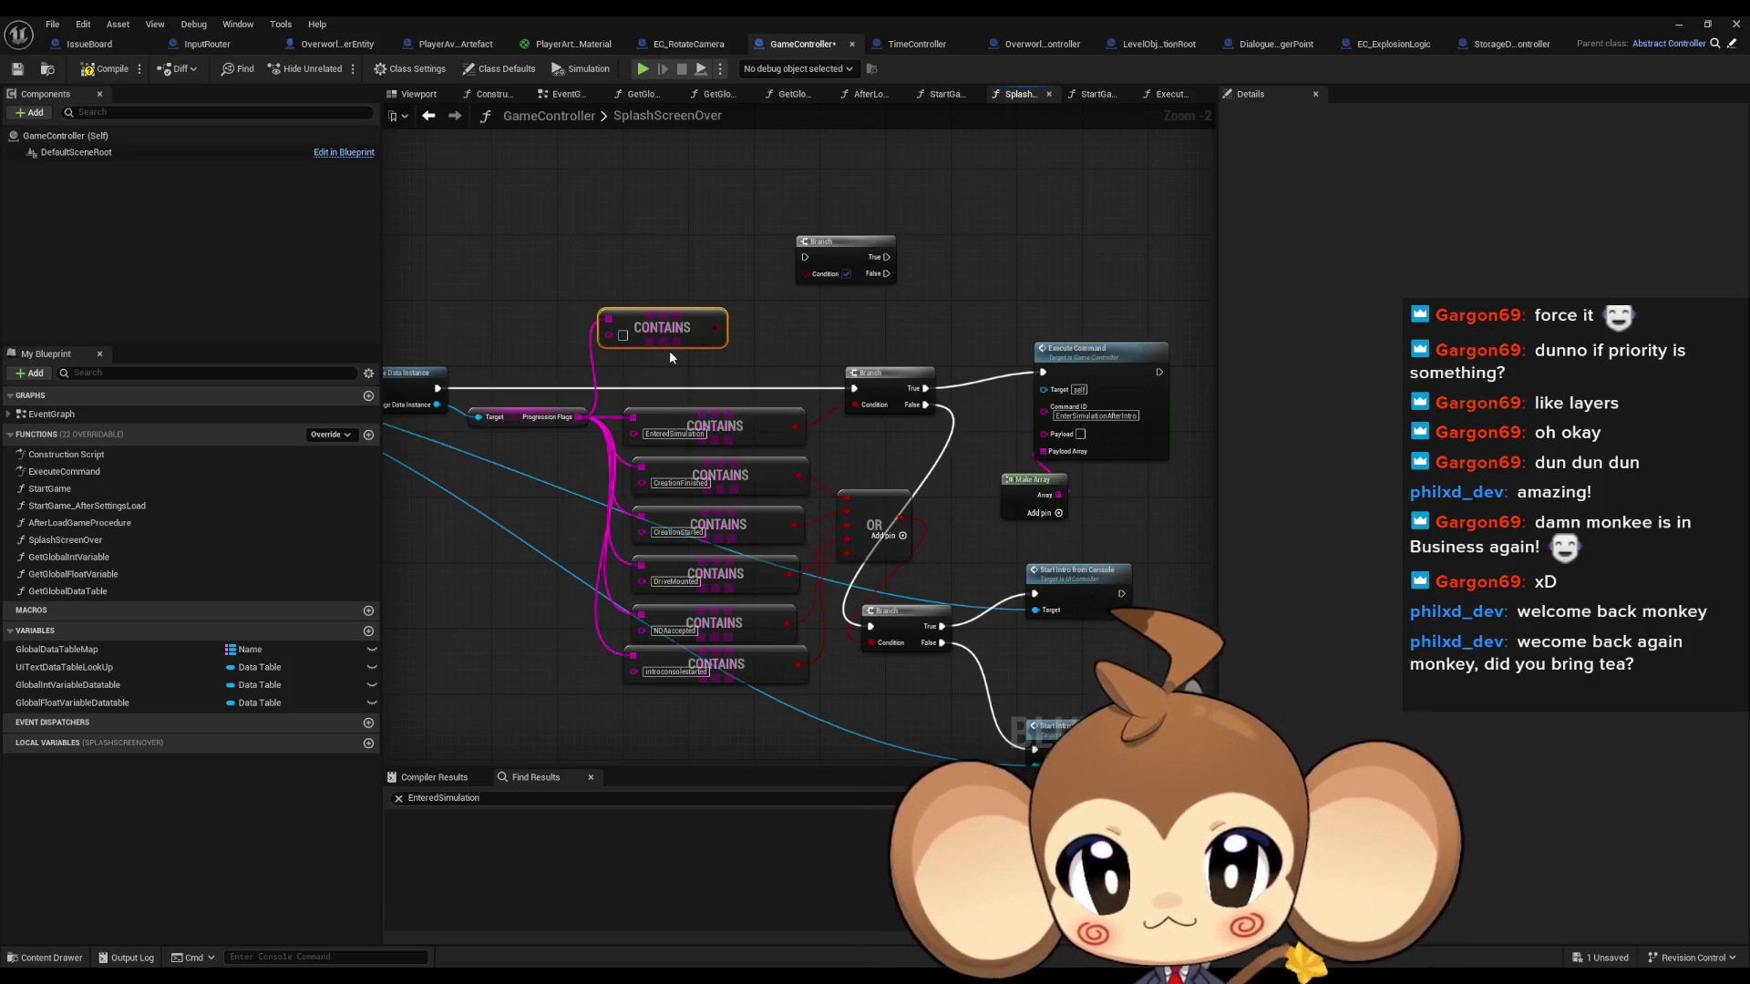
{"action": "type", "text": "IntroVoidDone"}
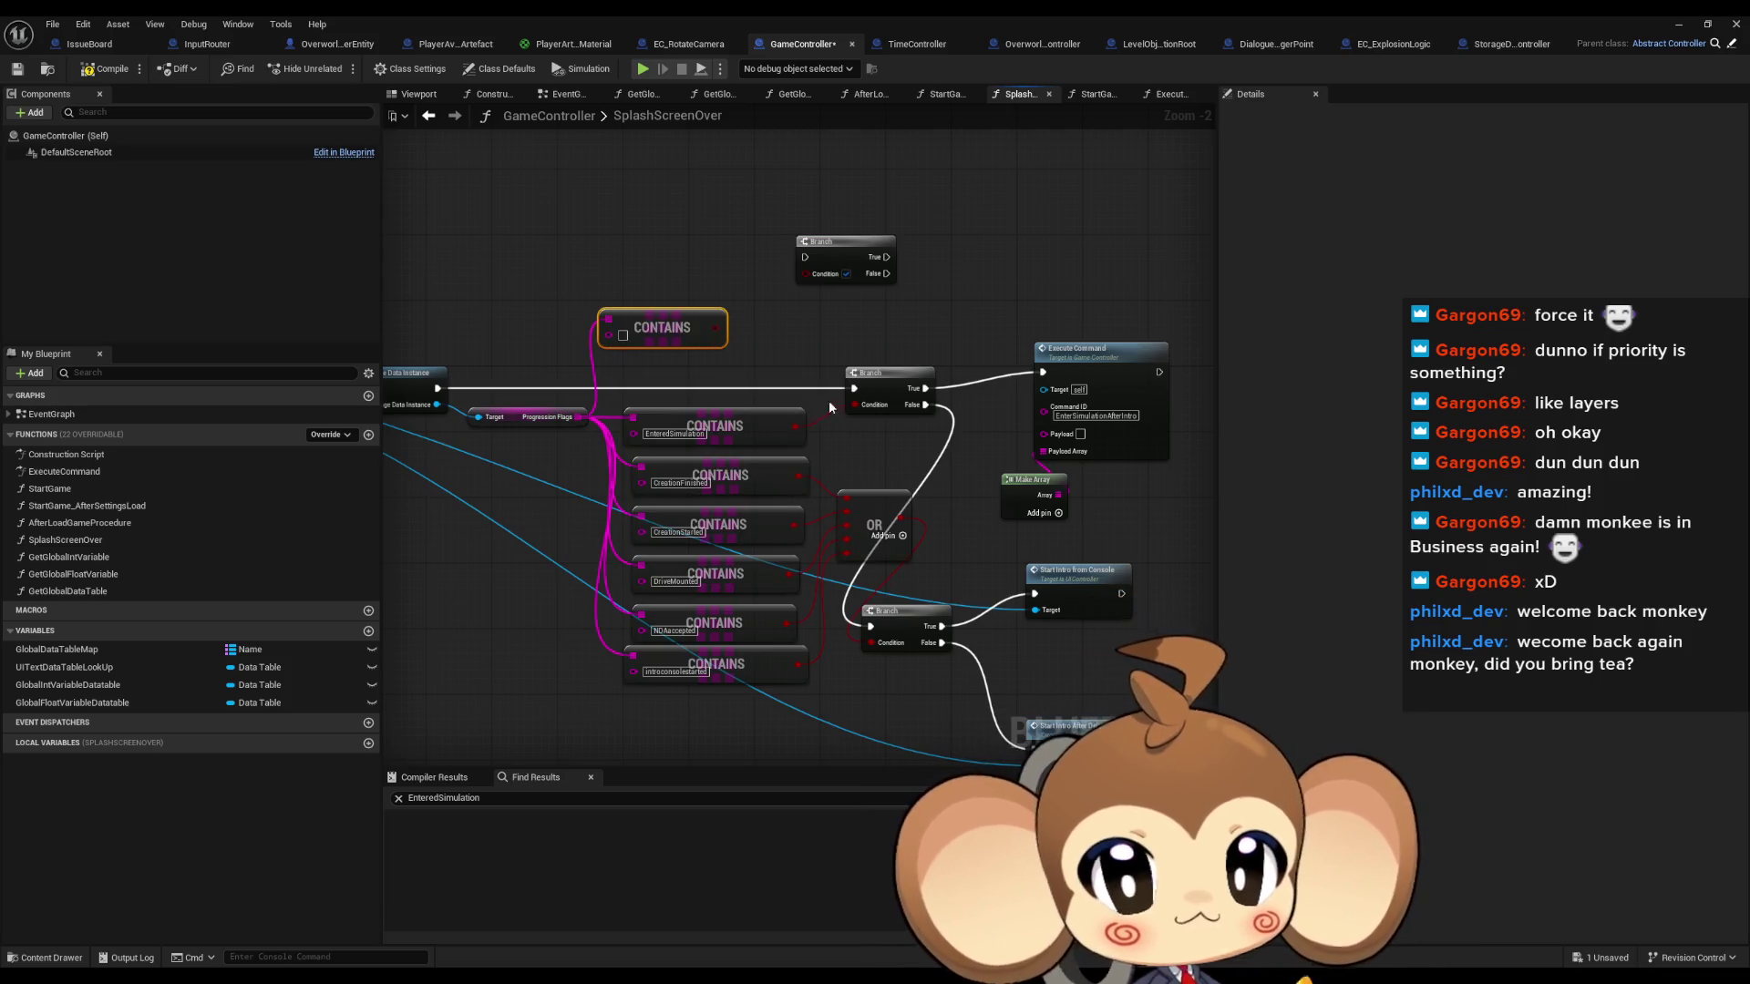
{"action": "left_click", "coordinate": [776, 330]}
{"action": "mouse_move", "coordinate": [757, 323]}
{"action": "left_mouse_down"}
{"action": "mouse_move", "coordinate": [822, 264]}
{"action": "mouse_move", "coordinate": [894, 249]}
{"action": "left_mouse_up"}
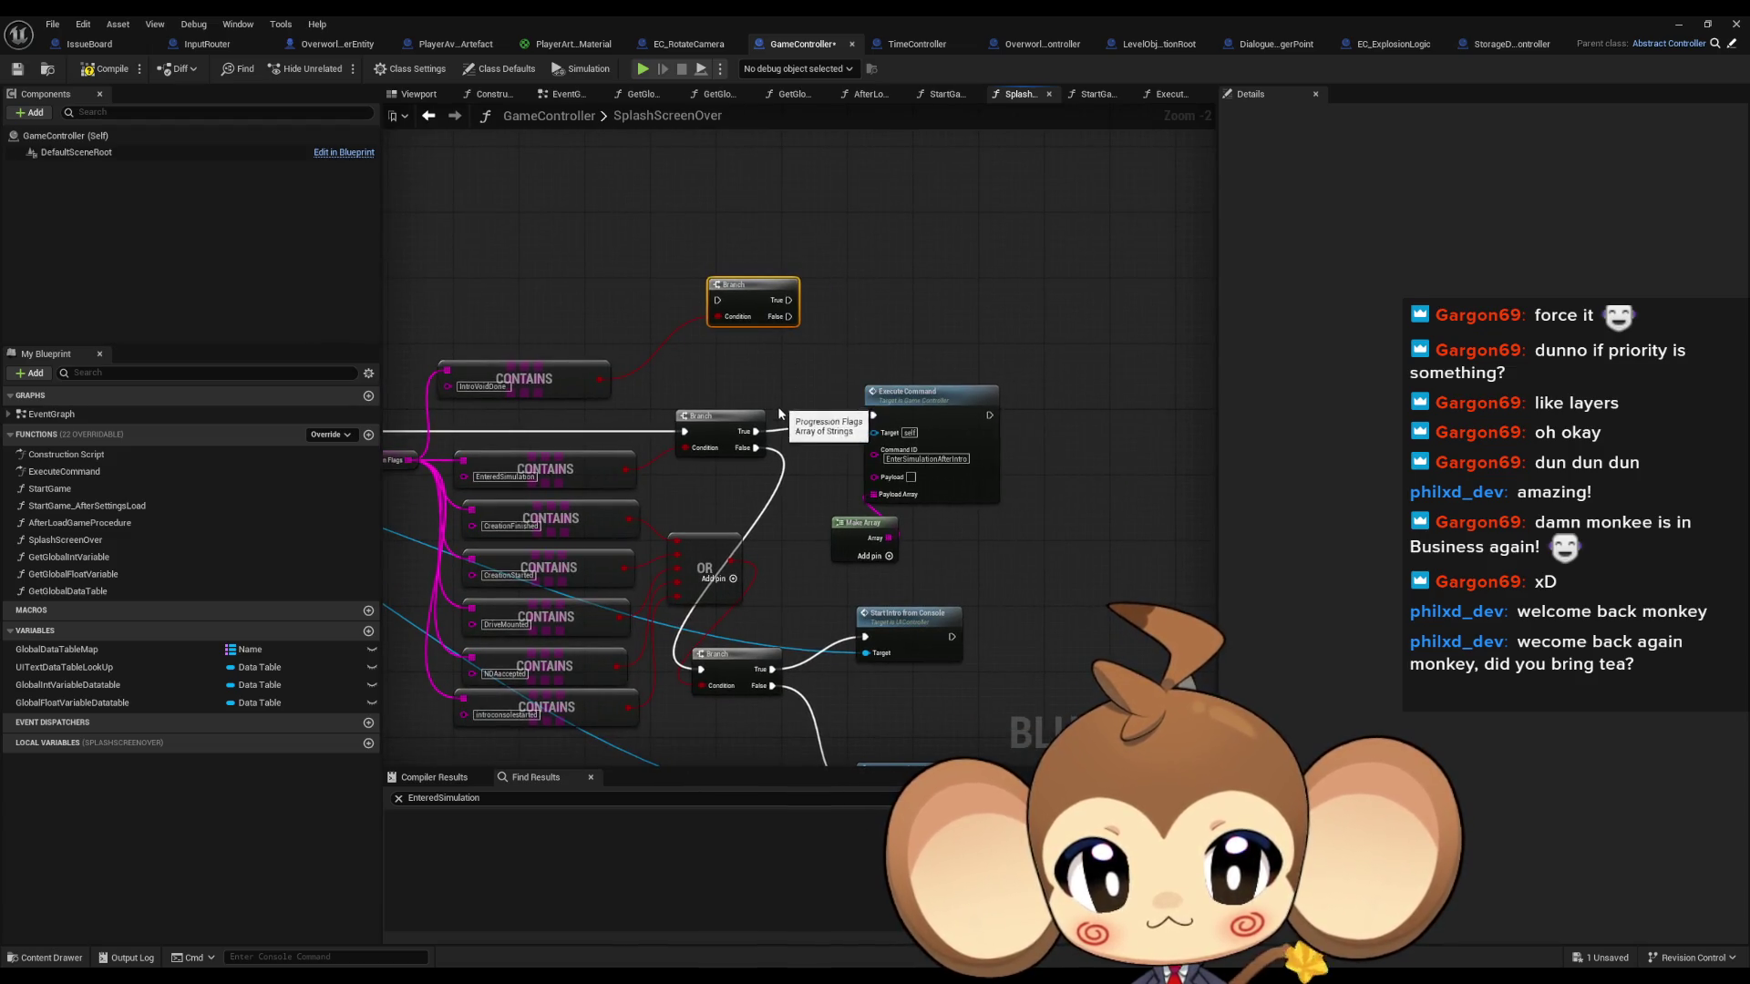
{"action": "left_click_drag", "start_coordinate": [788, 316], "coordinate": [872, 416]}
{"action": "mouse_move", "coordinate": [771, 436]}
{"action": "left_mouse_down"}
{"action": "mouse_move", "coordinate": [717, 299]}
{"action": "mouse_move", "coordinate": [822, 275]}
{"action": "left_mouse_up"}
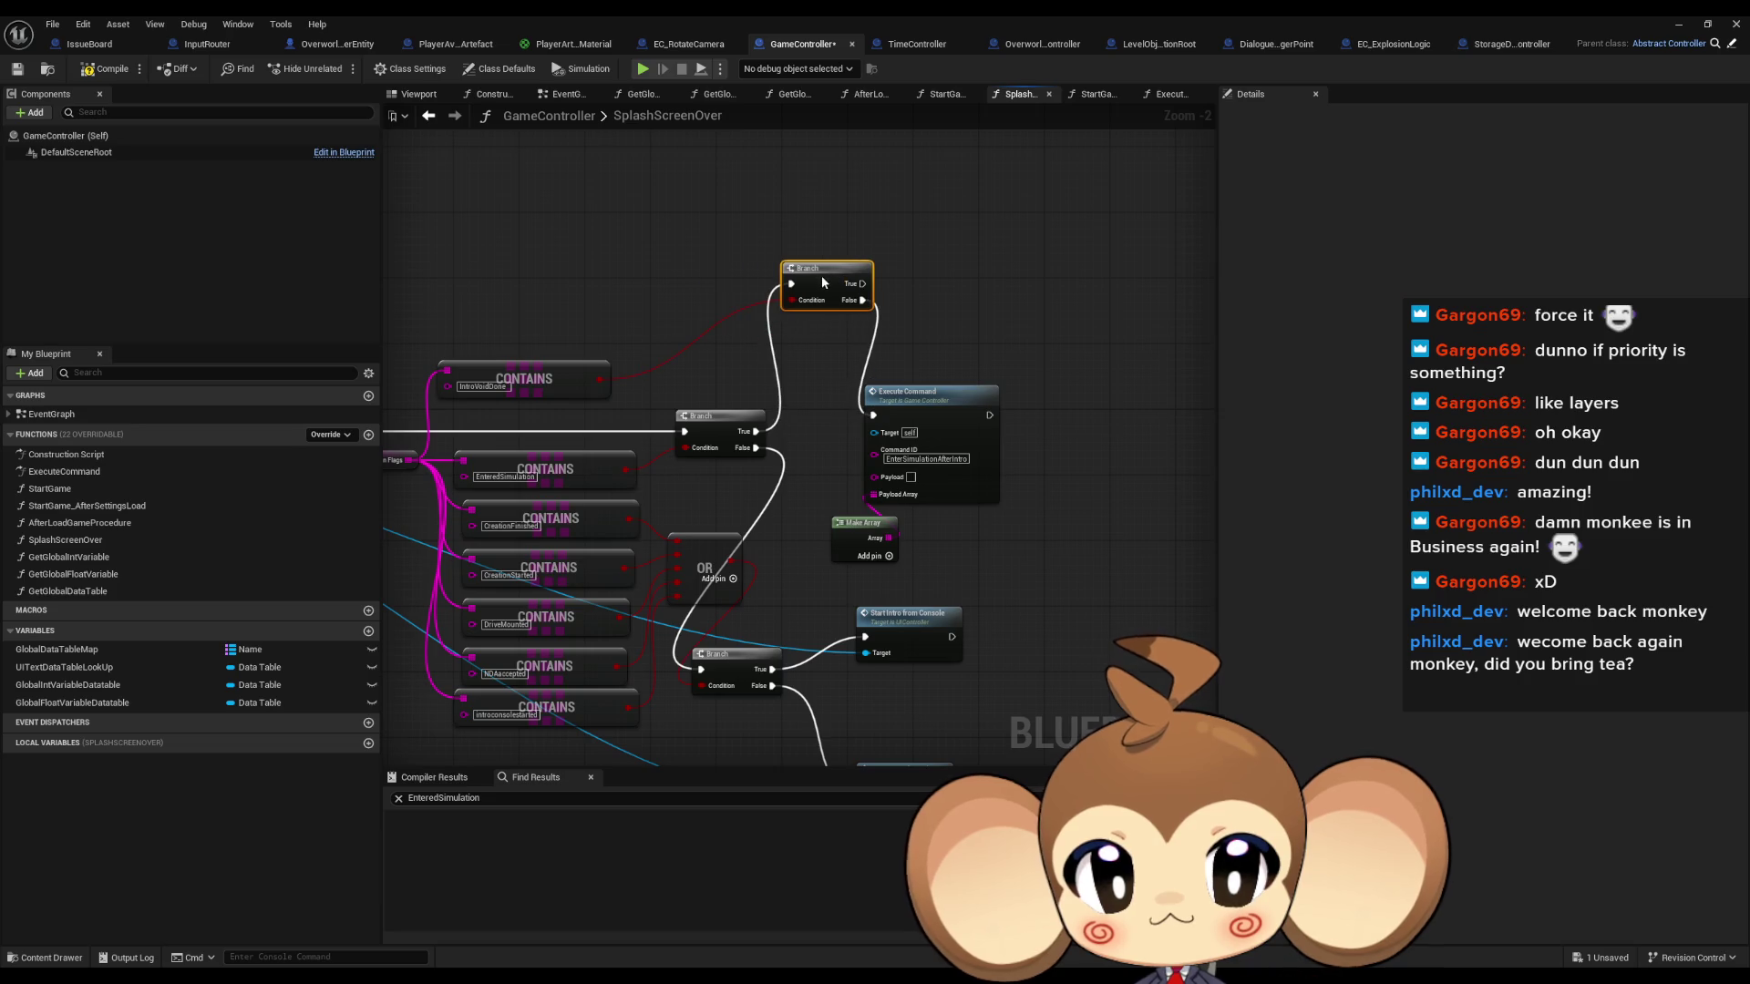
{"action": "left_click", "coordinate": [842, 359]}
Feed the OR result into the lower Branch condition and bring up Start Intro After Delay.
{"action": "left_click_drag", "start_coordinate": [975, 416], "coordinate": [982, 295]}
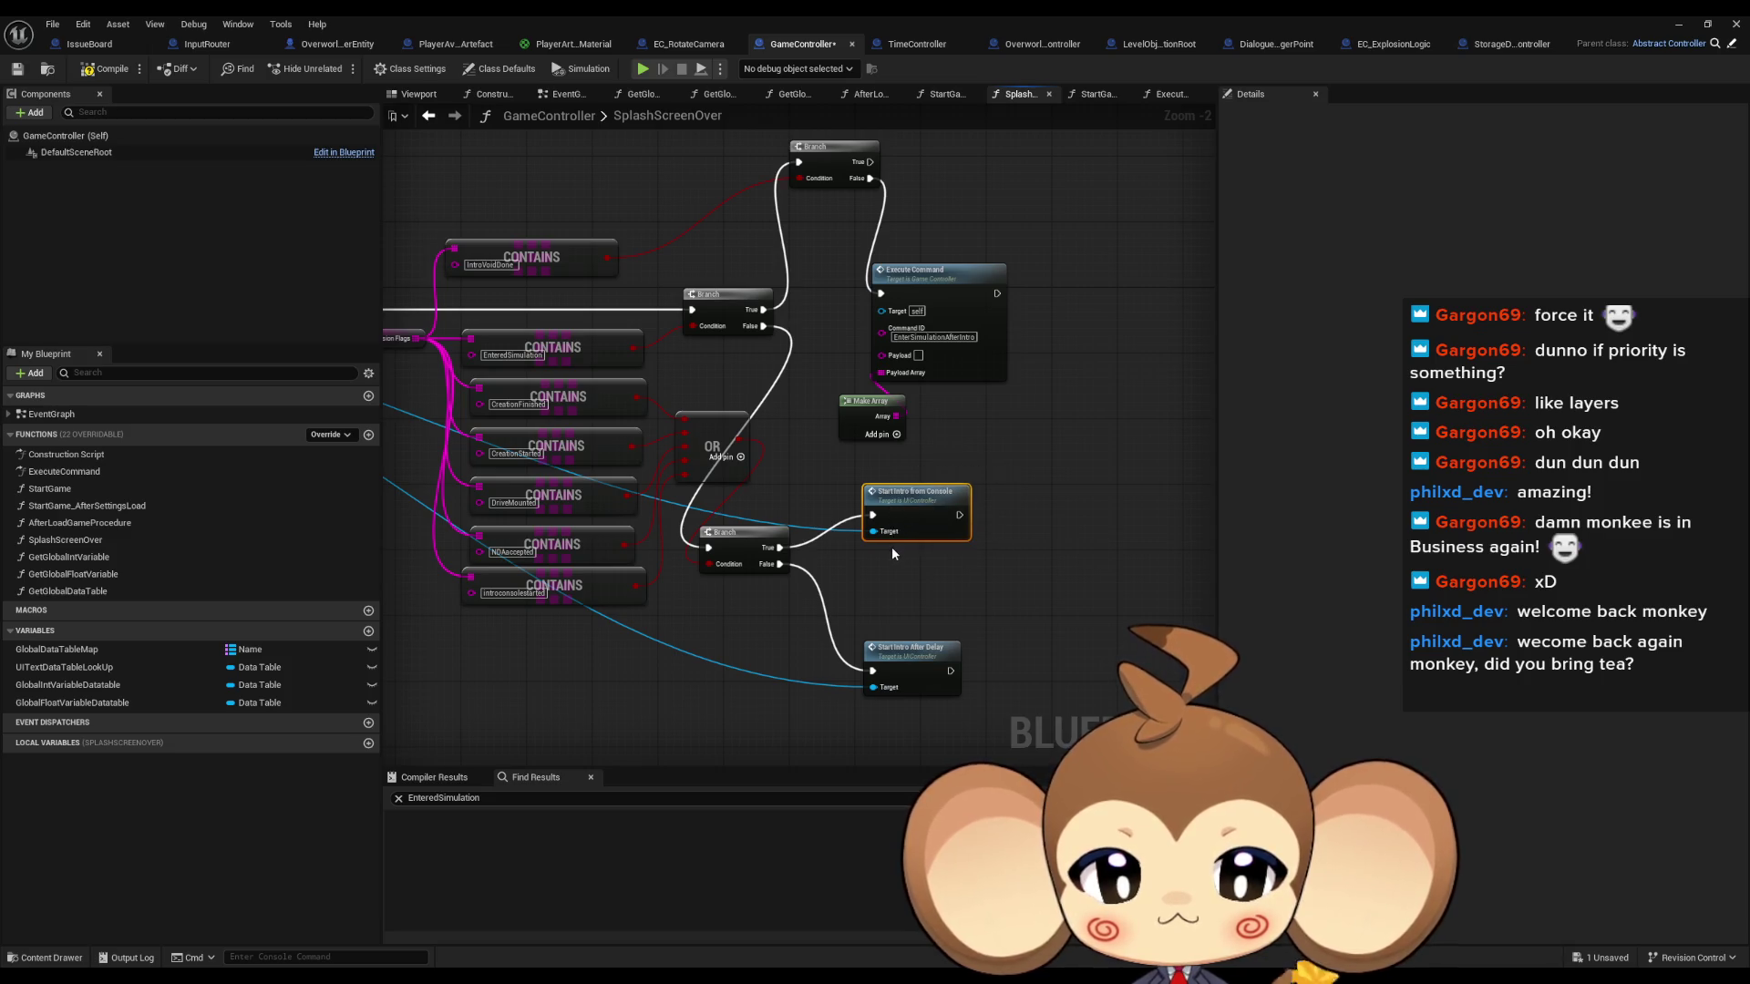
{"action": "mouse_move", "coordinate": [1029, 599]}
{"action": "left_mouse_down"}
{"action": "mouse_move", "coordinate": [948, 696]}
{"action": "mouse_move", "coordinate": [889, 716]}
{"action": "left_mouse_up"}
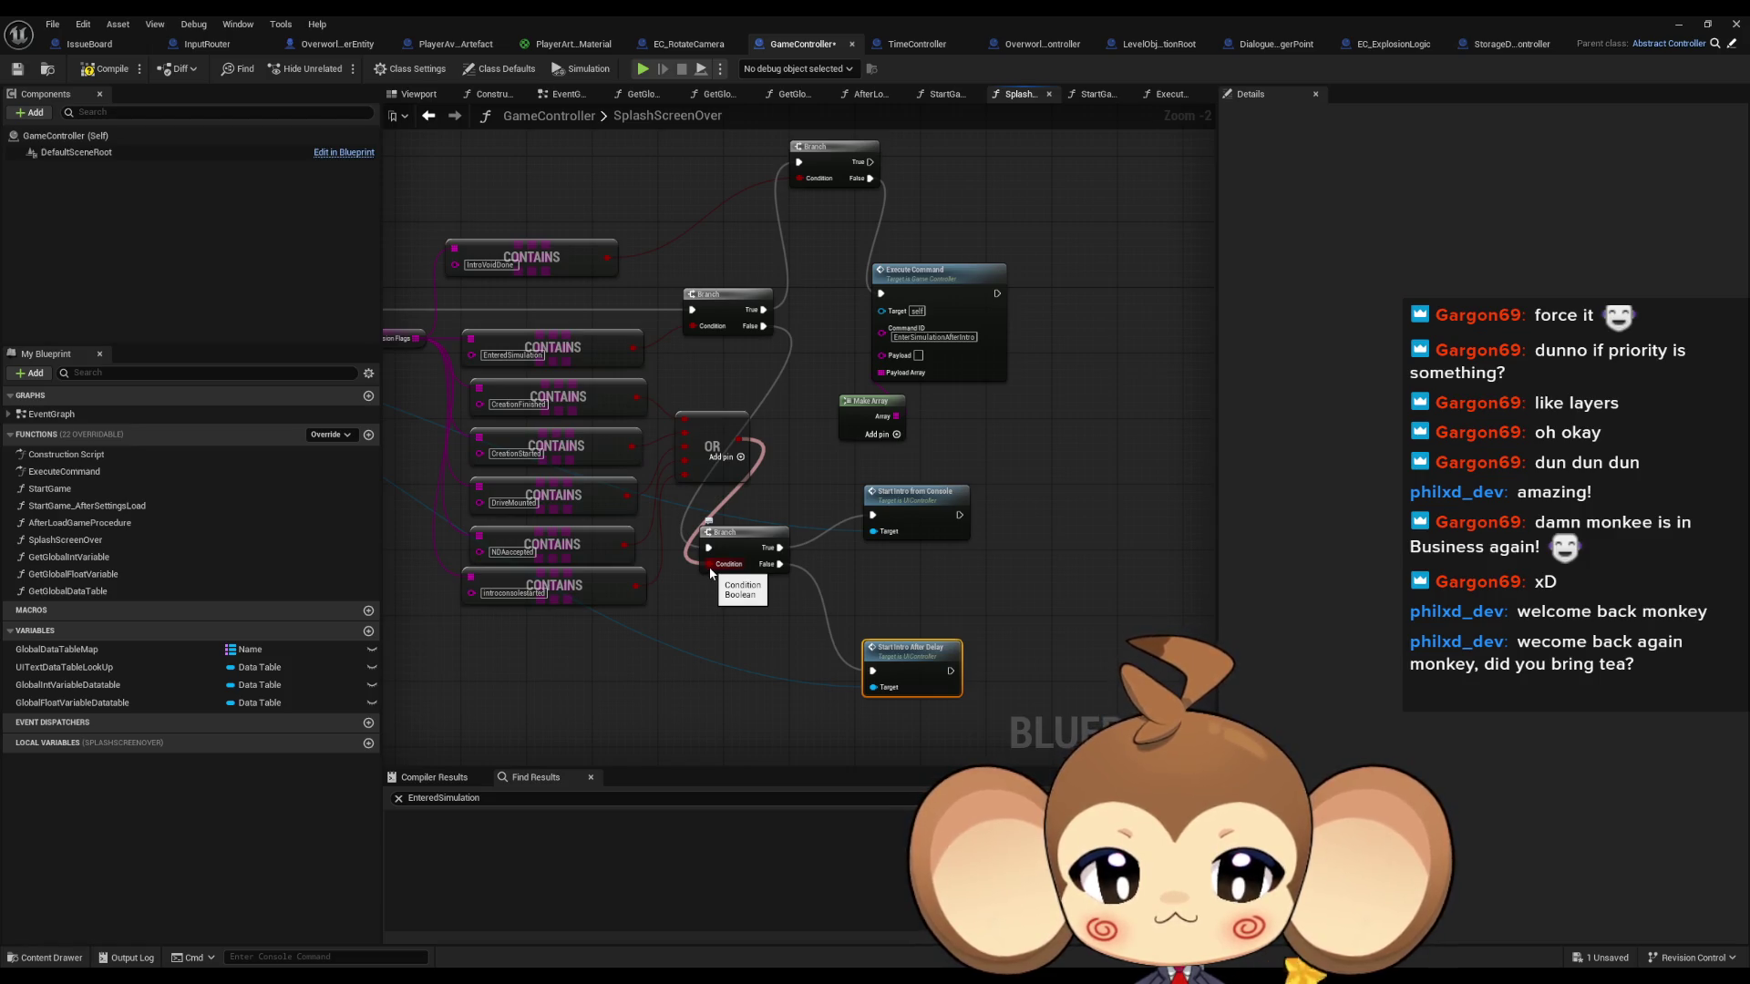
{"action": "mouse_move", "coordinate": [709, 572]}
{"action": "left_mouse_down"}
{"action": "mouse_move", "coordinate": [1050, 563]}
{"action": "mouse_move", "coordinate": [1203, 619]}
{"action": "mouse_move", "coordinate": [840, 532]}
{"action": "left_mouse_up"}
{"action": "scroll", "coordinate": [915, 569], "scroll_direction": "up", "scroll_amount": 2}
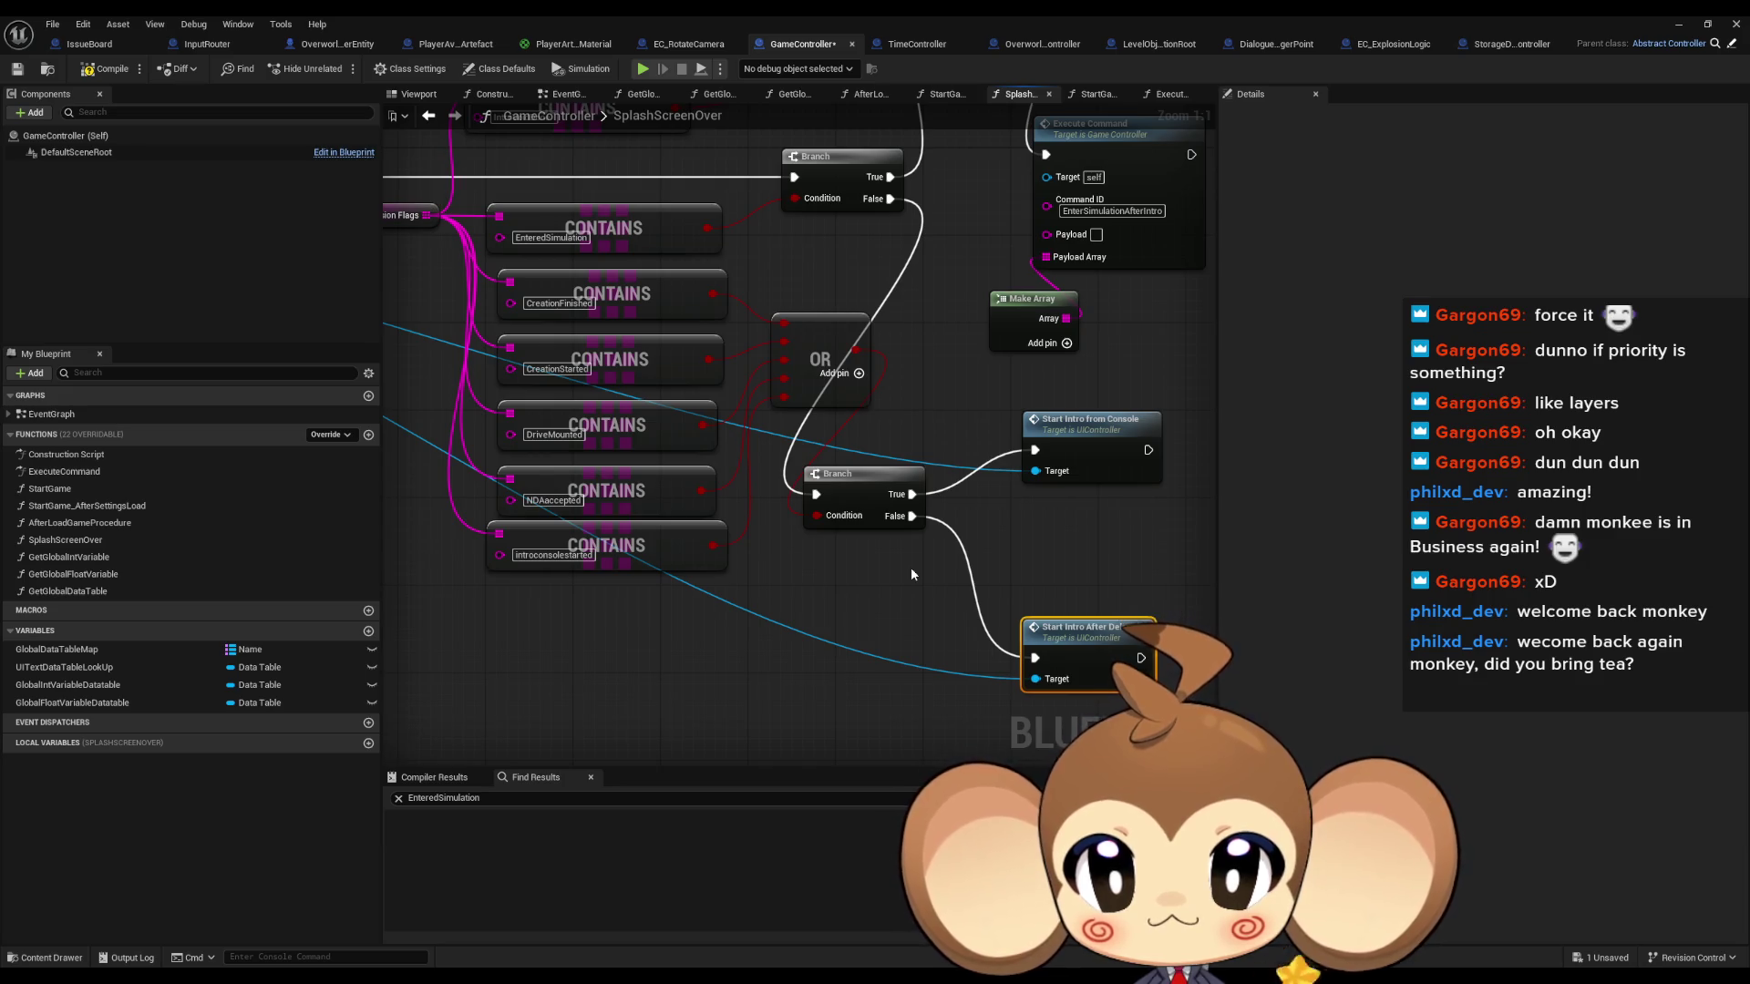
{"action": "scroll", "coordinate": [911, 574], "scroll_direction": "down", "scroll_amount": 1}
{"action": "left_click", "coordinate": [1061, 444]}
{"action": "left_click_drag", "start_coordinate": [823, 528], "coordinate": [824, 529]}
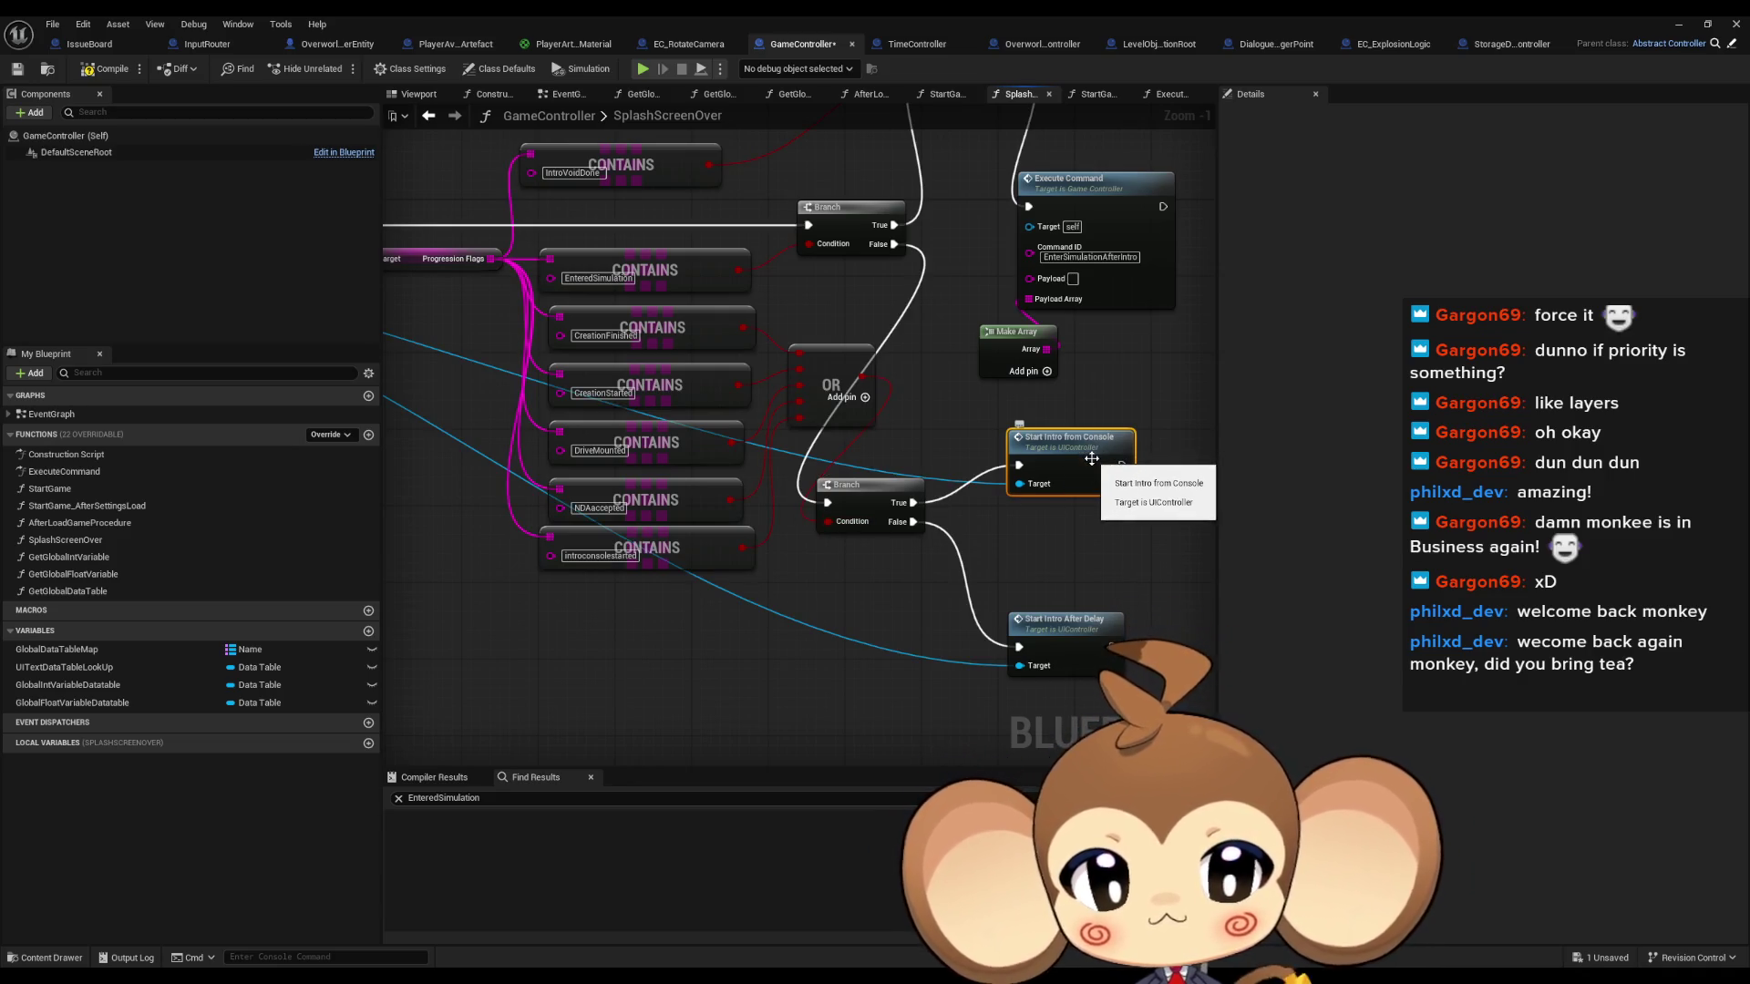
{"action": "left_click", "coordinate": [1067, 646]}
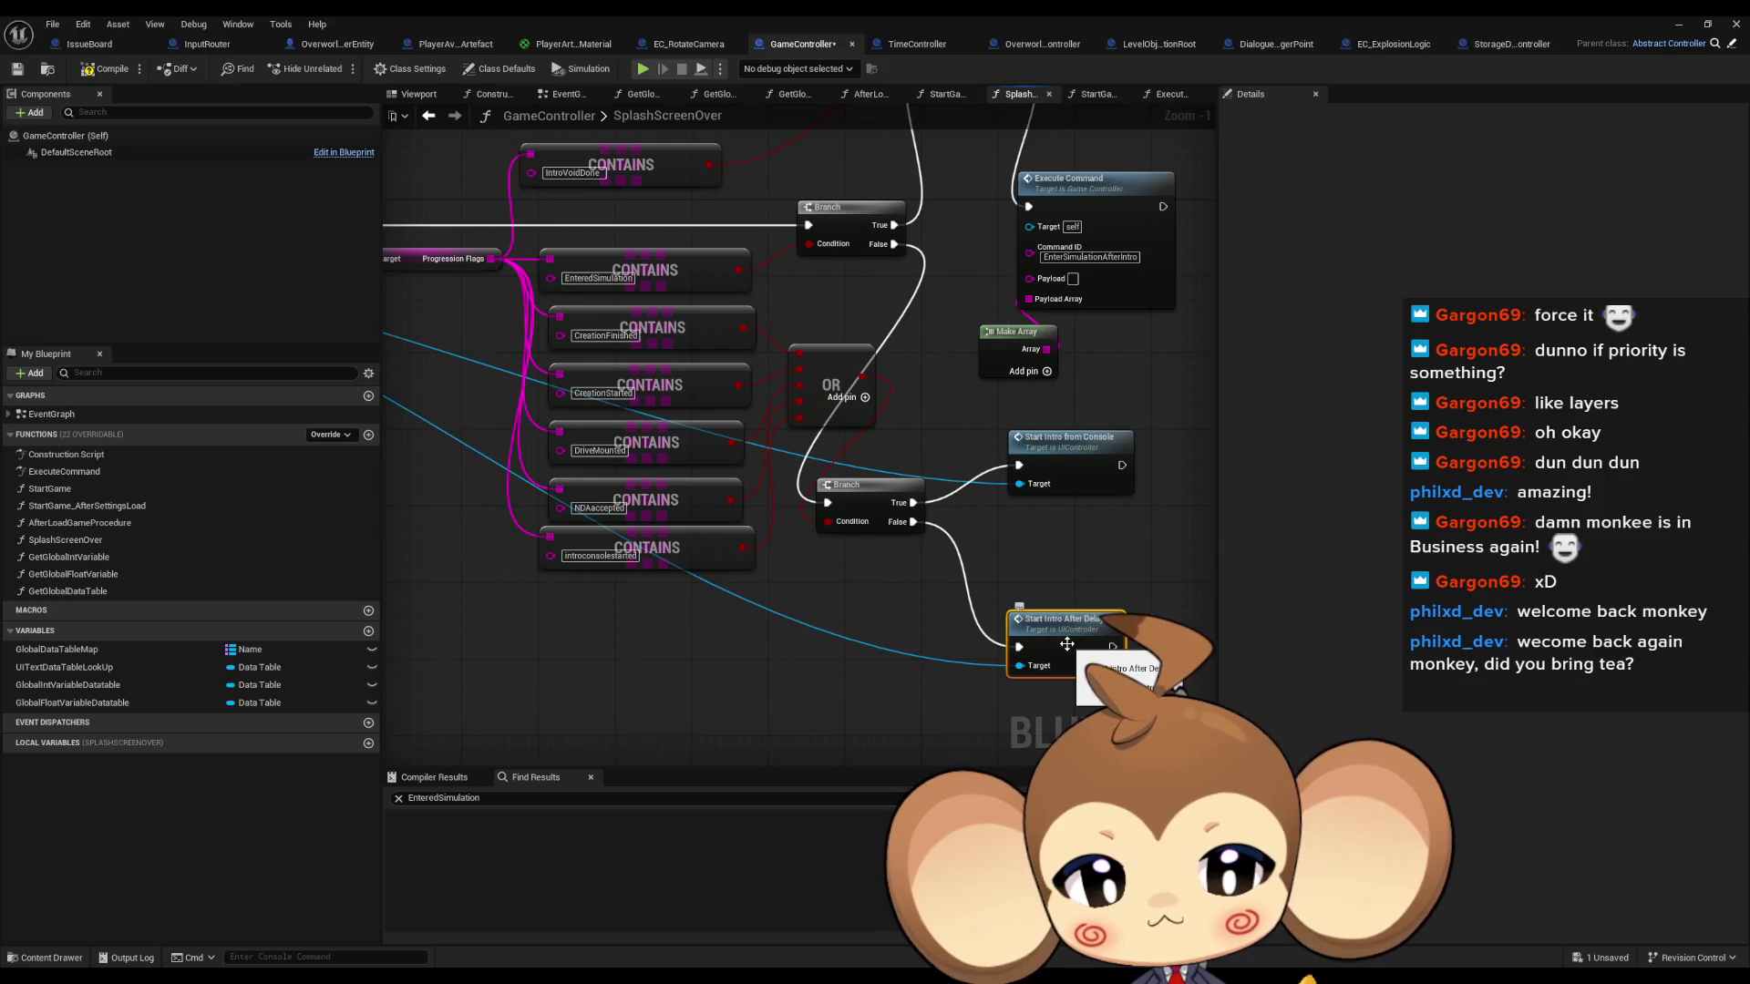
{"action": "left_click_drag", "start_coordinate": [1085, 576], "coordinate": [917, 566]}
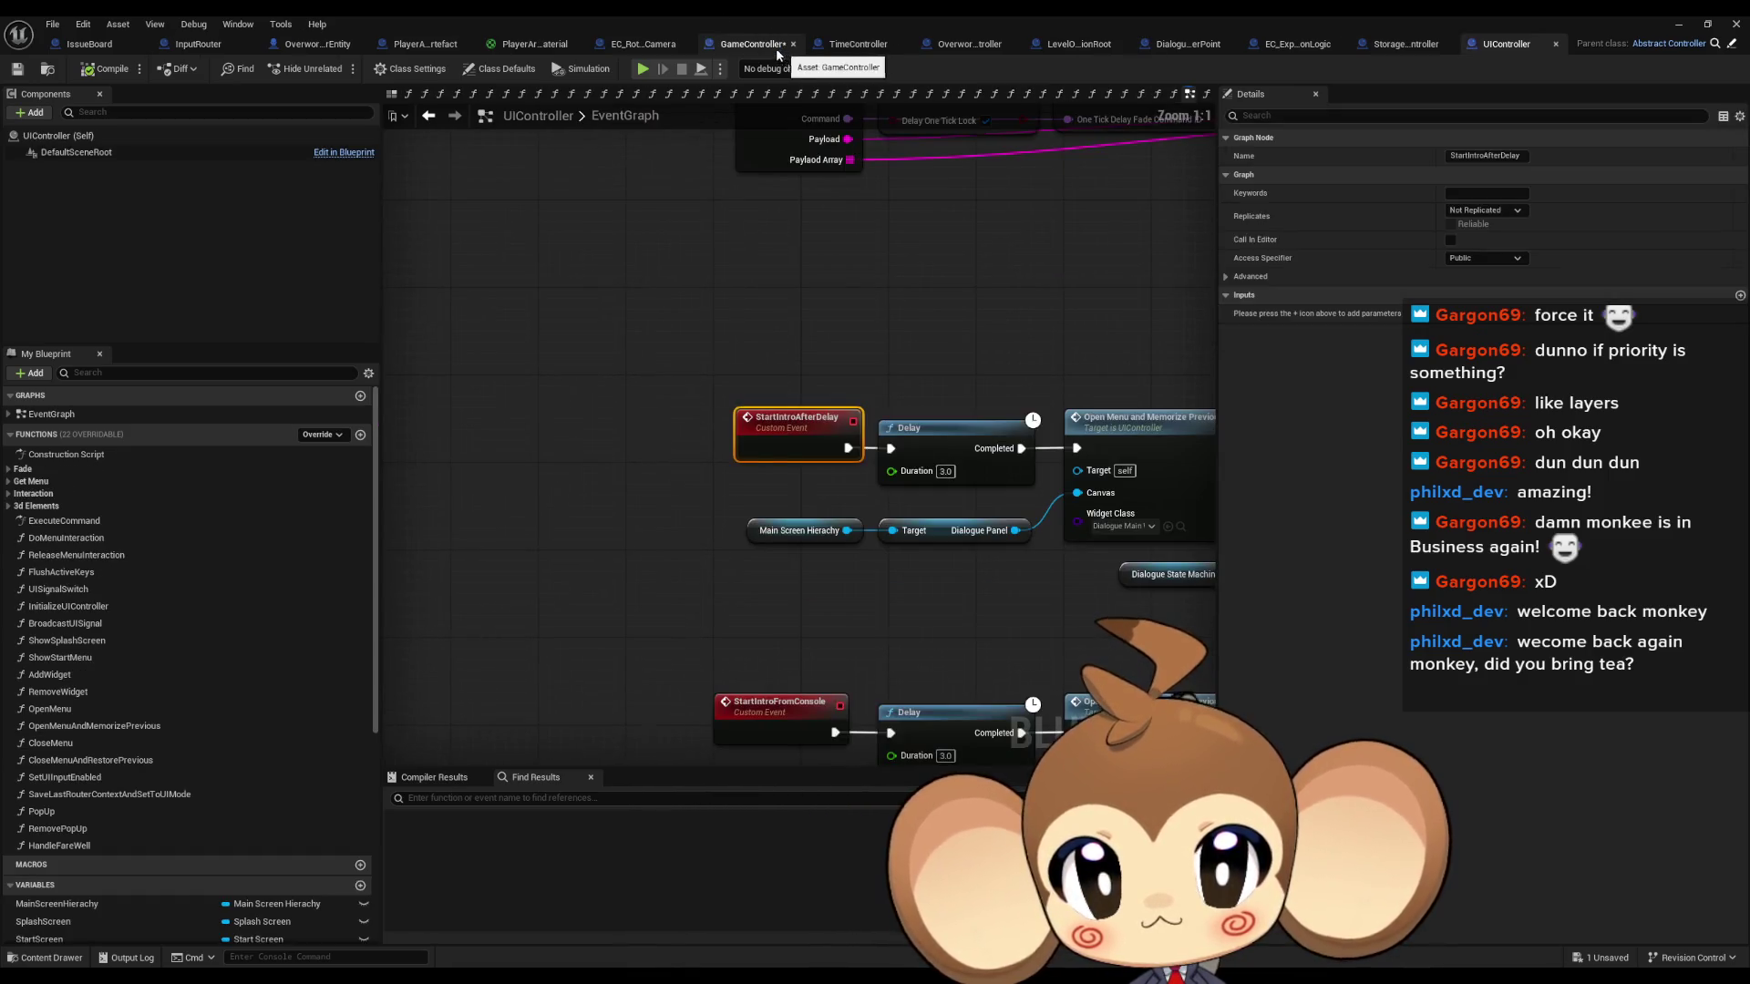
Trace StartIntroFromConsole into UIController, check the console intro Initialize Tree's Tree asset, and return to the level editor.
{"action": "left_click", "coordinate": [741, 44]}
{"action": "double_click", "coordinate": [898, 421]}
{"action": "scroll", "coordinate": [726, 500], "scroll_direction": "down", "scroll_amount": 1}
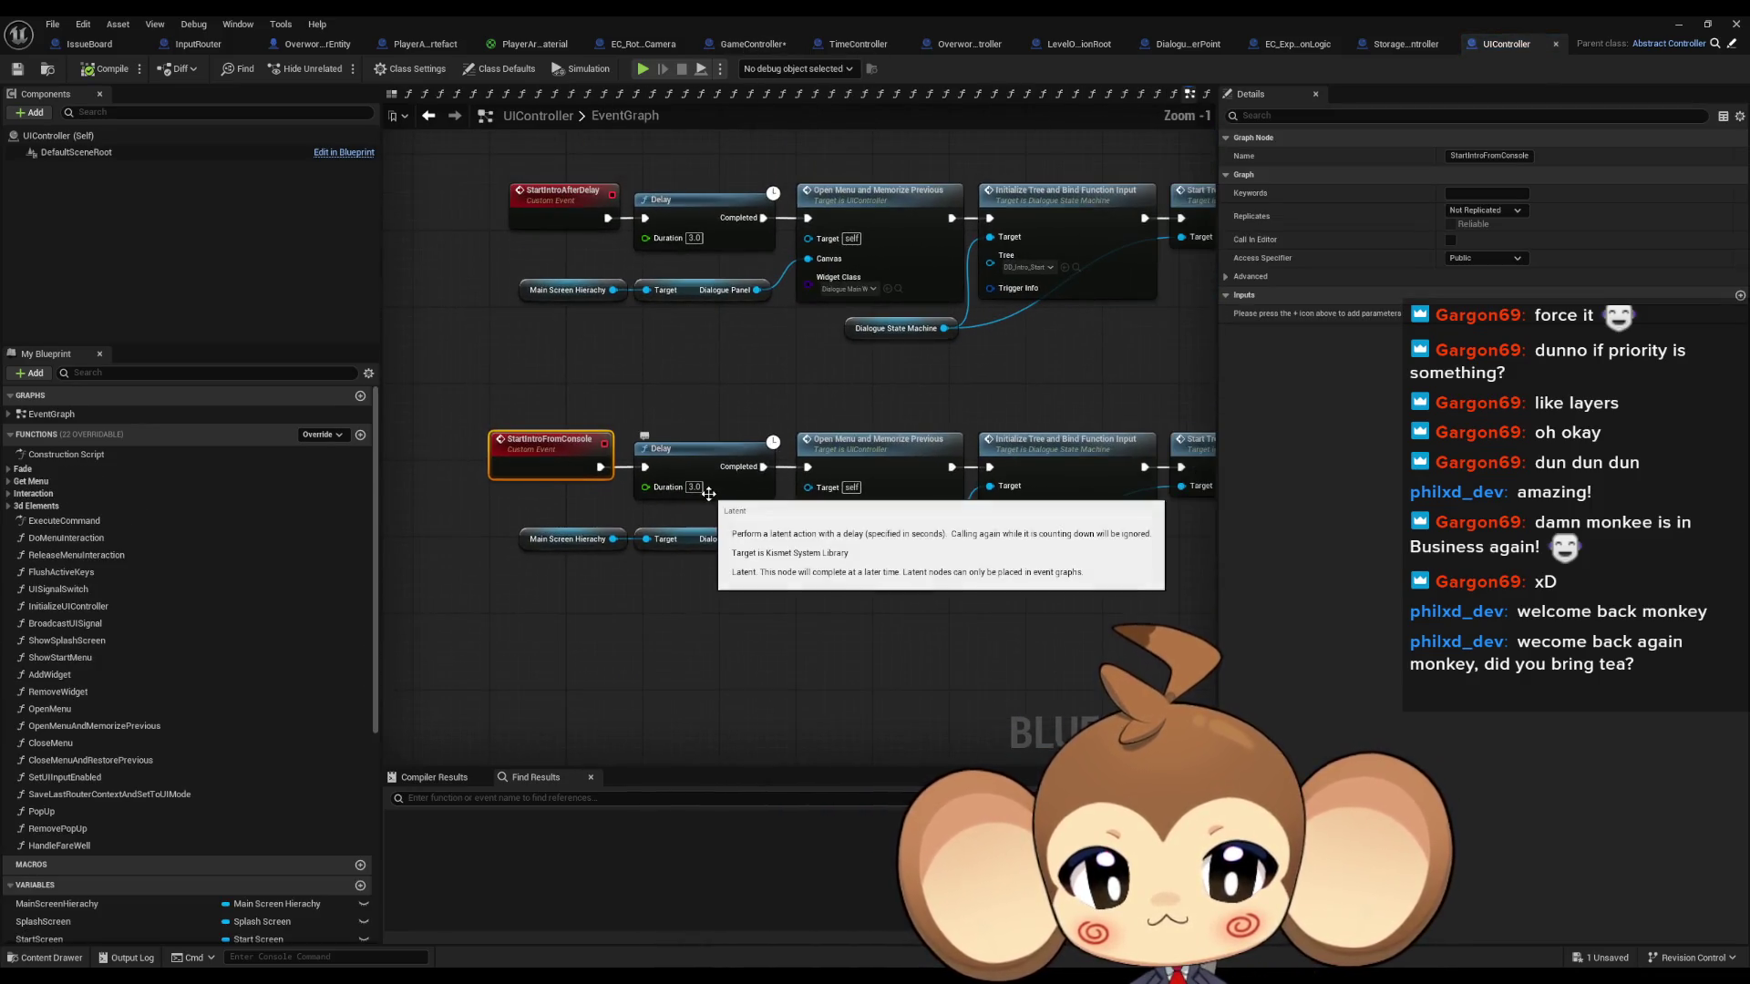
{"action": "left_click_drag", "start_coordinate": [898, 546], "coordinate": [816, 509]}
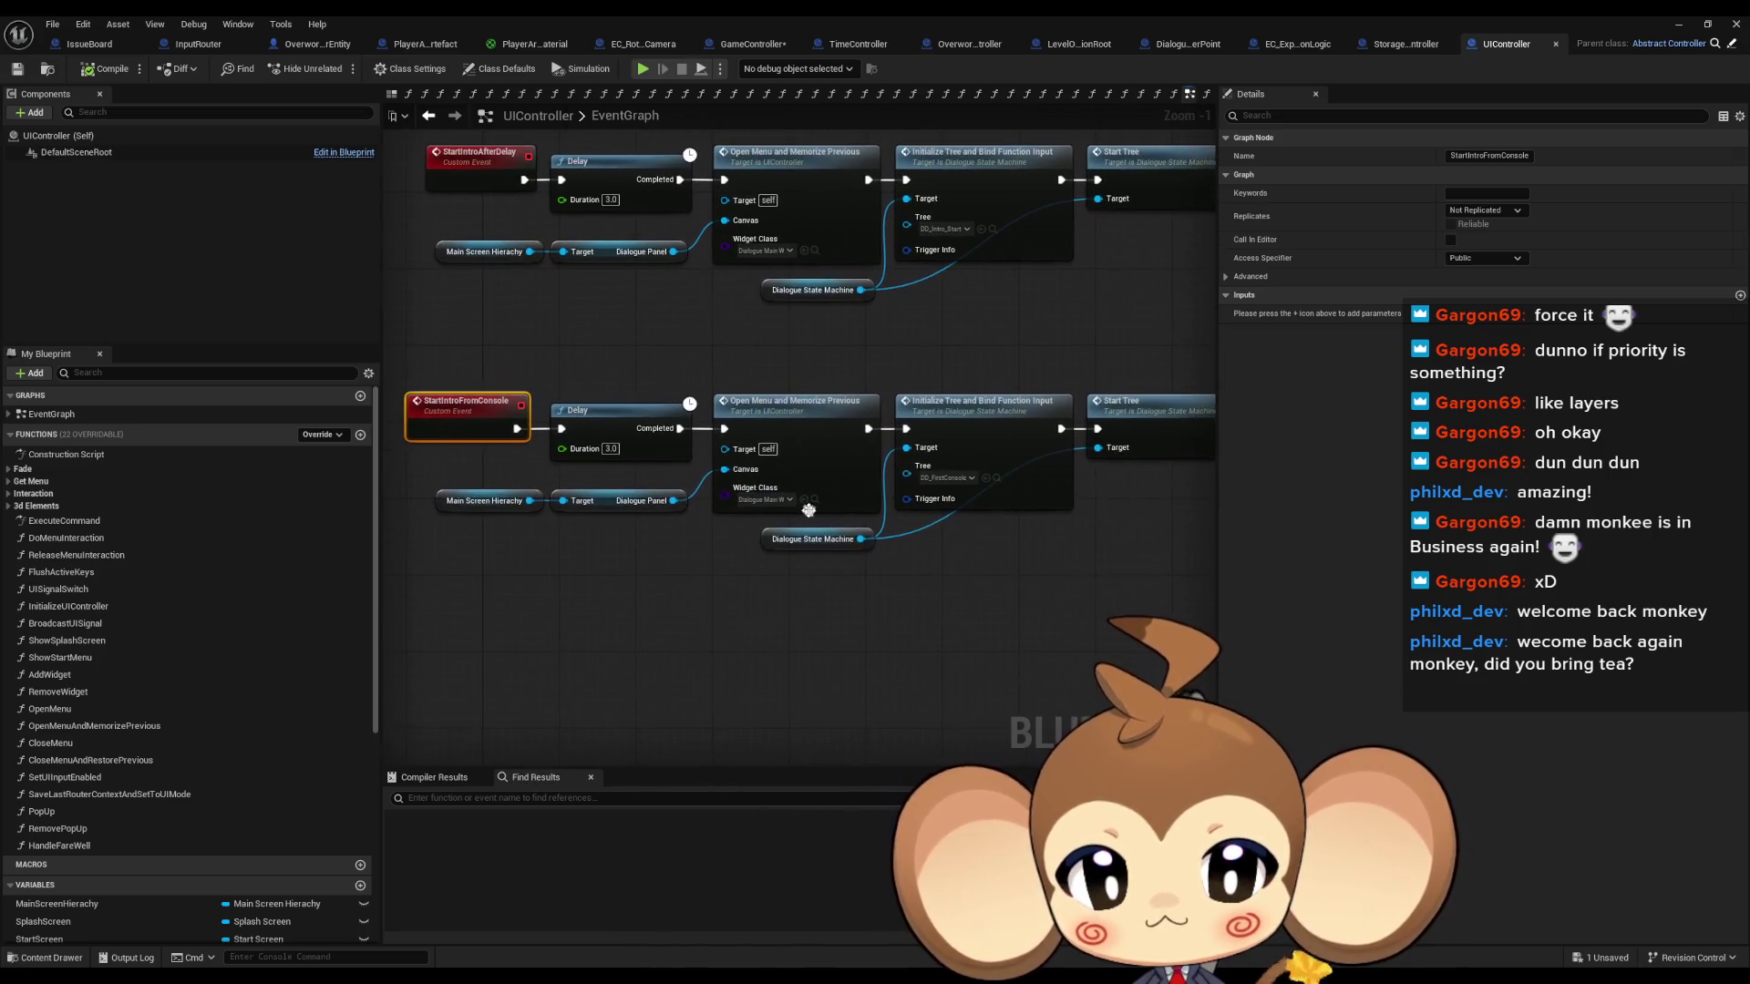
{"action": "mouse_move", "coordinate": [997, 483]}
{"action": "left_mouse_down"}
{"action": "mouse_move", "coordinate": [783, 488]}
{"action": "mouse_move", "coordinate": [921, 569]}
{"action": "mouse_move", "coordinate": [986, 558]}
{"action": "mouse_move", "coordinate": [1010, 599]}
{"action": "left_mouse_up"}
{"action": "left_click", "coordinate": [827, 490]}
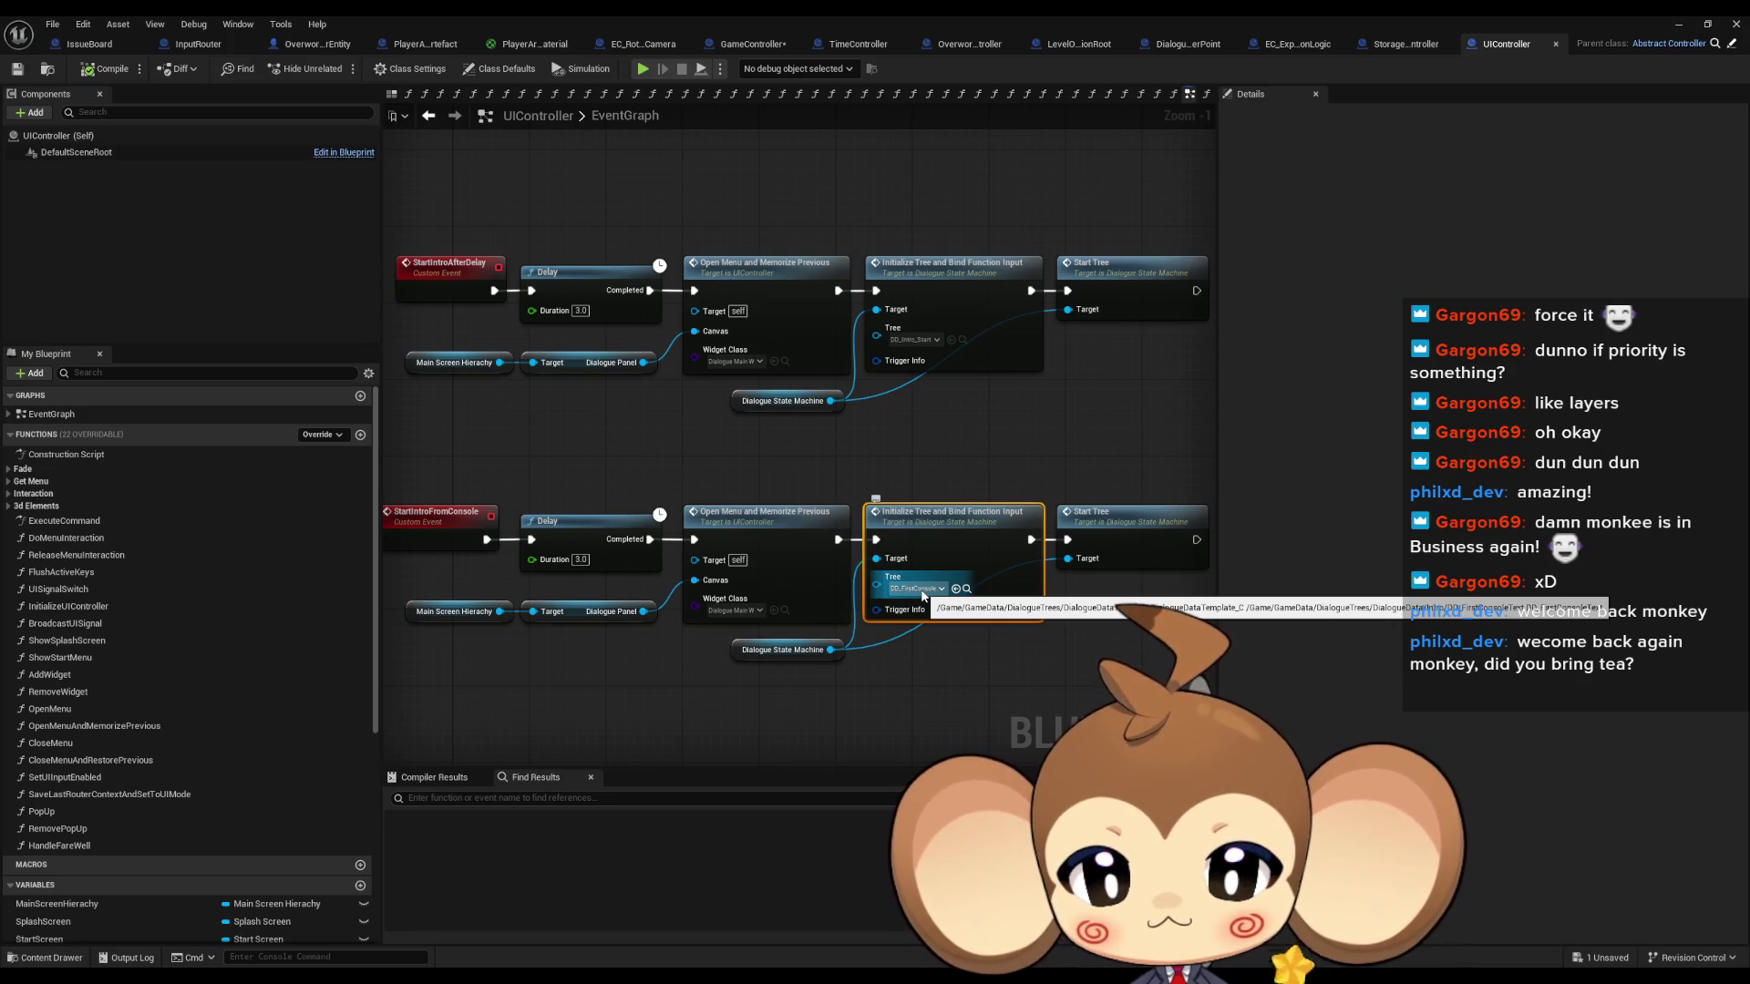
{"action": "mouse_move", "coordinate": [923, 597]}
{"action": "left_mouse_down"}
{"action": "mouse_move", "coordinate": [901, 496]}
{"action": "mouse_move", "coordinate": [865, 495]}
{"action": "left_mouse_up"}
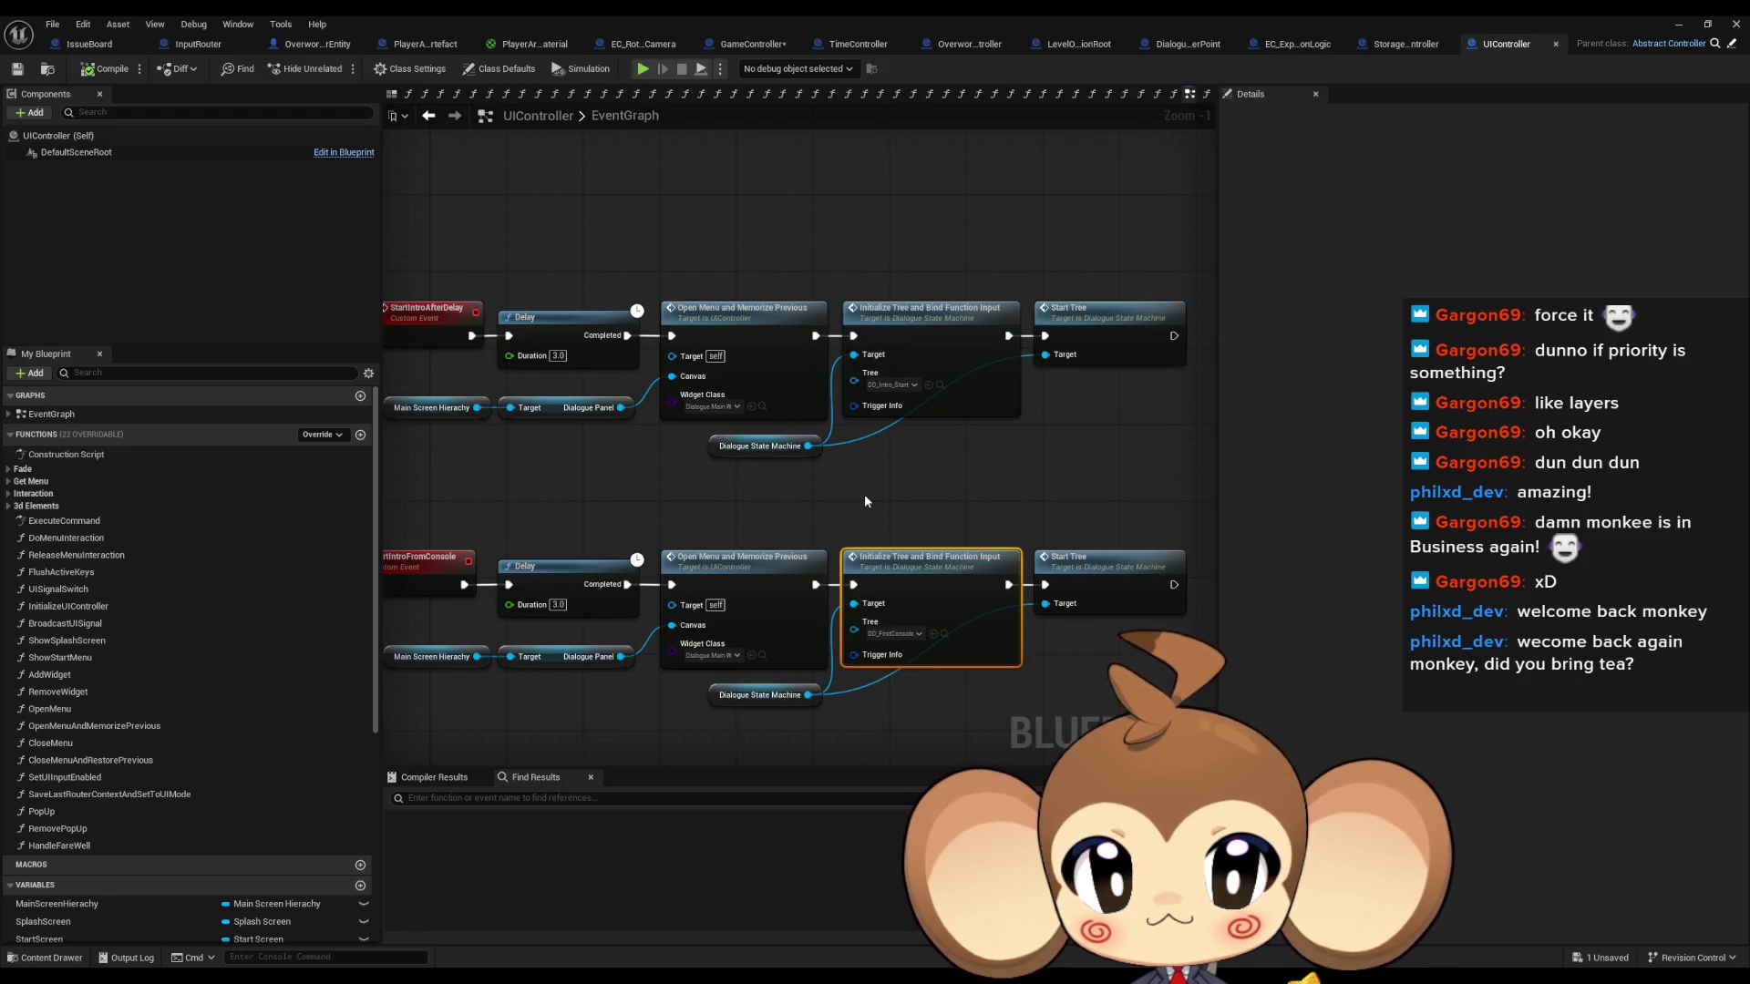
{"action": "left_click", "coordinate": [944, 635]}
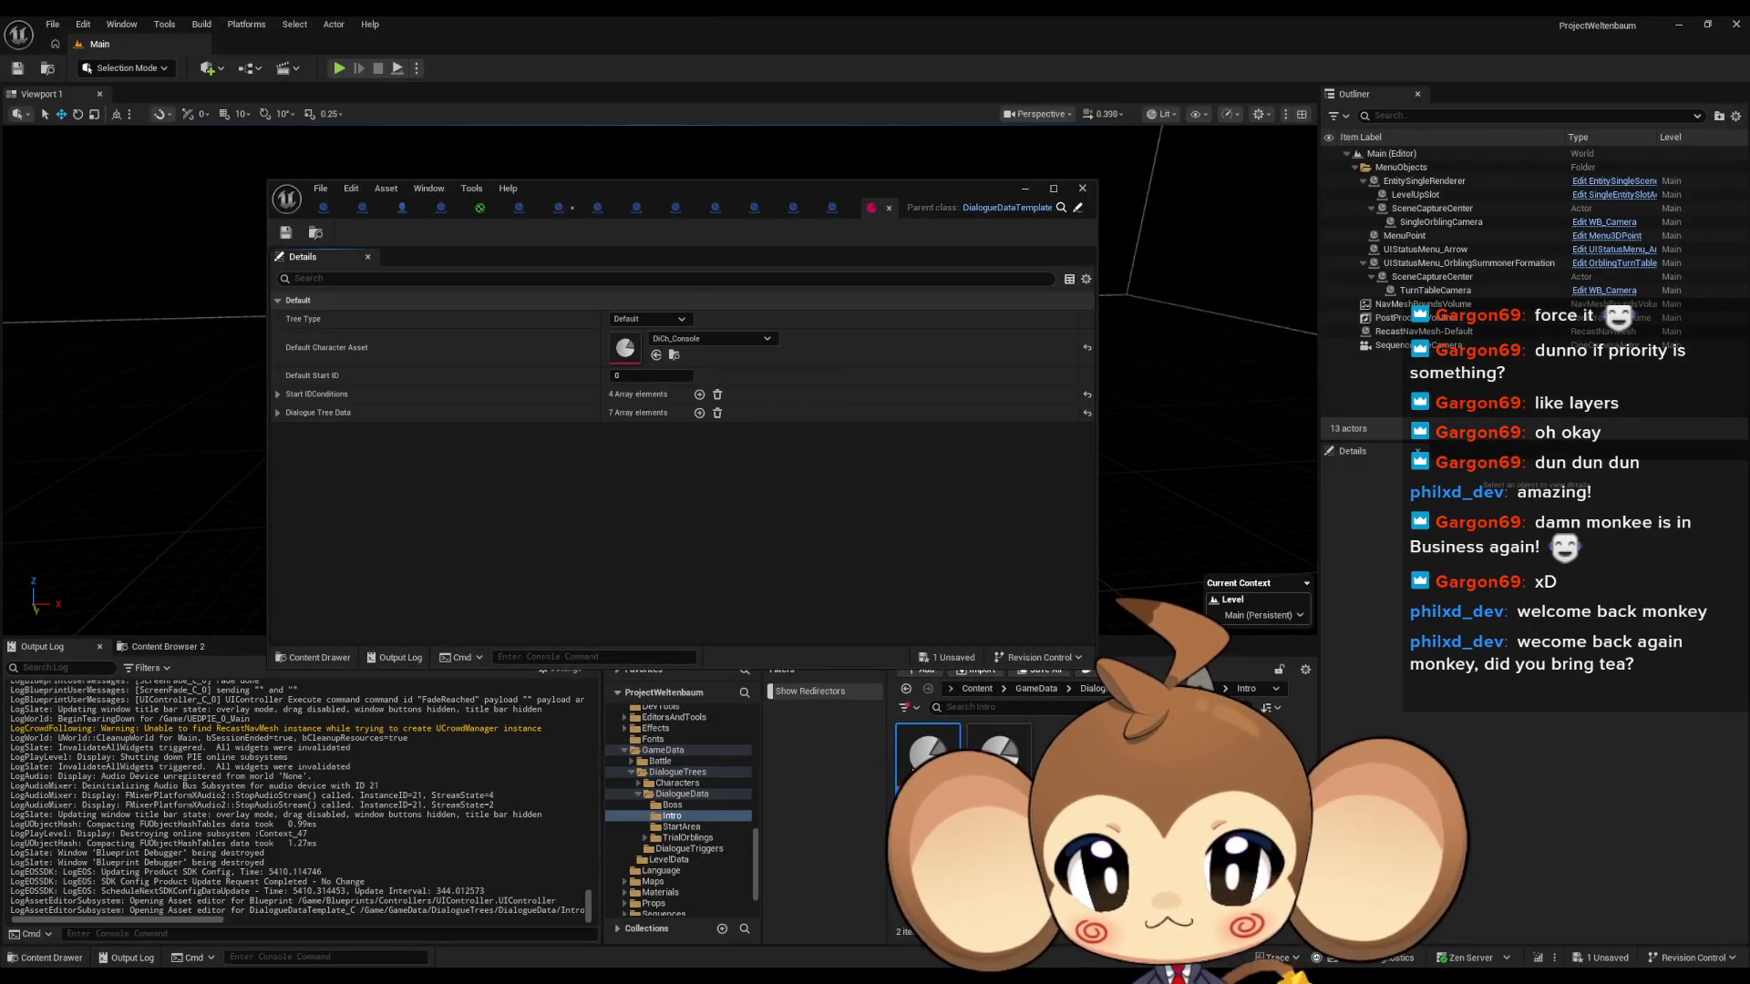
Expand Dialogue Tree Data and Start IDConditions, and check the flags required by conditions 3 and 2.
{"action": "left_click", "coordinate": [277, 412]}
{"action": "left_click", "coordinate": [277, 394]}
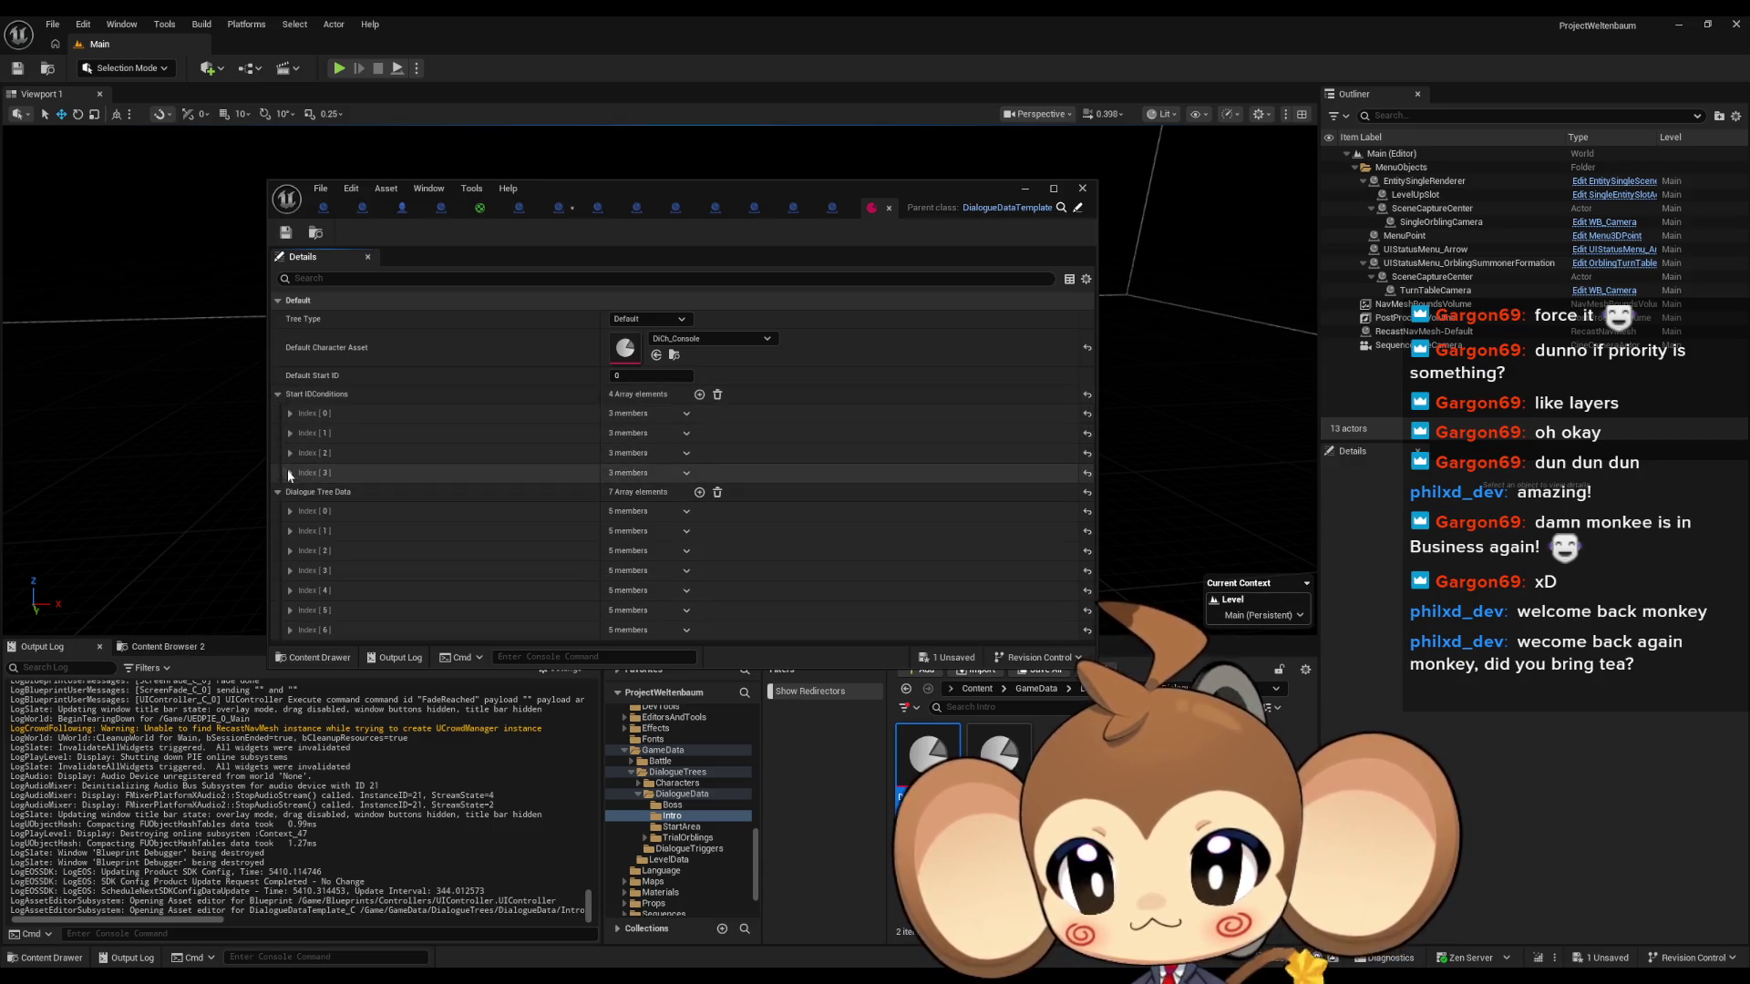
{"action": "left_click", "coordinate": [289, 472]}
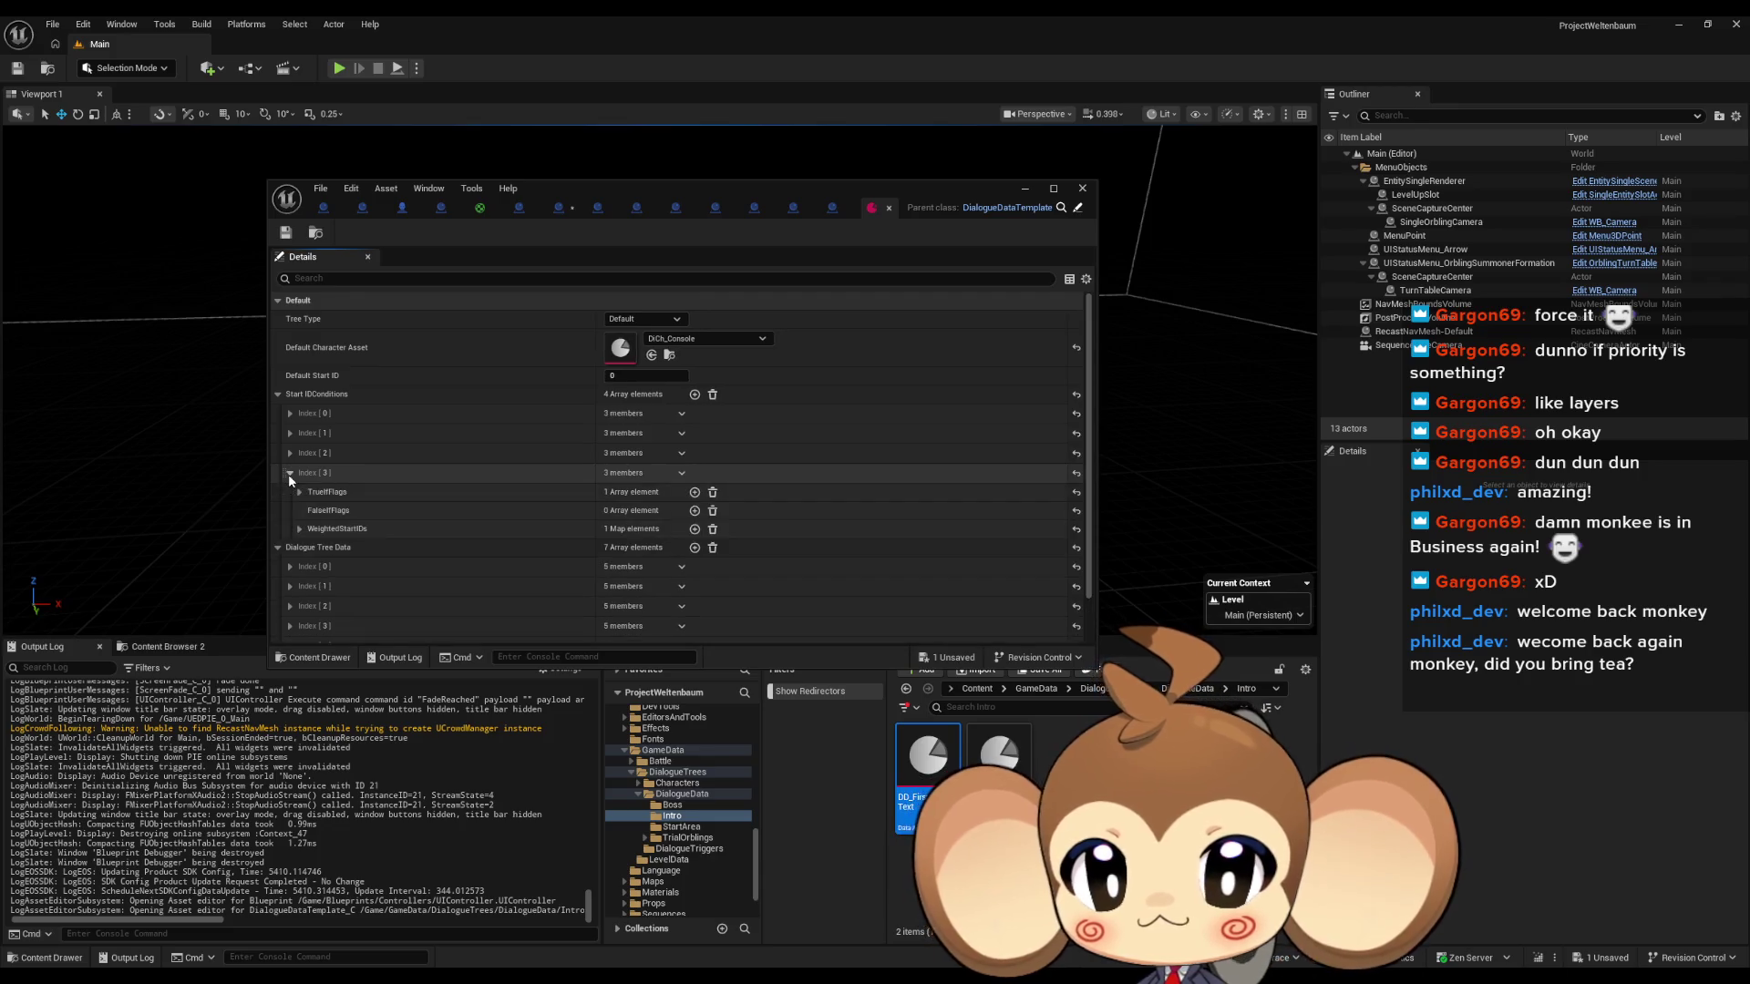
{"action": "left_click", "coordinate": [299, 492]}
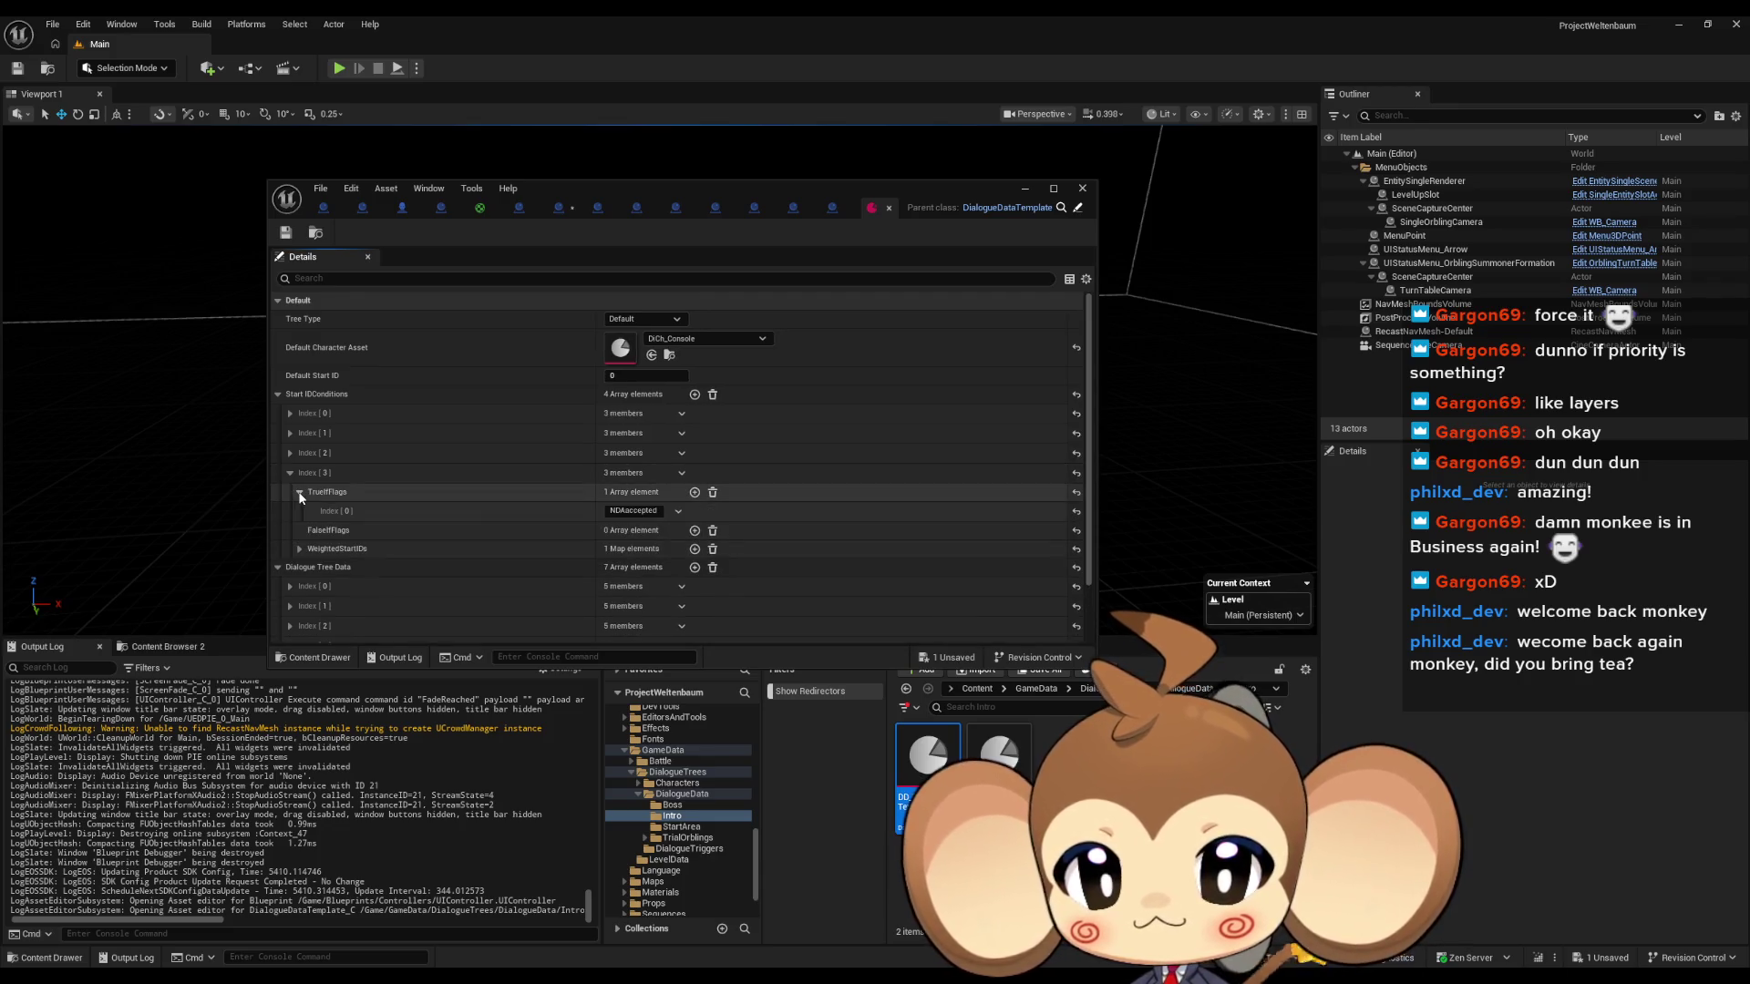
{"action": "left_click", "coordinate": [299, 492]}
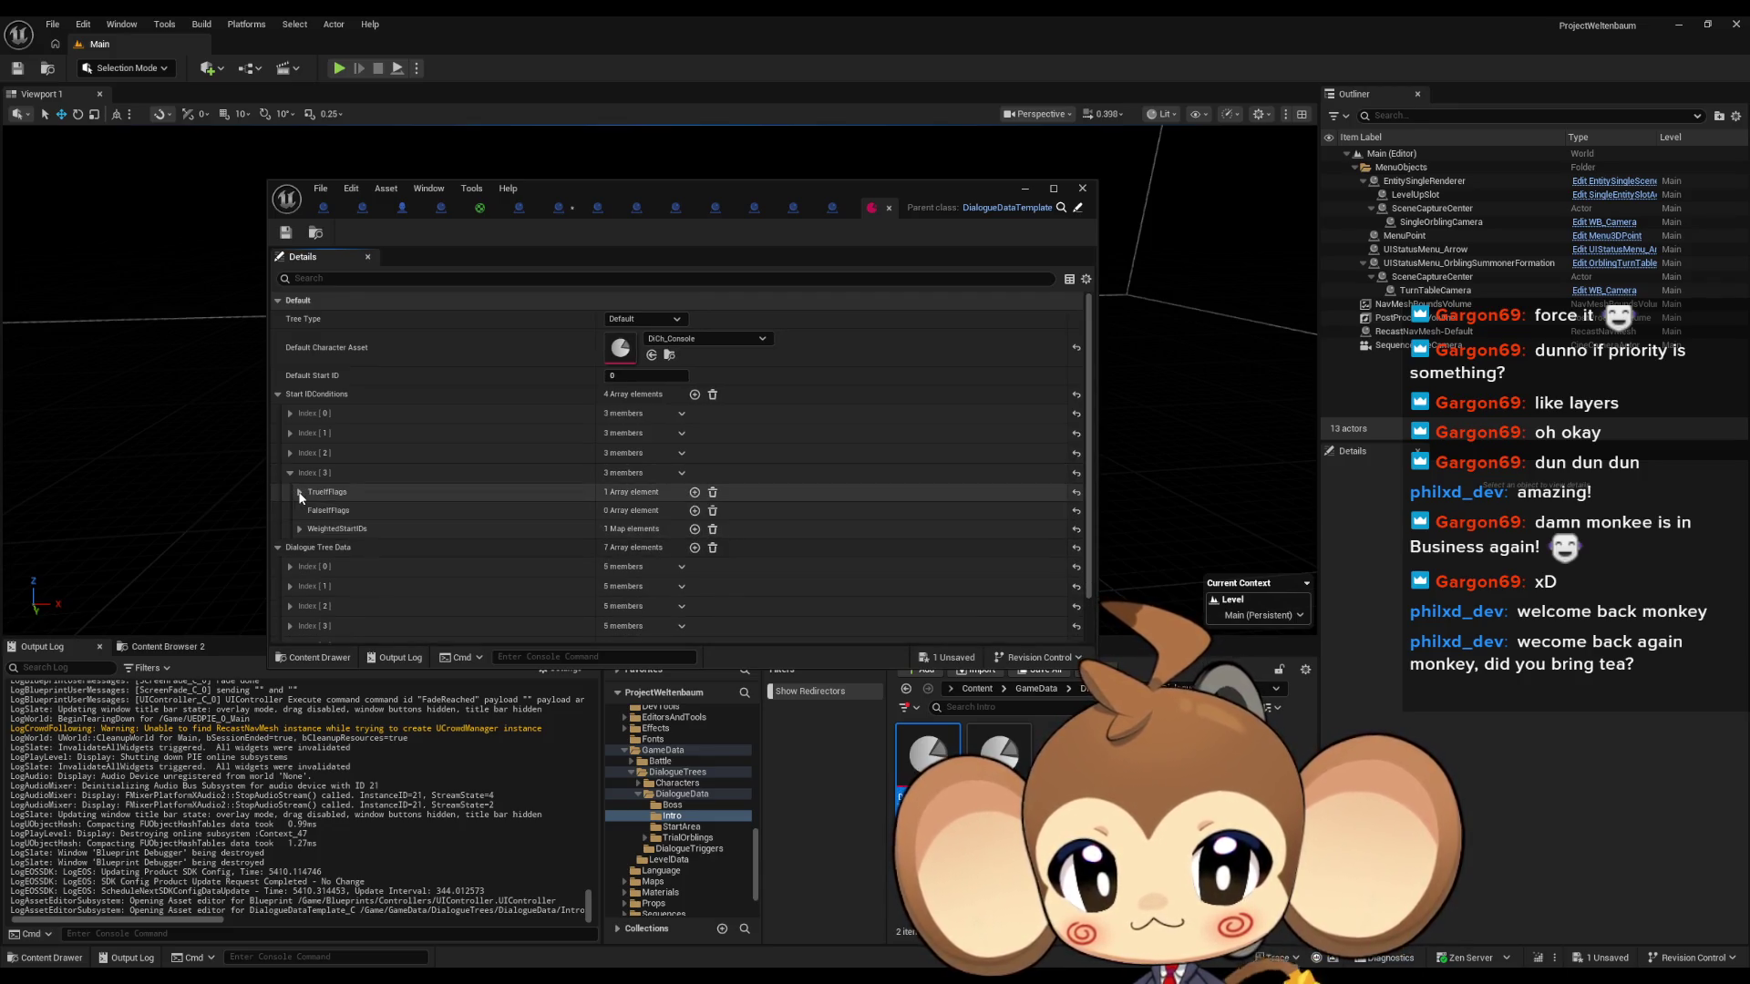
{"action": "left_click", "coordinate": [290, 453]}
{"action": "left_click", "coordinate": [298, 472]}
{"action": "left_click", "coordinate": [299, 472]}
Check the flags required by start conditions 1 and 0, then maximize the asset editor.
{"action": "left_click", "coordinate": [290, 434]}
{"action": "left_click", "coordinate": [299, 453]}
{"action": "left_click", "coordinate": [299, 453]}
{"action": "left_click", "coordinate": [290, 414]}
{"action": "left_click", "coordinate": [299, 433]}
{"action": "left_click", "coordinate": [299, 433]}
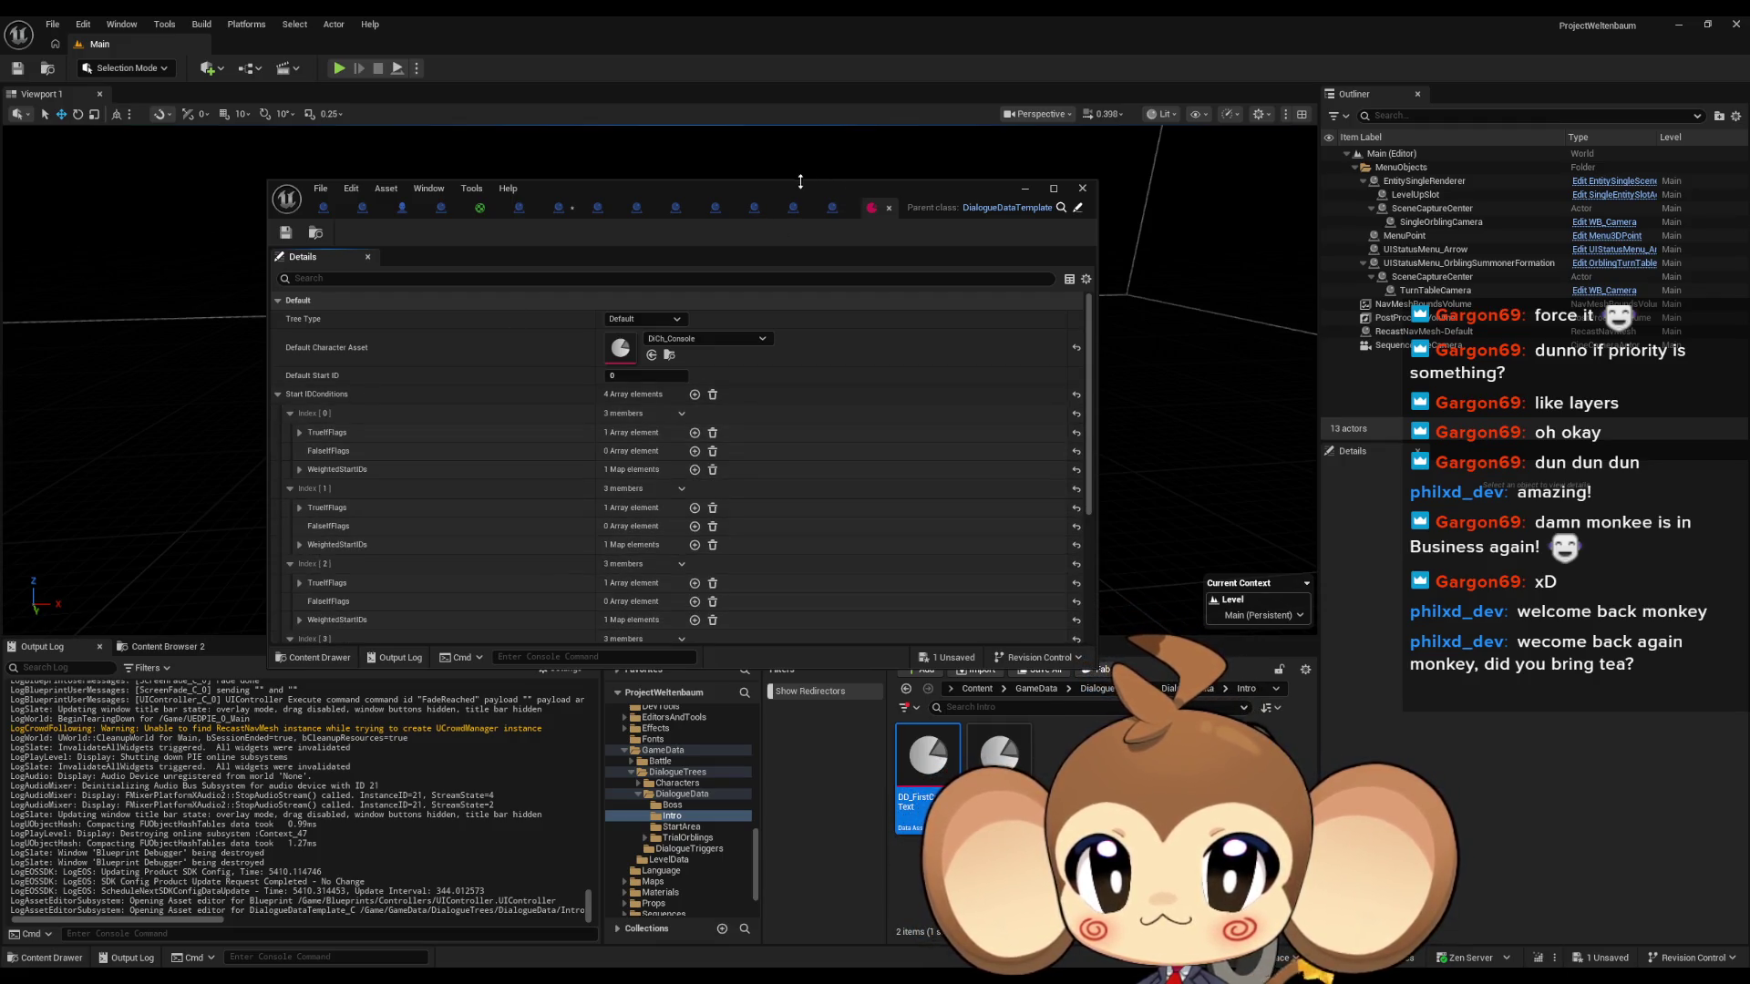
{"action": "double_click", "coordinate": [790, 185]}
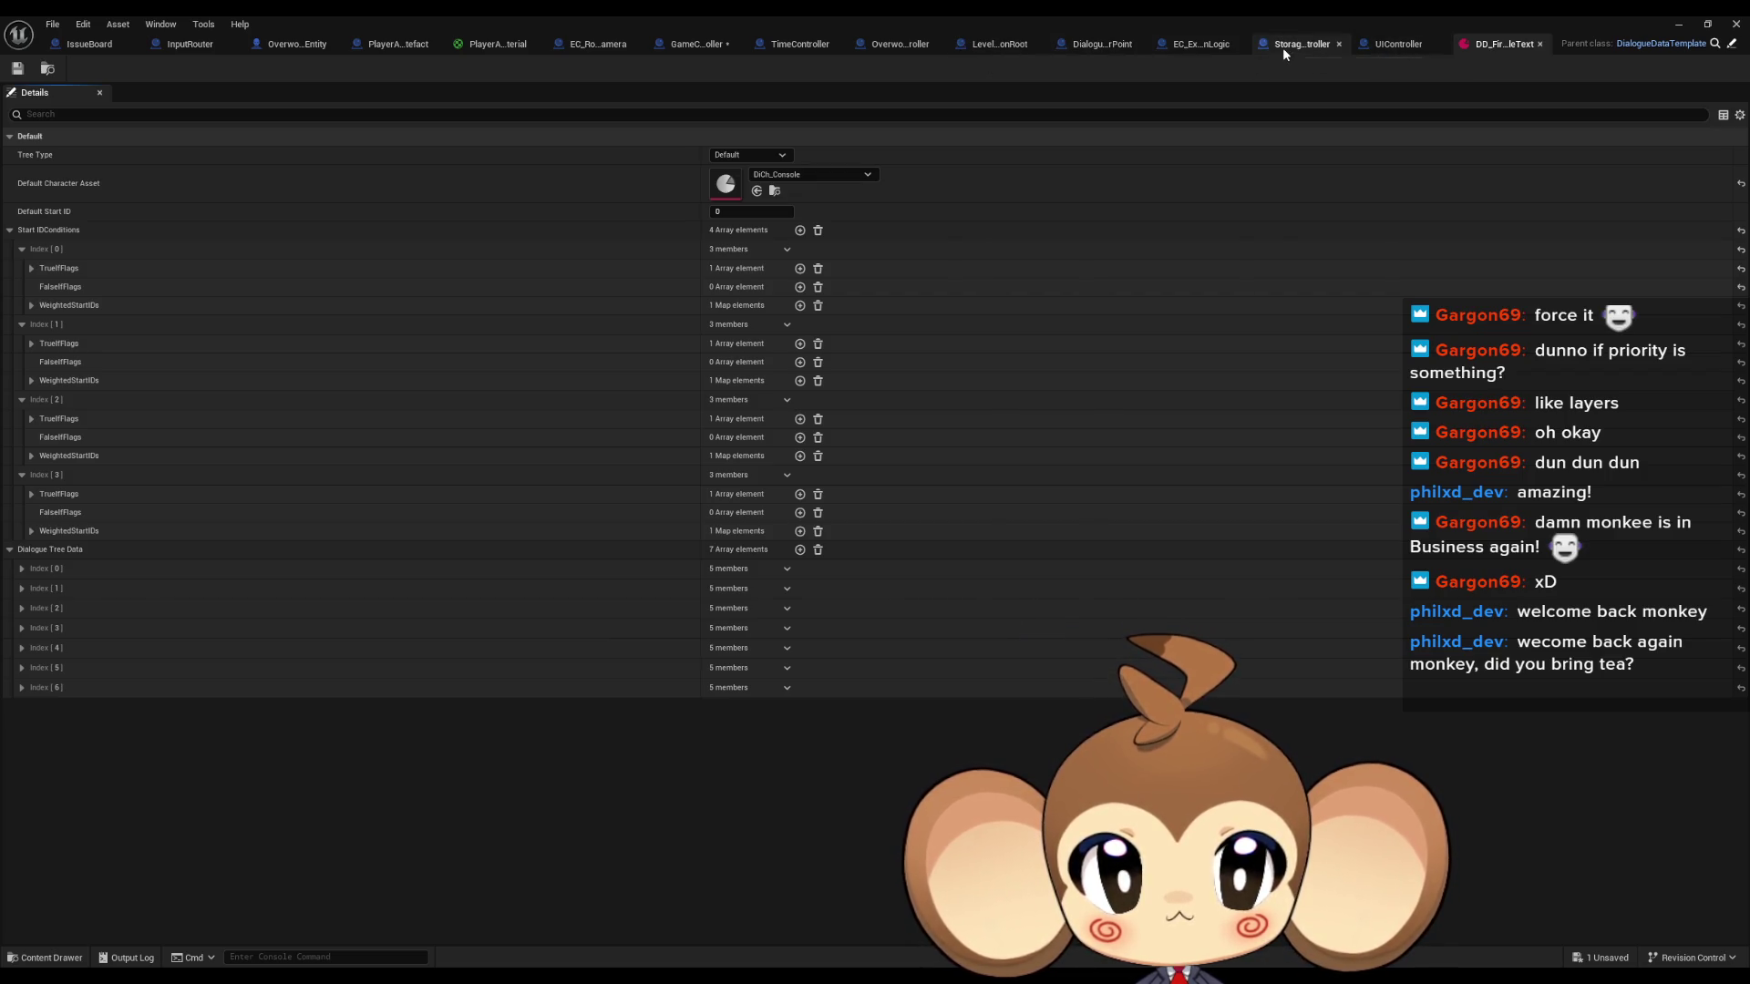
Close the dialogue trigger point, LevelObjectCollectionRoot, TimeController and OverworldController blueprint tabs.
{"action": "middle_click", "coordinate": [1198, 51]}
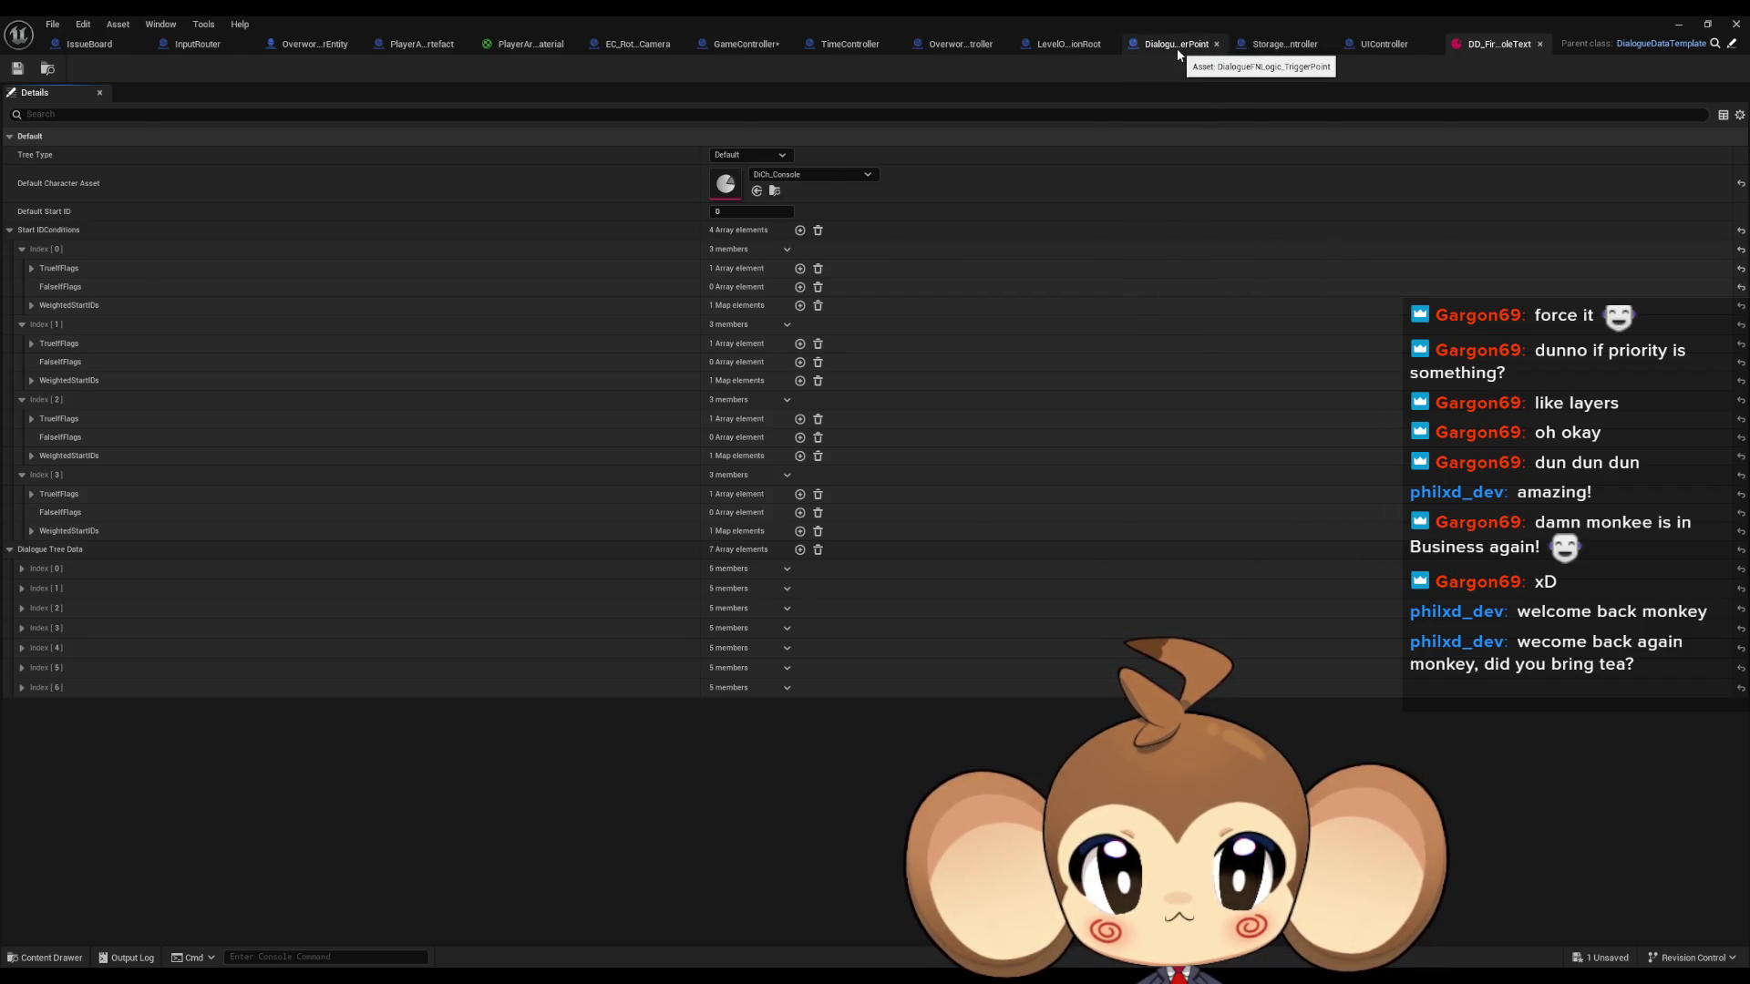
{"action": "left_click", "coordinate": [1178, 48]}
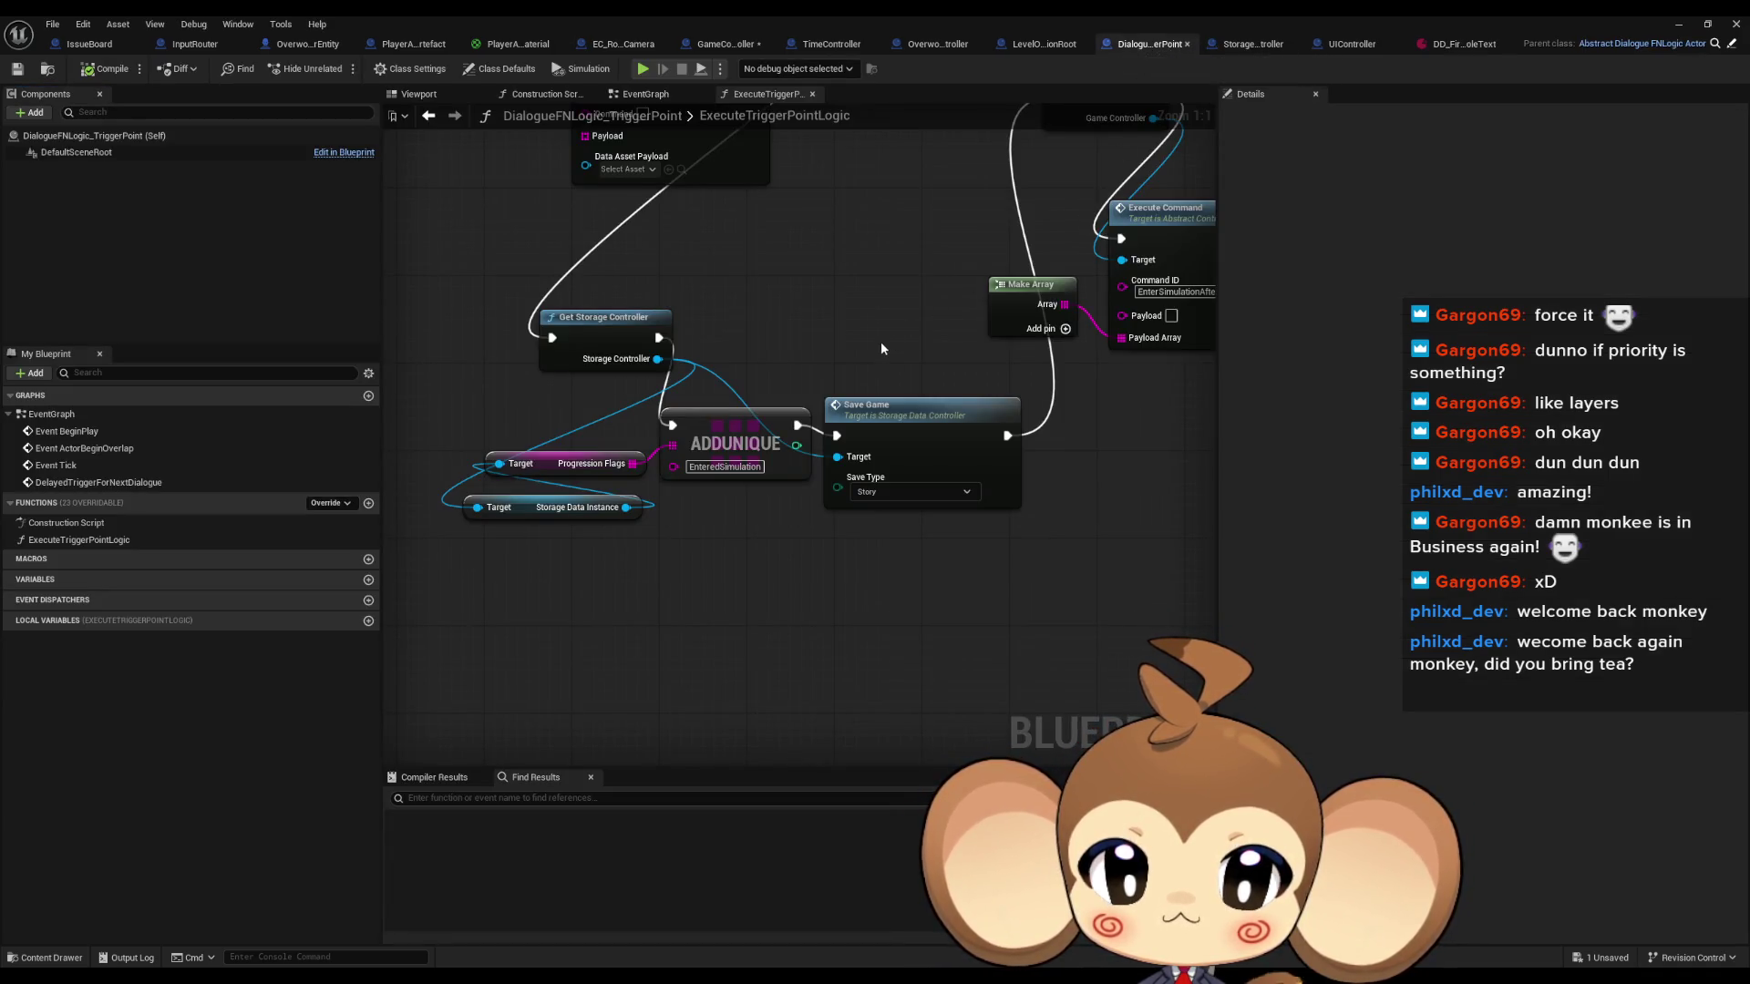
{"action": "middle_click", "coordinate": [1145, 47]}
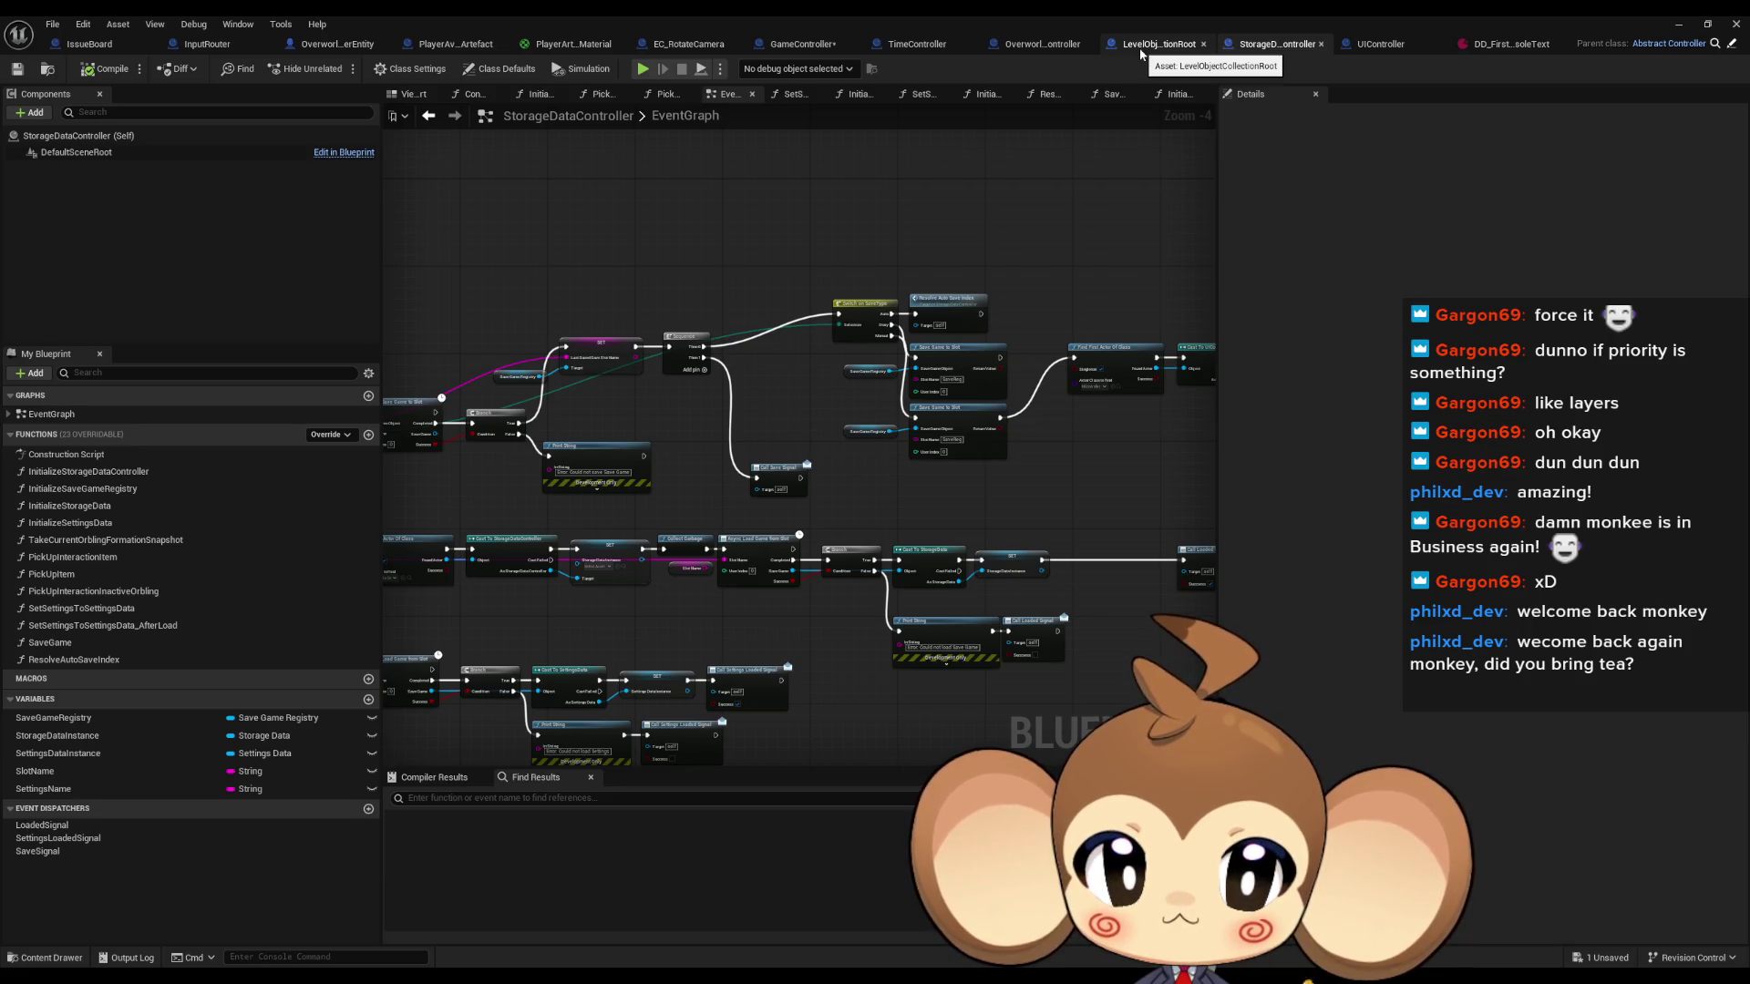
{"action": "middle_click", "coordinate": [1140, 47]}
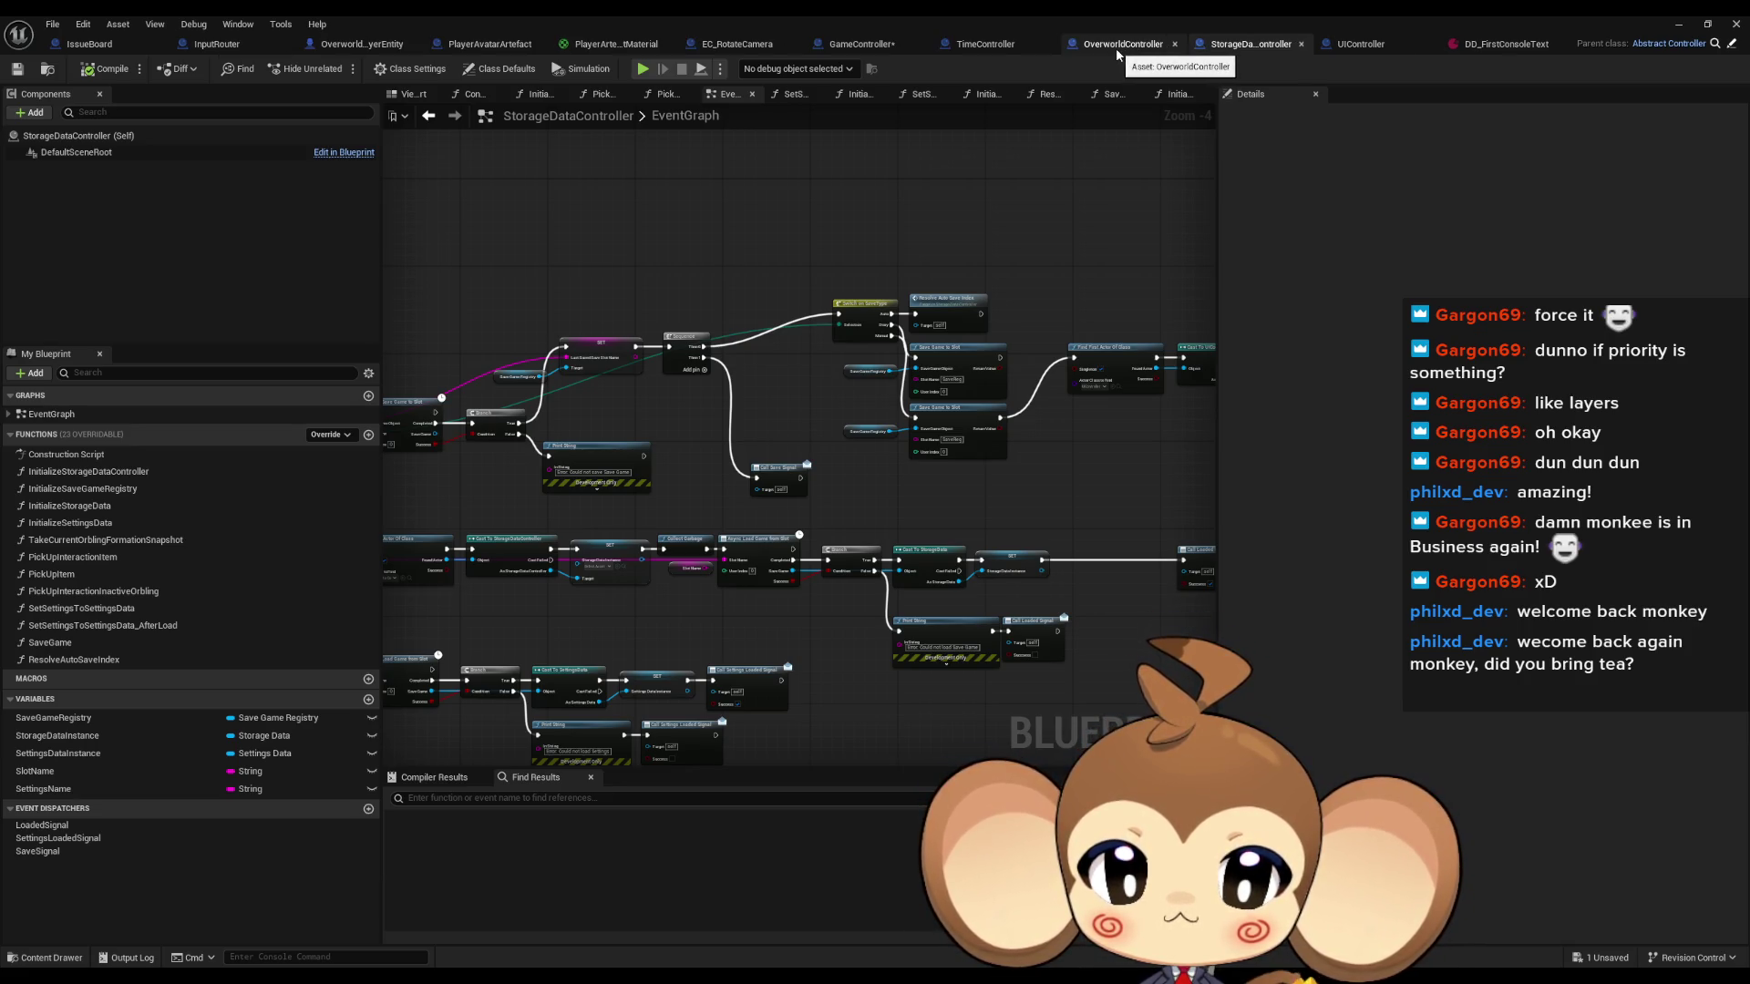
{"action": "left_click", "coordinate": [1124, 45]}
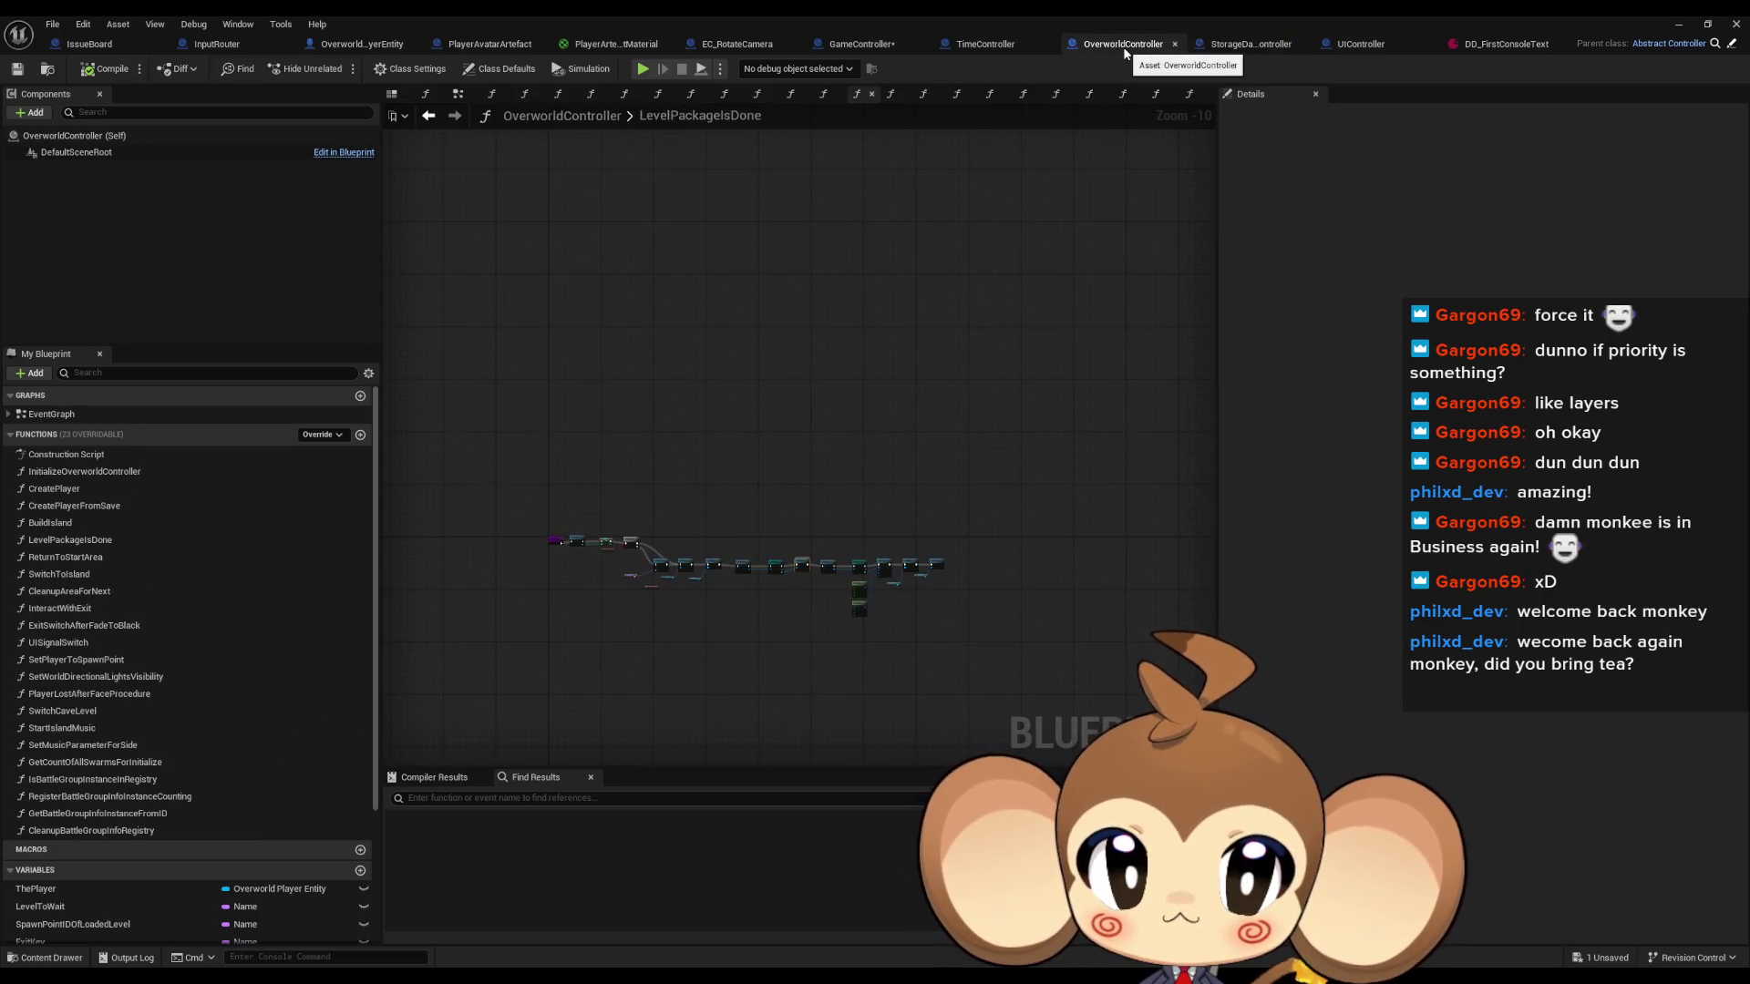
{"action": "scroll", "coordinate": [749, 477], "scroll_direction": "up", "scroll_amount": 4}
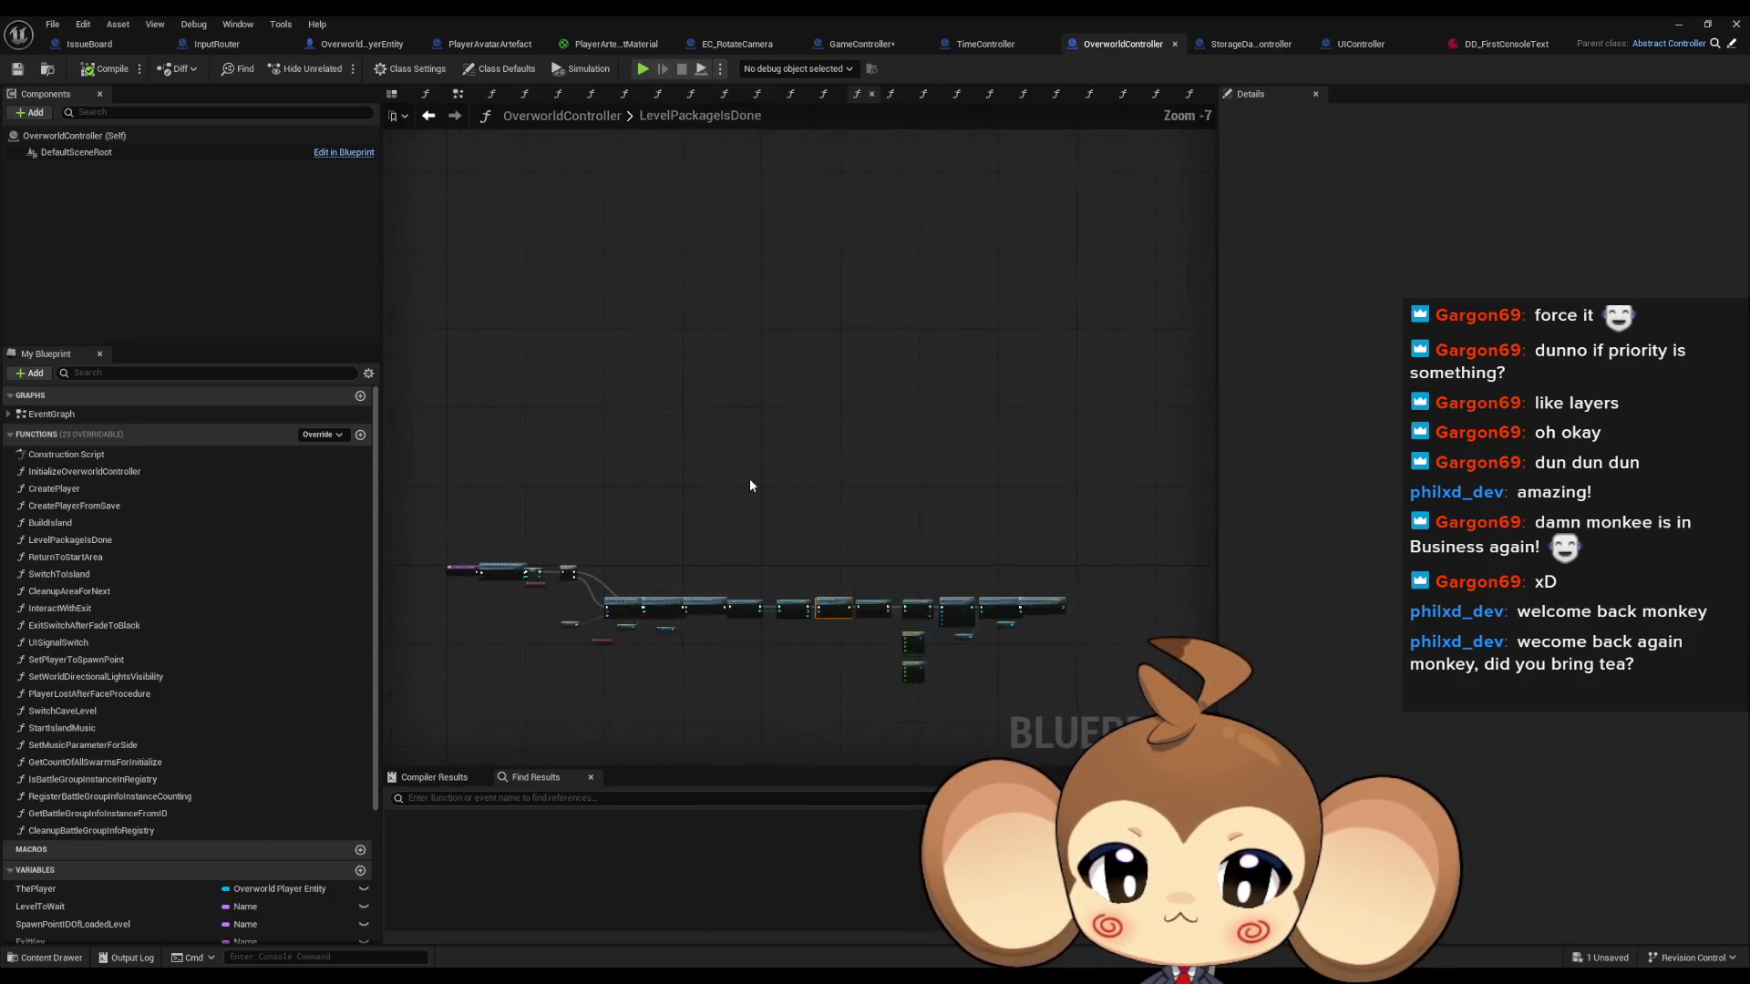
{"action": "middle_click", "coordinate": [982, 50]}
{"action": "middle_click", "coordinate": [1077, 47]}
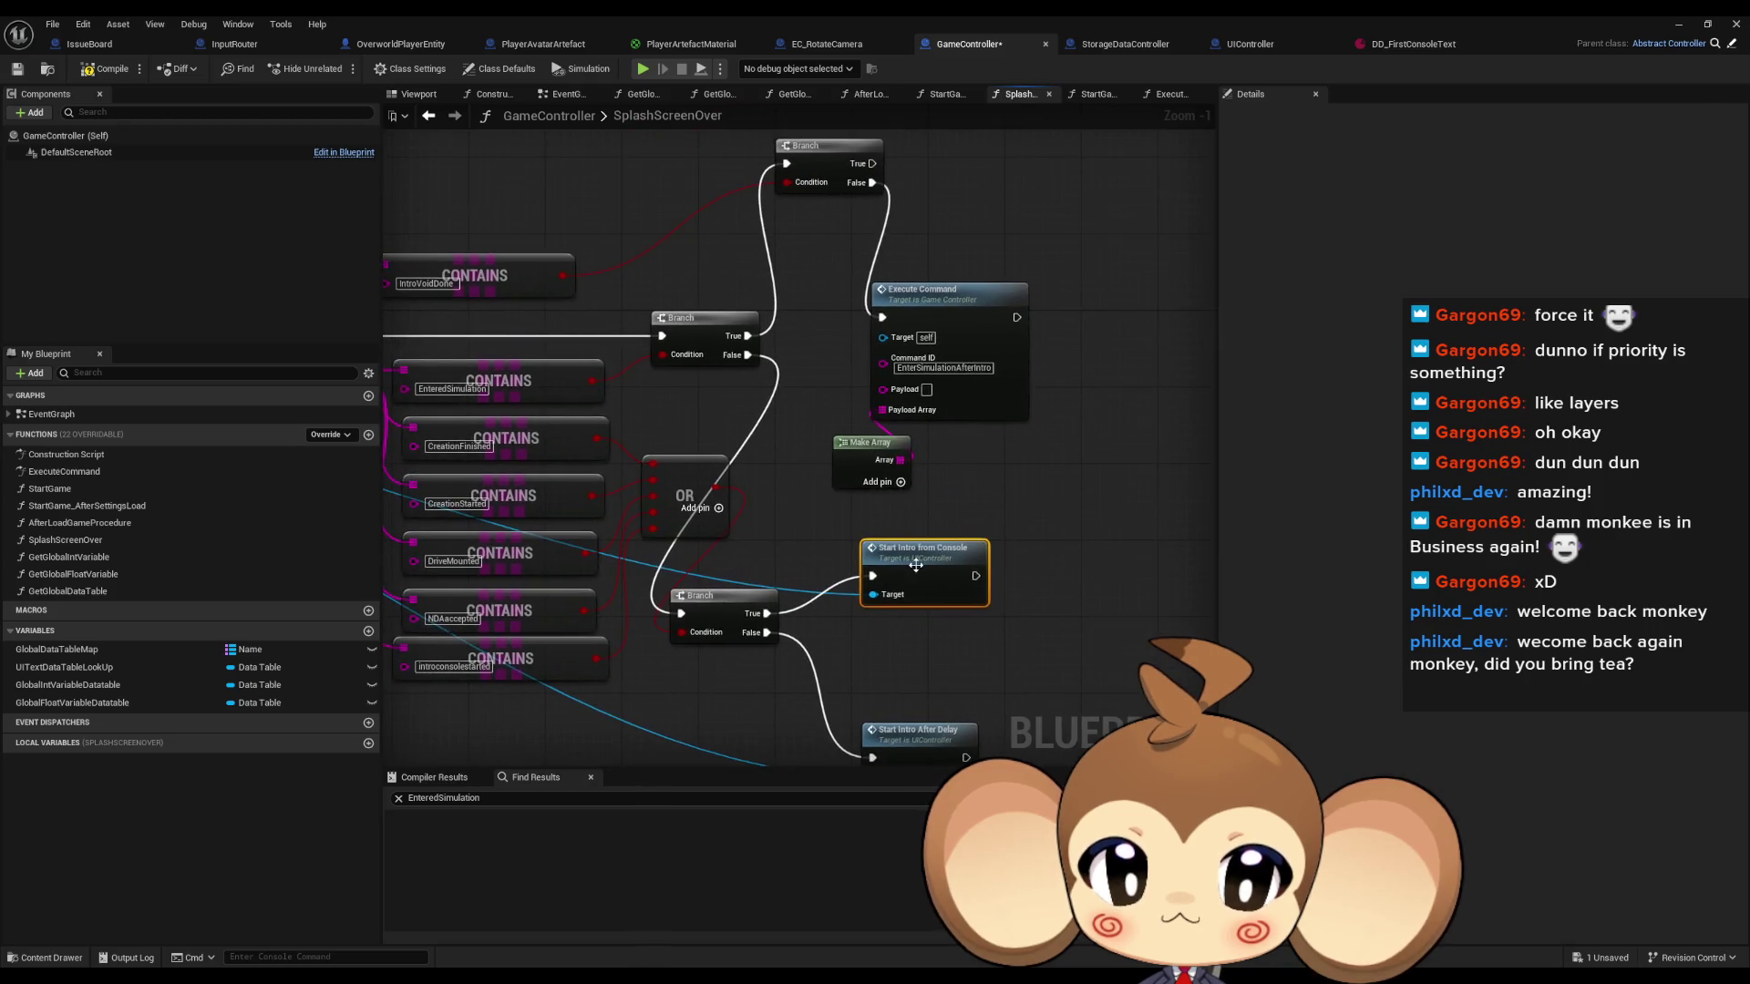
Jump to Start Intro from Console and review DD_FirstConsoleText's four TrueIfFlags conditions.
{"action": "double_click", "coordinate": [915, 559]}
{"action": "left_click", "coordinate": [980, 45]}
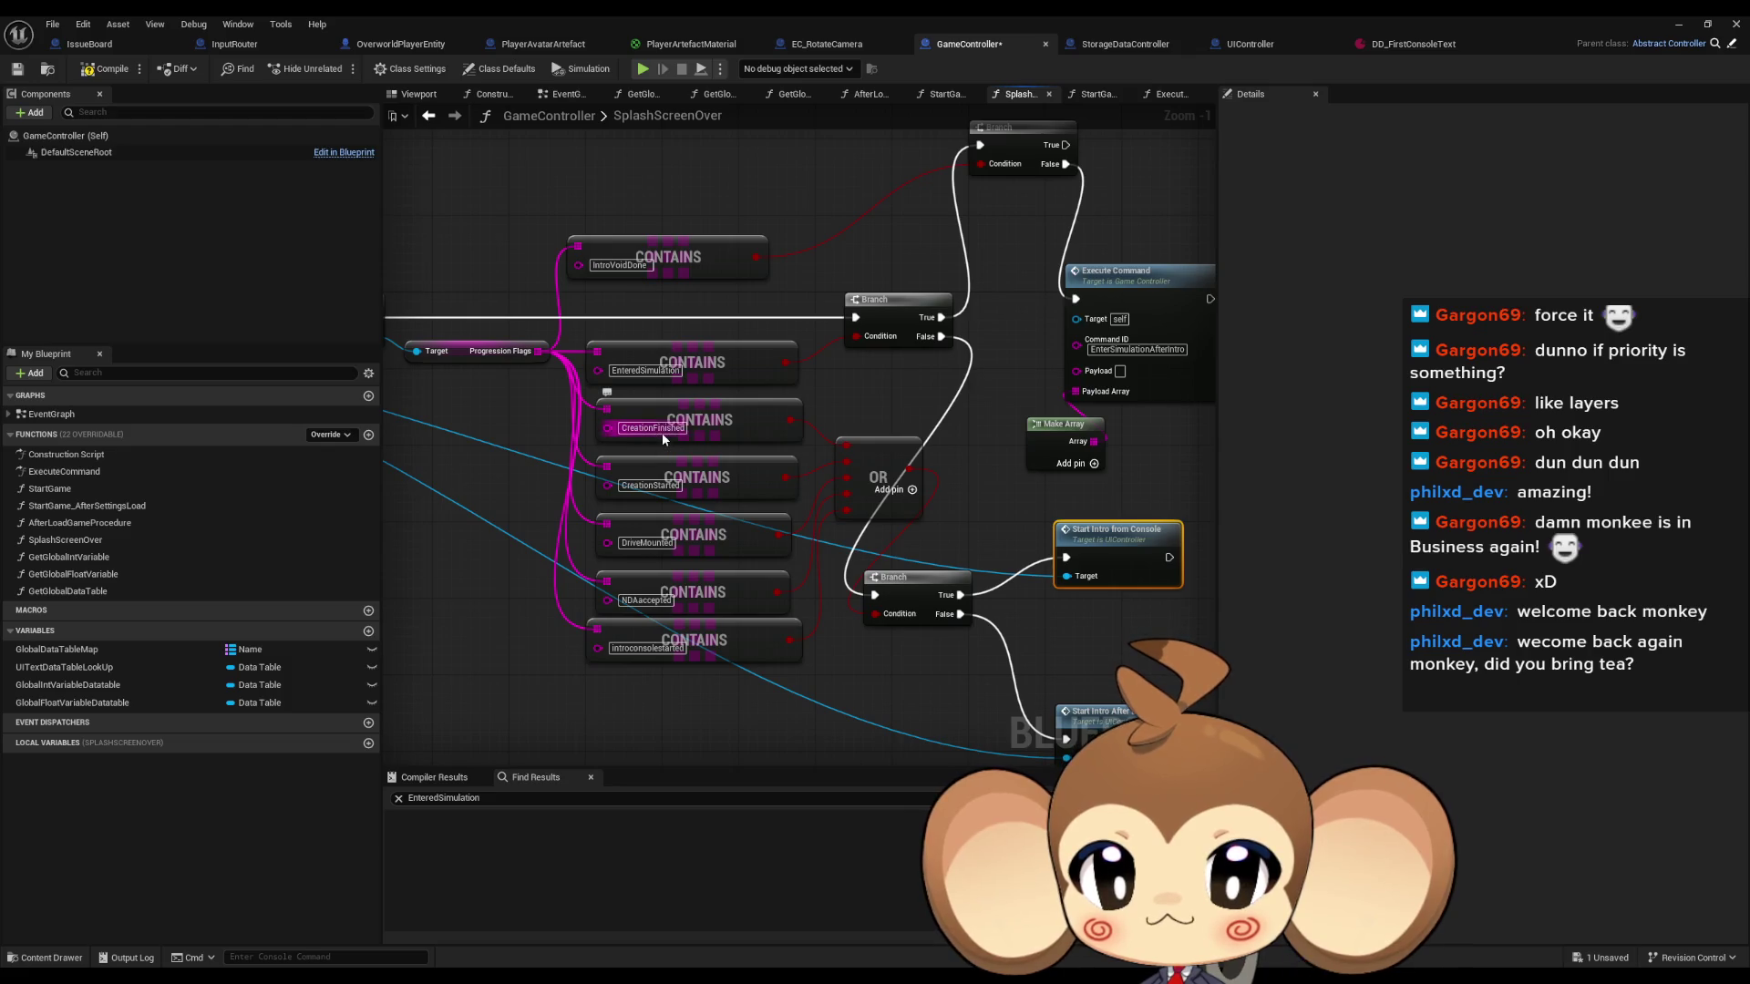
{"action": "left_click", "coordinate": [1400, 46]}
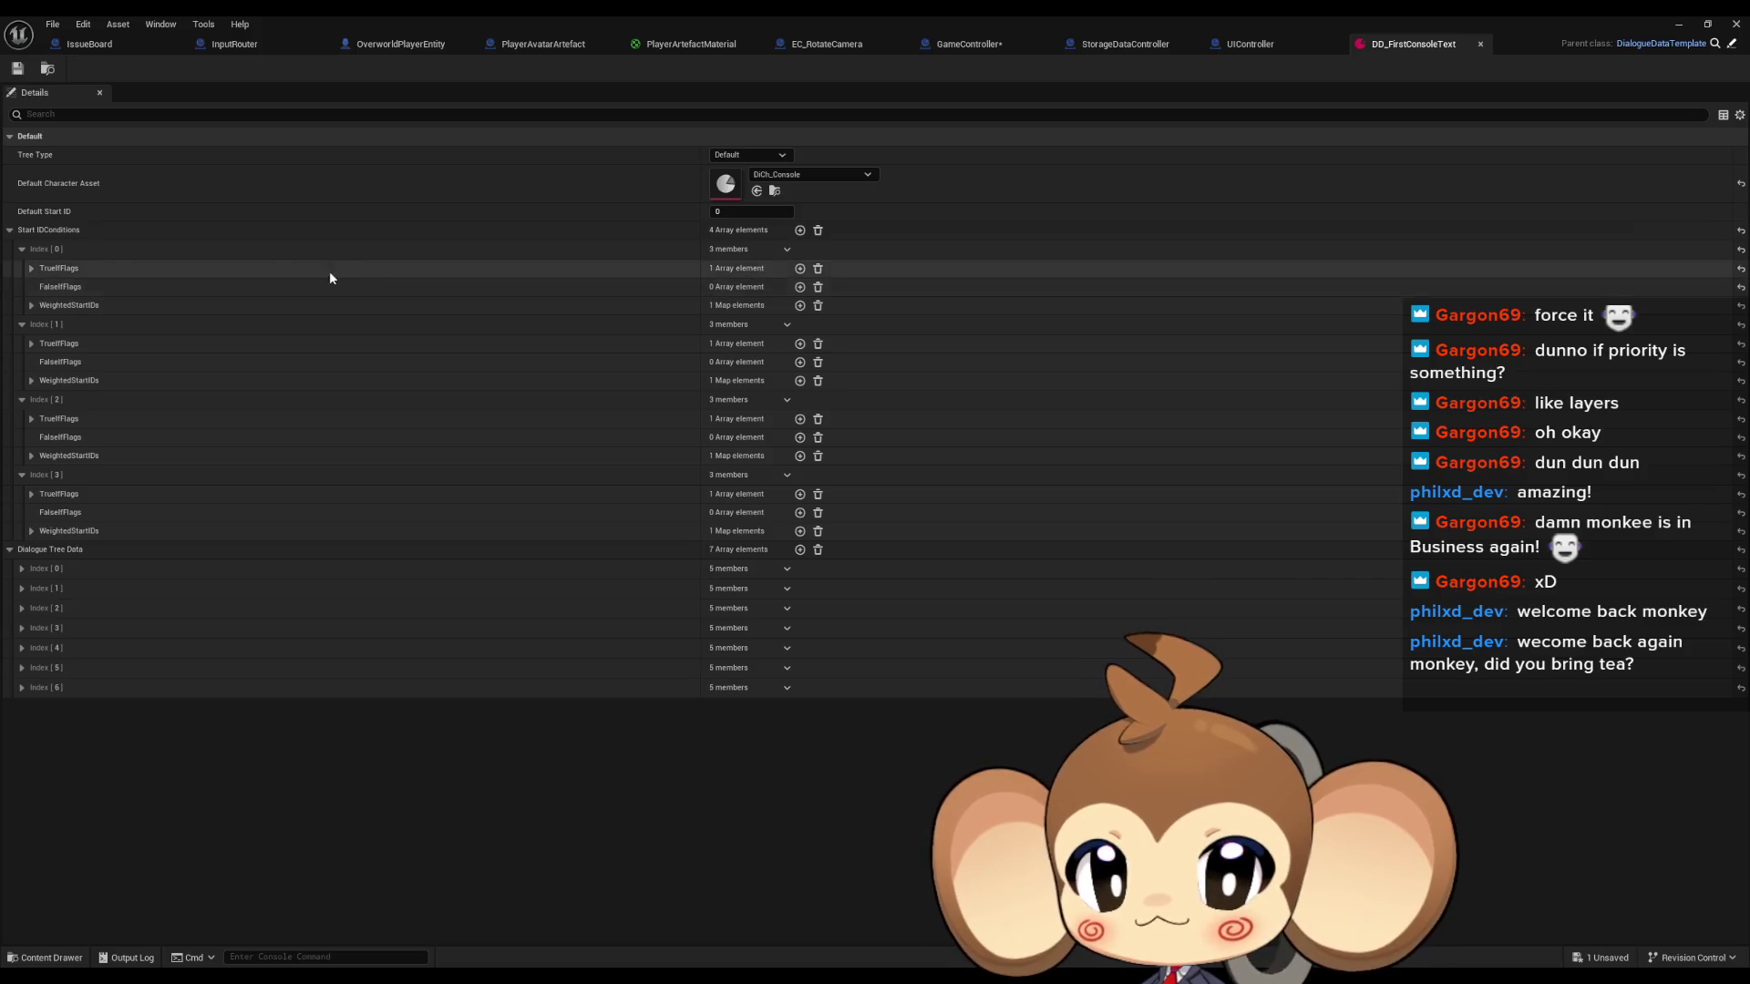
{"action": "left_click", "coordinate": [31, 269]}
{"action": "left_click", "coordinate": [30, 362]}
{"action": "left_click", "coordinate": [31, 459]}
{"action": "left_click", "coordinate": [31, 553]}
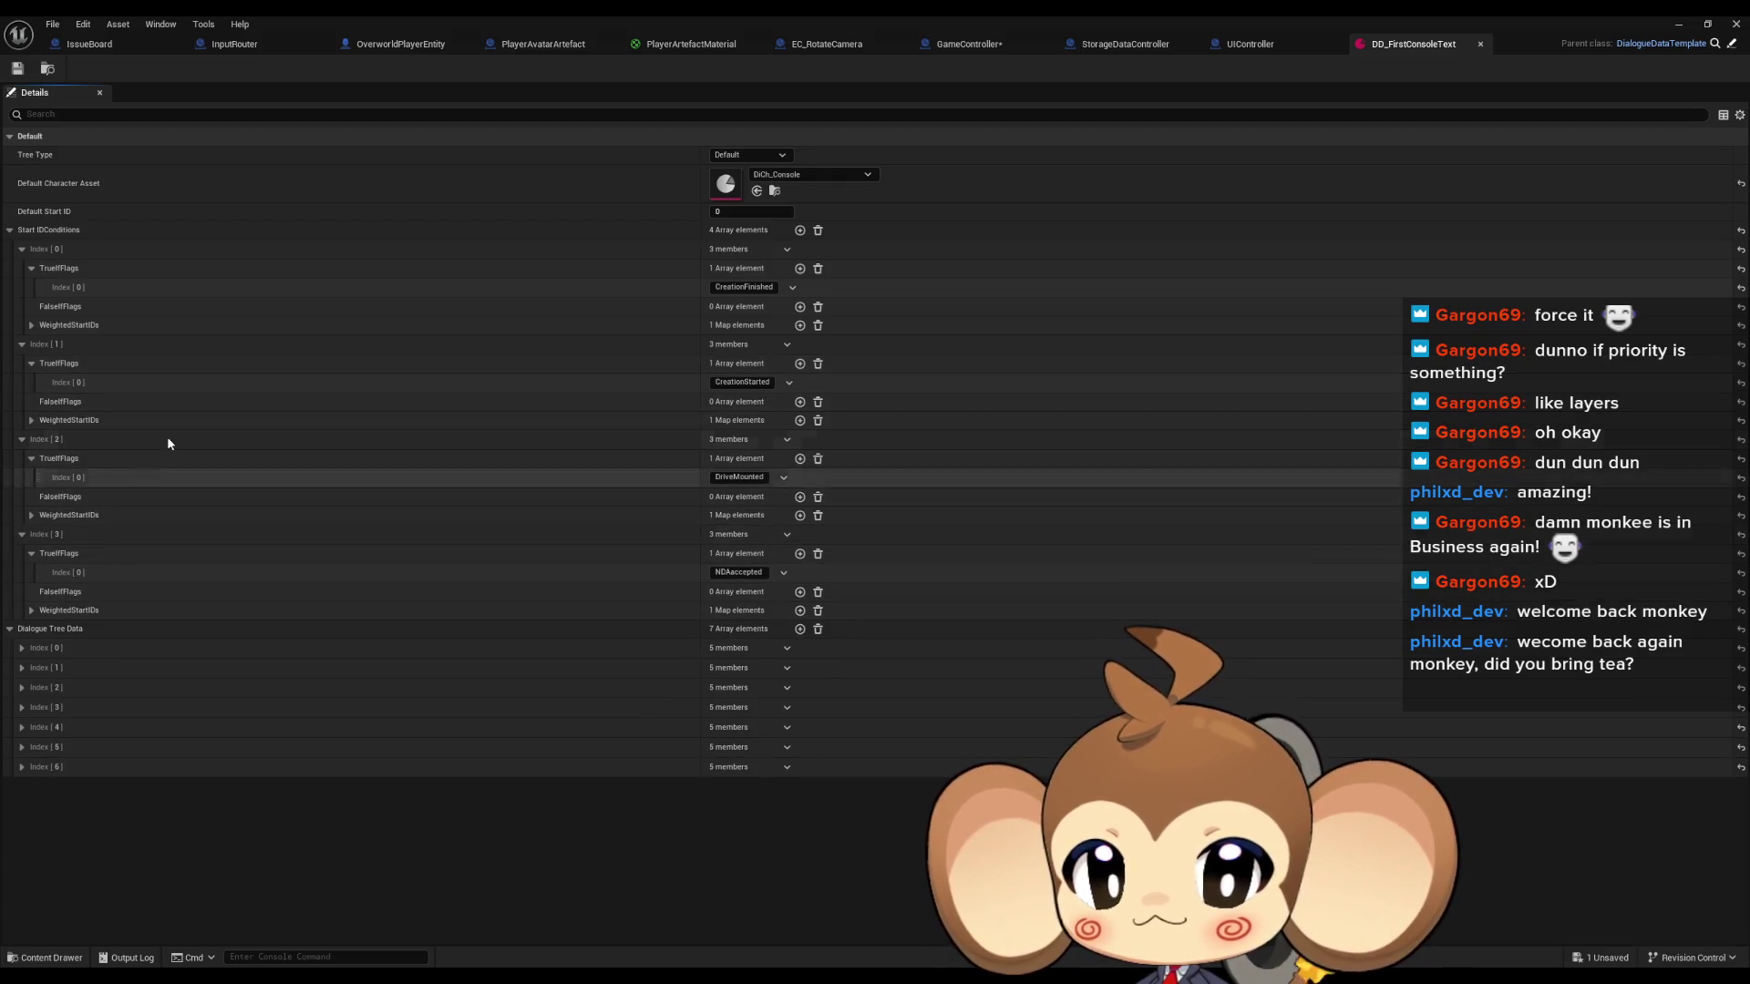
Compare those flags with GameController's Branch checks, then jump to the Start Intro After Delay event.
{"action": "left_click", "coordinate": [1112, 42]}
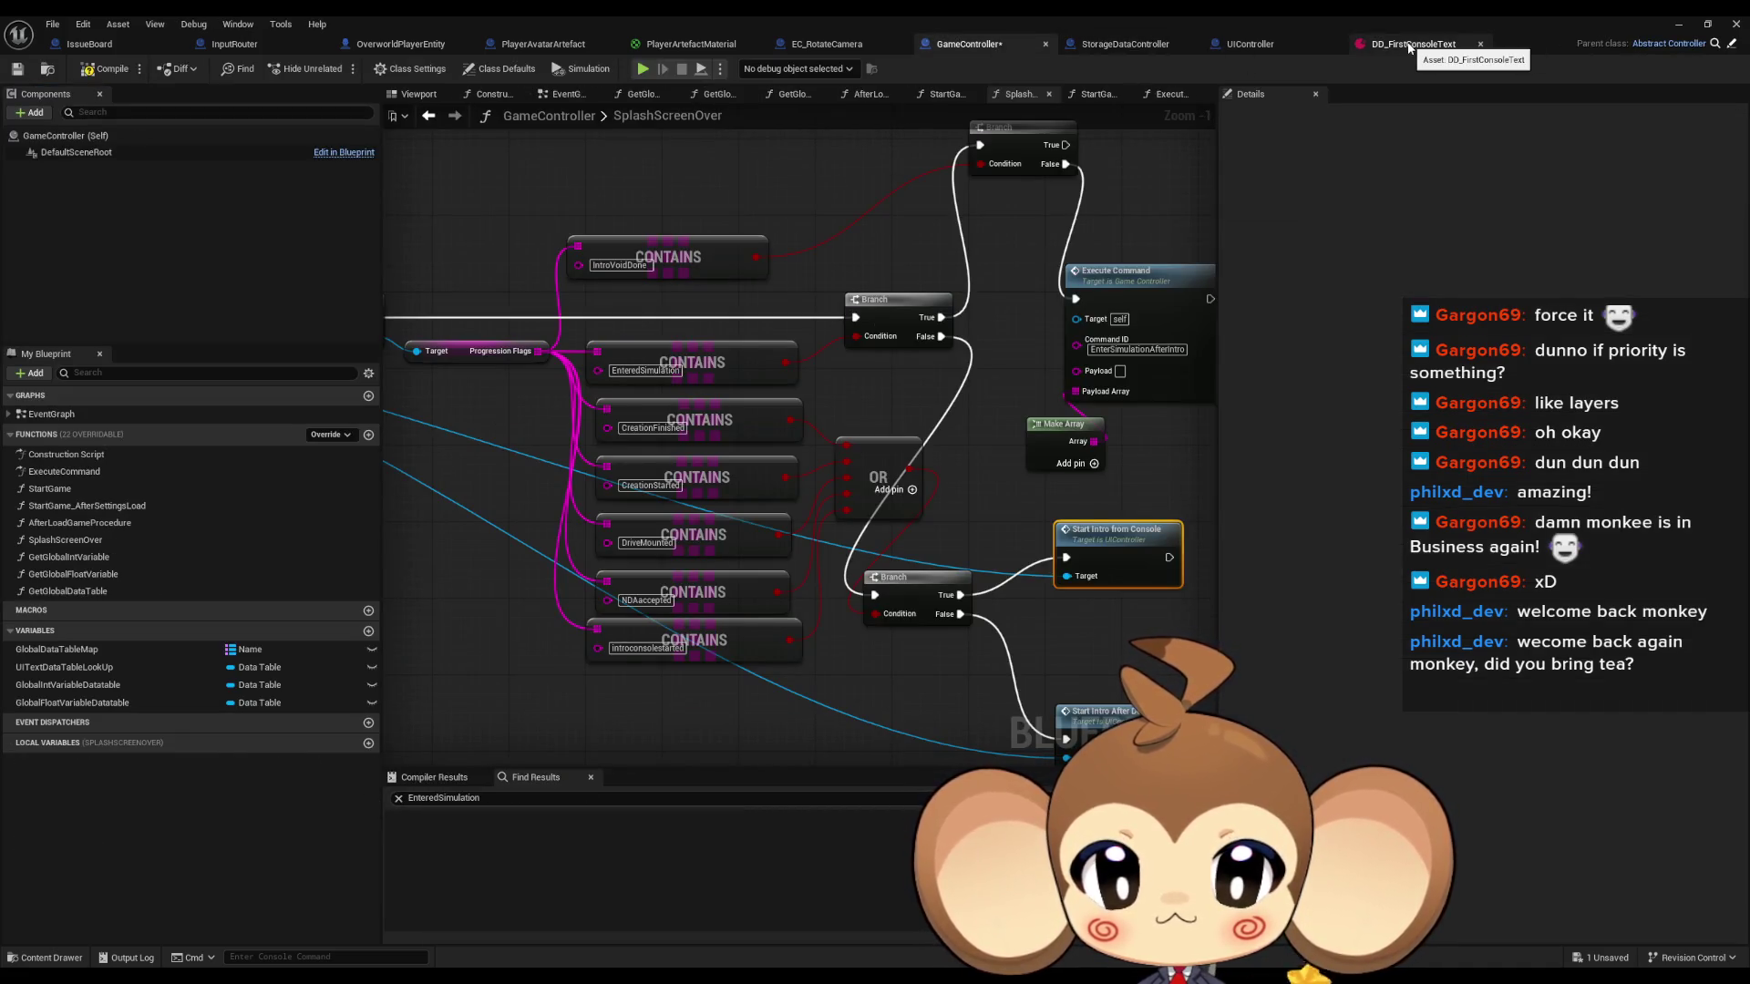
{"action": "left_click", "coordinate": [1409, 45]}
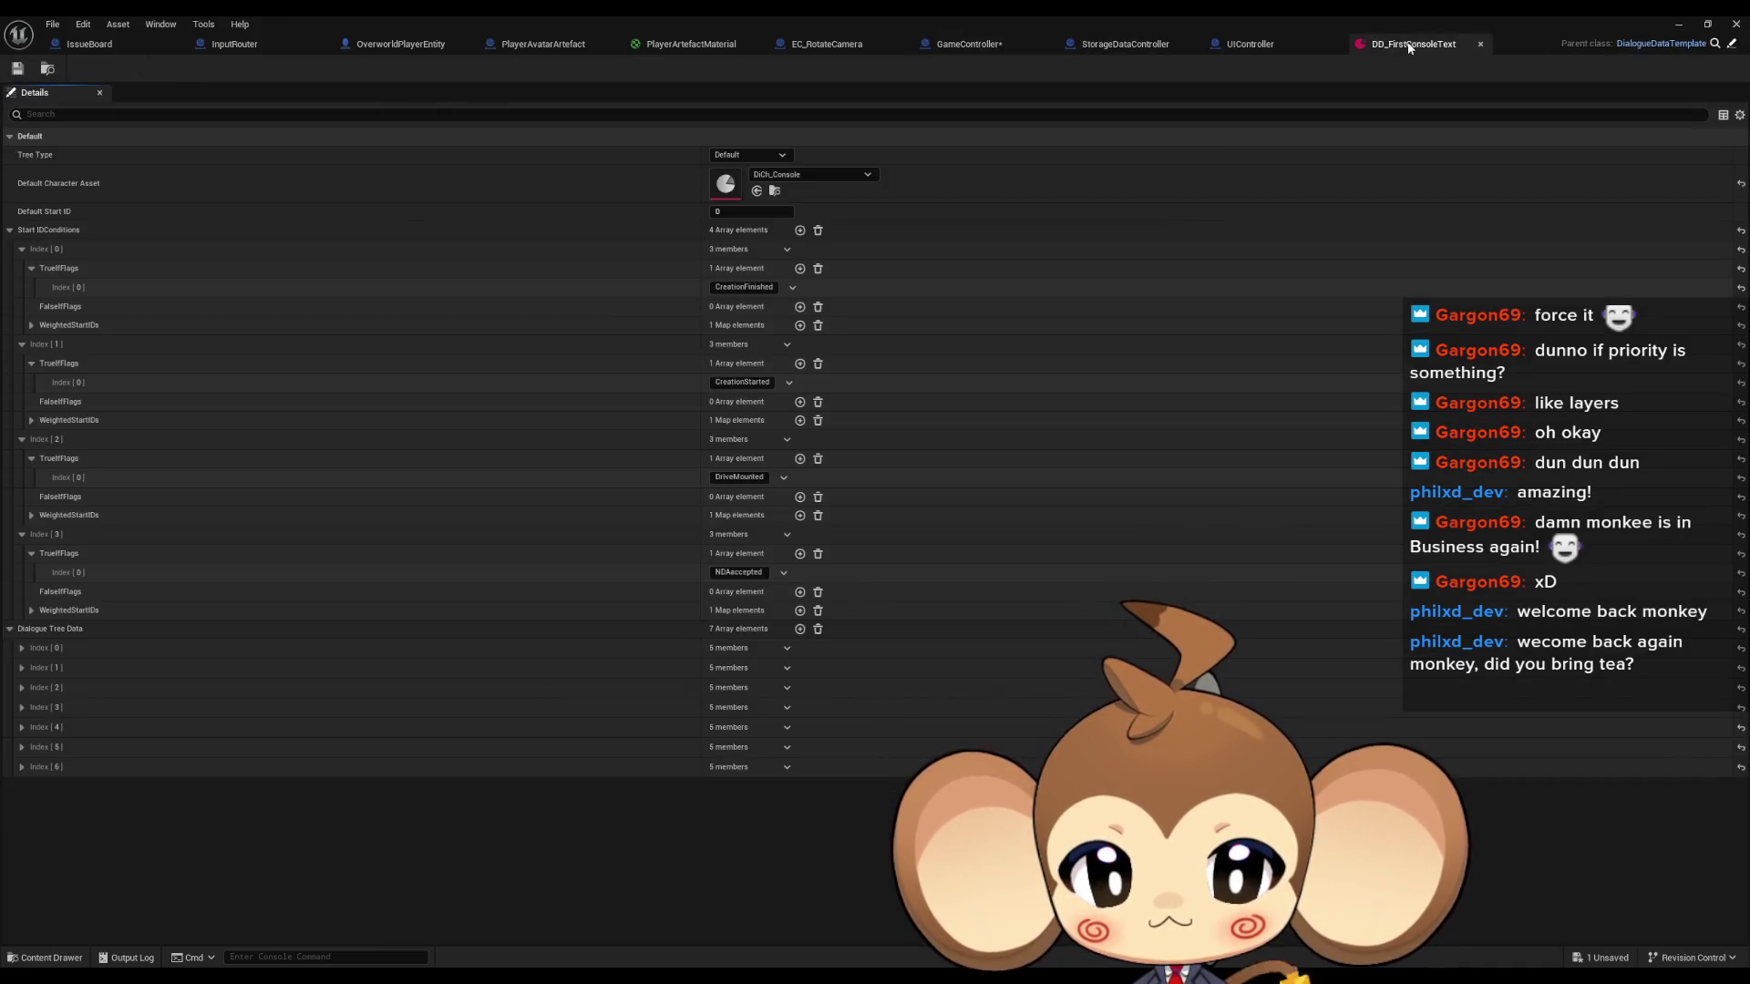
{"action": "left_click", "coordinate": [1120, 45]}
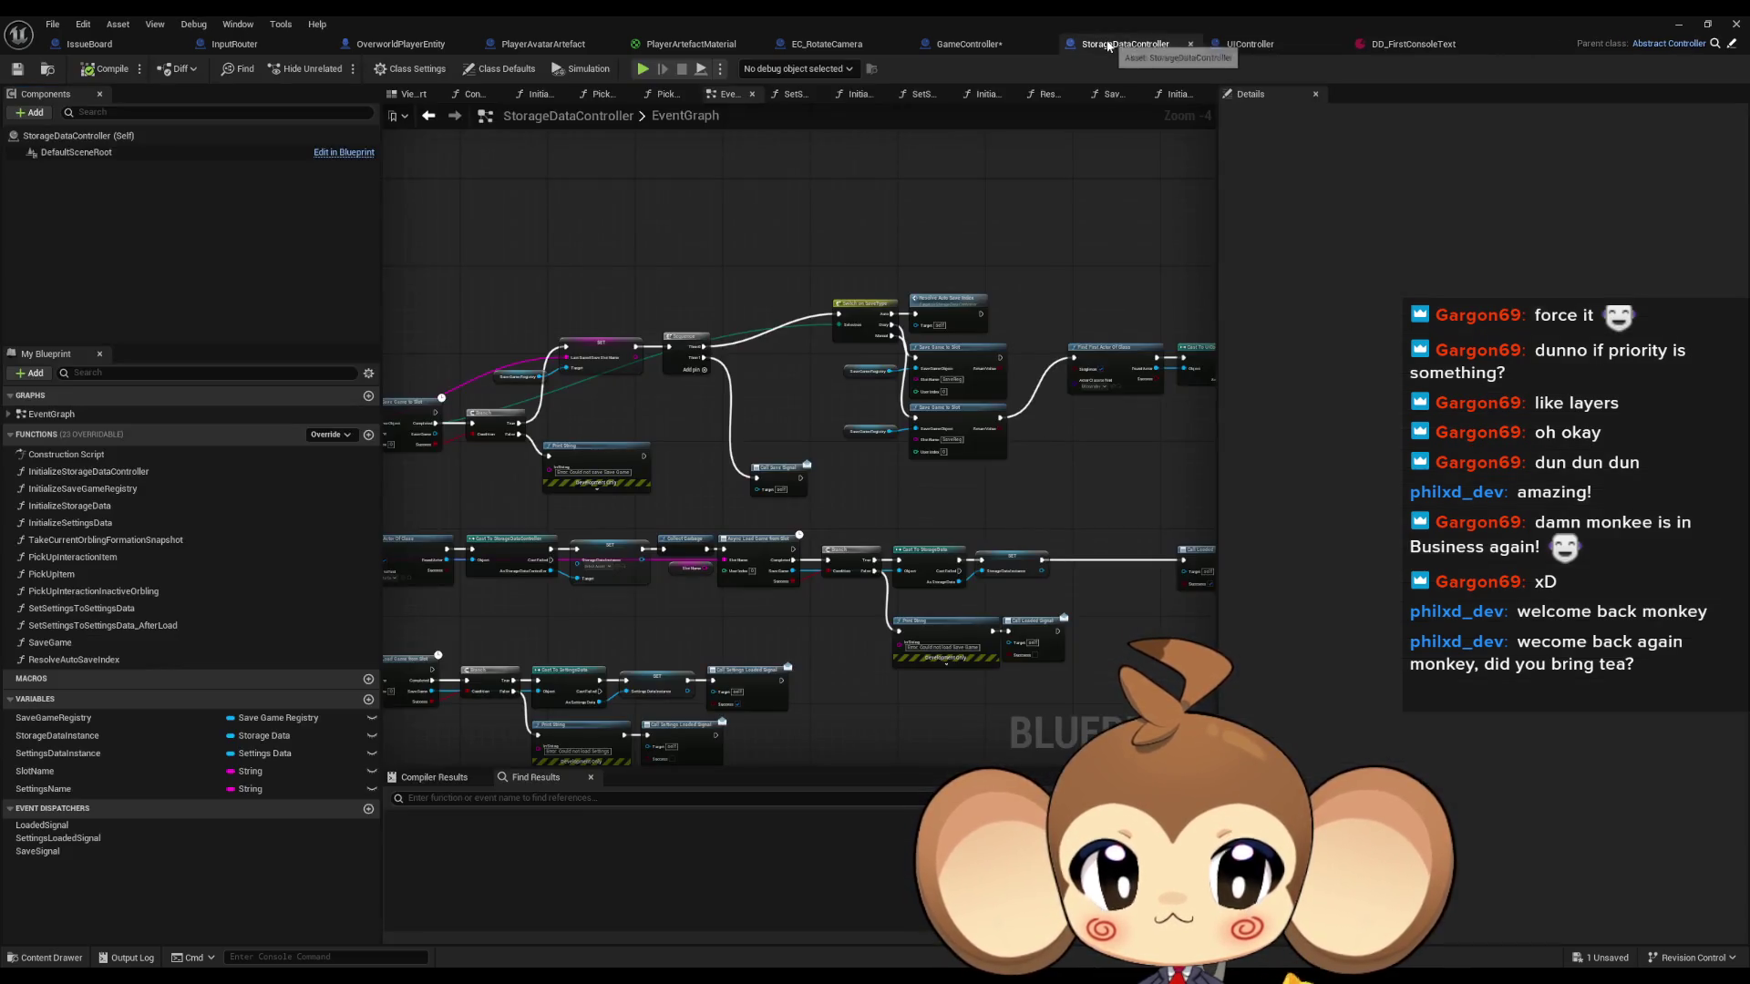
{"action": "left_click", "coordinate": [1030, 42]}
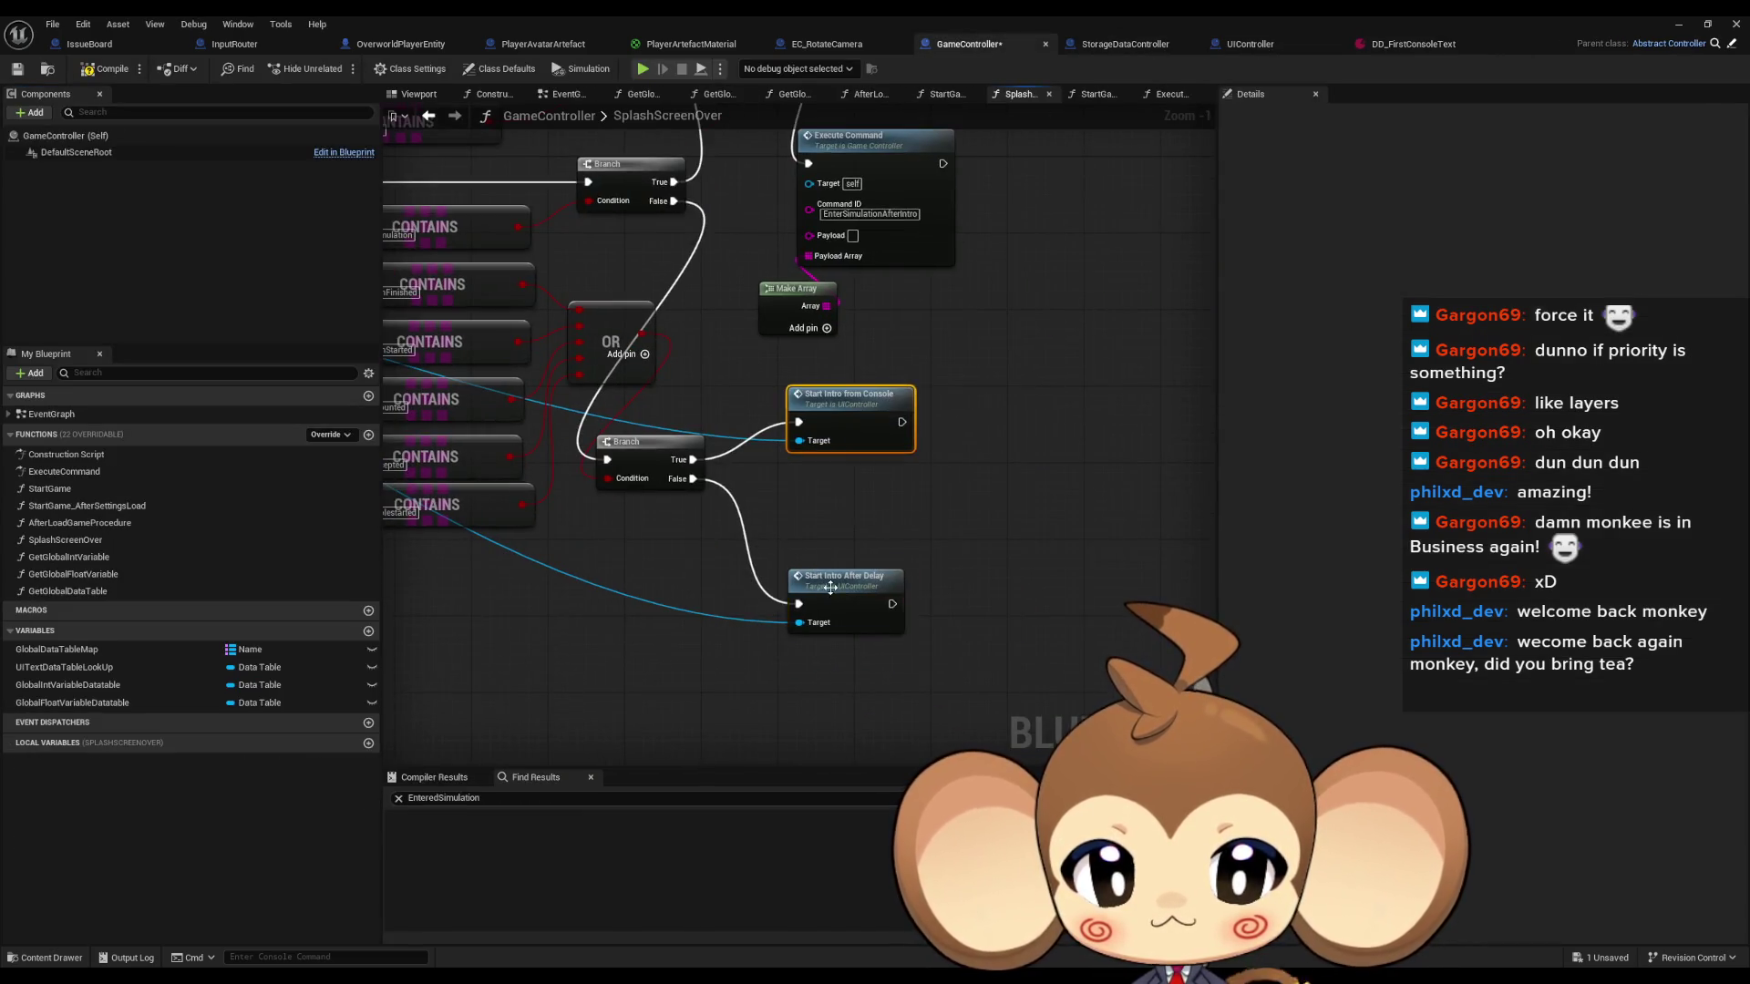
{"action": "double_click", "coordinate": [834, 587]}
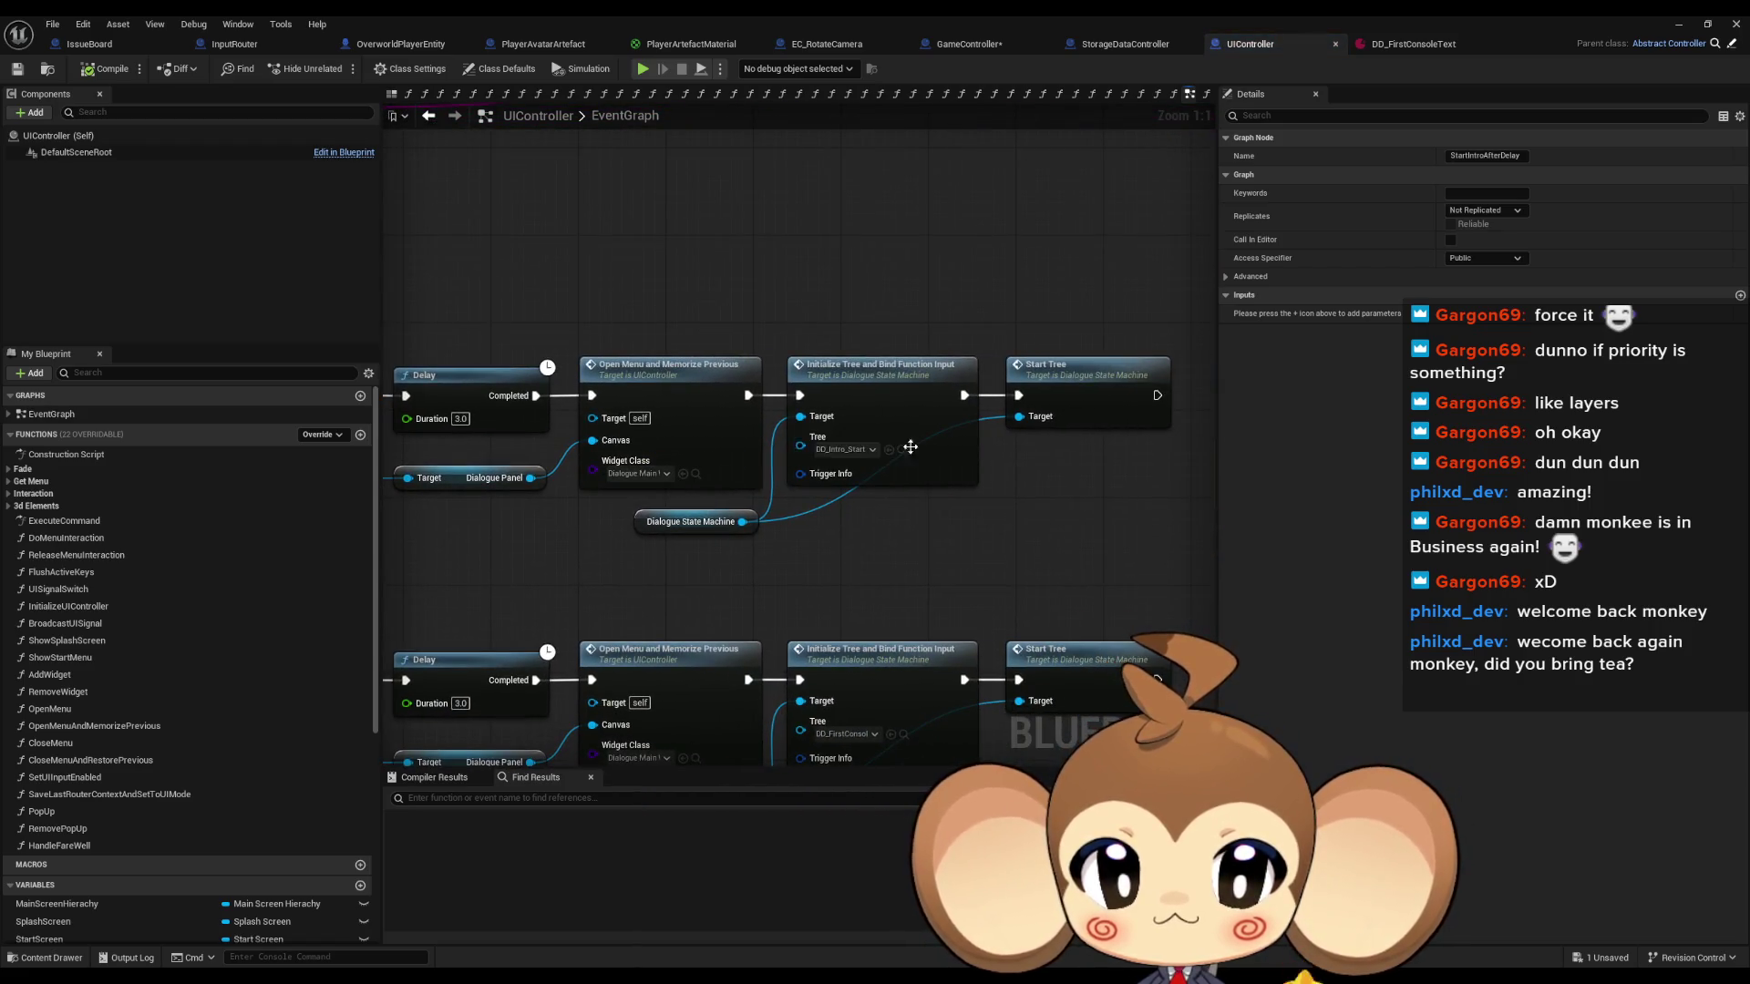
Open DD_Intro_Start full-screen and expand its first Dialogue Tree Data entry.
{"action": "double_click", "coordinate": [827, 15]}
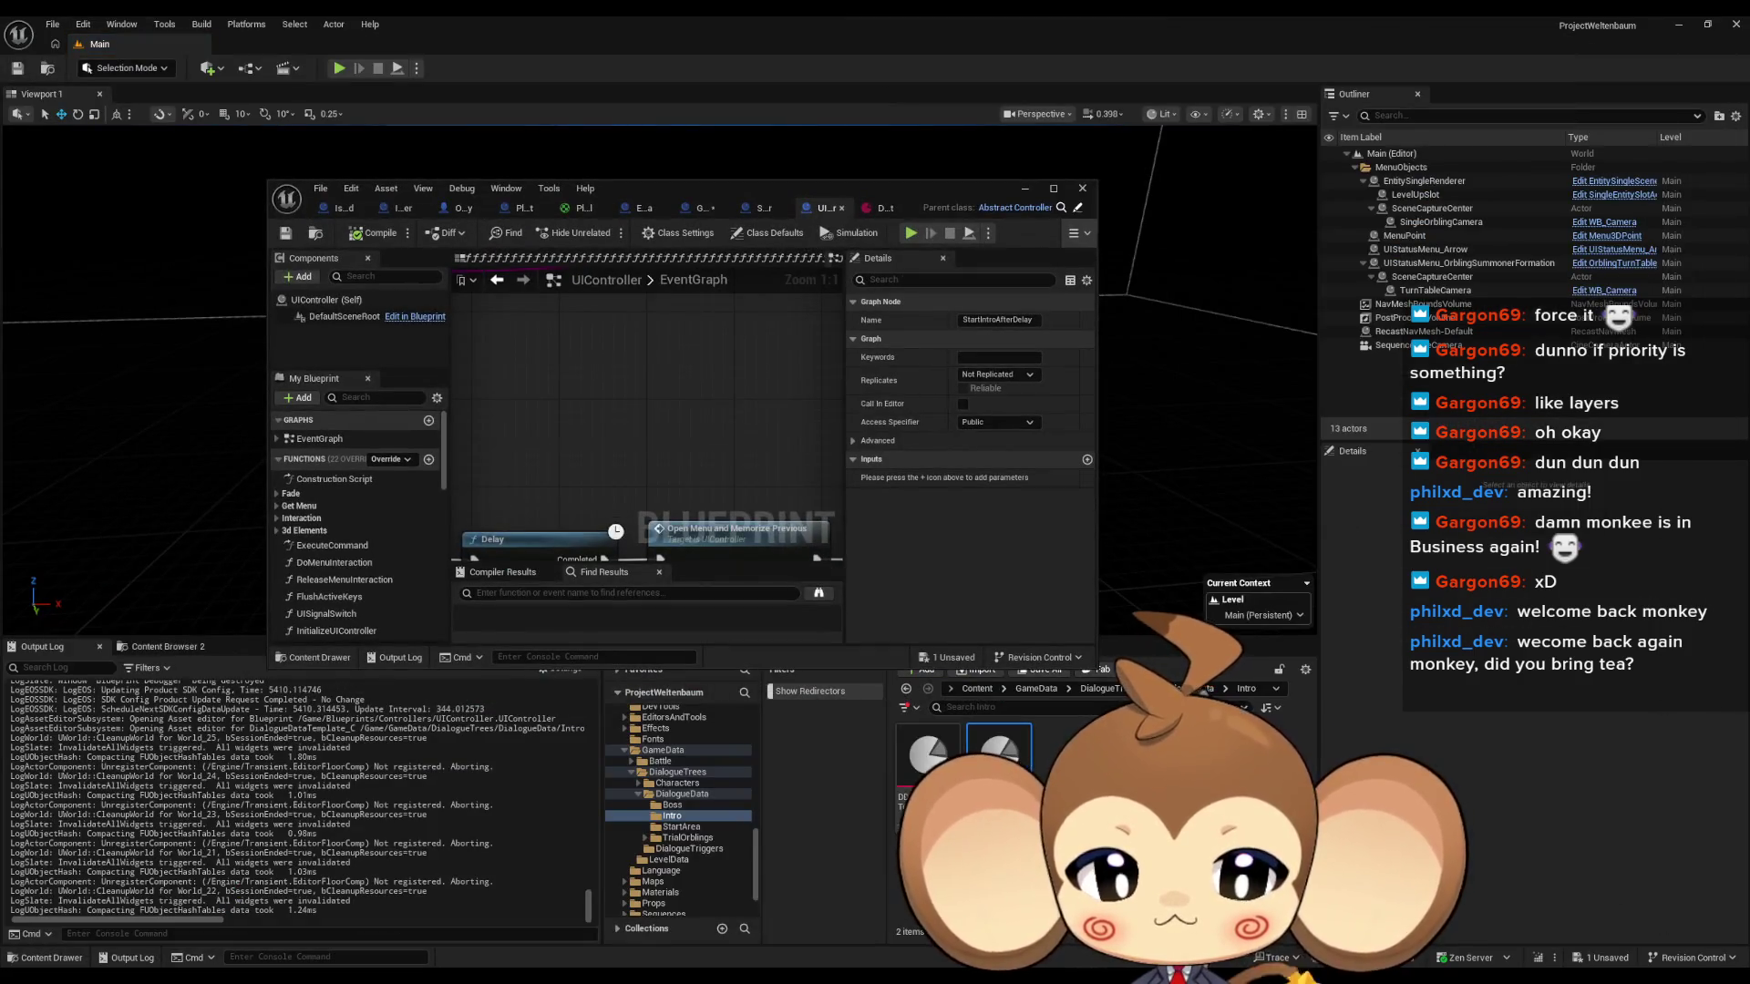
{"action": "double_click", "coordinate": [999, 752]}
{"action": "double_click", "coordinate": [669, 182]}
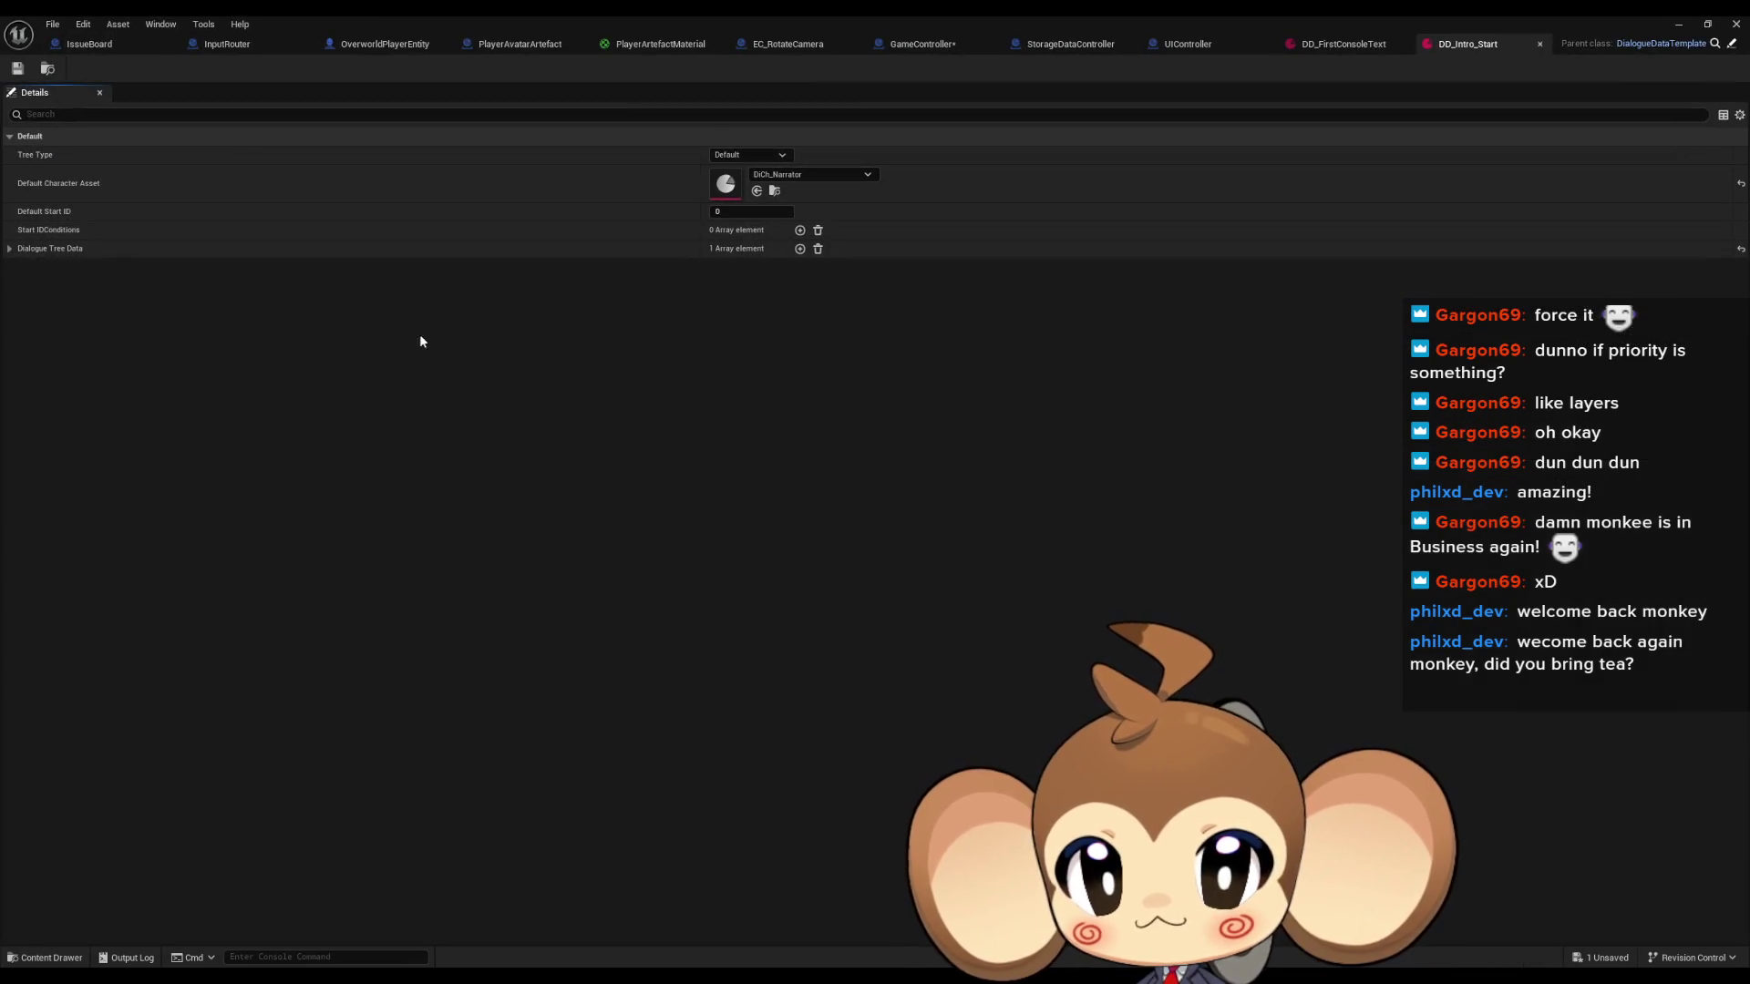
{"action": "left_click", "coordinate": [10, 249]}
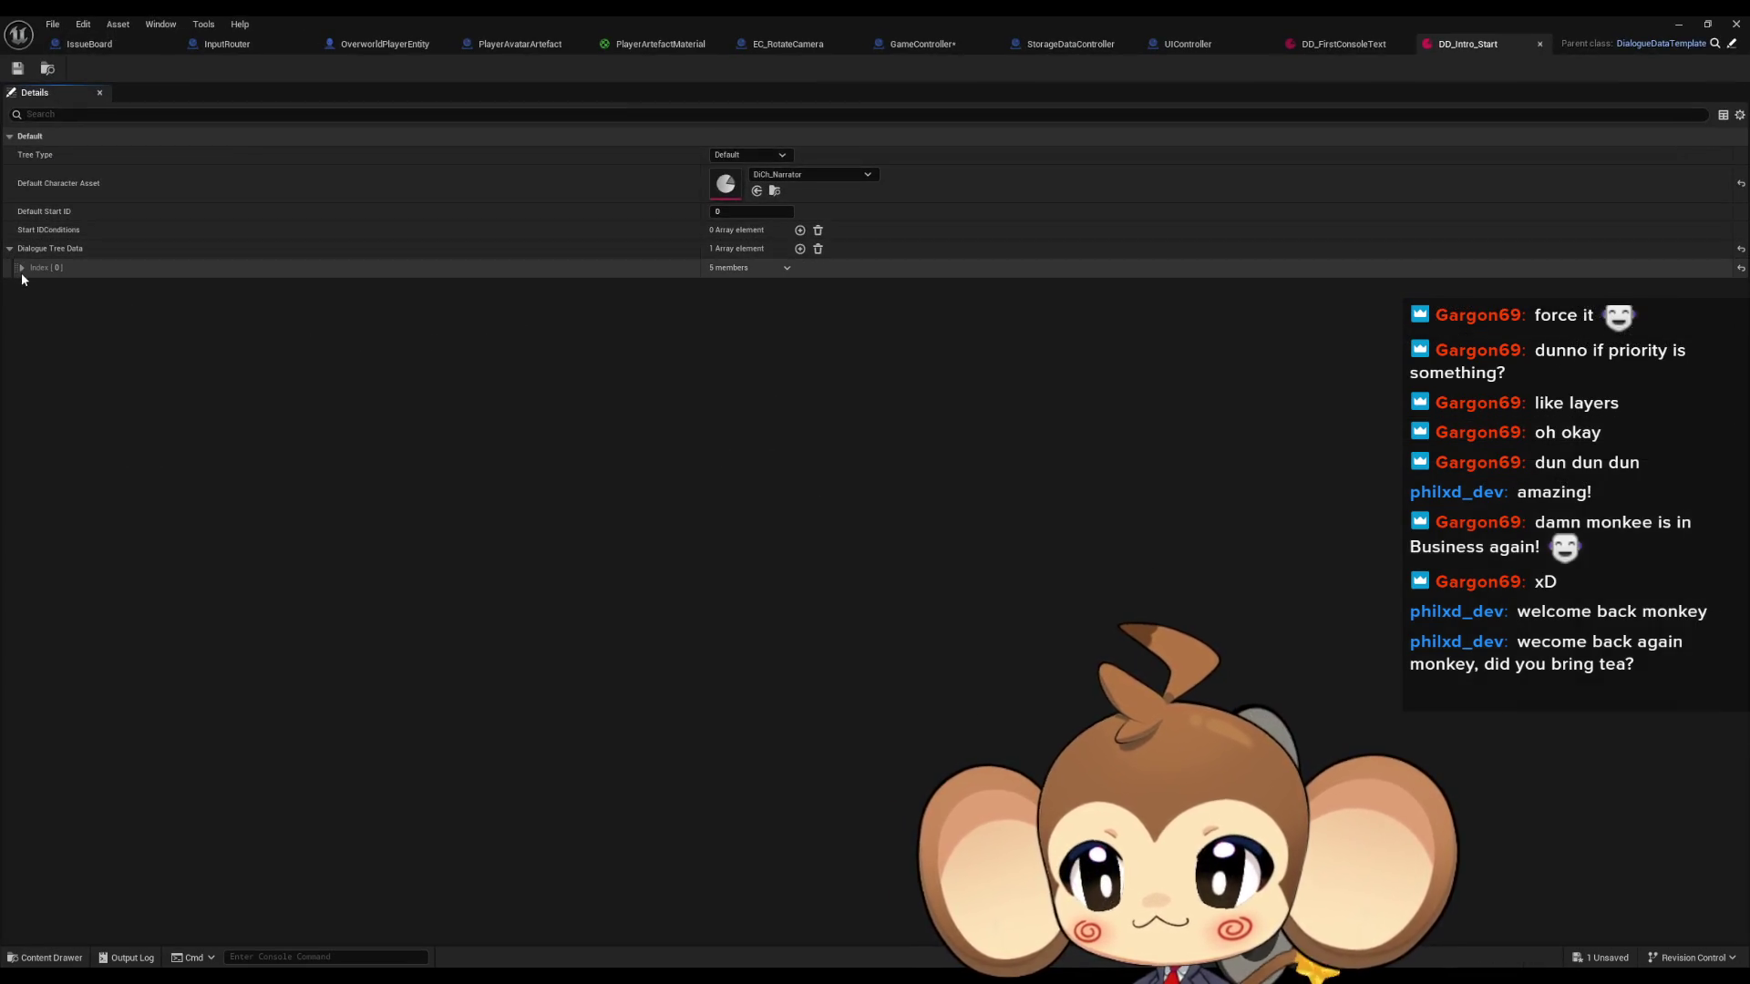
{"action": "left_click", "coordinate": [21, 268]}
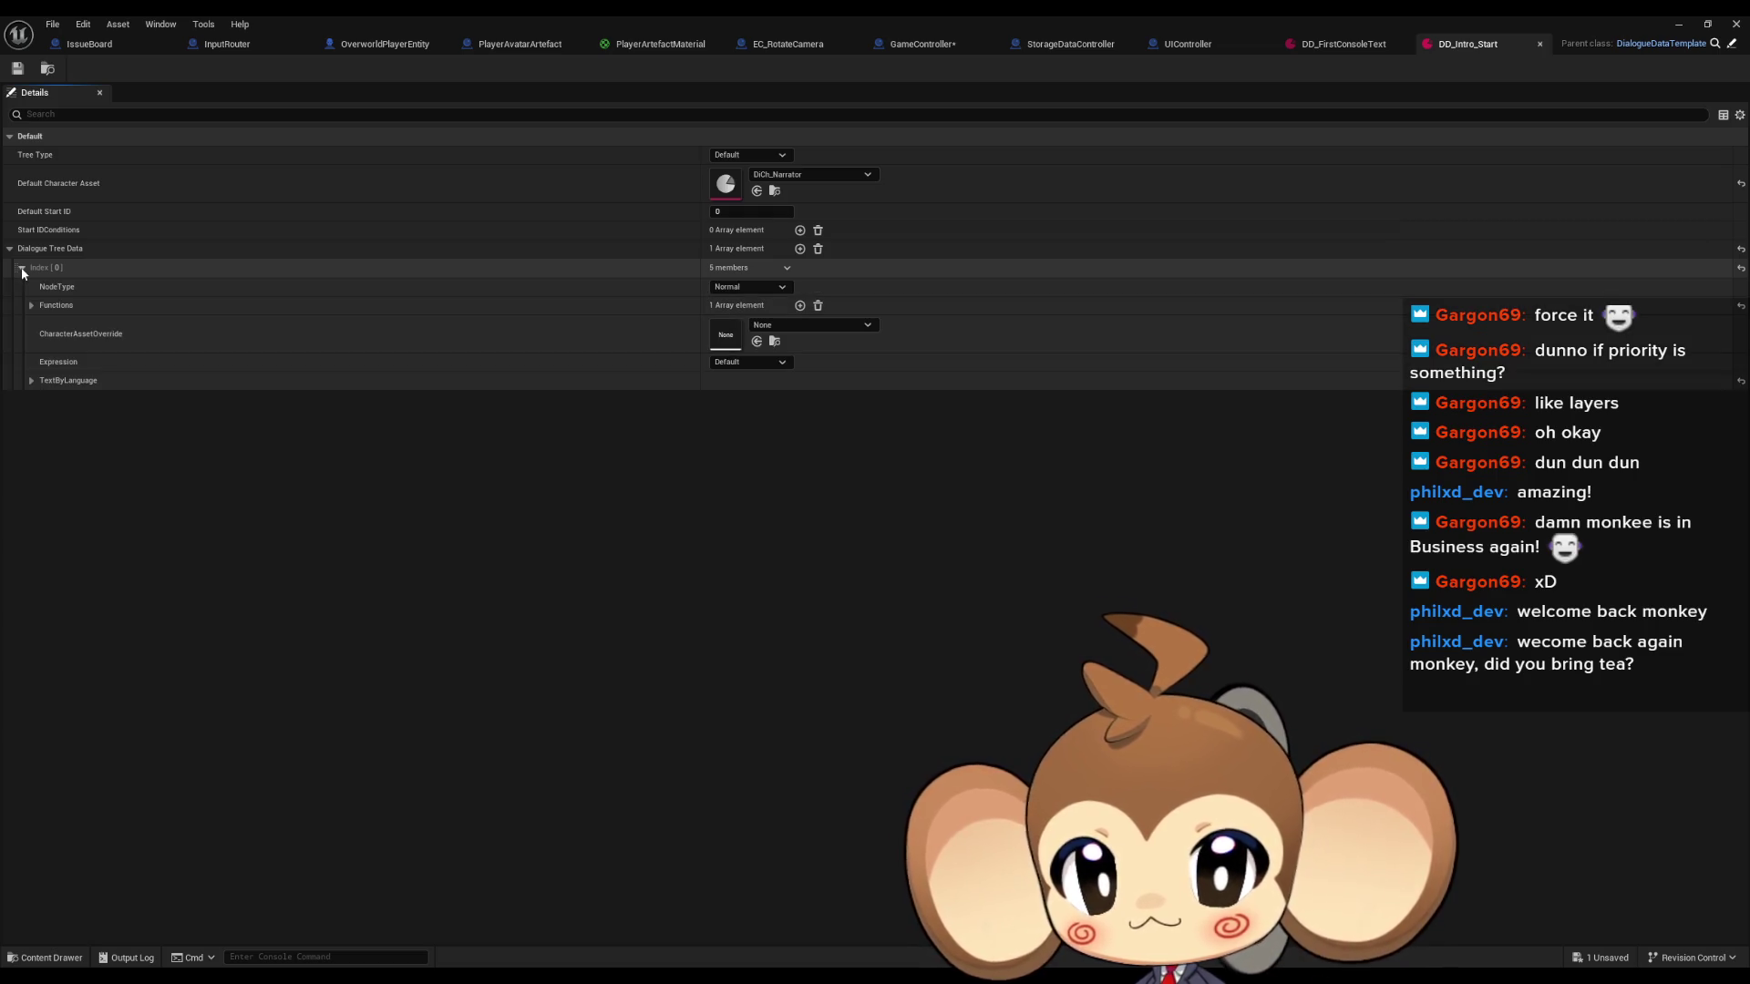
View DD_FirstConsoleText, then bring UIController's StartIntro events into view.
{"action": "left_click", "coordinate": [1352, 53]}
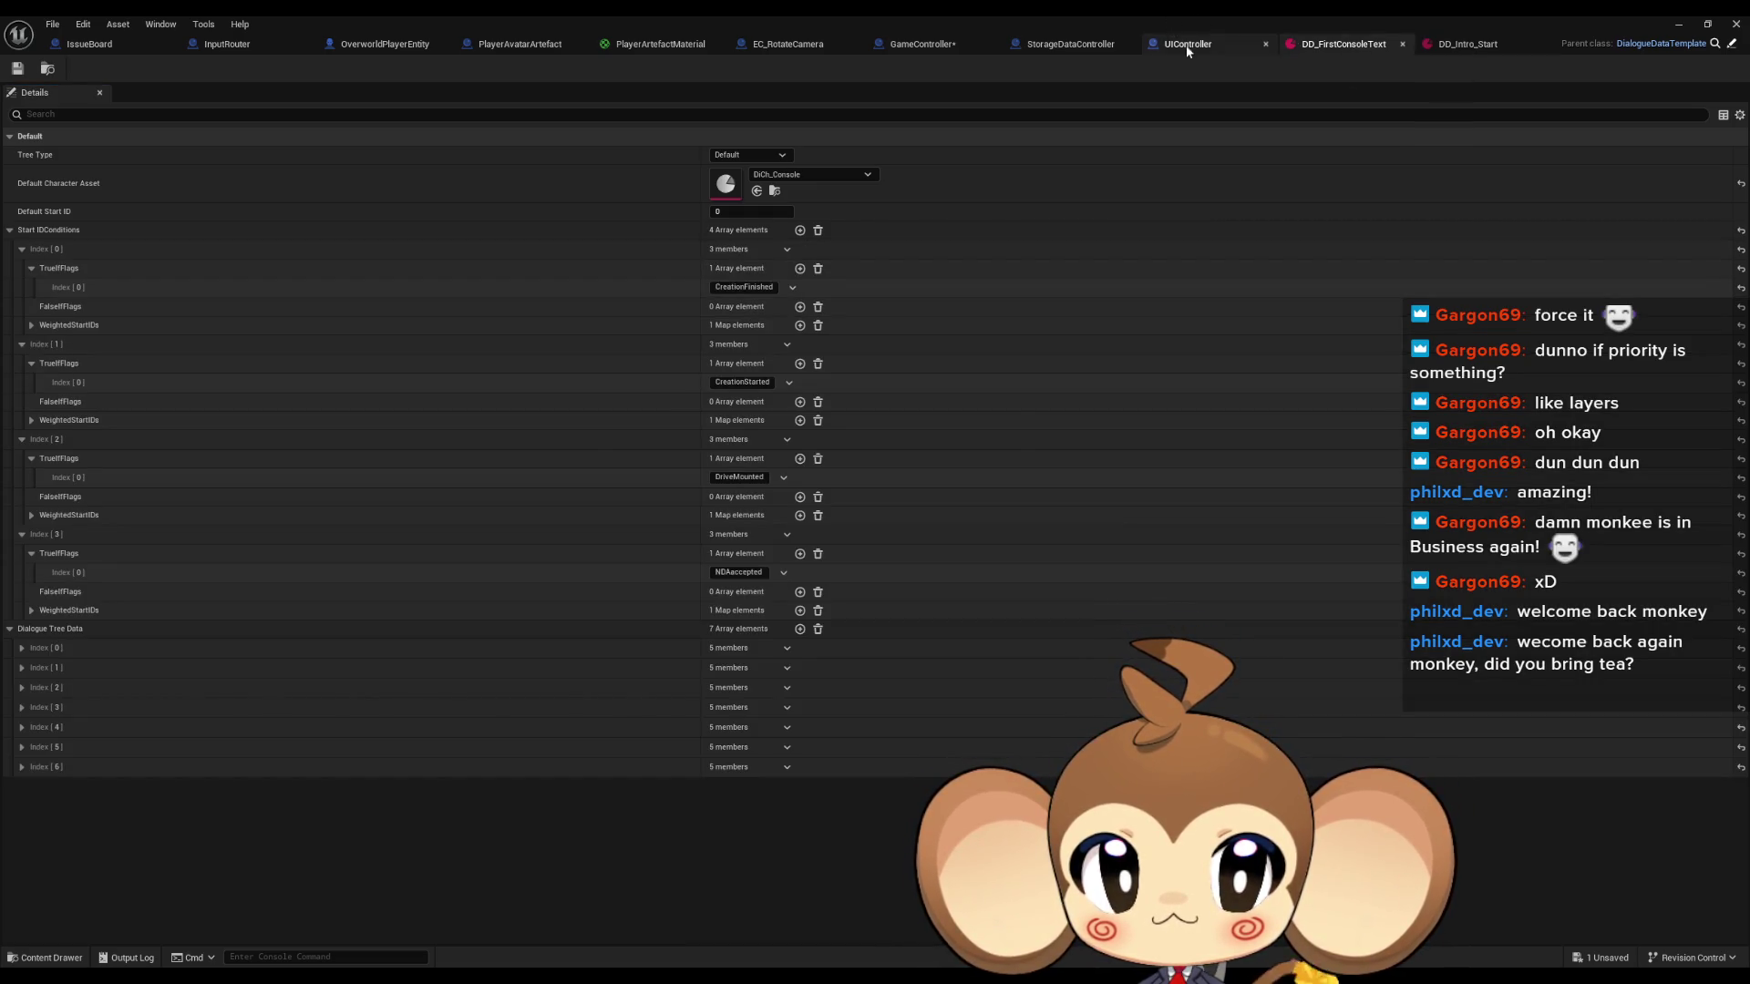
{"action": "left_click", "coordinate": [1185, 44]}
{"action": "mouse_move", "coordinate": [700, 396]}
{"action": "left_mouse_down"}
{"action": "mouse_move", "coordinate": [1038, 365]}
{"action": "mouse_move", "coordinate": [877, 517]}
{"action": "mouse_move", "coordinate": [730, 519]}
{"action": "mouse_move", "coordinate": [730, 402]}
{"action": "mouse_move", "coordinate": [760, 379]}
{"action": "left_mouse_up"}
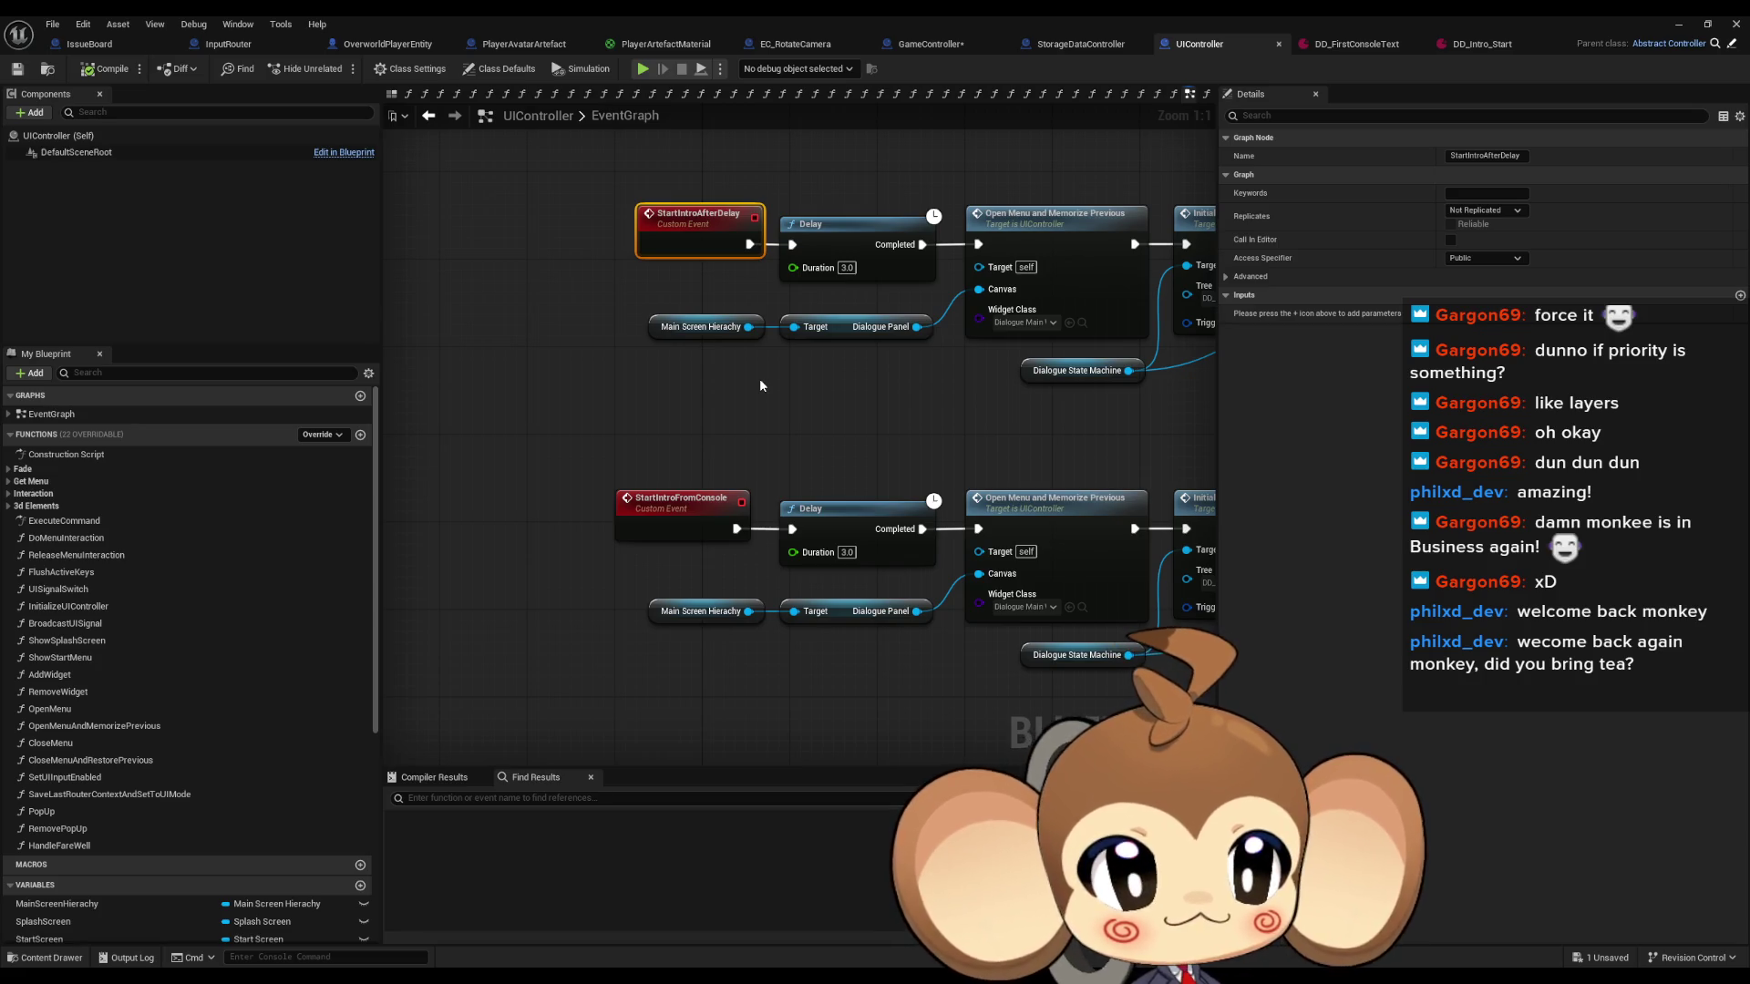
Add a custom event named StartIntroSecondConsole below the existing intro events.
{"action": "left_click_drag", "start_coordinate": [768, 457], "coordinate": [771, 326]}
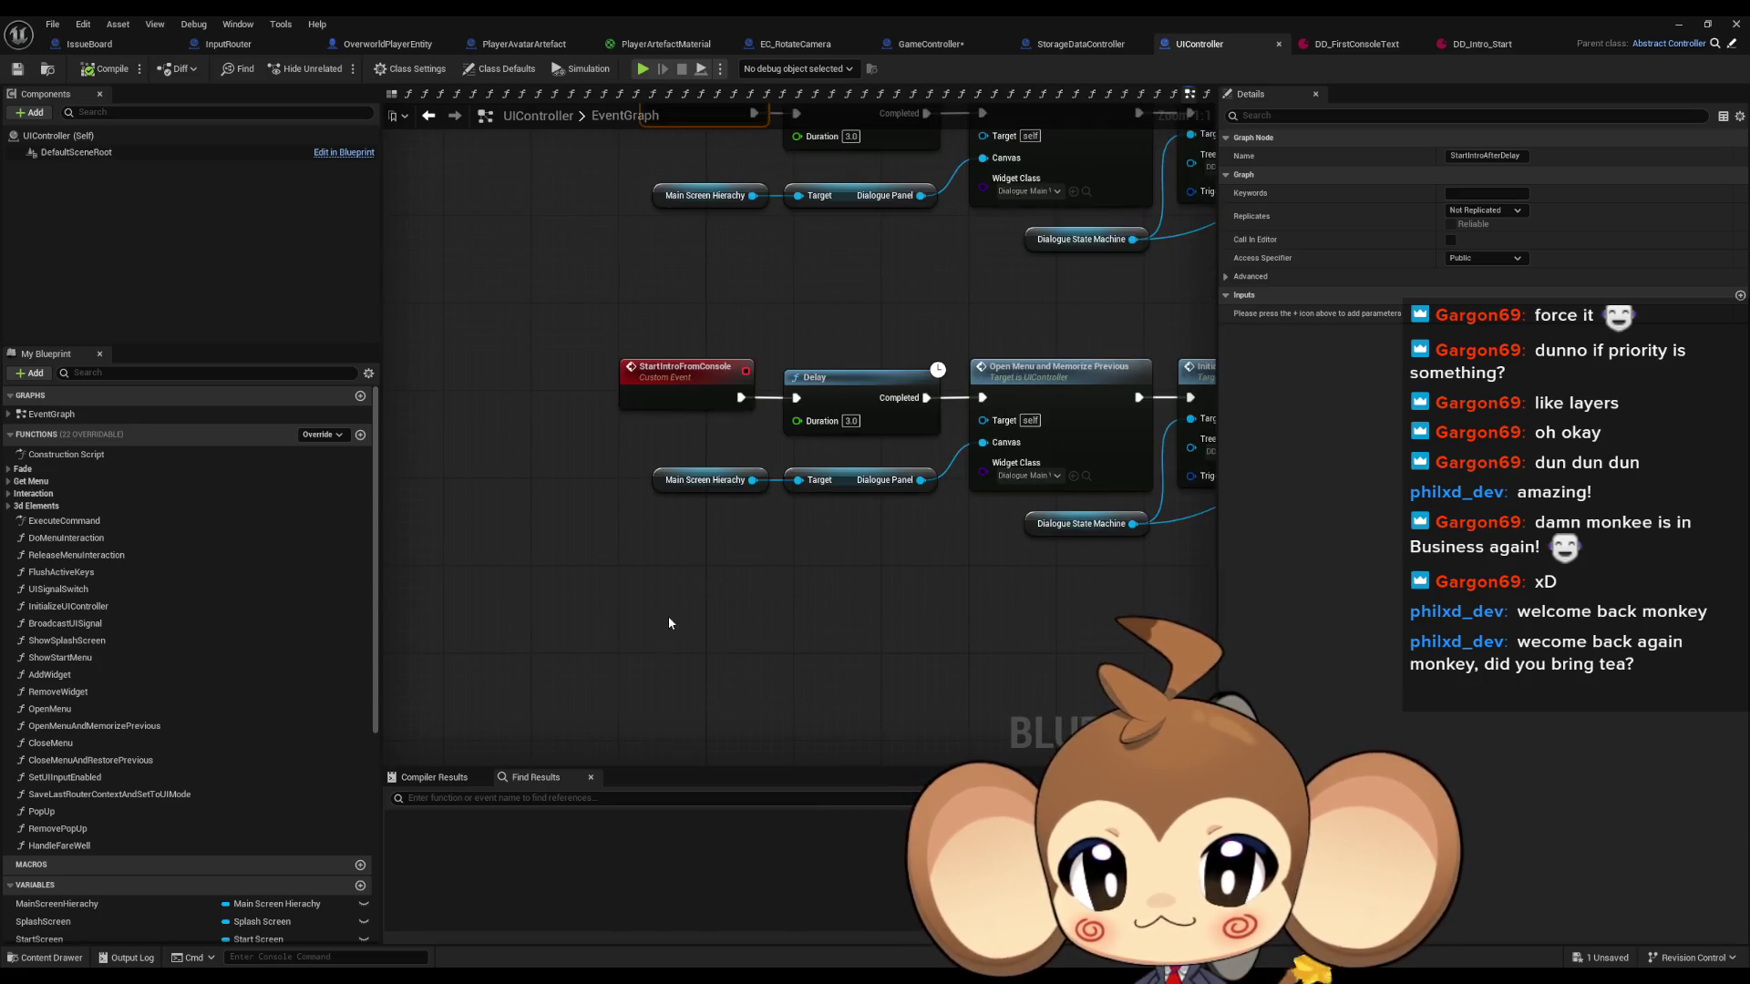
{"action": "right_click", "coordinate": [666, 625]}
{"action": "type", "text": "custom"}
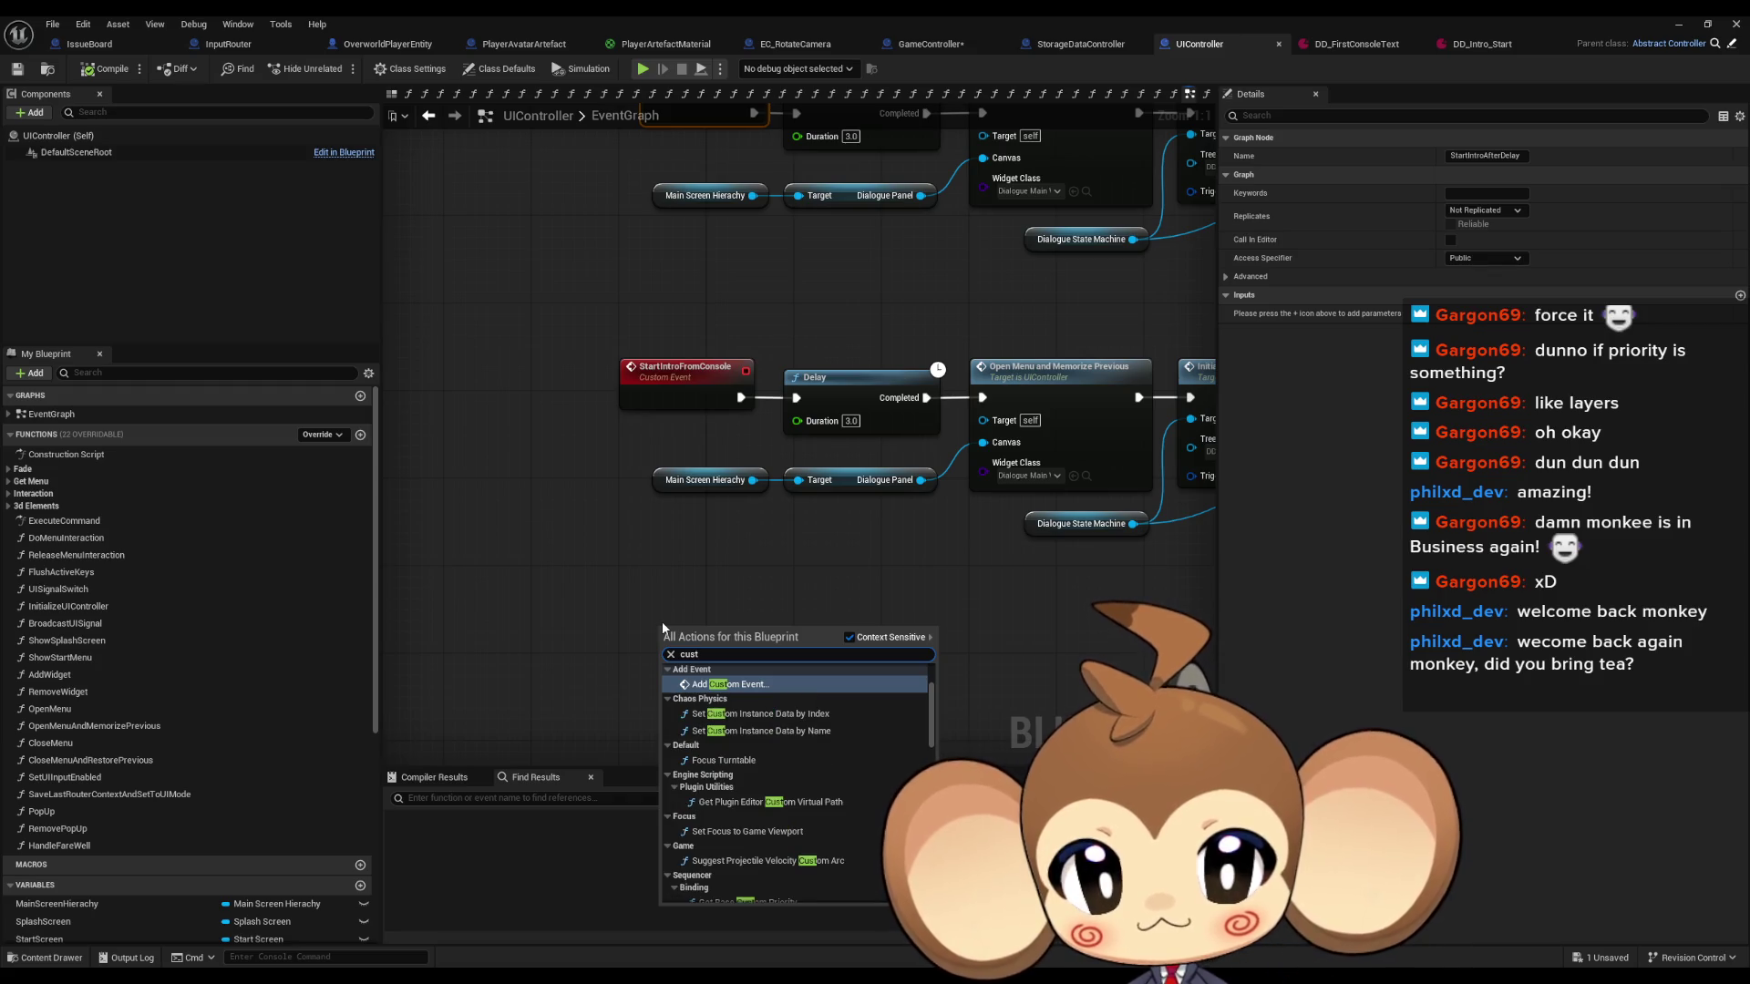
{"action": "key", "text": "Return"}
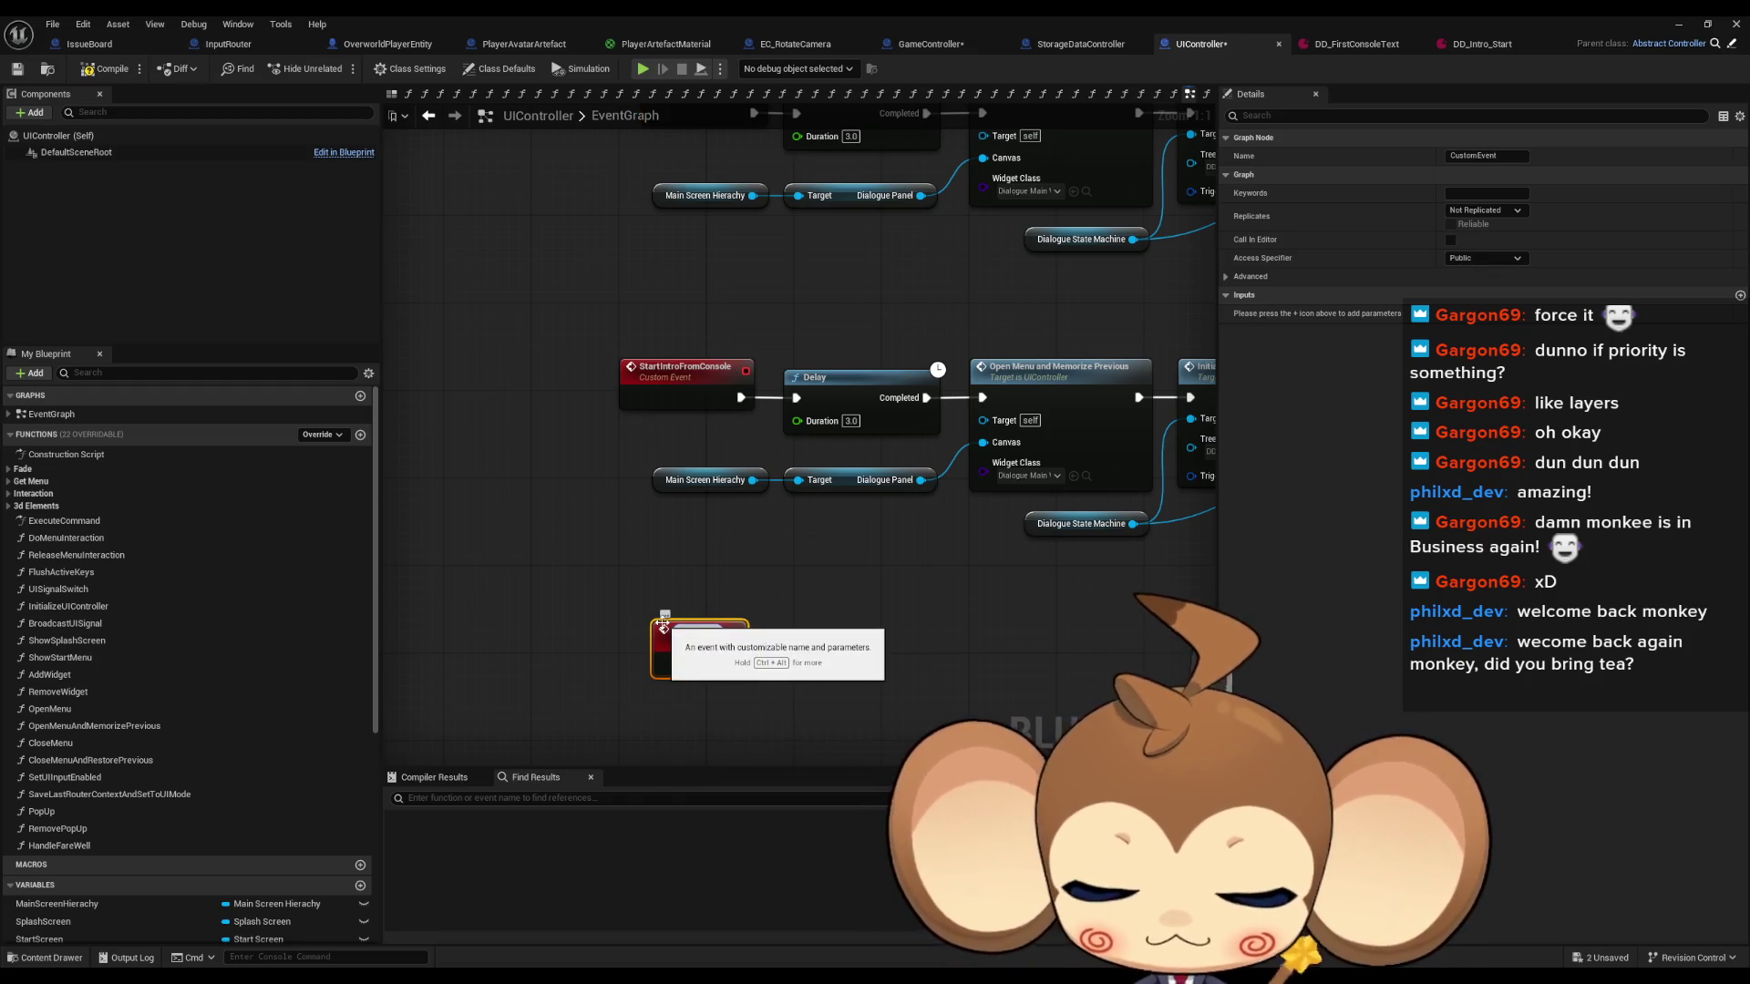
{"action": "type", "text": "StartIntro"}
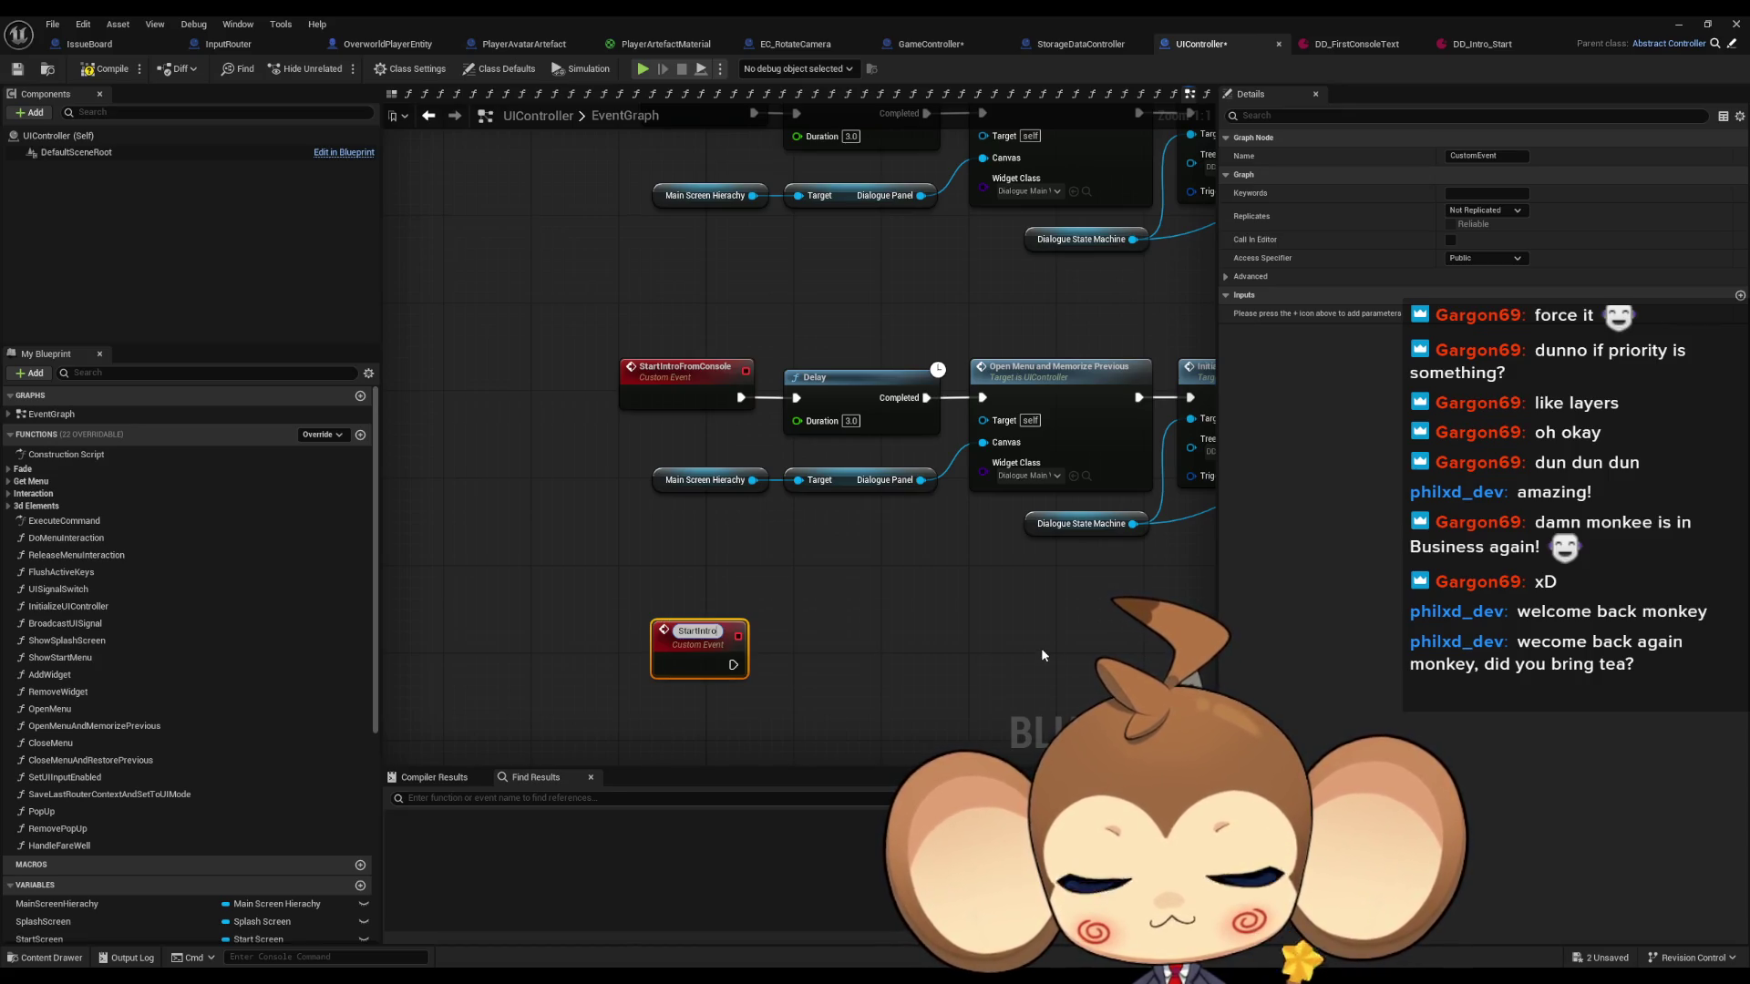
{"action": "type", "text": "Sec"}
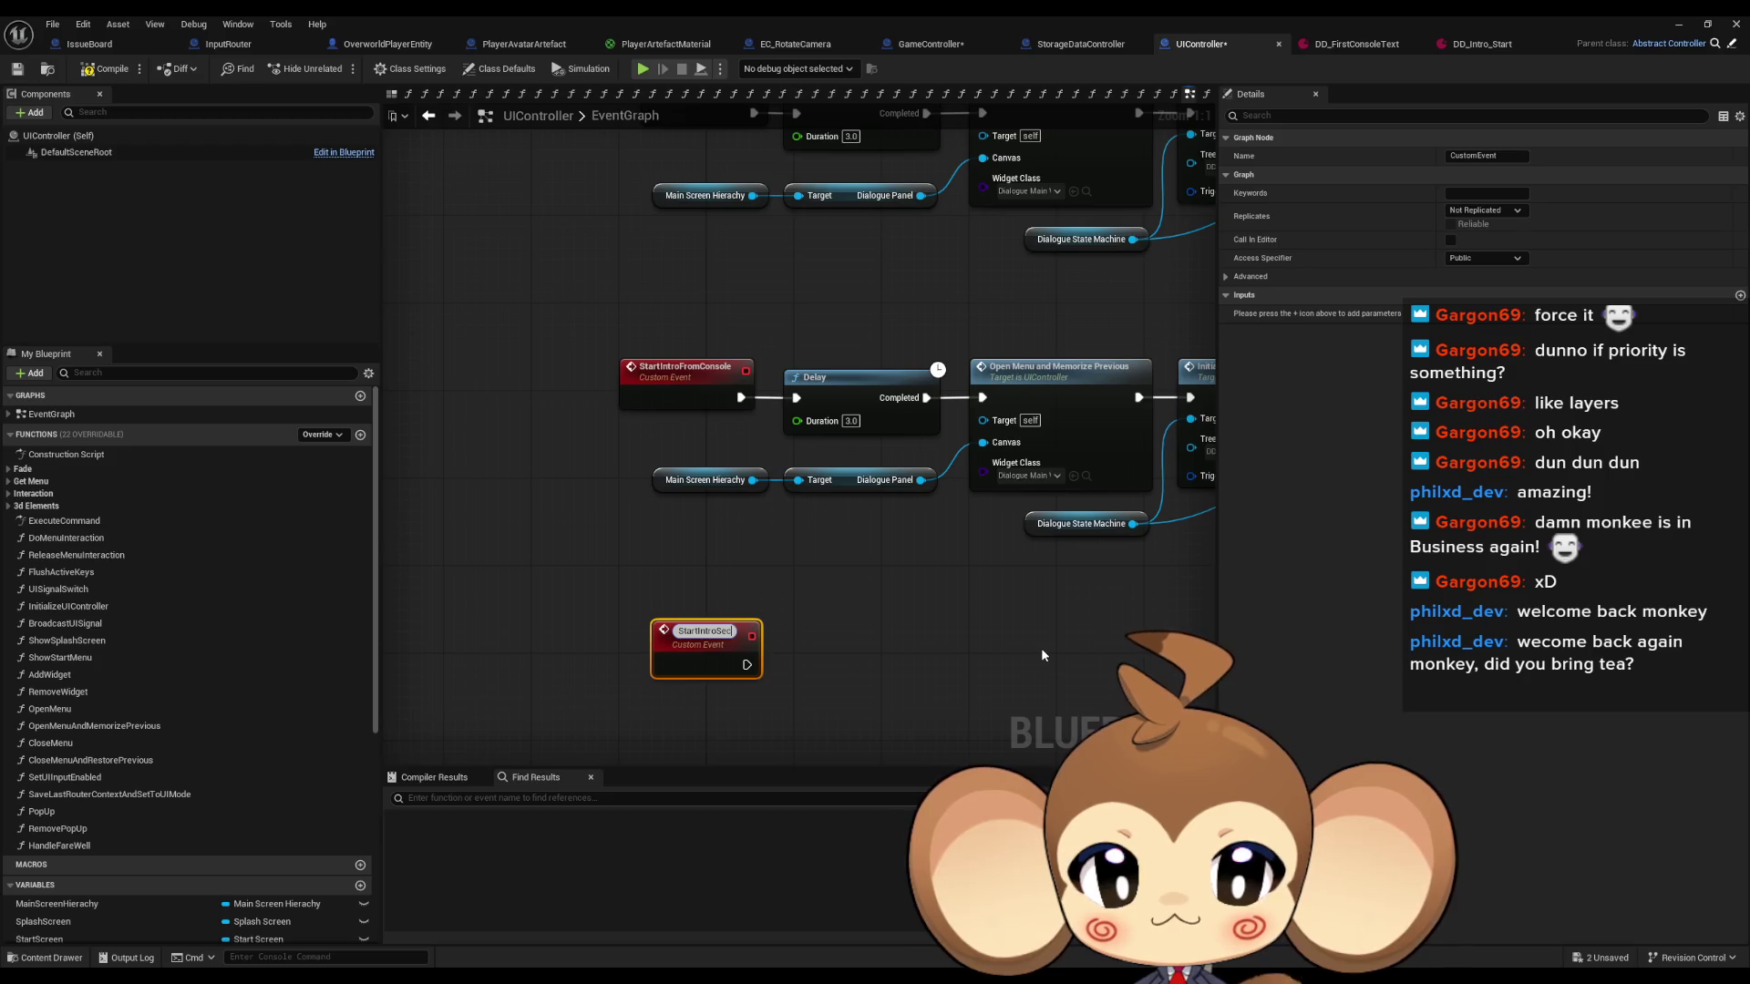
{"action": "type", "text": "ondConsole"}
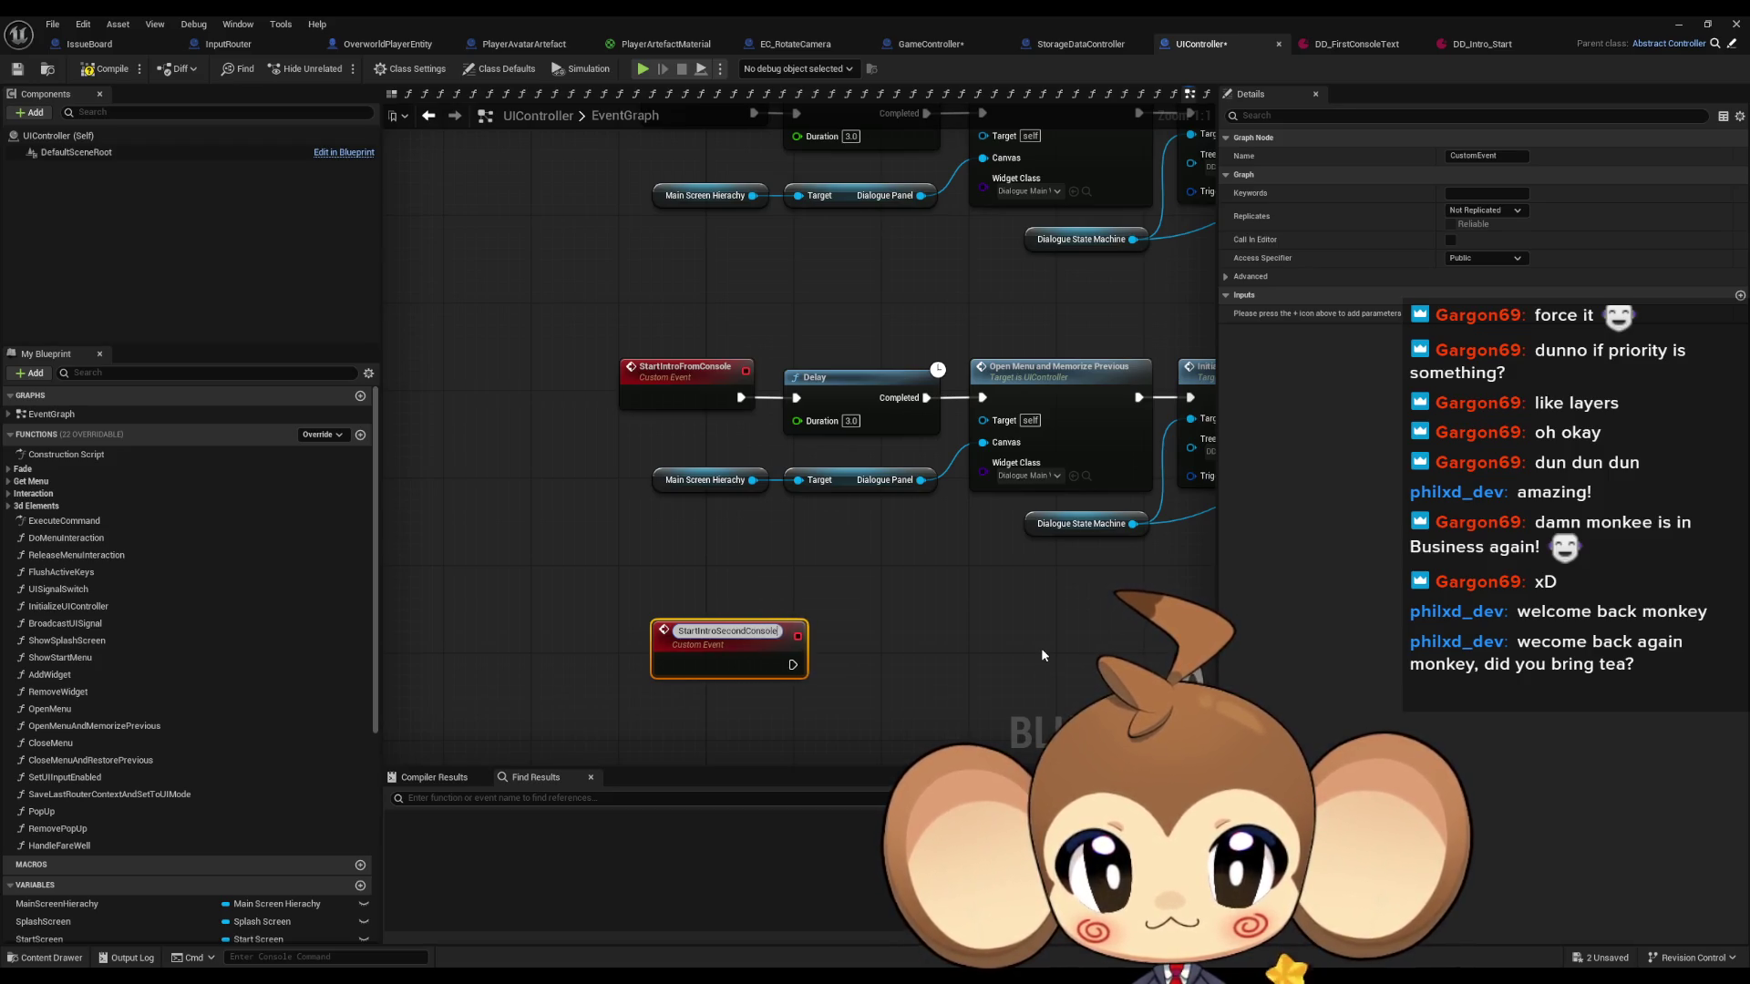
{"action": "key", "text": "Return"}
Copy the 3.0-second Delay node and wire StartIntroSecondConsole into the pasted copy.
{"action": "mouse_move", "coordinate": [860, 513]}
{"action": "left_mouse_down"}
{"action": "mouse_move", "coordinate": [786, 760]}
{"action": "mouse_move", "coordinate": [767, 592]}
{"action": "left_mouse_up"}
{"action": "left_click", "coordinate": [740, 461]}
{"action": "key", "text": "ctrl+c"}
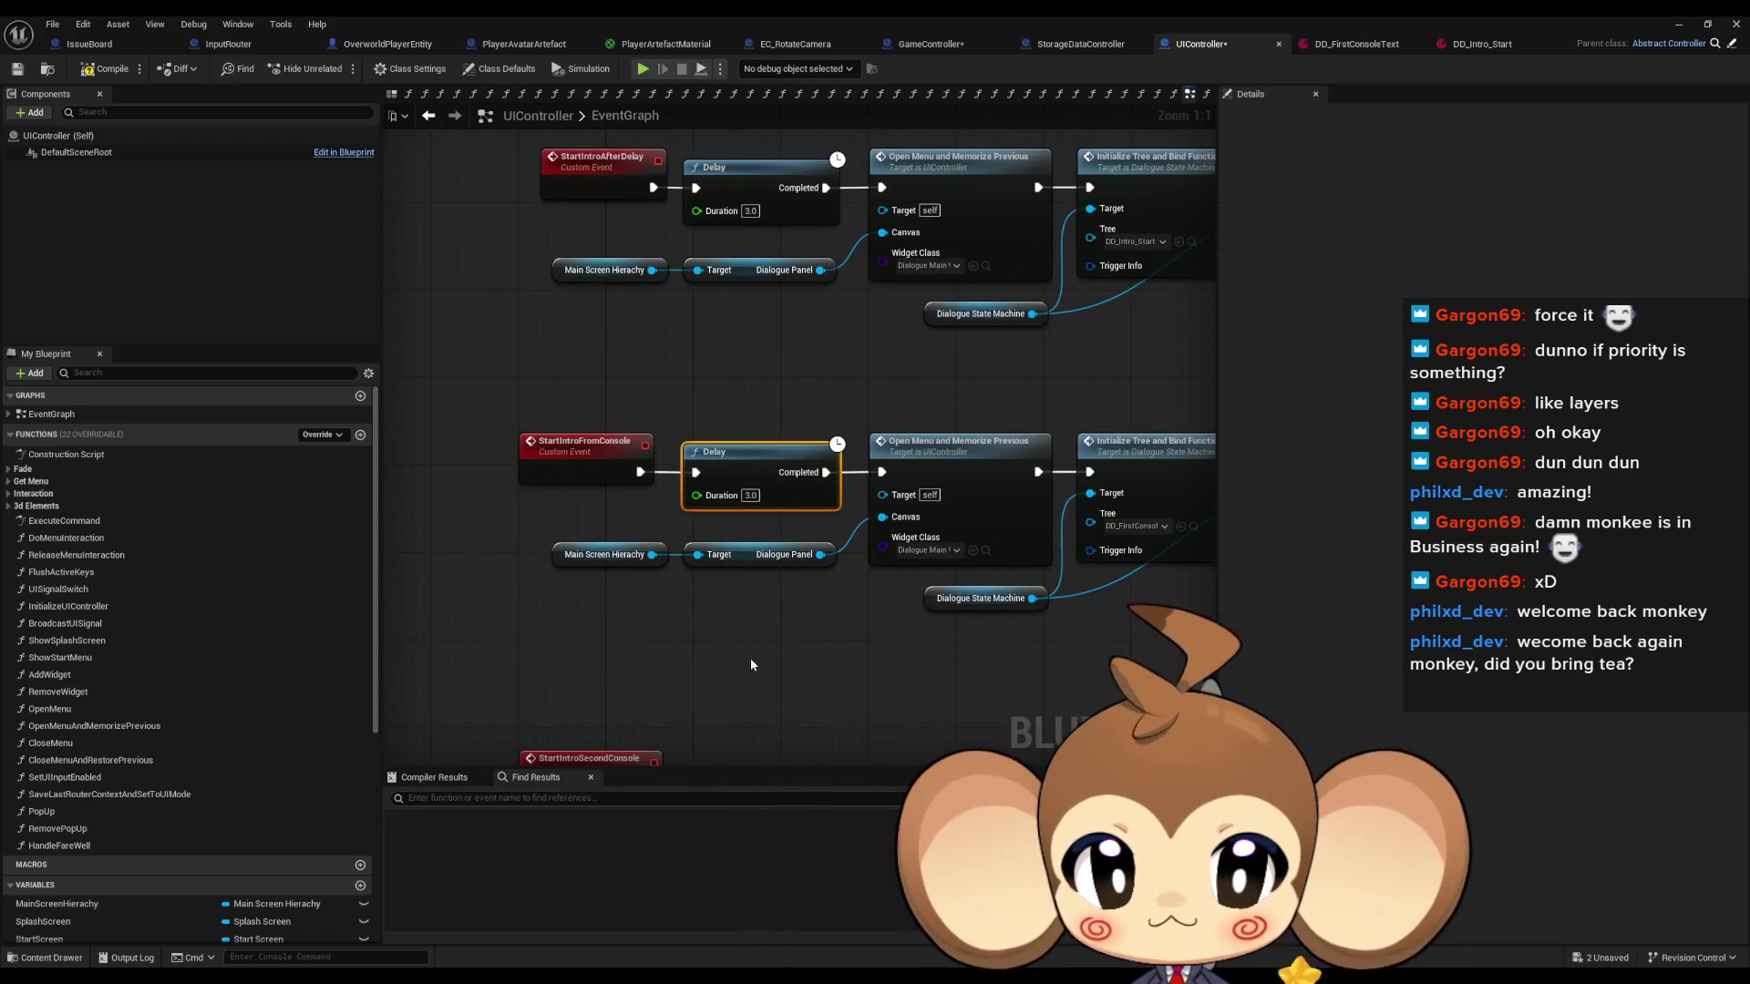
{"action": "left_click_drag", "start_coordinate": [750, 658], "coordinate": [742, 539]}
{"action": "key", "text": "ctrl+v"}
{"action": "mouse_move", "coordinate": [650, 674]}
{"action": "left_mouse_down"}
{"action": "mouse_move", "coordinate": [715, 672]}
{"action": "mouse_move", "coordinate": [516, 651]}
{"action": "left_mouse_up"}
Paste the Open Menu, Initialize Tree and Start Tree chain after the Delay and connect it.
{"action": "scroll", "coordinate": [707, 489], "scroll_direction": "down", "scroll_amount": 2}
{"action": "mouse_move", "coordinate": [496, 568]}
{"action": "left_mouse_down"}
{"action": "mouse_move", "coordinate": [668, 606]}
{"action": "mouse_move", "coordinate": [1121, 651]}
{"action": "left_mouse_up"}
{"action": "key", "text": "ctrl+c"}
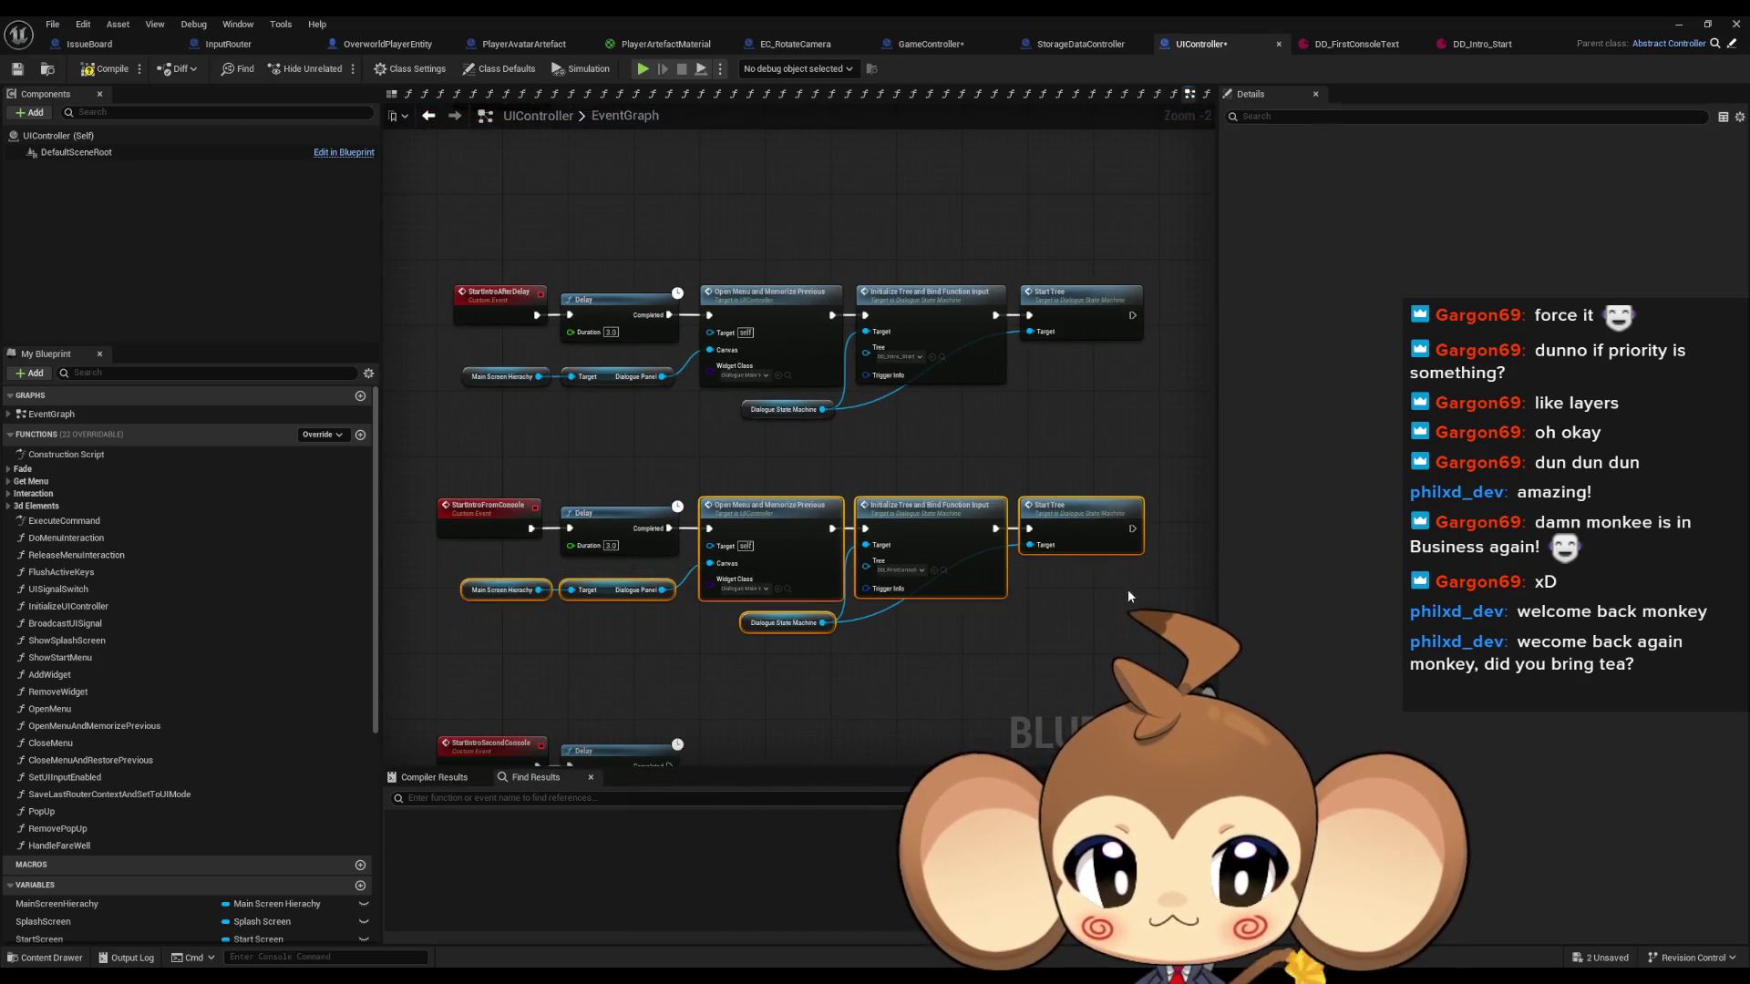
{"action": "left_click_drag", "start_coordinate": [1123, 570], "coordinate": [1084, 399]}
{"action": "key", "text": "ctrl+v"}
{"action": "mouse_move", "coordinate": [927, 547]}
{"action": "left_mouse_down"}
{"action": "mouse_move", "coordinate": [732, 598]}
{"action": "mouse_move", "coordinate": [609, 598]}
{"action": "left_mouse_up"}
{"action": "scroll", "coordinate": [741, 598], "scroll_direction": "up", "scroll_amount": 2}
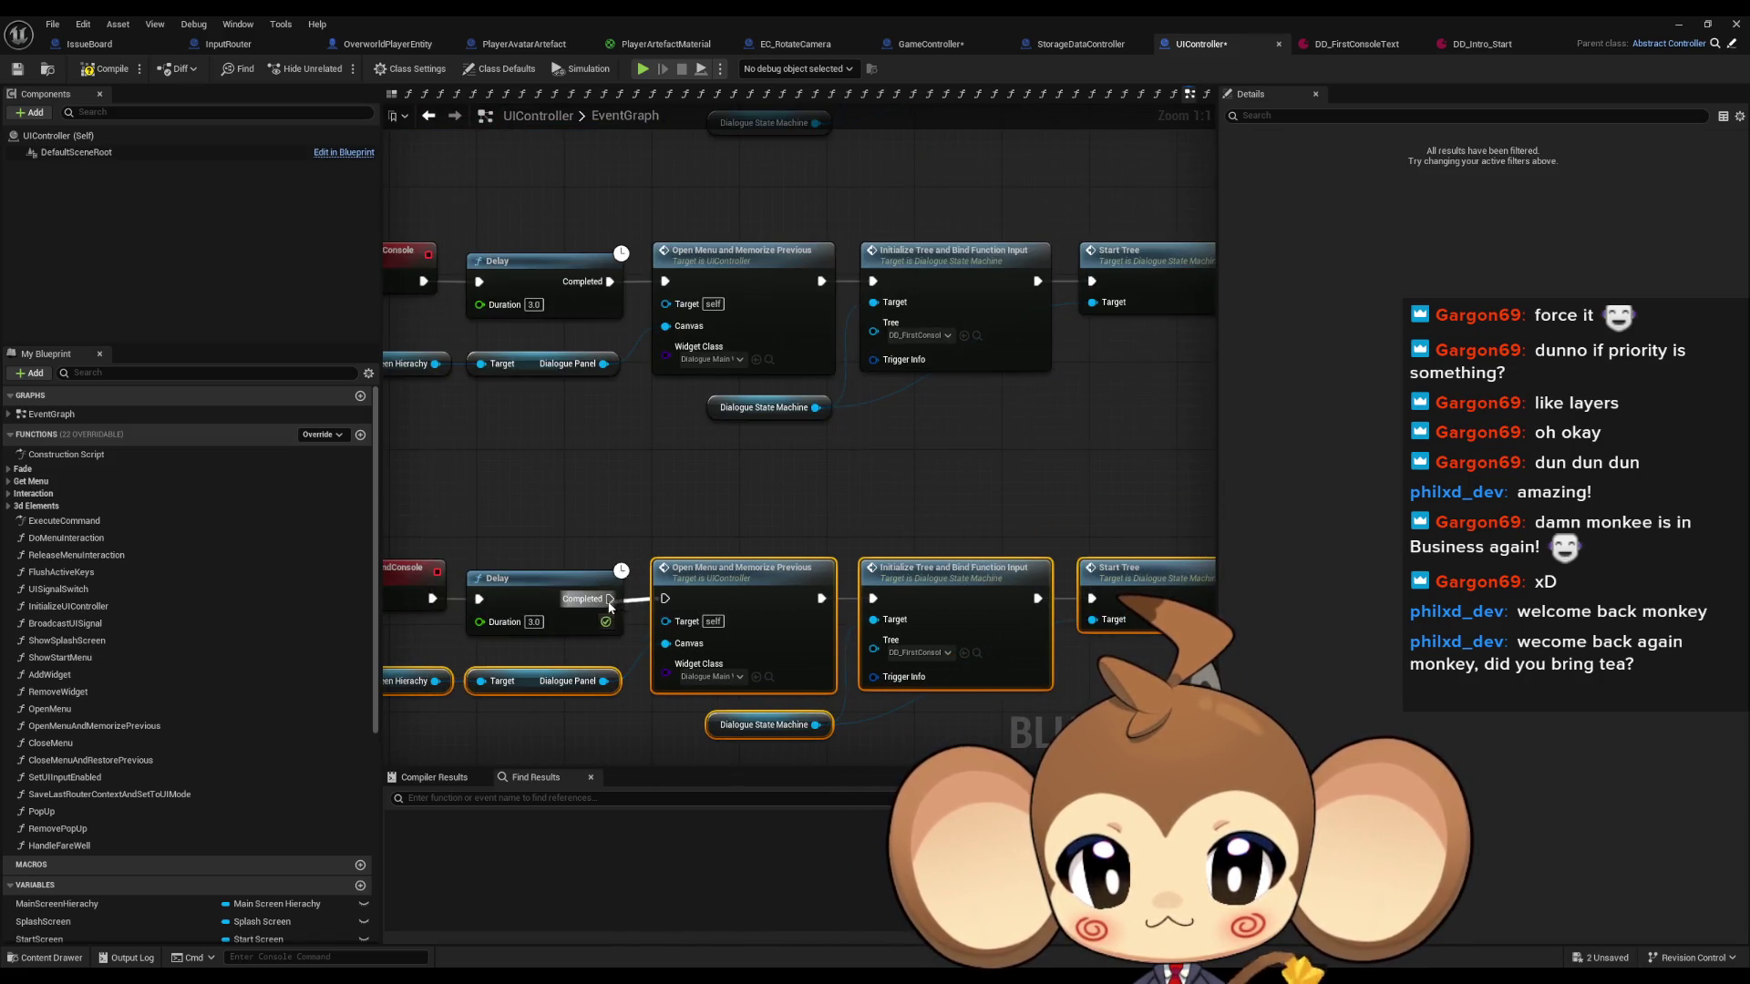
{"action": "left_click", "coordinate": [774, 528]}
{"action": "mouse_move", "coordinate": [988, 497]}
{"action": "left_mouse_down"}
{"action": "mouse_move", "coordinate": [936, 748]}
{"action": "mouse_move", "coordinate": [936, 702]}
{"action": "left_mouse_up"}
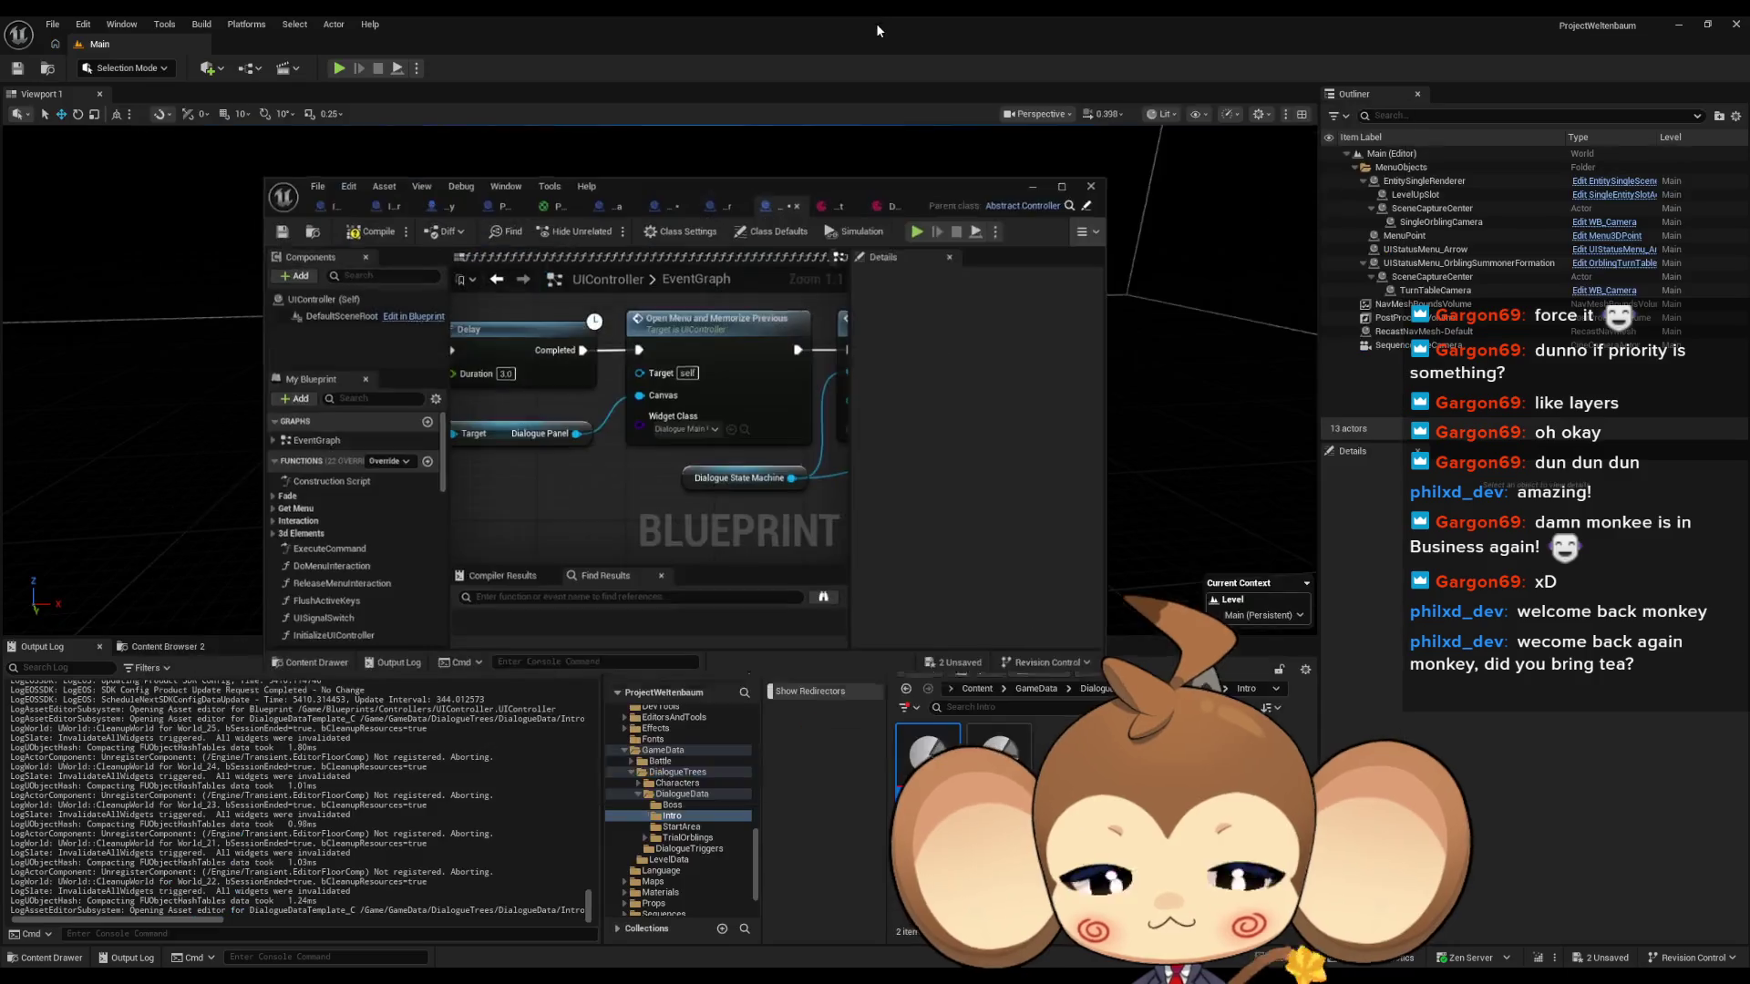
Duplicate DD_FirstConsoleText as DD_SecondConsoleText in the Intro folder and save it.
{"action": "key", "text": "super+Down"}
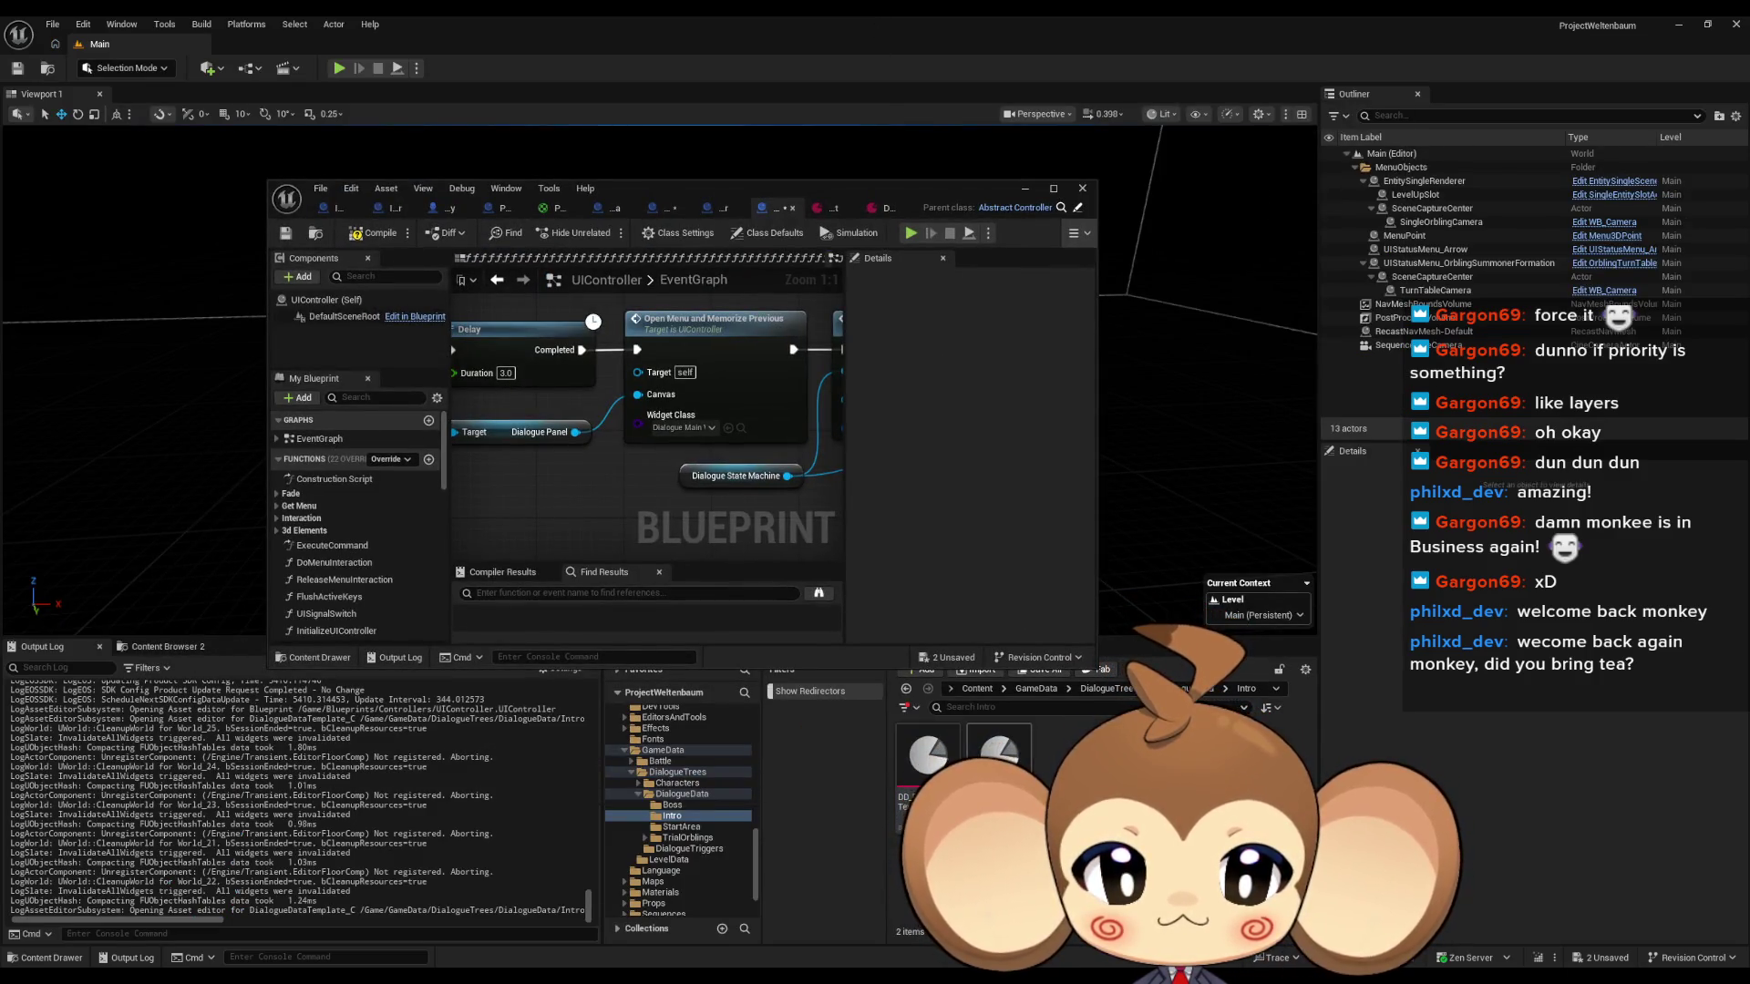
{"action": "left_click", "coordinate": [998, 754]}
{"action": "left_click", "coordinate": [927, 755]}
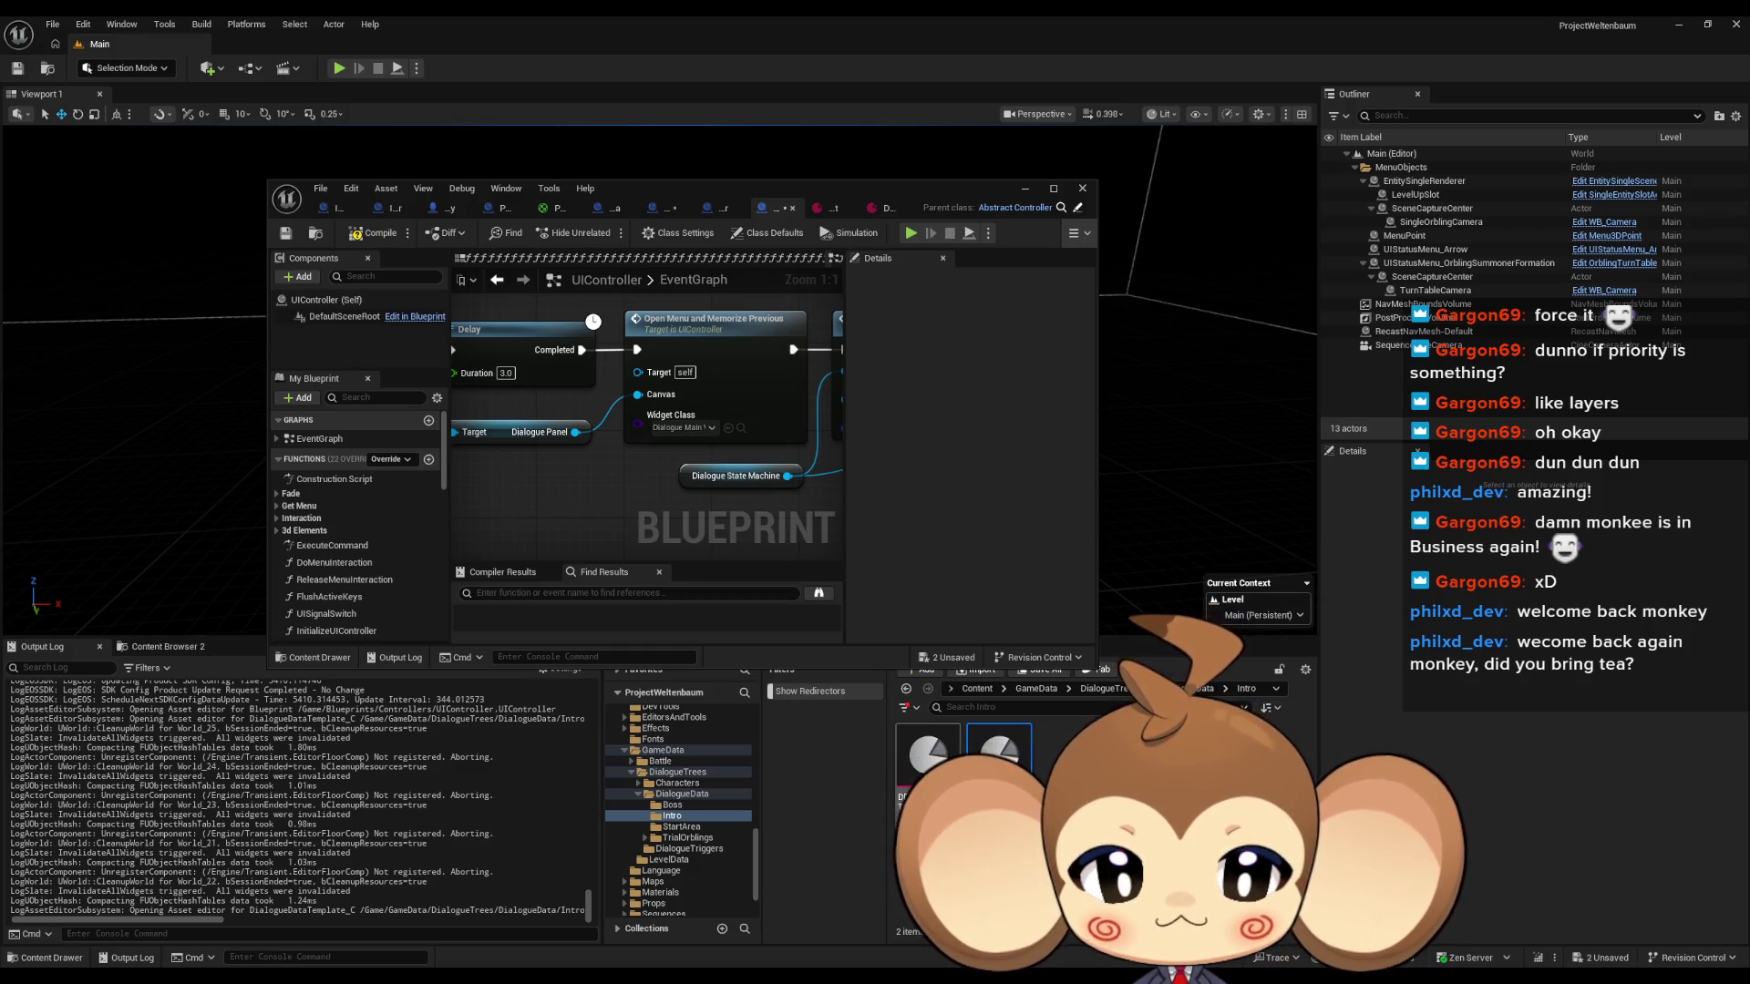
{"action": "key", "text": "ctrl+d"}
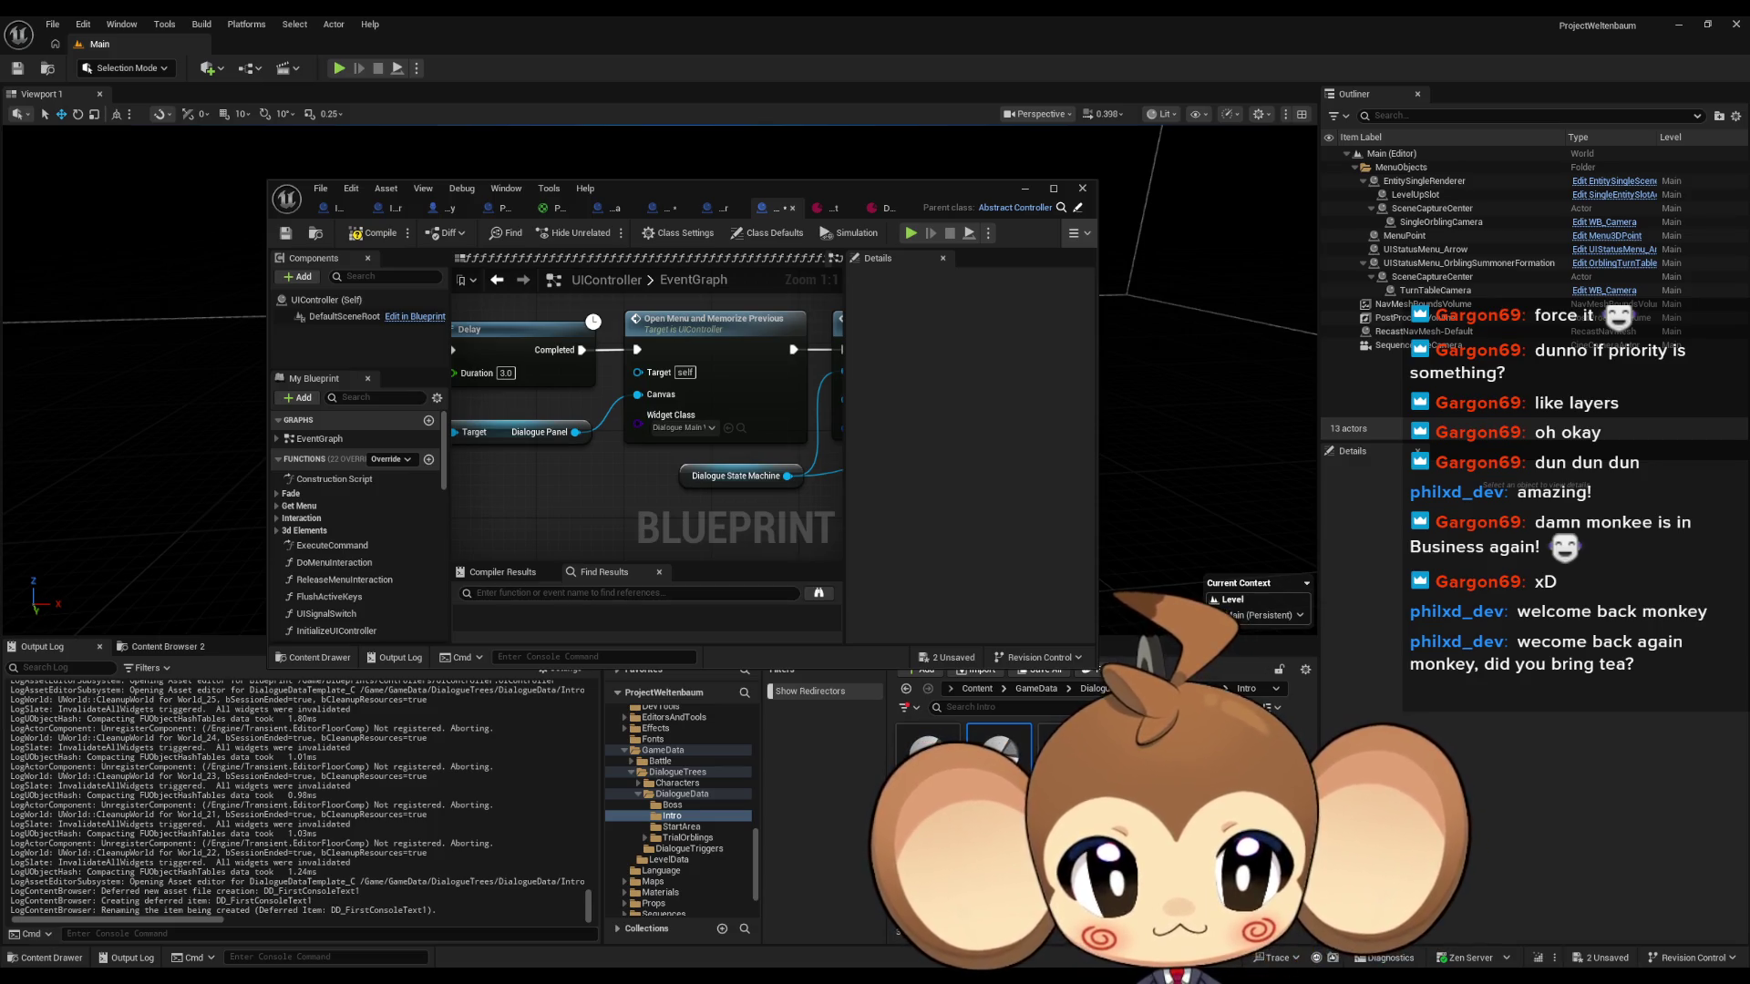
{"action": "key", "text": "Return"}
{"action": "key", "text": "ctrl+s"}
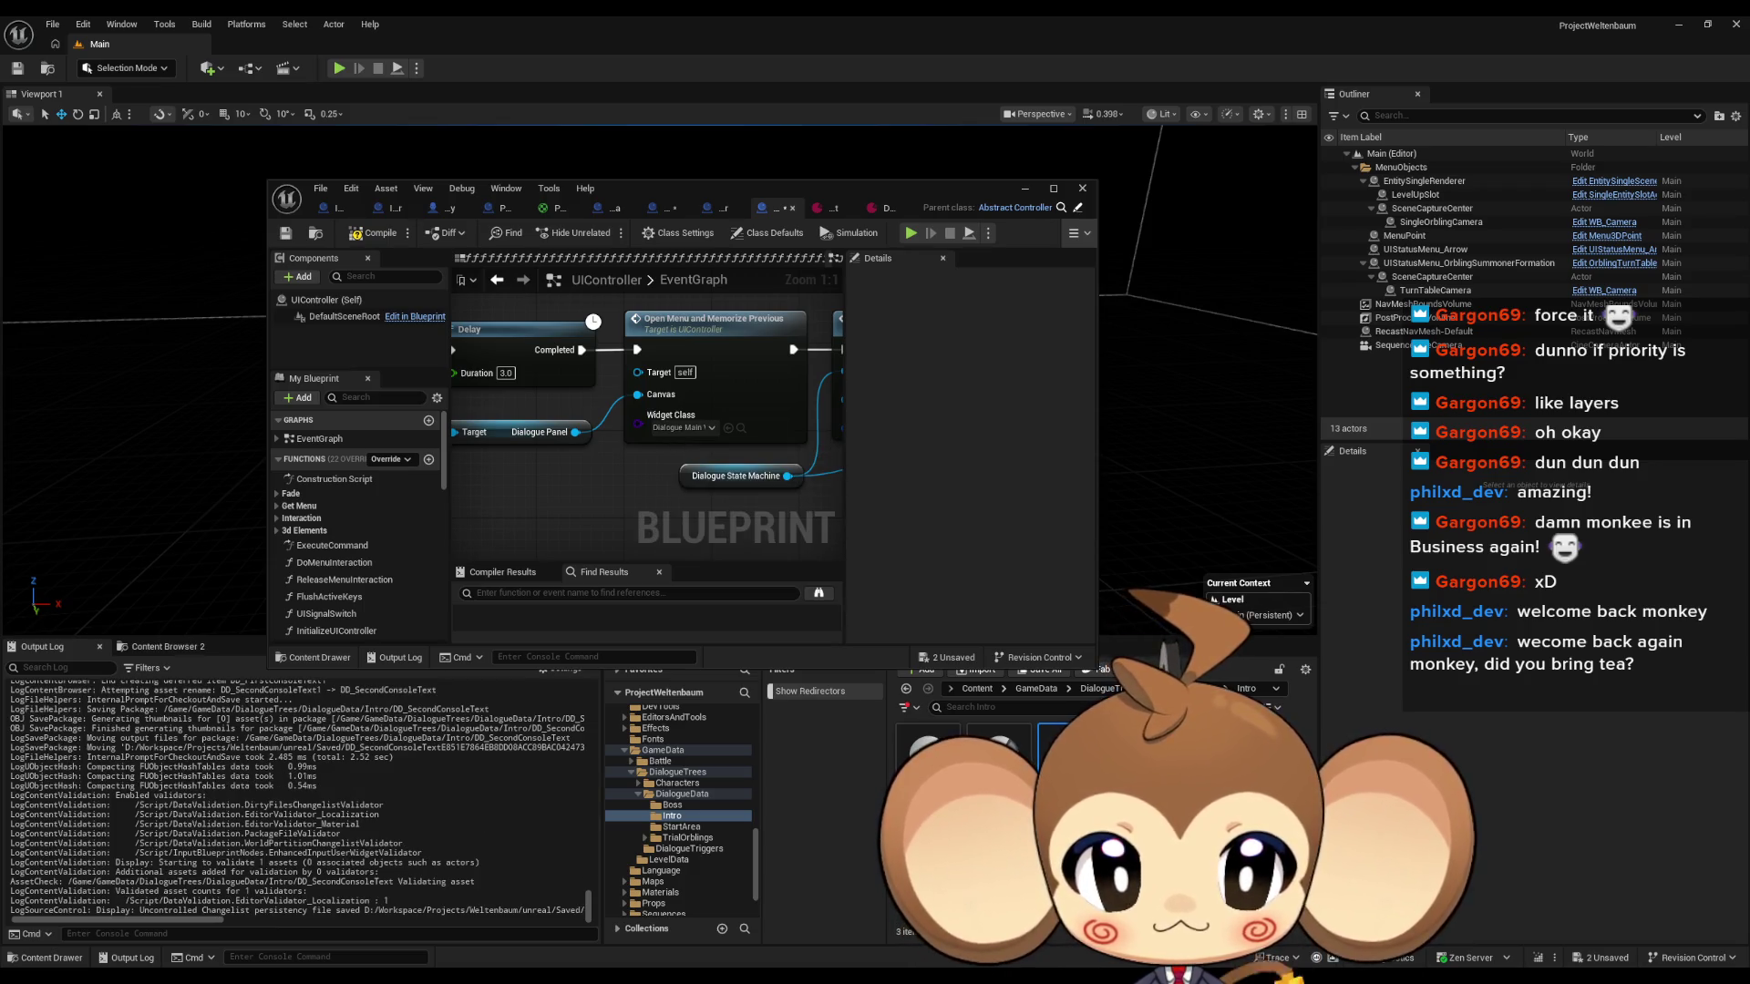
Locate the new chain's Initialize Tree node and maximize the blueprint window again.
{"action": "left_click_drag", "start_coordinate": [703, 462], "coordinate": [470, 480]}
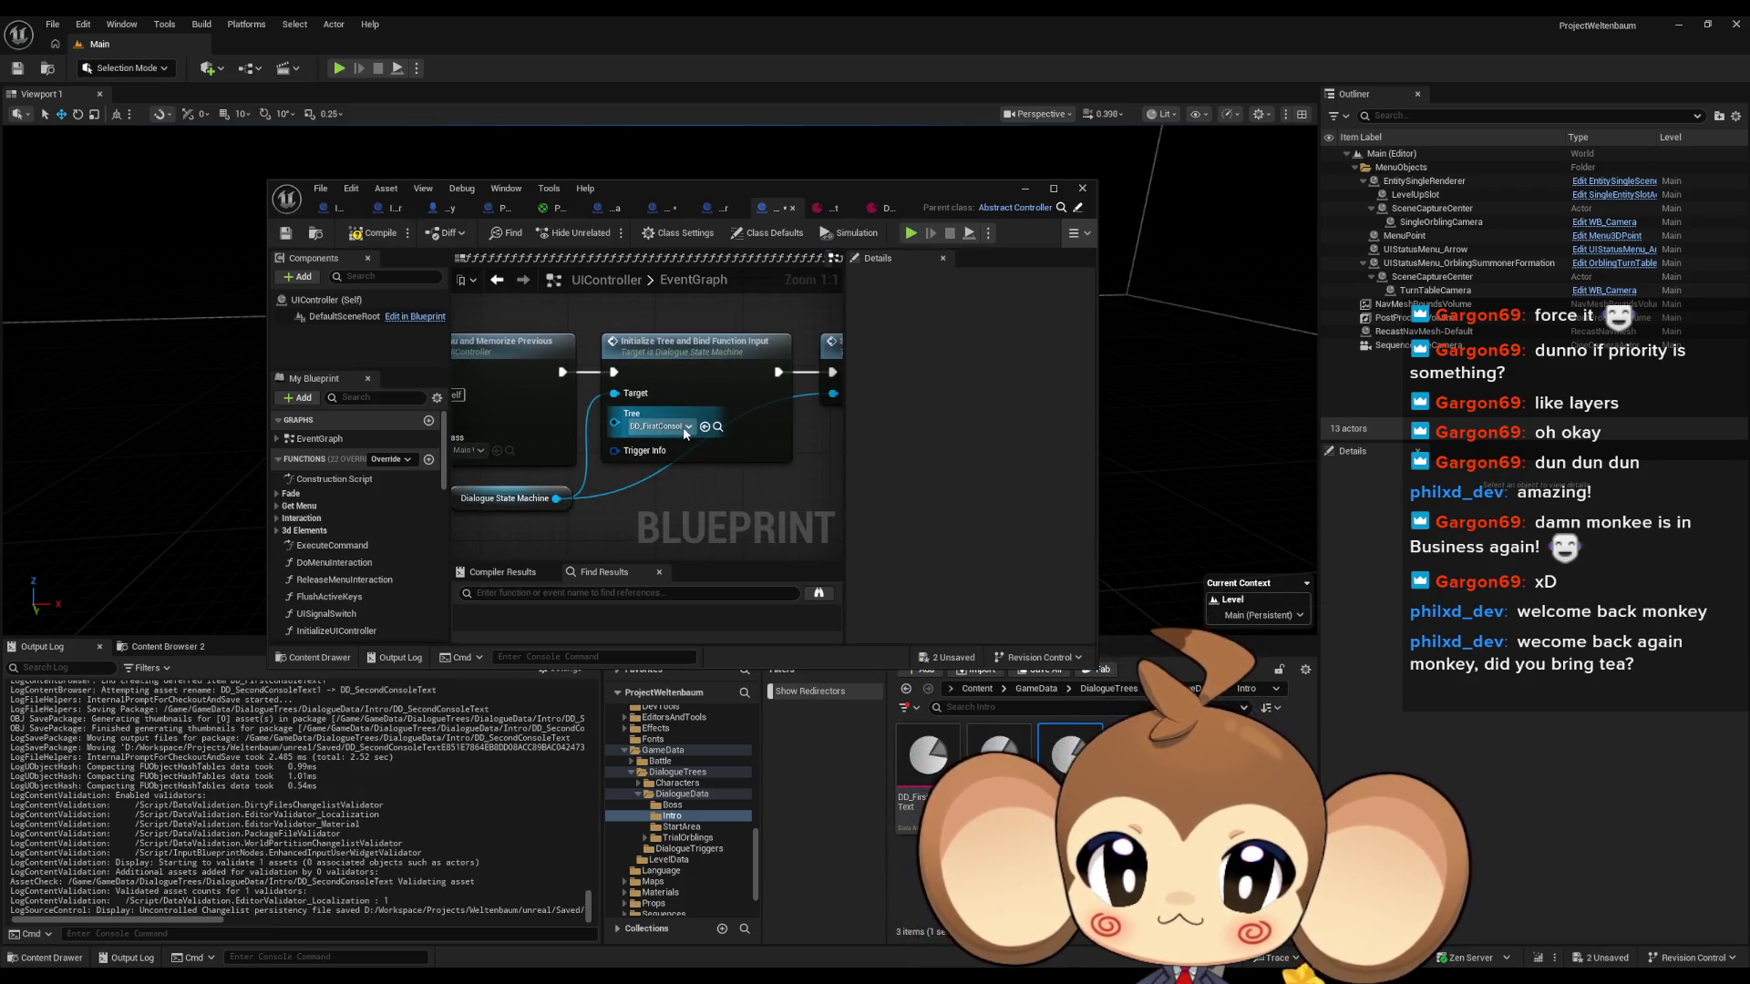
{"action": "scroll", "coordinate": [690, 435], "scroll_direction": "down", "scroll_amount": 2}
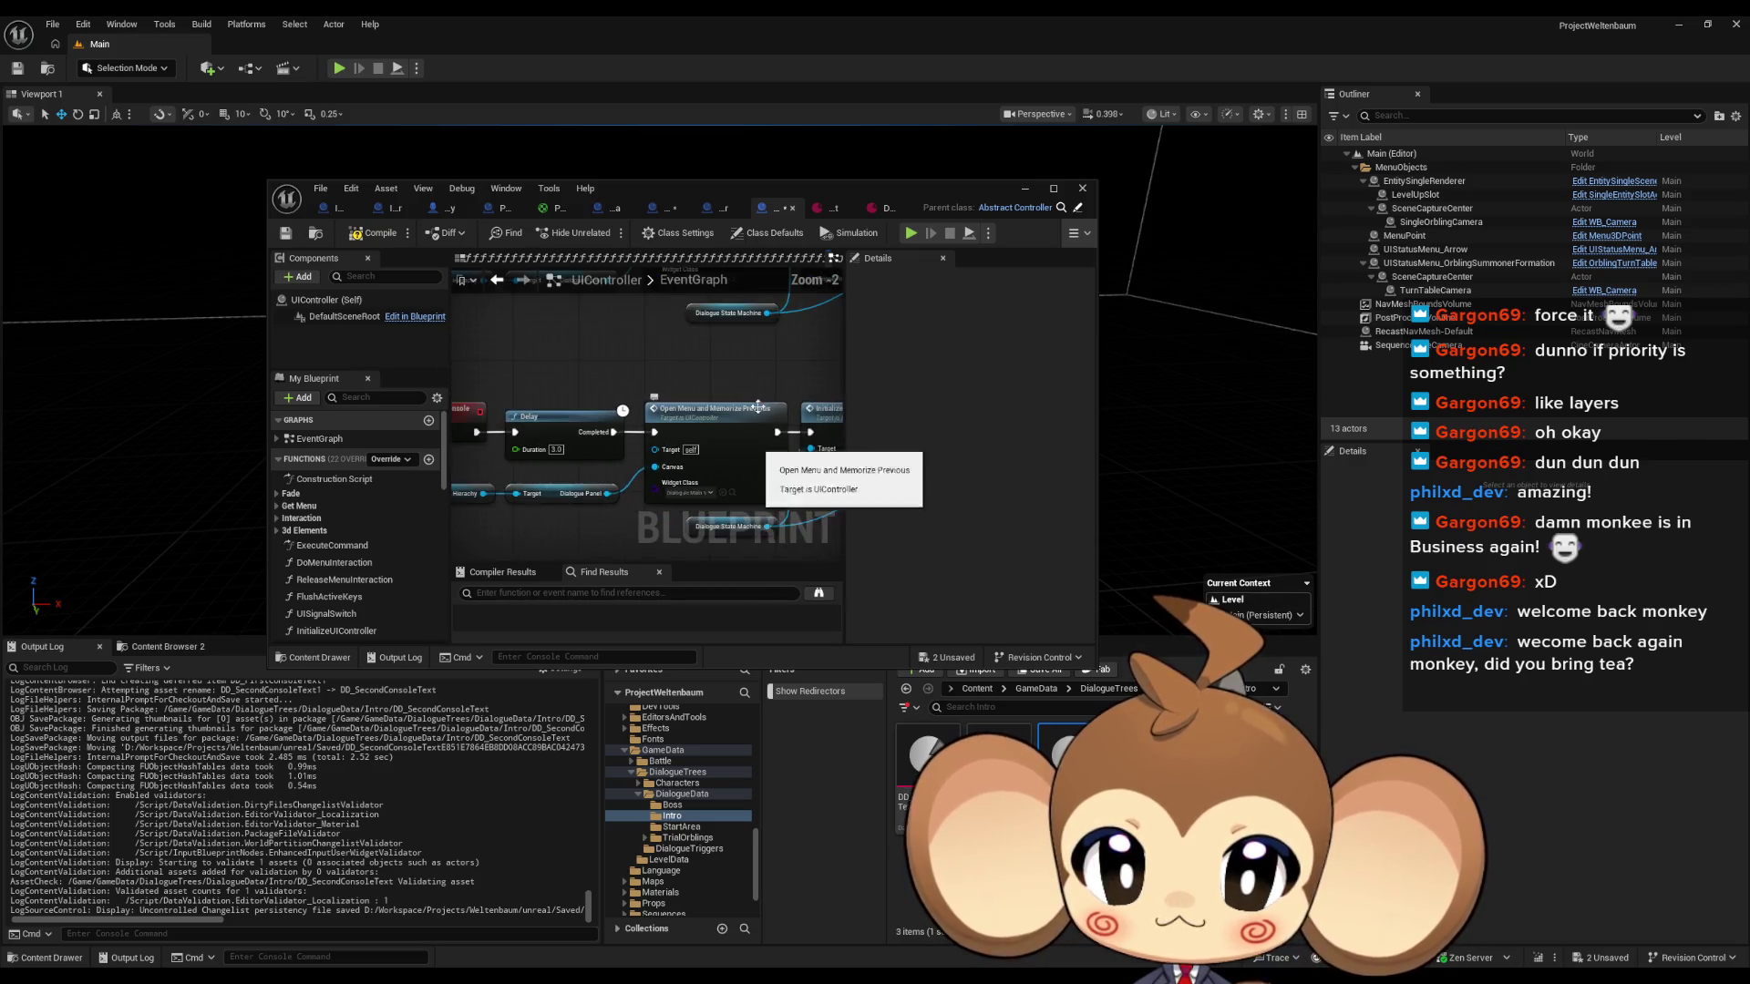
{"action": "scroll", "coordinate": [686, 441], "scroll_direction": "up", "scroll_amount": 1}
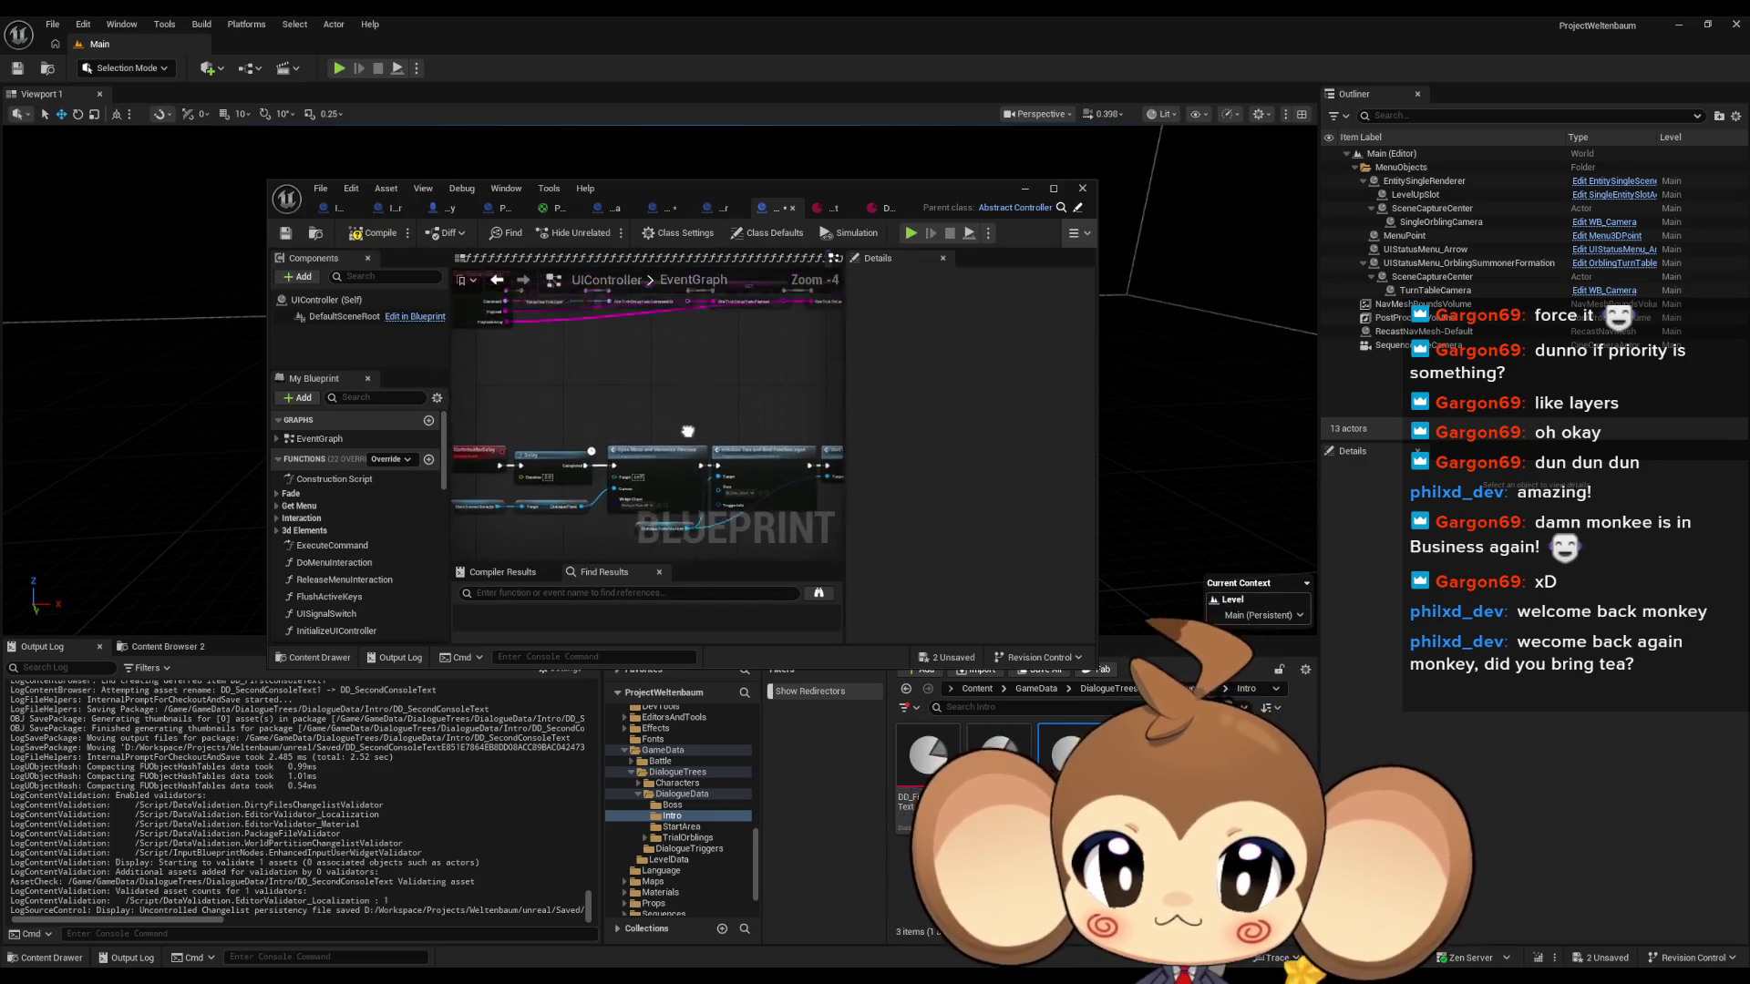
{"action": "scroll", "coordinate": [731, 391], "scroll_direction": "down", "scroll_amount": 2}
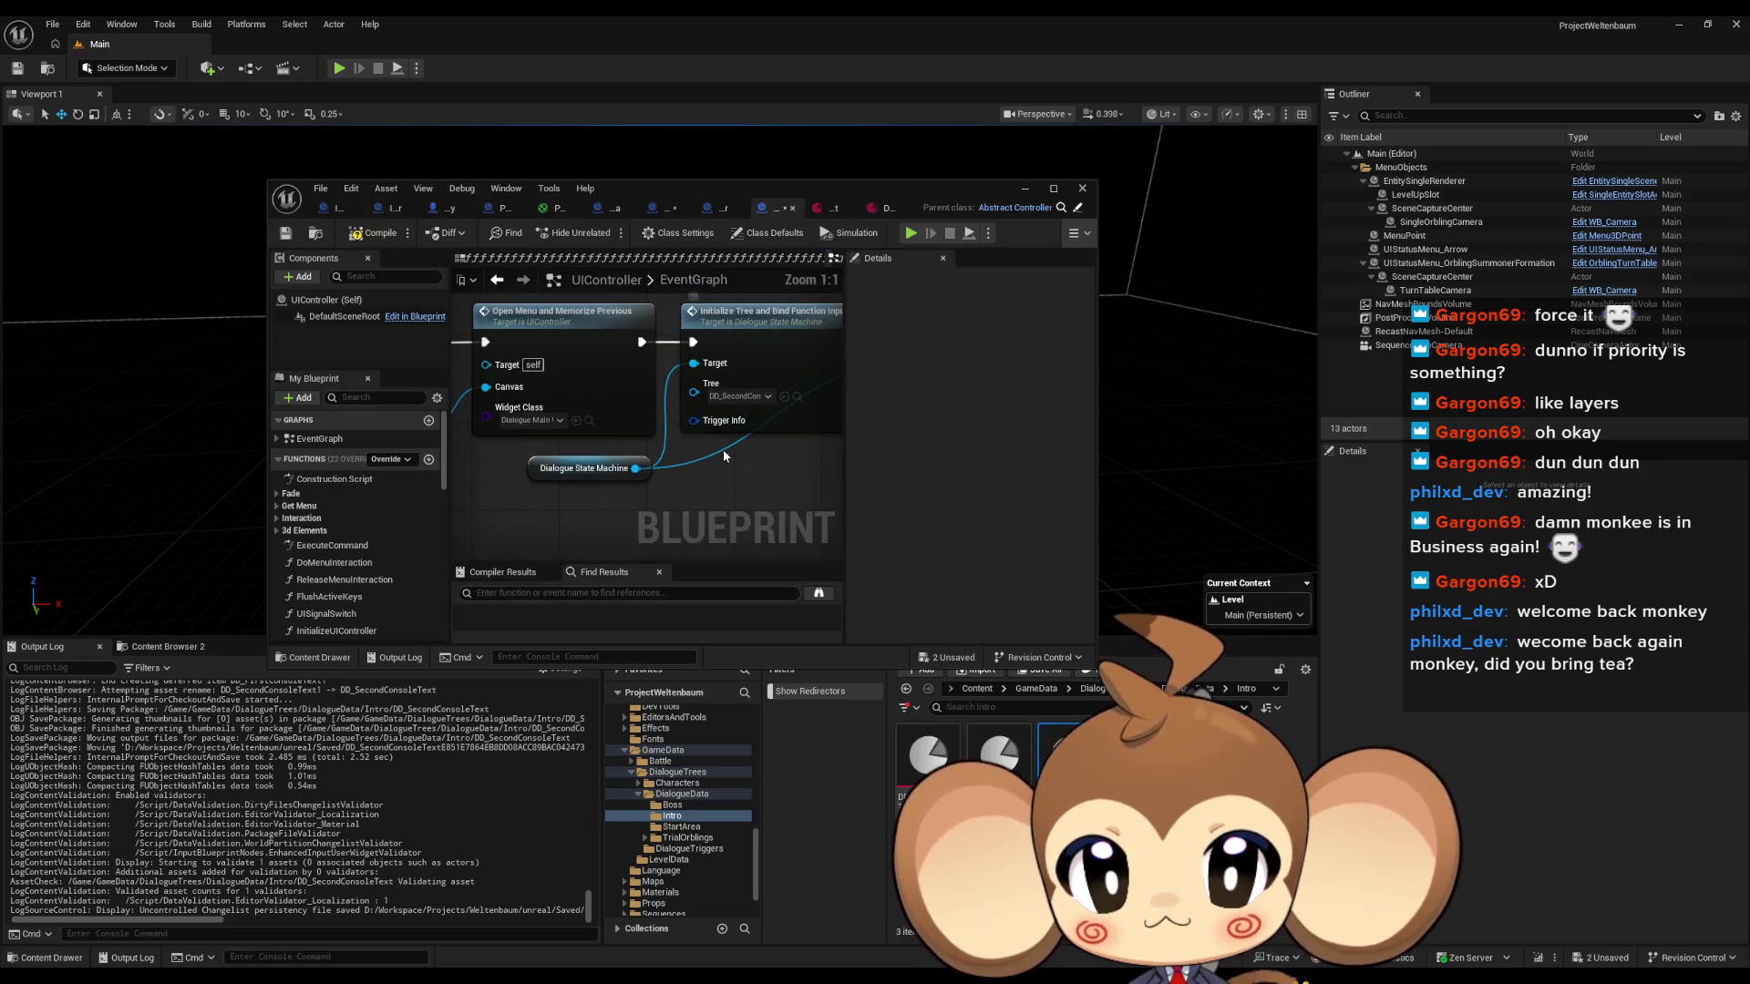
{"action": "left_click_drag", "start_coordinate": [691, 292], "coordinate": [681, 417]}
{"action": "double_click", "coordinate": [707, 191]}
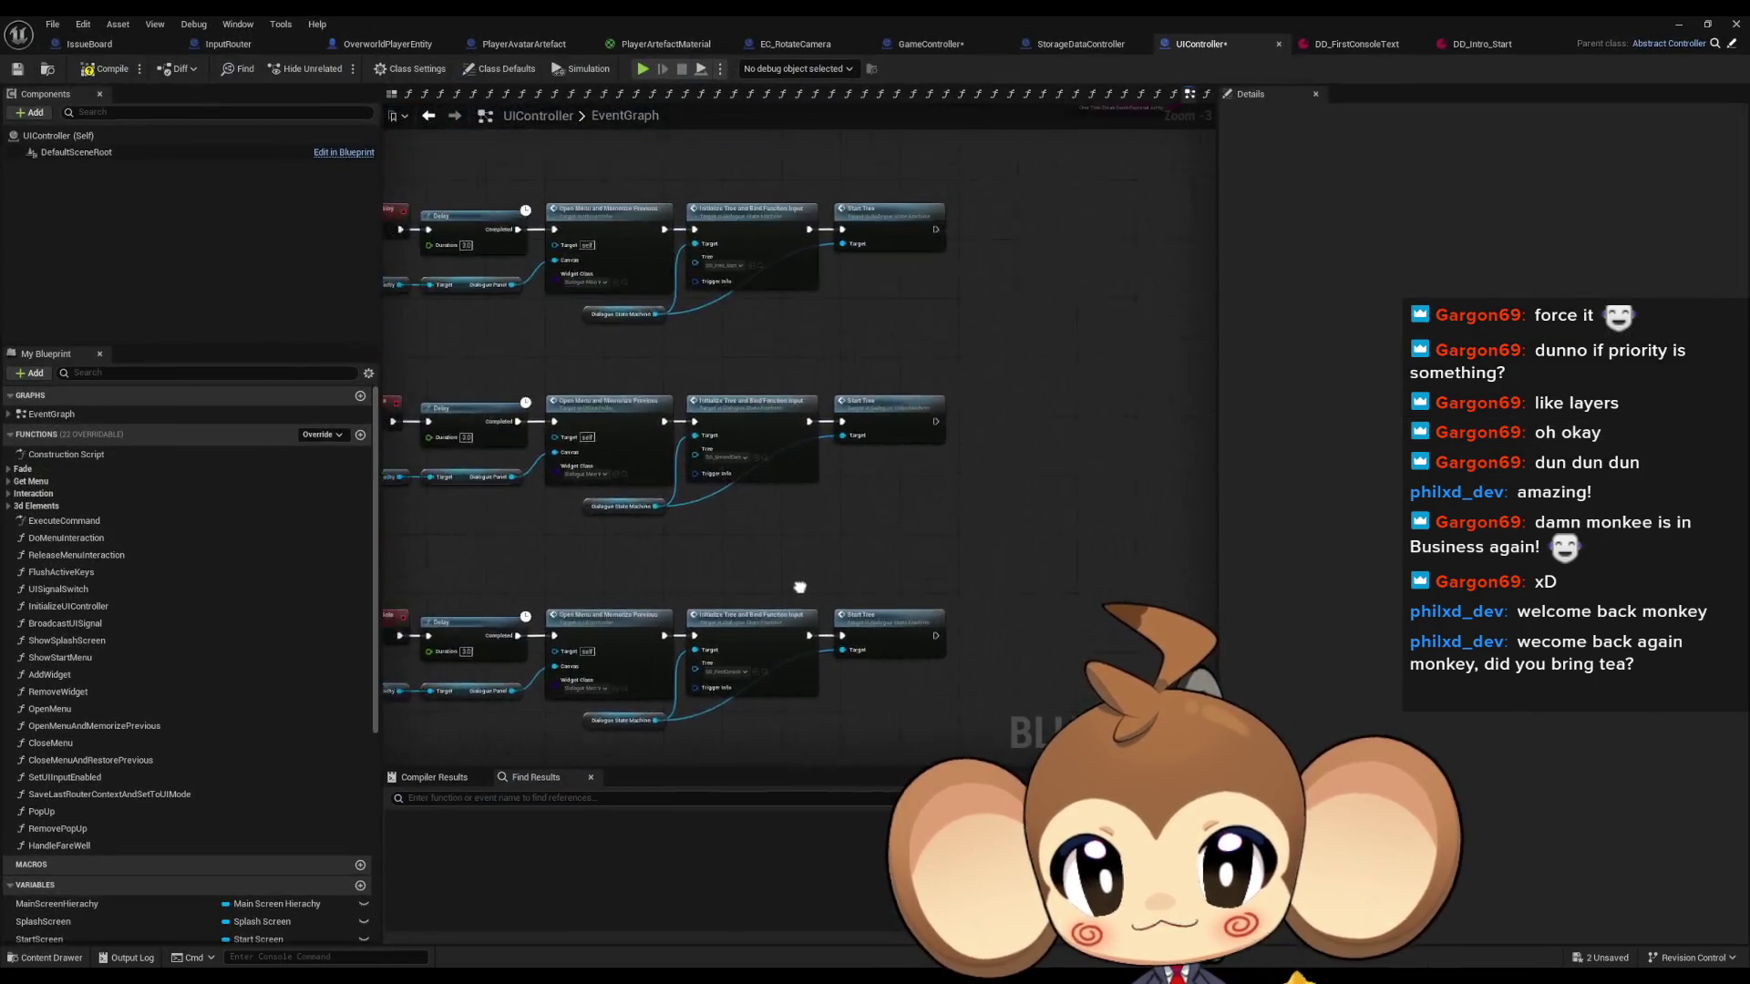
Set the lower row's Initialize Tree to the asset selected in the Content Browser.
{"action": "scroll", "coordinate": [659, 605], "scroll_direction": "up", "scroll_amount": 3}
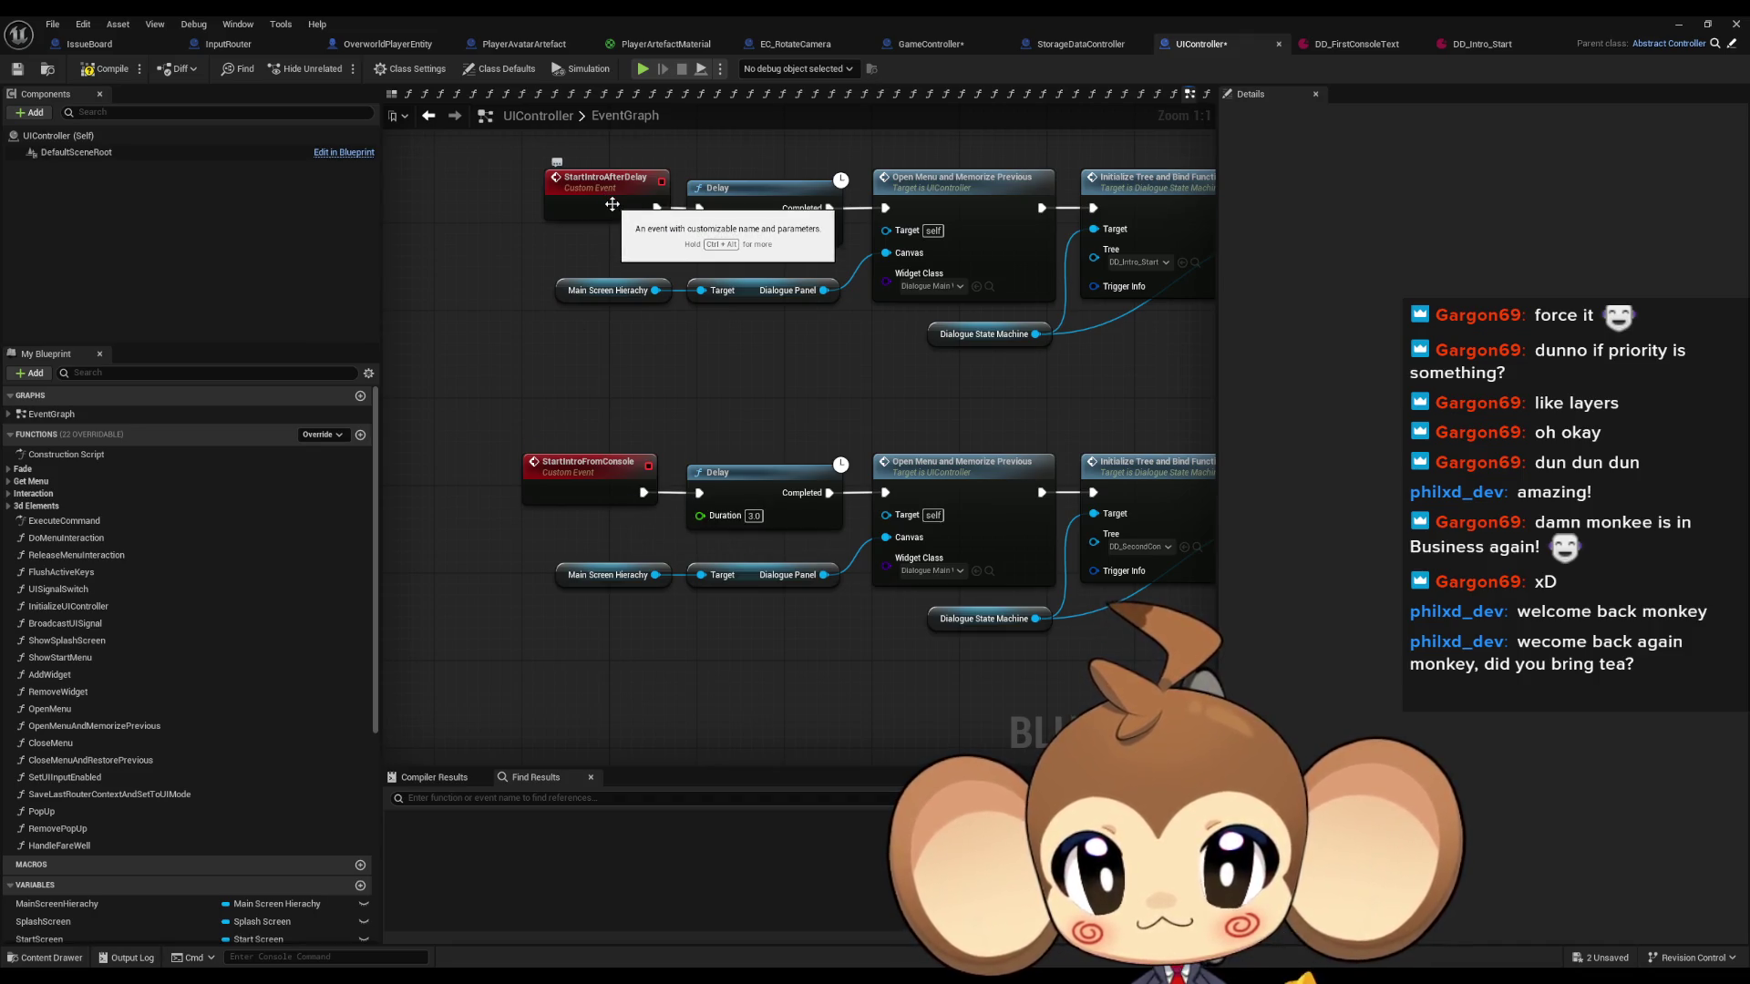
{"action": "left_click_drag", "start_coordinate": [775, 401], "coordinate": [612, 404]}
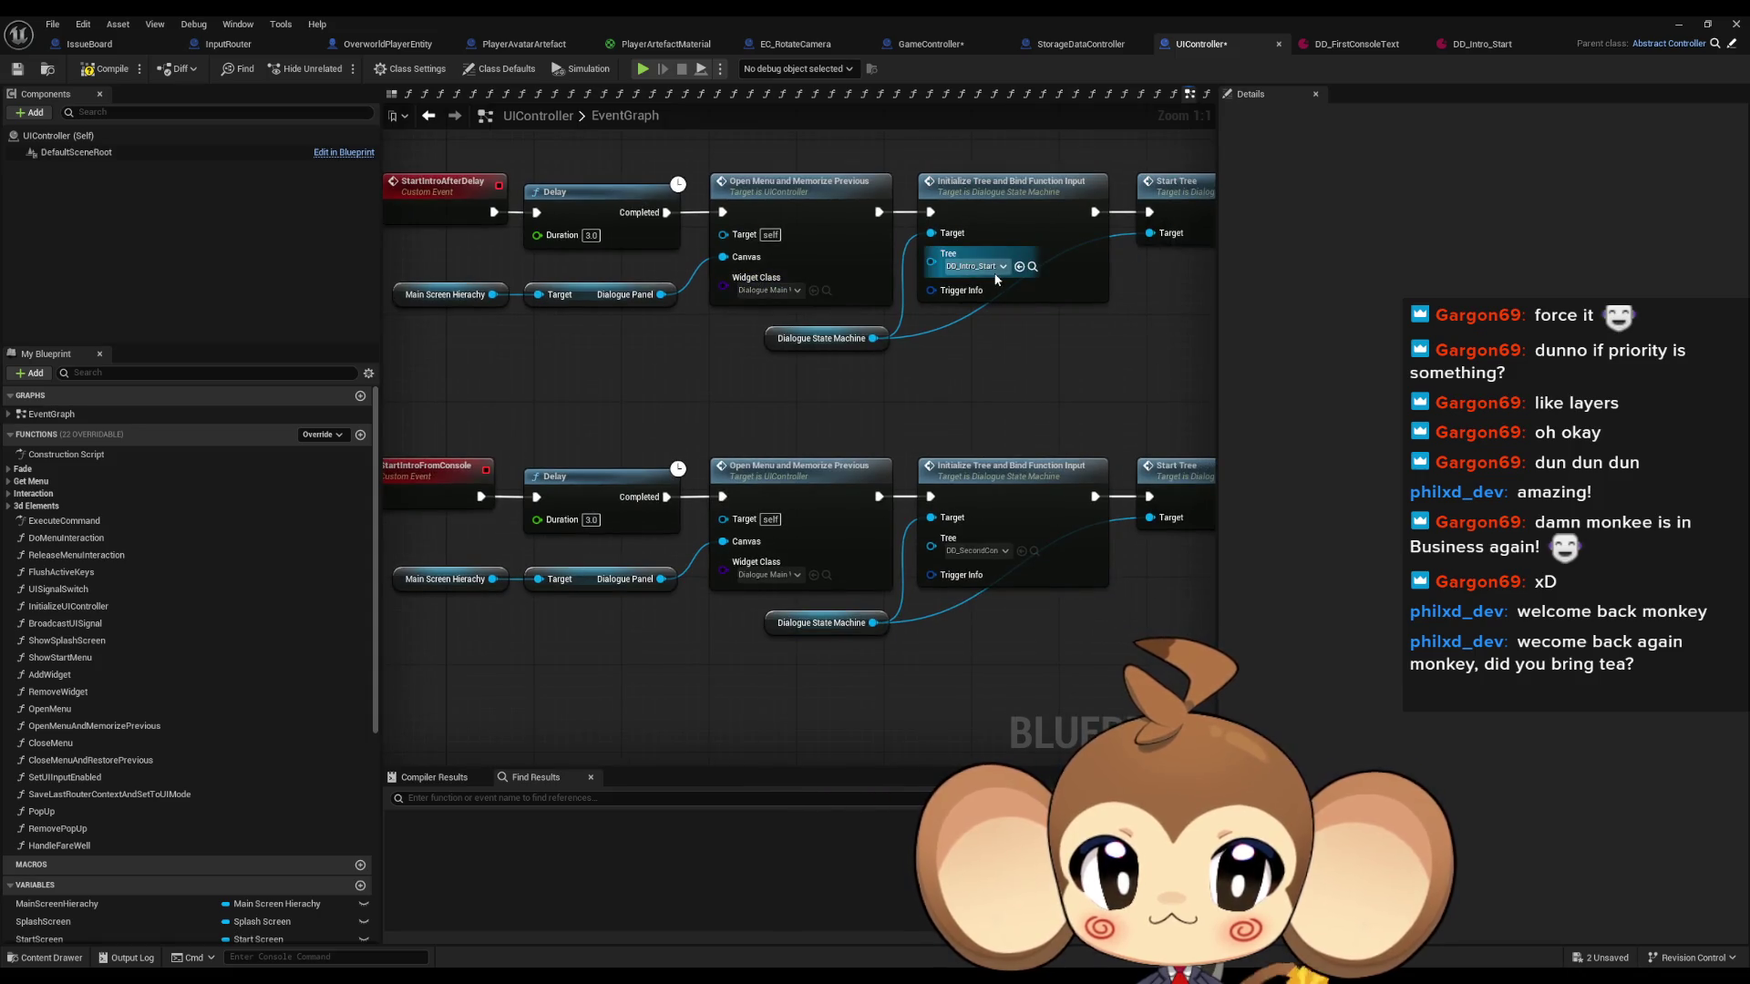
{"action": "left_click_drag", "start_coordinate": [1073, 682], "coordinate": [939, 452]}
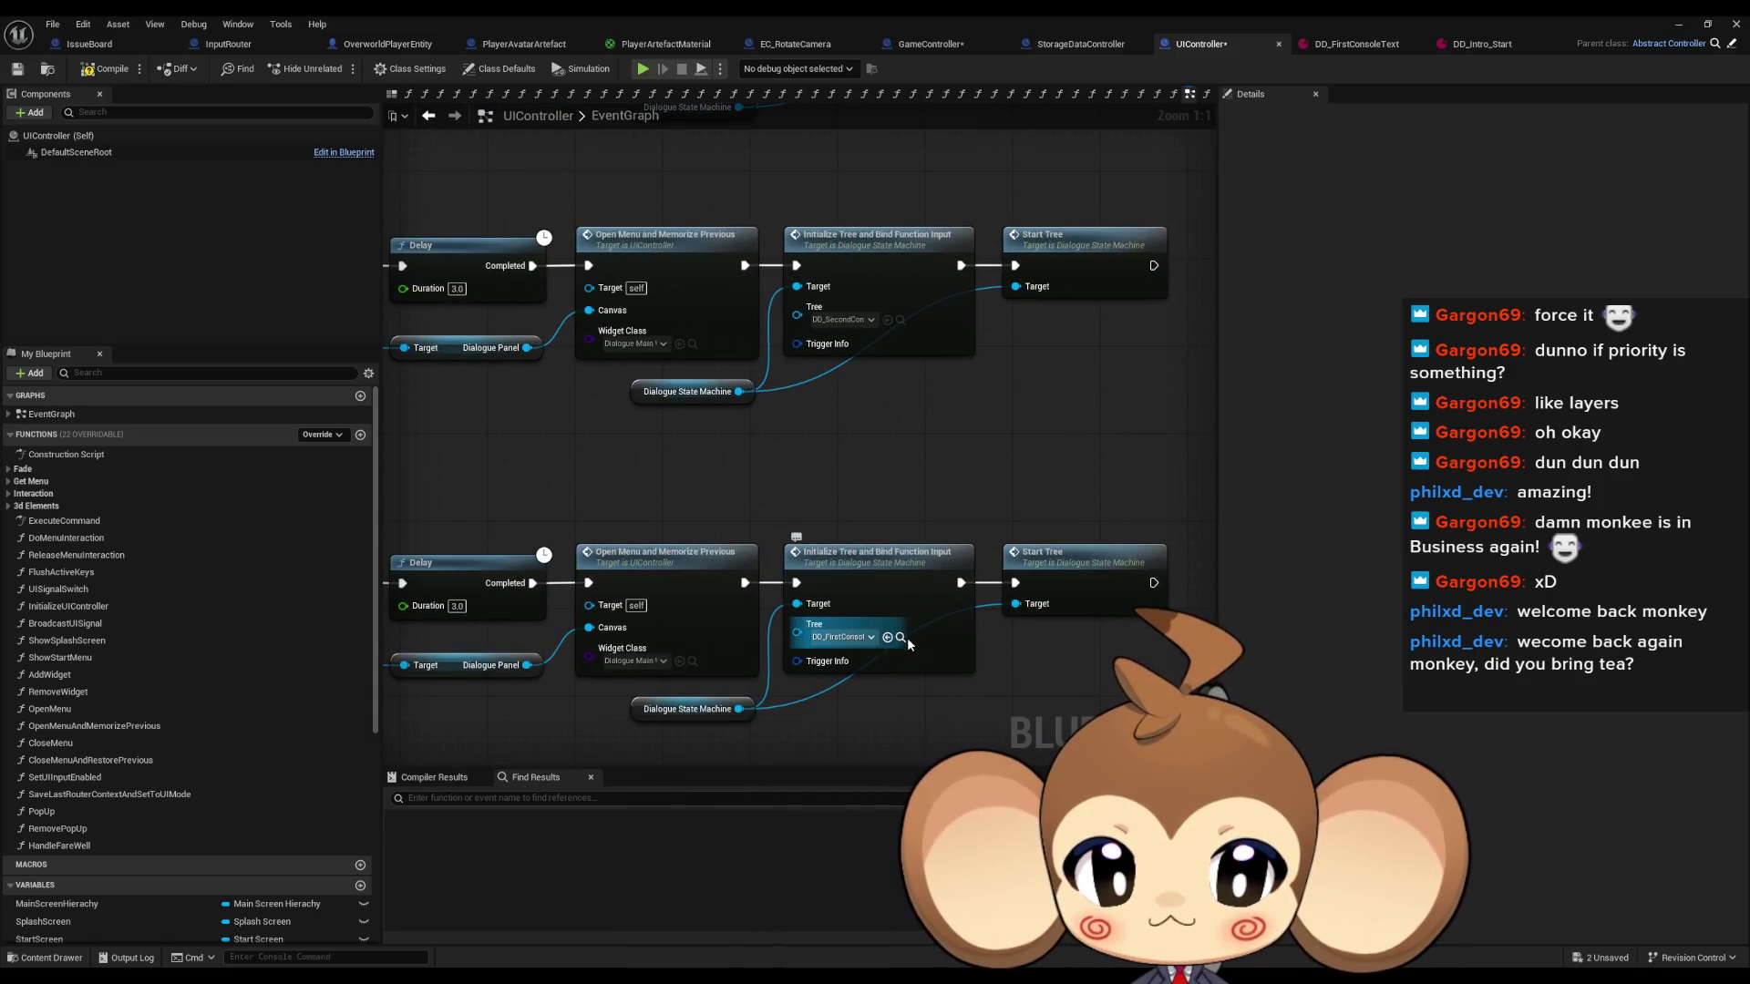
{"action": "left_click", "coordinate": [886, 320]}
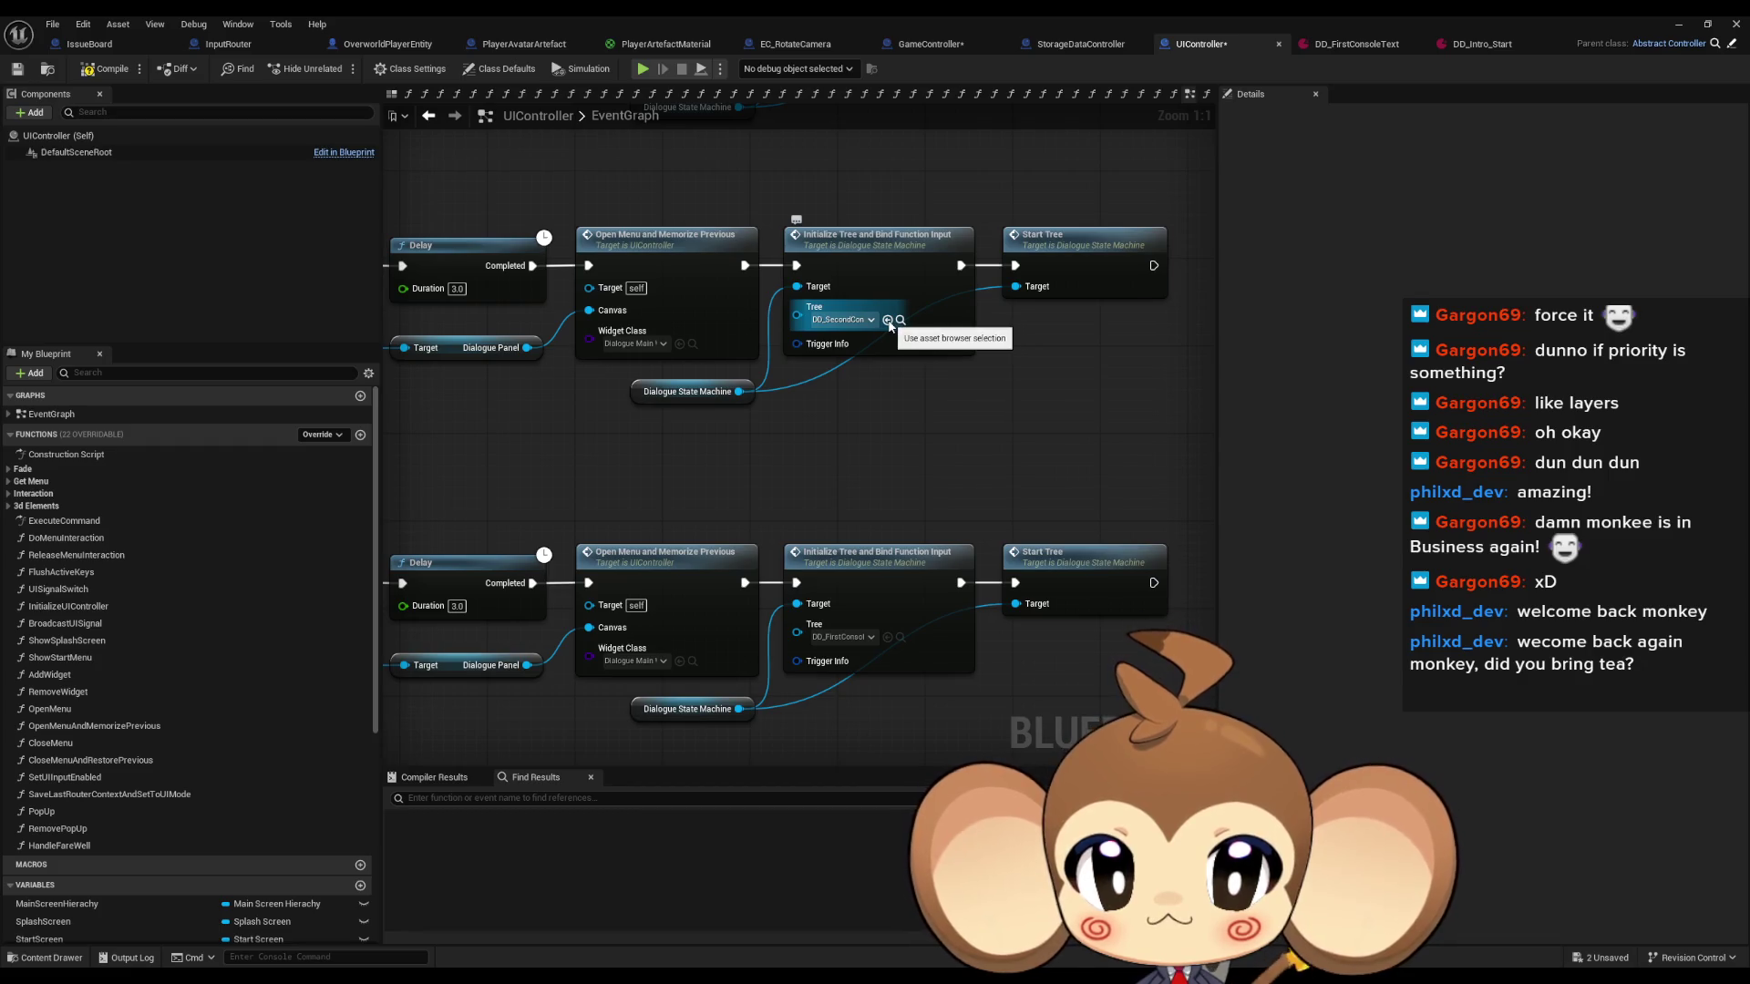
Review the StartIntro rows, then open DD_SecondConsoleText from the Intro folder in a maximized editor.
{"action": "double_click", "coordinate": [832, 28]}
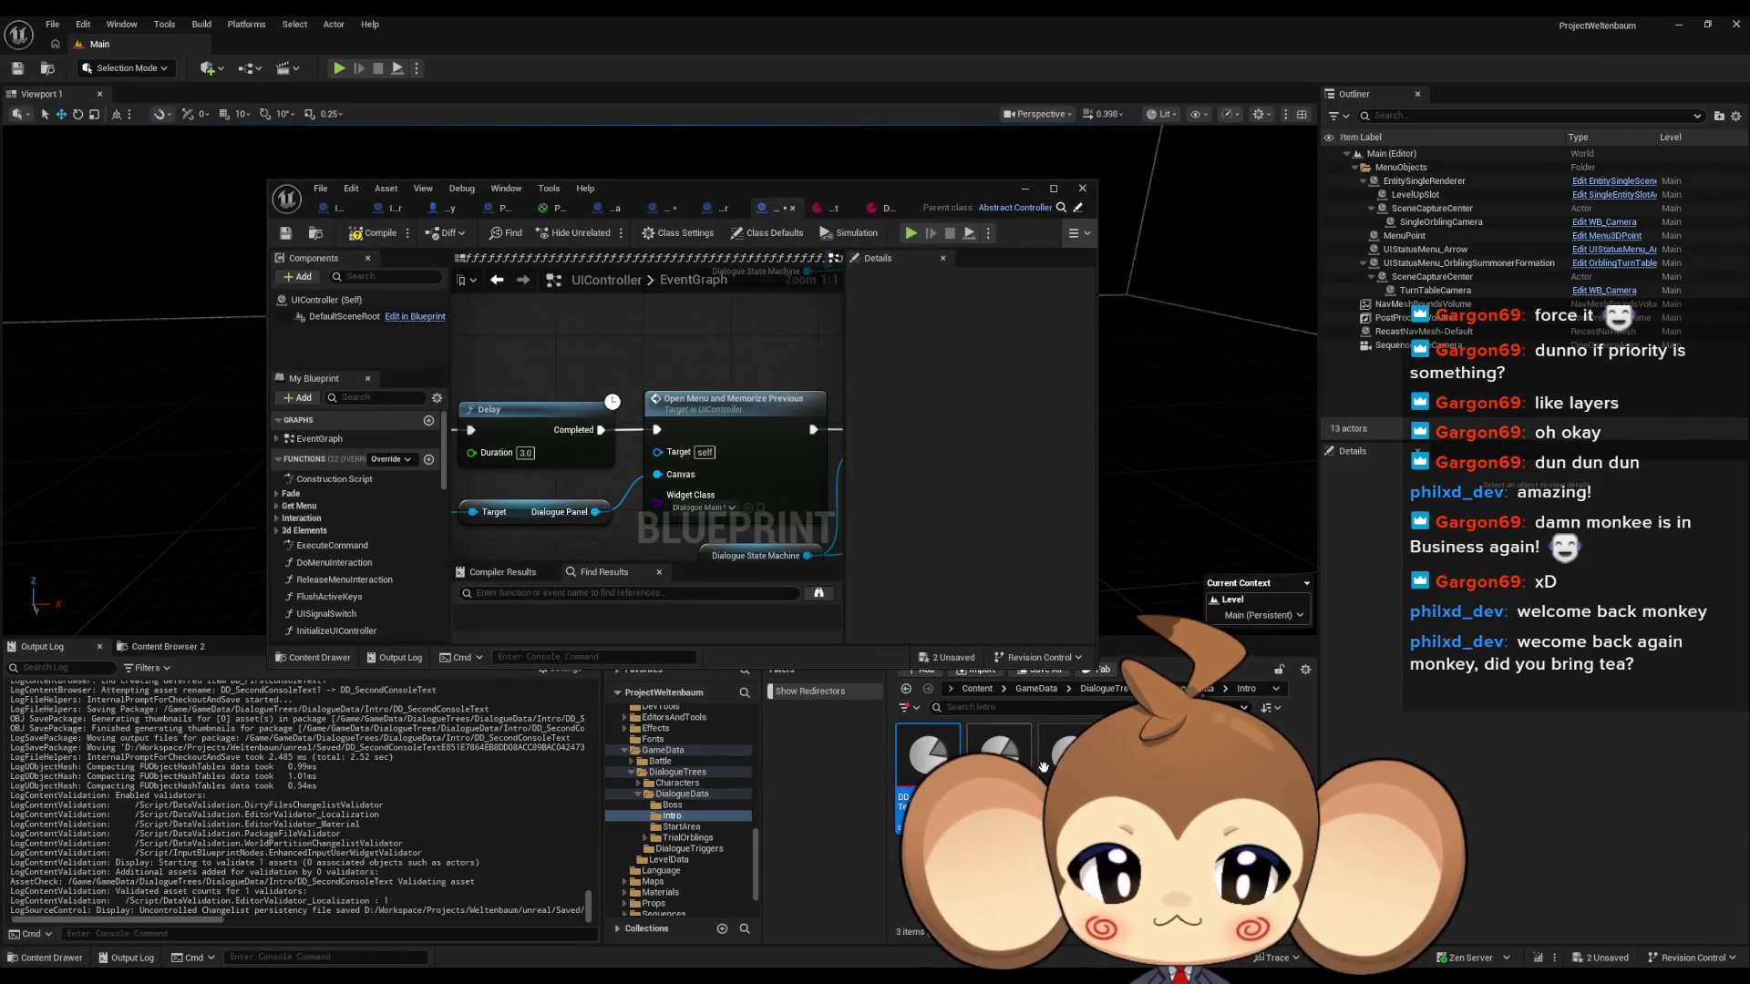
{"action": "double_click", "coordinate": [789, 191]}
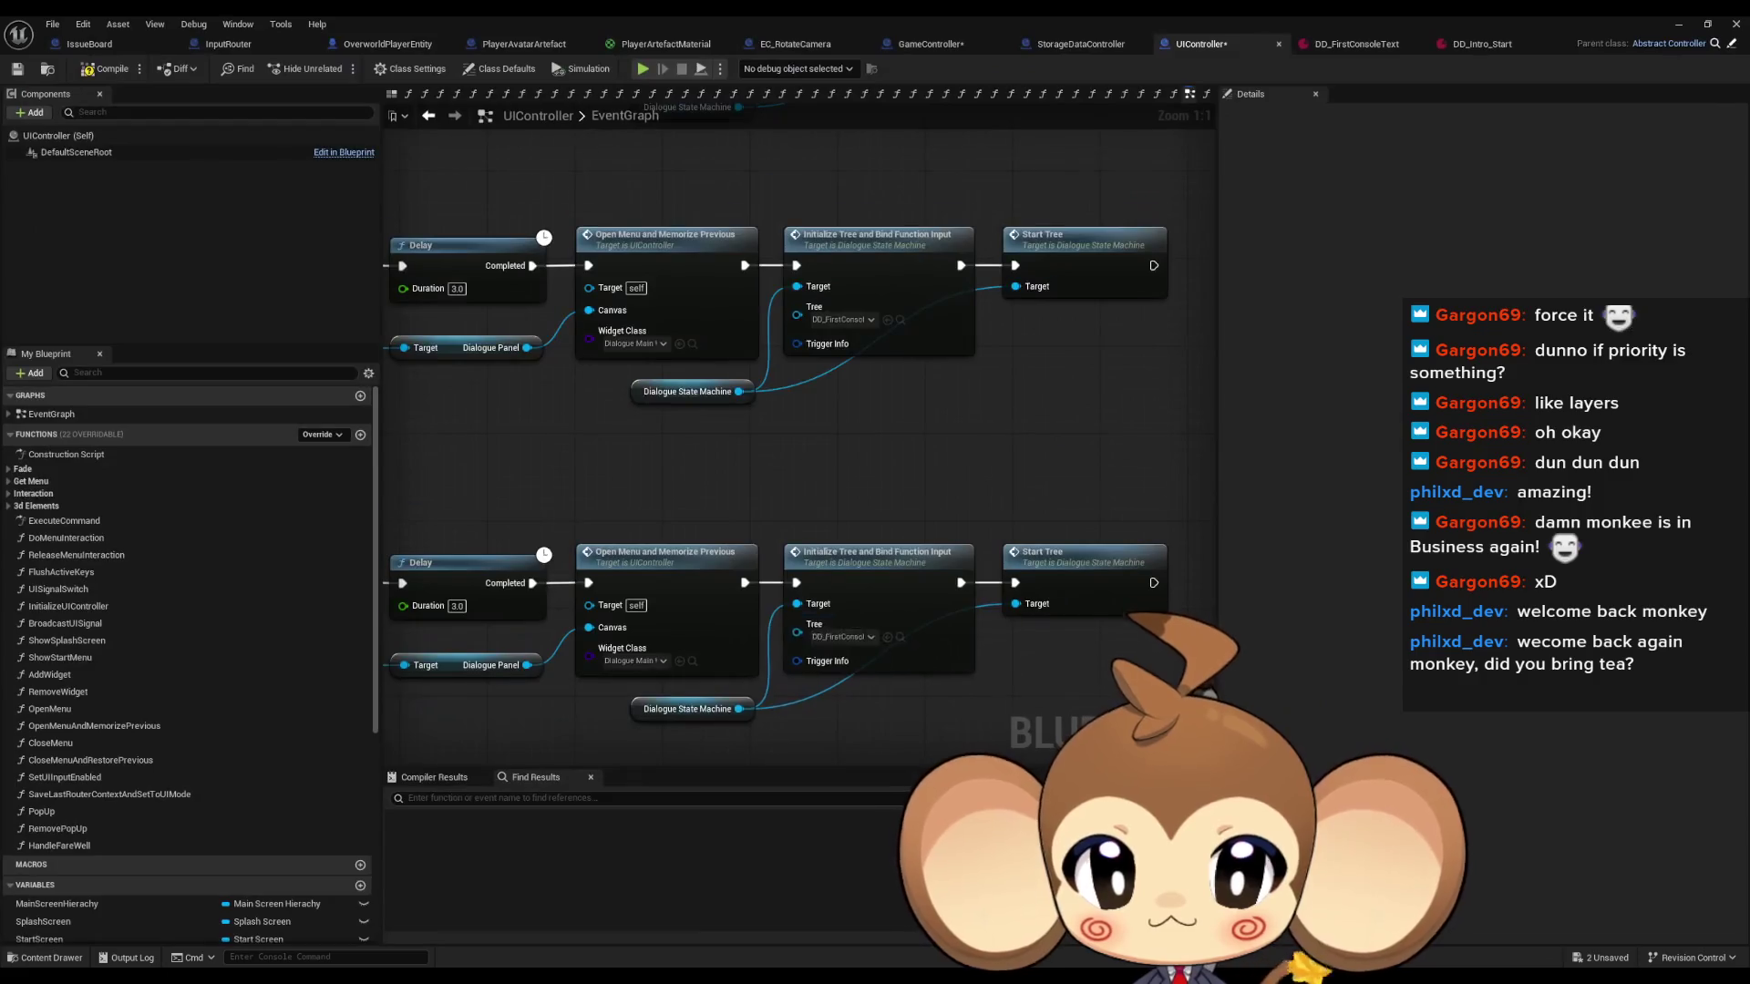
{"action": "scroll", "coordinate": [875, 565], "scroll_direction": "down", "scroll_amount": 2}
{"action": "mouse_move", "coordinate": [738, 587]}
{"action": "left_mouse_down"}
{"action": "mouse_move", "coordinate": [1057, 609]}
{"action": "mouse_move", "coordinate": [774, 588]}
{"action": "mouse_move", "coordinate": [802, 713]}
{"action": "mouse_move", "coordinate": [740, 324]}
{"action": "left_mouse_up"}
{"action": "scroll", "coordinate": [775, 588], "scroll_direction": "up", "scroll_amount": 1}
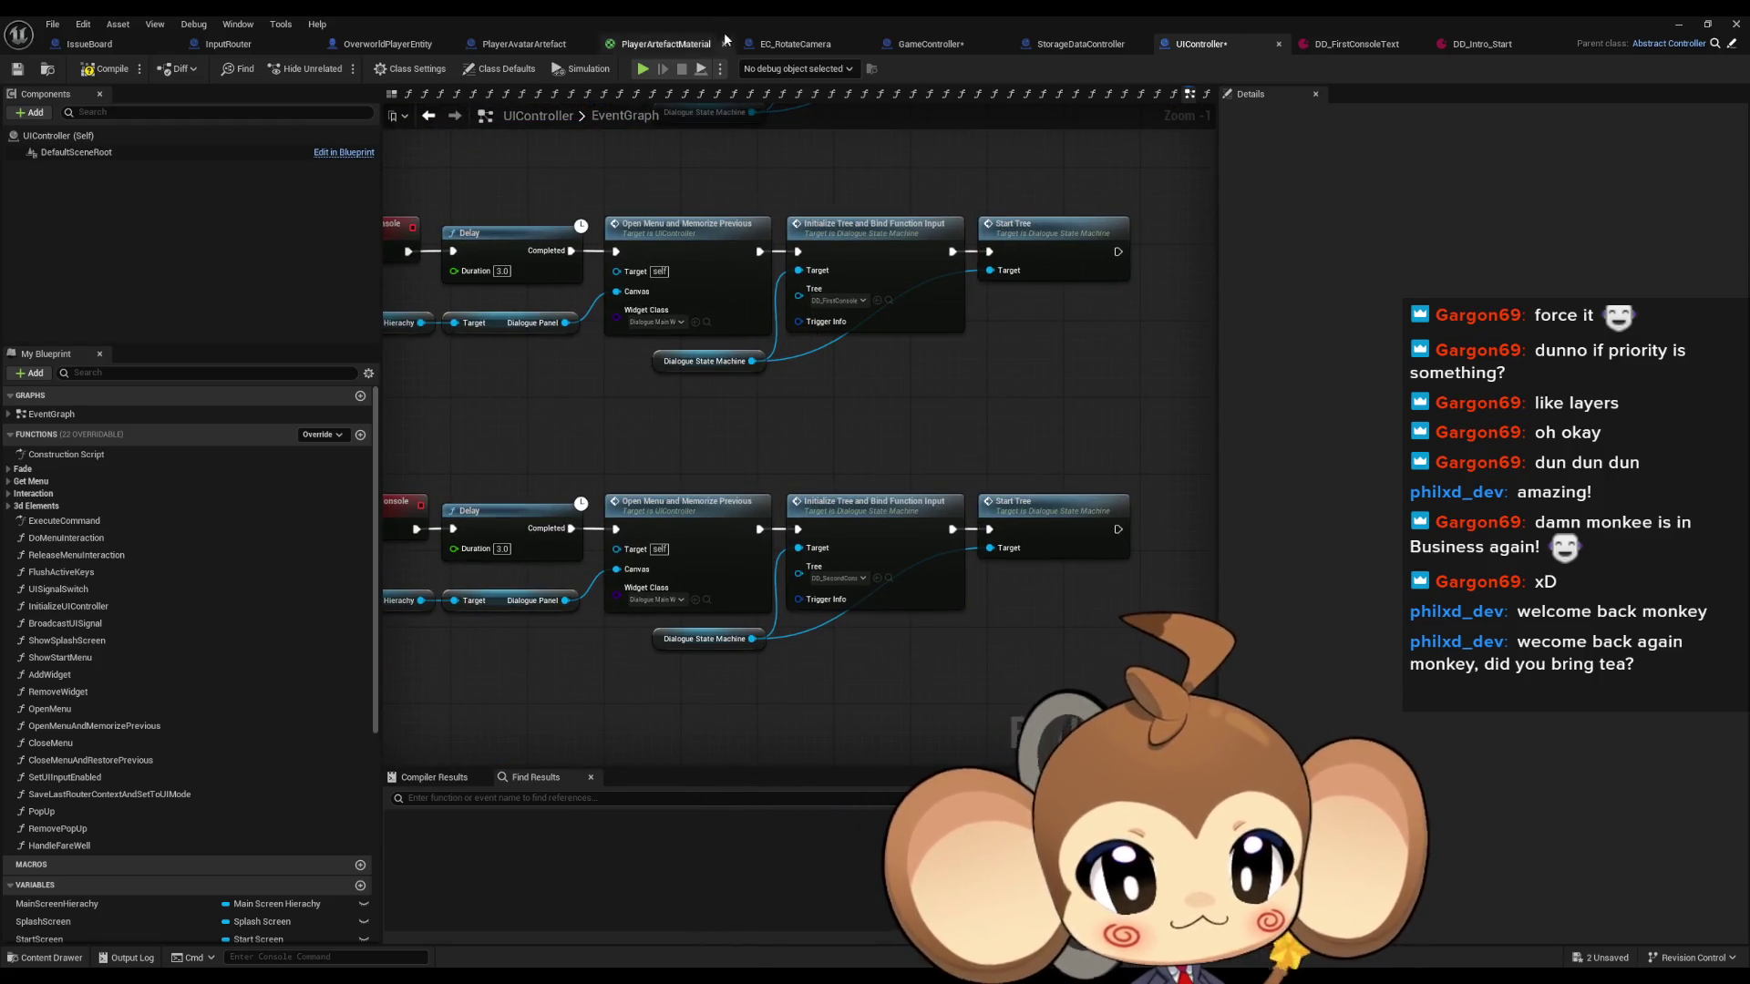
{"action": "double_click", "coordinate": [745, 15]}
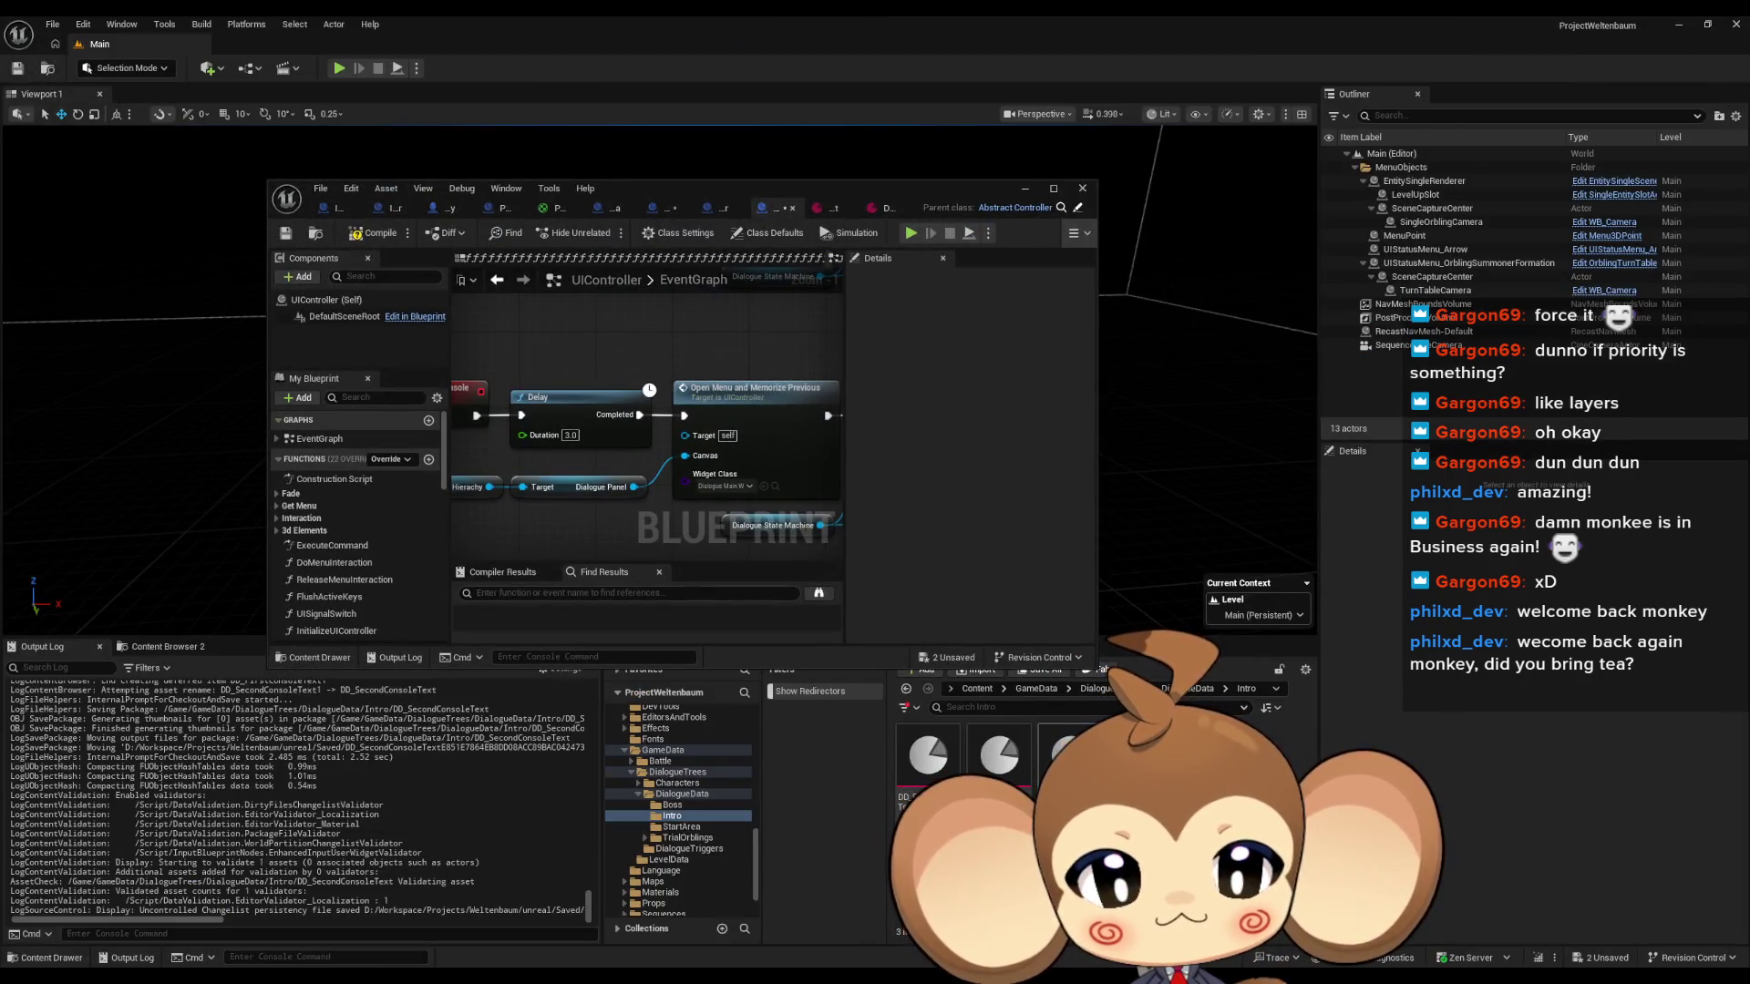
{"action": "double_click", "coordinate": [1067, 755]}
{"action": "double_click", "coordinate": [631, 189]}
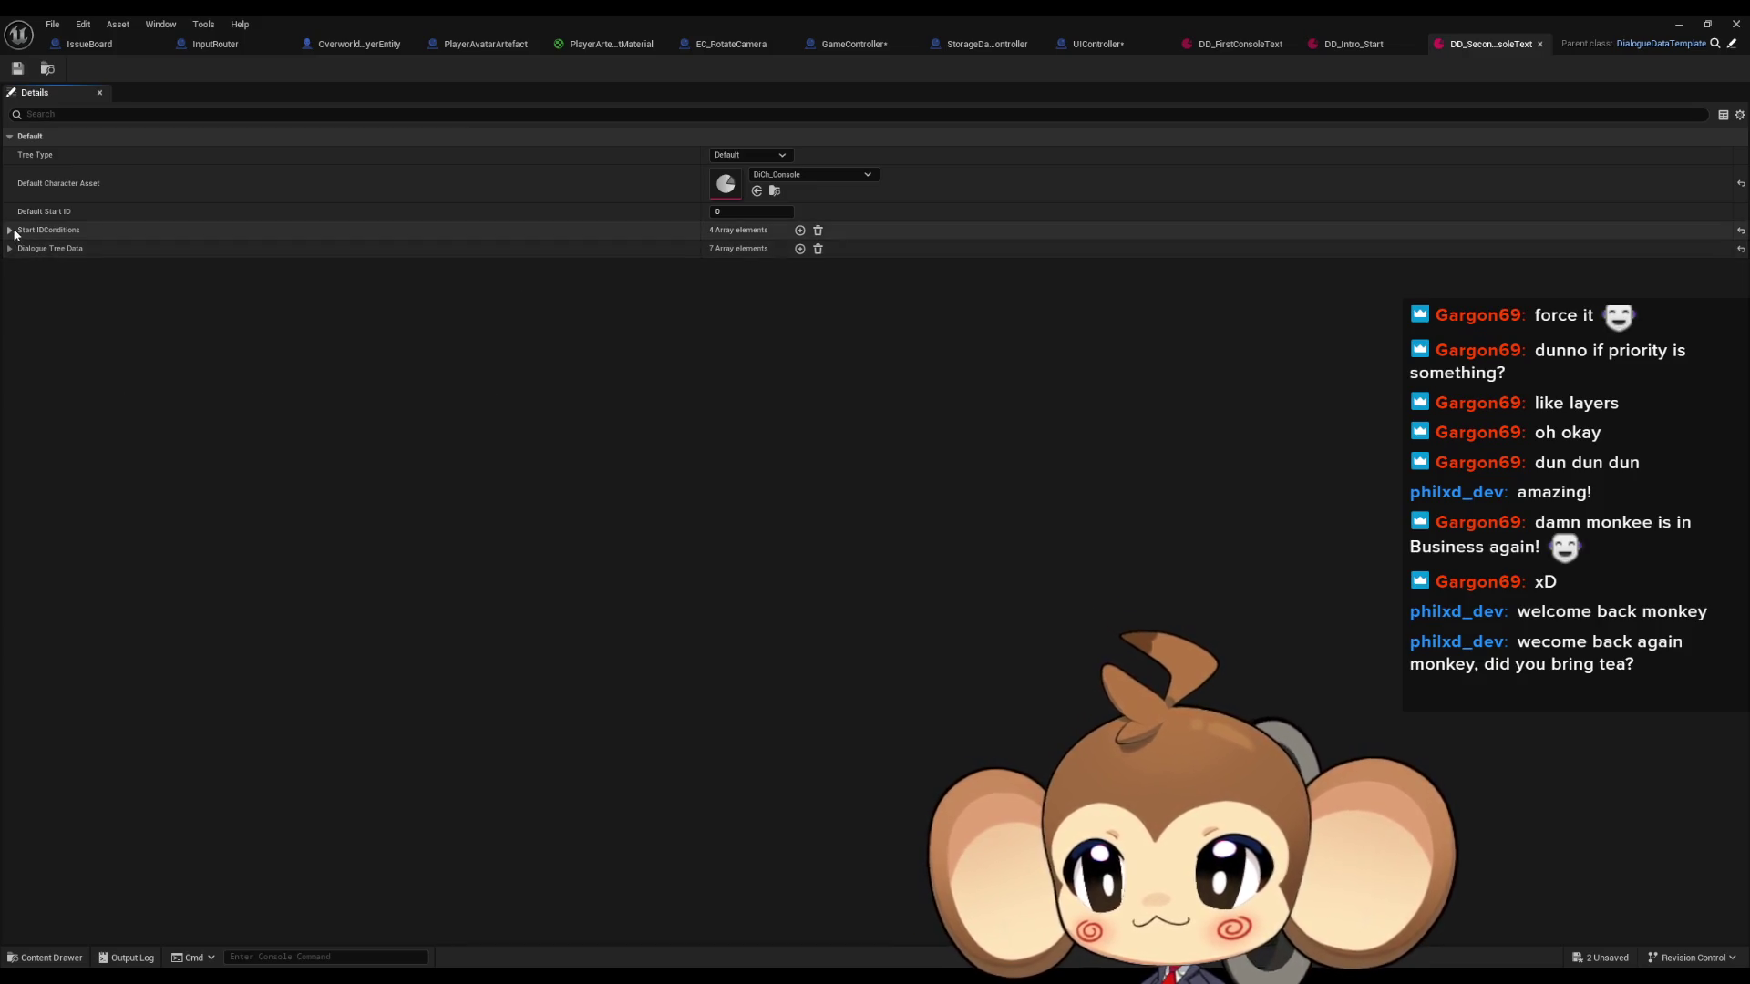
Clear all Start IDConditions entries and expand the first Dialogue Tree Data entry.
{"action": "left_click", "coordinate": [11, 229]}
{"action": "left_click", "coordinate": [818, 230]}
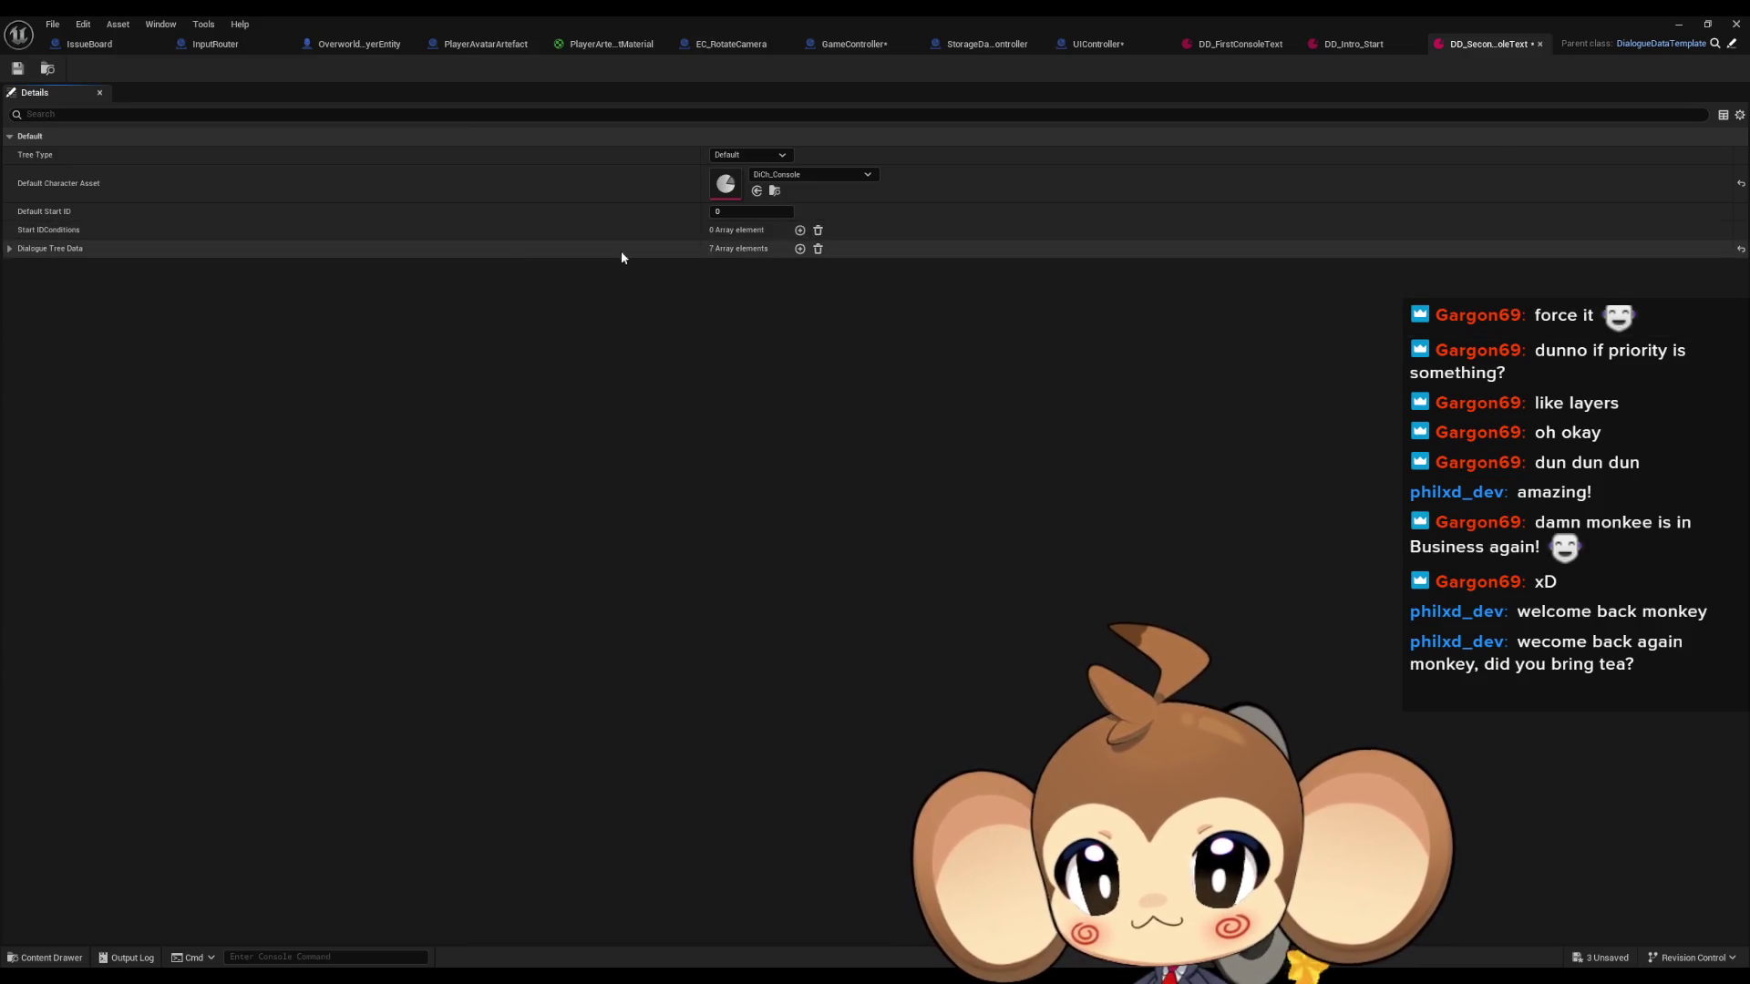
{"action": "left_click", "coordinate": [10, 248]}
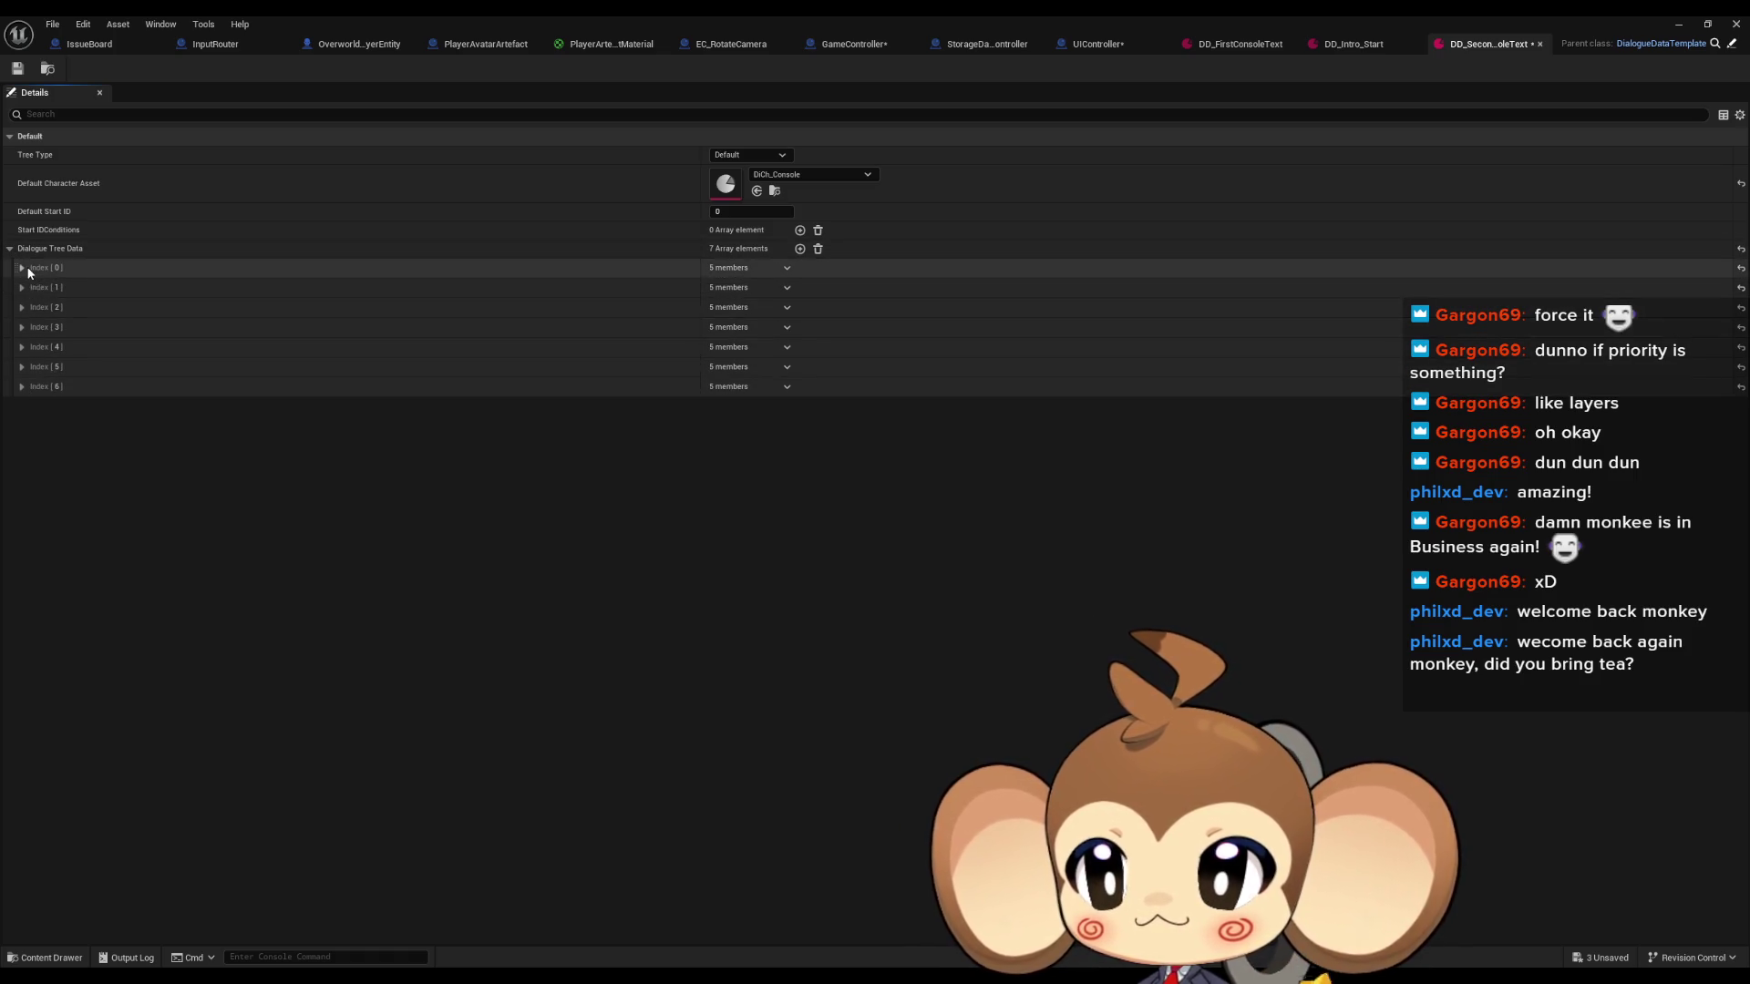
{"action": "left_click", "coordinate": [22, 267]}
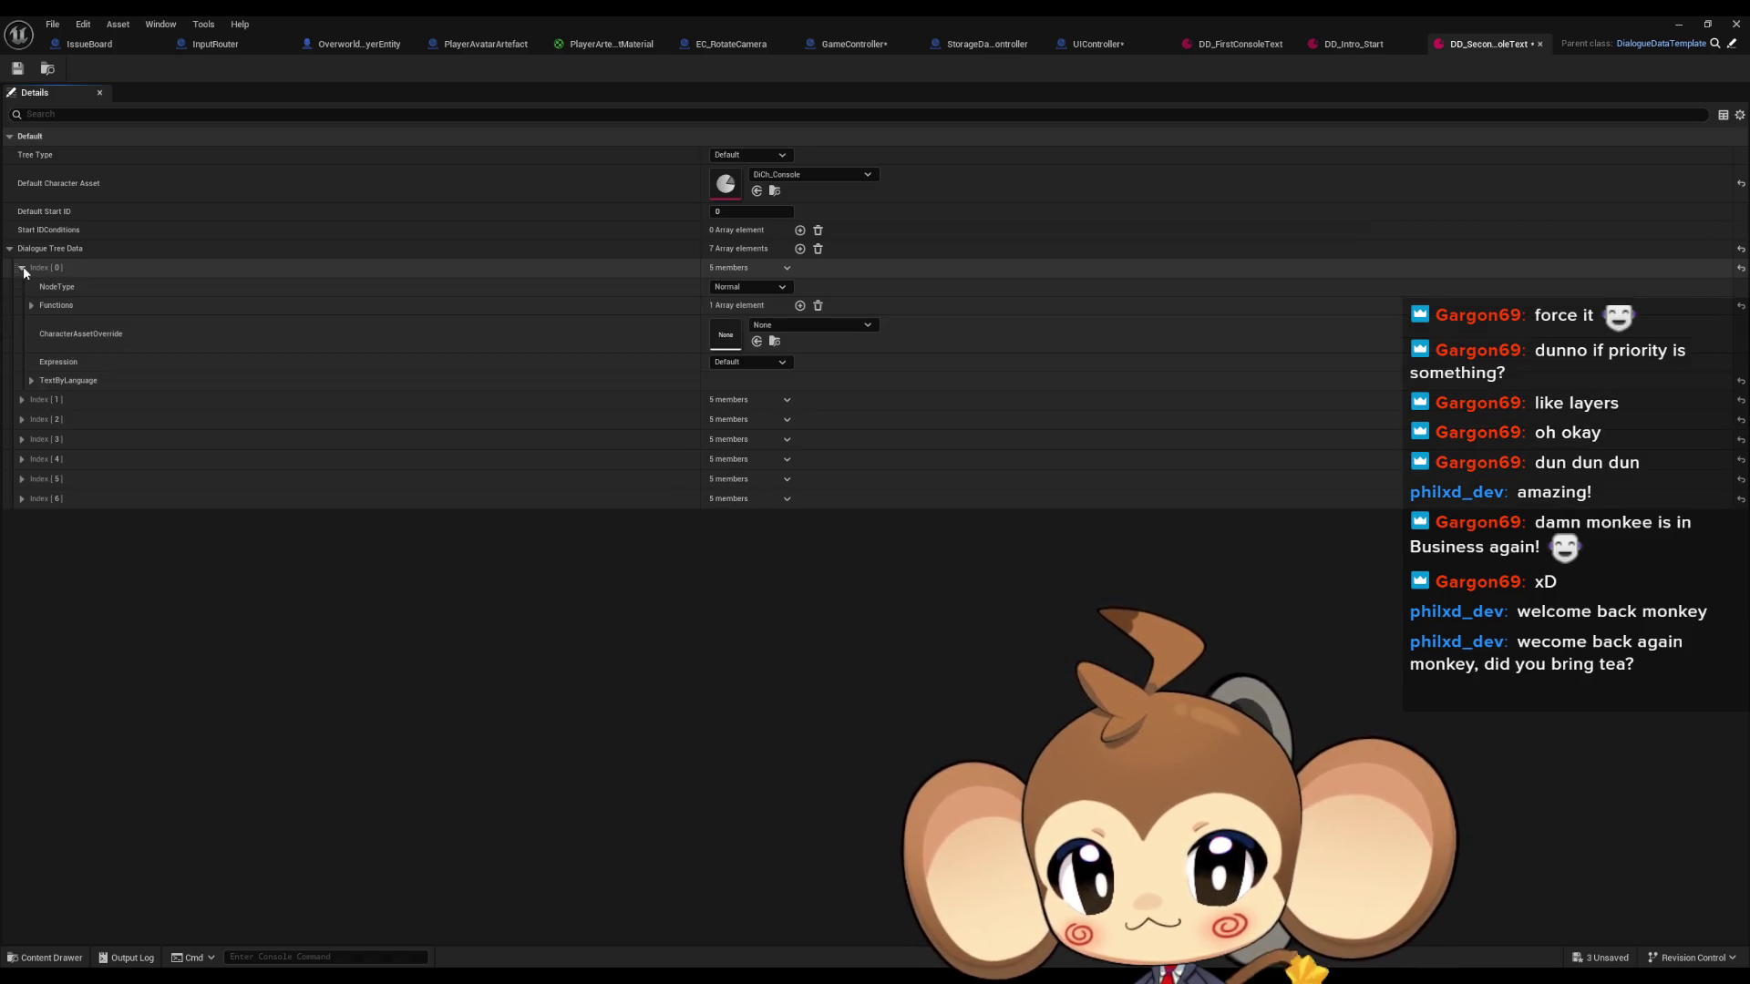
Expand the first entry's function Payload and TextByLanguage to show its English and German text.
{"action": "left_click", "coordinate": [31, 305]}
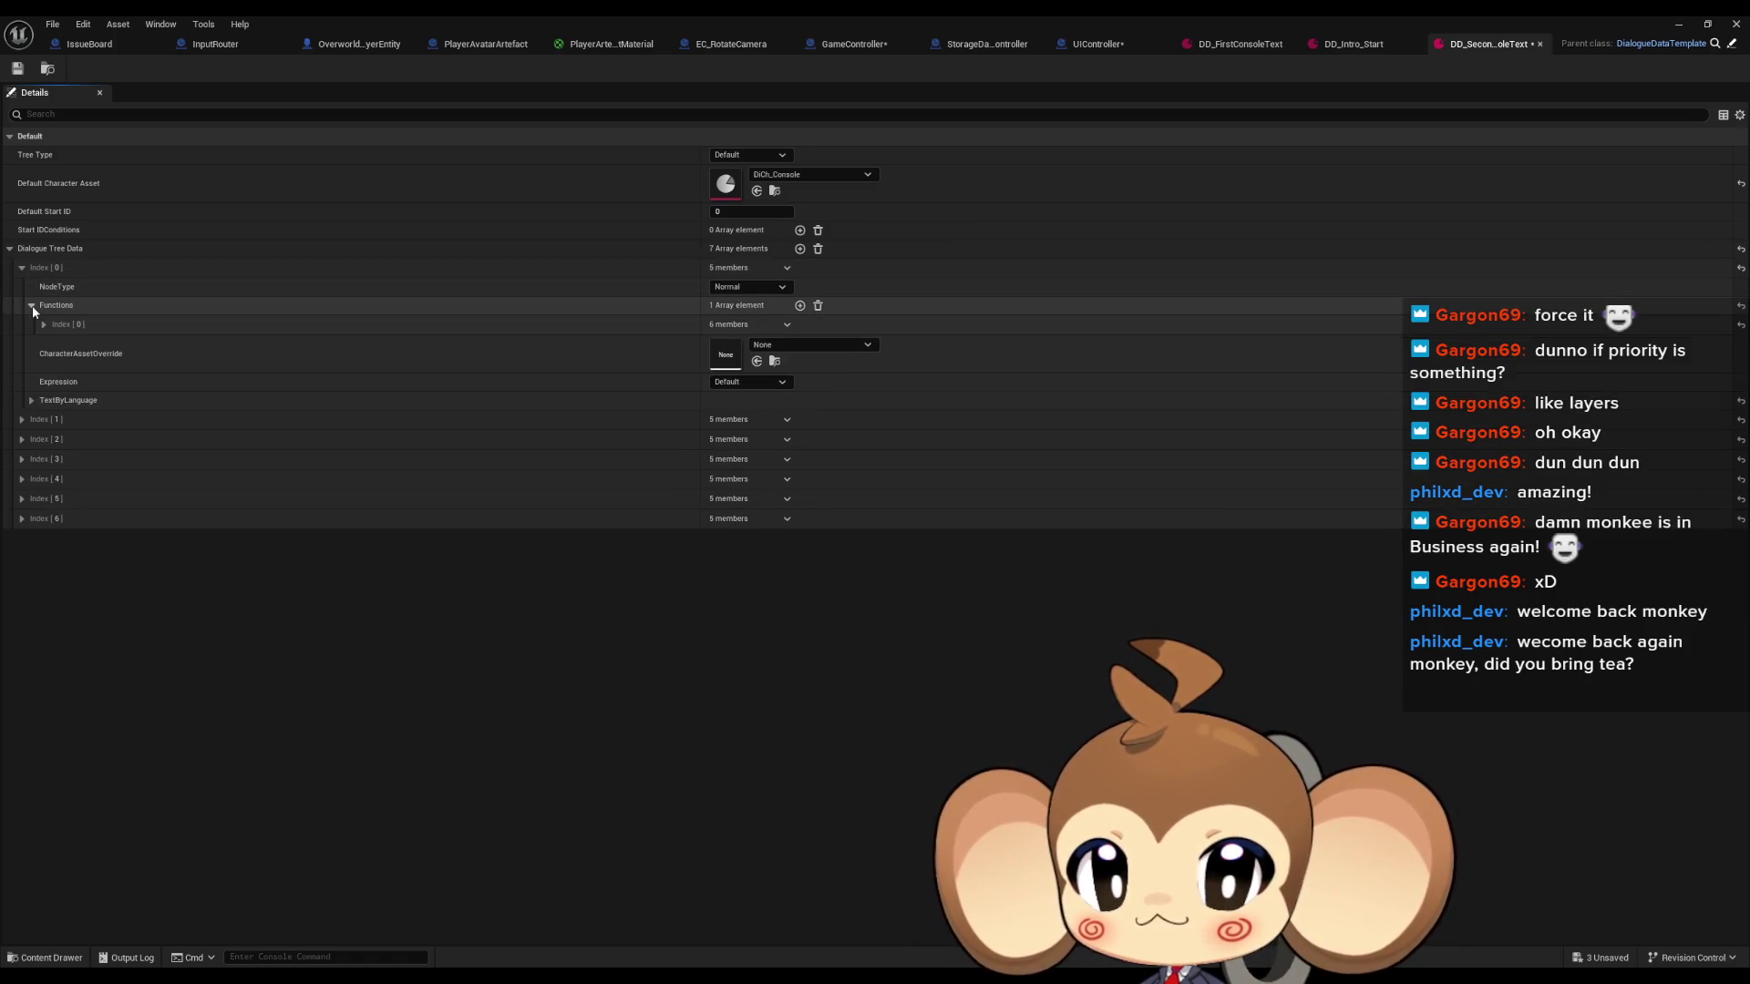
{"action": "left_click", "coordinate": [43, 325]}
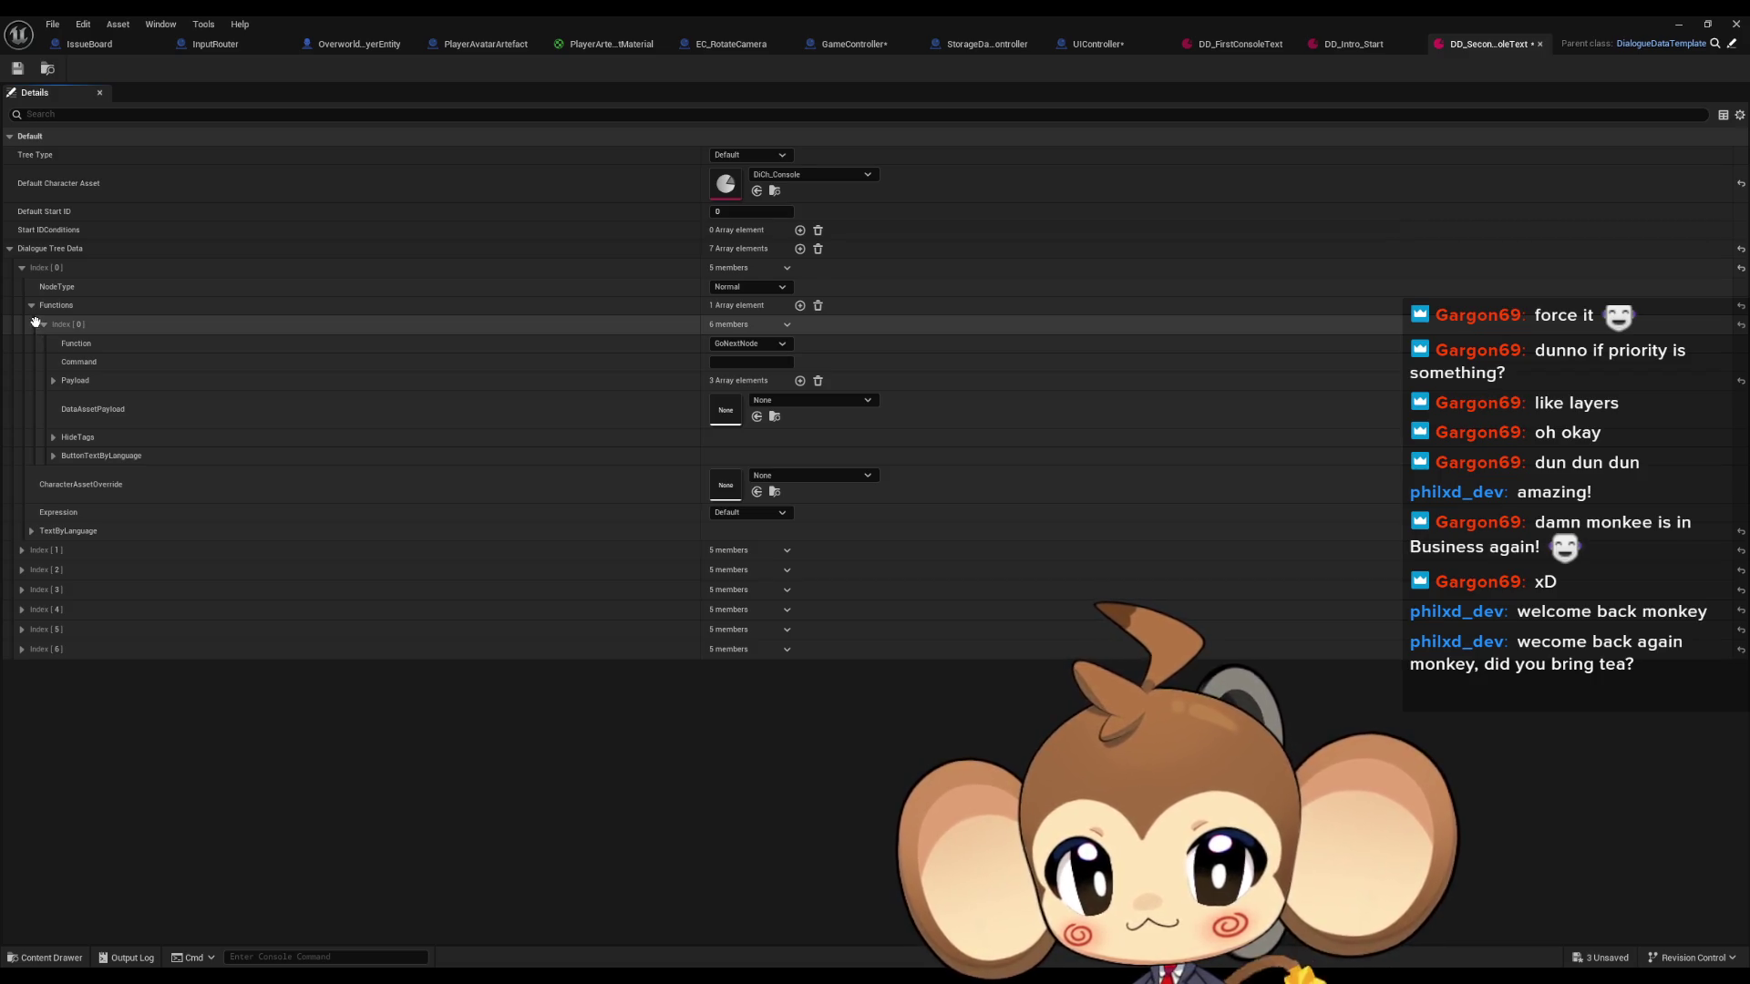
{"action": "left_click", "coordinate": [52, 381]}
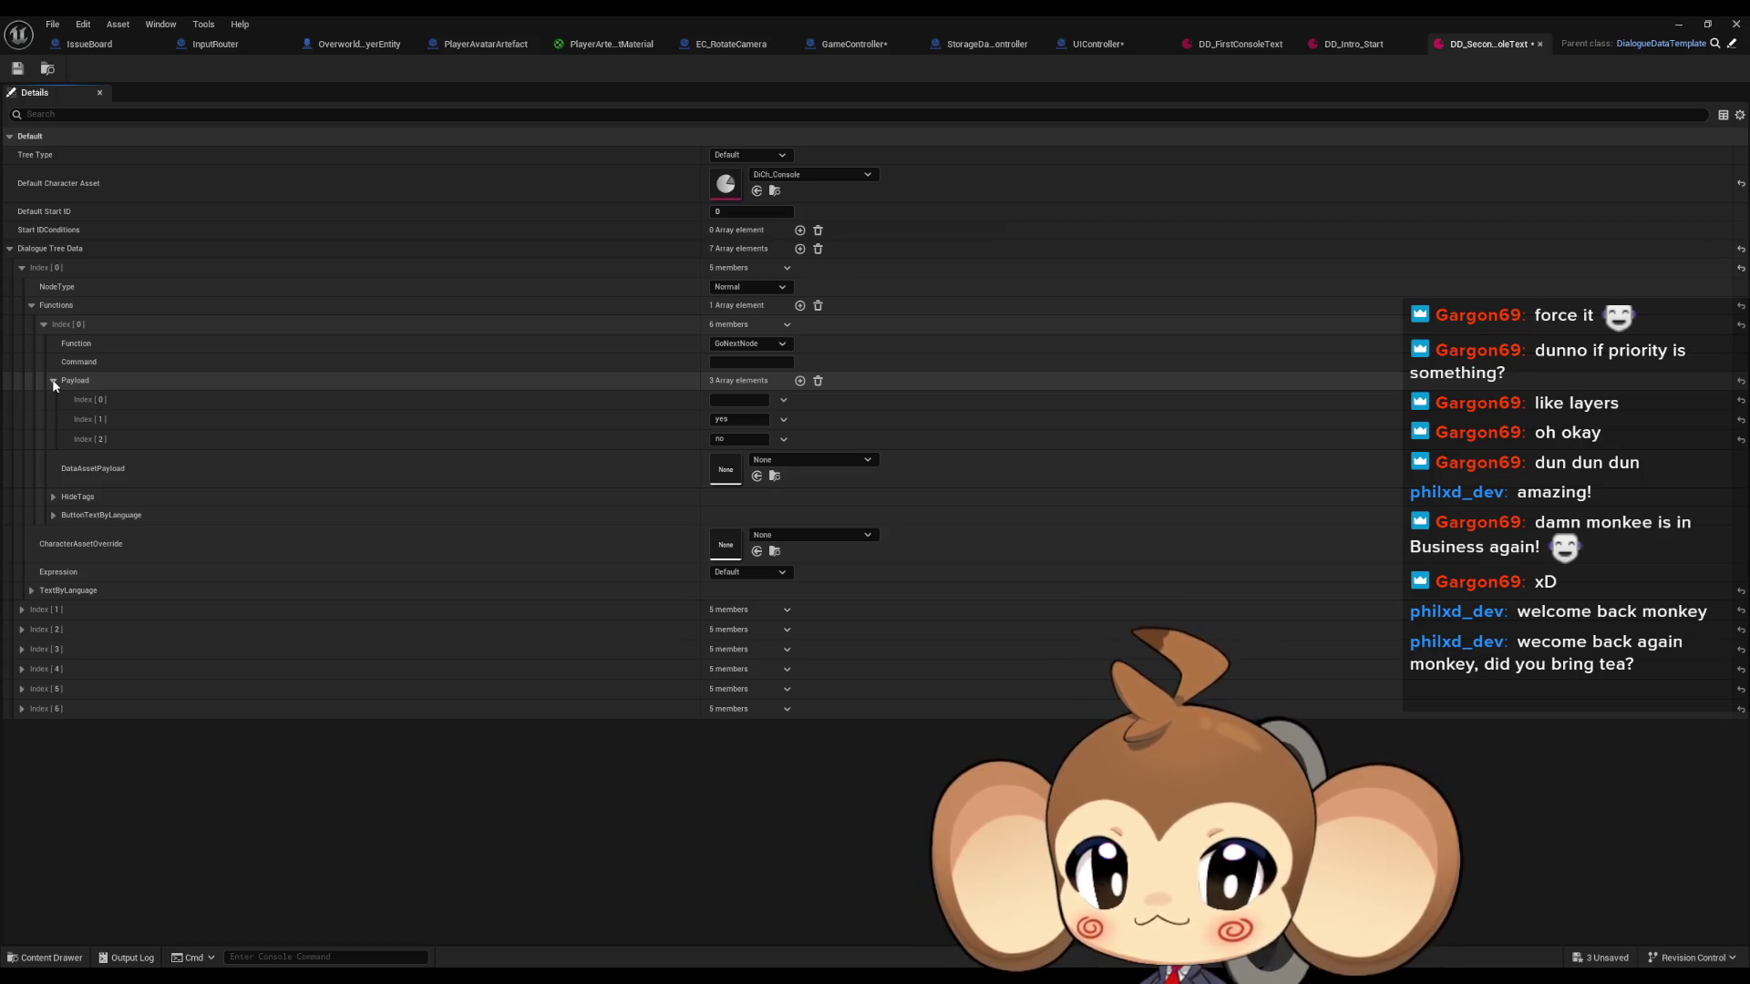
{"action": "left_click", "coordinate": [53, 497]}
{"action": "left_click", "coordinate": [53, 498]}
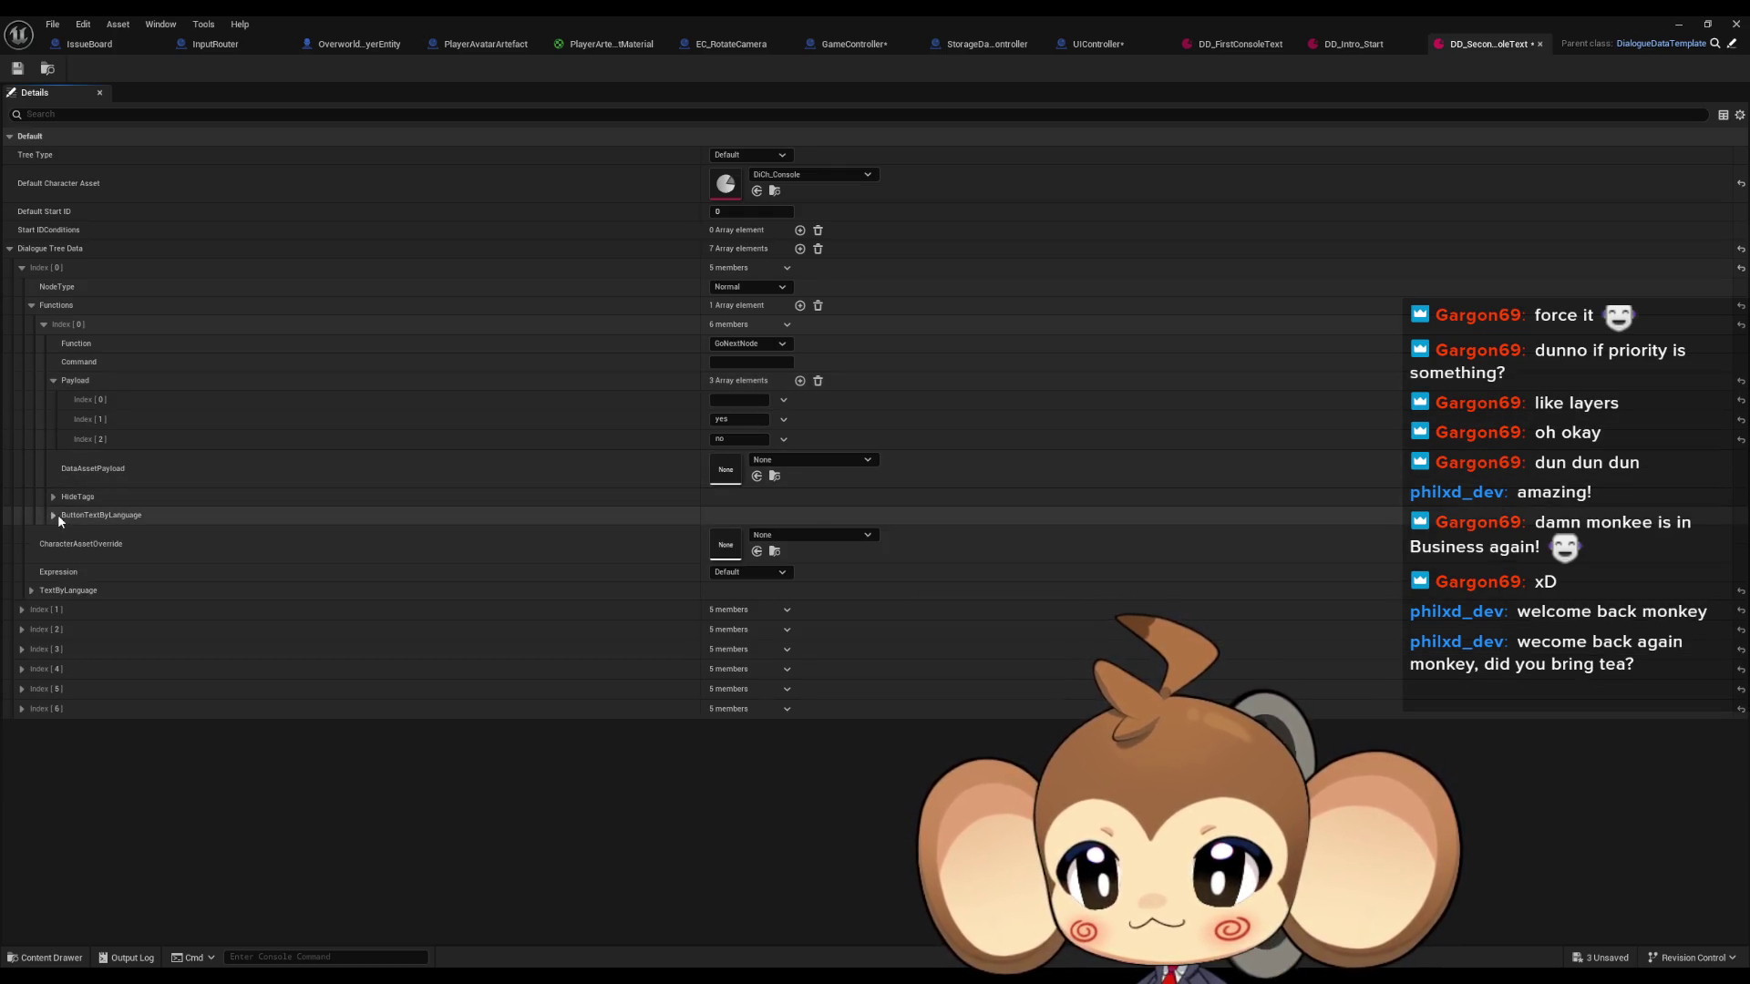
{"action": "left_click", "coordinate": [55, 516]}
{"action": "left_click", "coordinate": [54, 516]}
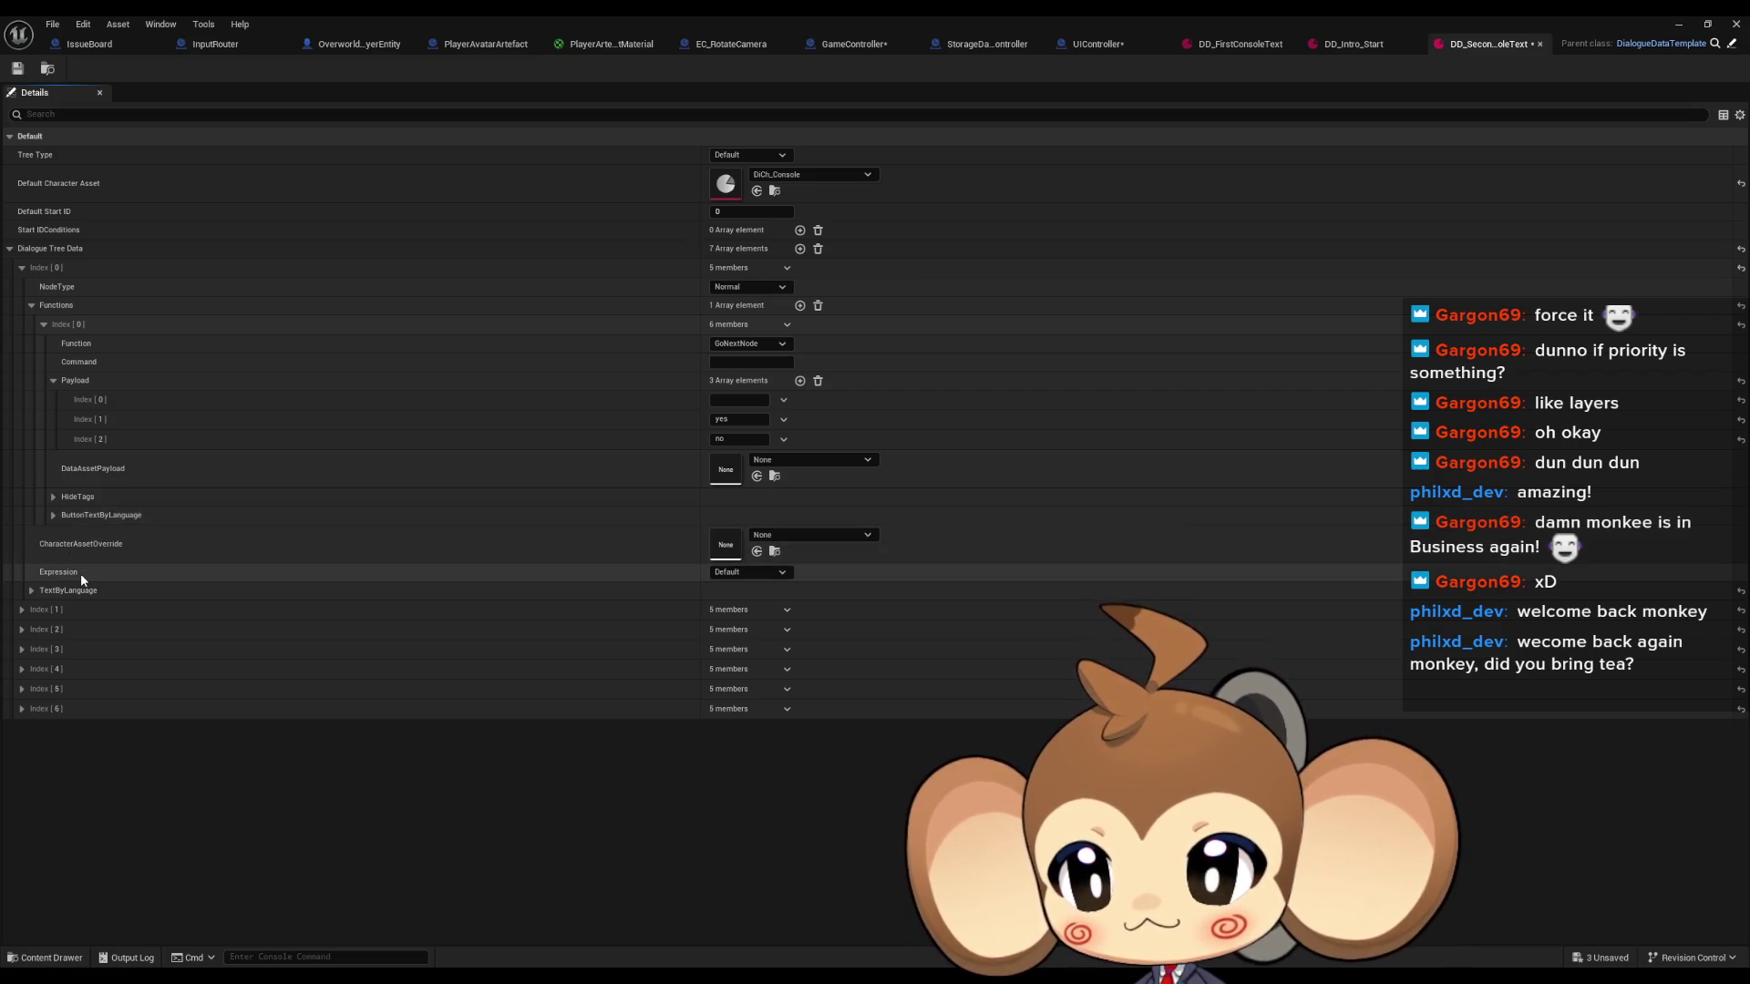
{"action": "left_click", "coordinate": [31, 591]}
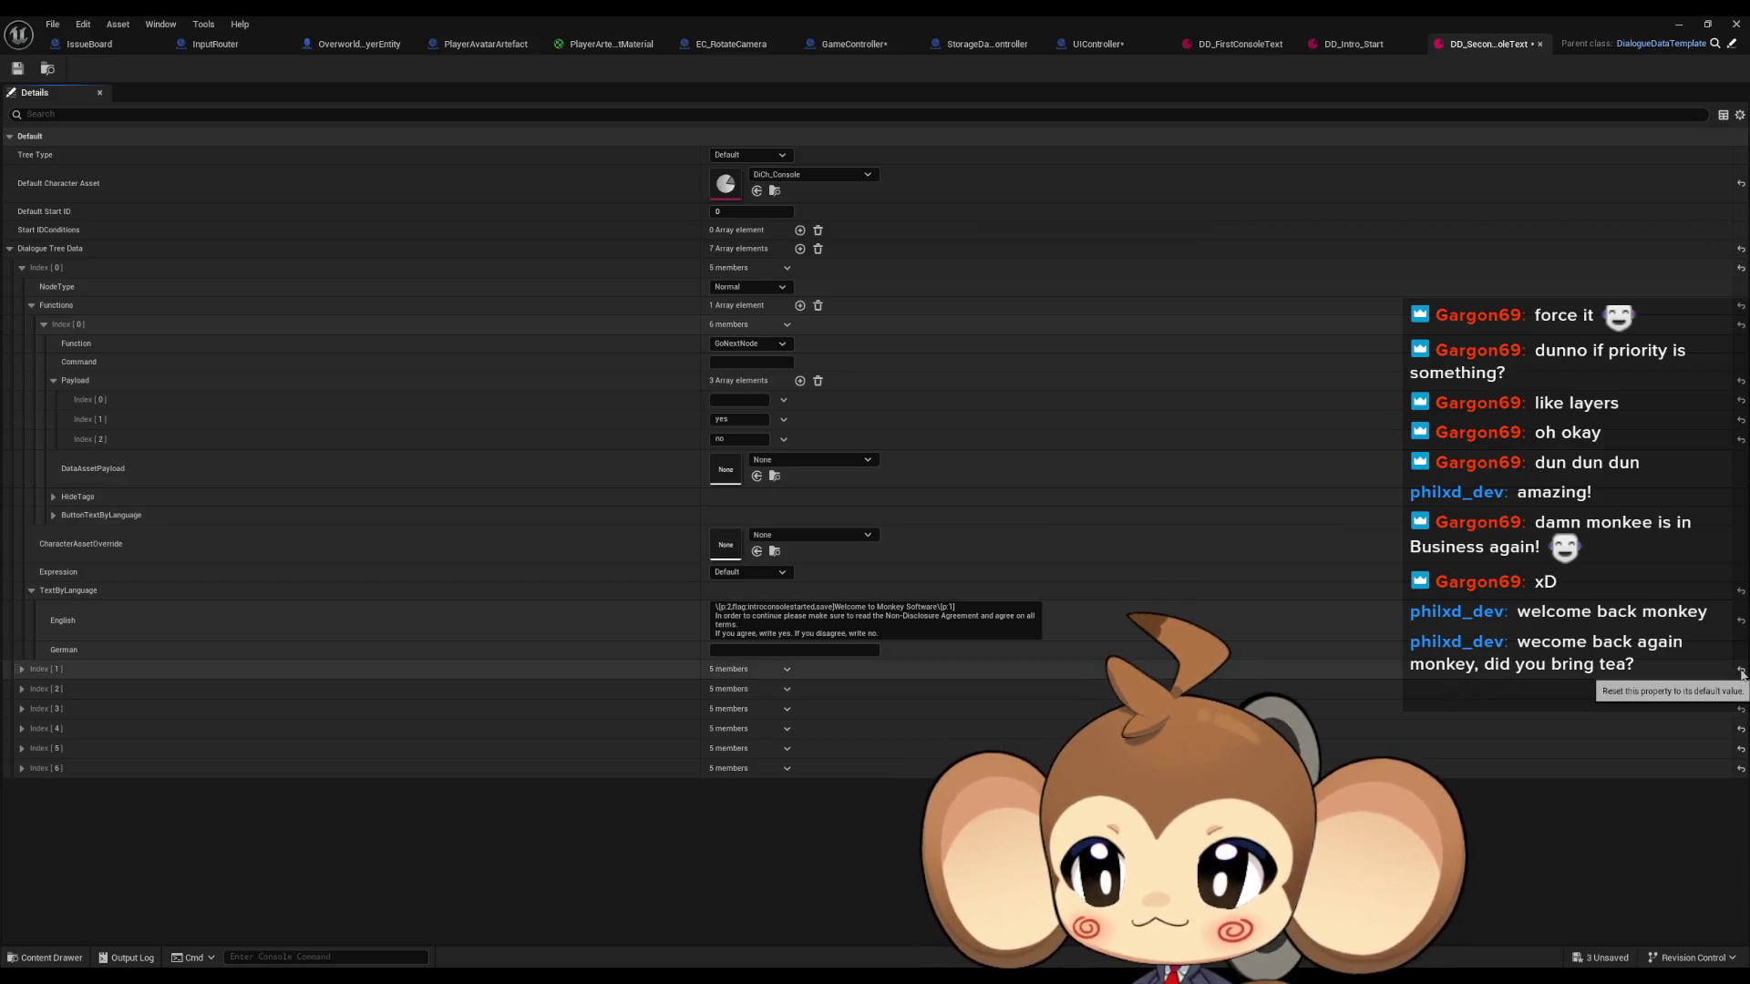
Delete Index [1] six times until one dialogue entry remains, then return to the level editor.
{"action": "left_click", "coordinate": [788, 668]}
{"action": "left_click", "coordinate": [802, 706]}
{"action": "left_click", "coordinate": [788, 670]}
{"action": "left_click", "coordinate": [802, 706]}
{"action": "left_click", "coordinate": [788, 670]}
{"action": "left_click", "coordinate": [802, 706]}
{"action": "left_click", "coordinate": [787, 669]}
{"action": "left_click", "coordinate": [802, 706]}
{"action": "left_click", "coordinate": [787, 669]}
{"action": "left_click", "coordinate": [803, 707]}
{"action": "left_click", "coordinate": [787, 669]}
{"action": "left_click", "coordinate": [802, 706]}
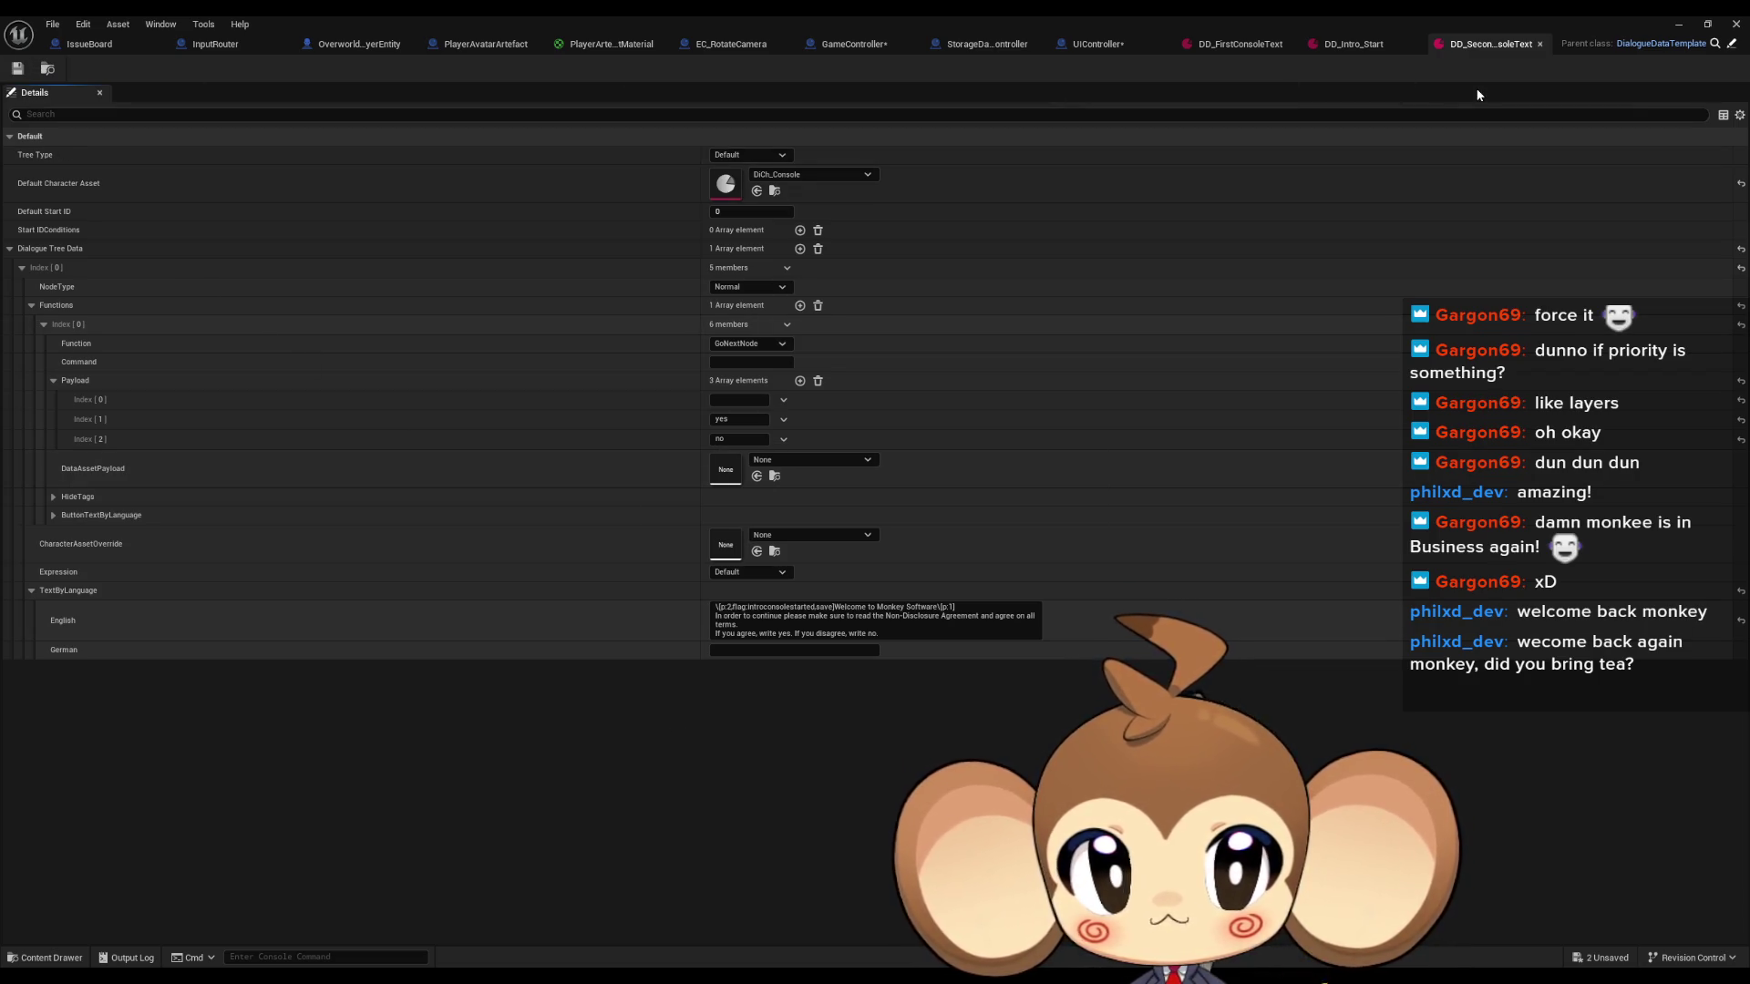
{"action": "left_click", "coordinate": [1683, 26]}
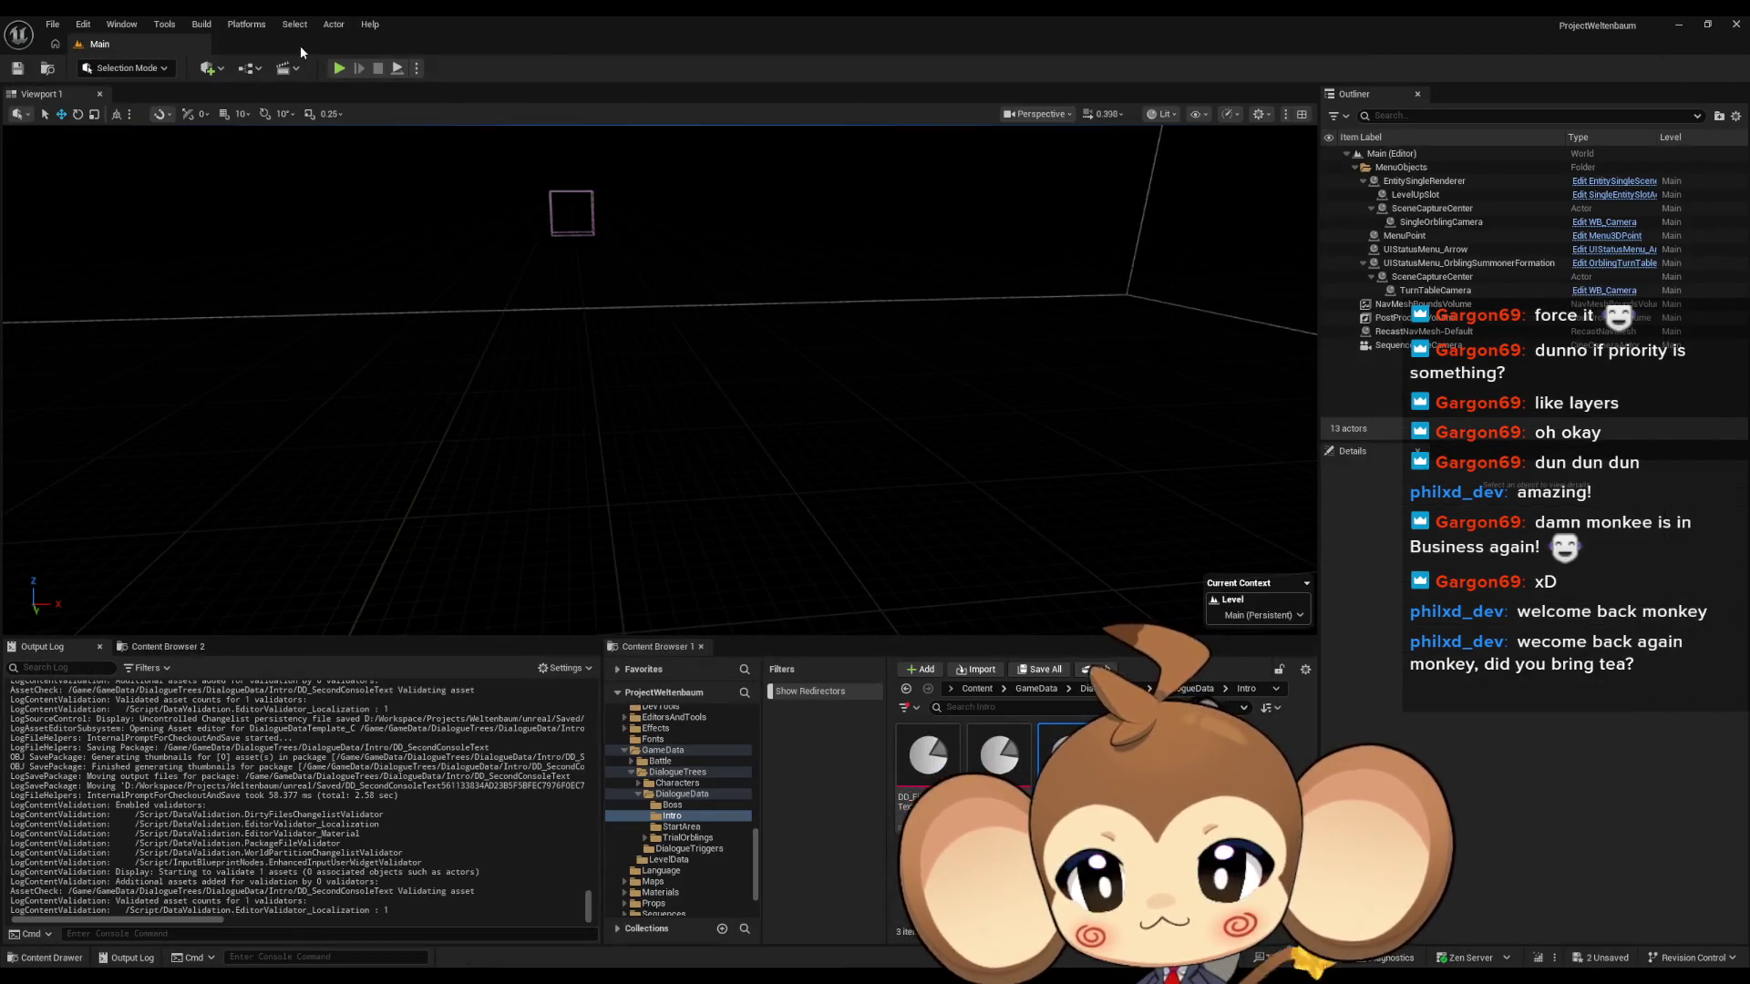
Test-play the level to the KanpekiSaru splash screen, then return to DD_SecondConsoleText and save all.
{"action": "key", "text": "alt+p"}
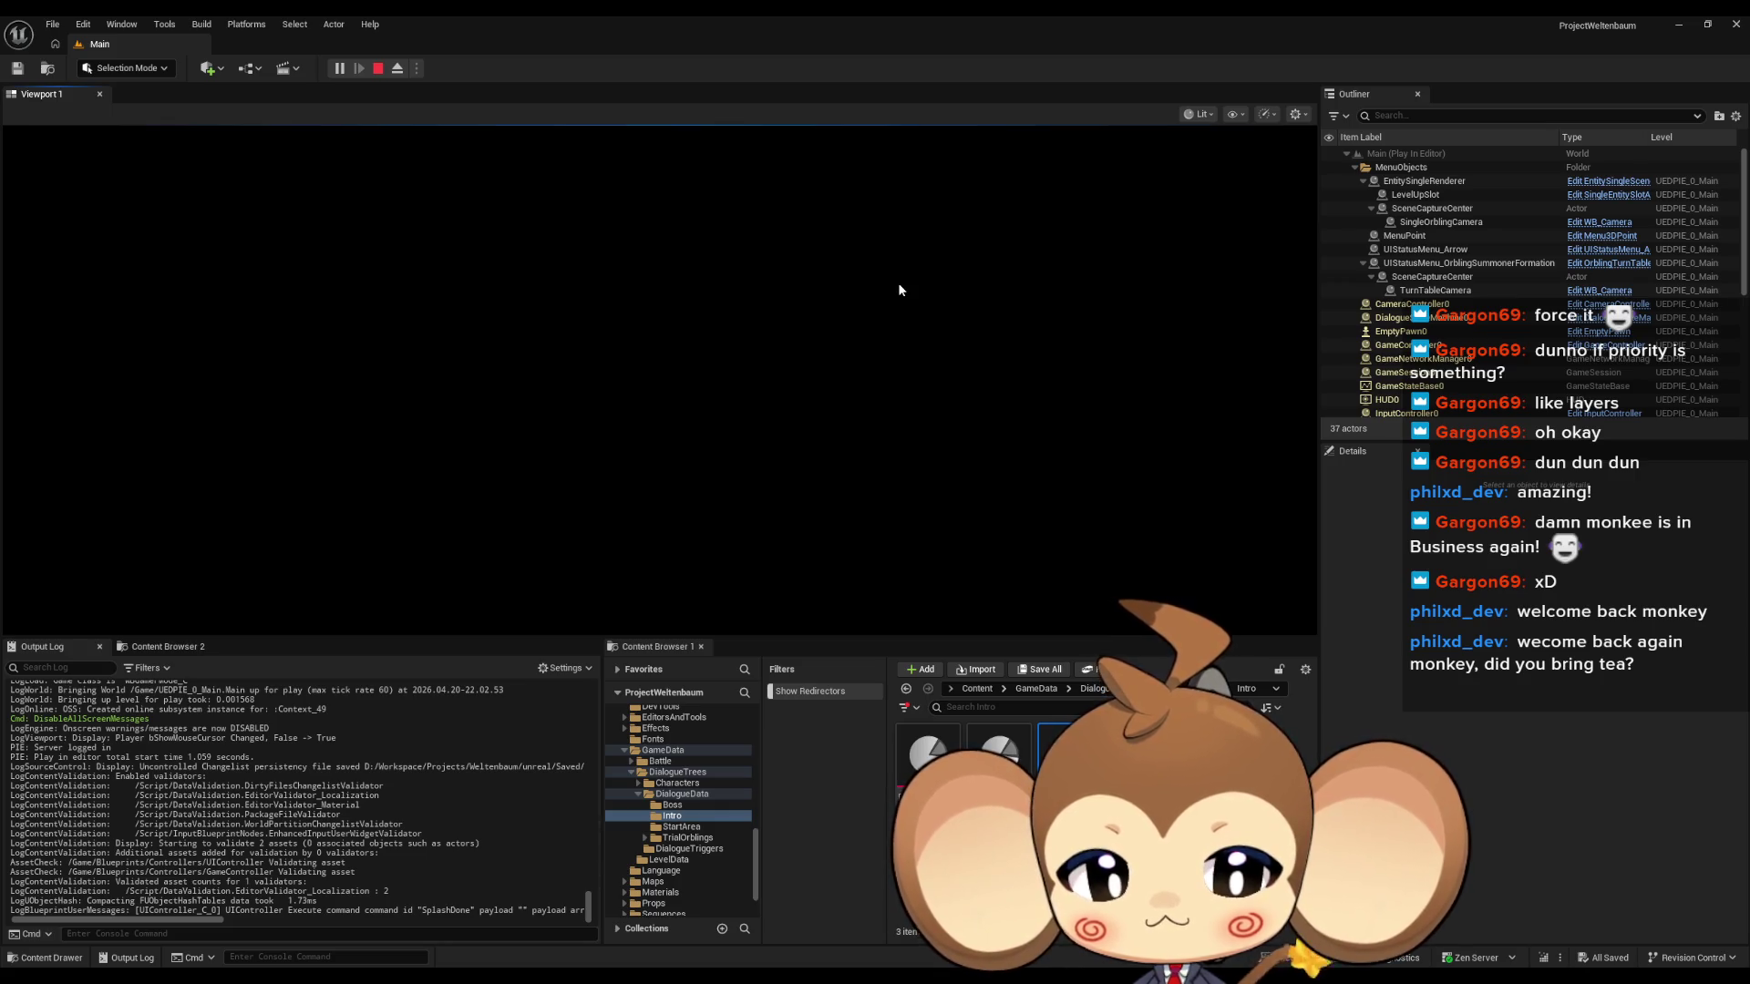
{"action": "left_click", "coordinate": [378, 69]}
{"action": "mouse_move", "coordinate": [759, 937]}
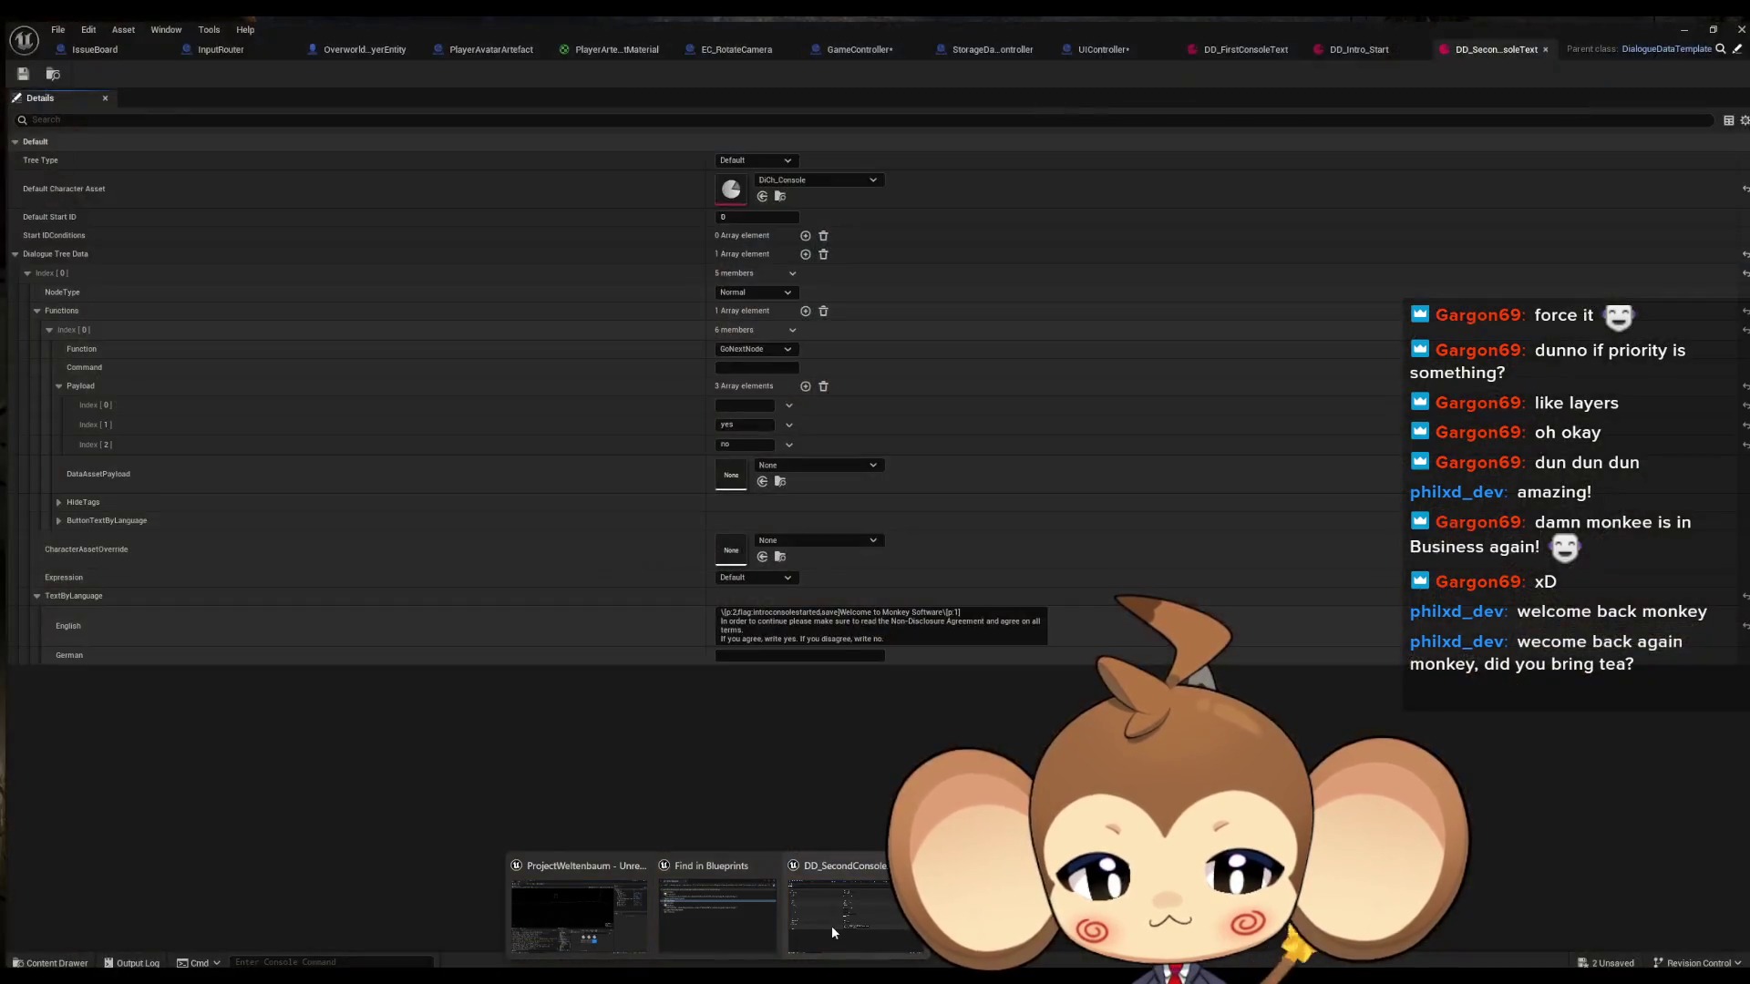
{"action": "left_click", "coordinate": [831, 926]}
{"action": "key", "text": "ctrl+shift+s"}
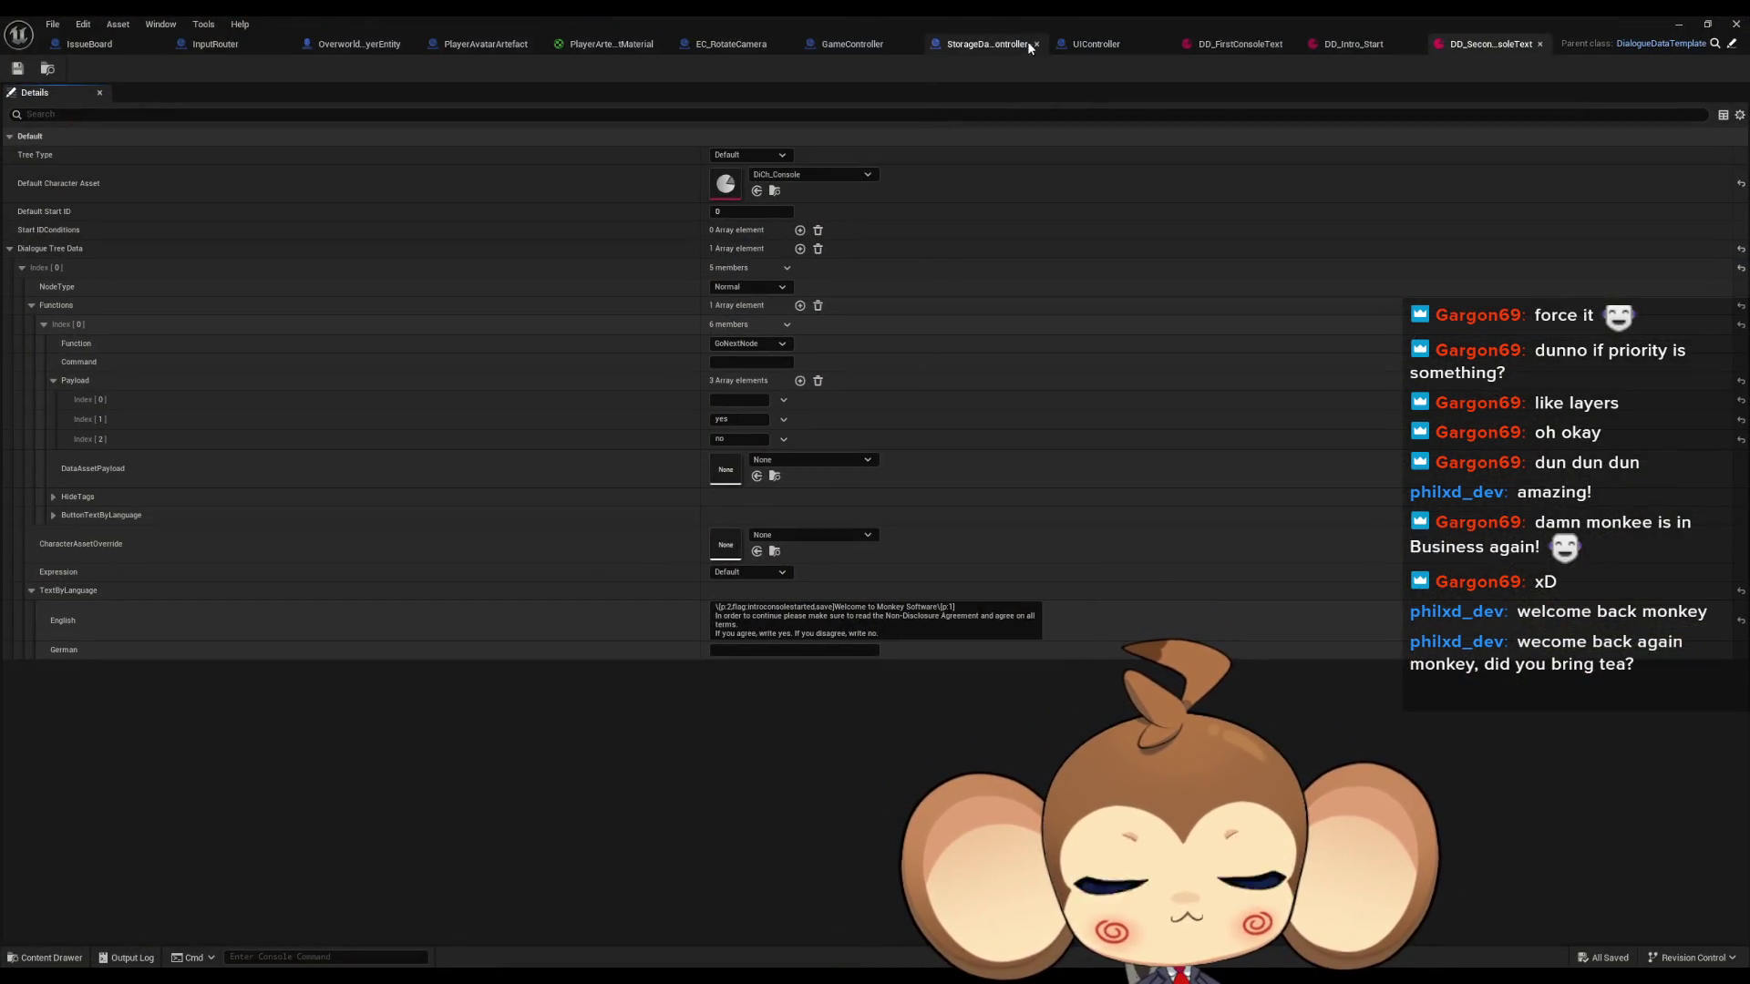
In GameController, add Start Intro Second Console from the UIController reference and wire Branch True into it.
{"action": "left_click", "coordinate": [877, 47]}
{"action": "left_click_drag", "start_coordinate": [1023, 485], "coordinate": [1009, 516]}
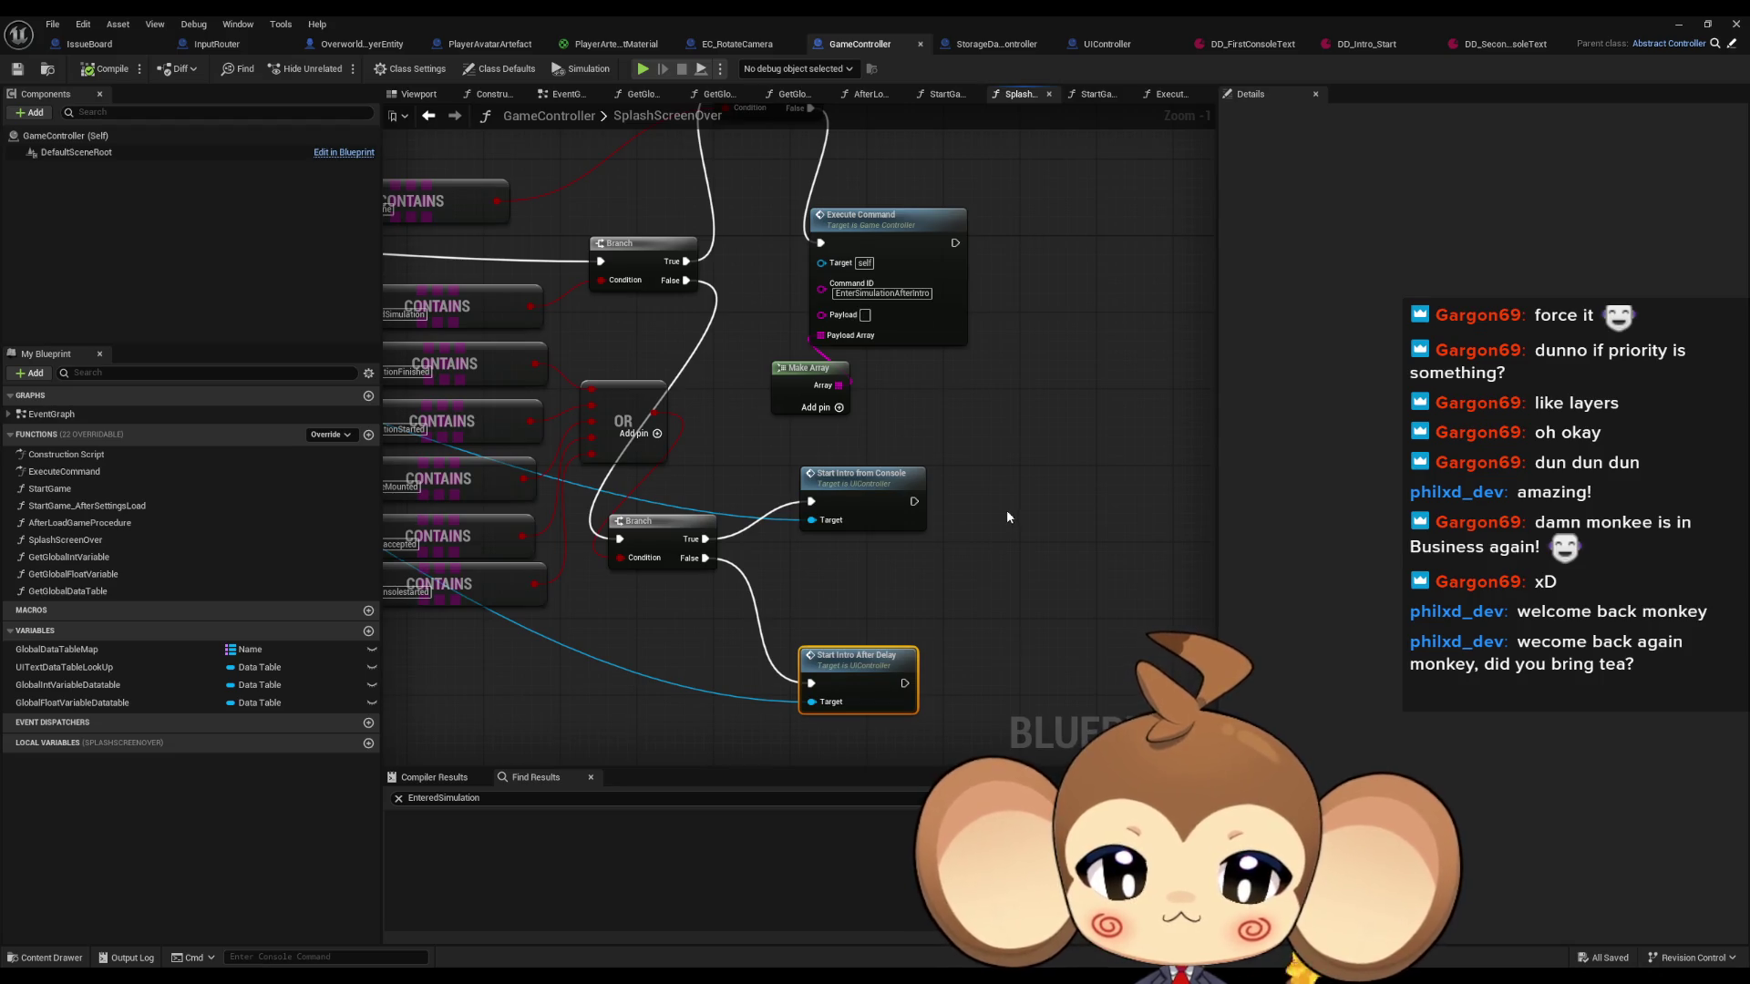
{"action": "mouse_move", "coordinate": [726, 453]}
{"action": "left_mouse_down"}
{"action": "mouse_move", "coordinate": [820, 419]}
{"action": "mouse_move", "coordinate": [966, 294]}
{"action": "mouse_move", "coordinate": [1057, 301]}
{"action": "left_mouse_up"}
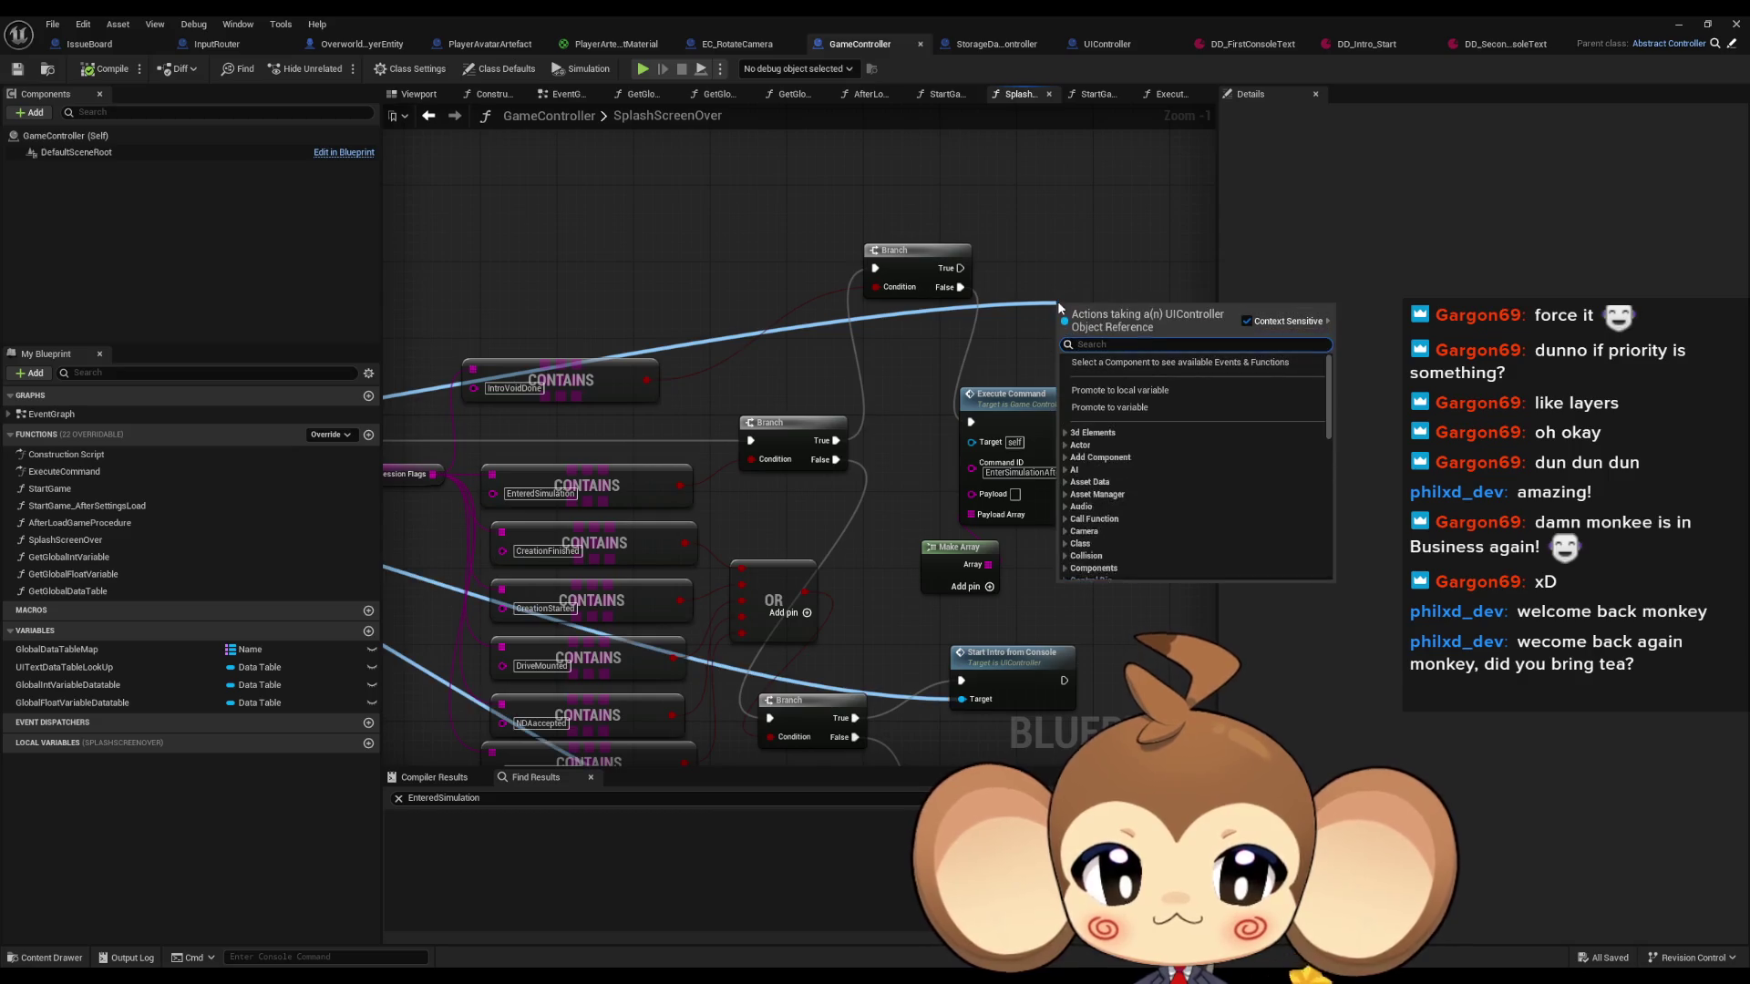
{"action": "type", "text": "intro second"}
{"action": "key", "text": "Return"}
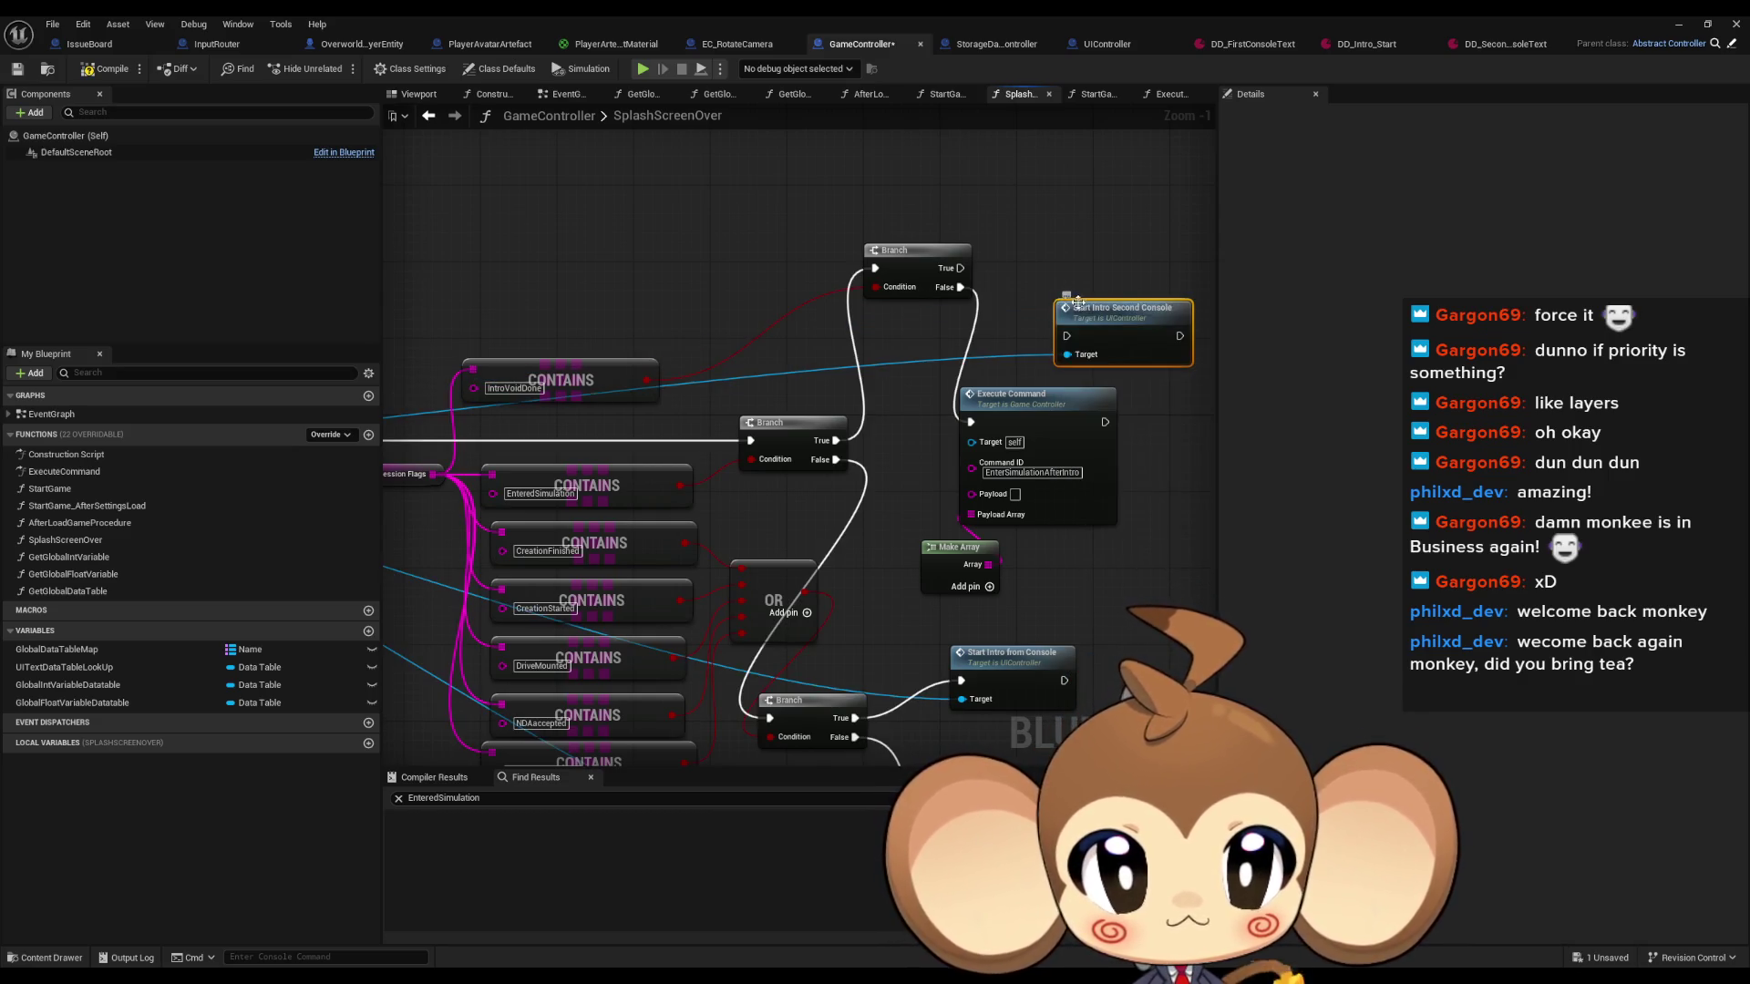
{"action": "left_click_drag", "start_coordinate": [960, 268], "coordinate": [1066, 336]}
{"action": "mouse_move", "coordinate": [1096, 331]}
{"action": "left_mouse_down"}
{"action": "mouse_move", "coordinate": [1077, 273]}
{"action": "mouse_move", "coordinate": [1049, 263]}
{"action": "left_mouse_up"}
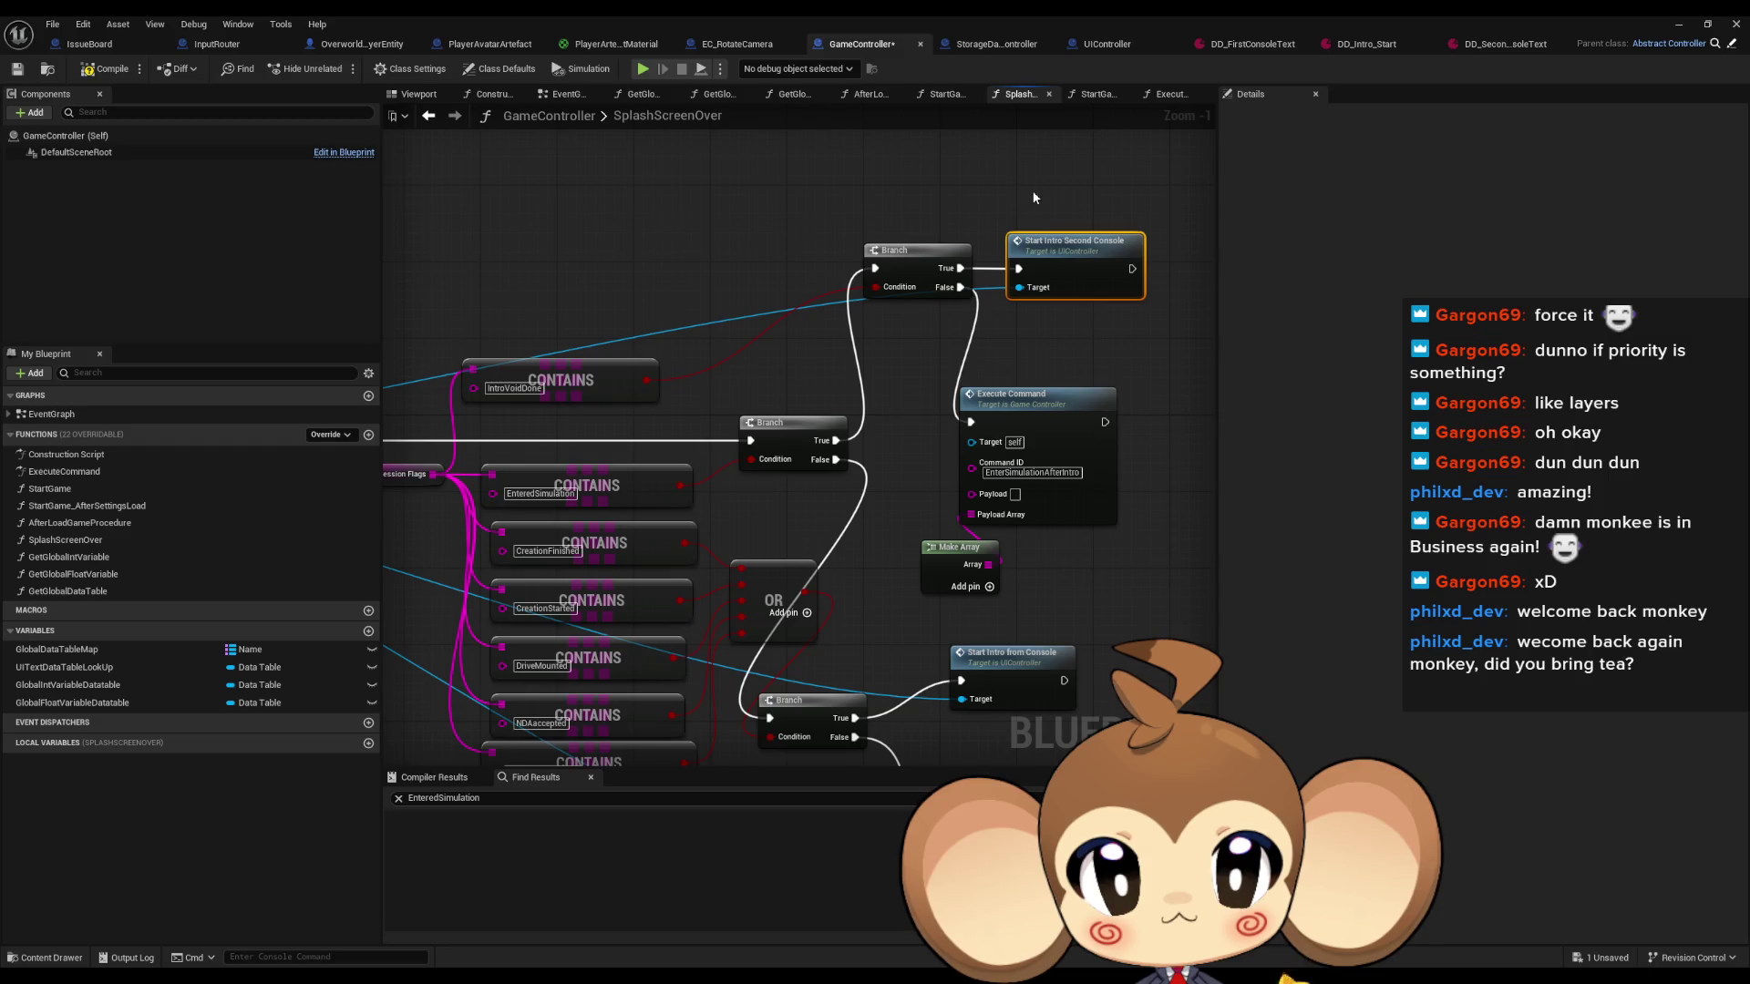
{"action": "left_click", "coordinate": [1687, 26]}
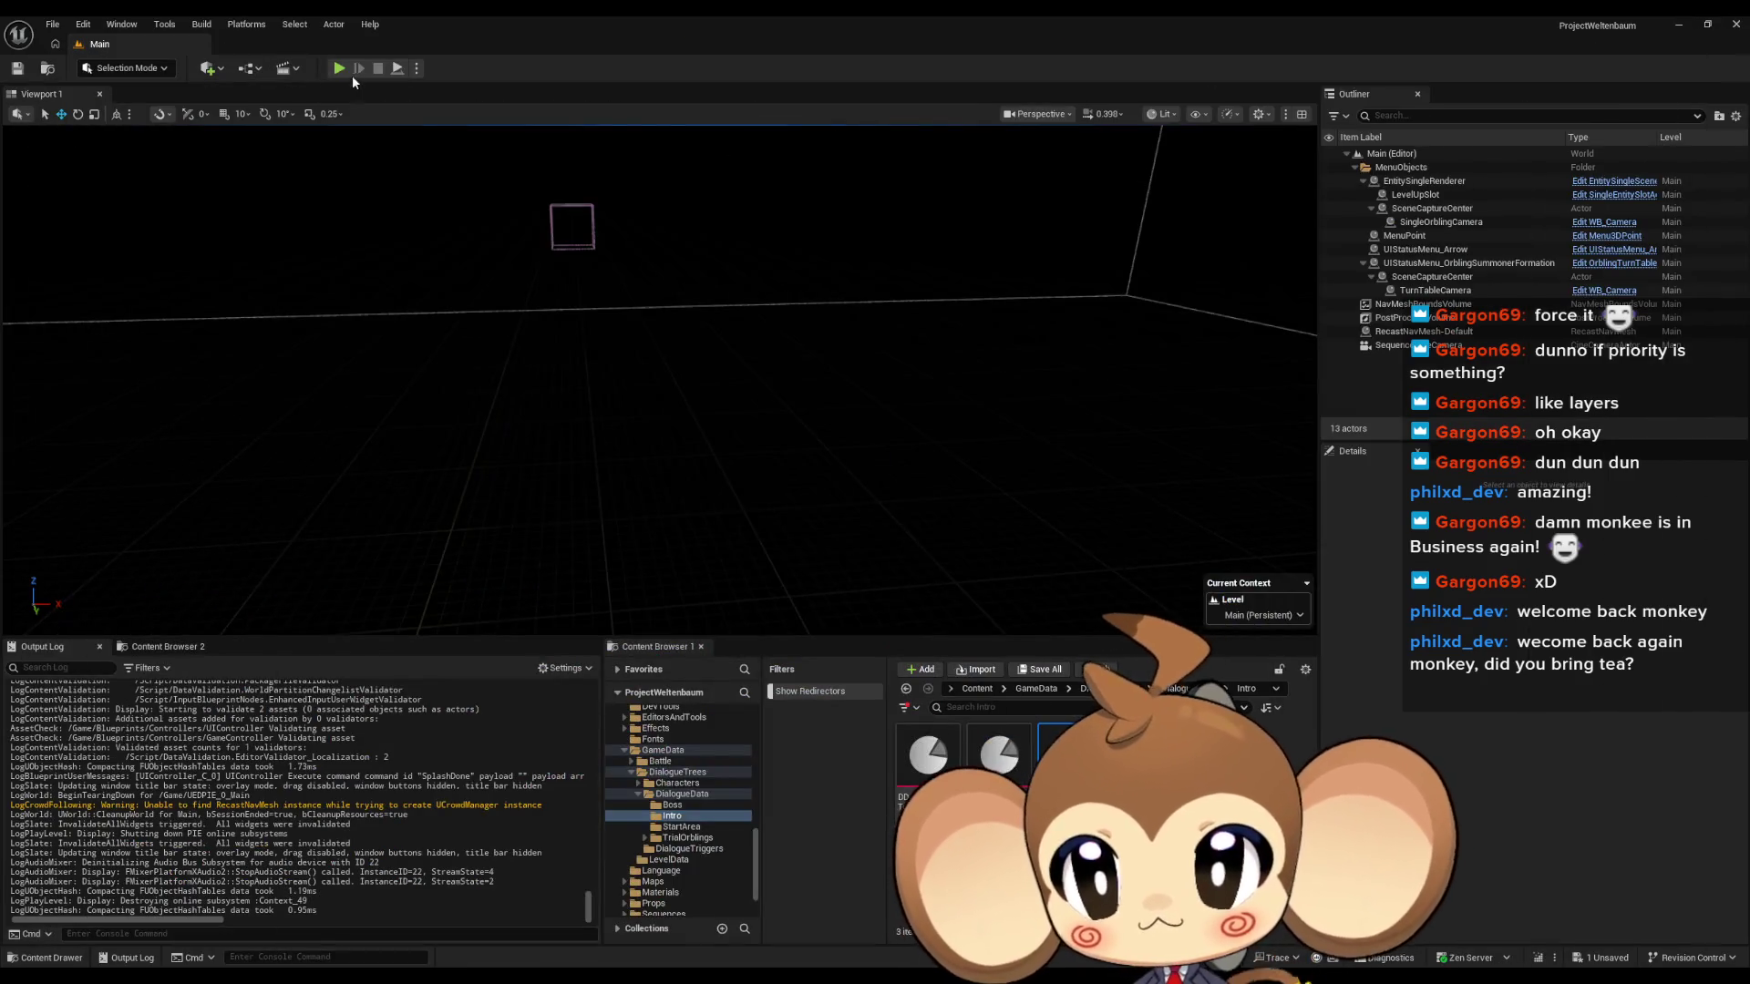
{"action": "key", "text": "alt+p"}
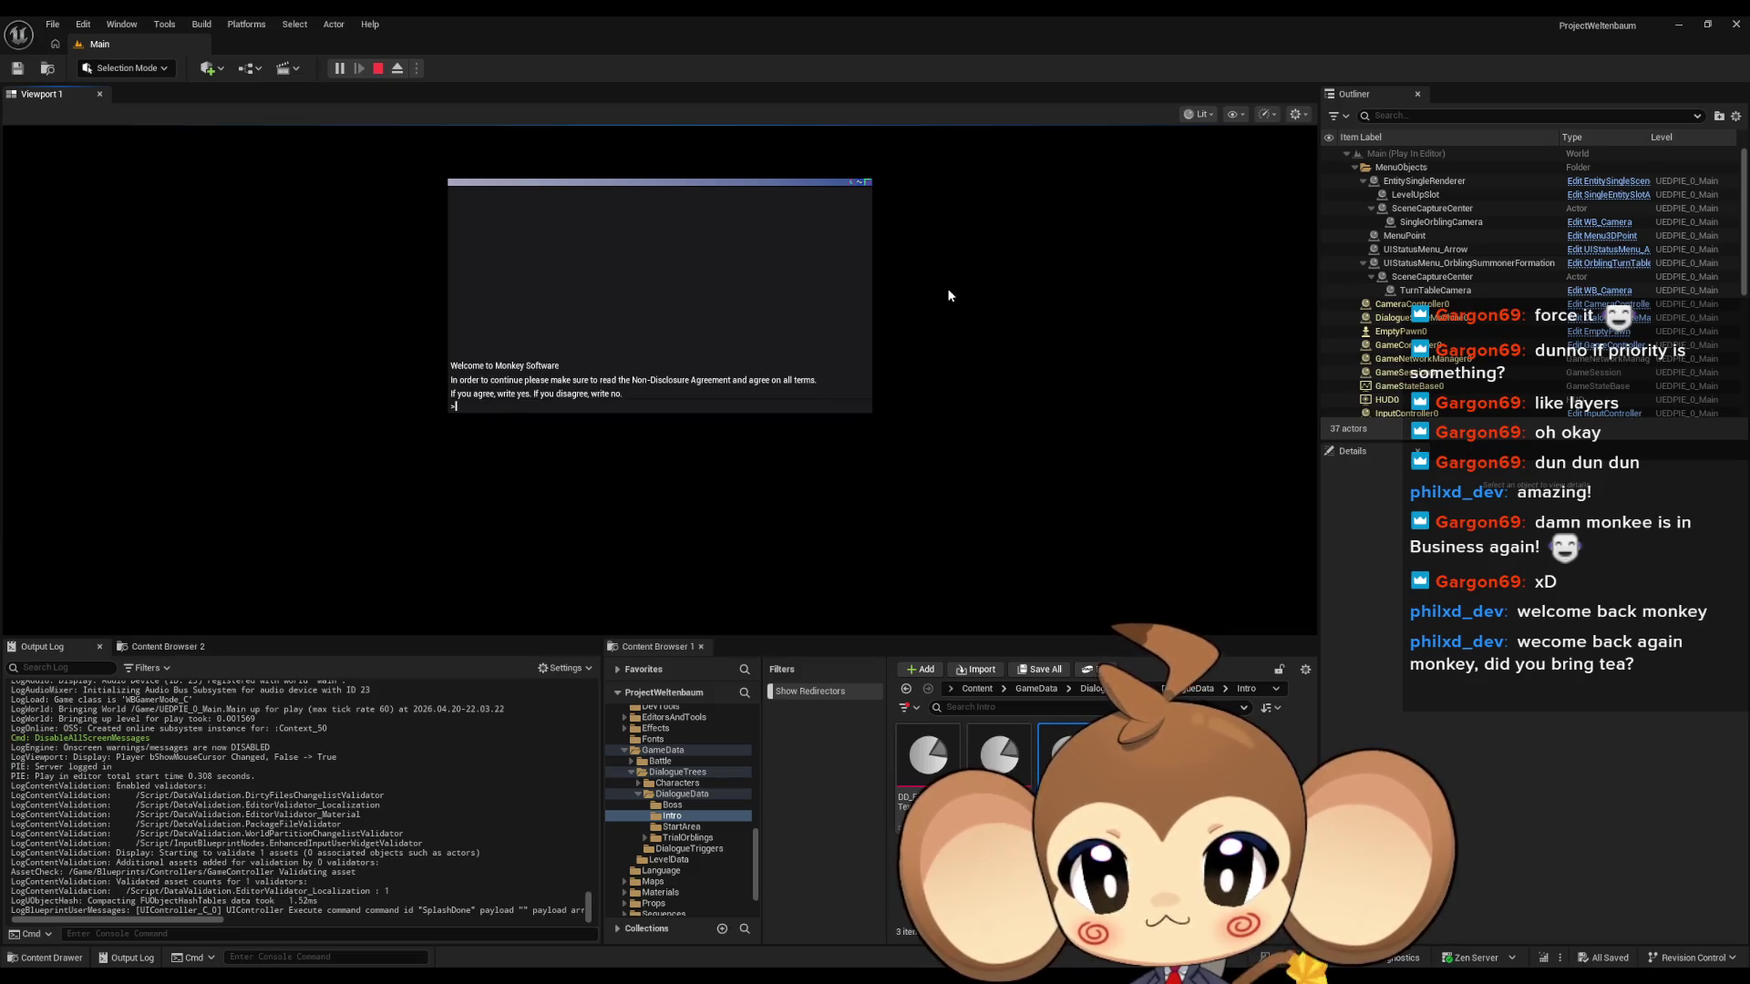
{"action": "left_click", "coordinate": [377, 70]}
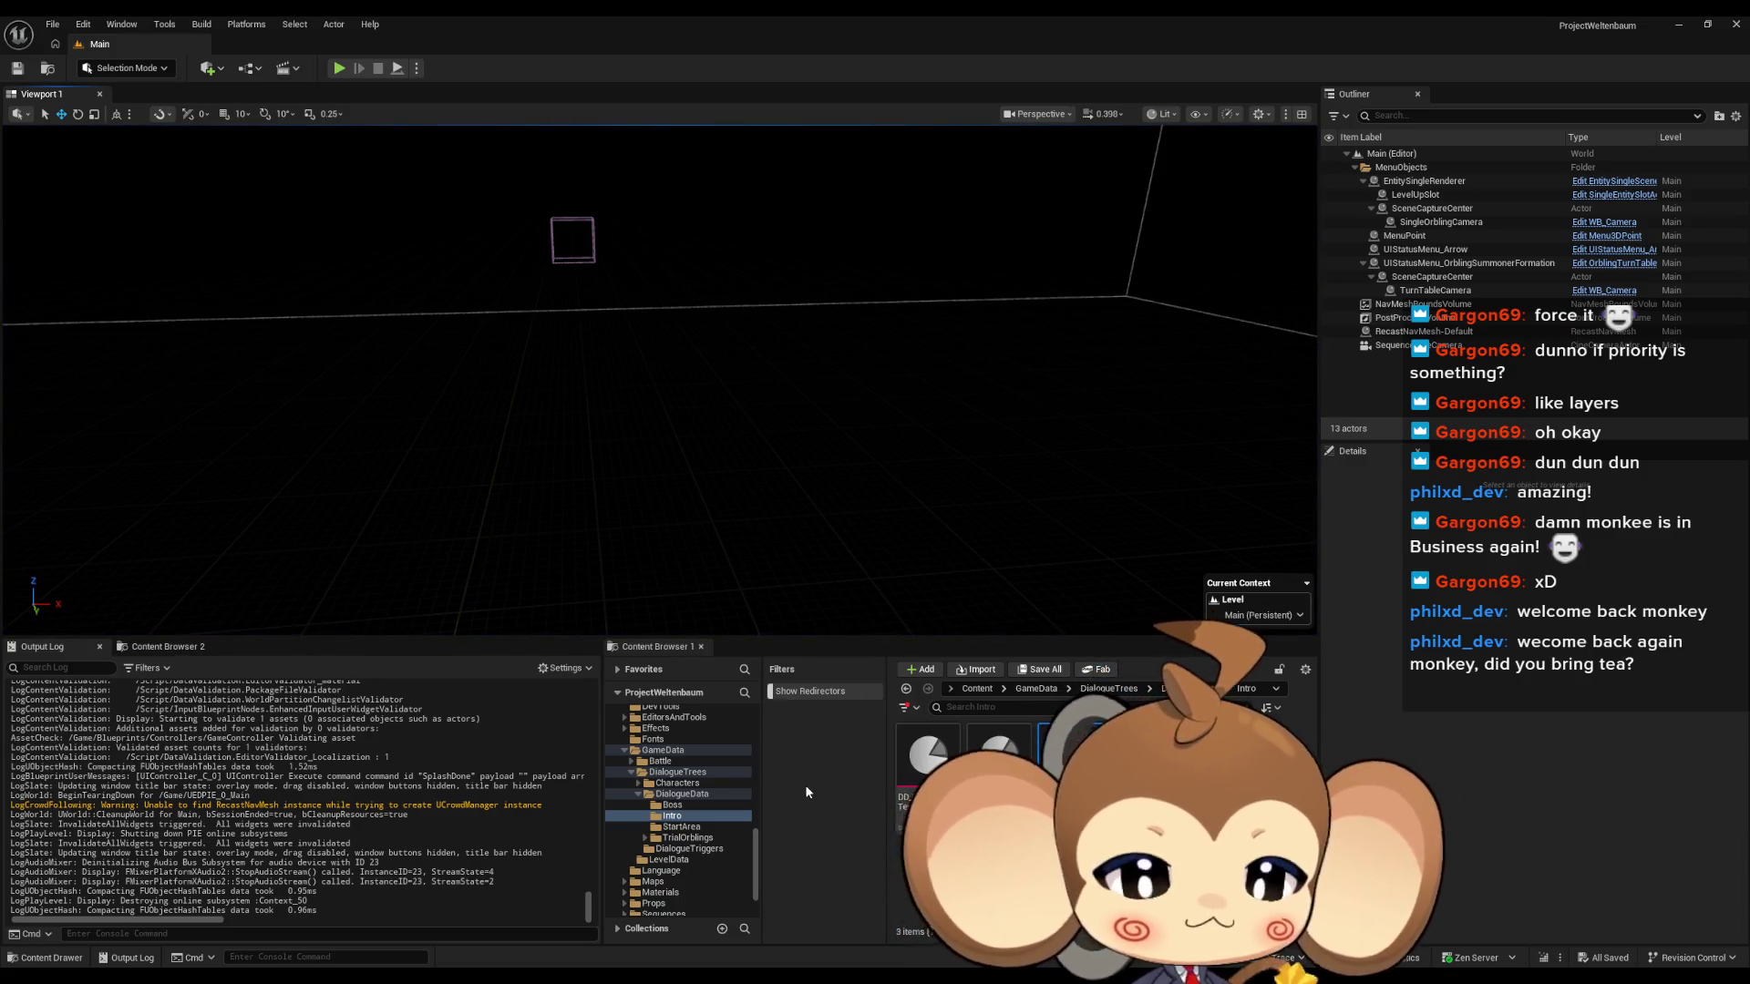
{"action": "mouse_move", "coordinate": [706, 979]}
{"action": "left_click", "coordinate": [866, 925]}
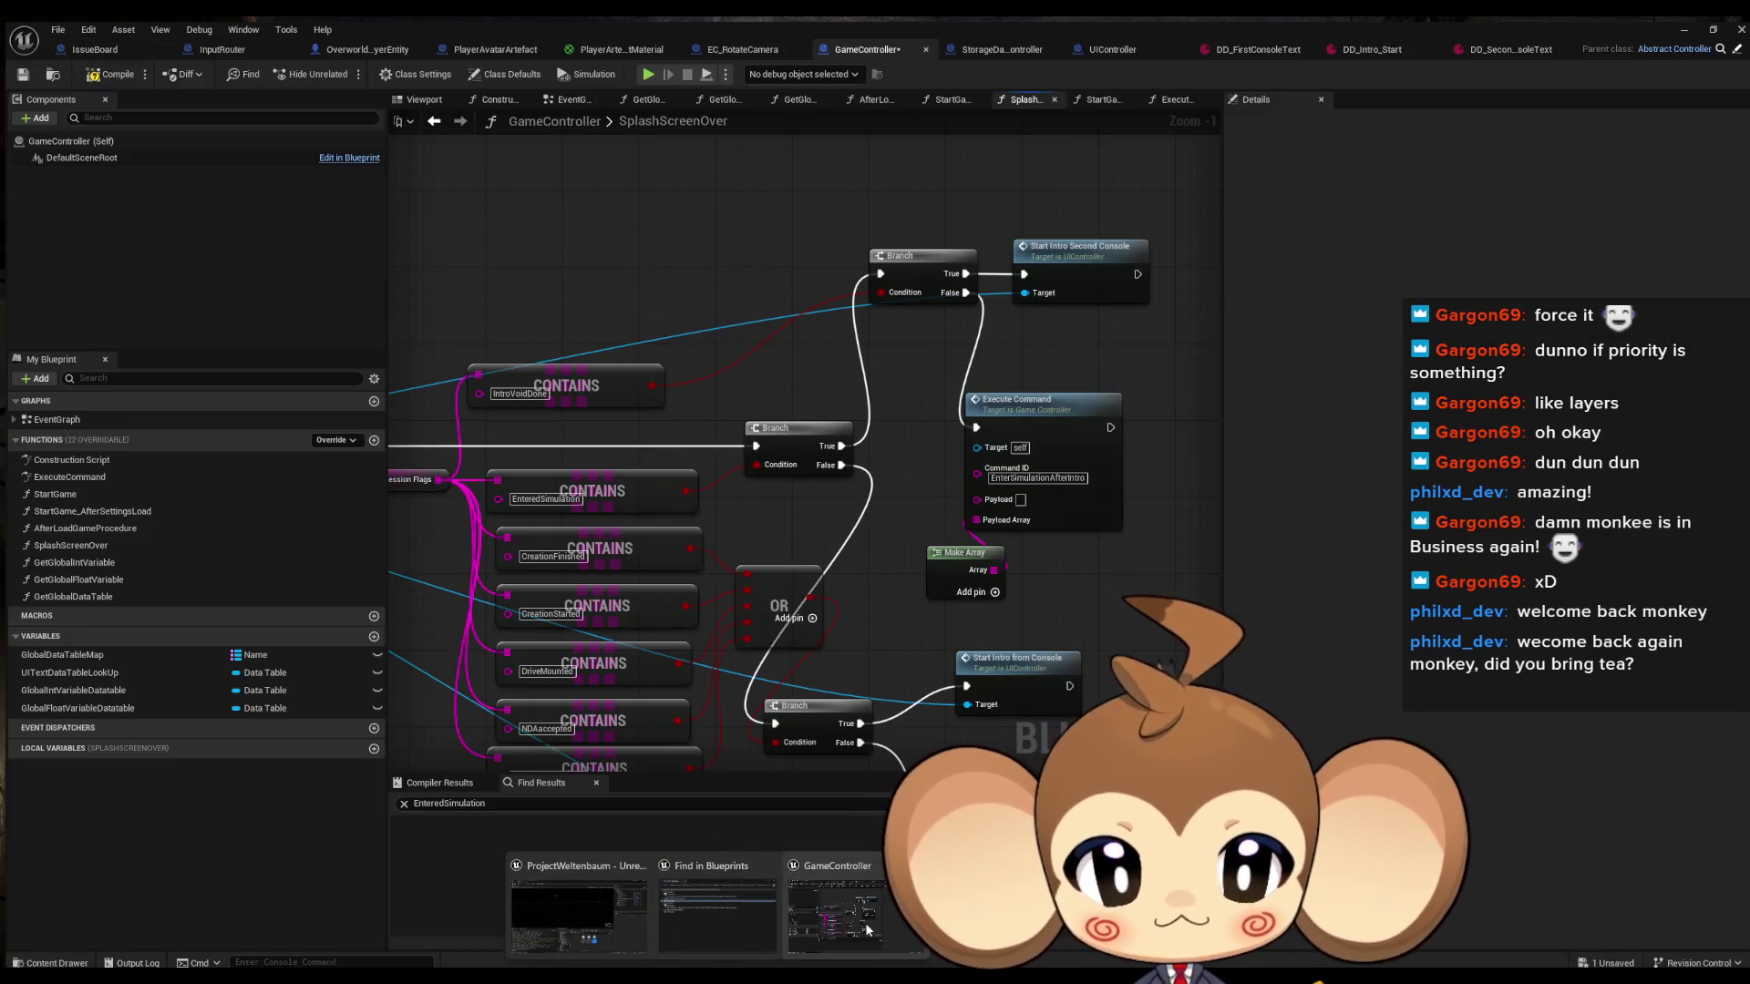
{"action": "left_click", "coordinate": [1501, 50]}
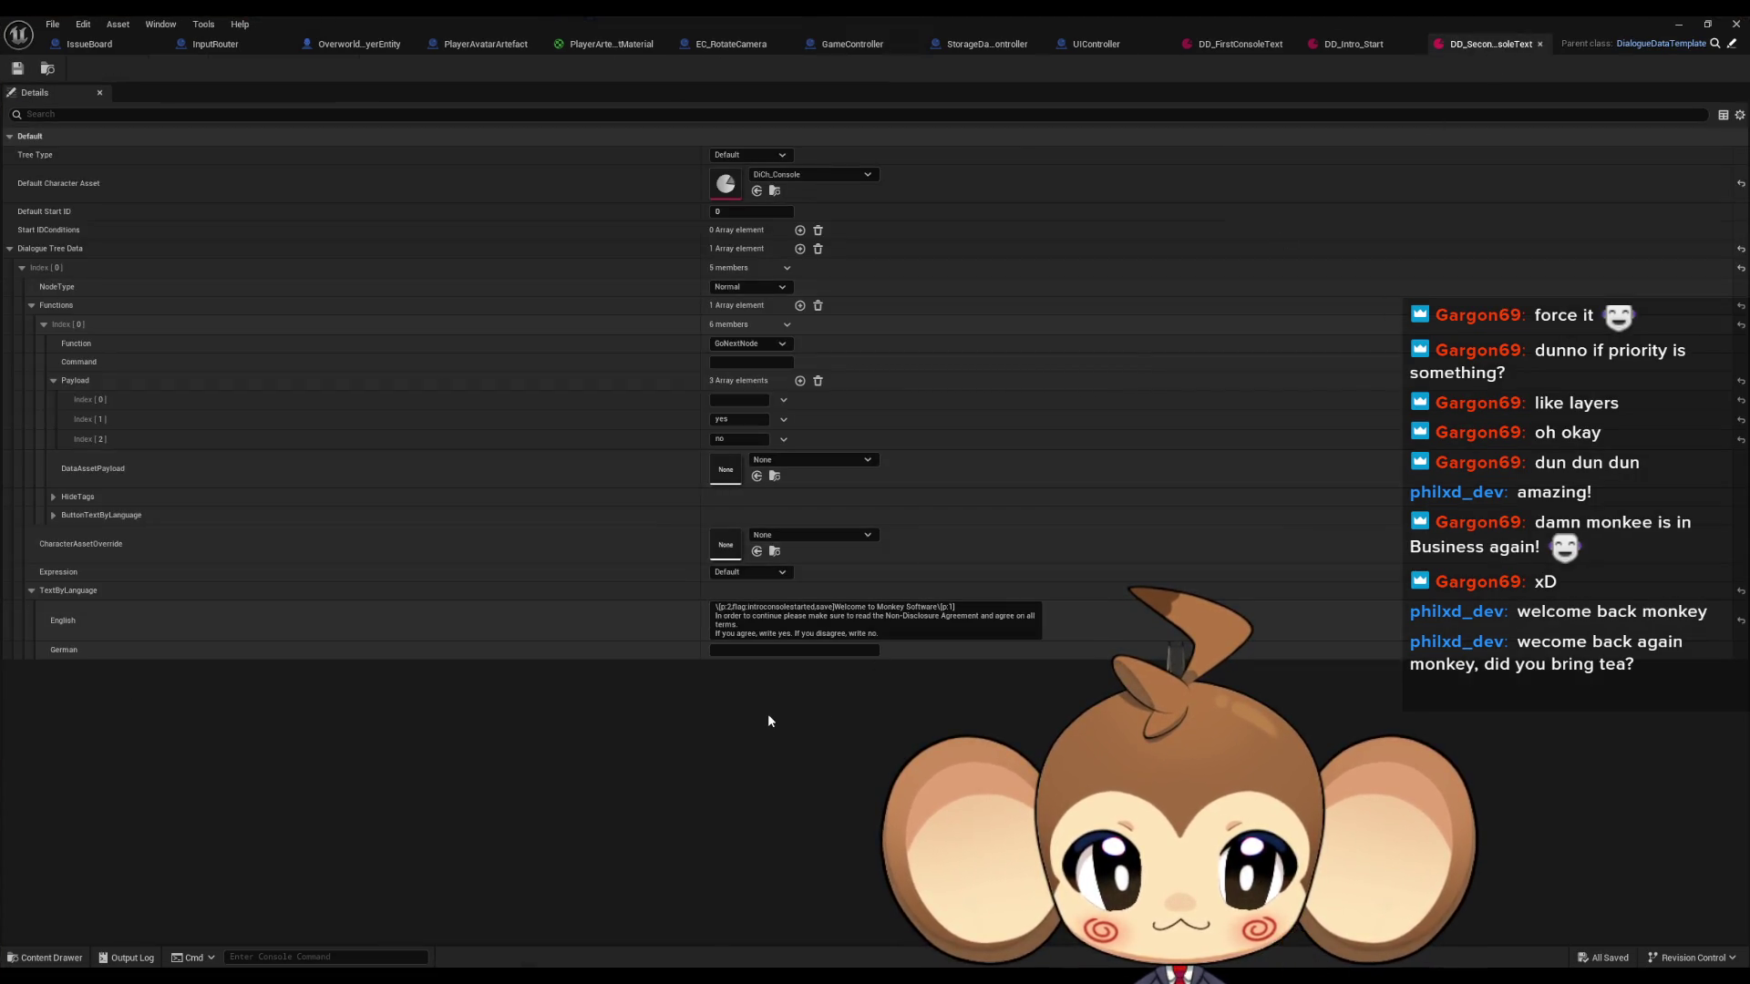
Strip the stray tag characters and put 'Welcome to Monkey Software' on a new line after 'Connection lost'.
{"action": "left_click", "coordinate": [755, 621]}
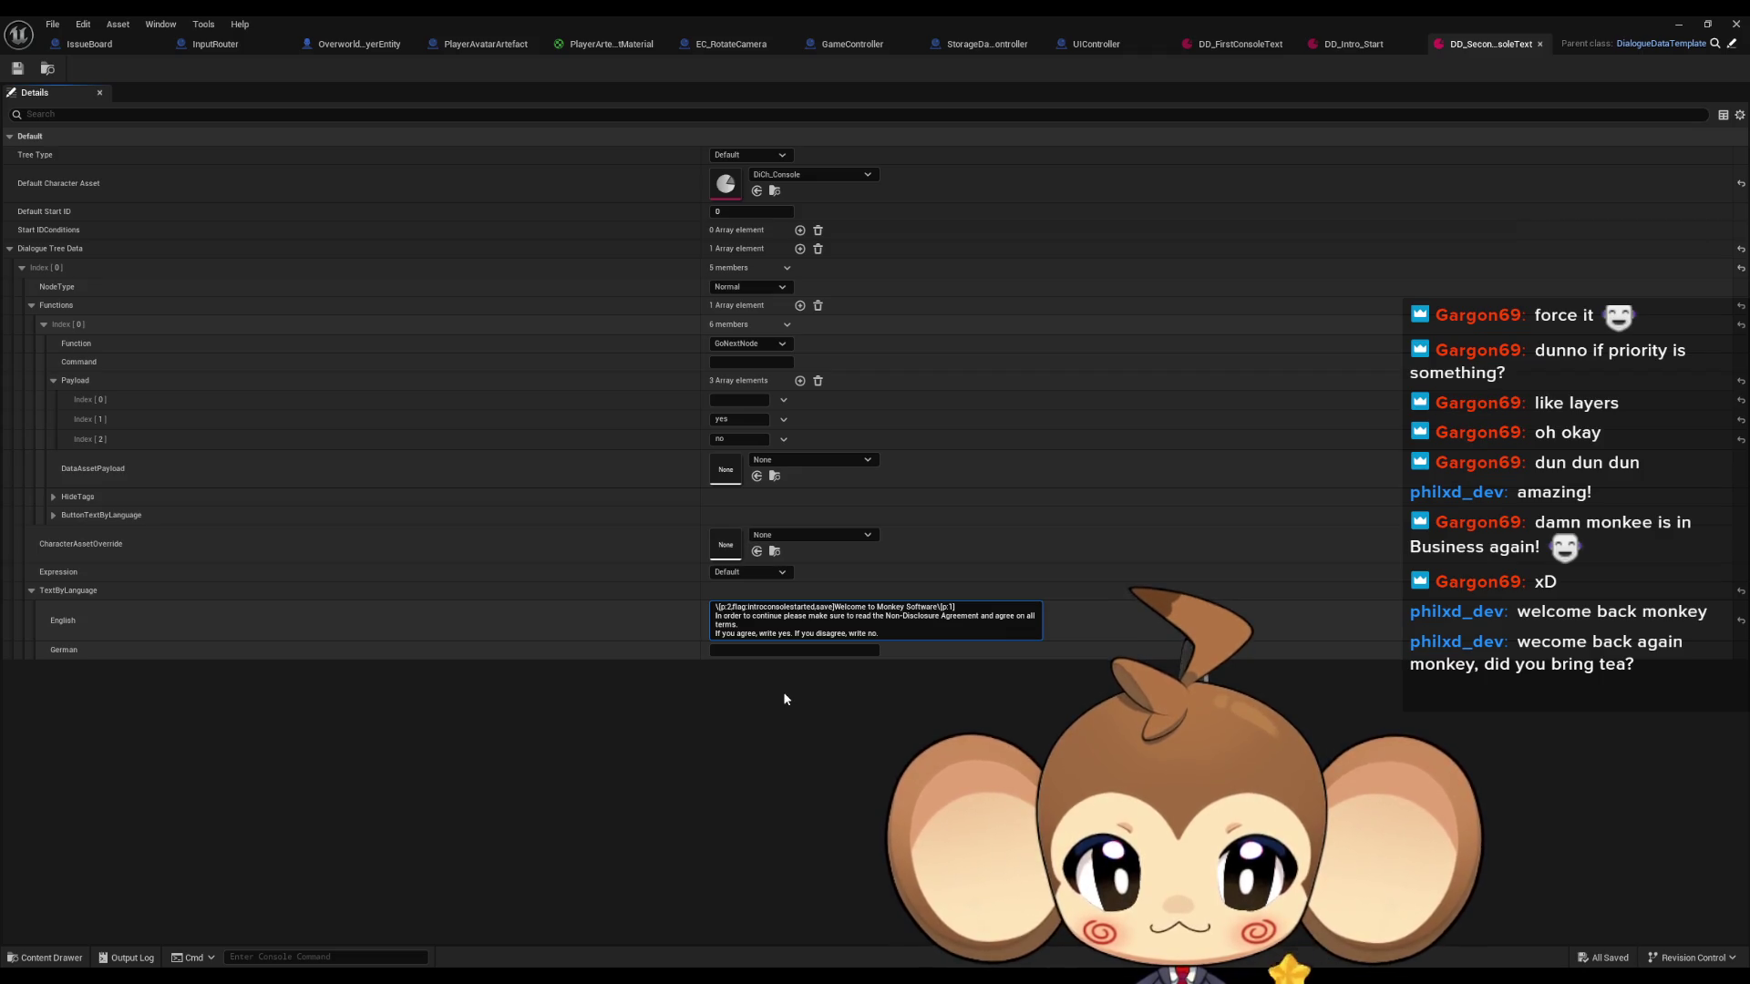
{"action": "left_click_drag", "start_coordinate": [955, 607], "coordinate": [711, 599]}
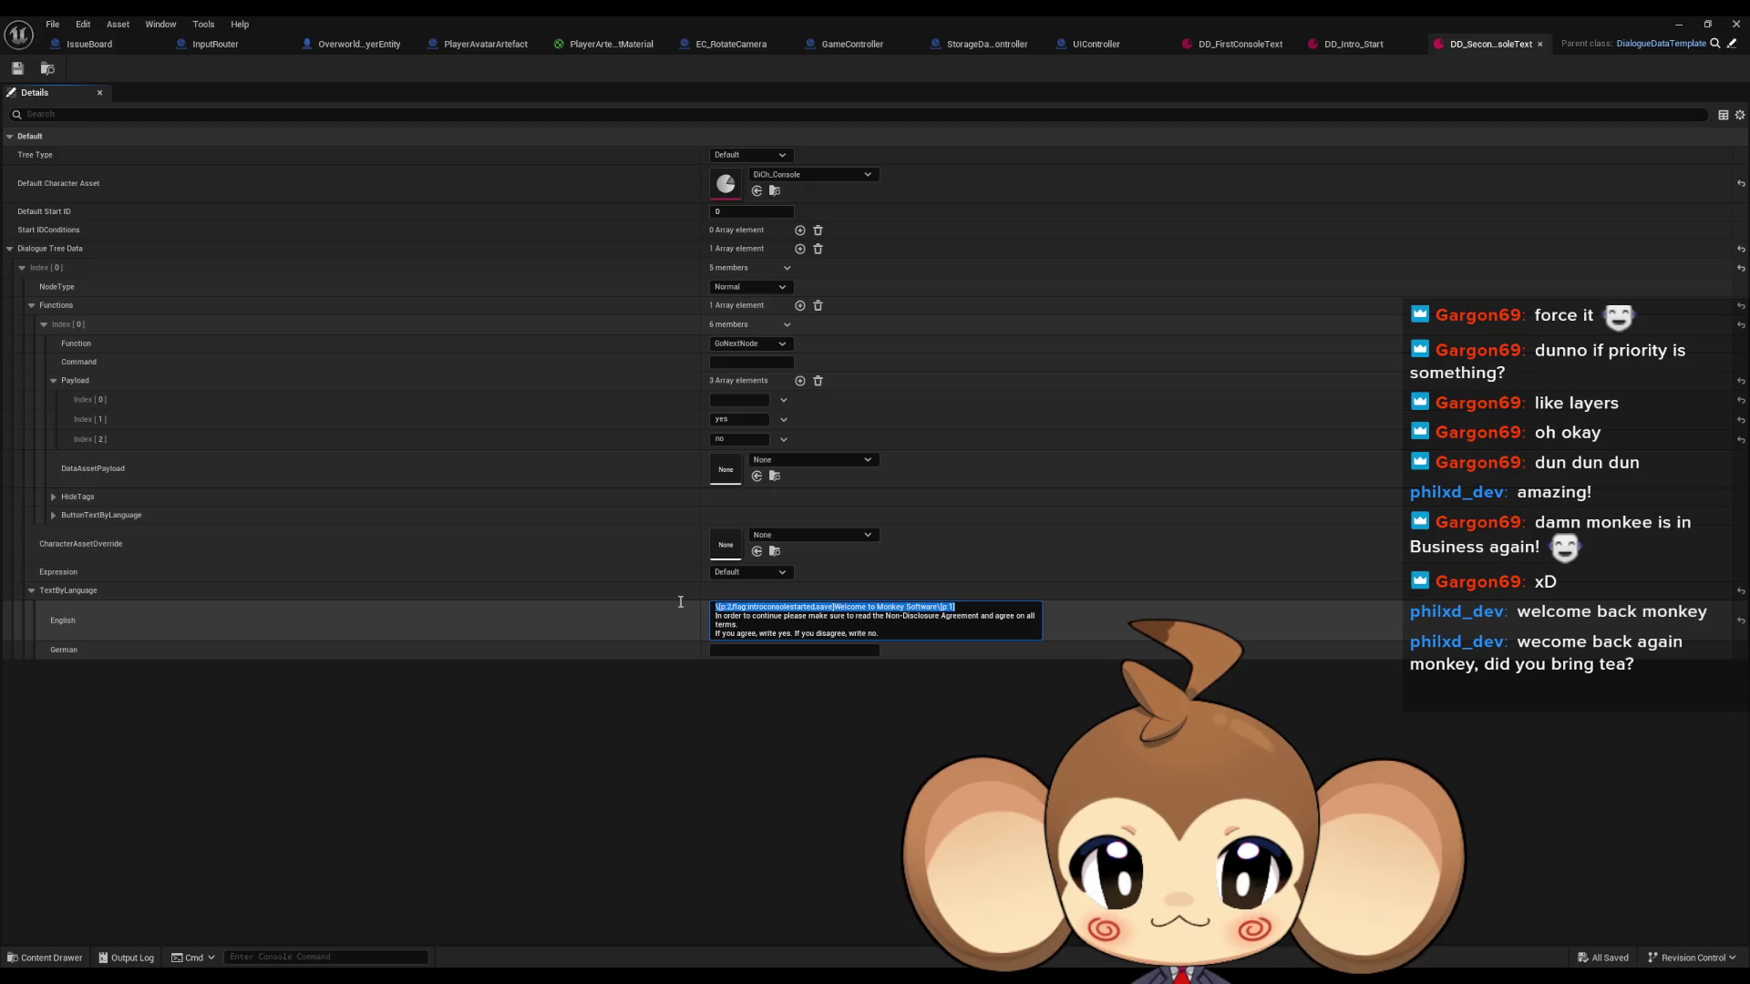
{"action": "left_click", "coordinate": [970, 609]}
{"action": "key", "text": "BackSpace"}
{"action": "key", "text": "BackSpace"}
{"action": "key", "text": "BackSpace"}
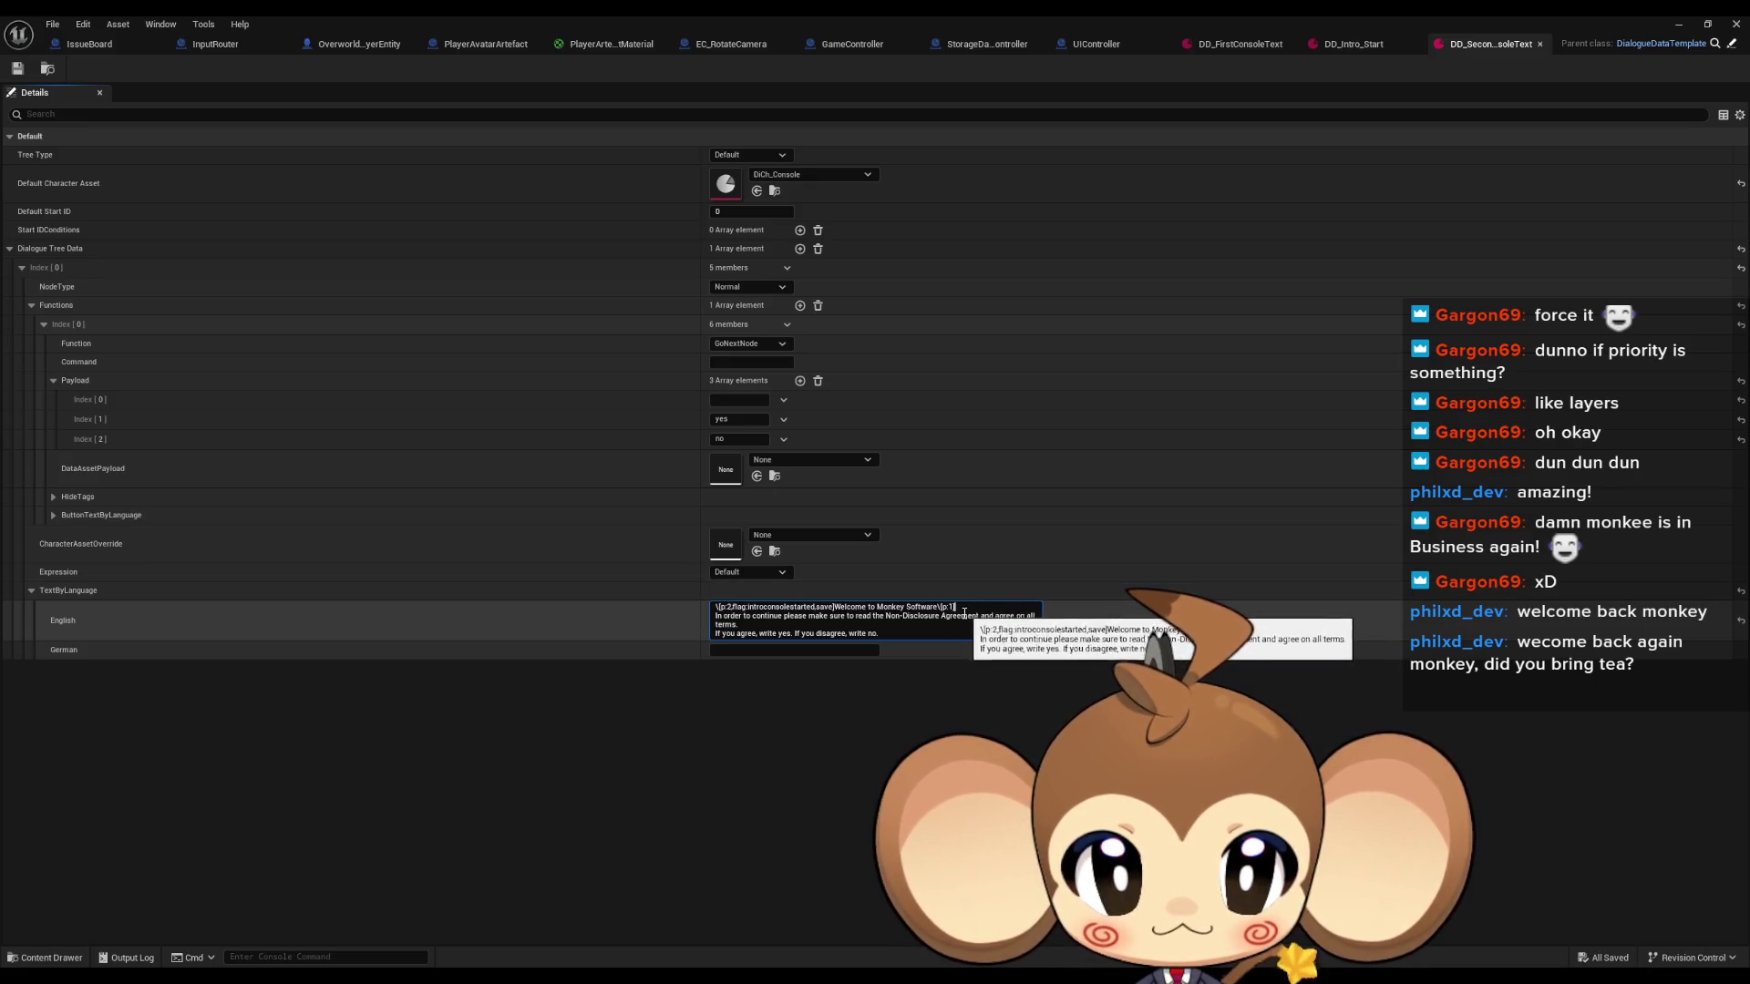
{"action": "key", "text": "BackSpace"}
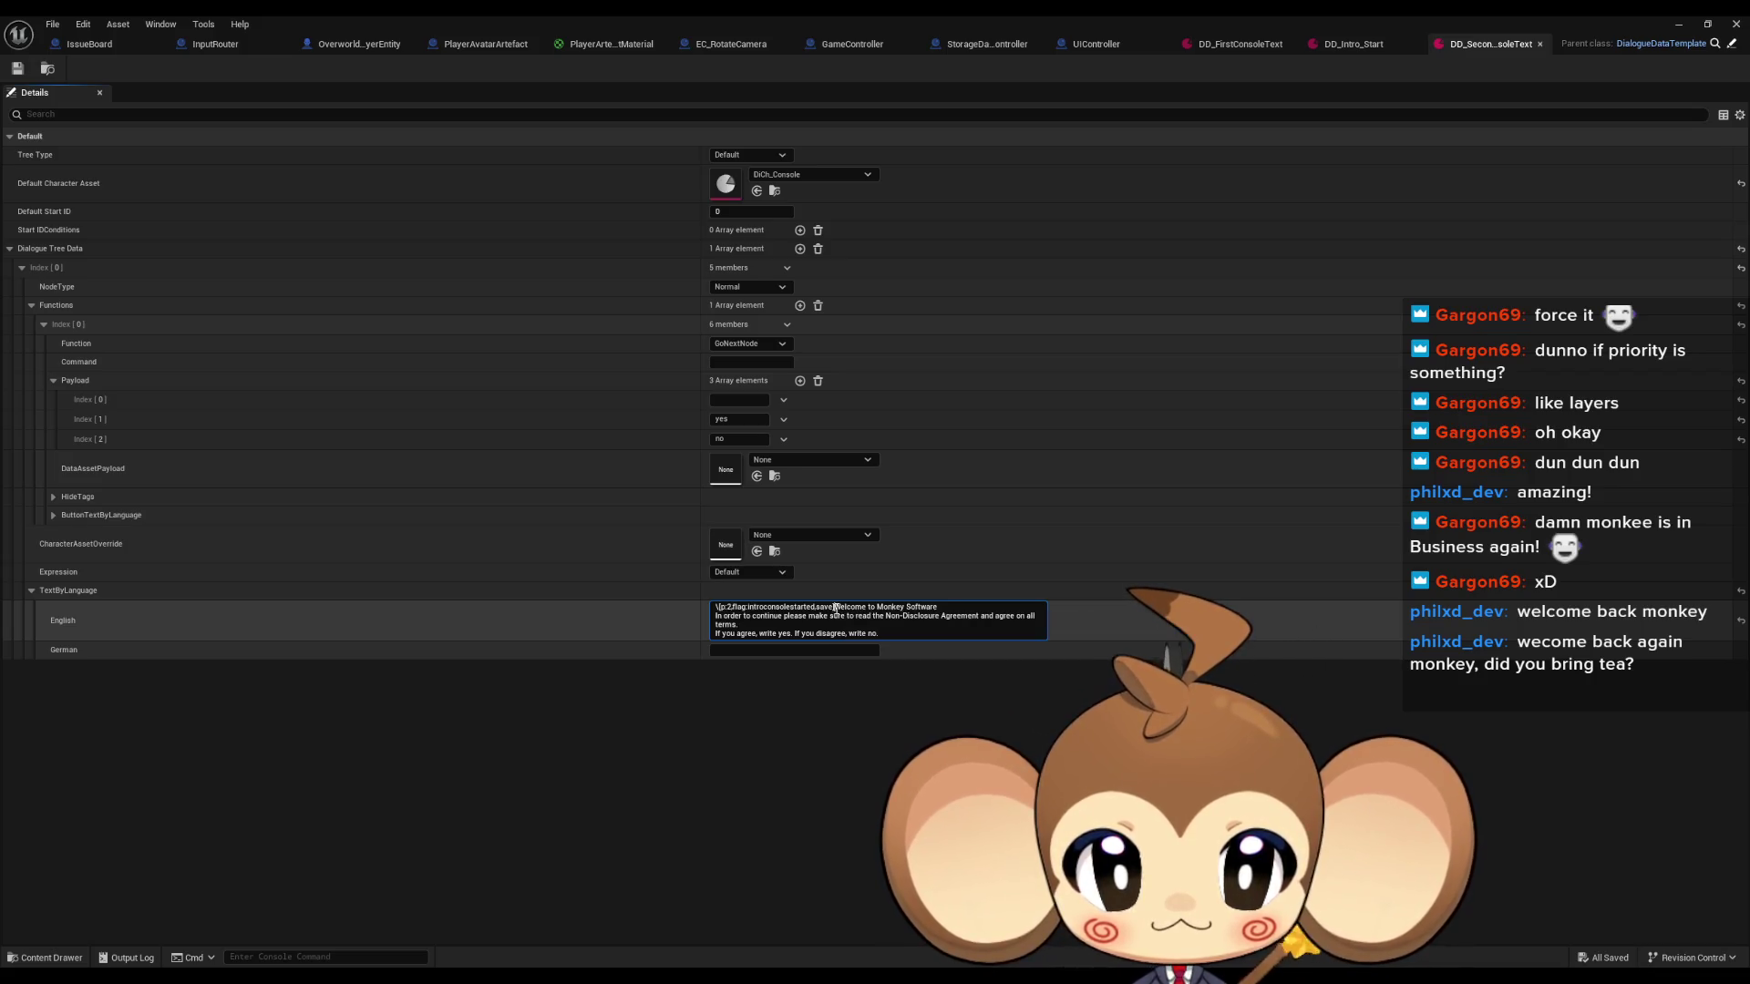
{"action": "key", "text": "BackSpace"}
{"action": "type", "text": "Connection lo"}
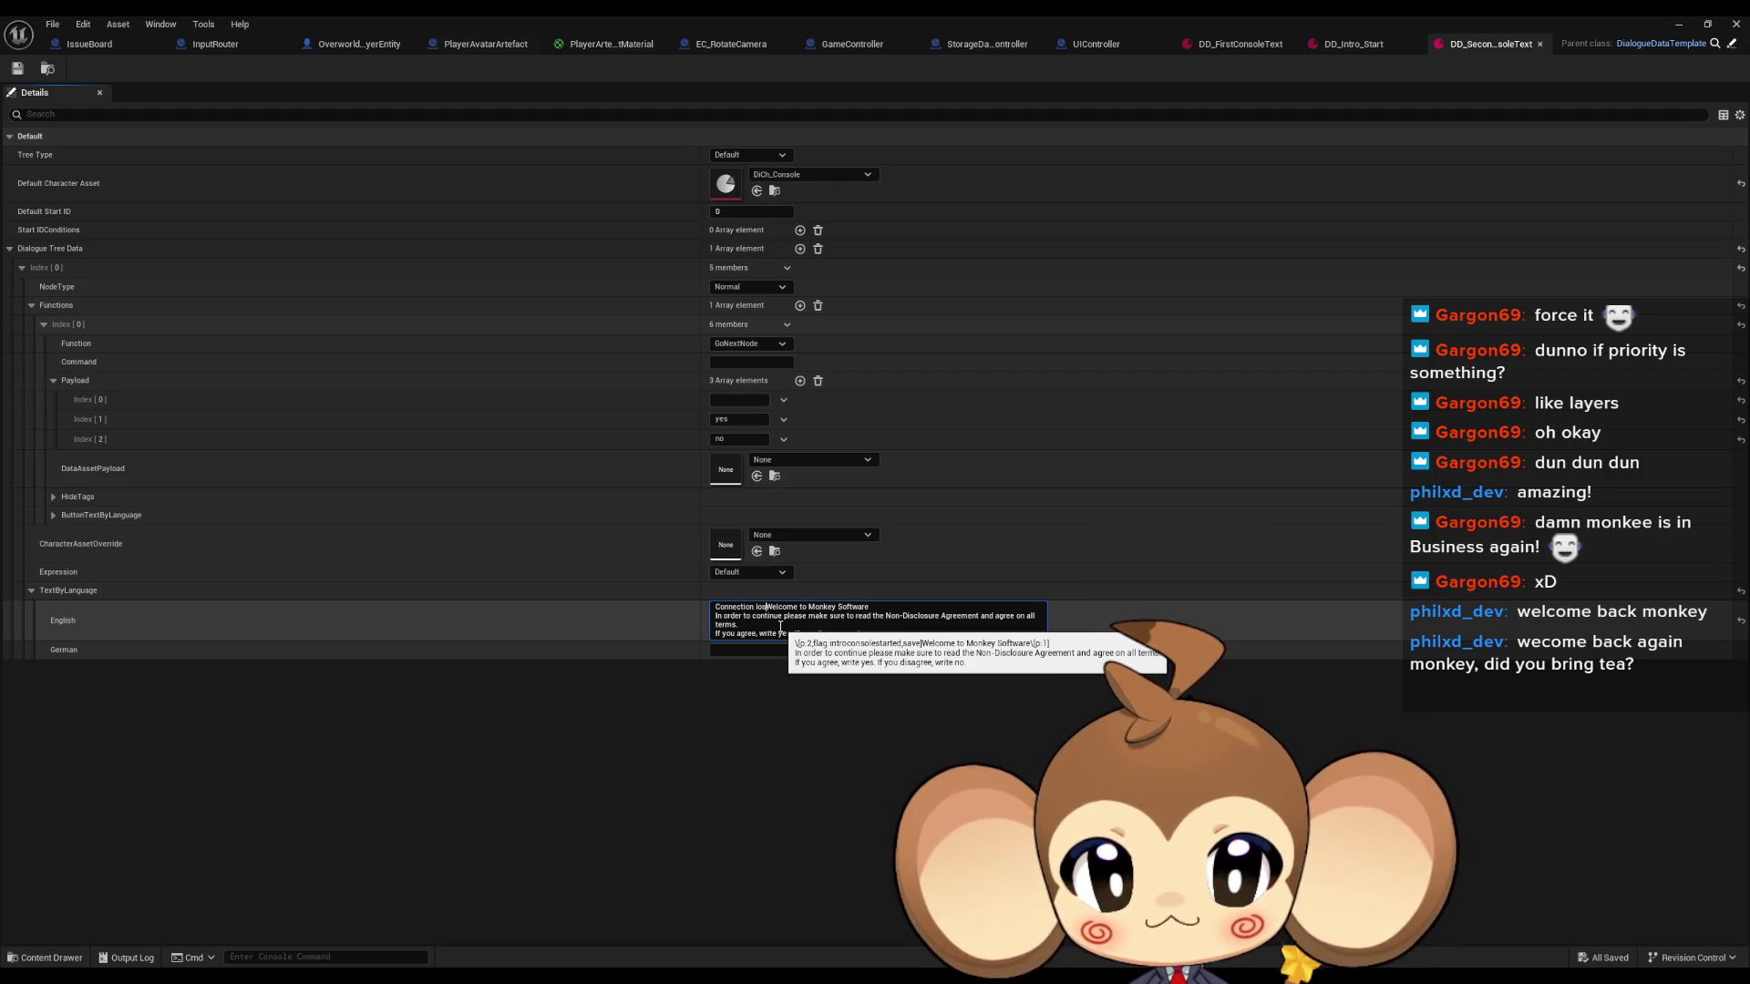
{"action": "key", "text": "shift+Return"}
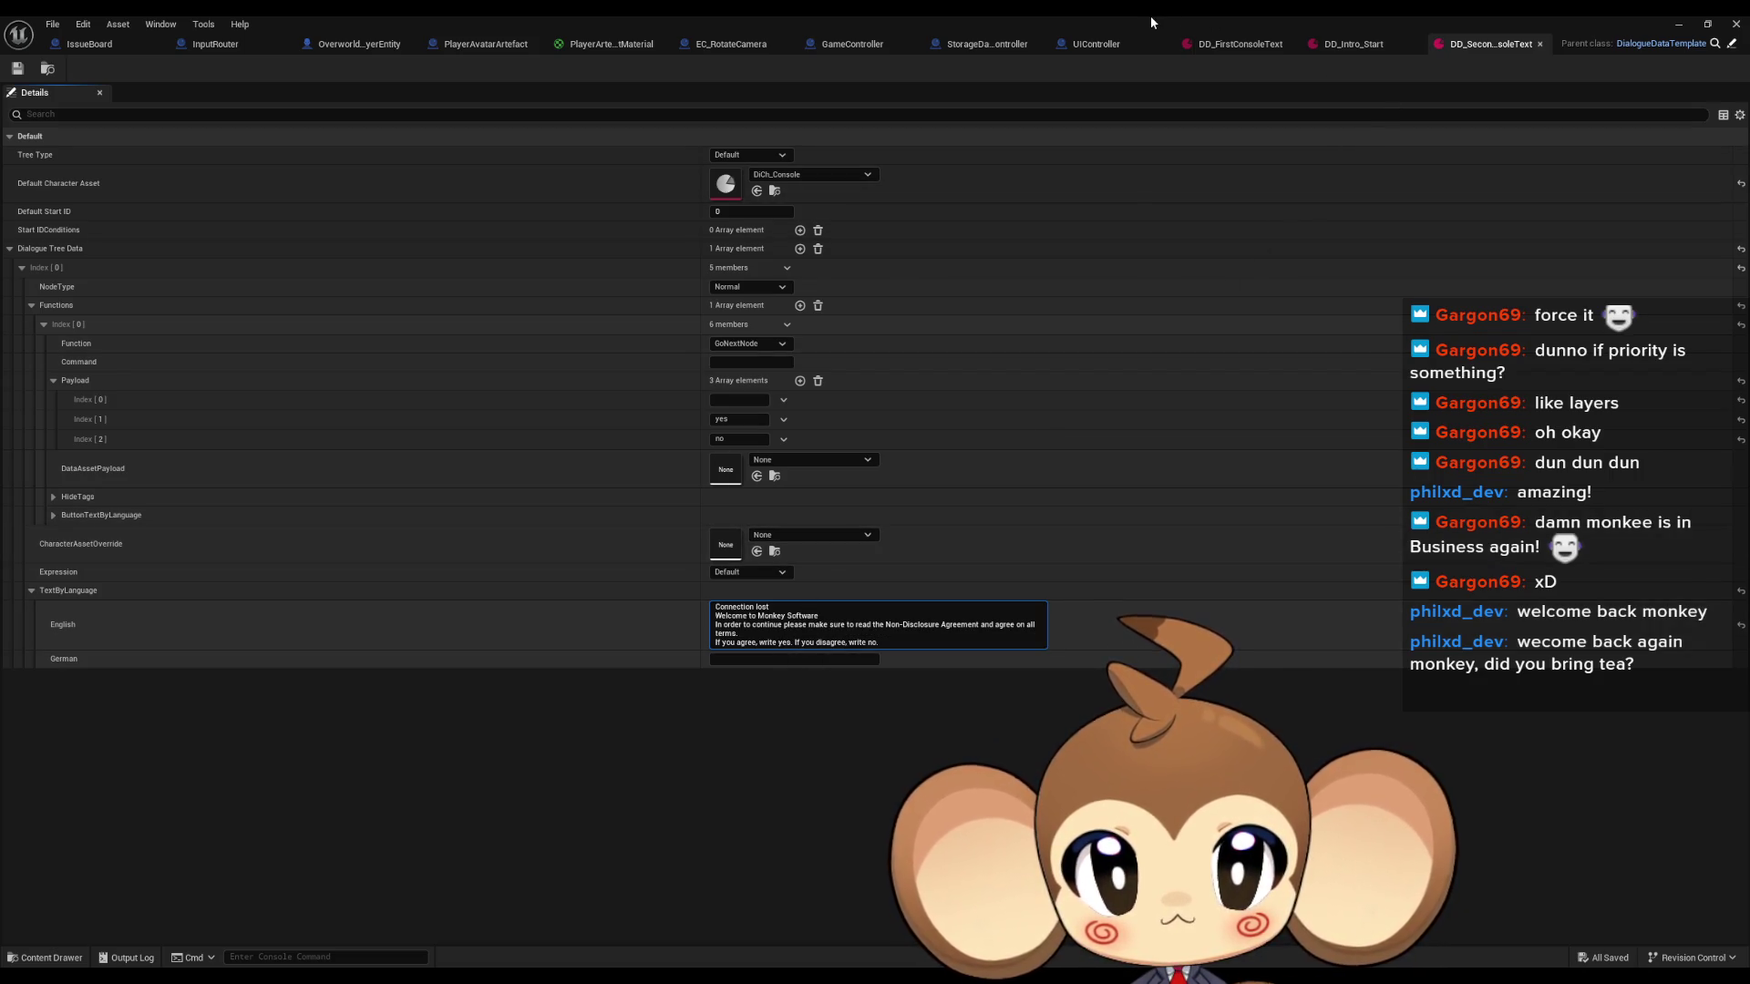
Maximize the DialogueMainWidget editor and open its TextTagFunctionExecuter function graph.
{"action": "left_click", "coordinate": [1102, 44]}
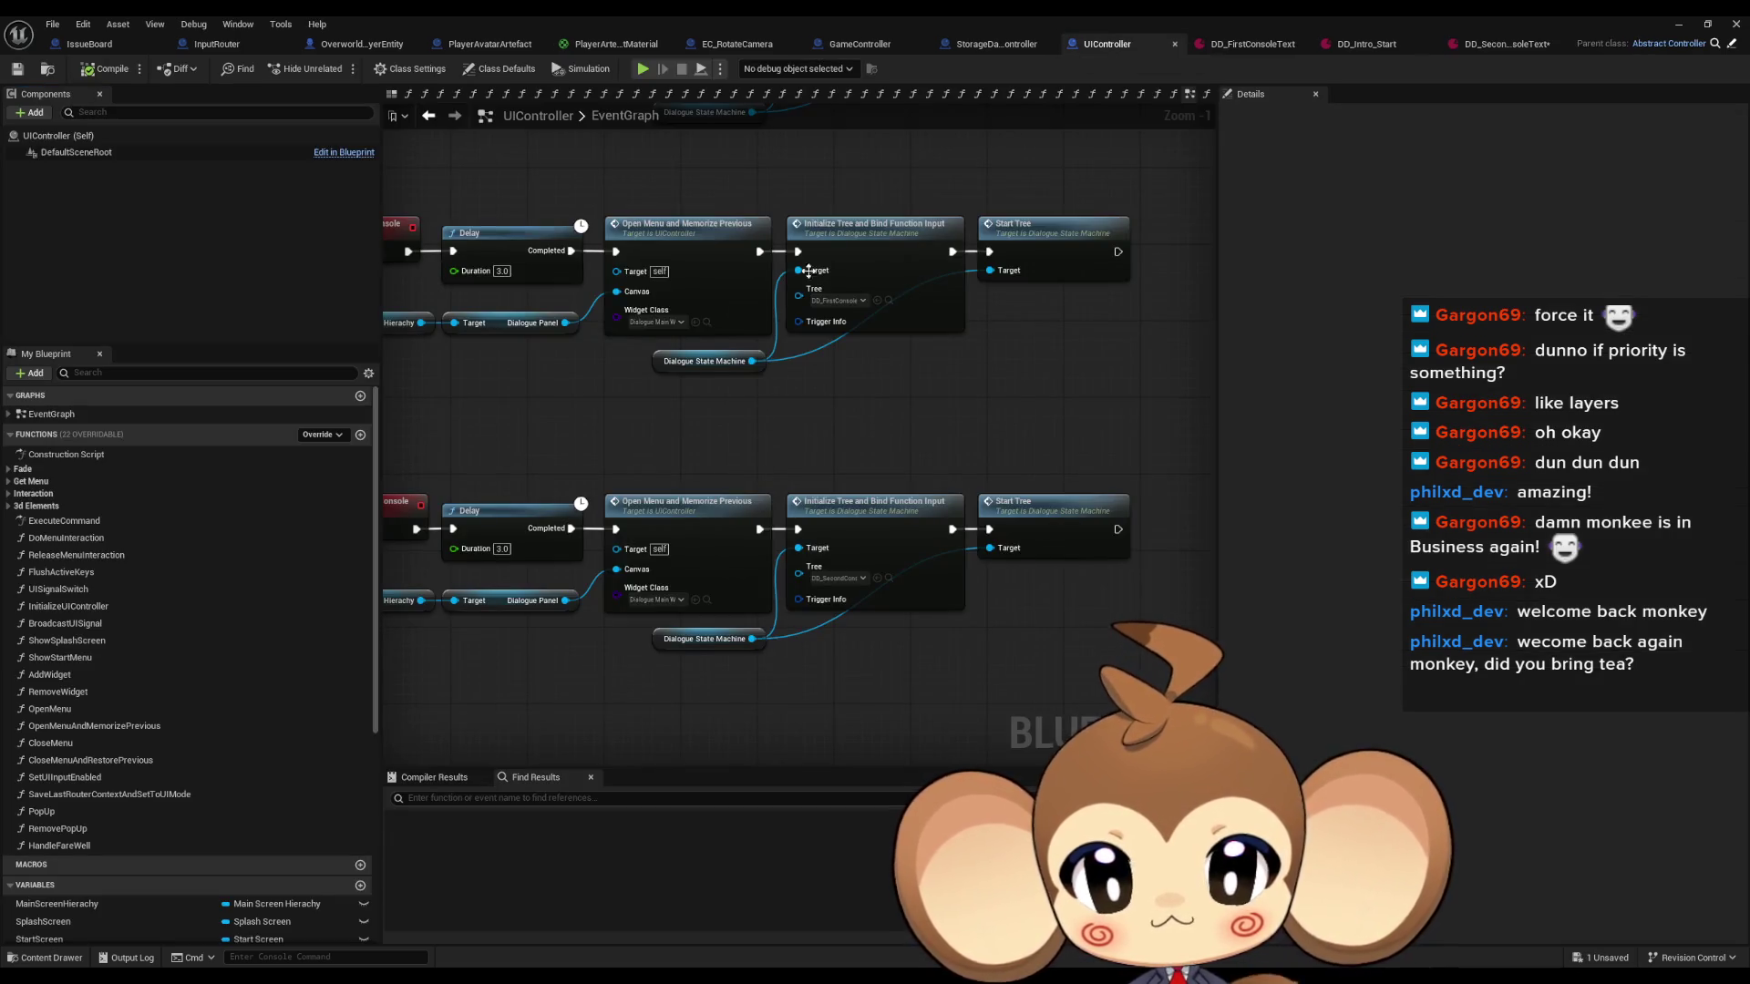
{"action": "double_click", "coordinate": [818, 24]}
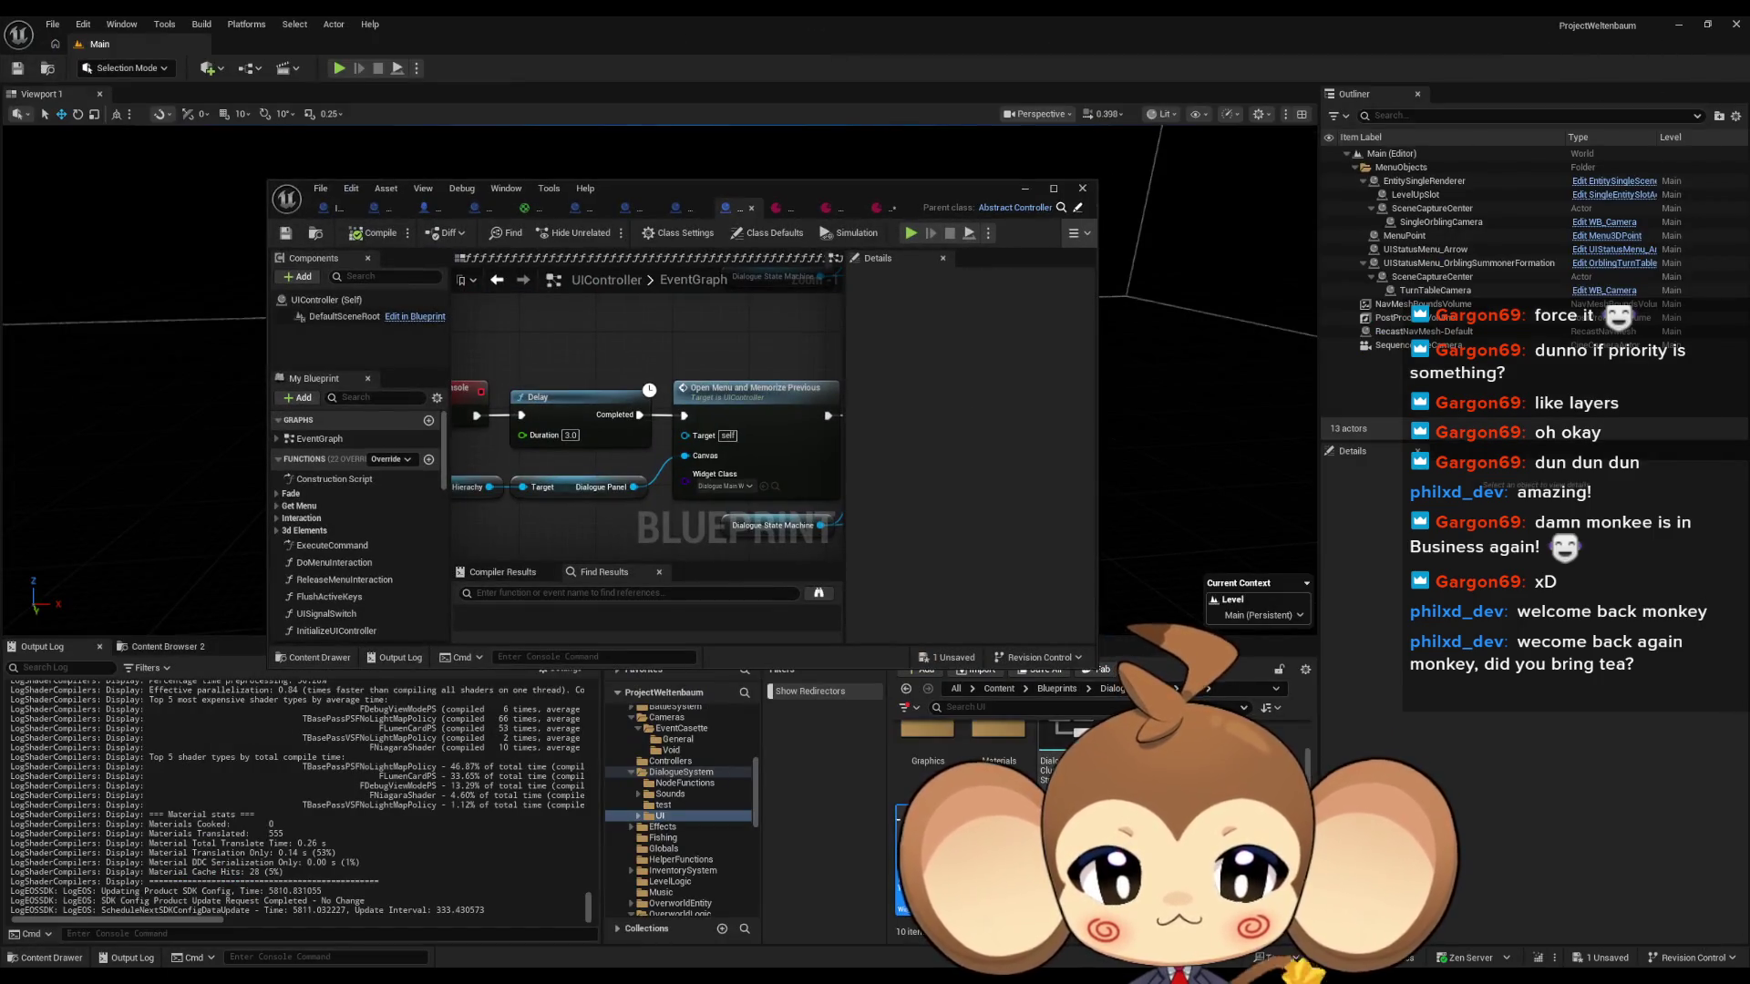
{"action": "double_click", "coordinate": [695, 191]}
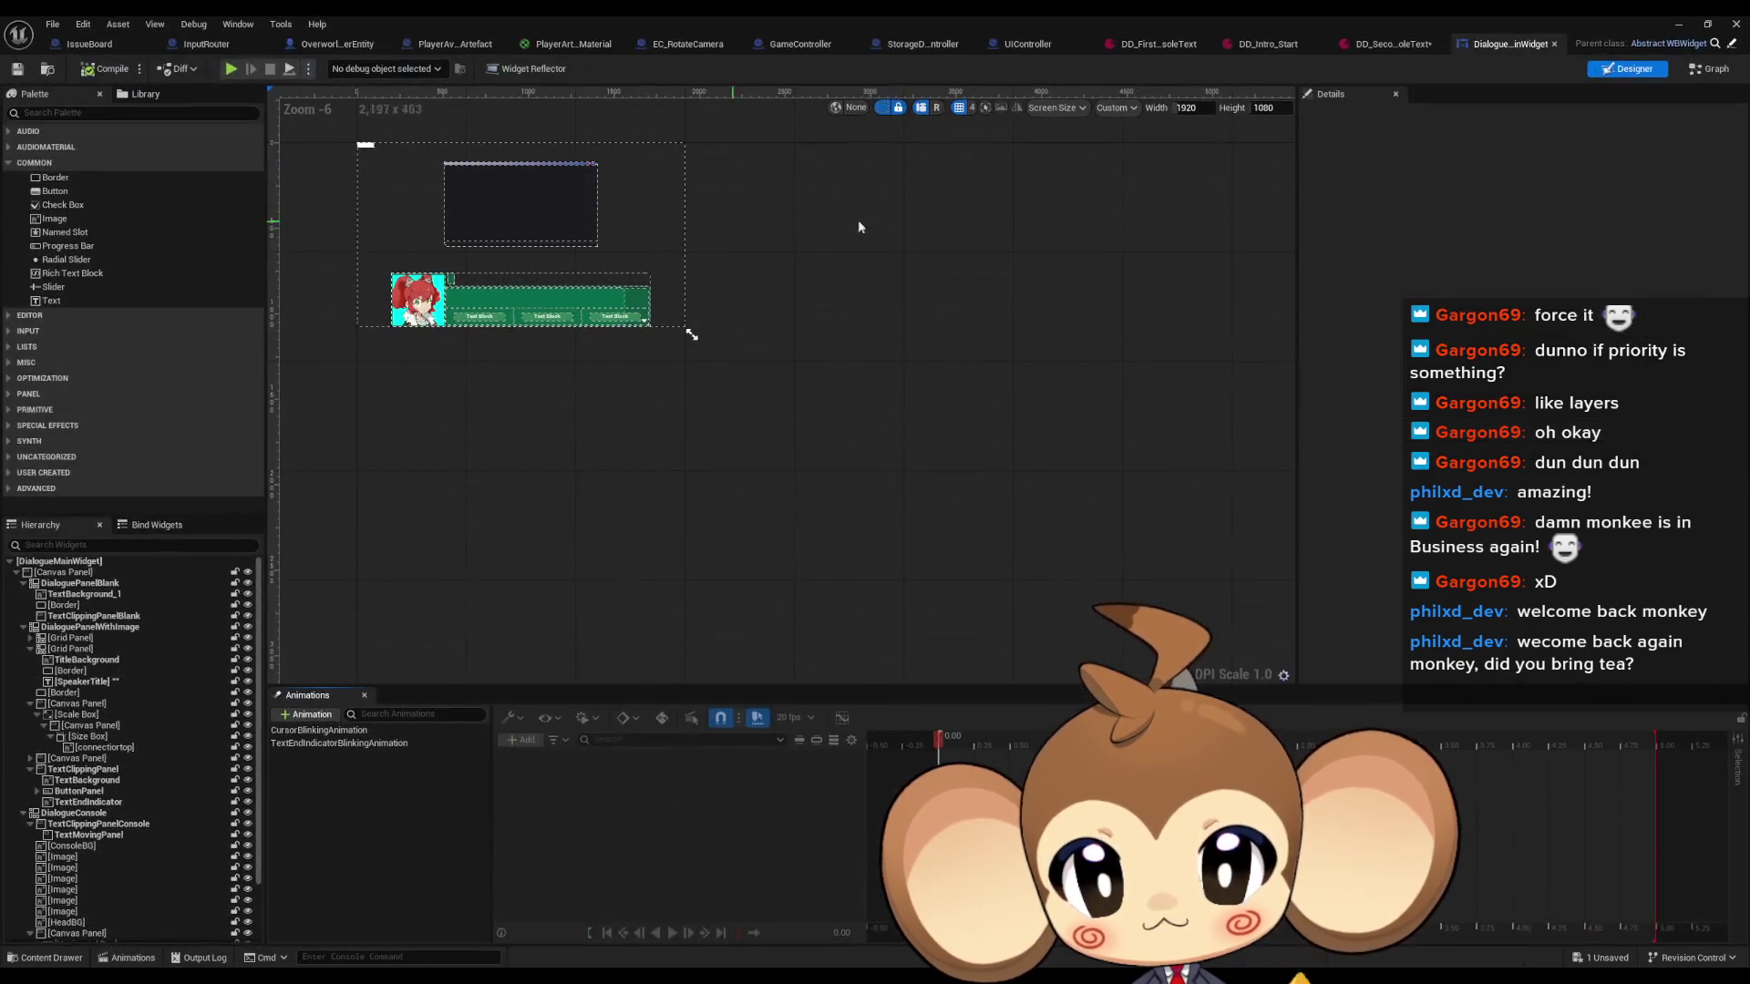
{"action": "left_click", "coordinate": [1700, 70]}
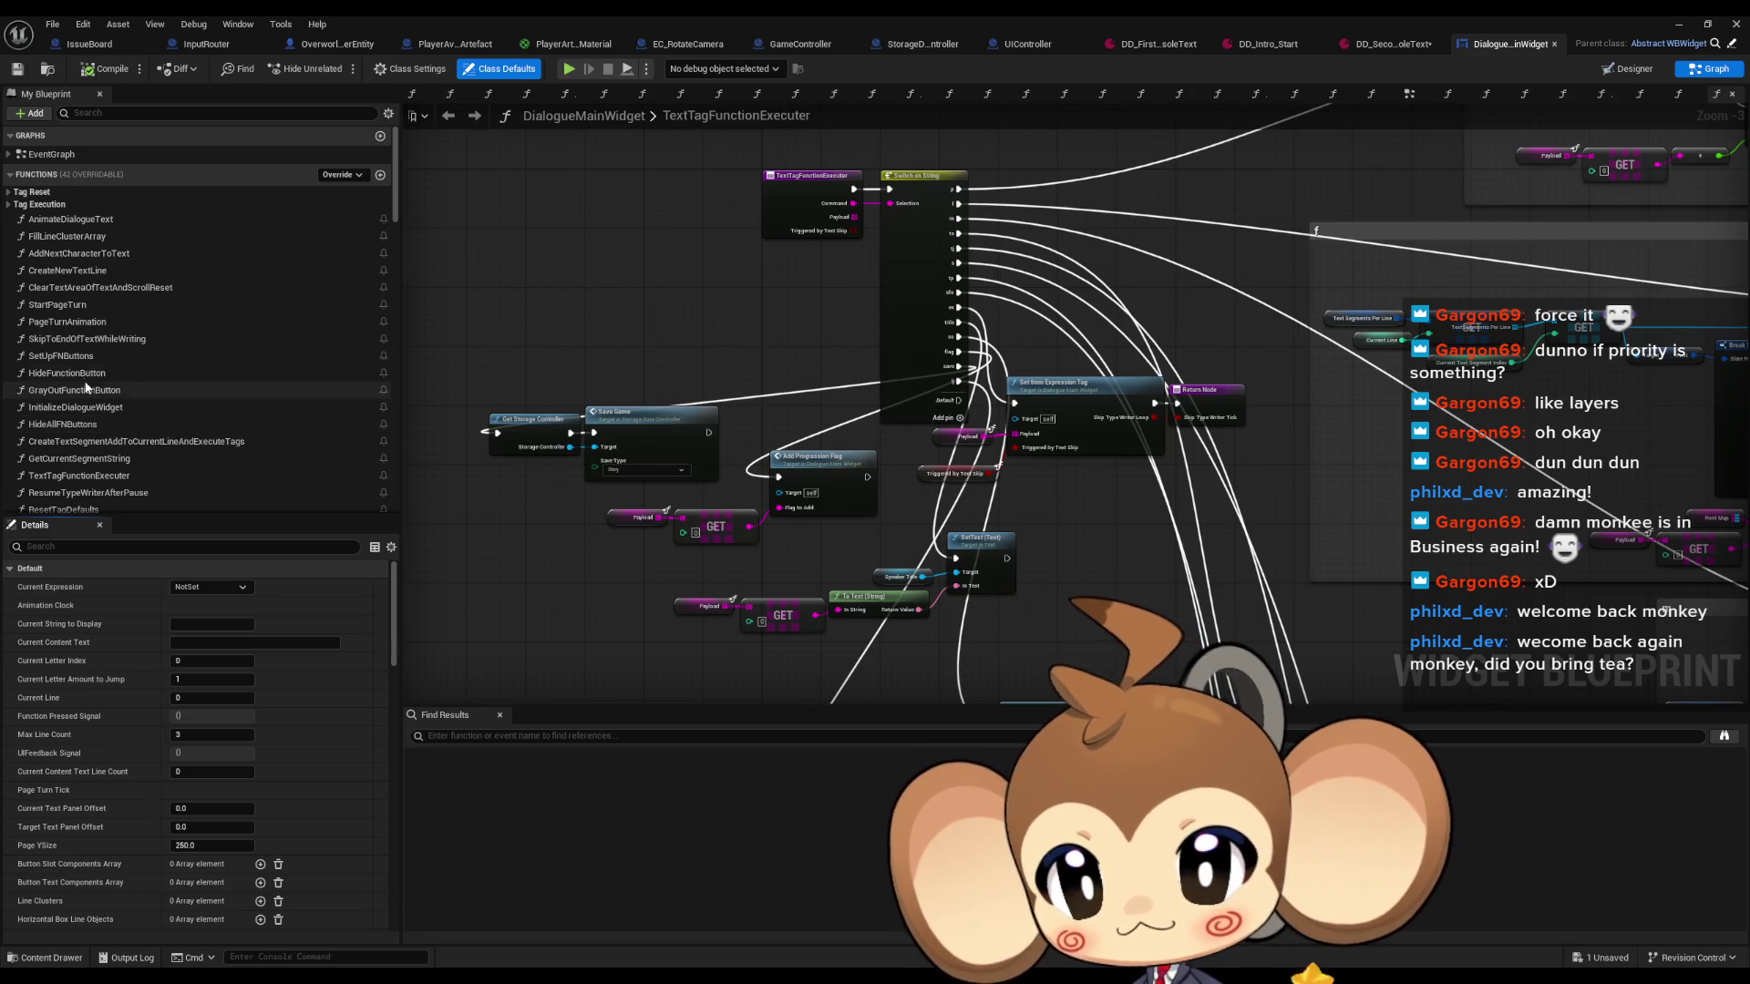
{"action": "scroll", "coordinate": [80, 284], "scroll_direction": "down", "scroll_amount": 4}
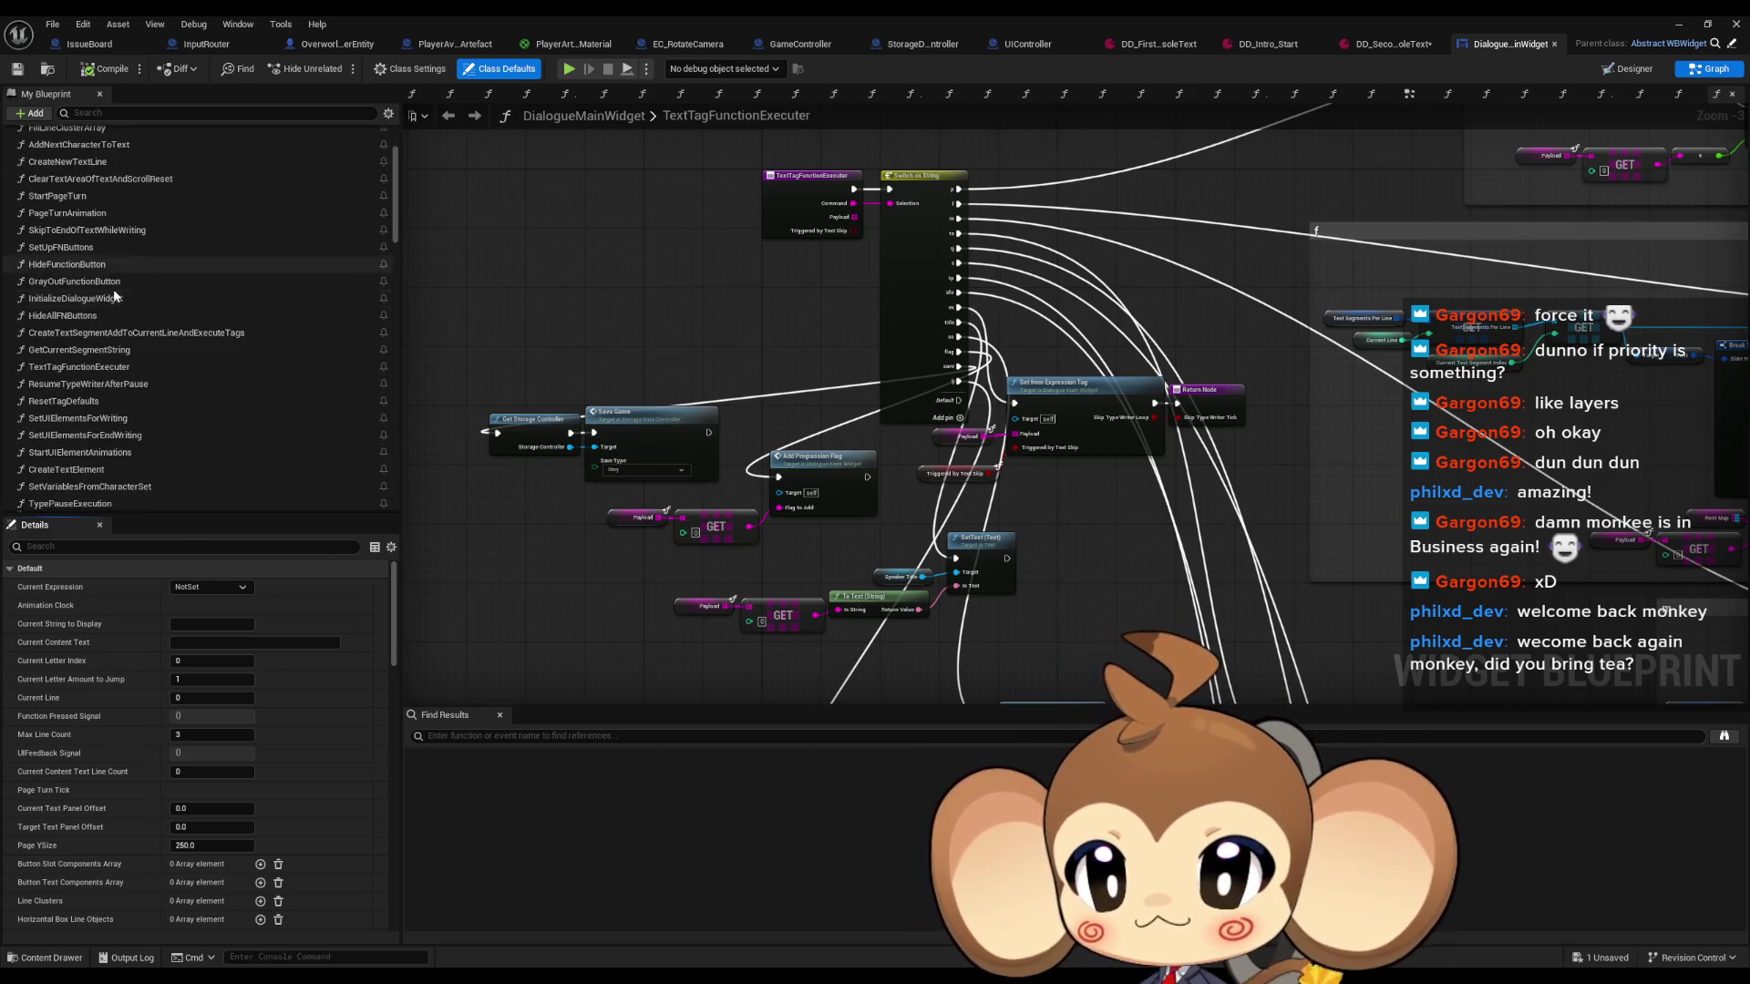
{"action": "left_click", "coordinate": [101, 302]}
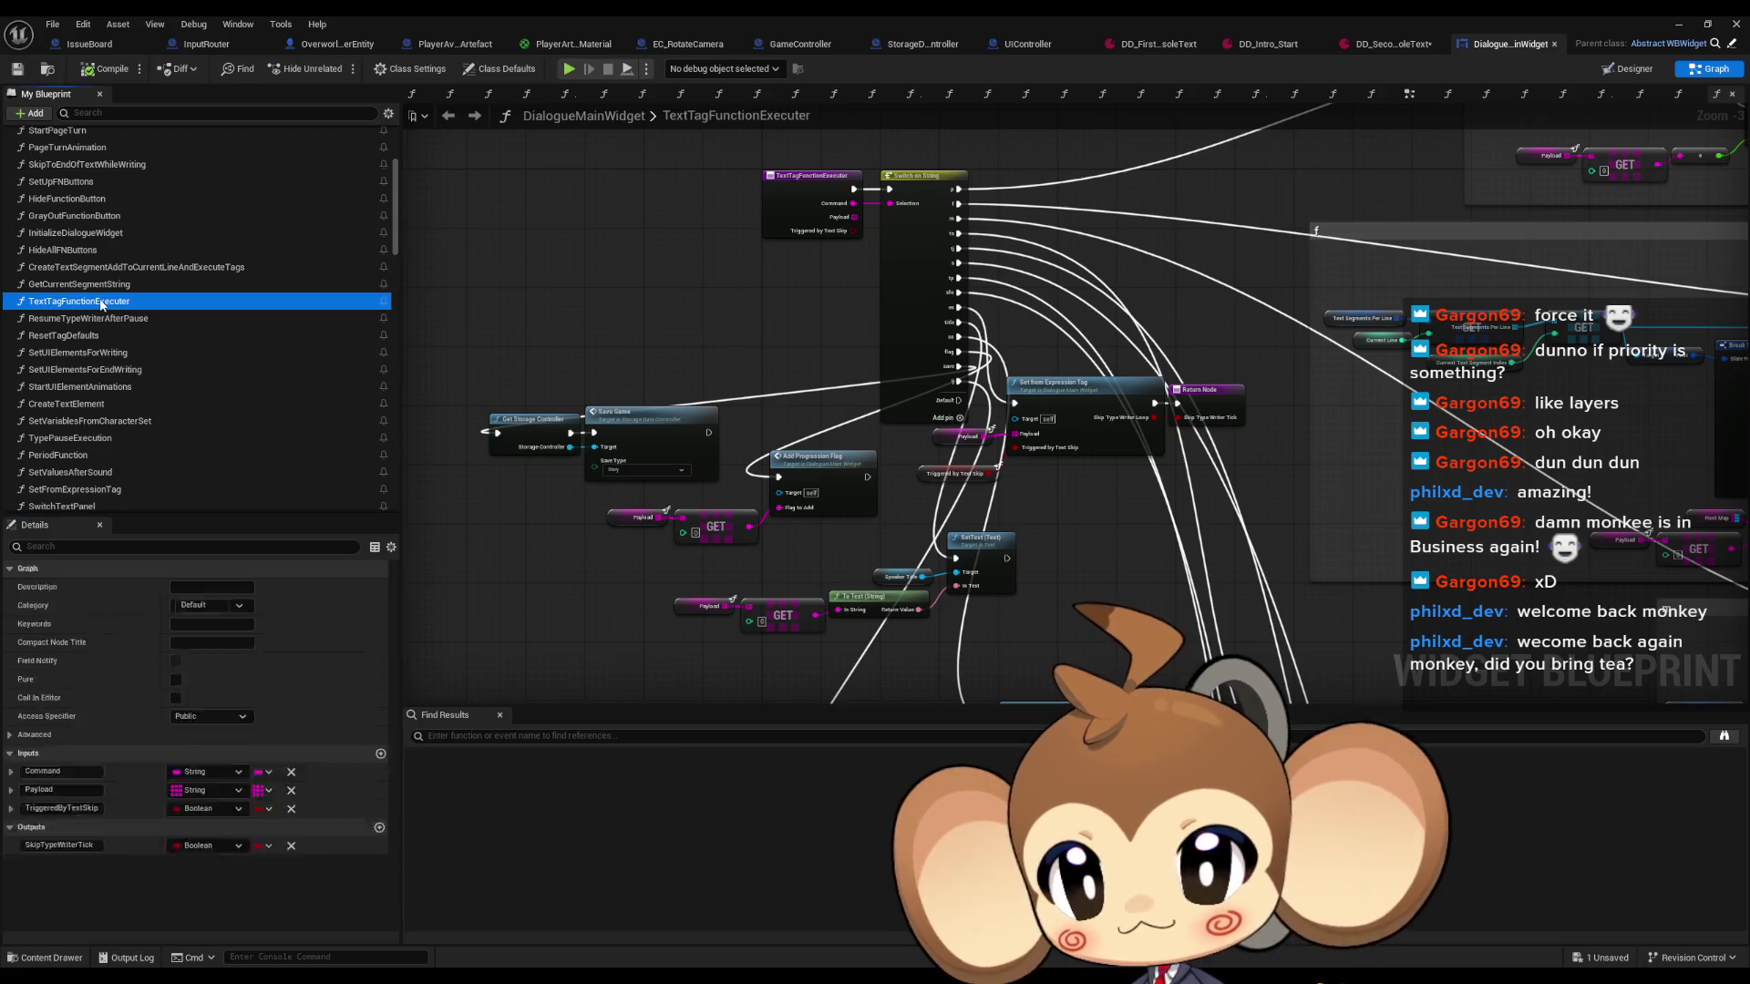
{"action": "scroll", "coordinate": [784, 357], "scroll_direction": "up", "scroll_amount": 3}
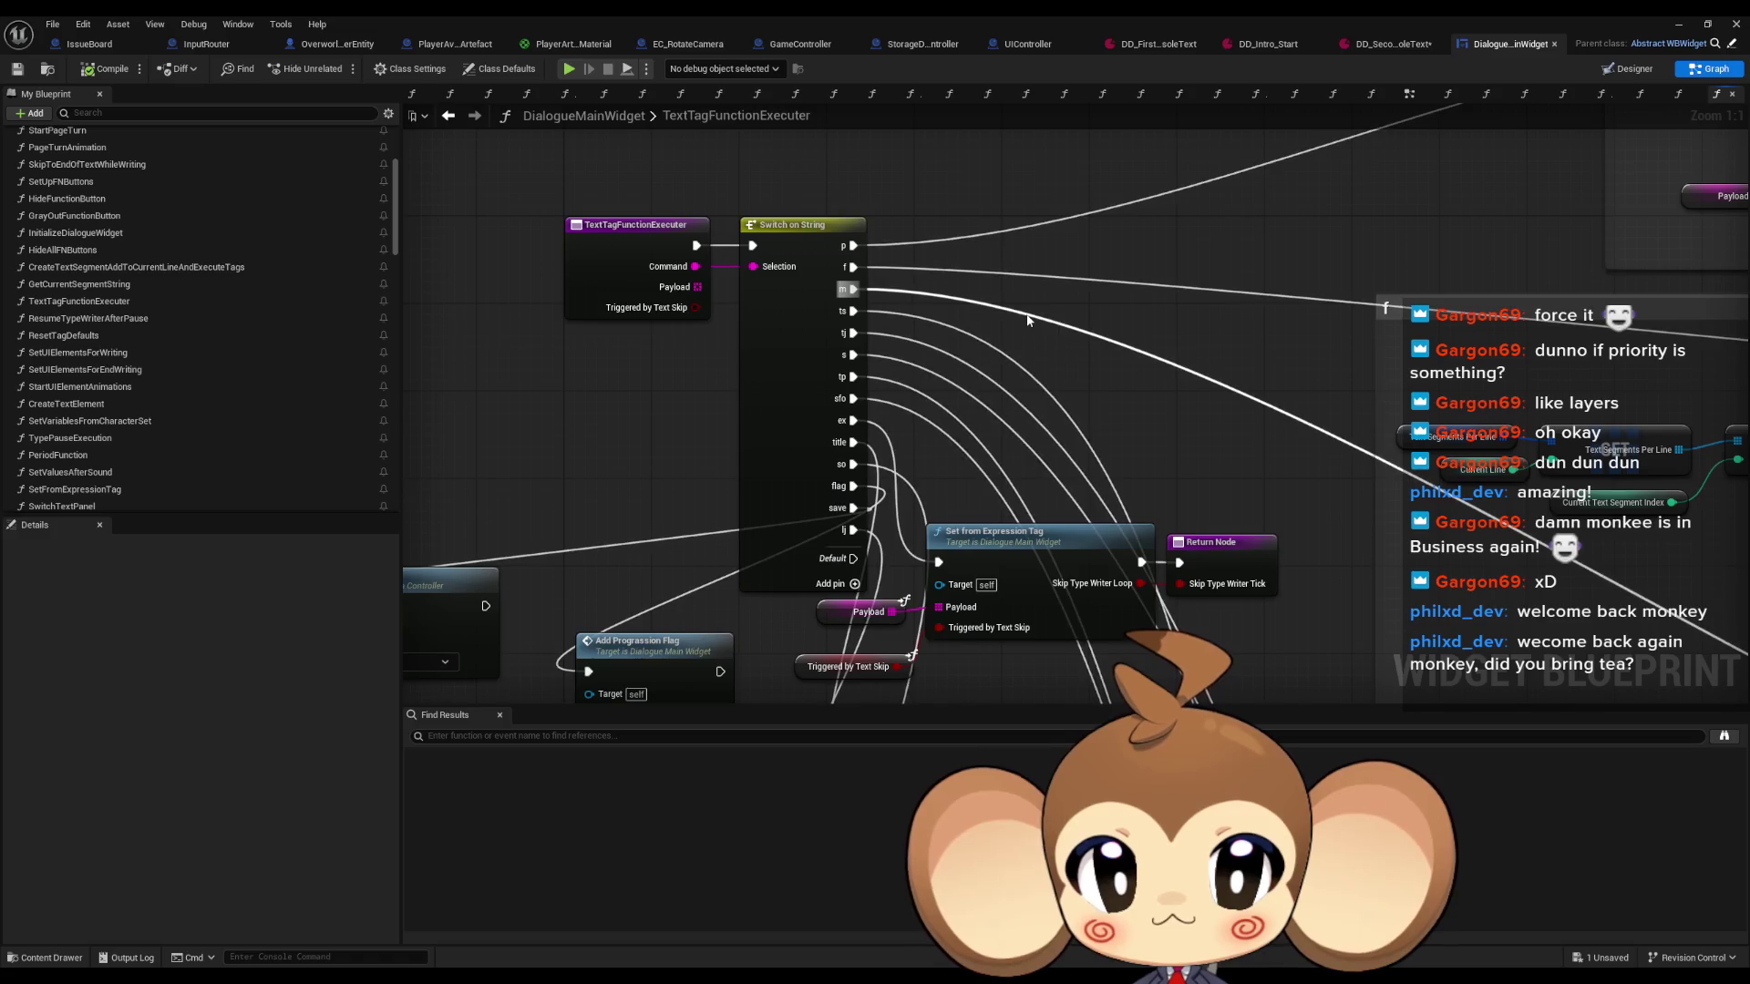
Inspect the Set Font Material node and the three materials stored in Font Material Map.
{"action": "double_click", "coordinate": [1027, 319]}
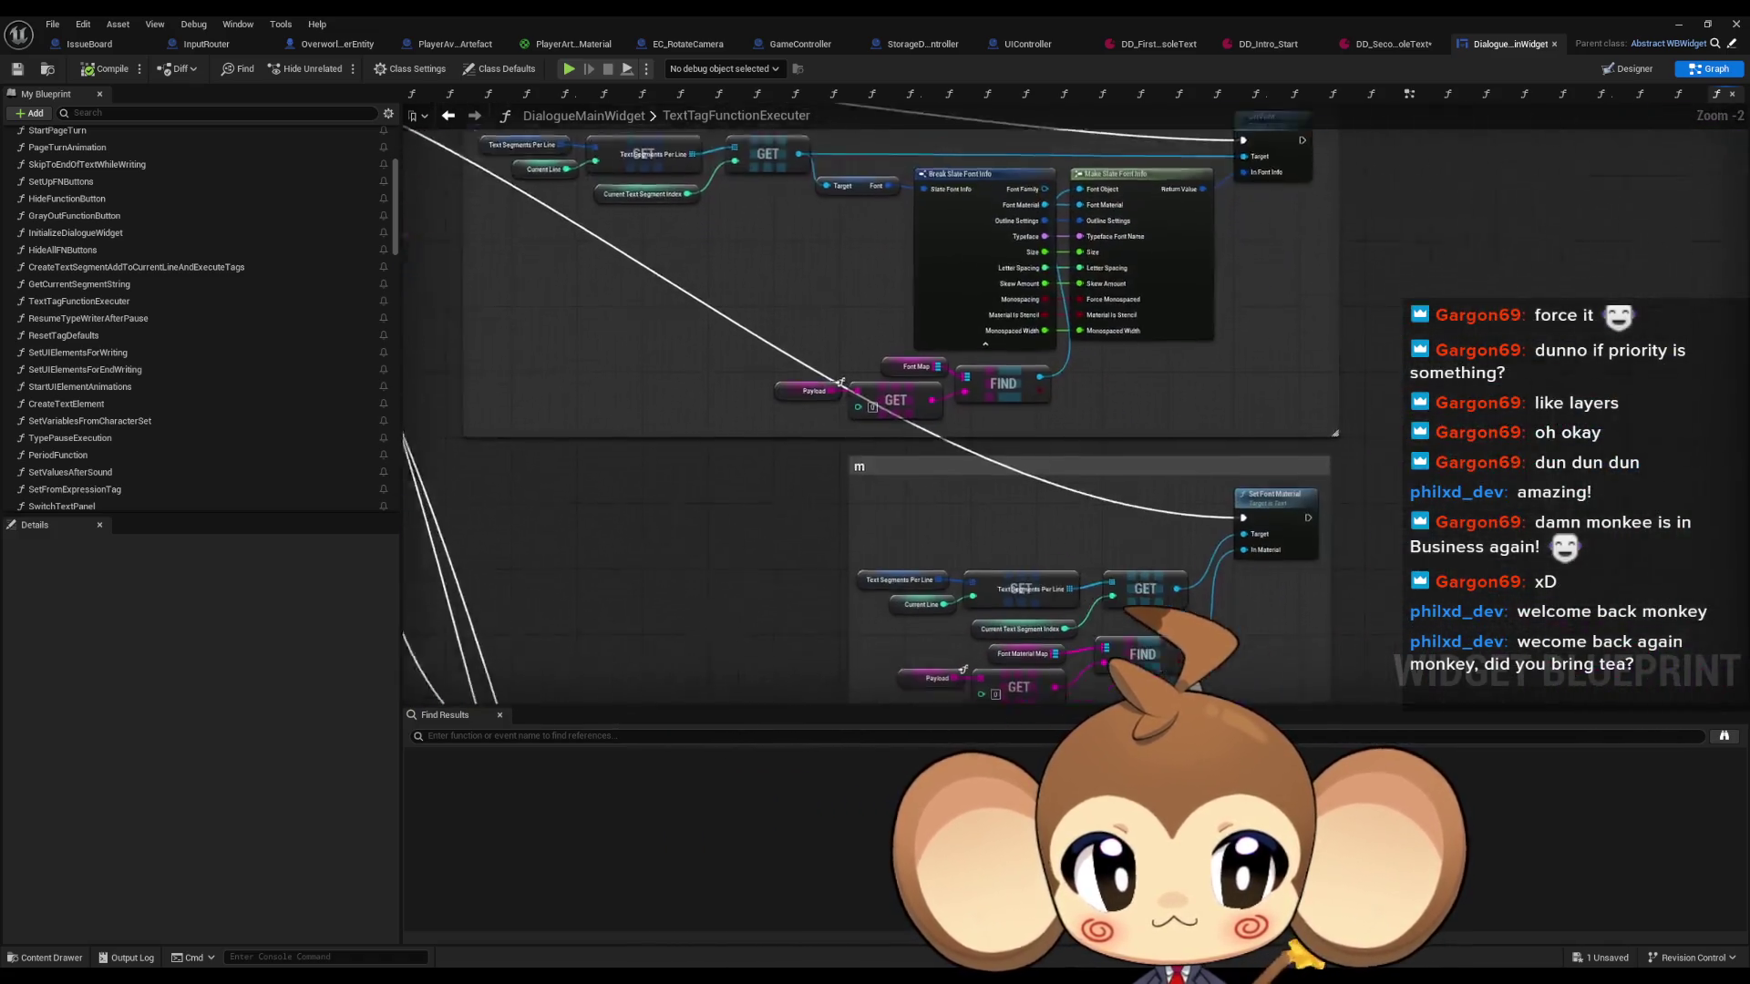
{"action": "left_click", "coordinate": [1084, 439]}
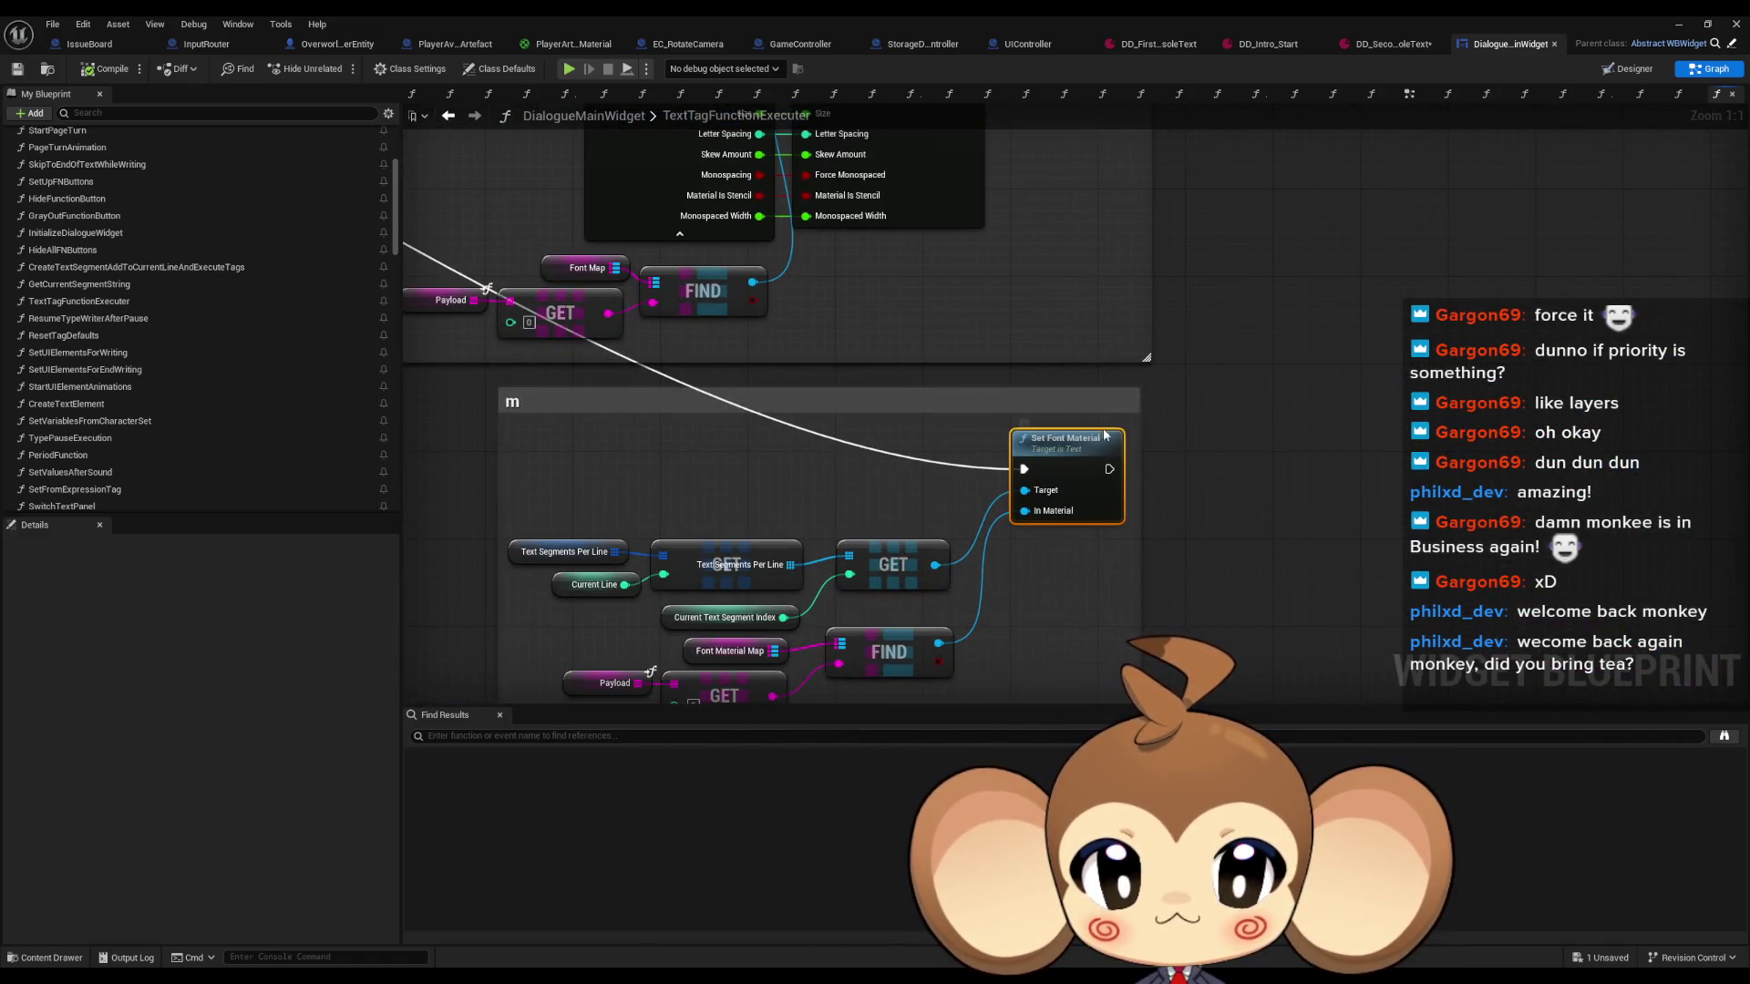
{"action": "left_click", "coordinate": [554, 457]}
{"action": "left_click_drag", "start_coordinate": [645, 480], "coordinate": [645, 477]}
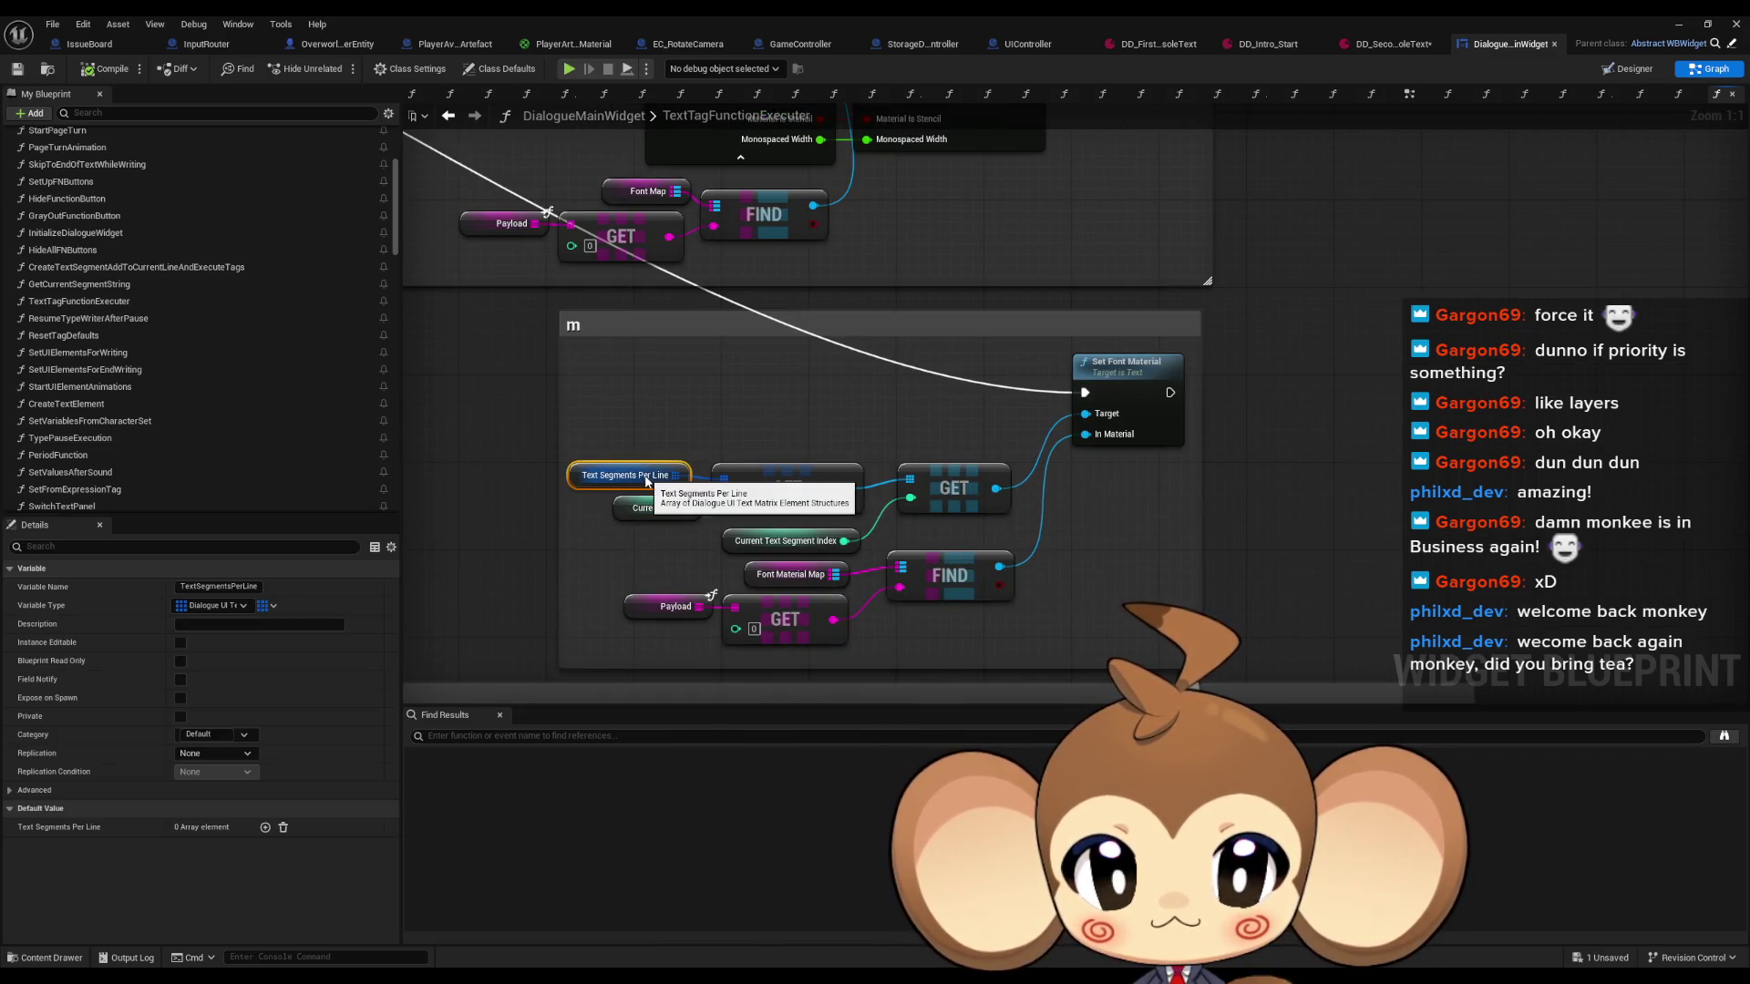
{"action": "right_click", "coordinate": [575, 475]}
{"action": "left_click", "coordinate": [638, 538]}
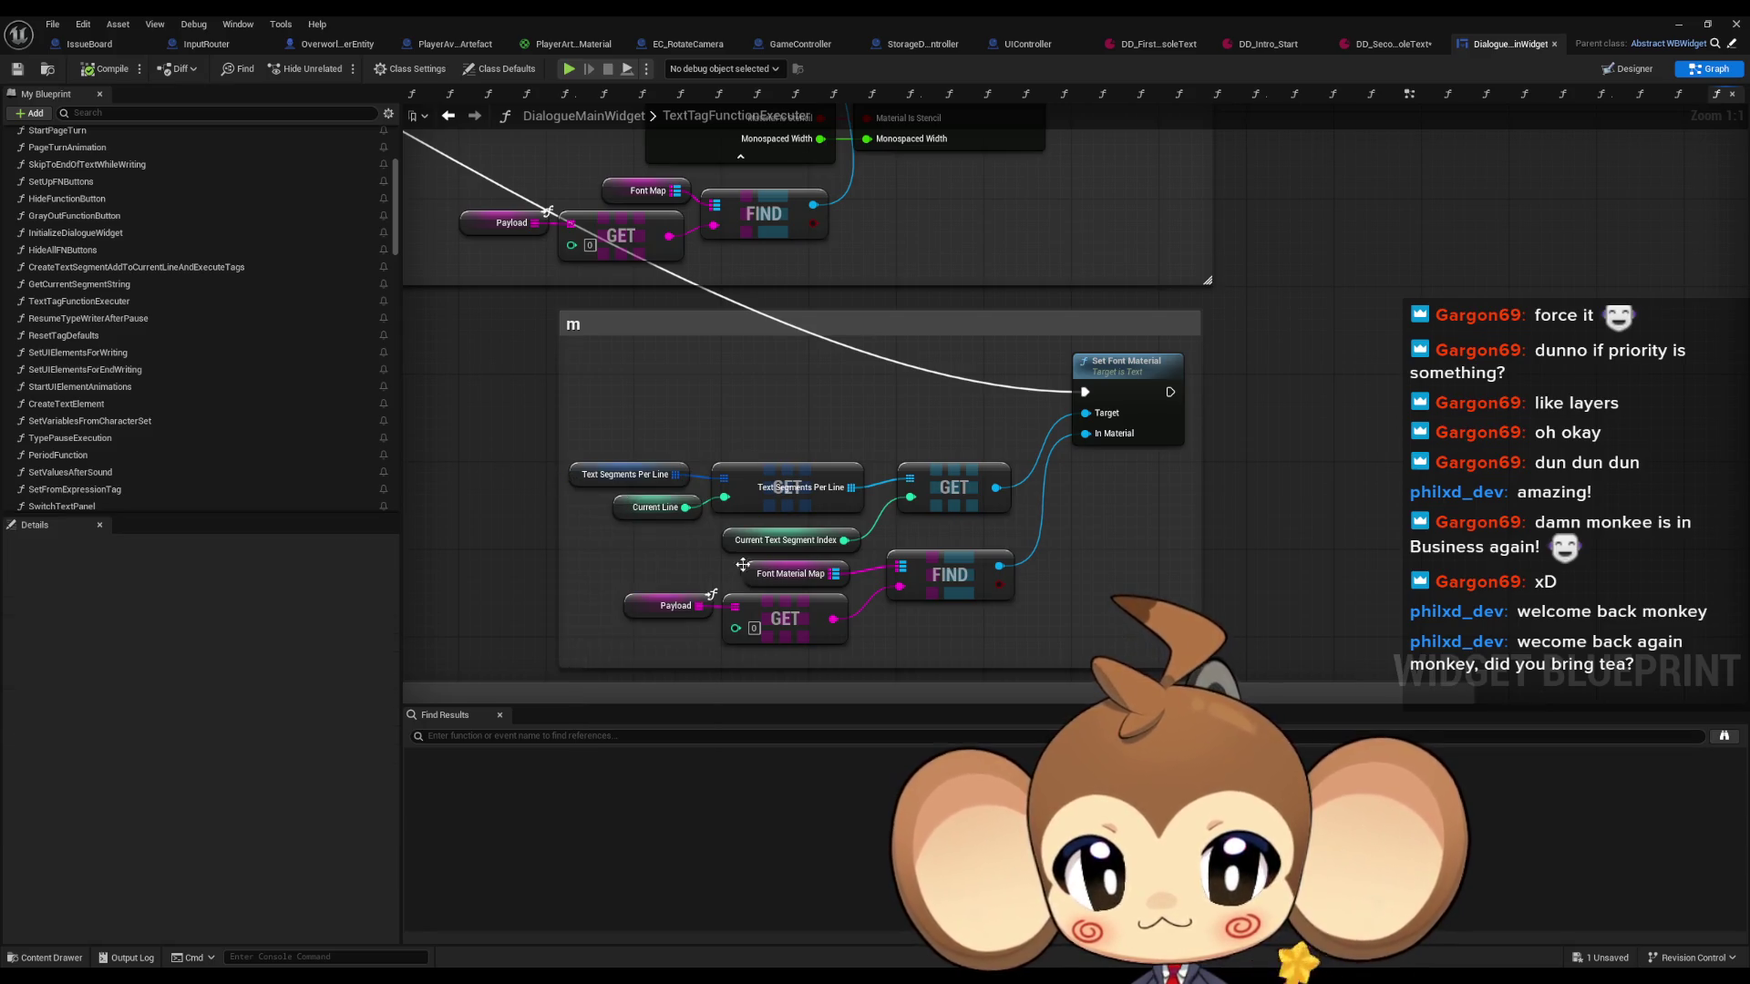
{"action": "left_click", "coordinate": [750, 567]}
{"action": "left_click", "coordinate": [10, 827]}
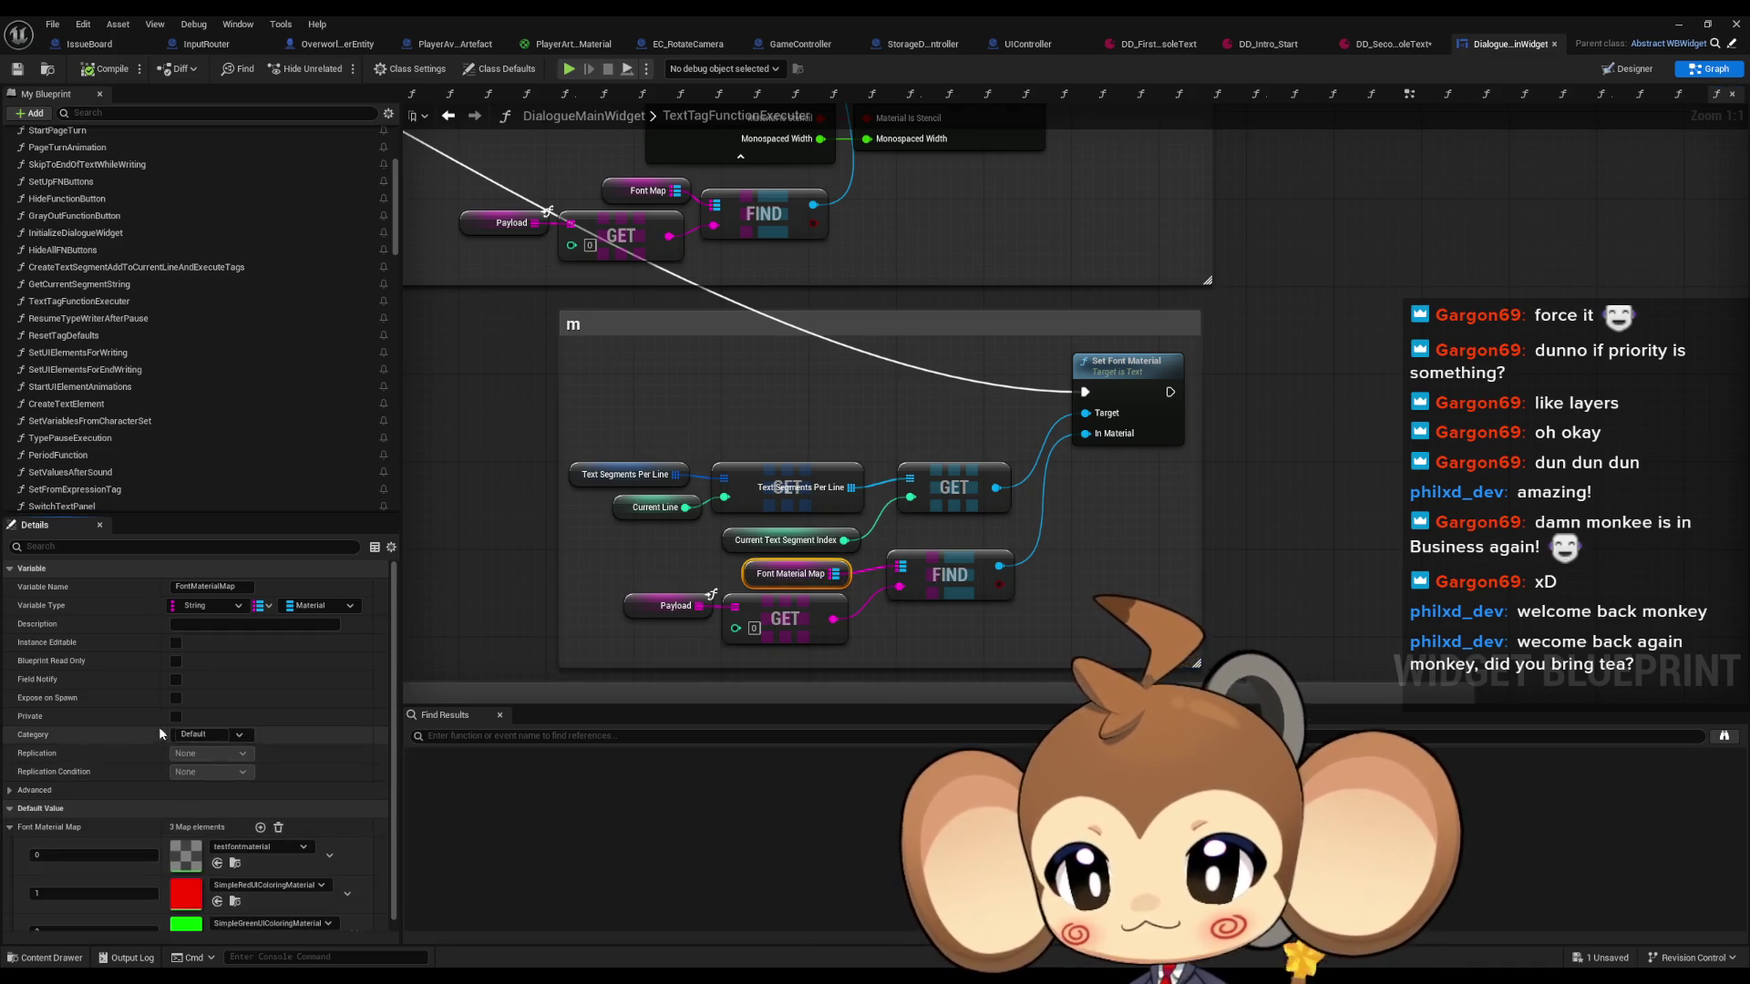
{"action": "scroll", "coordinate": [182, 821], "scroll_direction": "down", "scroll_amount": 1}
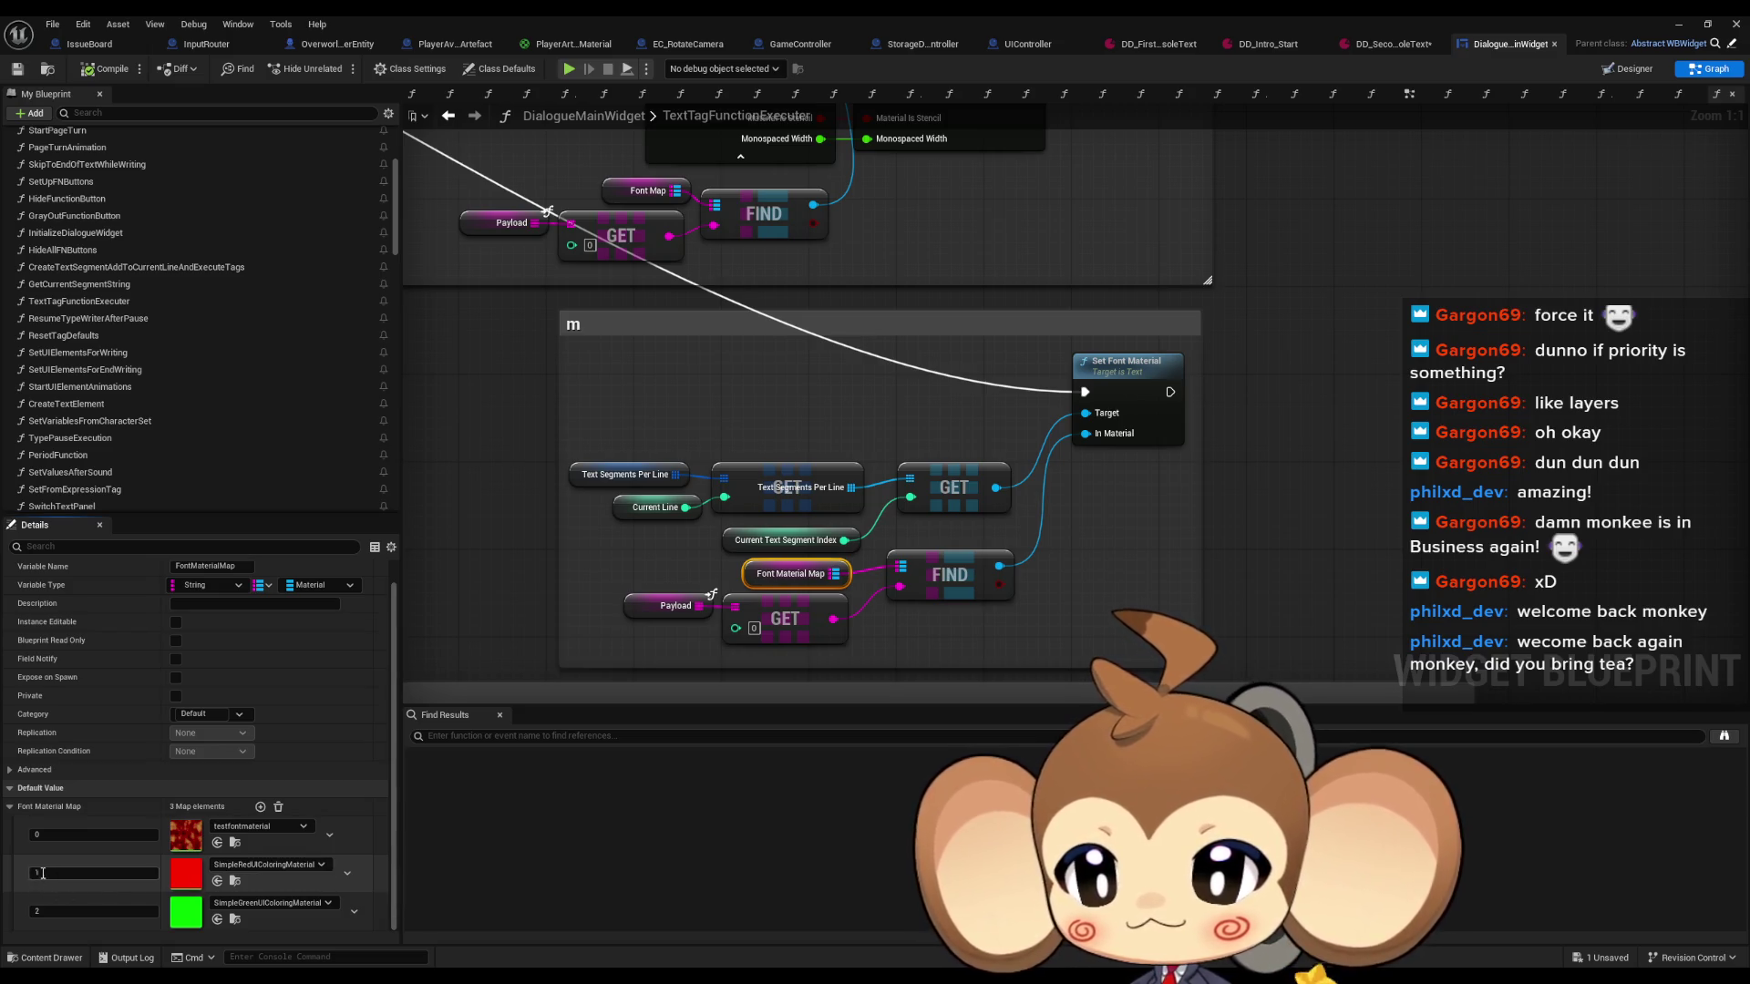
{"action": "scroll", "coordinate": [1153, 541], "scroll_direction": "down", "scroll_amount": 2}
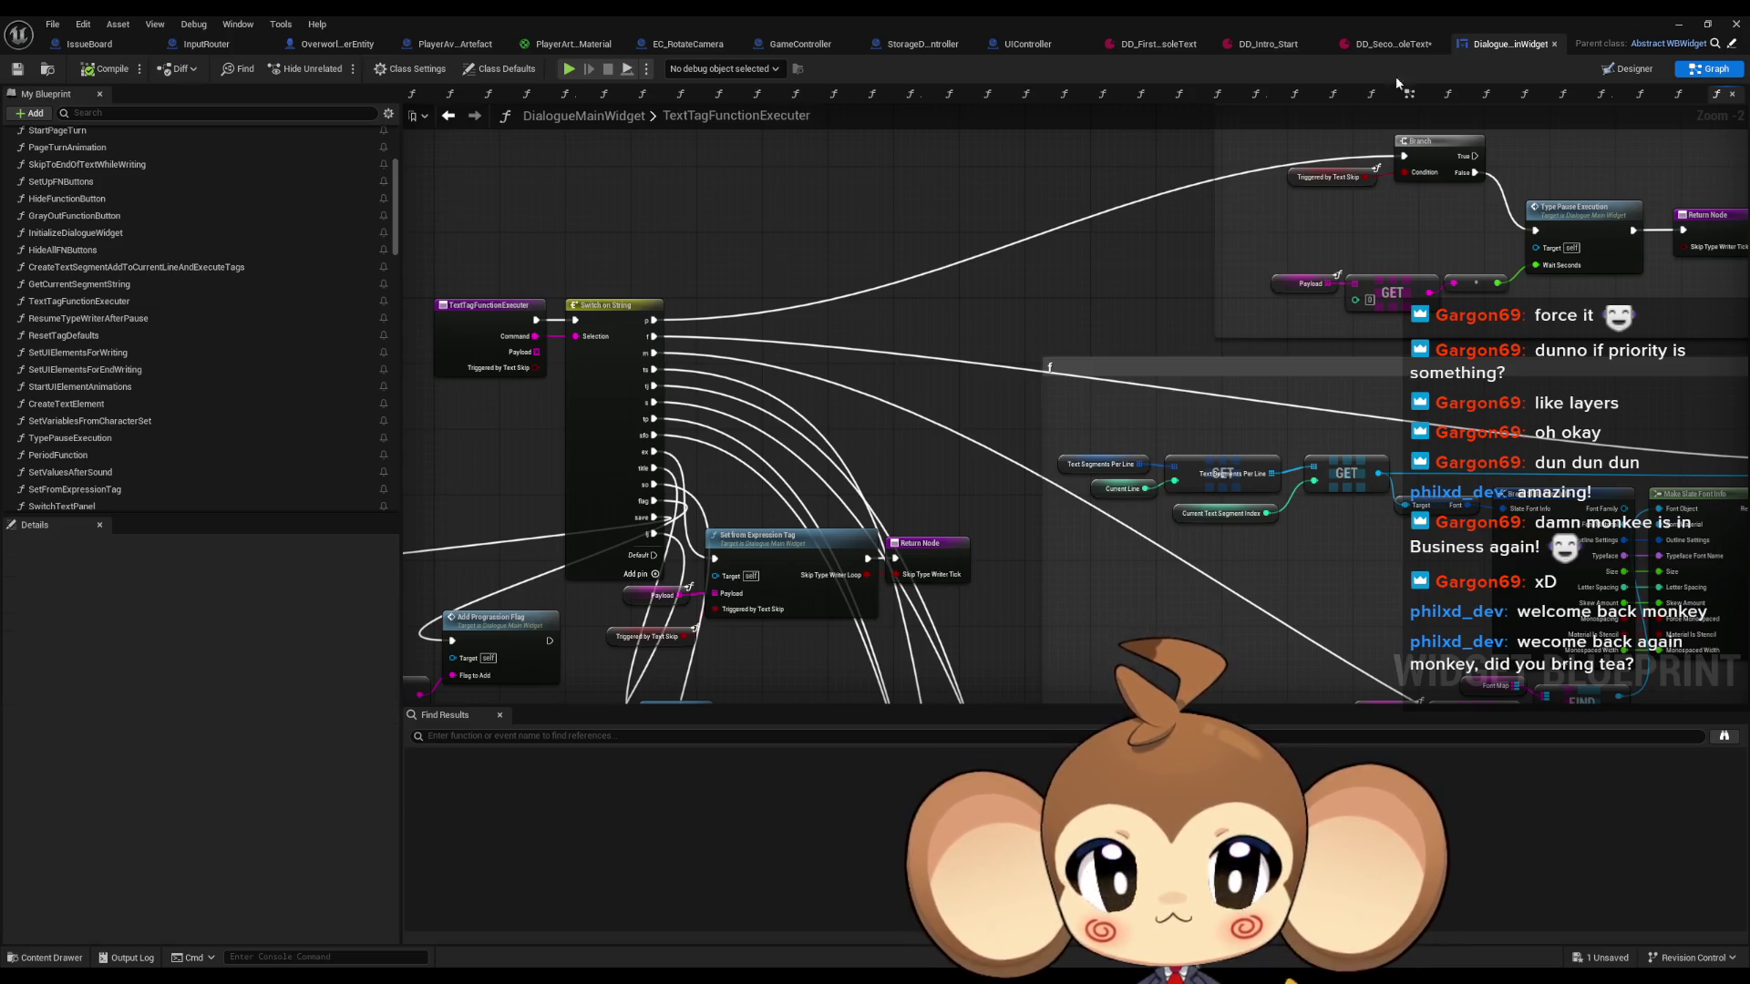
{"action": "left_click", "coordinate": [1394, 45]}
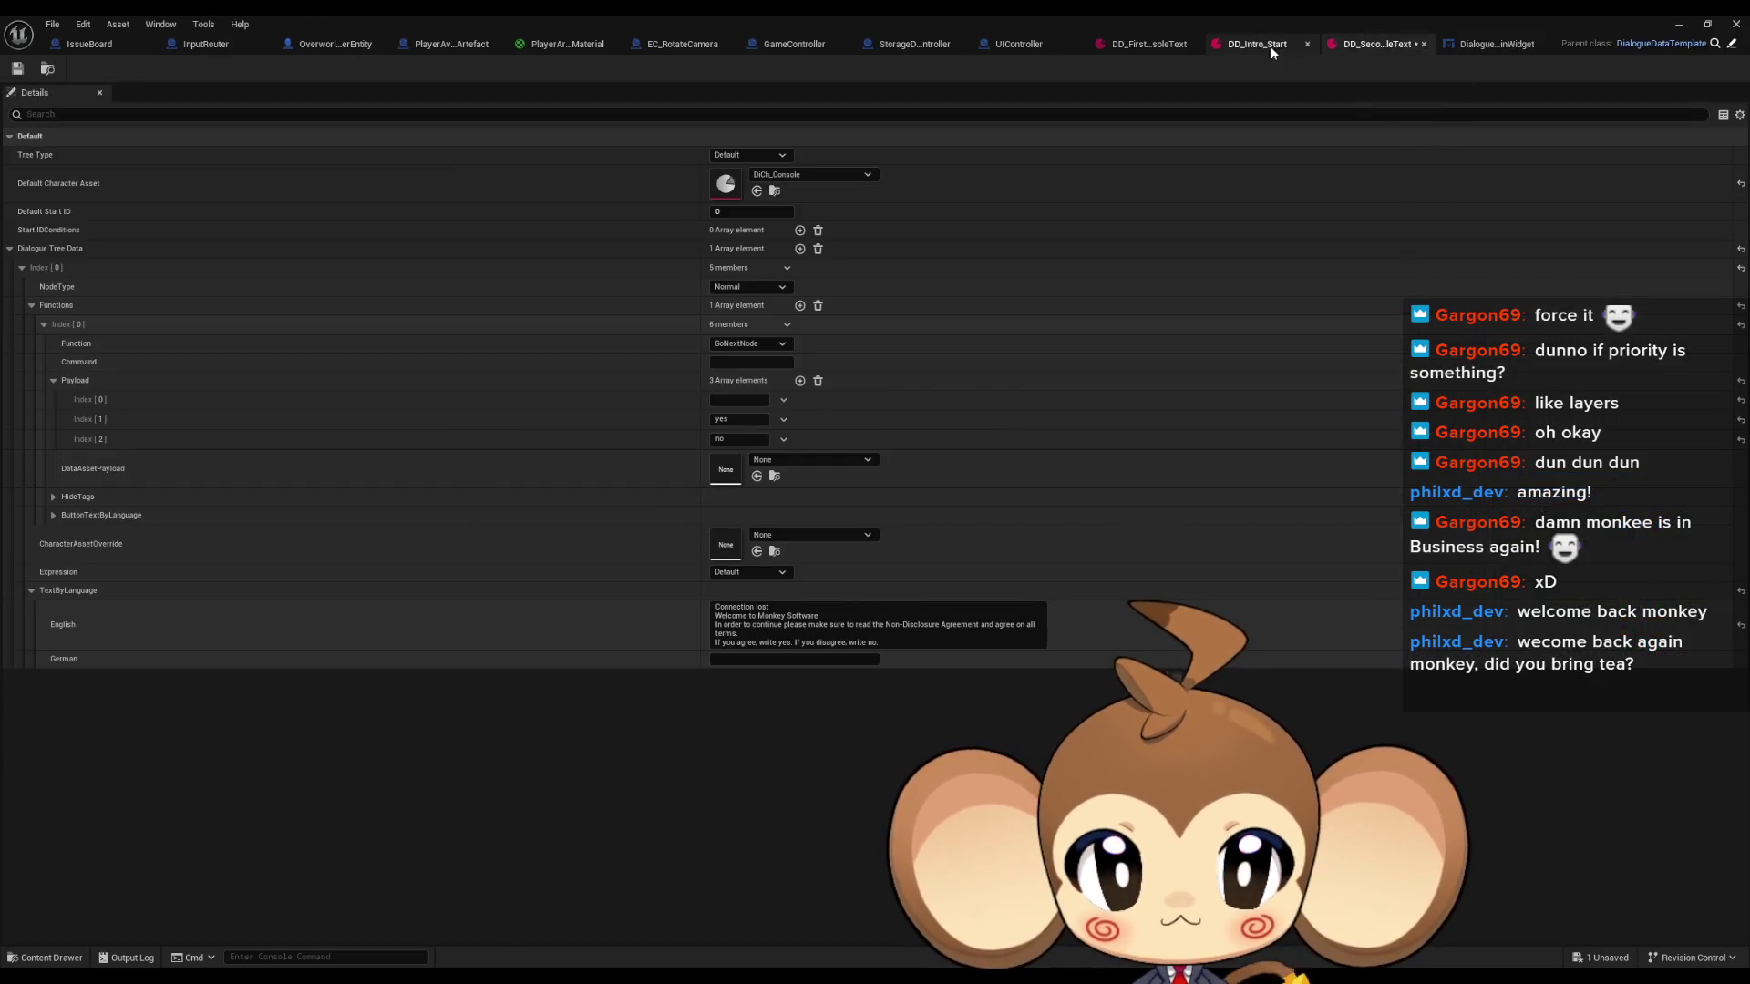
Review DD_Intro_Start's TriggerLogic function and English intro text, and move its tab before DD_FirstConsoleText.
{"action": "left_click", "coordinate": [1271, 45]}
{"action": "left_click", "coordinate": [30, 382]}
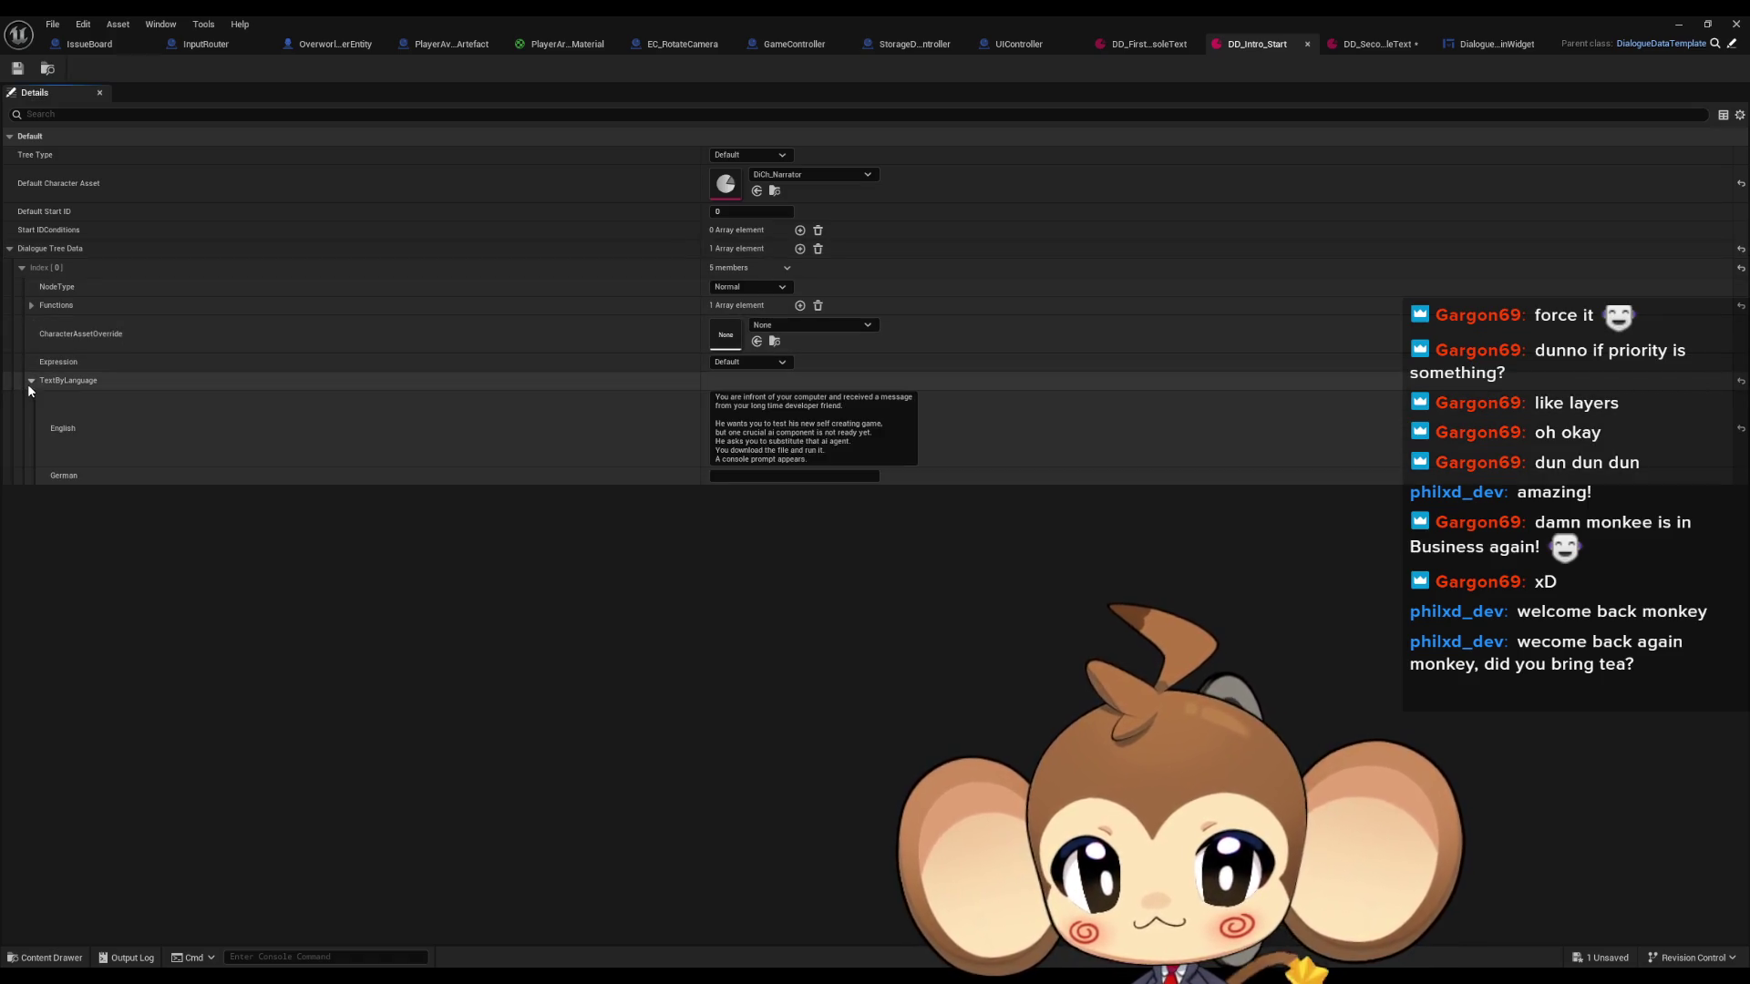
{"action": "left_click", "coordinate": [28, 382]}
{"action": "left_click", "coordinate": [30, 306]}
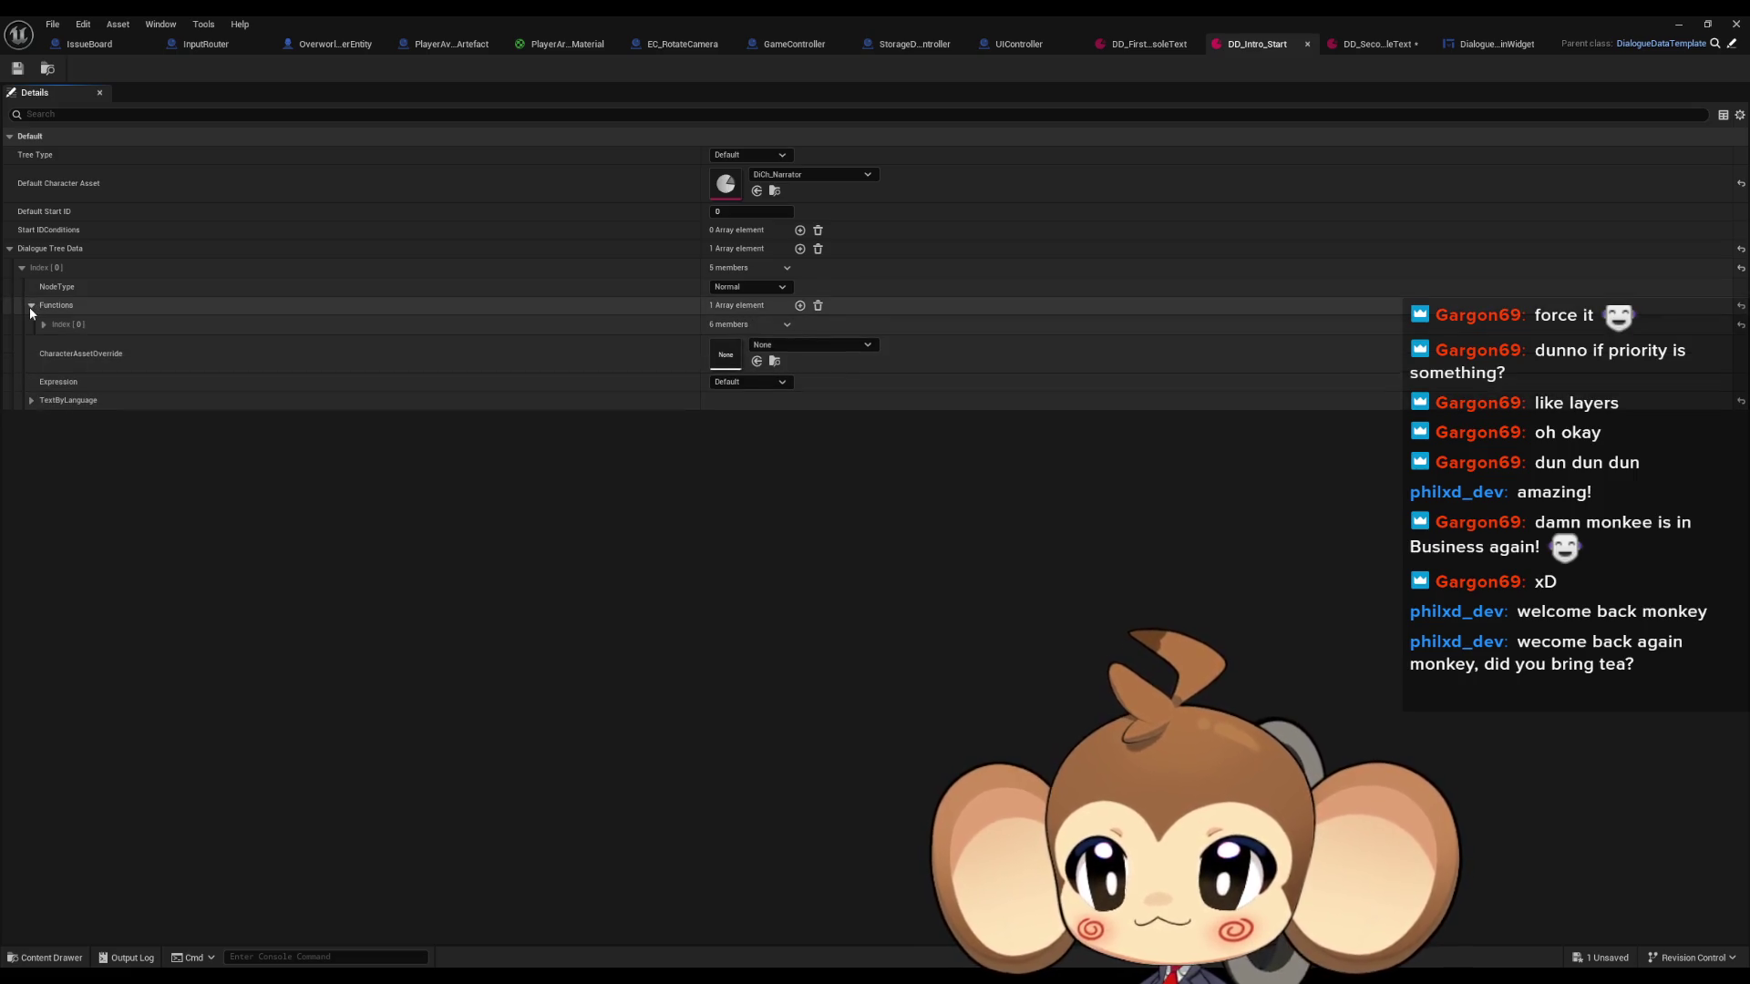
{"action": "left_click", "coordinate": [30, 306]}
{"action": "mouse_move", "coordinate": [1255, 44]}
{"action": "left_mouse_down"}
{"action": "mouse_move", "coordinate": [1177, 47]}
{"action": "mouse_move", "coordinate": [1258, 46]}
{"action": "left_mouse_up"}
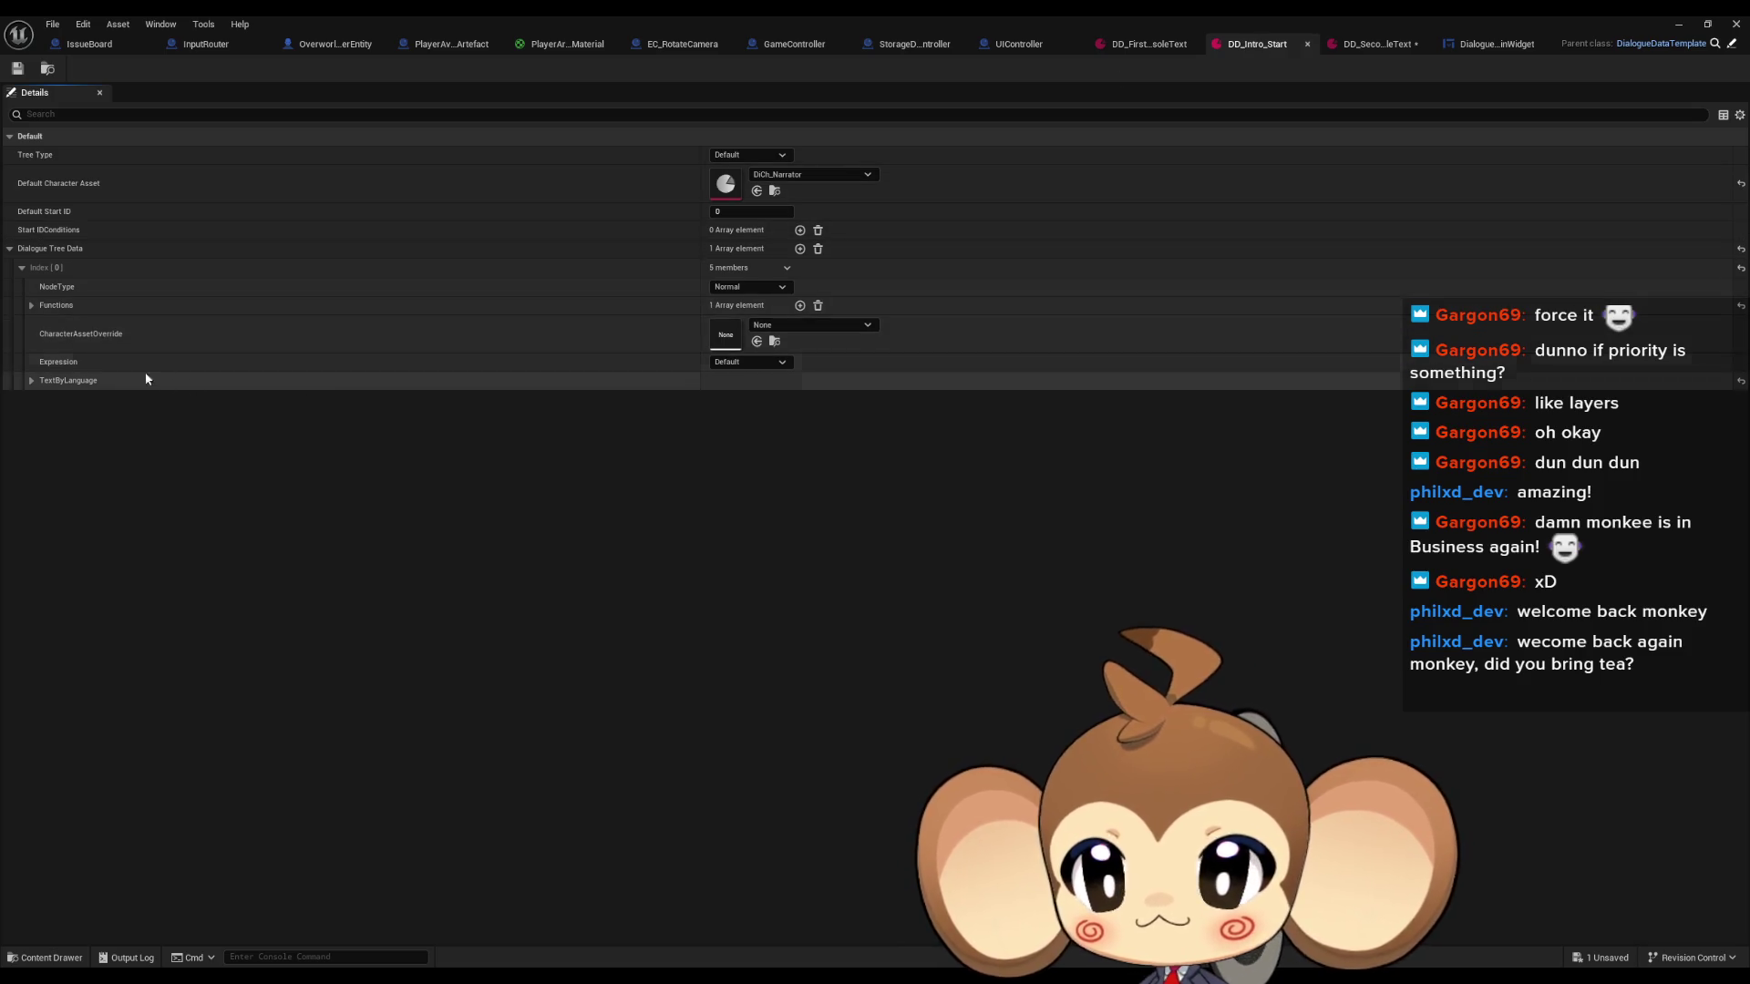
{"action": "left_click", "coordinate": [31, 307]}
{"action": "left_click", "coordinate": [41, 326]}
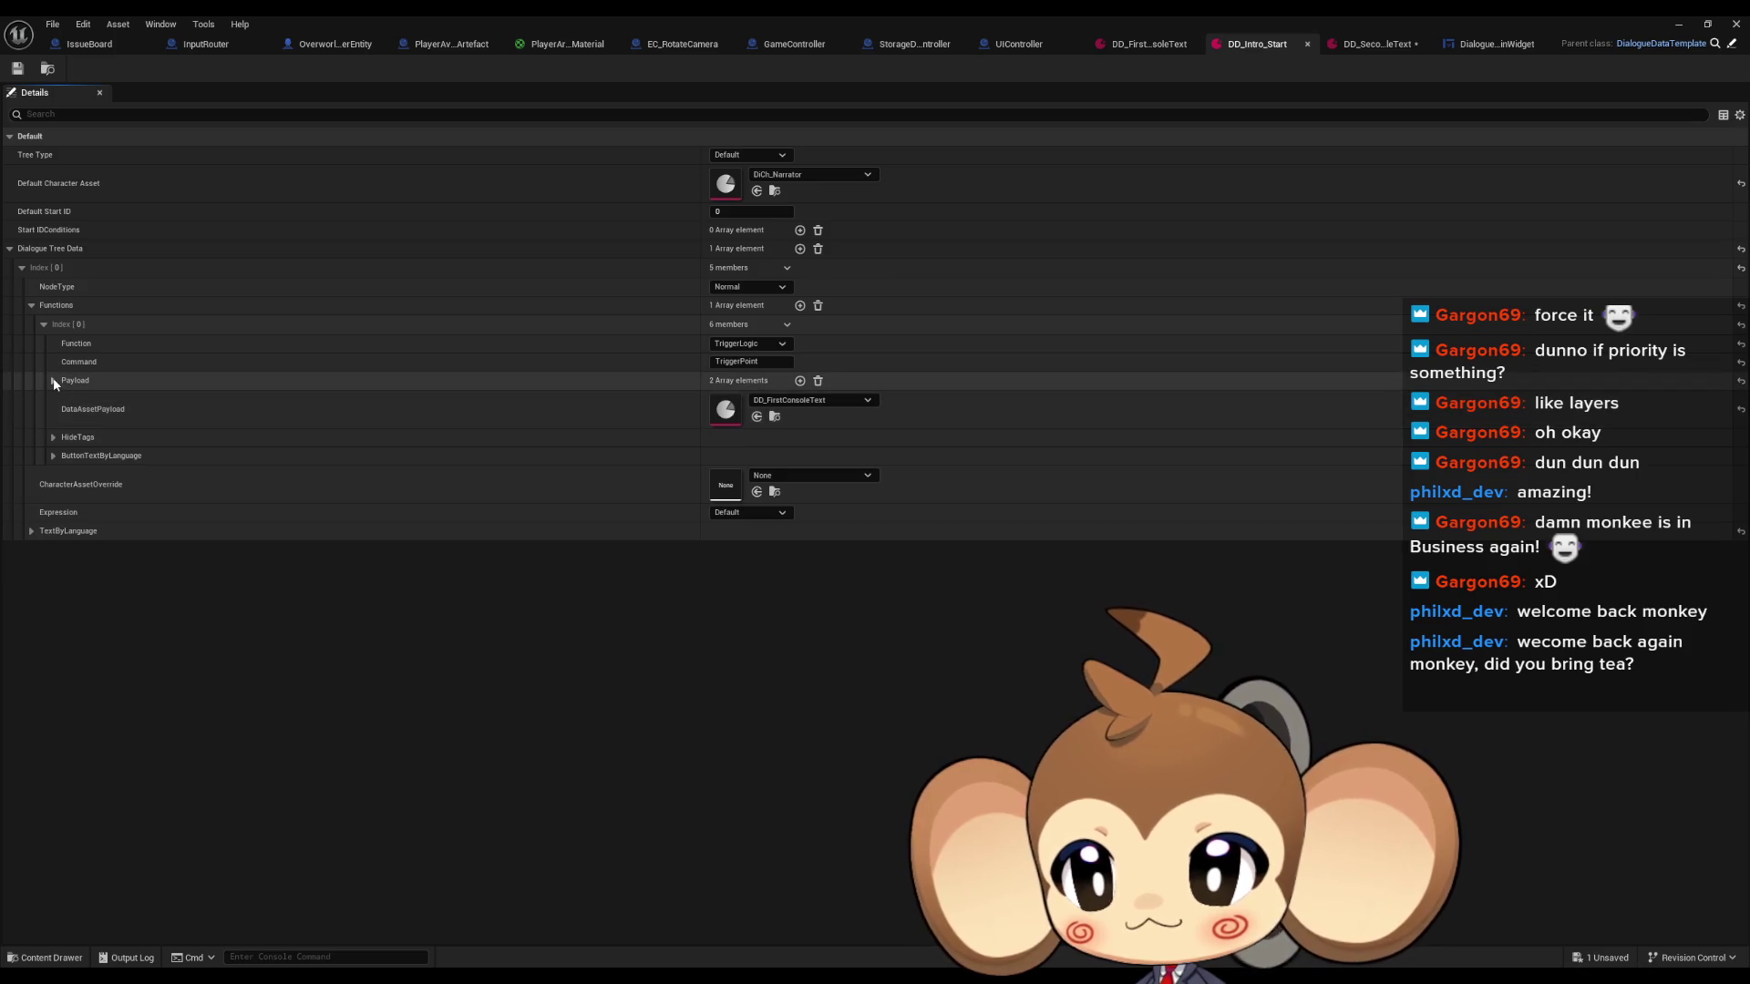
{"action": "left_click", "coordinate": [31, 531]}
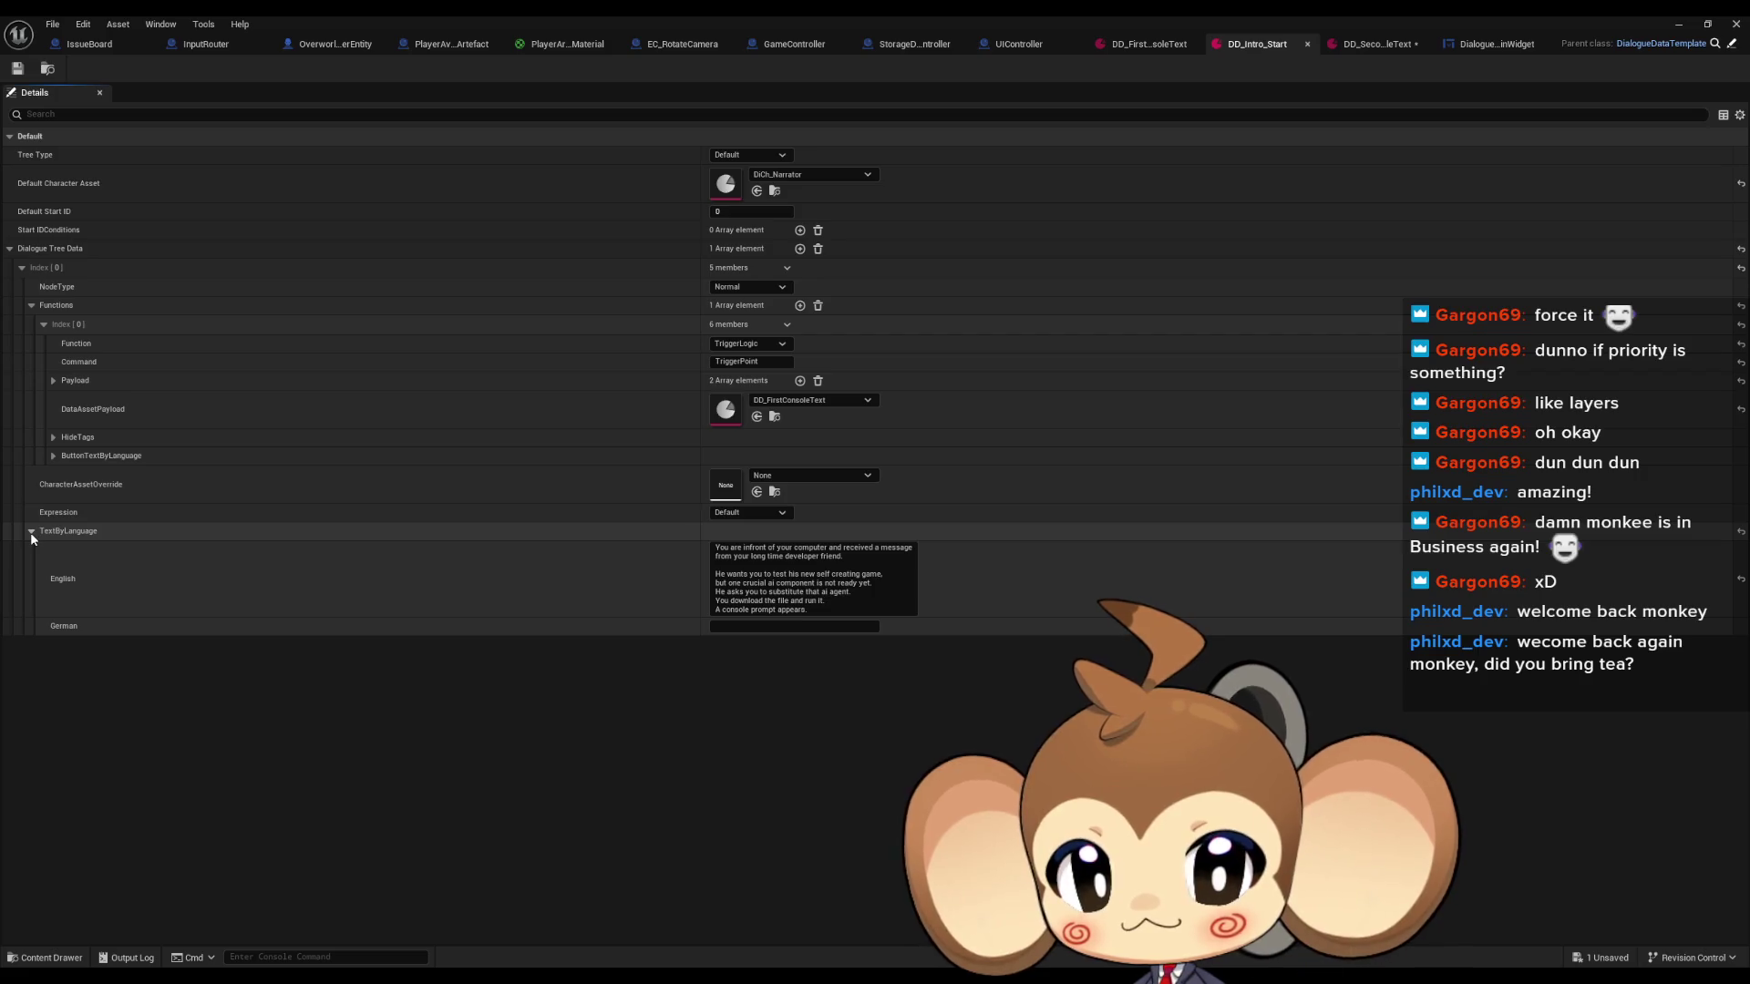
{"action": "left_click_drag", "start_coordinate": [1249, 49], "coordinate": [1208, 48]}
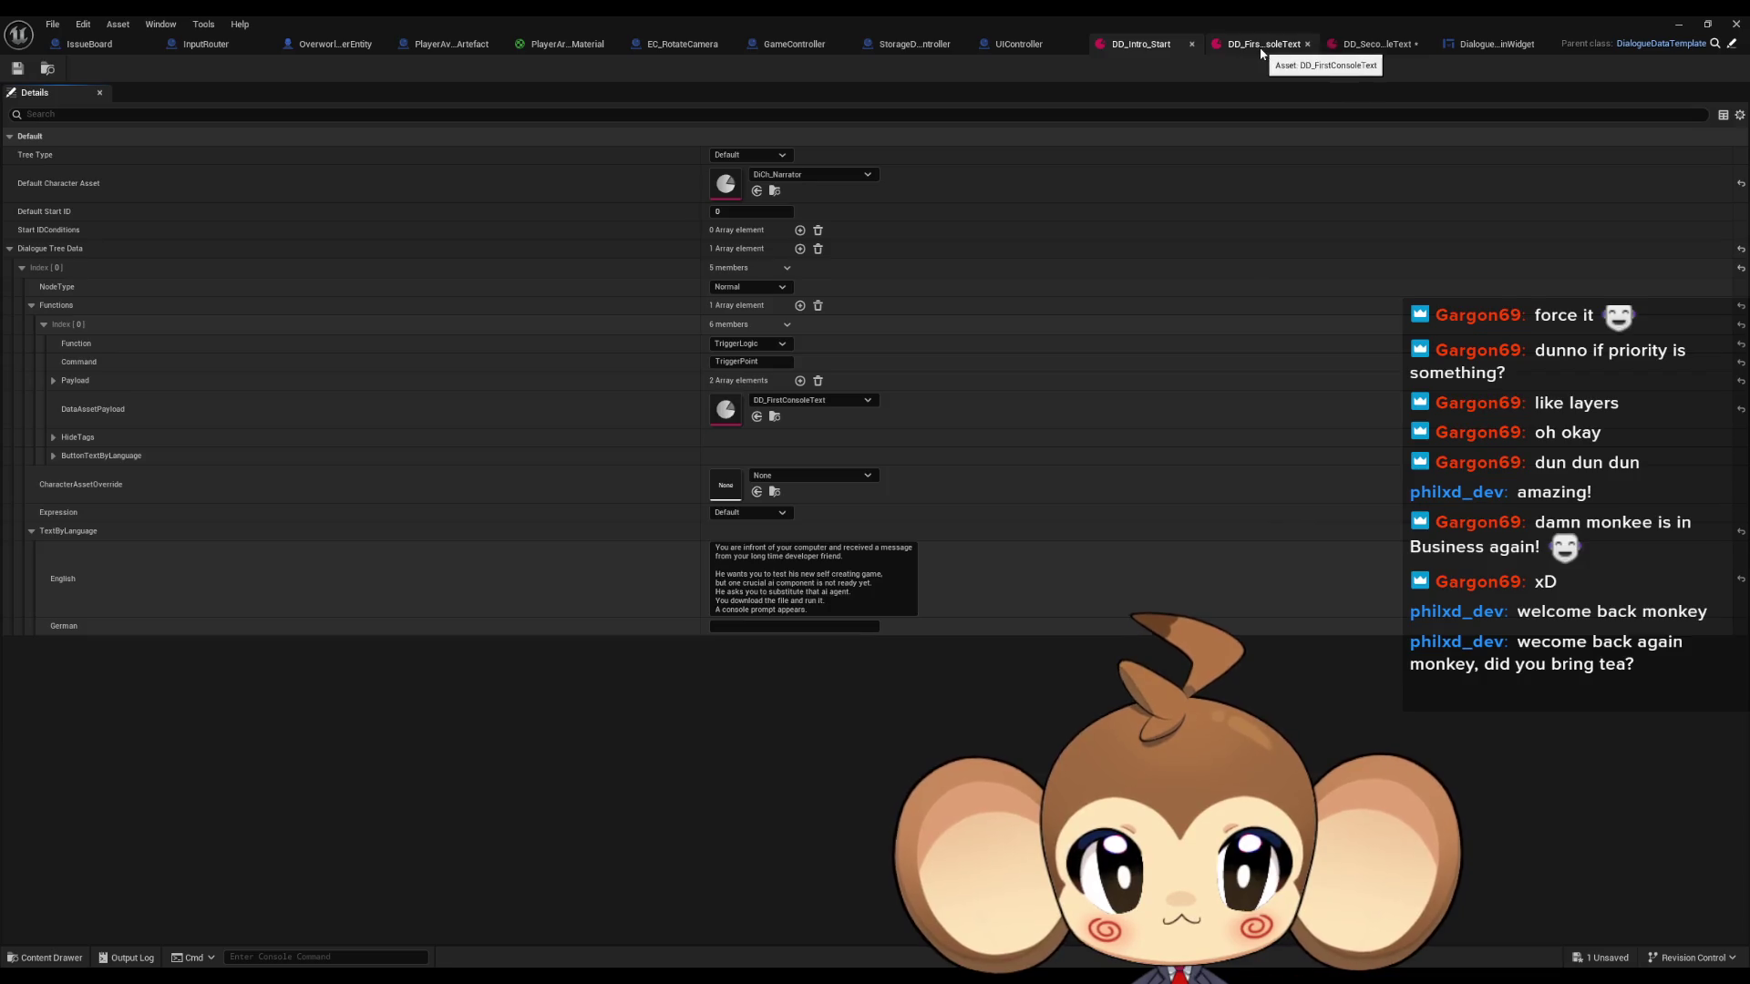
Read through the long console text of DD_FirstConsoleText's dialogue node Index [2].
{"action": "left_click", "coordinate": [1261, 47]}
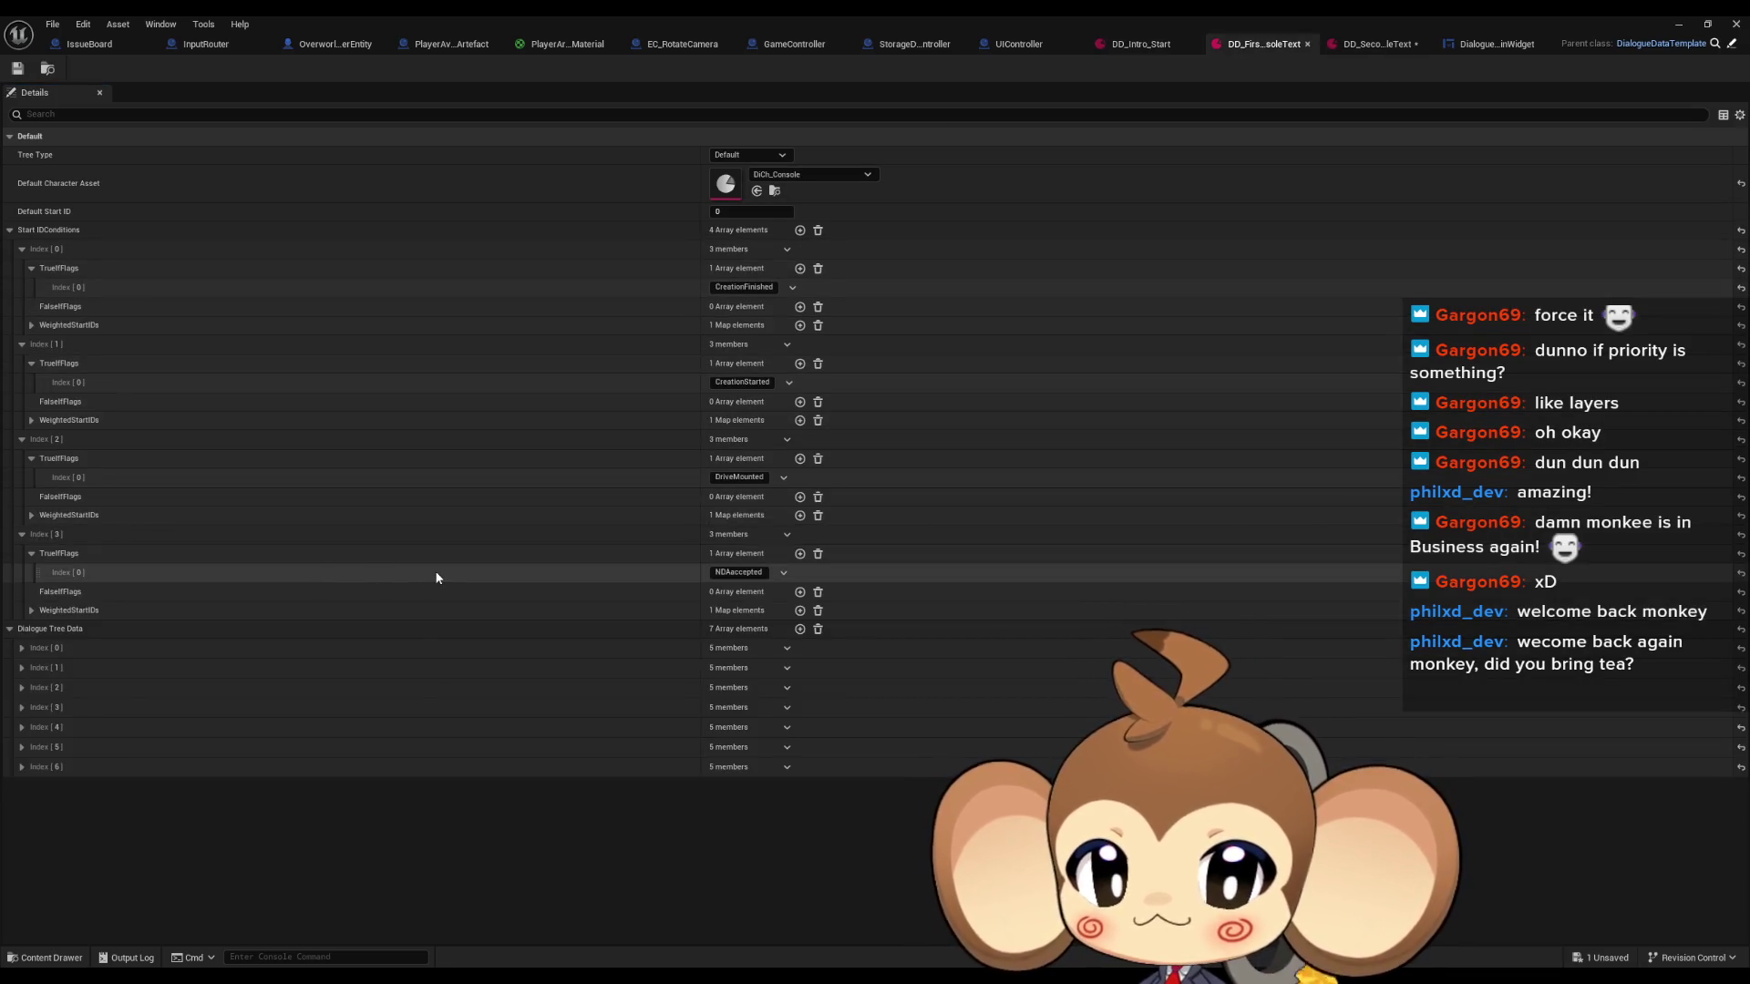
{"action": "left_click", "coordinate": [20, 688]}
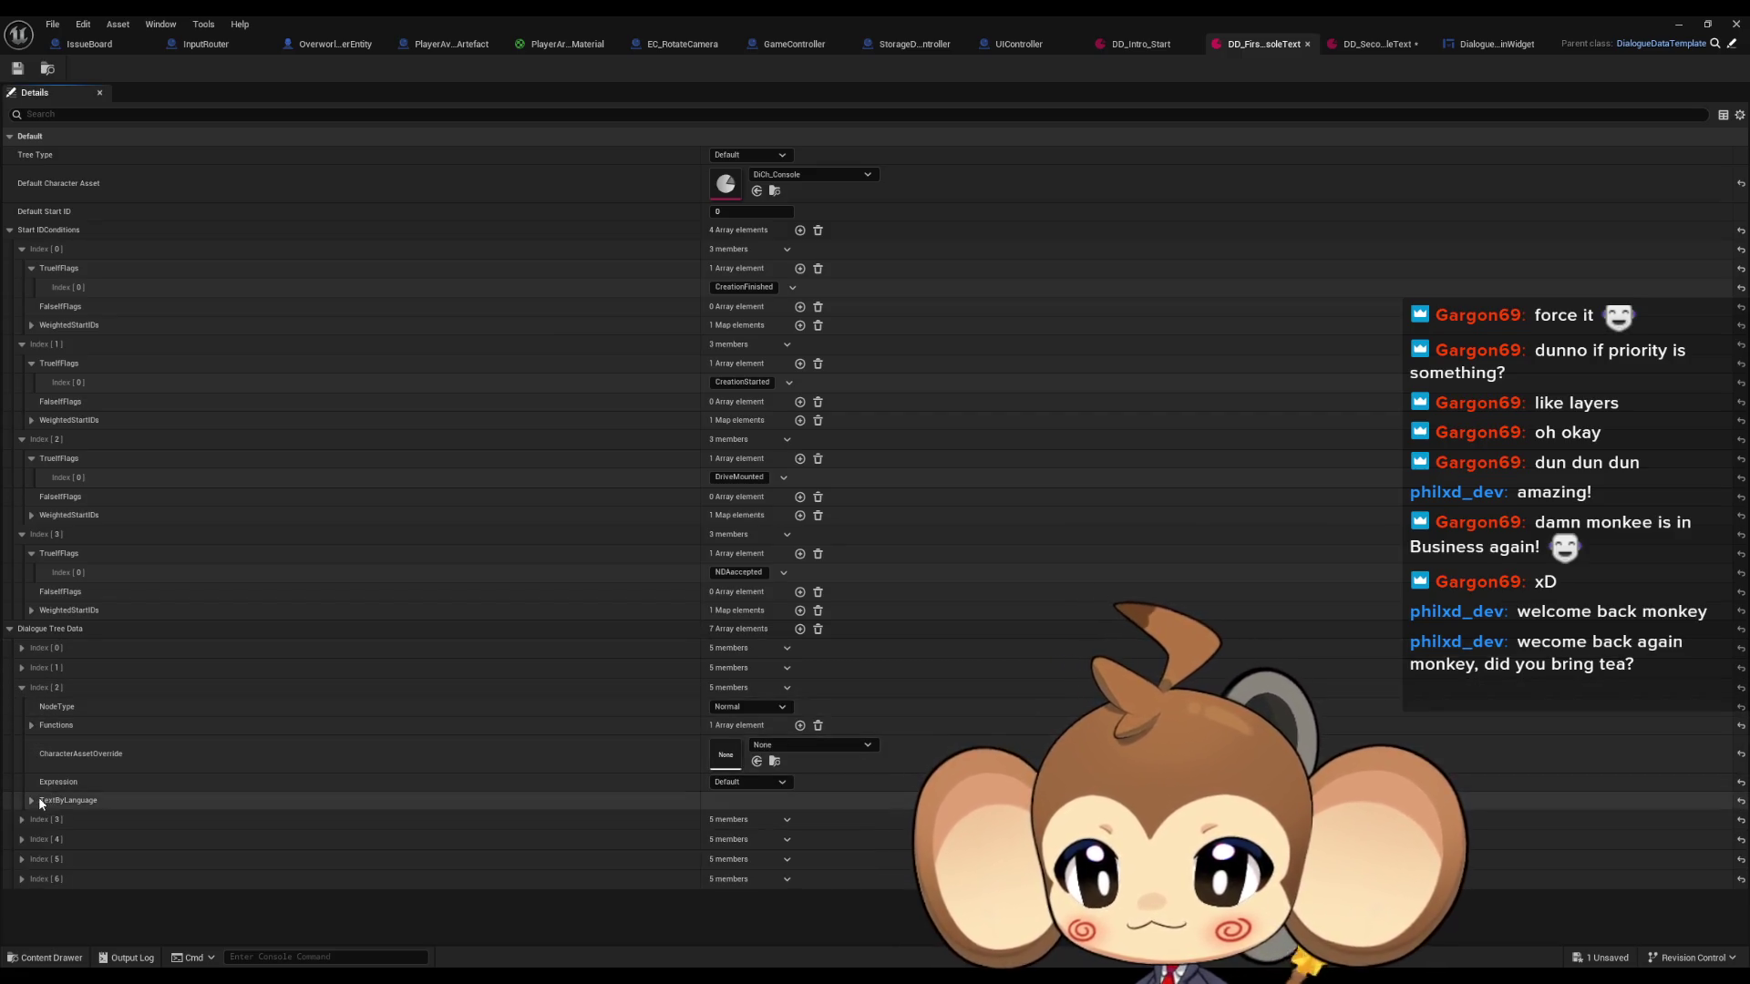
{"action": "left_click", "coordinate": [40, 799]}
{"action": "scroll", "coordinate": [381, 641], "scroll_direction": "down", "scroll_amount": 10}
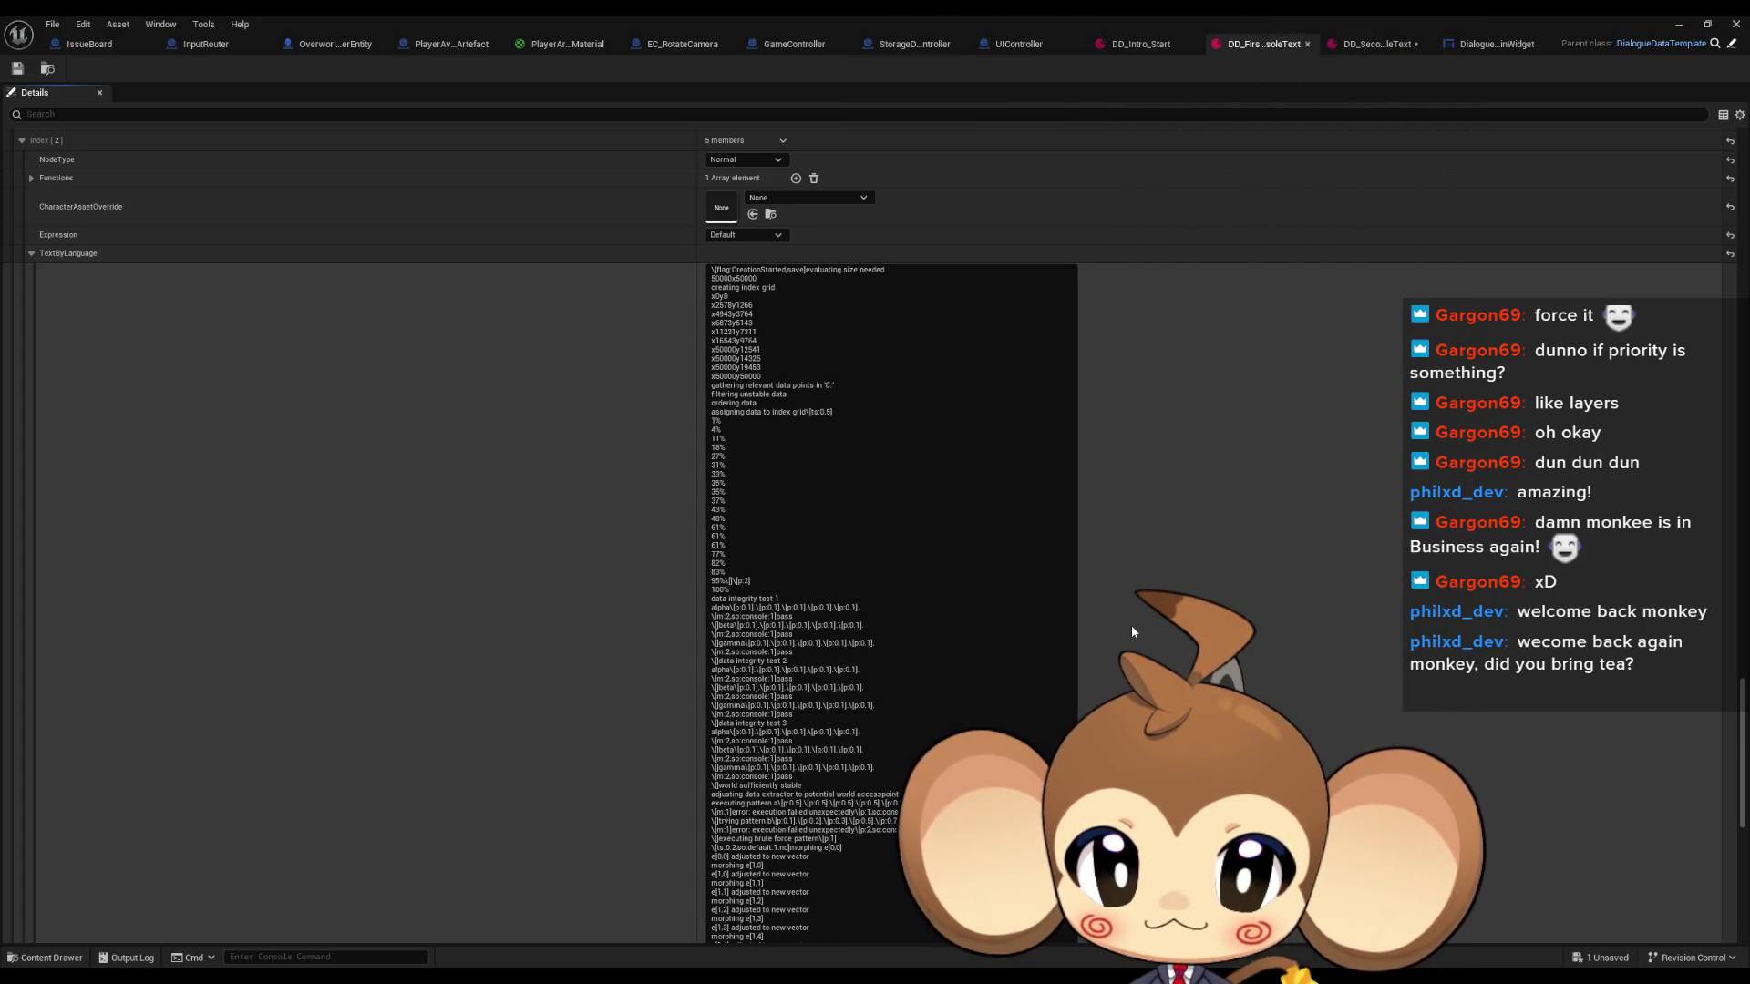
{"action": "scroll", "coordinate": [1130, 625], "scroll_direction": "down", "scroll_amount": 1}
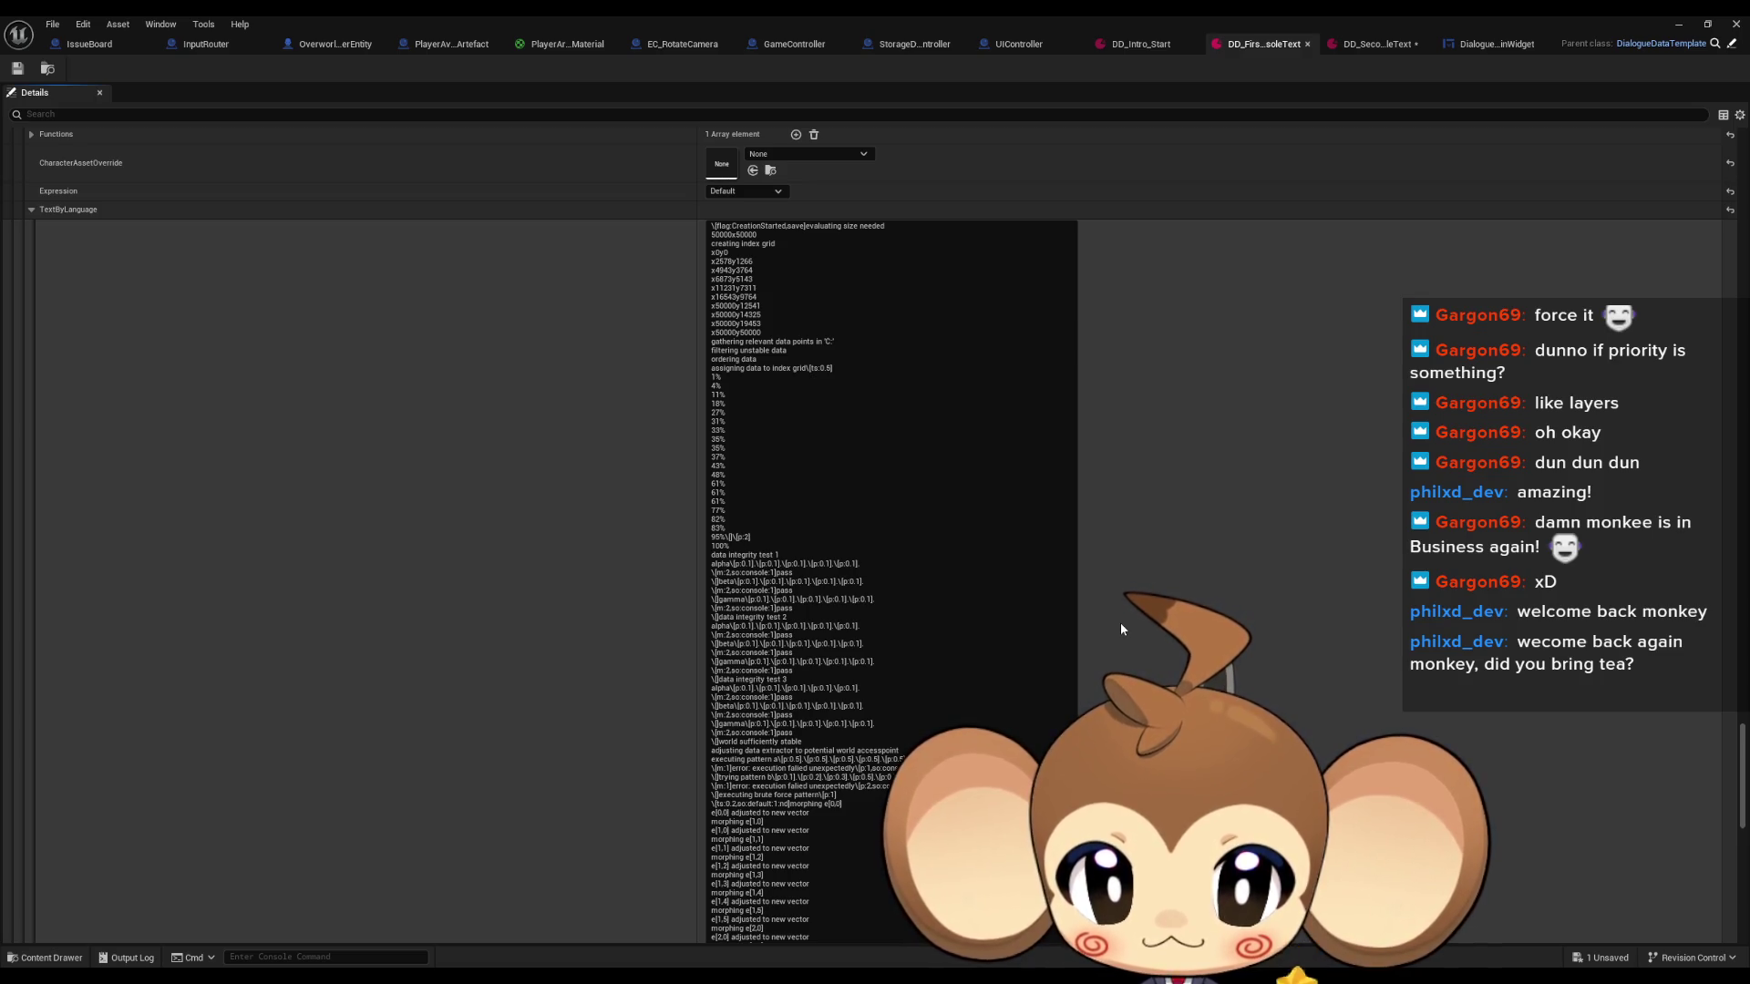
{"action": "scroll", "coordinate": [1121, 627], "scroll_direction": "down", "scroll_amount": 1}
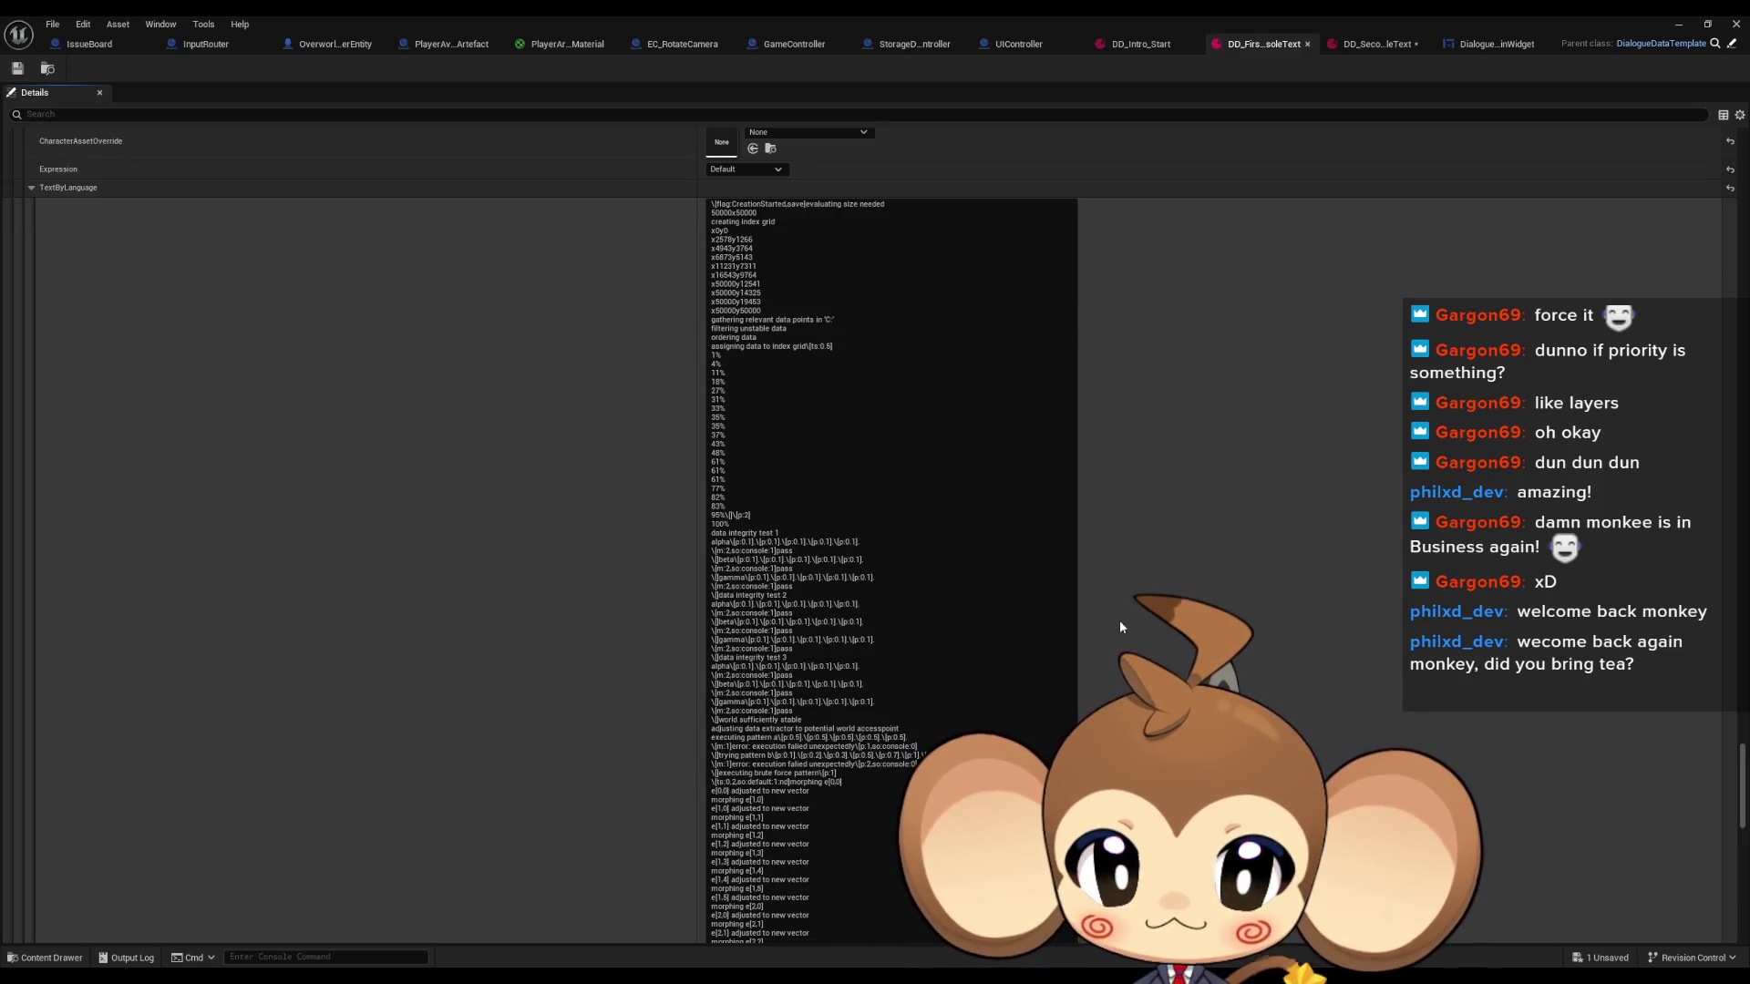
{"action": "scroll", "coordinate": [1121, 627], "scroll_direction": "down", "scroll_amount": 4}
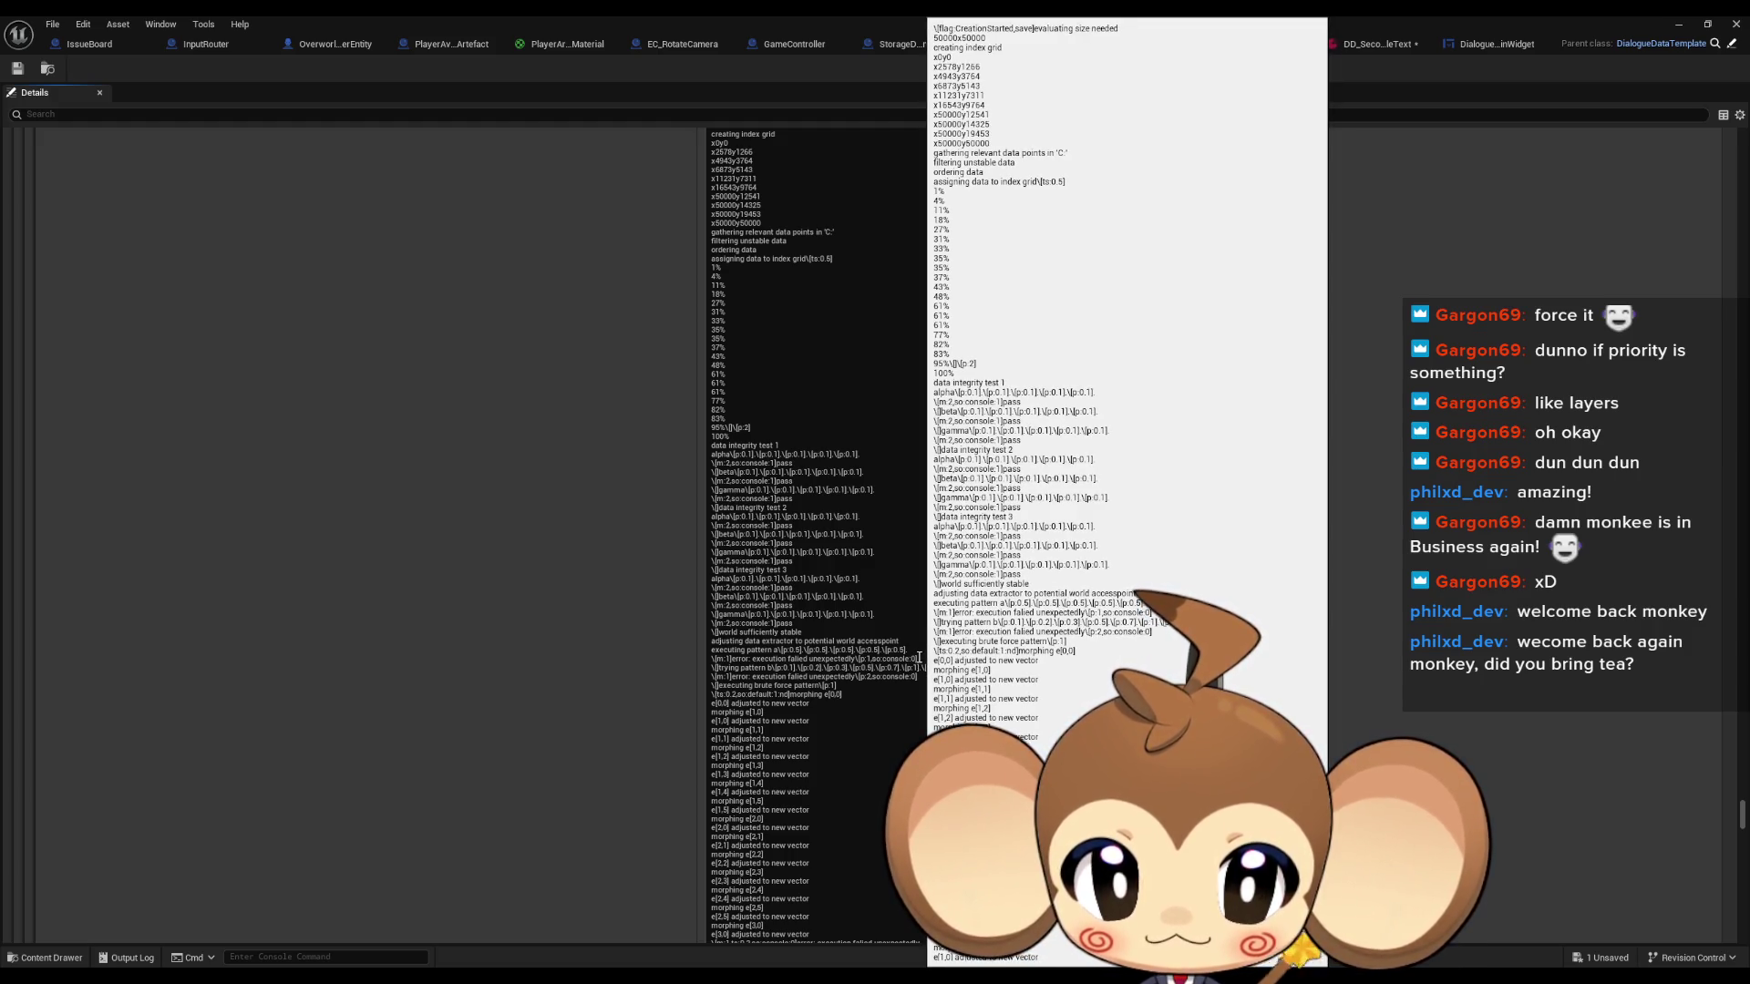
{"action": "left_click_drag", "start_coordinate": [918, 656], "coordinate": [710, 660]}
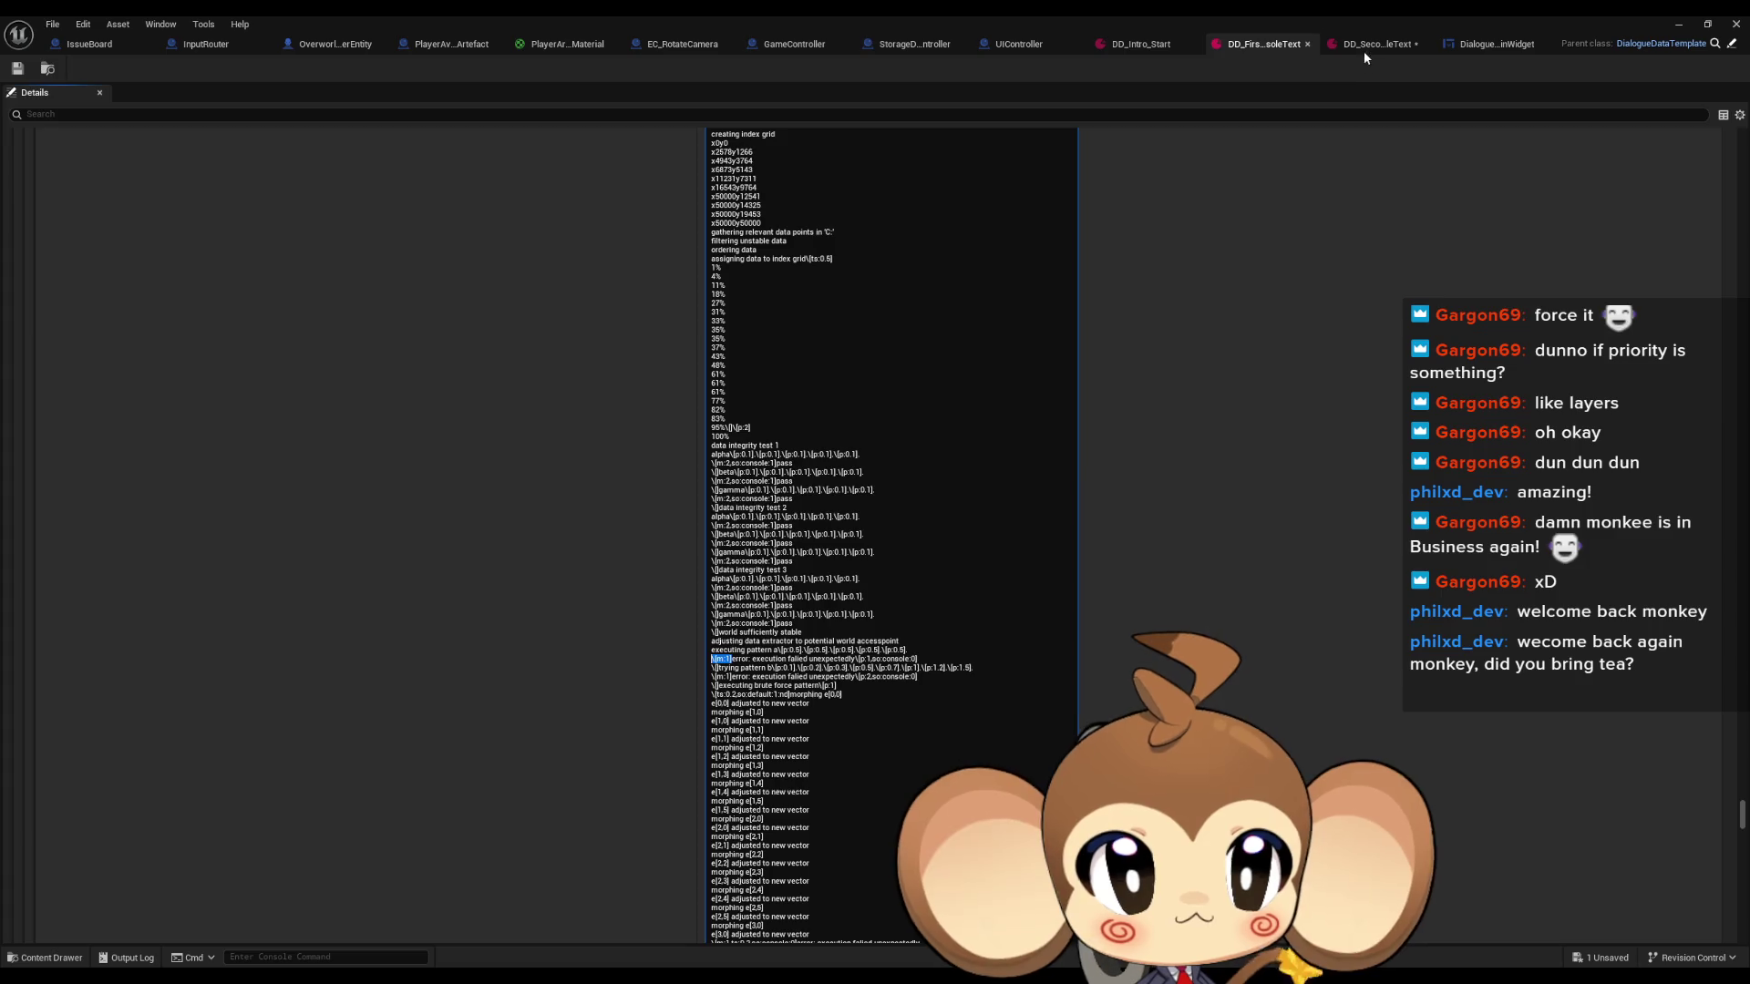
In DD_SecondConsoleText, delete the English text after 'Connection lost'.
{"action": "left_click", "coordinate": [1363, 51]}
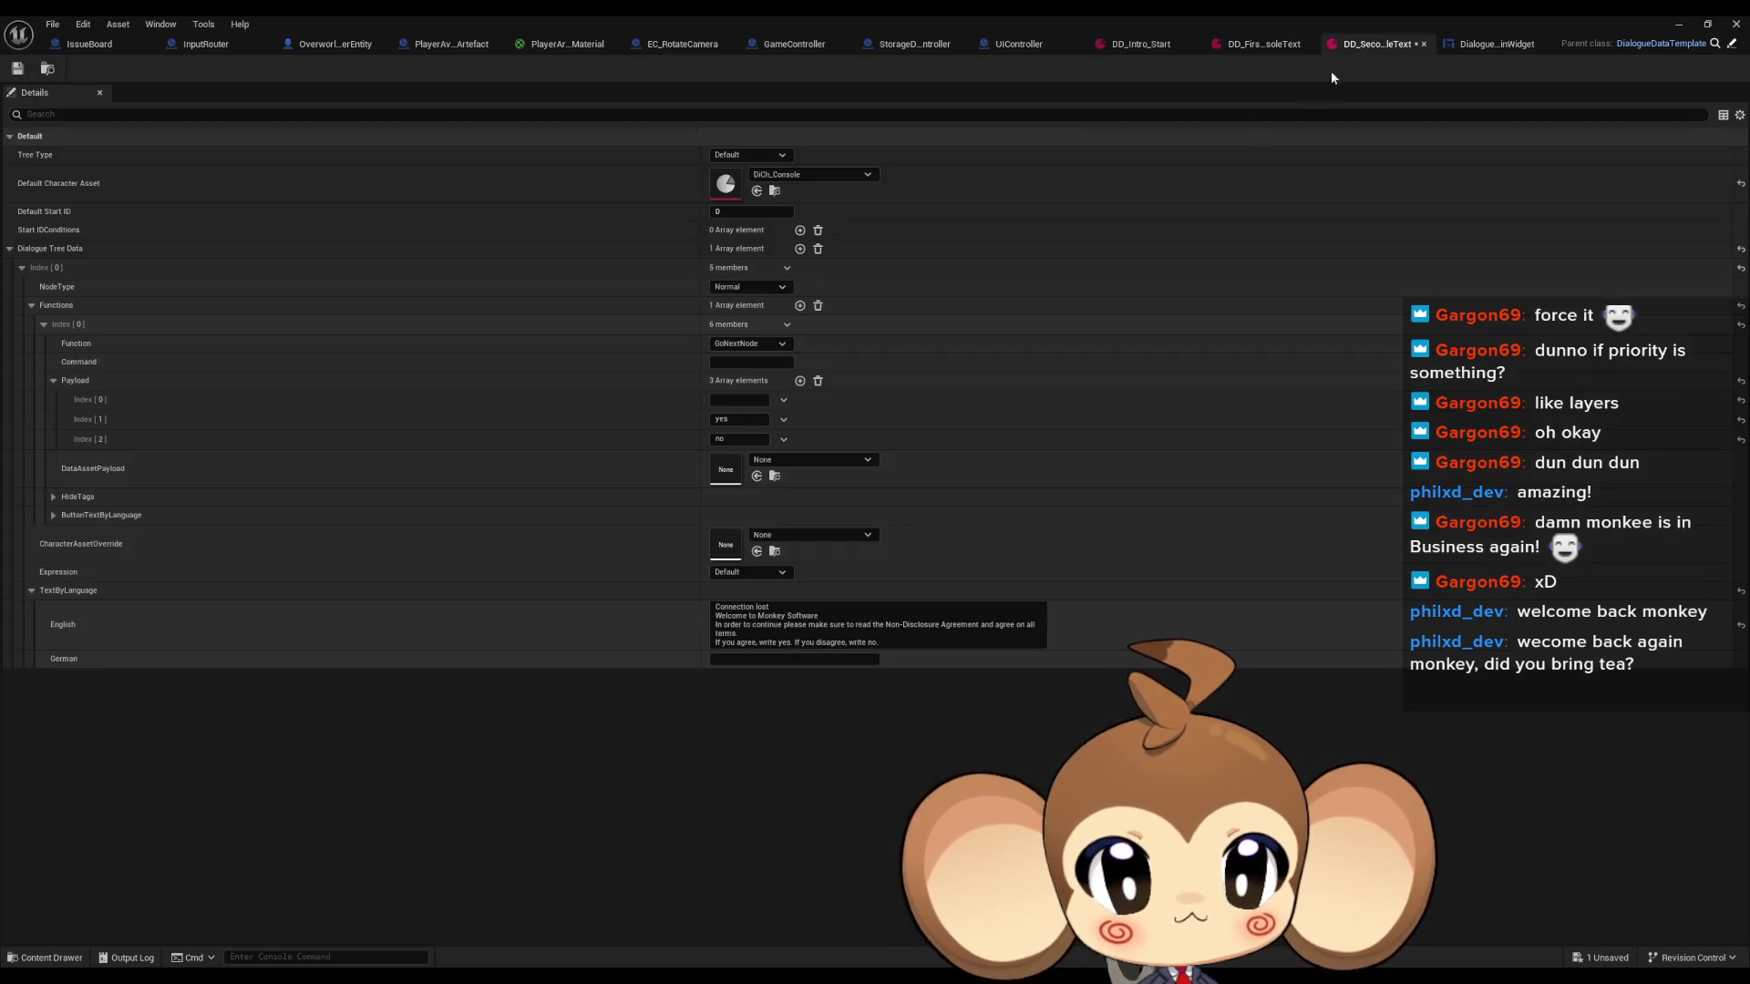
{"action": "mouse_move", "coordinate": [878, 642]}
{"action": "left_mouse_down"}
{"action": "mouse_move", "coordinate": [715, 638]}
{"action": "mouse_move", "coordinate": [713, 616]}
{"action": "left_mouse_up"}
{"action": "key", "text": "BackSpace"}
{"action": "key", "text": "BackSpace"}
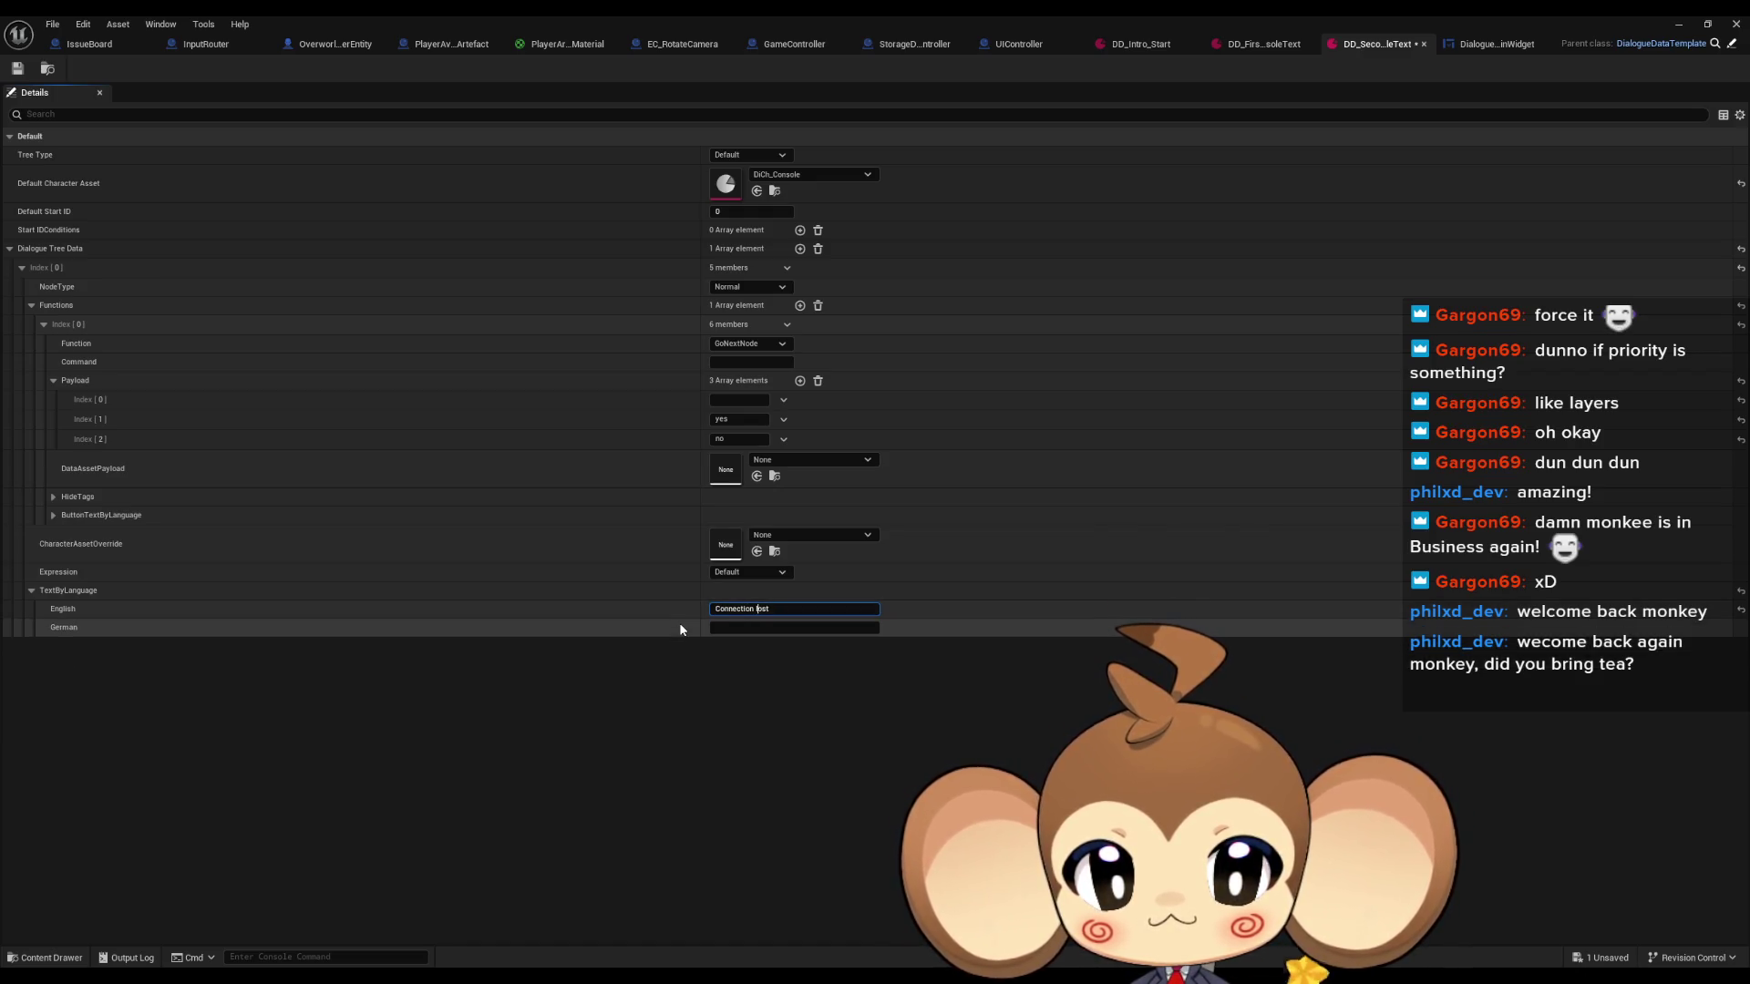
Tag the line as \[m:1]Connection lost\[p:2], add a '...' second line, and save.
{"action": "key", "text": "Home"}
{"action": "type", "text": "\\[m:1]"}
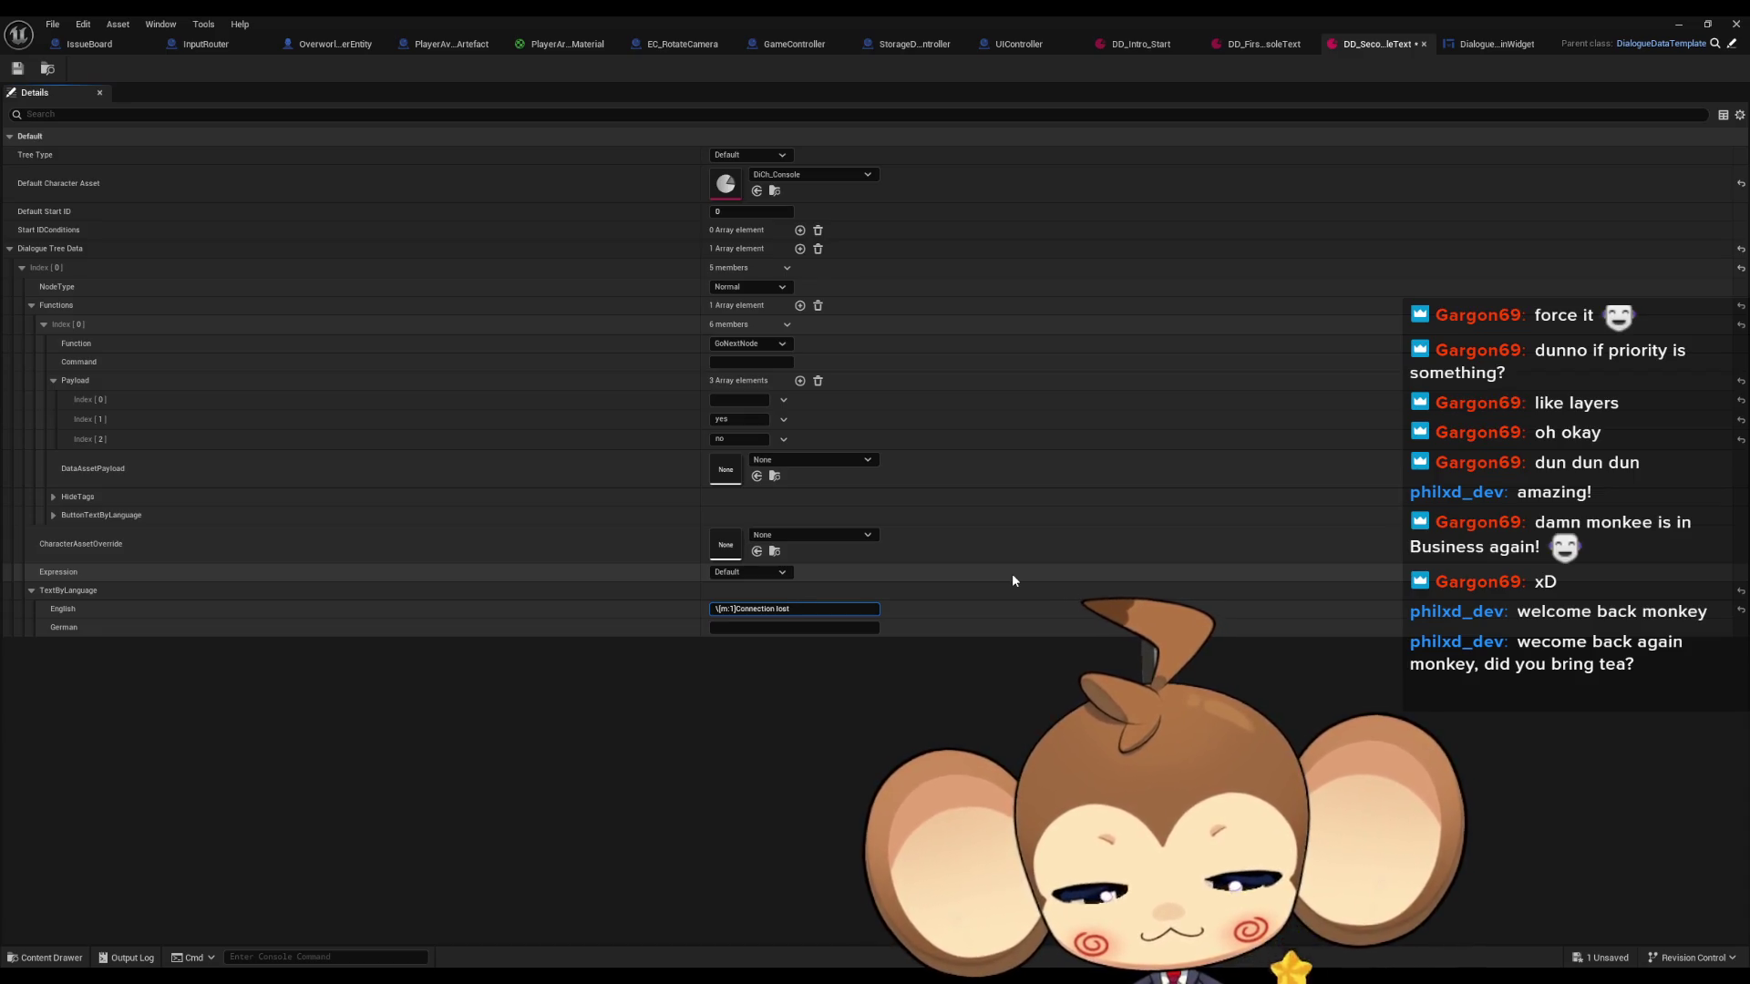
{"action": "type", "text": "\\["}
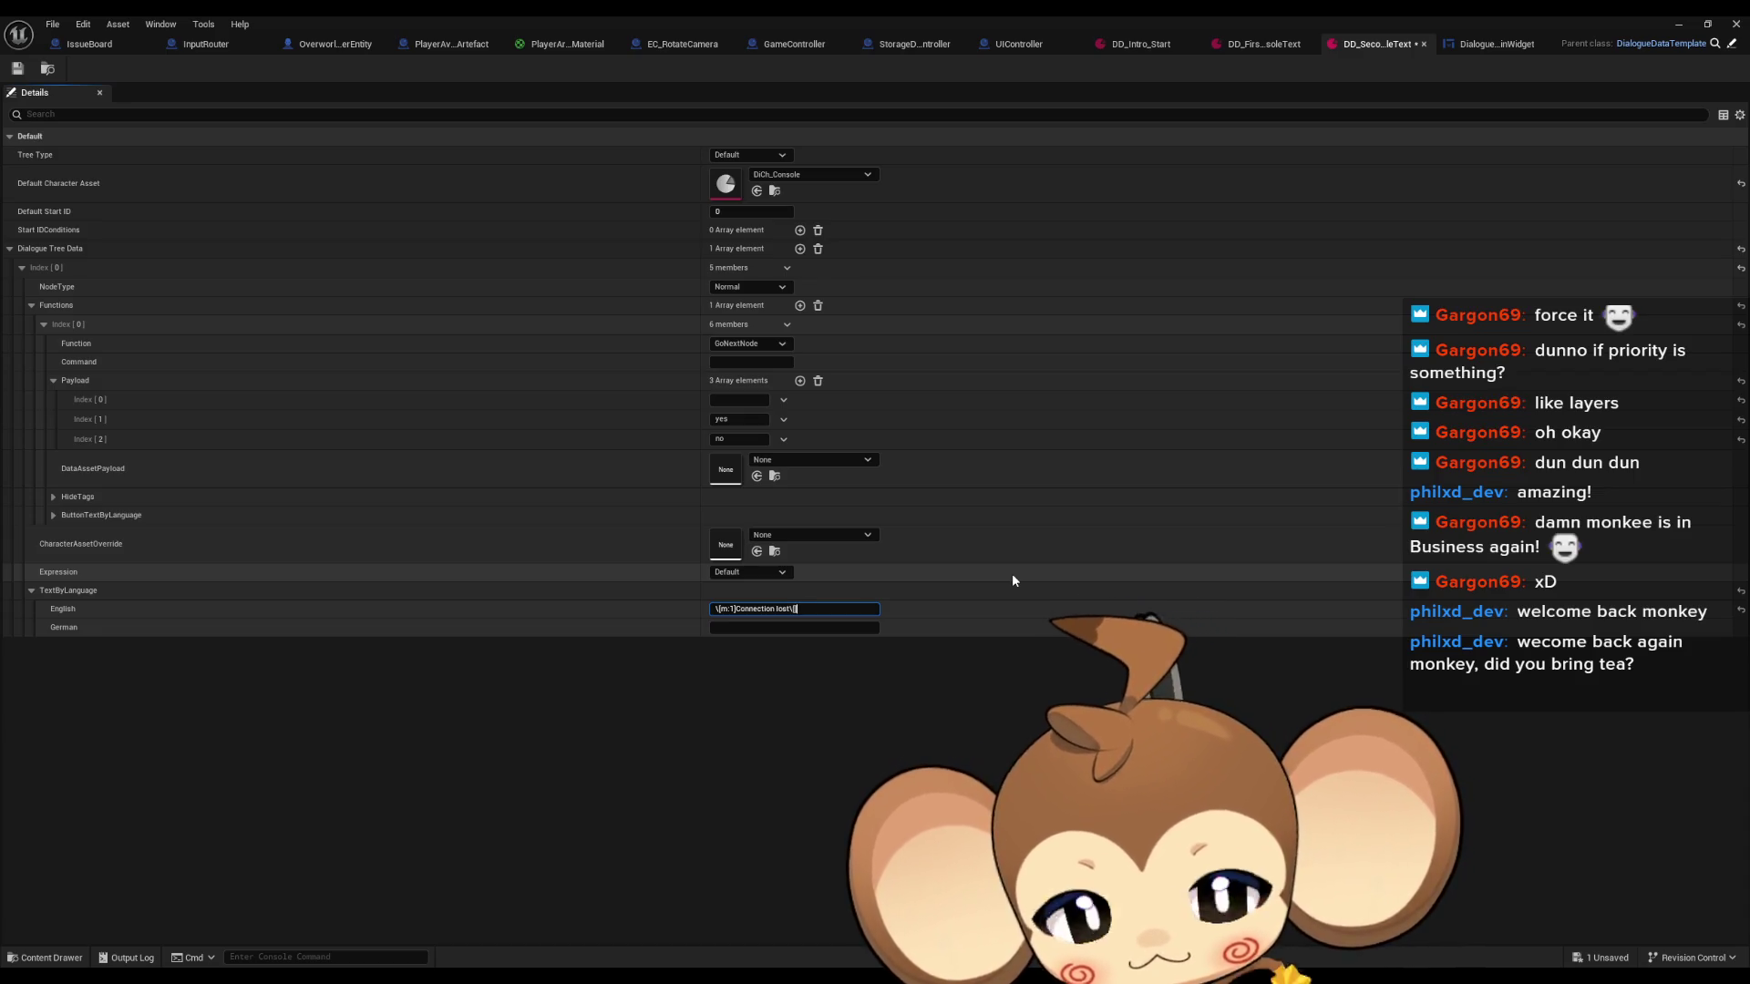
{"action": "type", "text": "p]"}
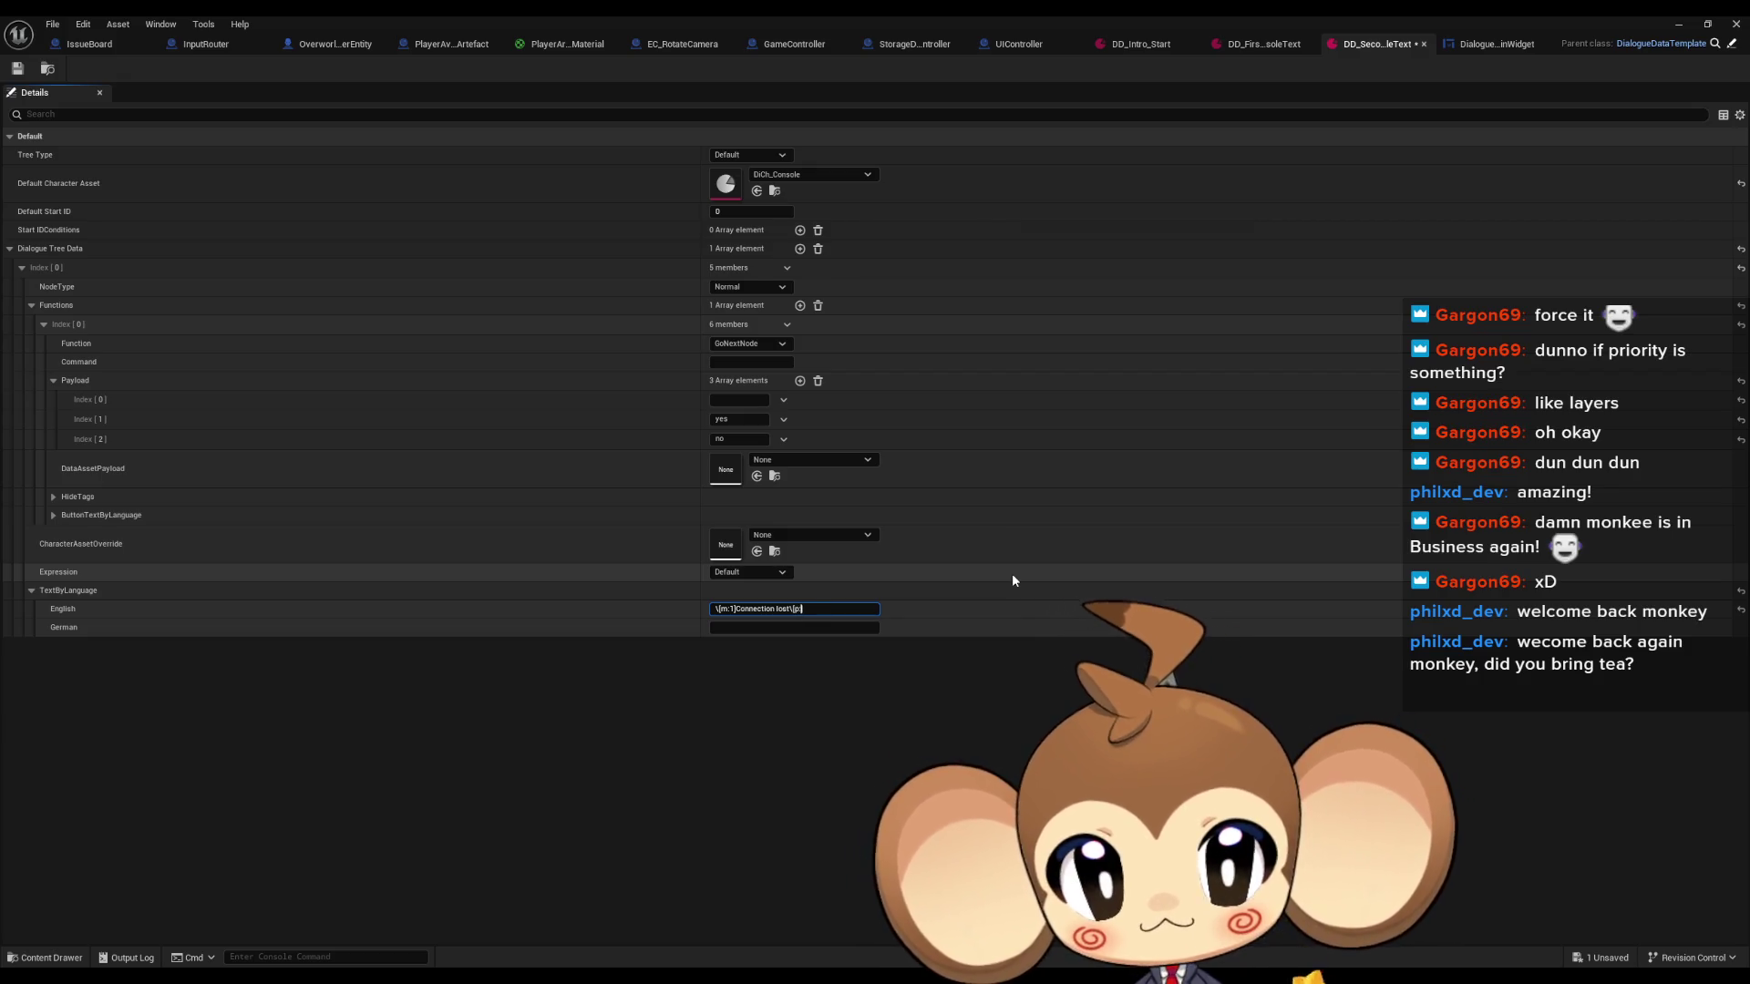
{"action": "type", "text": ":2"}
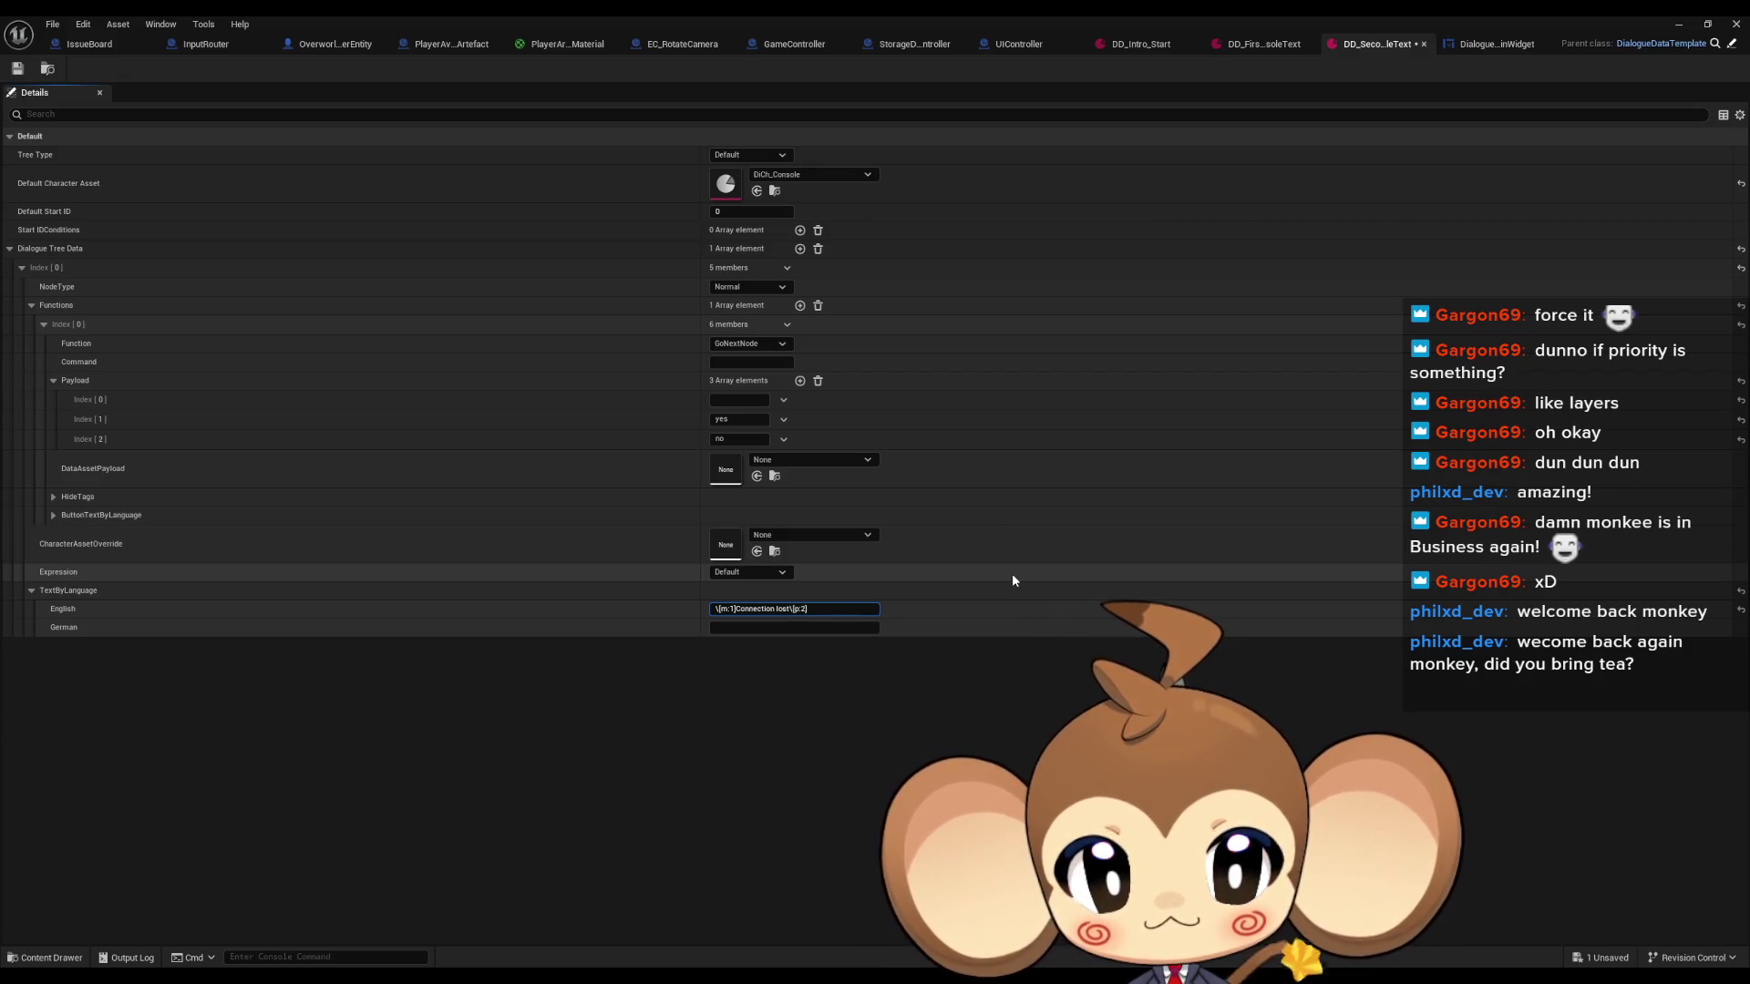
{"action": "key", "text": "shift+Return"}
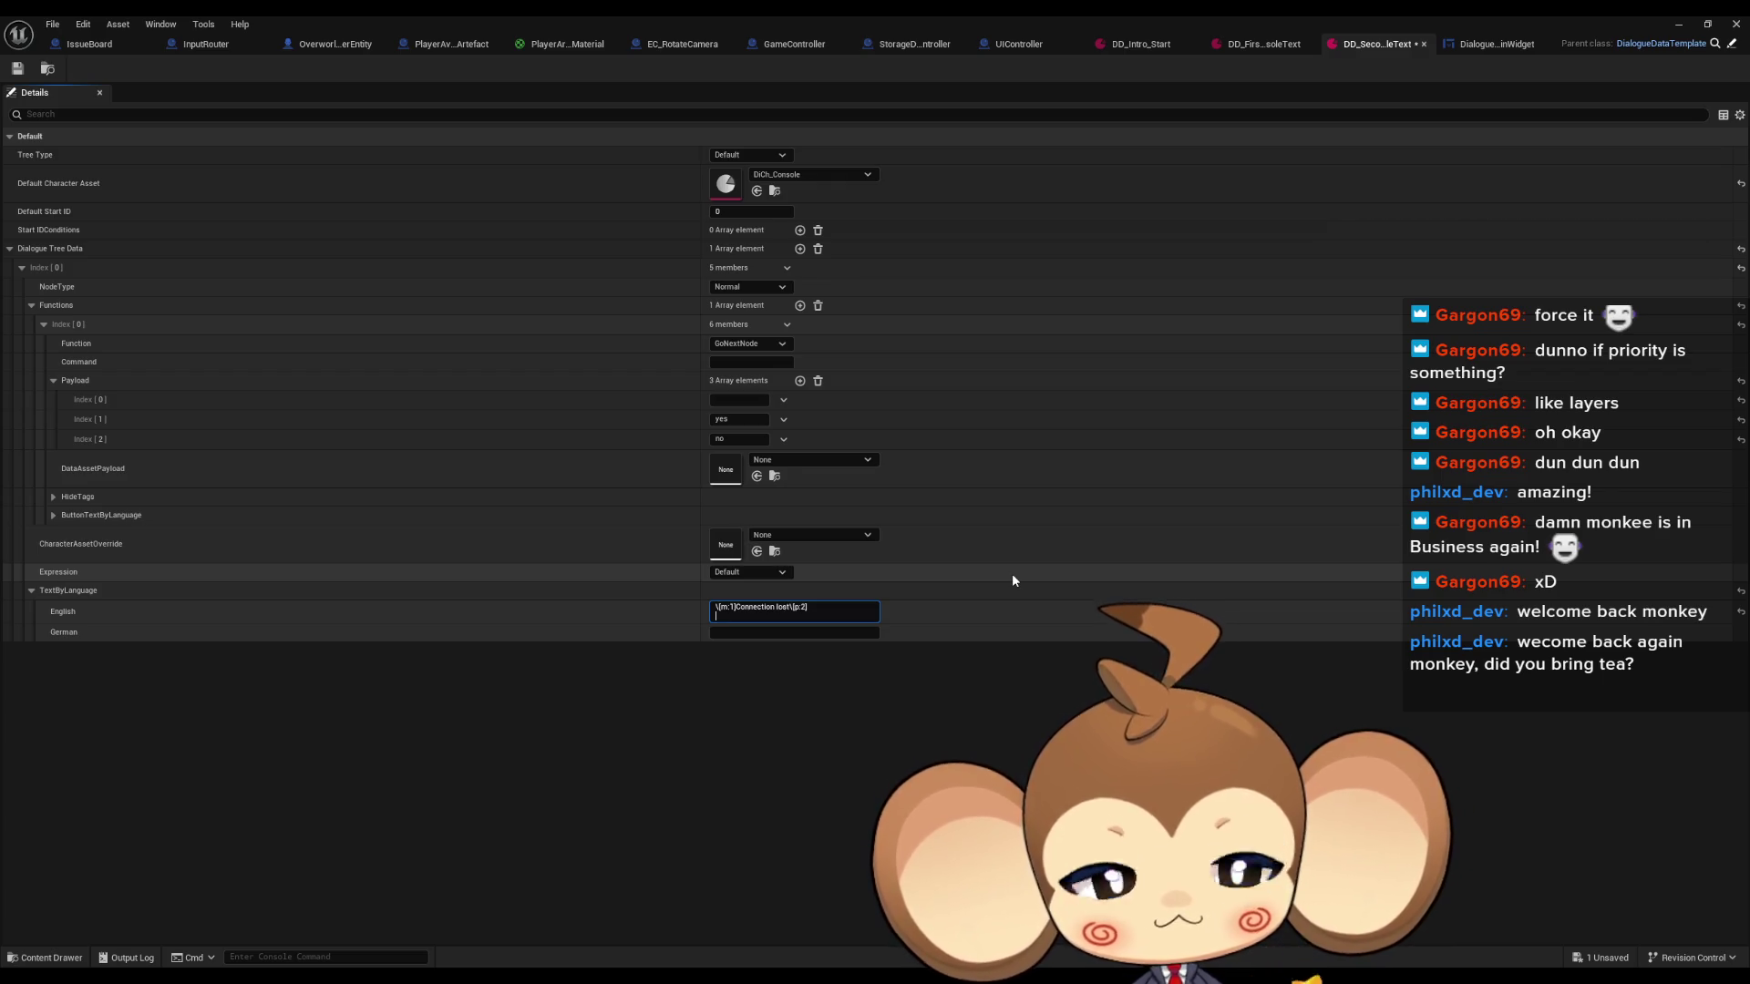
{"action": "type", "text": "..."}
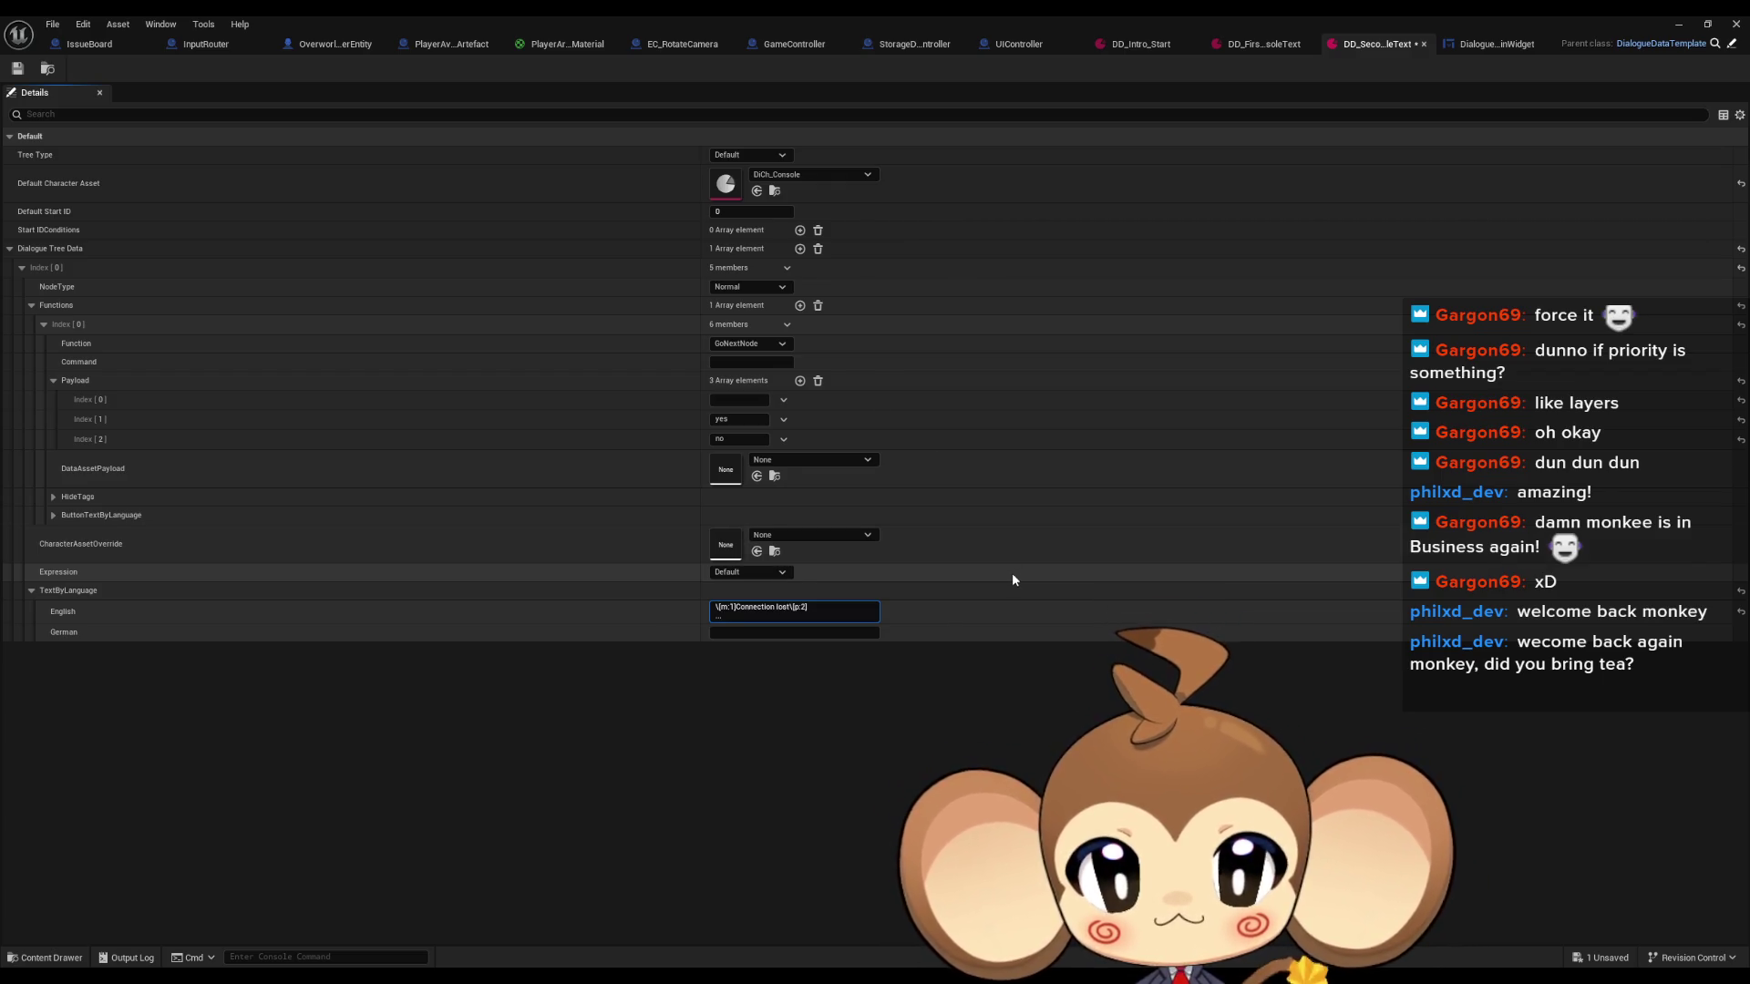
{"action": "left_click", "coordinate": [18, 68]}
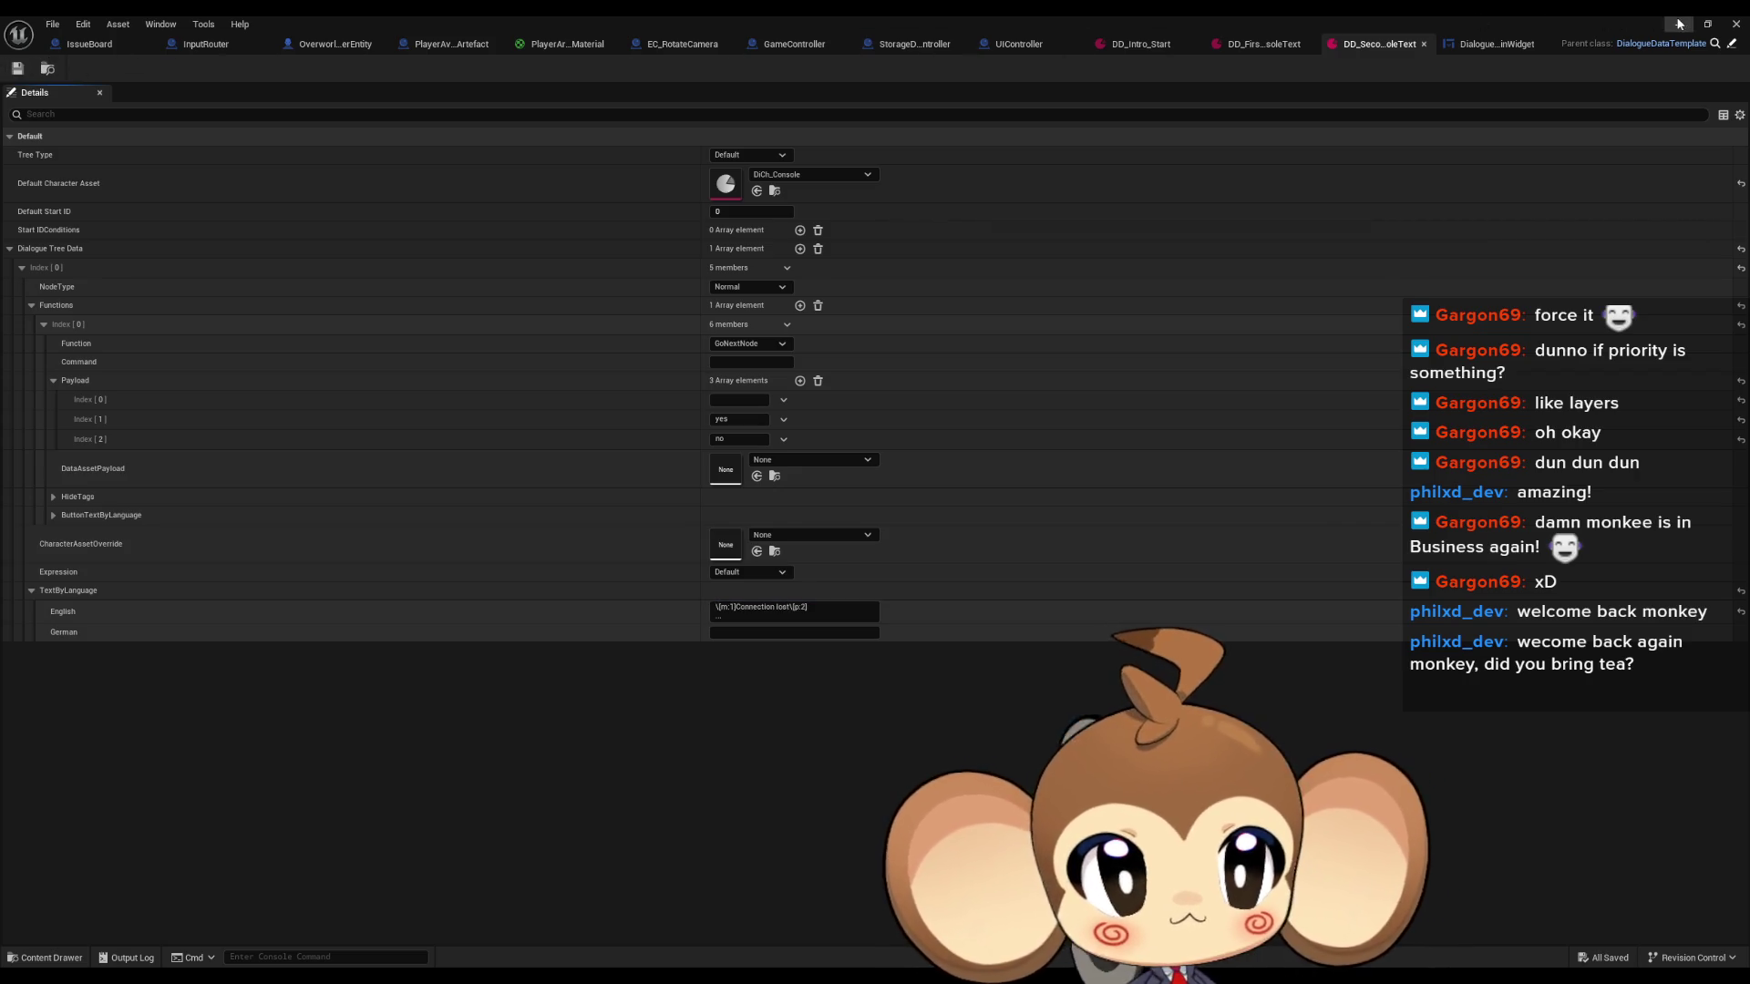
{"action": "left_click", "coordinate": [1677, 23]}
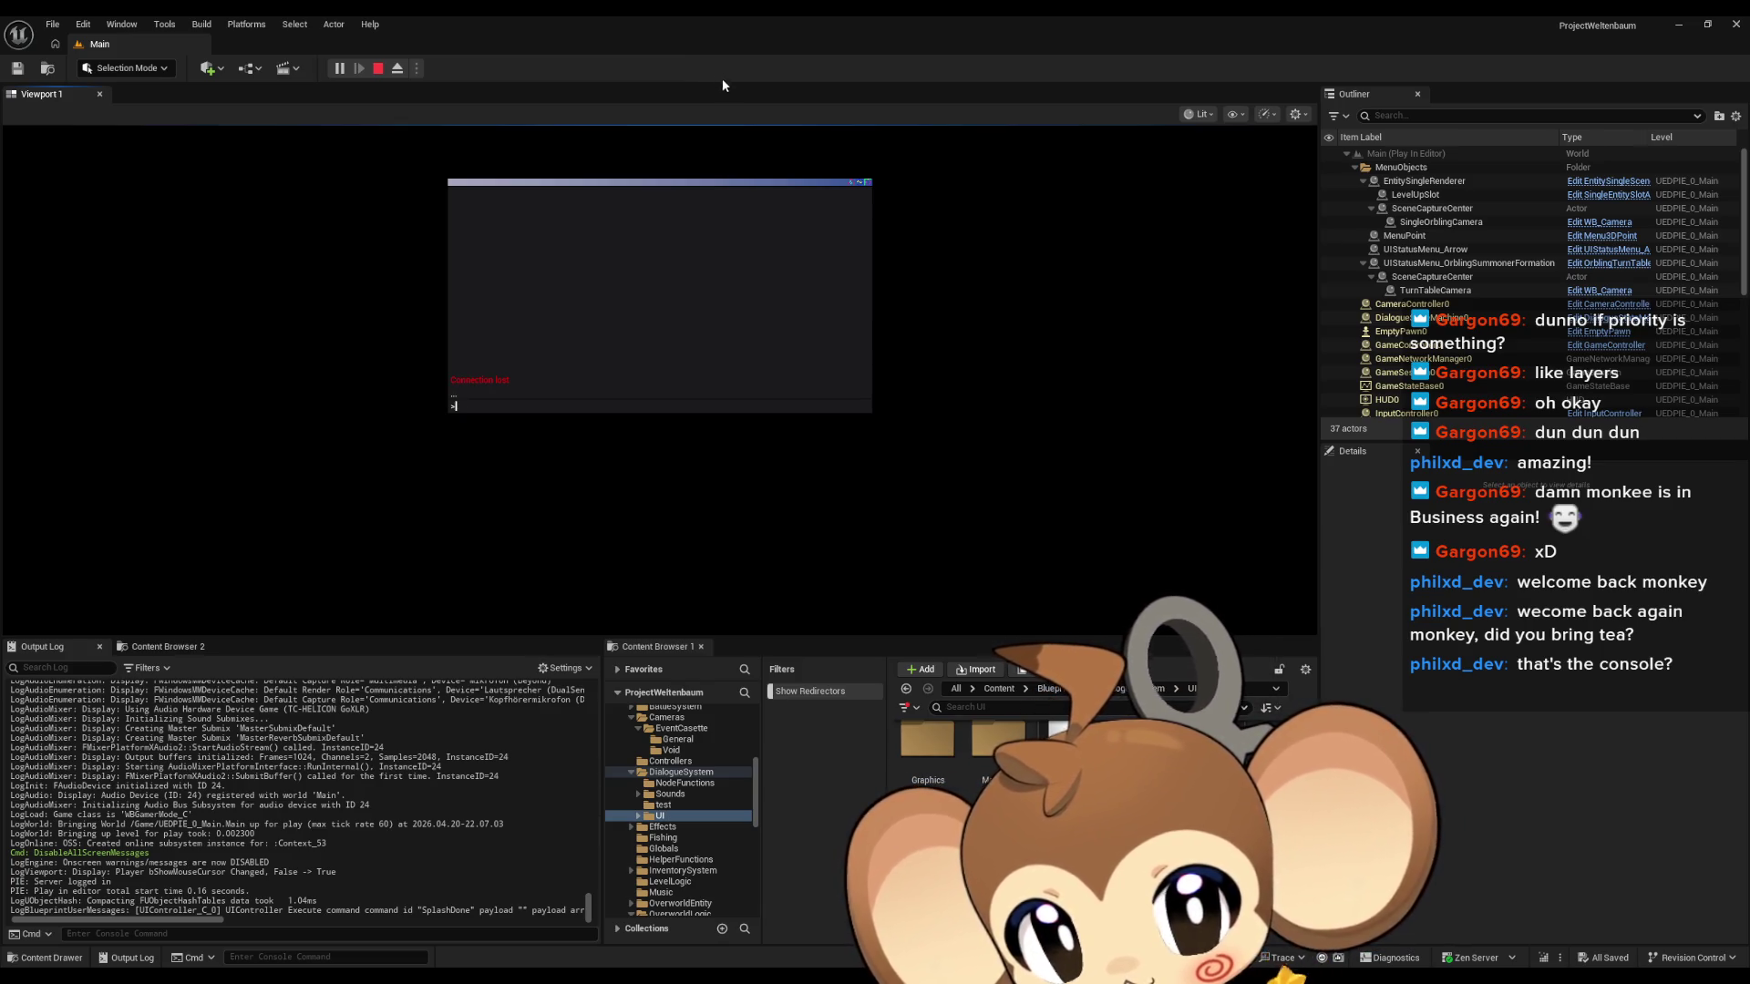
Return to the DD_SecondConsoleText editor after seeing 'Connection lost' in the running game.
{"action": "key", "text": "alt+Tab"}
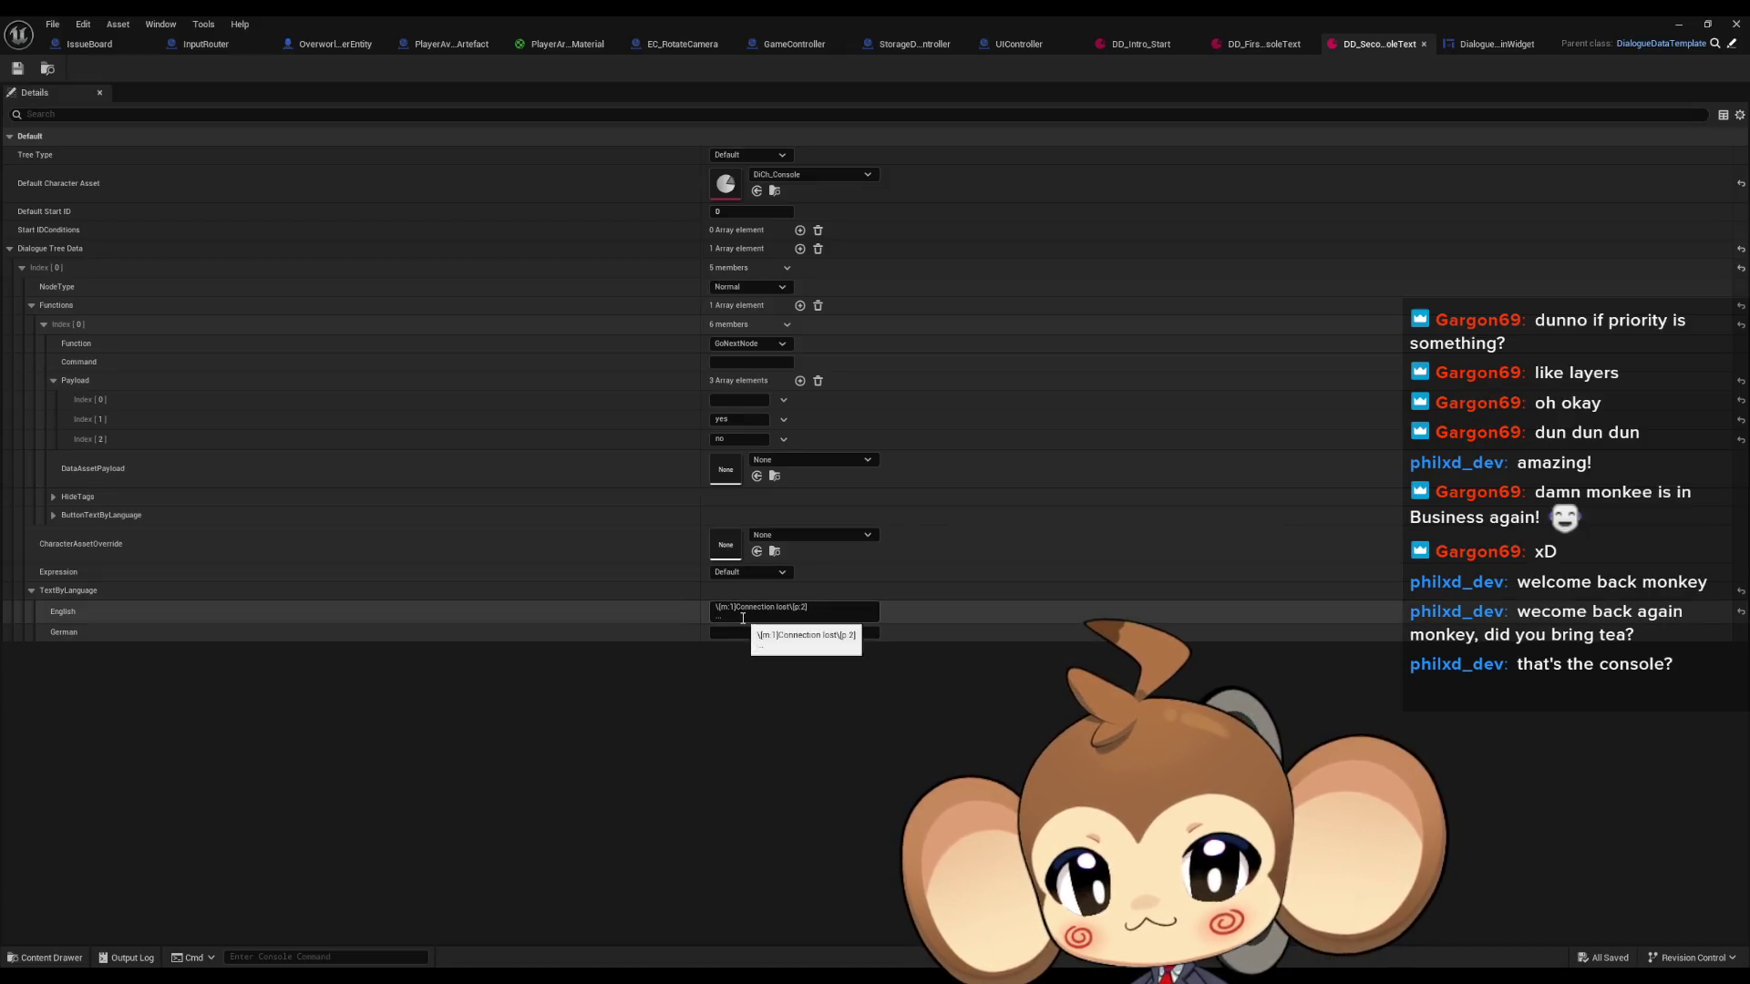
{"action": "left_click", "coordinate": [1264, 44]}
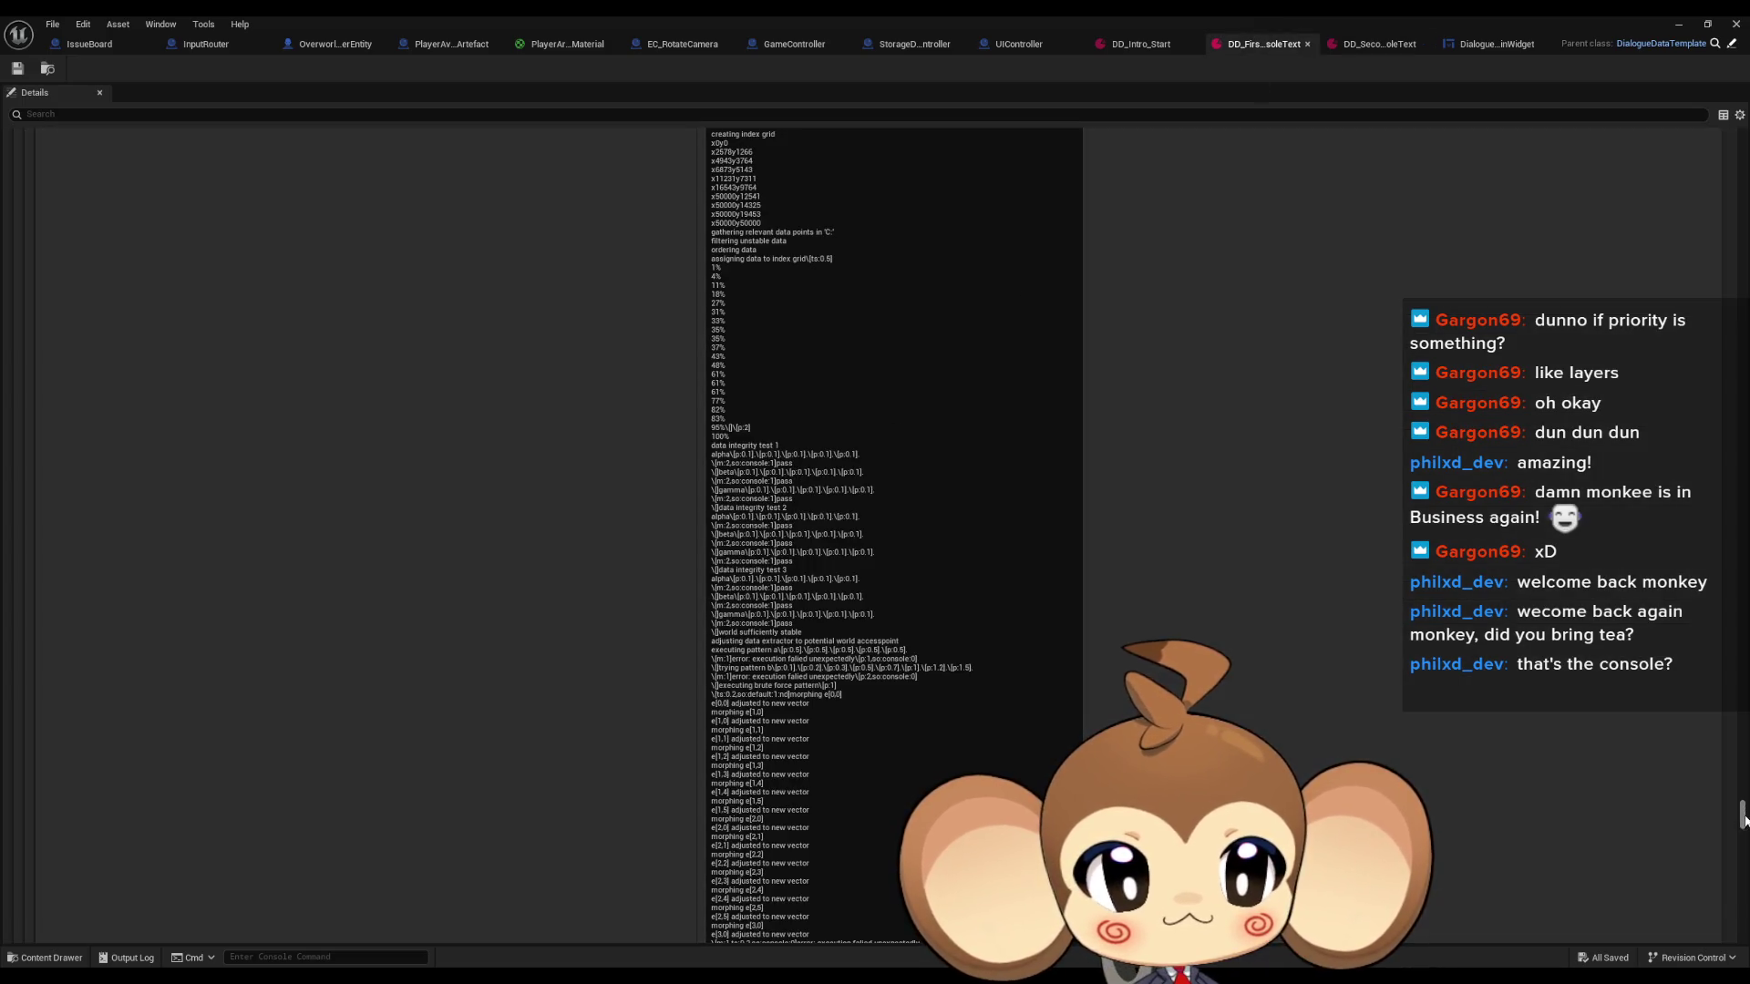
{"action": "left_click_drag", "start_coordinate": [1740, 813], "coordinate": [1740, 820]}
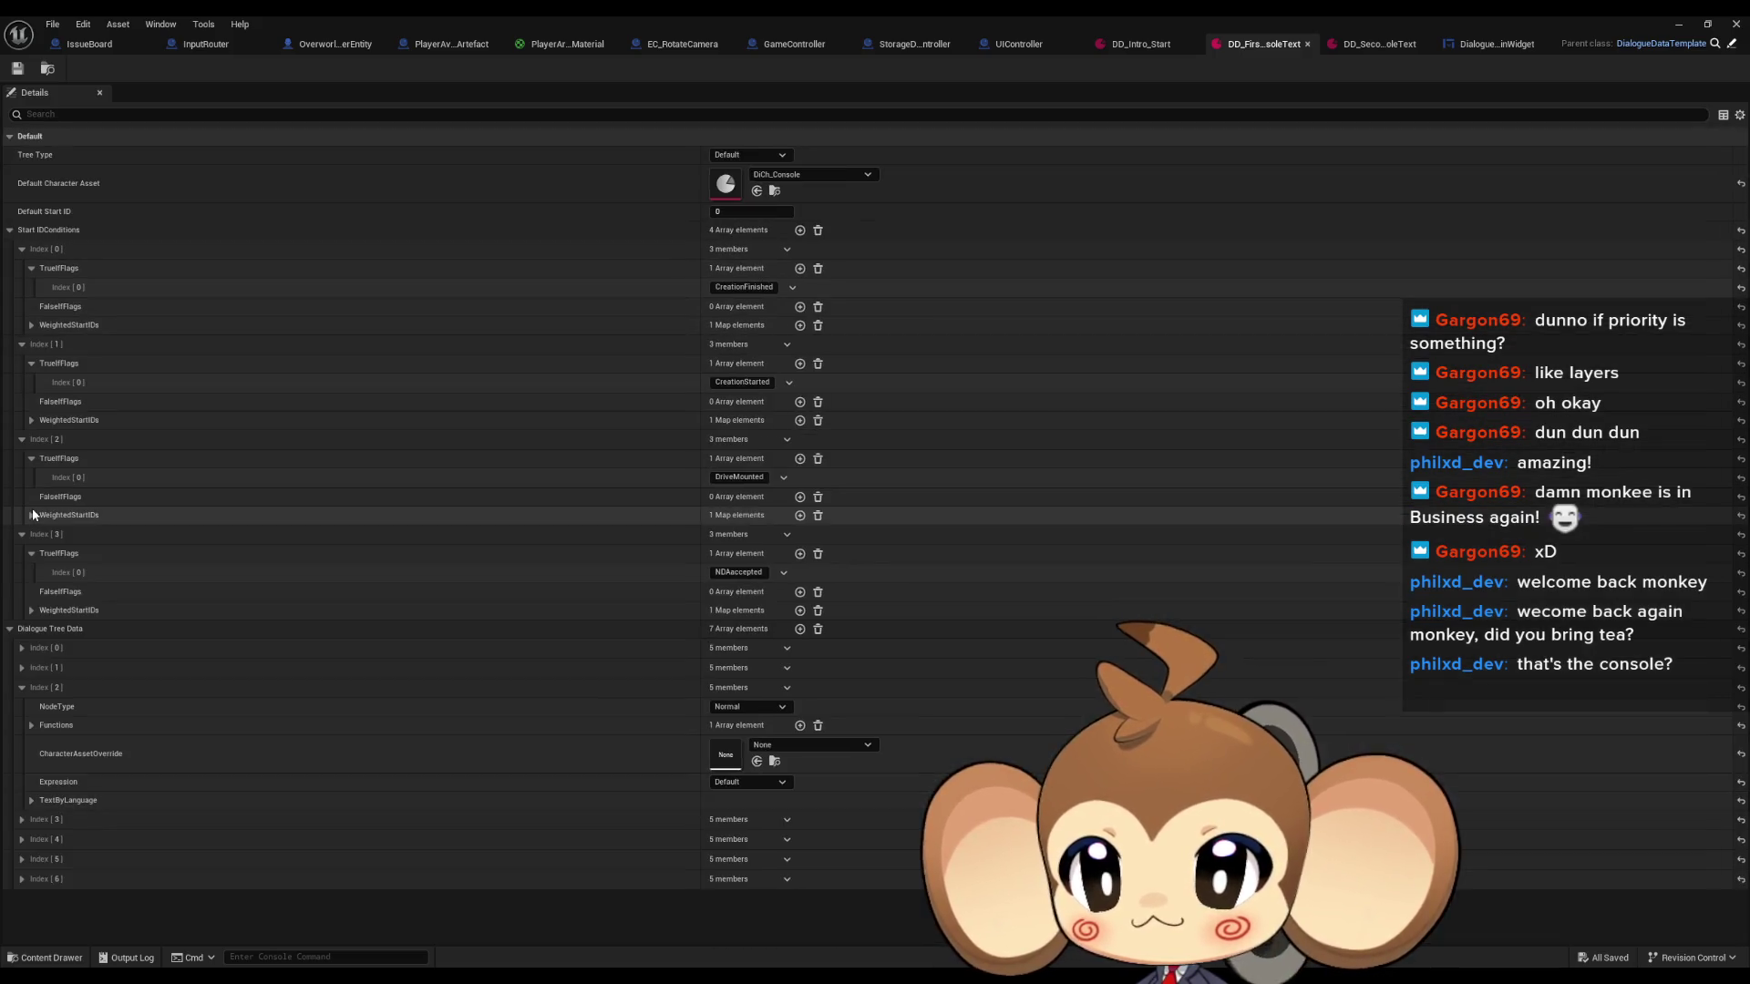
{"action": "left_click", "coordinate": [22, 878]}
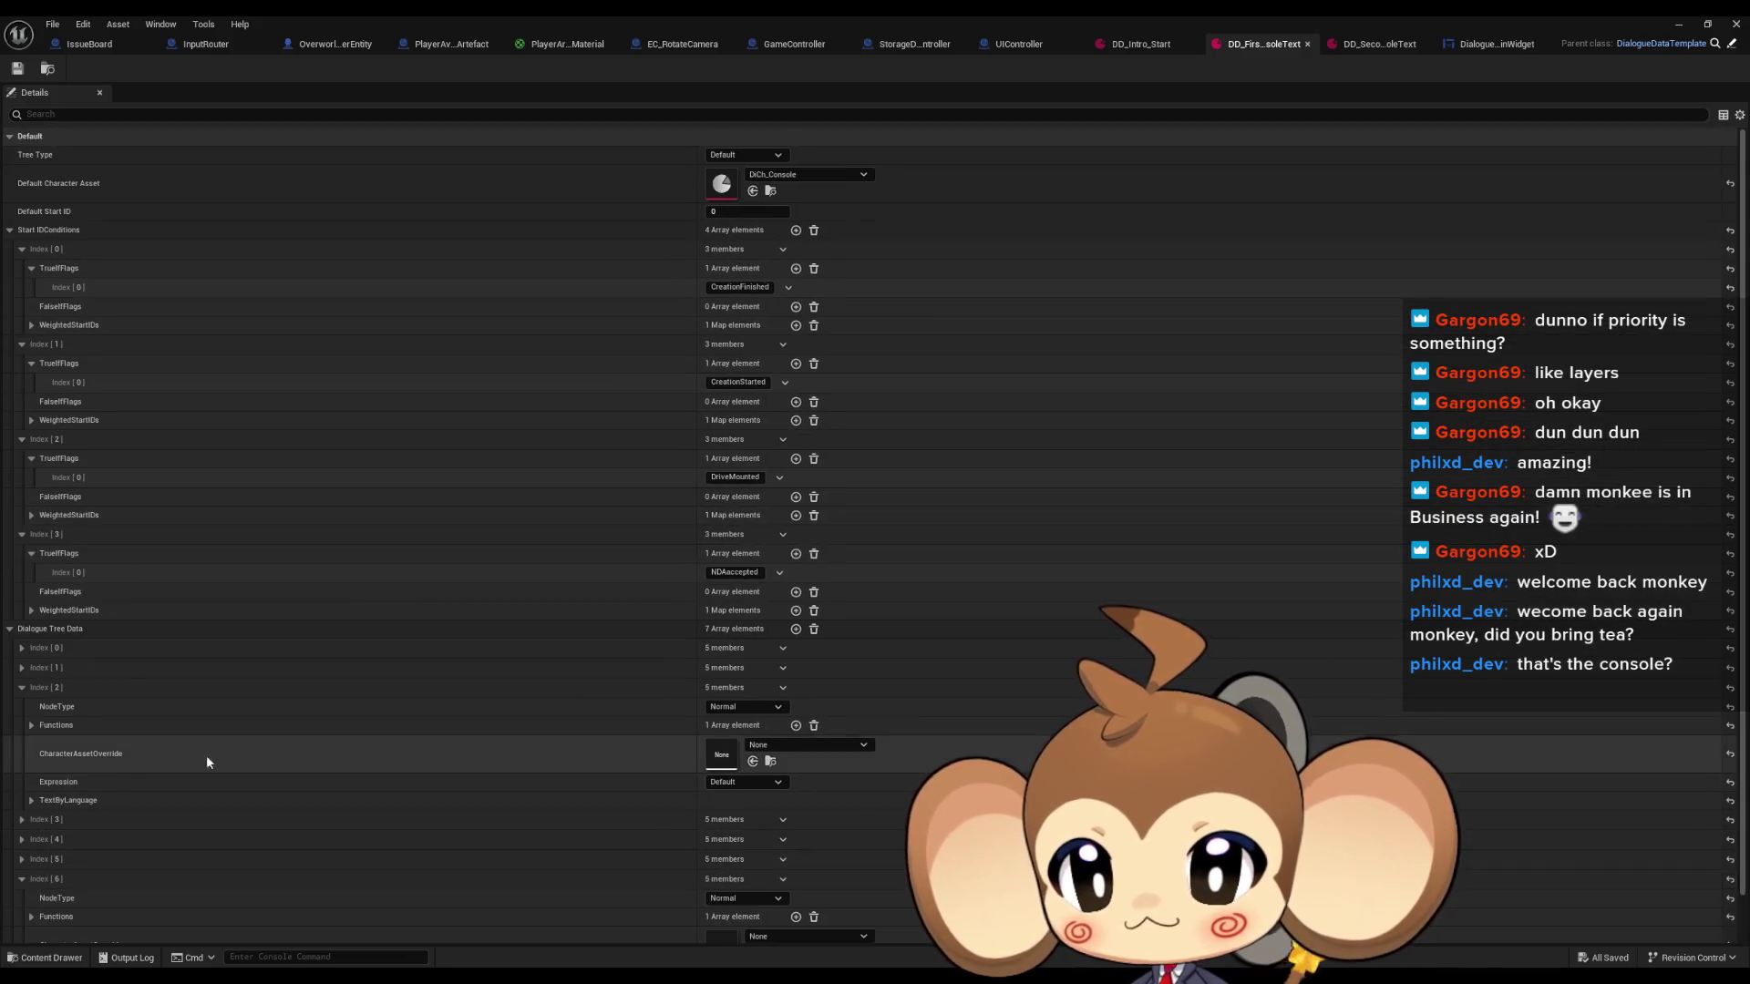
{"action": "scroll", "coordinate": [209, 761], "scroll_direction": "down", "scroll_amount": 2}
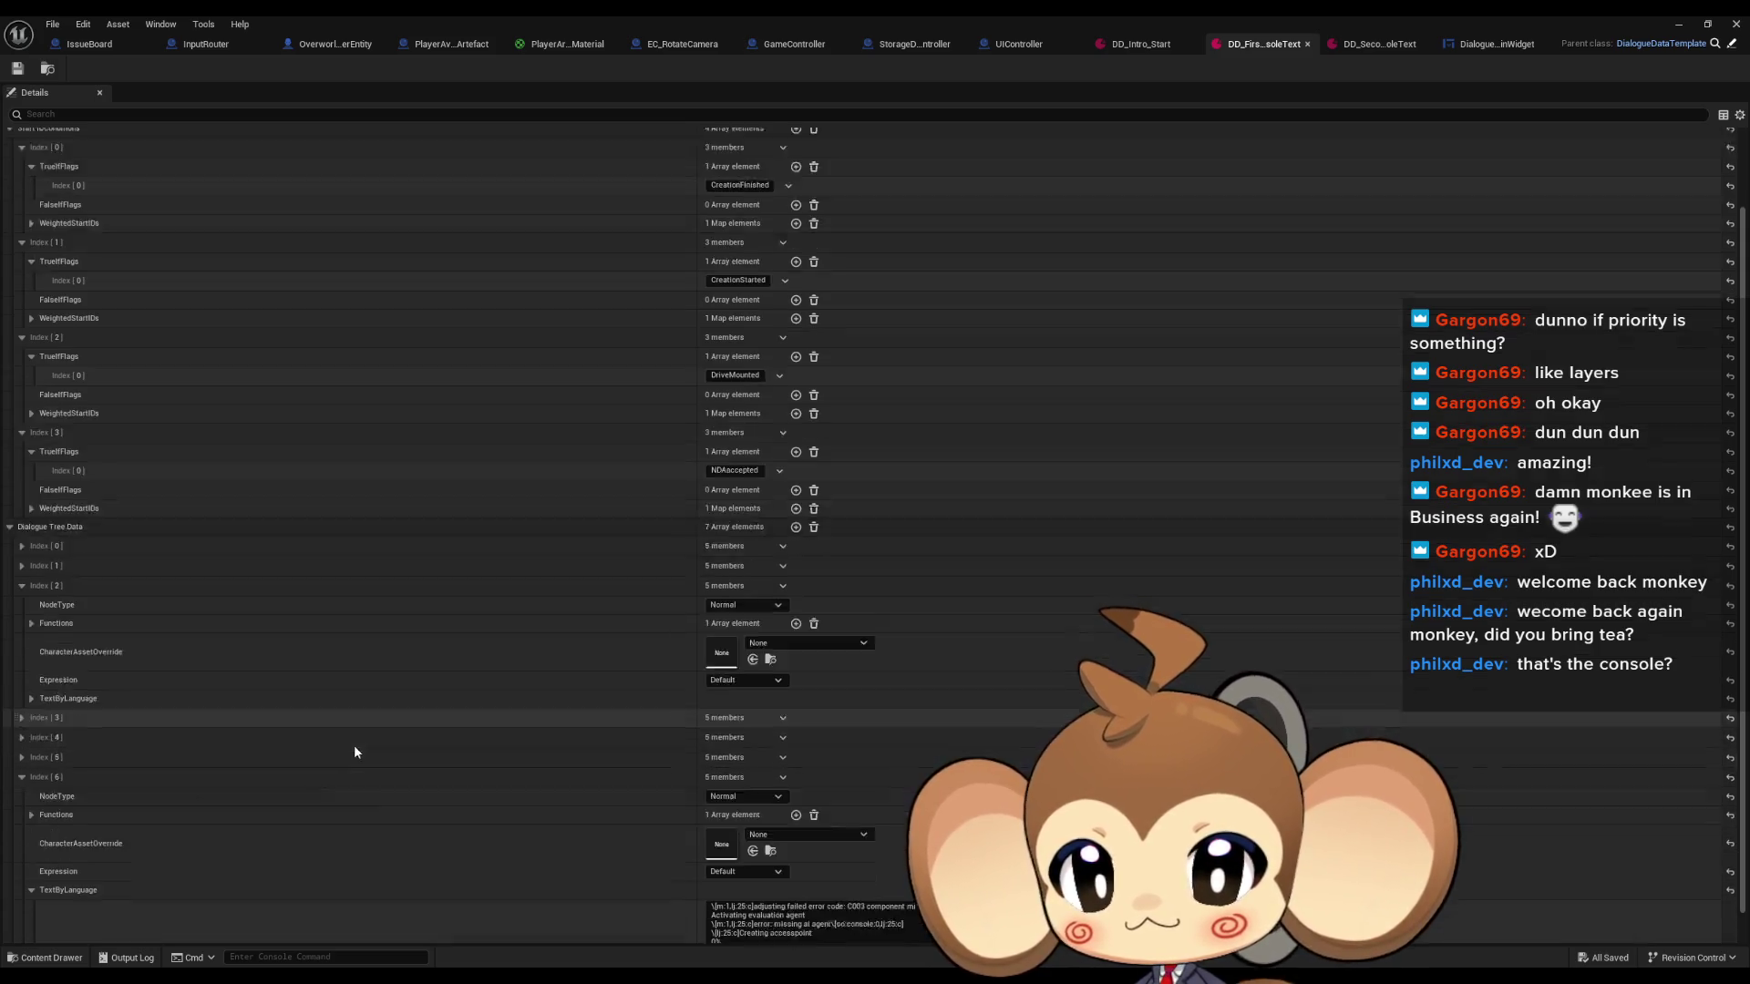
{"action": "scroll", "coordinate": [356, 749], "scroll_direction": "down", "scroll_amount": 3}
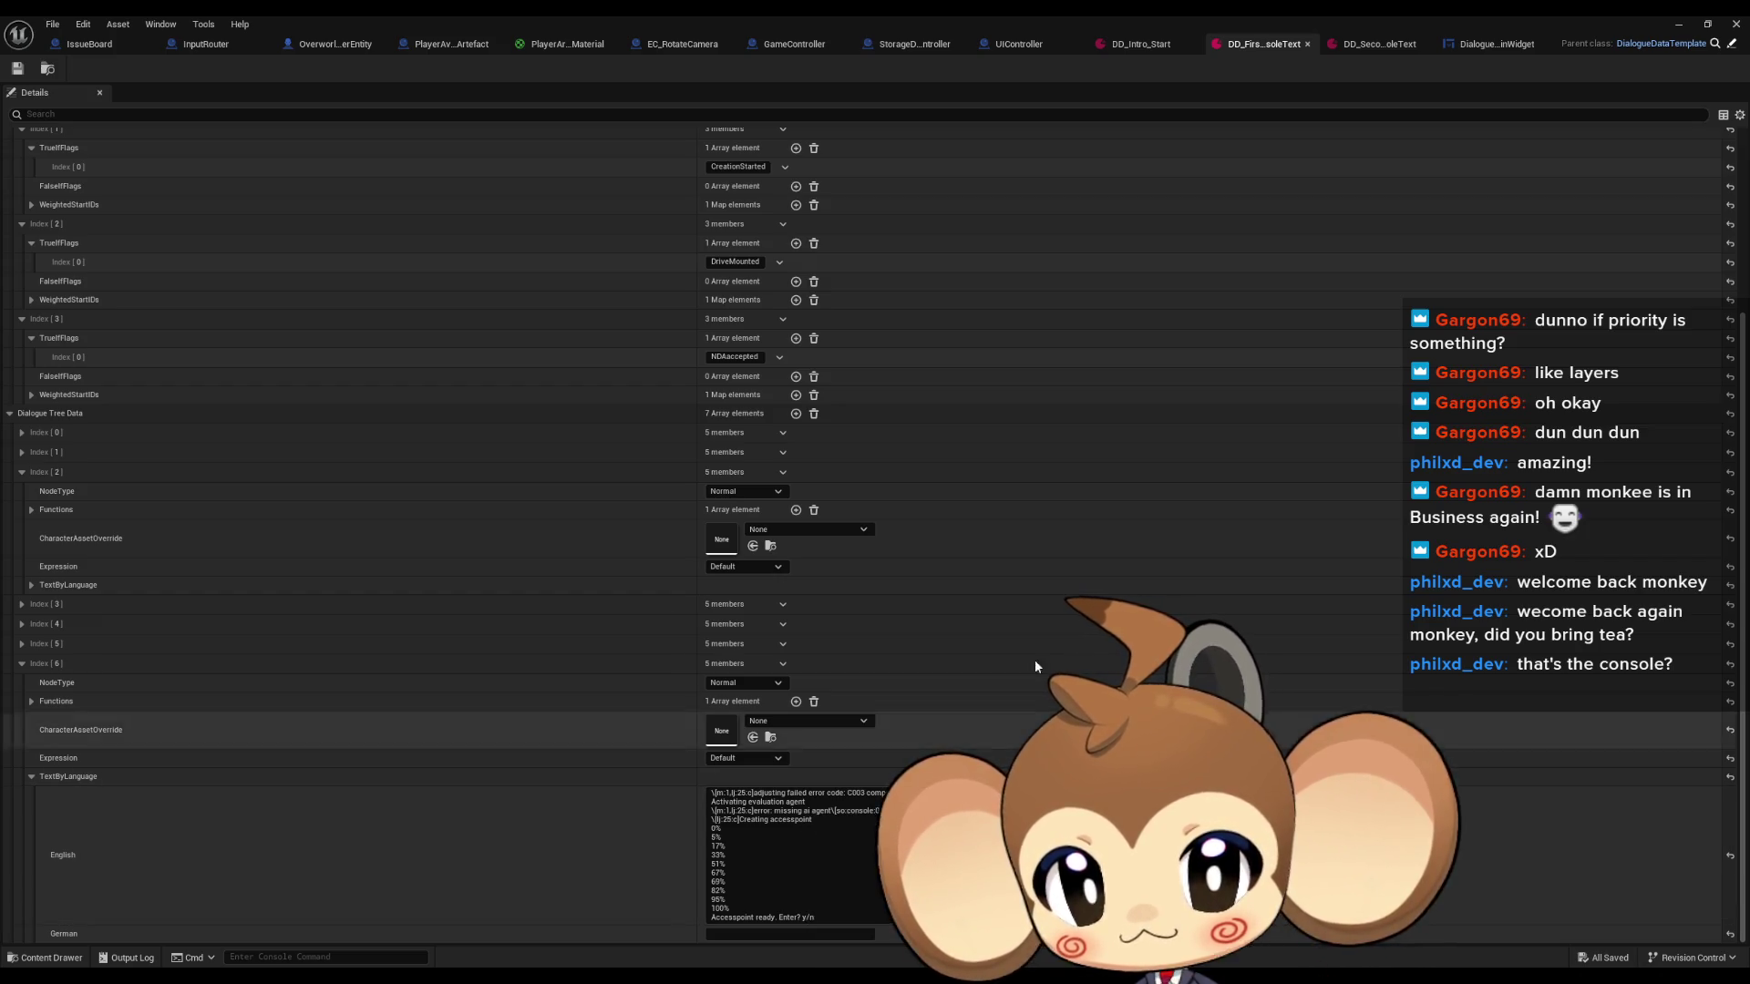
{"action": "left_click", "coordinate": [1354, 49]}
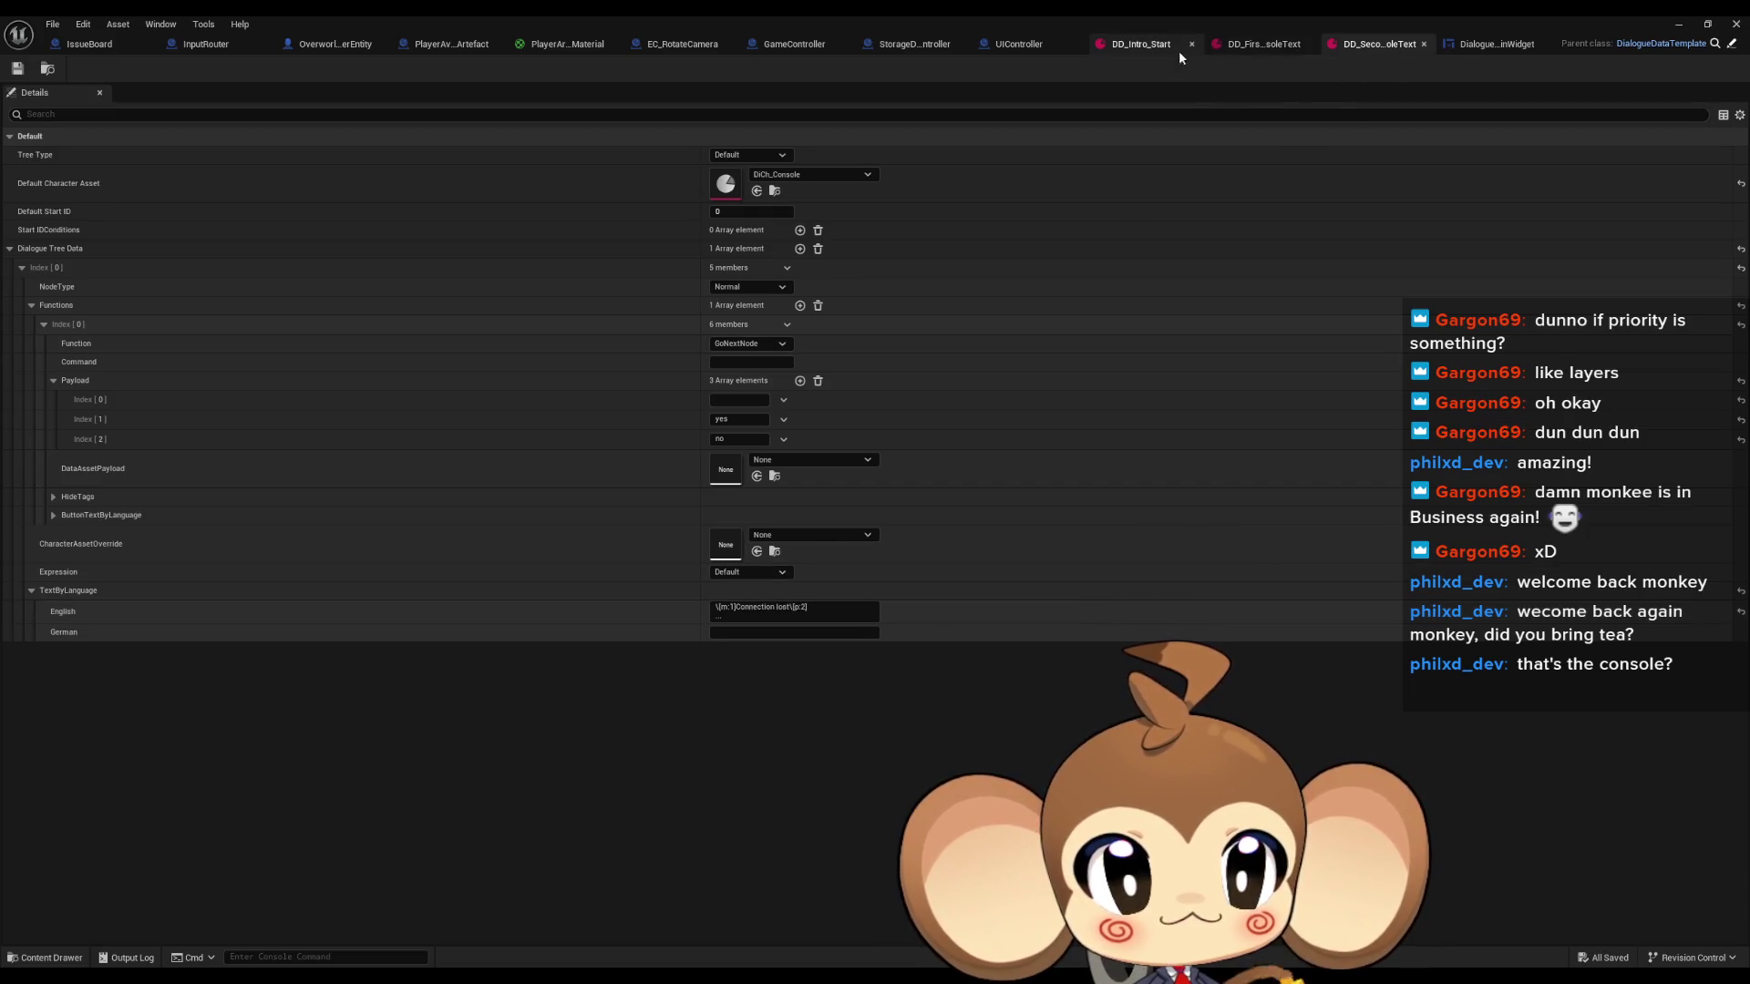
Close the dialogue asset editor and stop the running game session.
{"action": "double_click", "coordinate": [533, 17]}
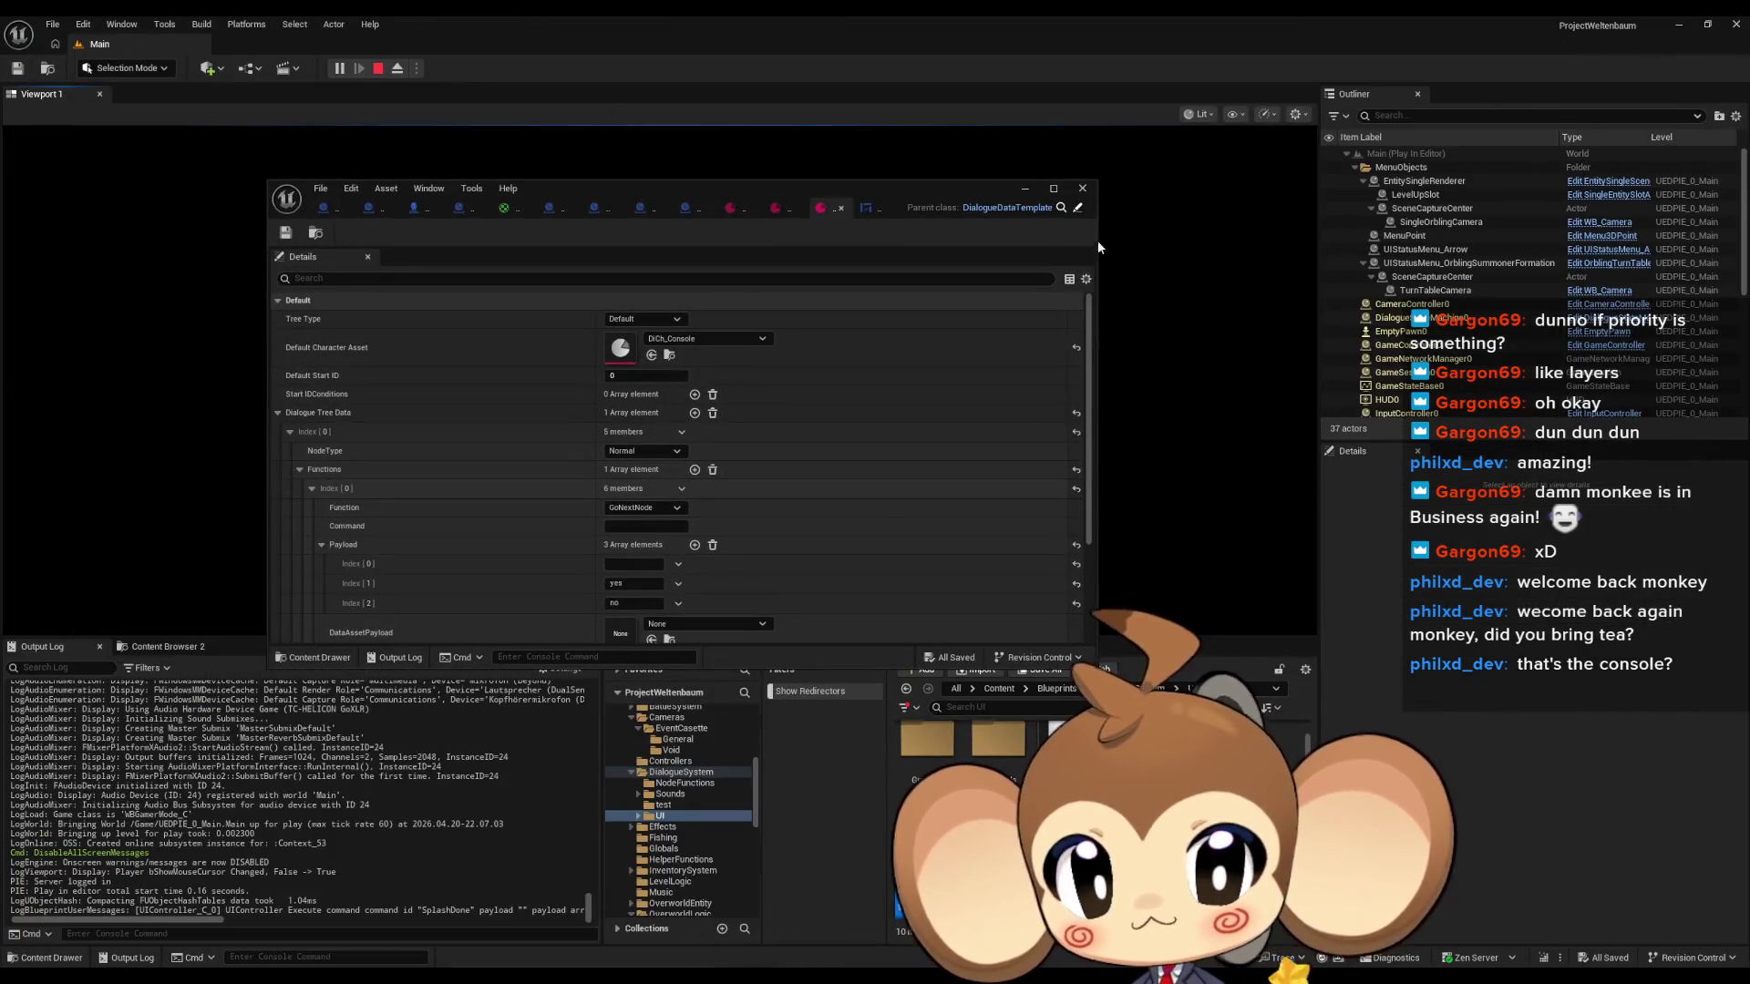
{"action": "left_click", "coordinate": [1084, 194]}
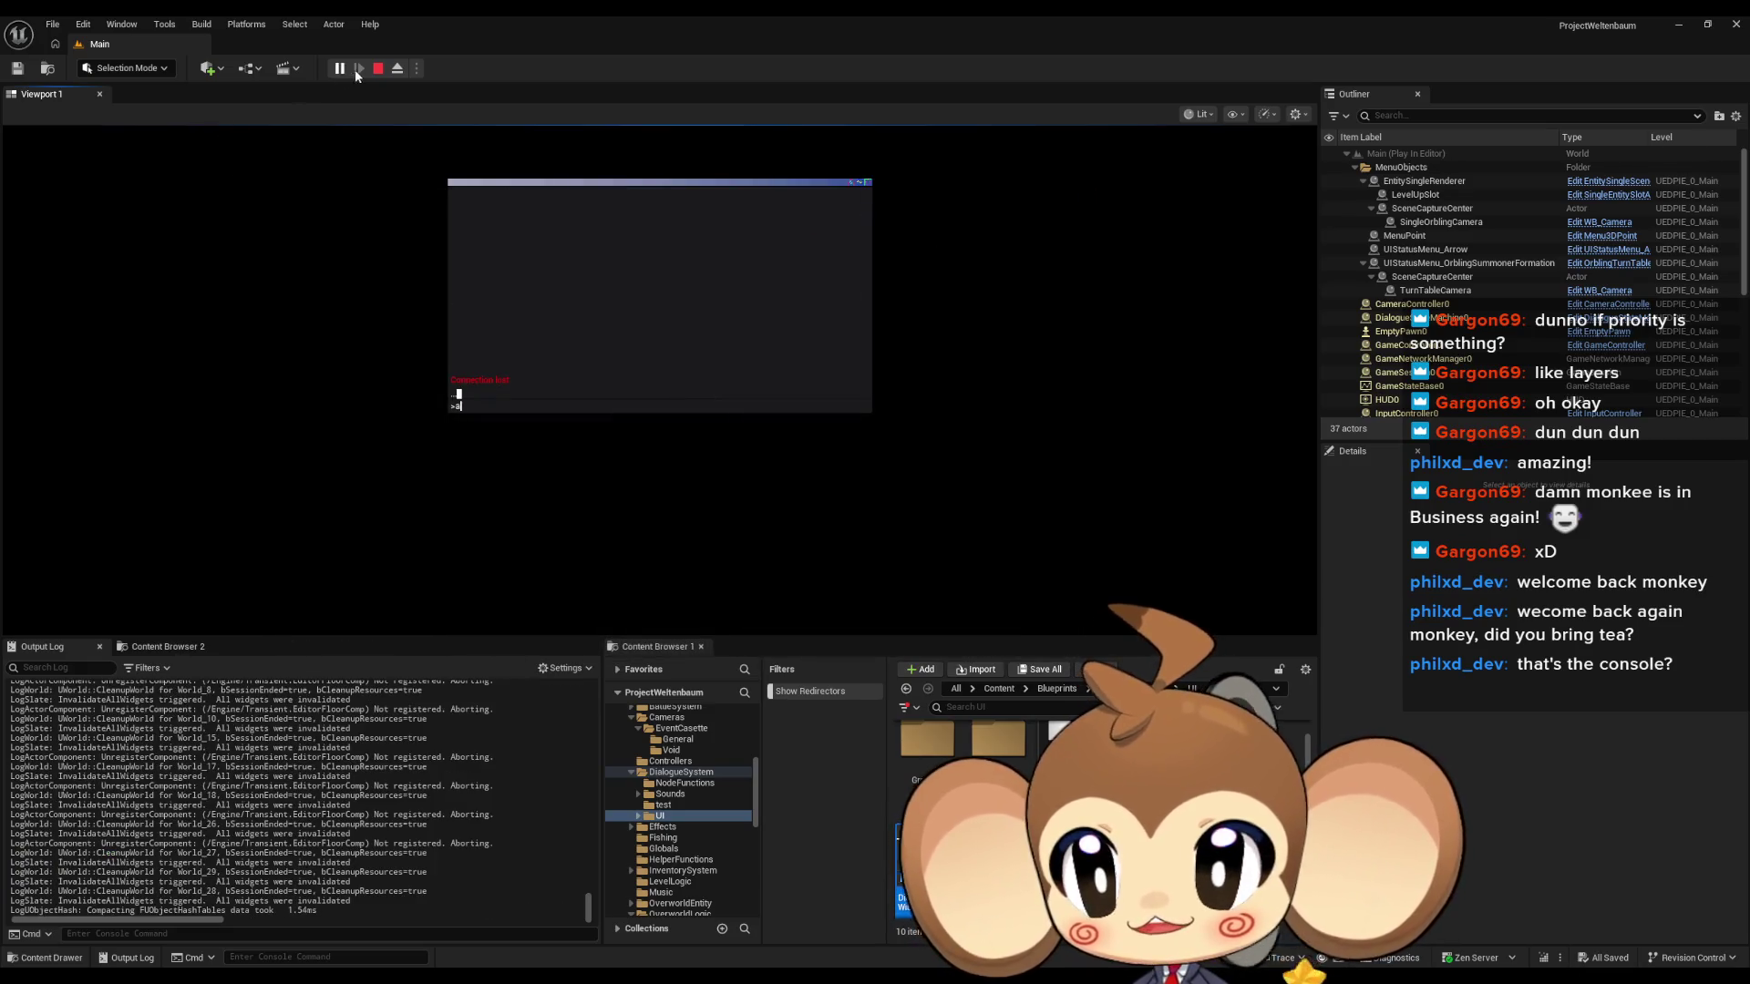
{"action": "left_click", "coordinate": [376, 69]}
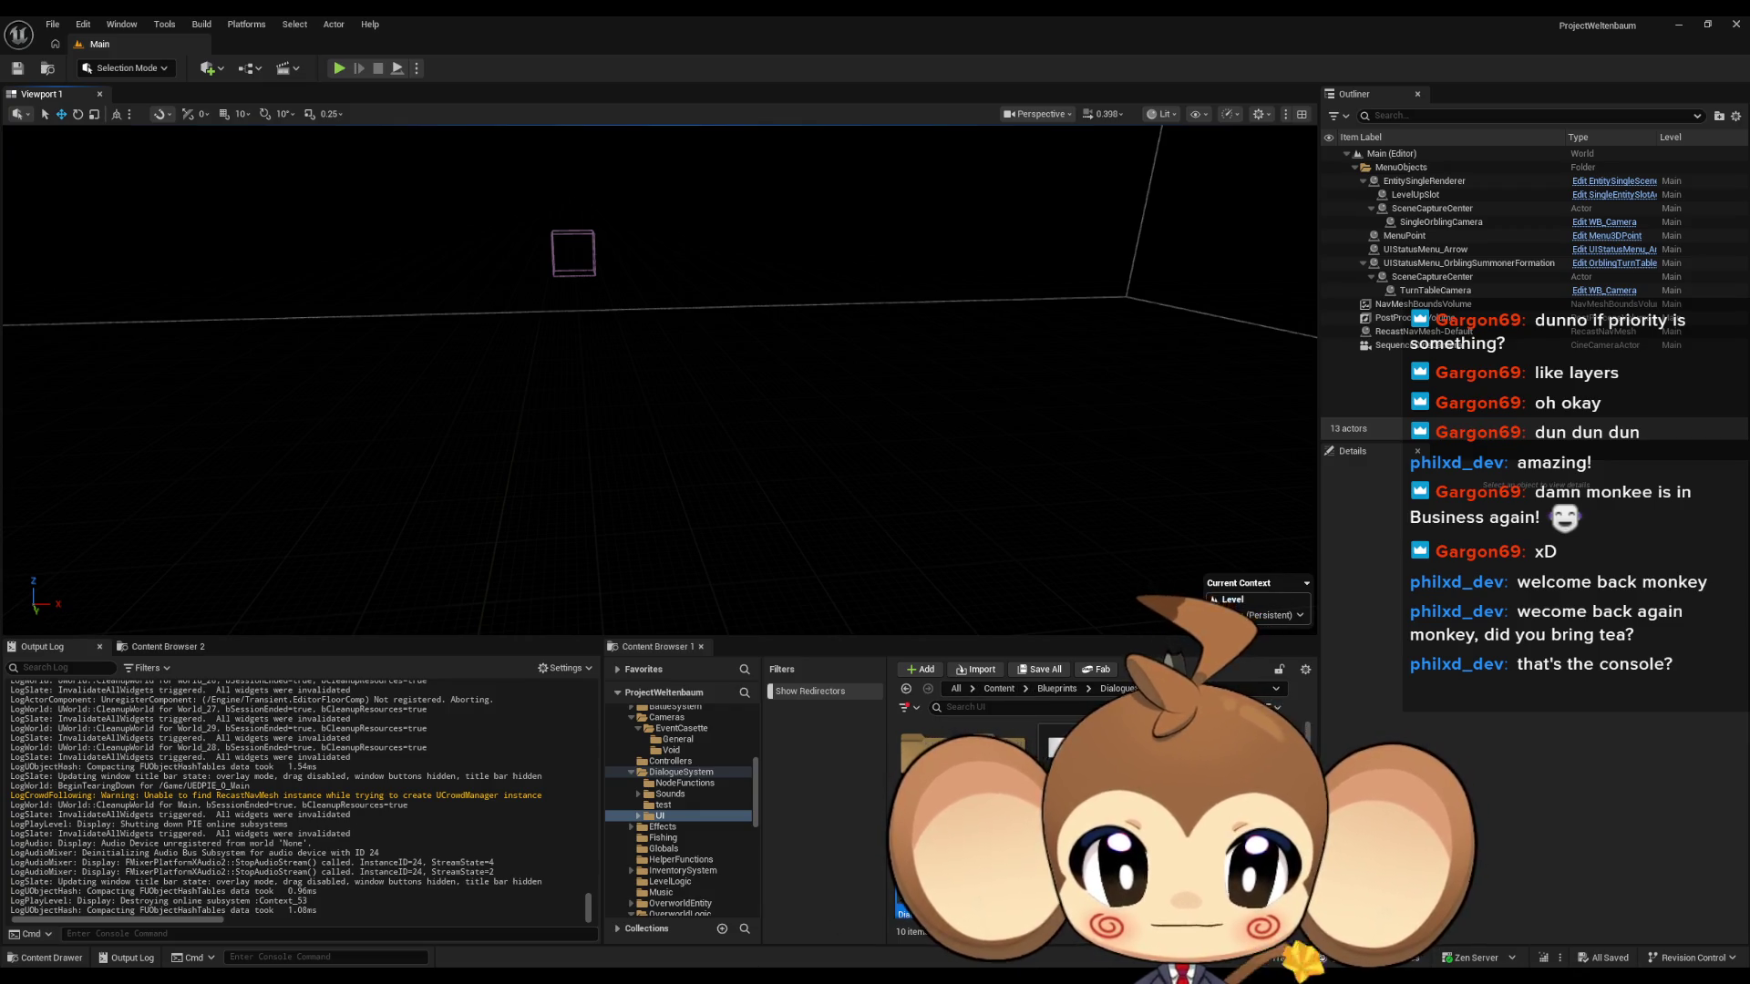
Browse the Content Browser to GameData > DialogueTrees > DialogueData > Intro.
{"action": "left_click", "coordinate": [1116, 688]}
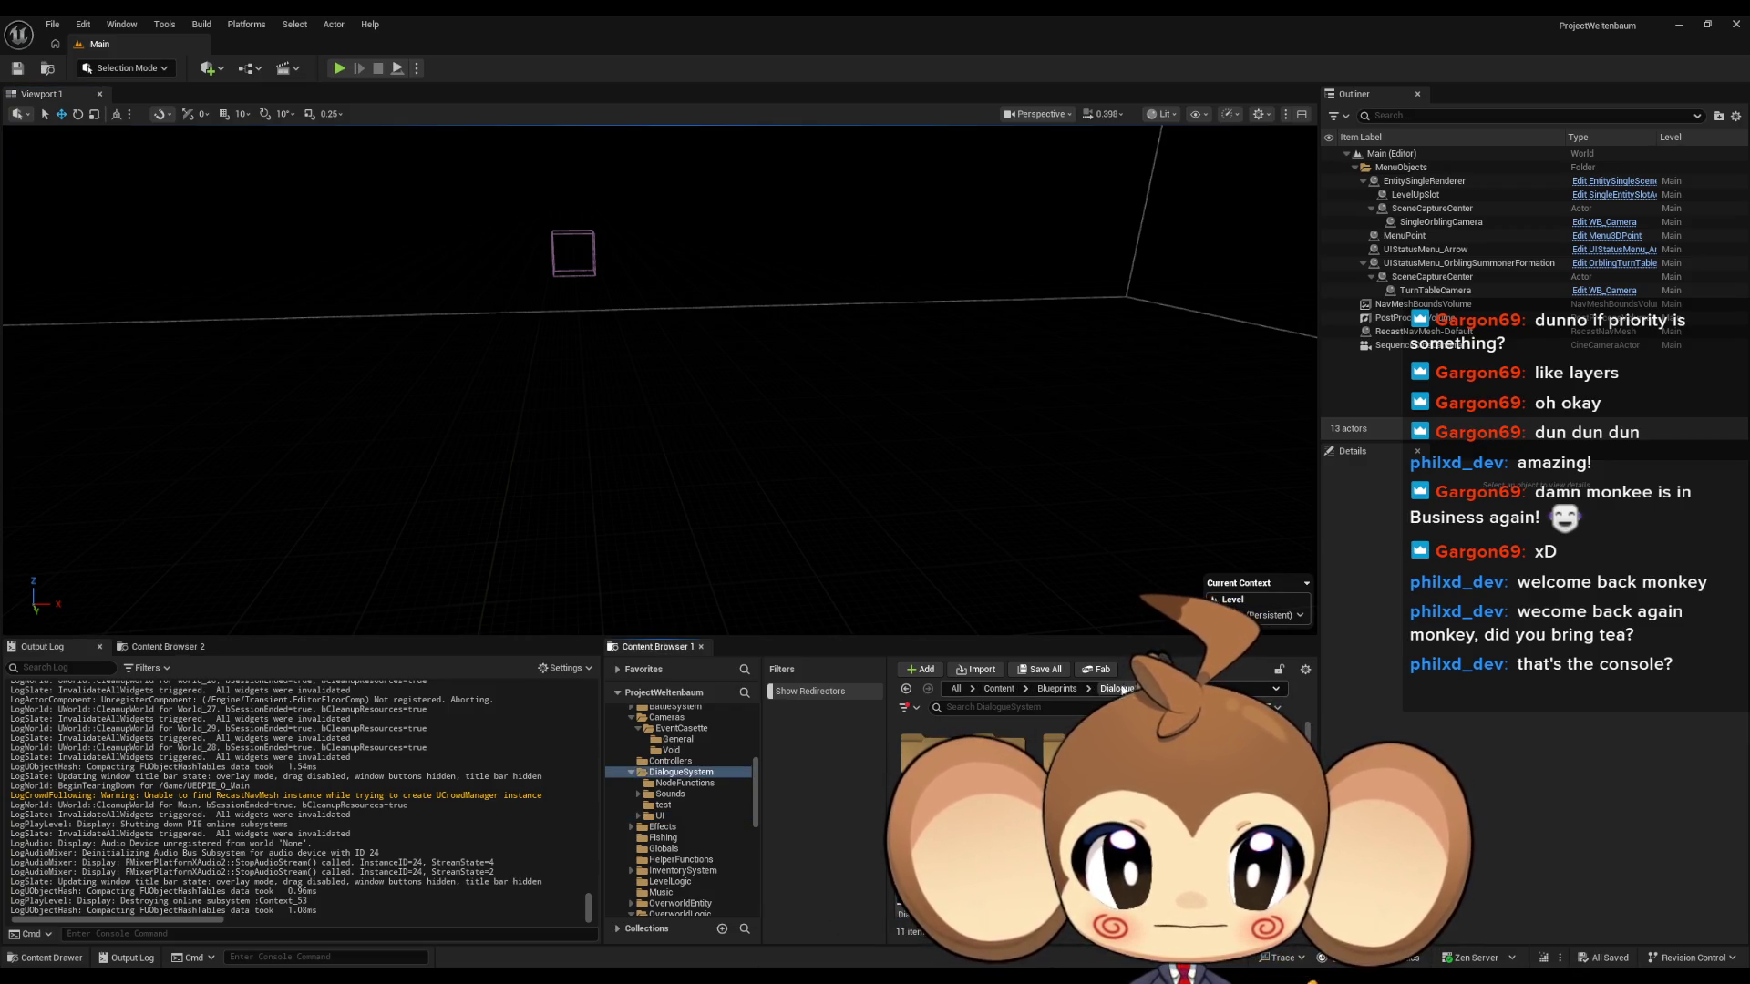
{"action": "left_click", "coordinate": [1025, 688]}
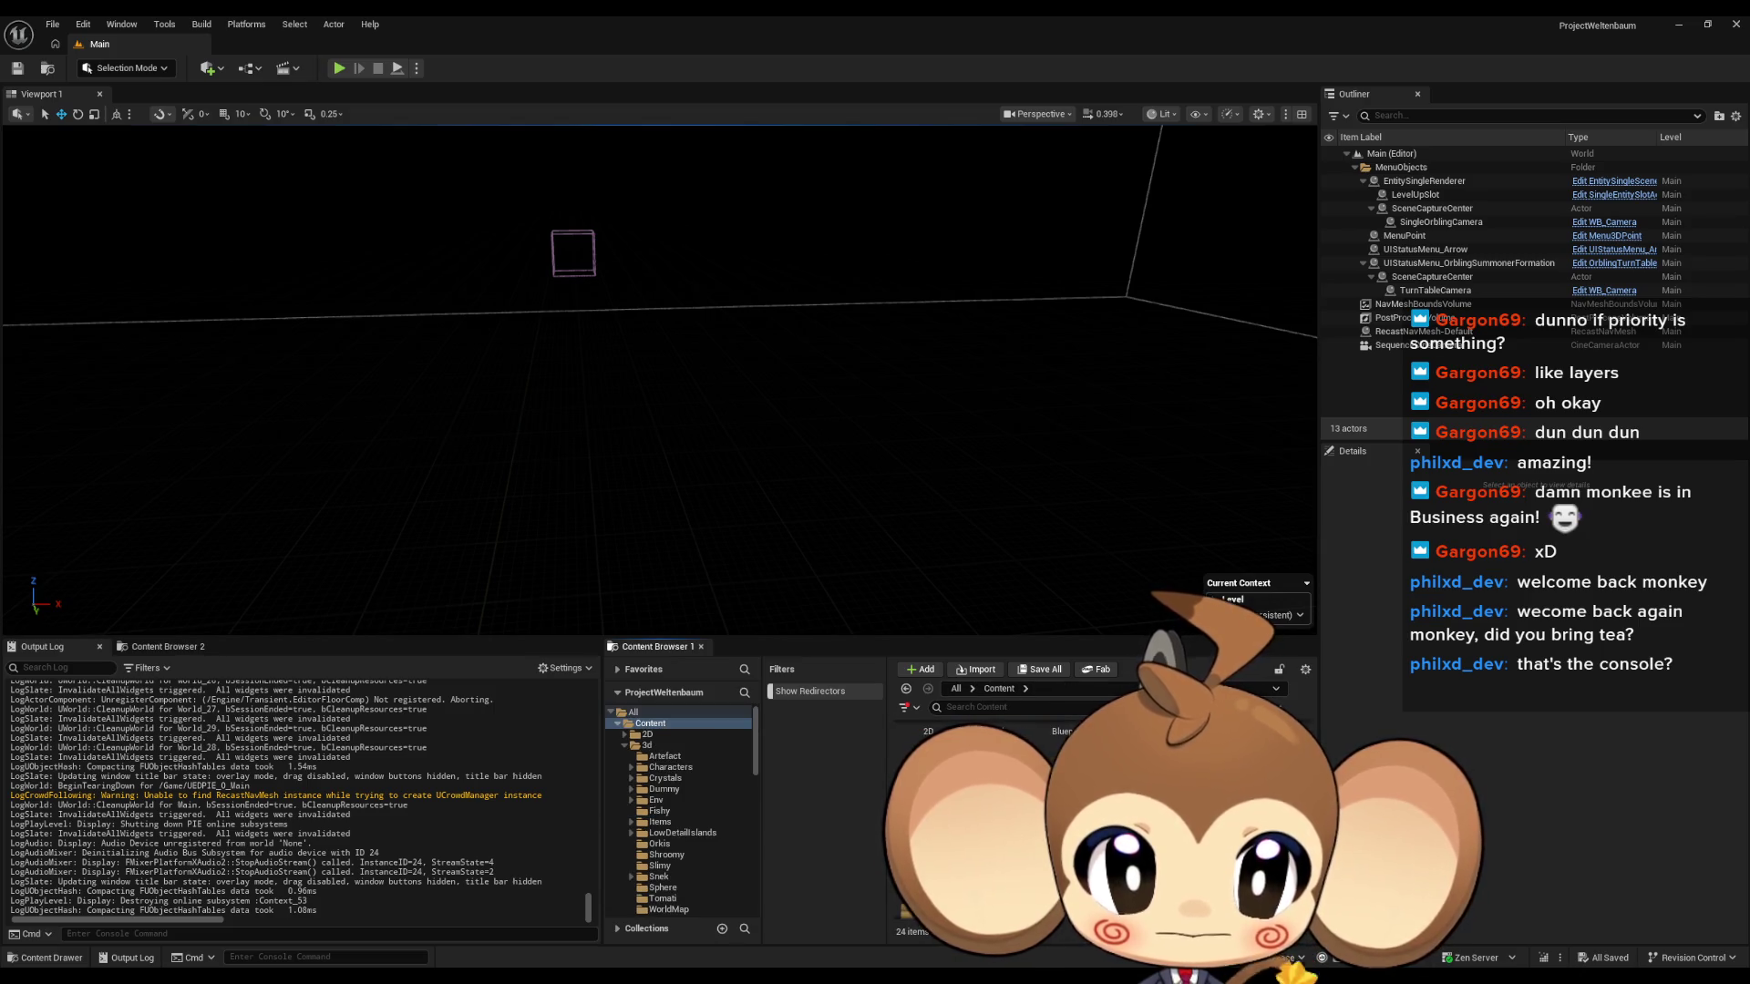
{"action": "left_click", "coordinate": [1057, 811]}
{"action": "left_click", "coordinate": [677, 836]}
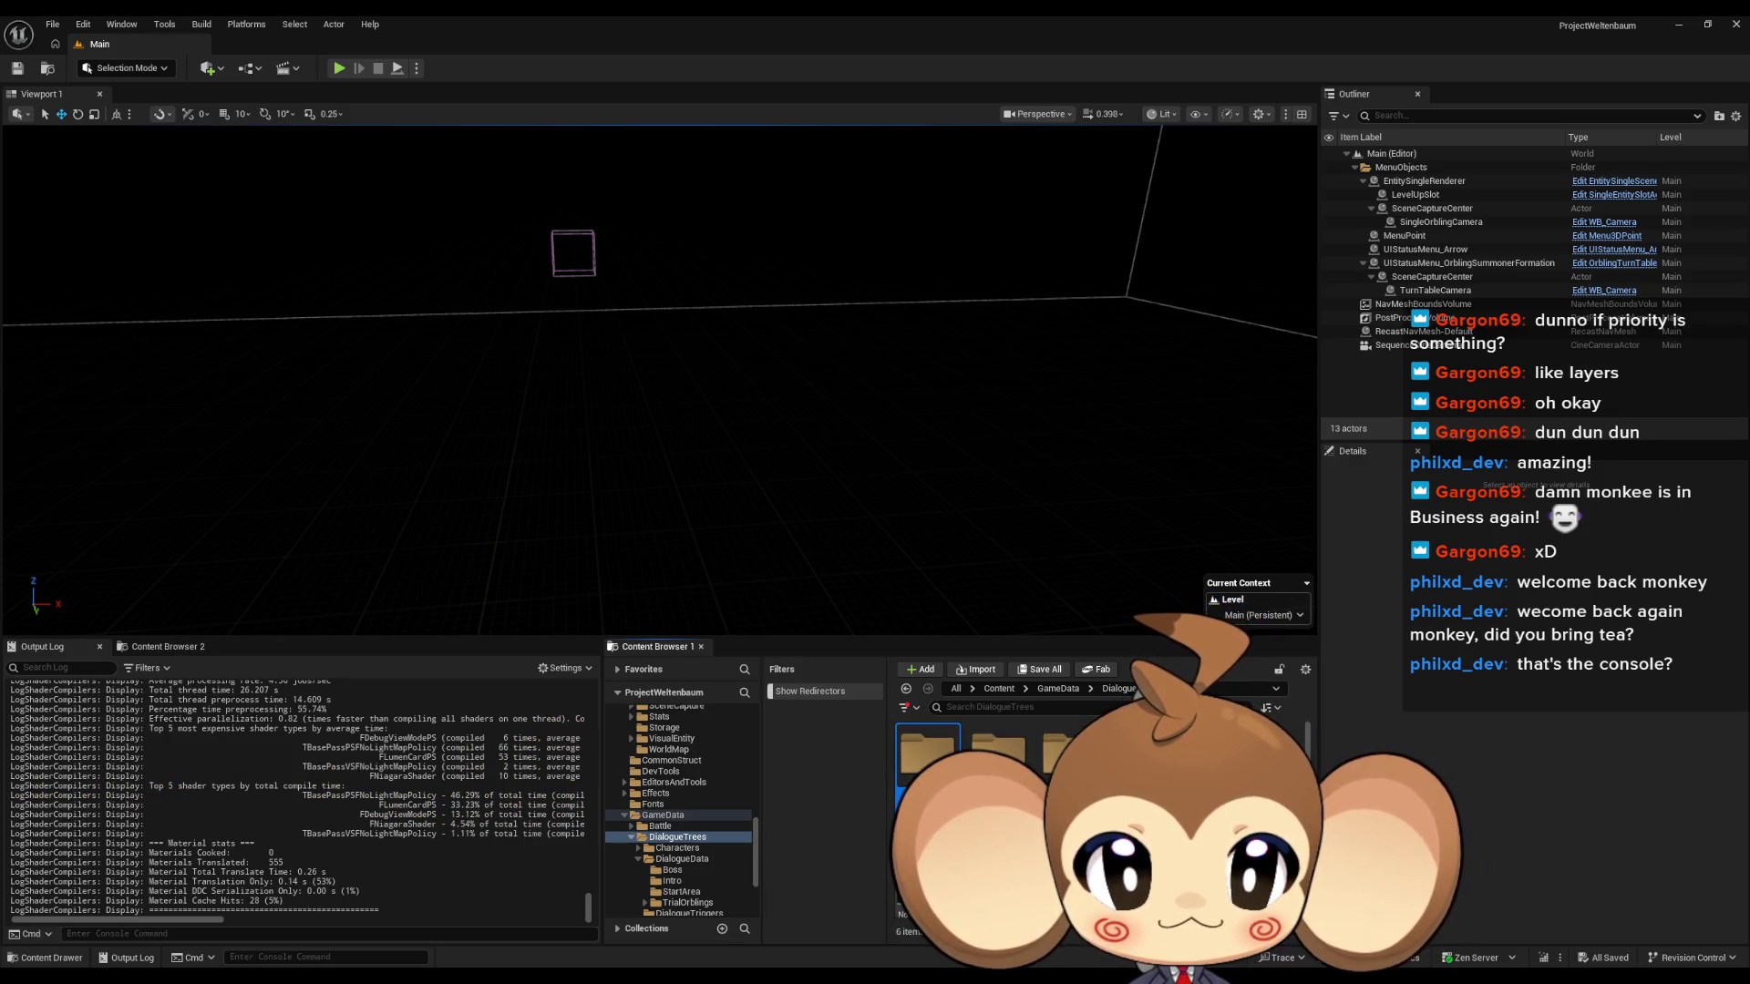
{"action": "left_click", "coordinate": [1057, 689]}
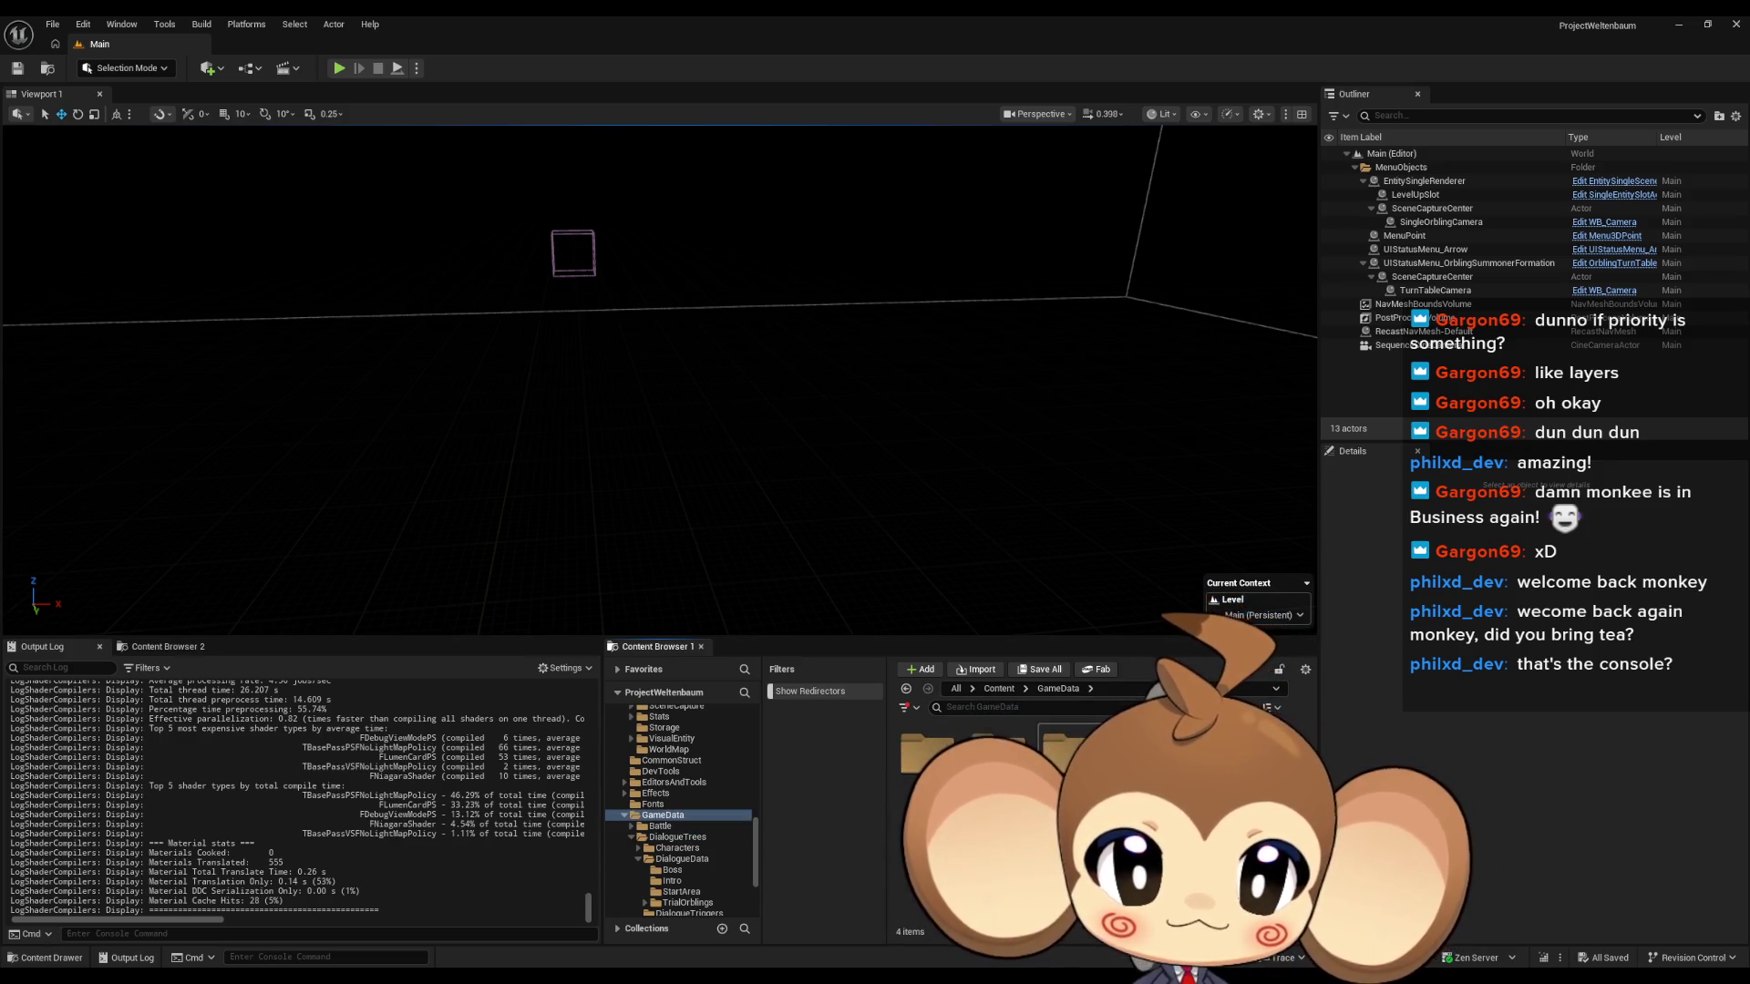
{"action": "left_click", "coordinate": [677, 836]}
{"action": "left_click", "coordinate": [681, 858]}
{"action": "left_click", "coordinate": [671, 880]}
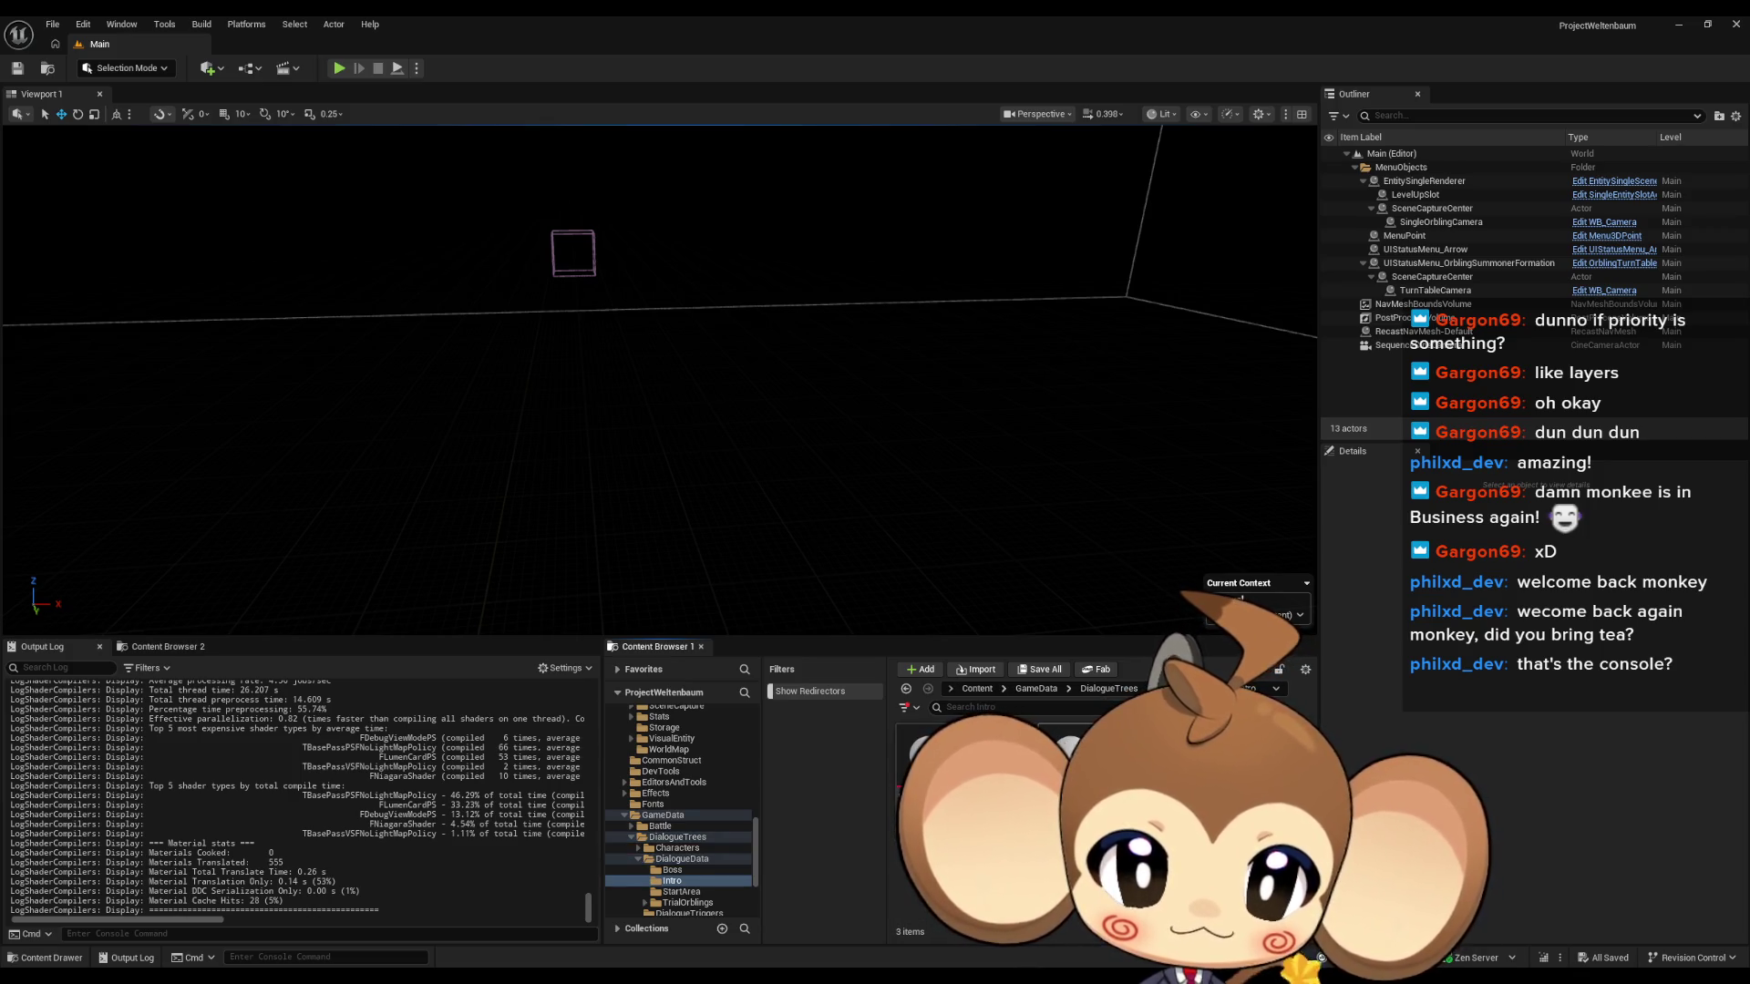
Replace the '...' second line of DD_SecondConsoleText's English text with 'Analysing access point'.
{"action": "double_click", "coordinate": [1068, 754]}
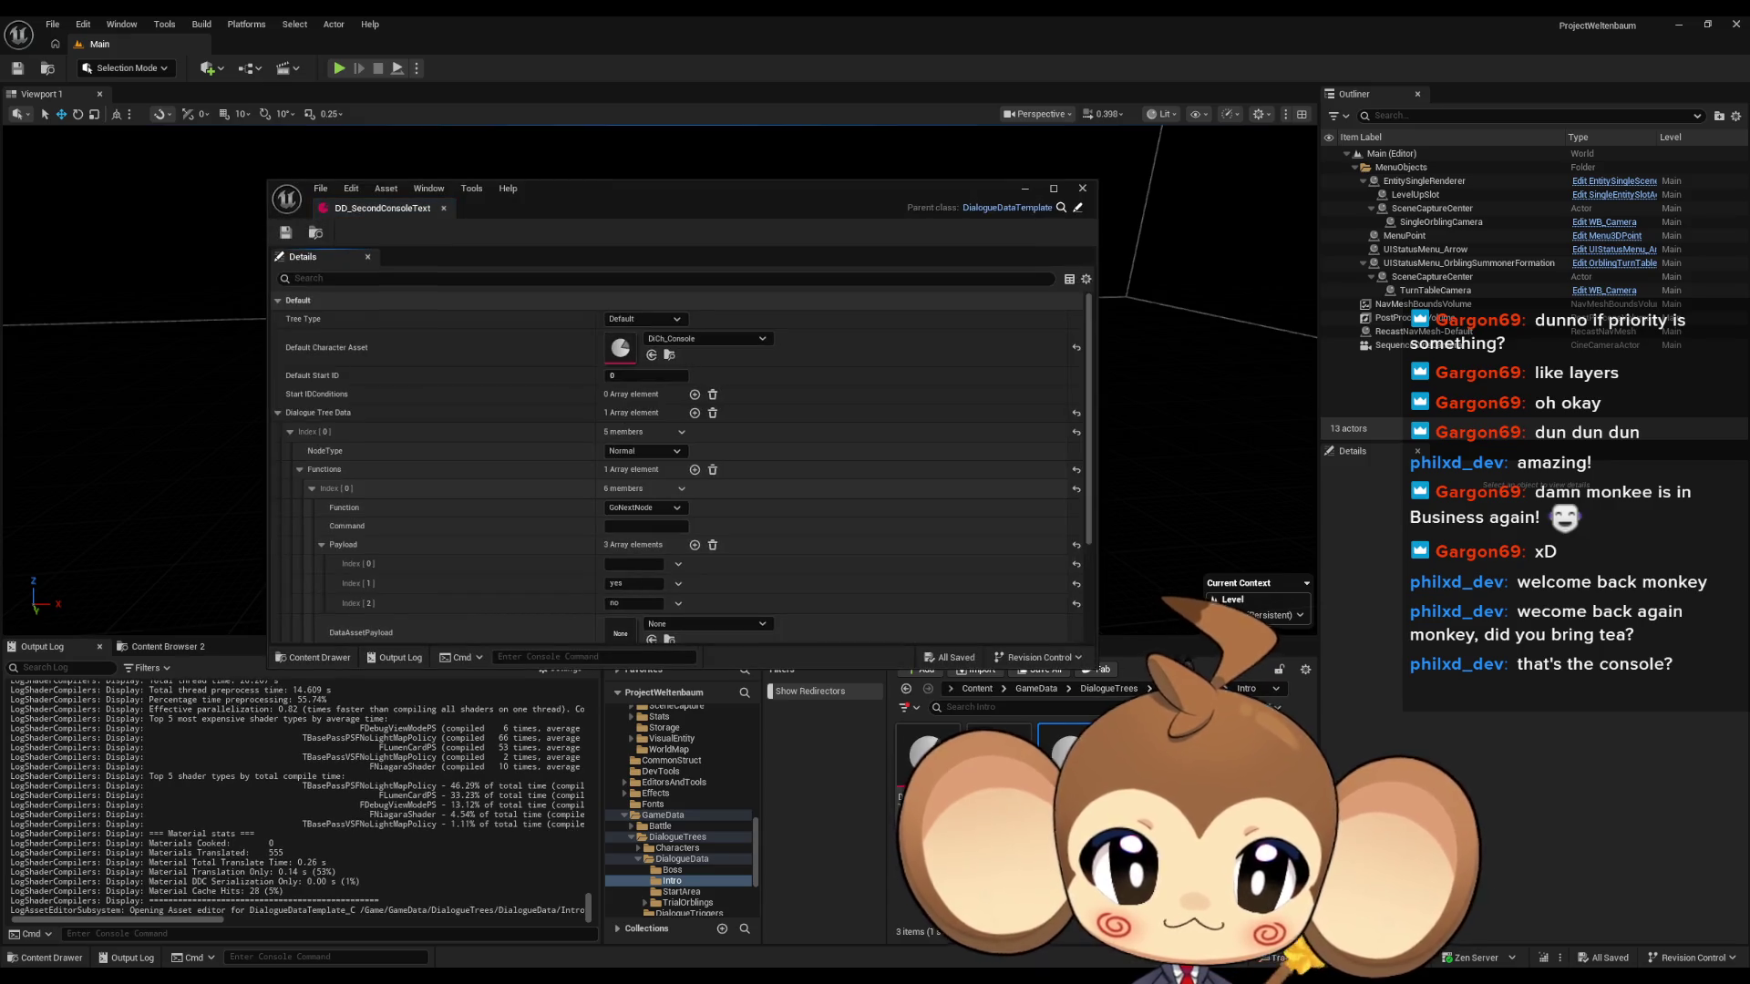
{"action": "scroll", "coordinate": [846, 488], "scroll_direction": "down", "scroll_amount": 5}
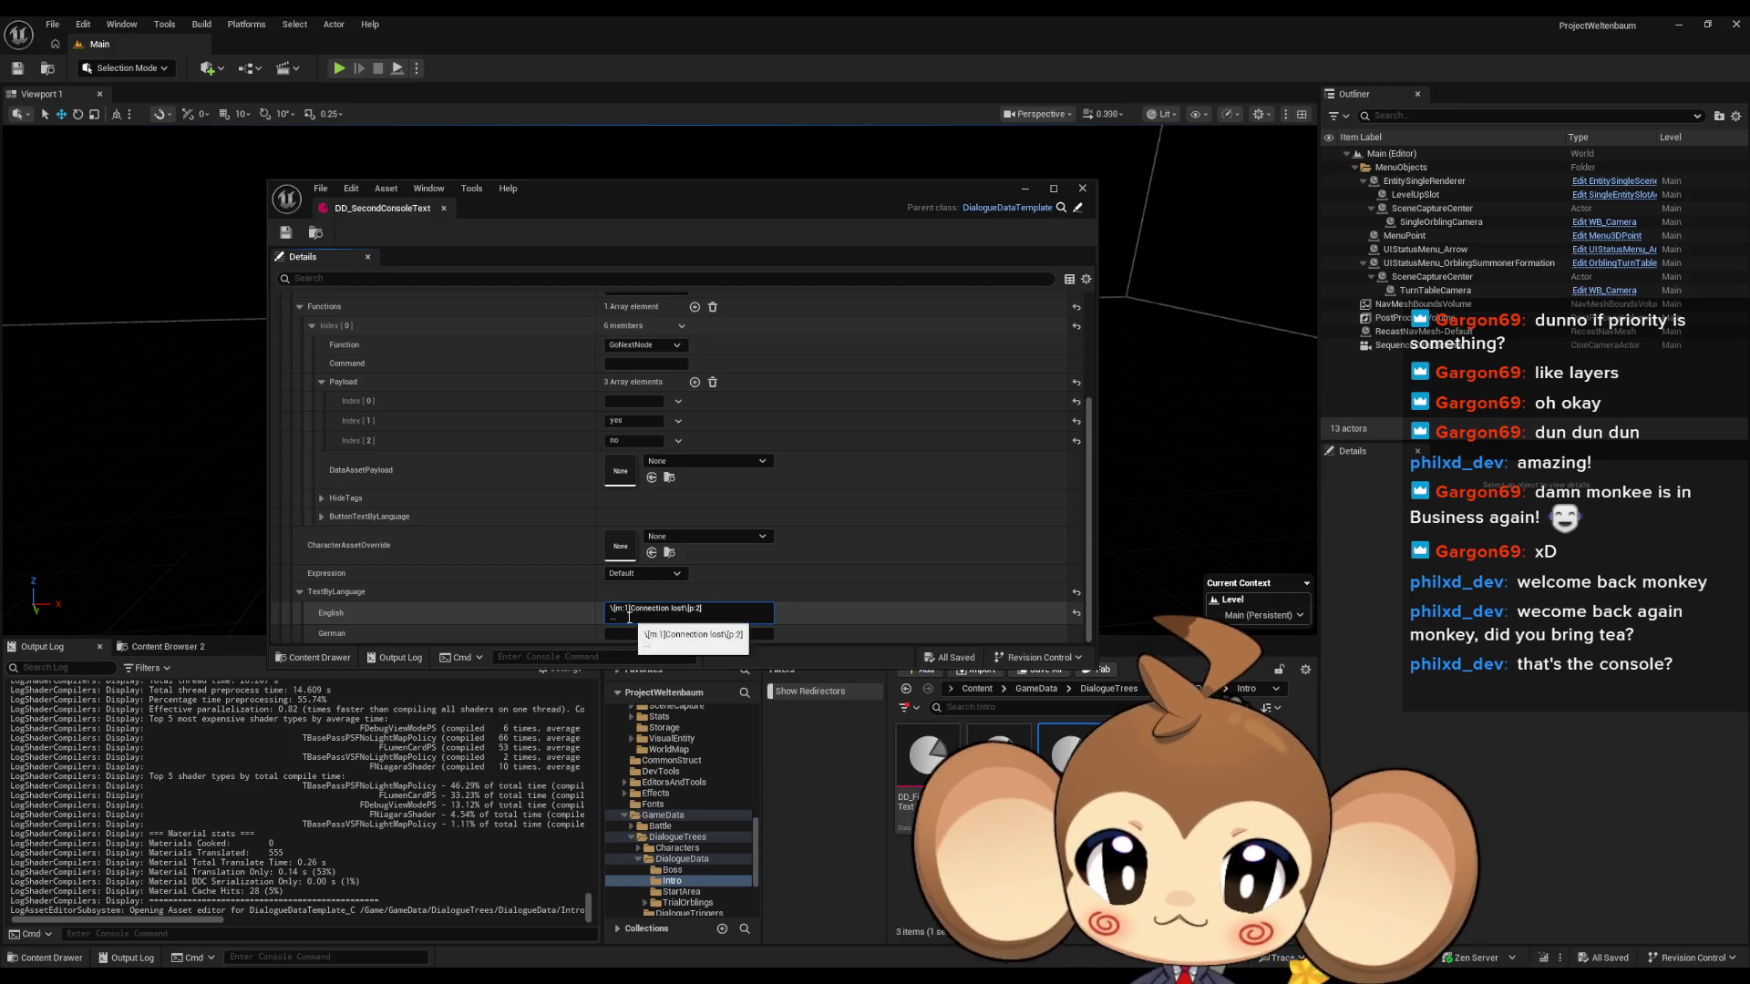
{"action": "key", "text": "BackSpace"}
{"action": "key", "text": "BackSpace"}
{"action": "key", "text": "BackSpace"}
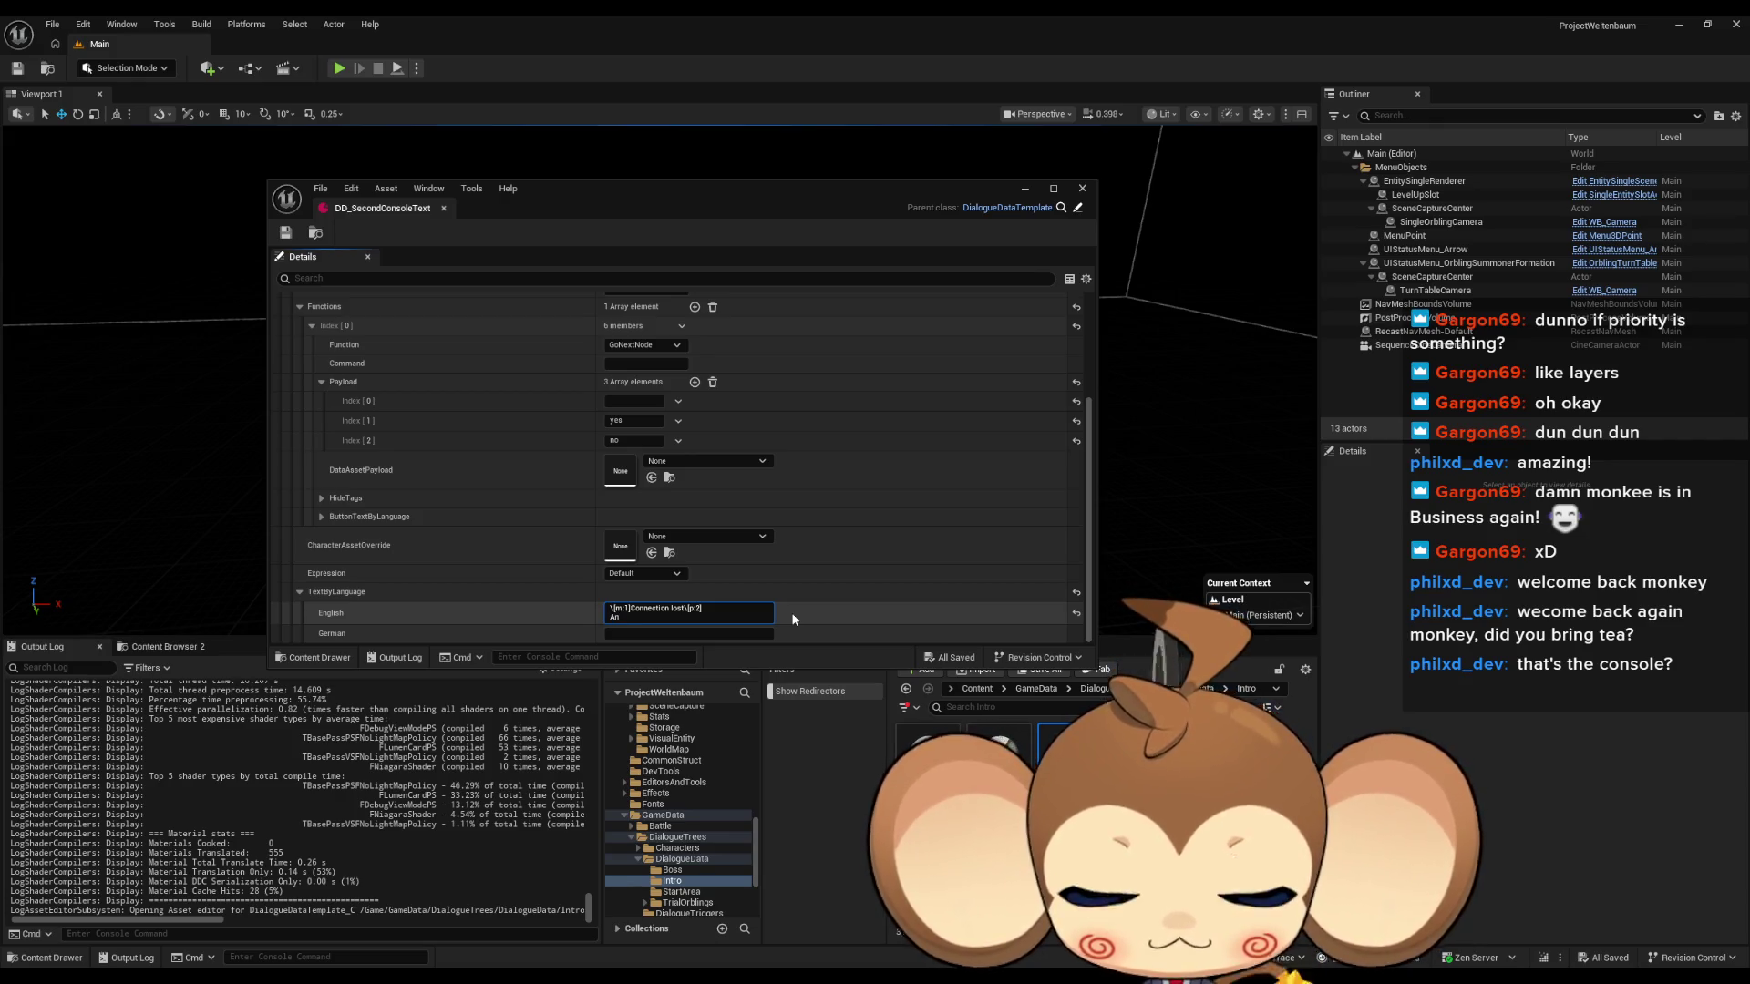
{"action": "key", "text": "BackSpace"}
{"action": "key", "text": "BackSpace"}
{"action": "key", "text": "BackSpace"}
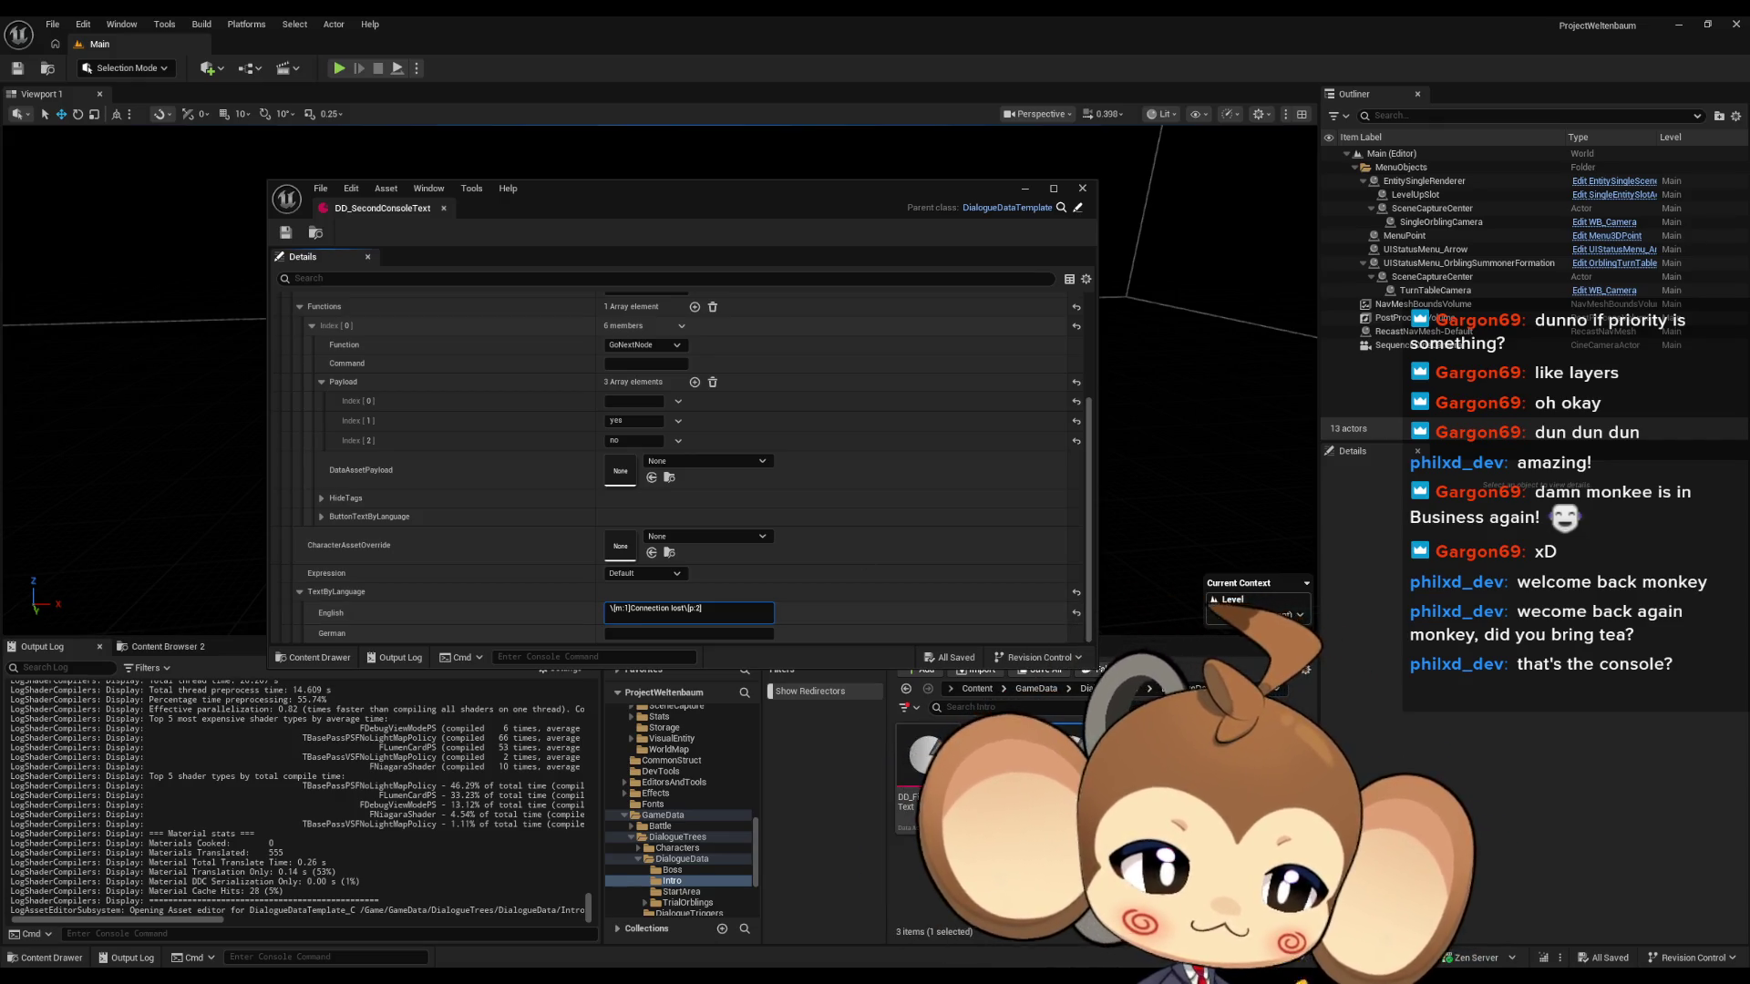
{"action": "key", "text": "shift+Return"}
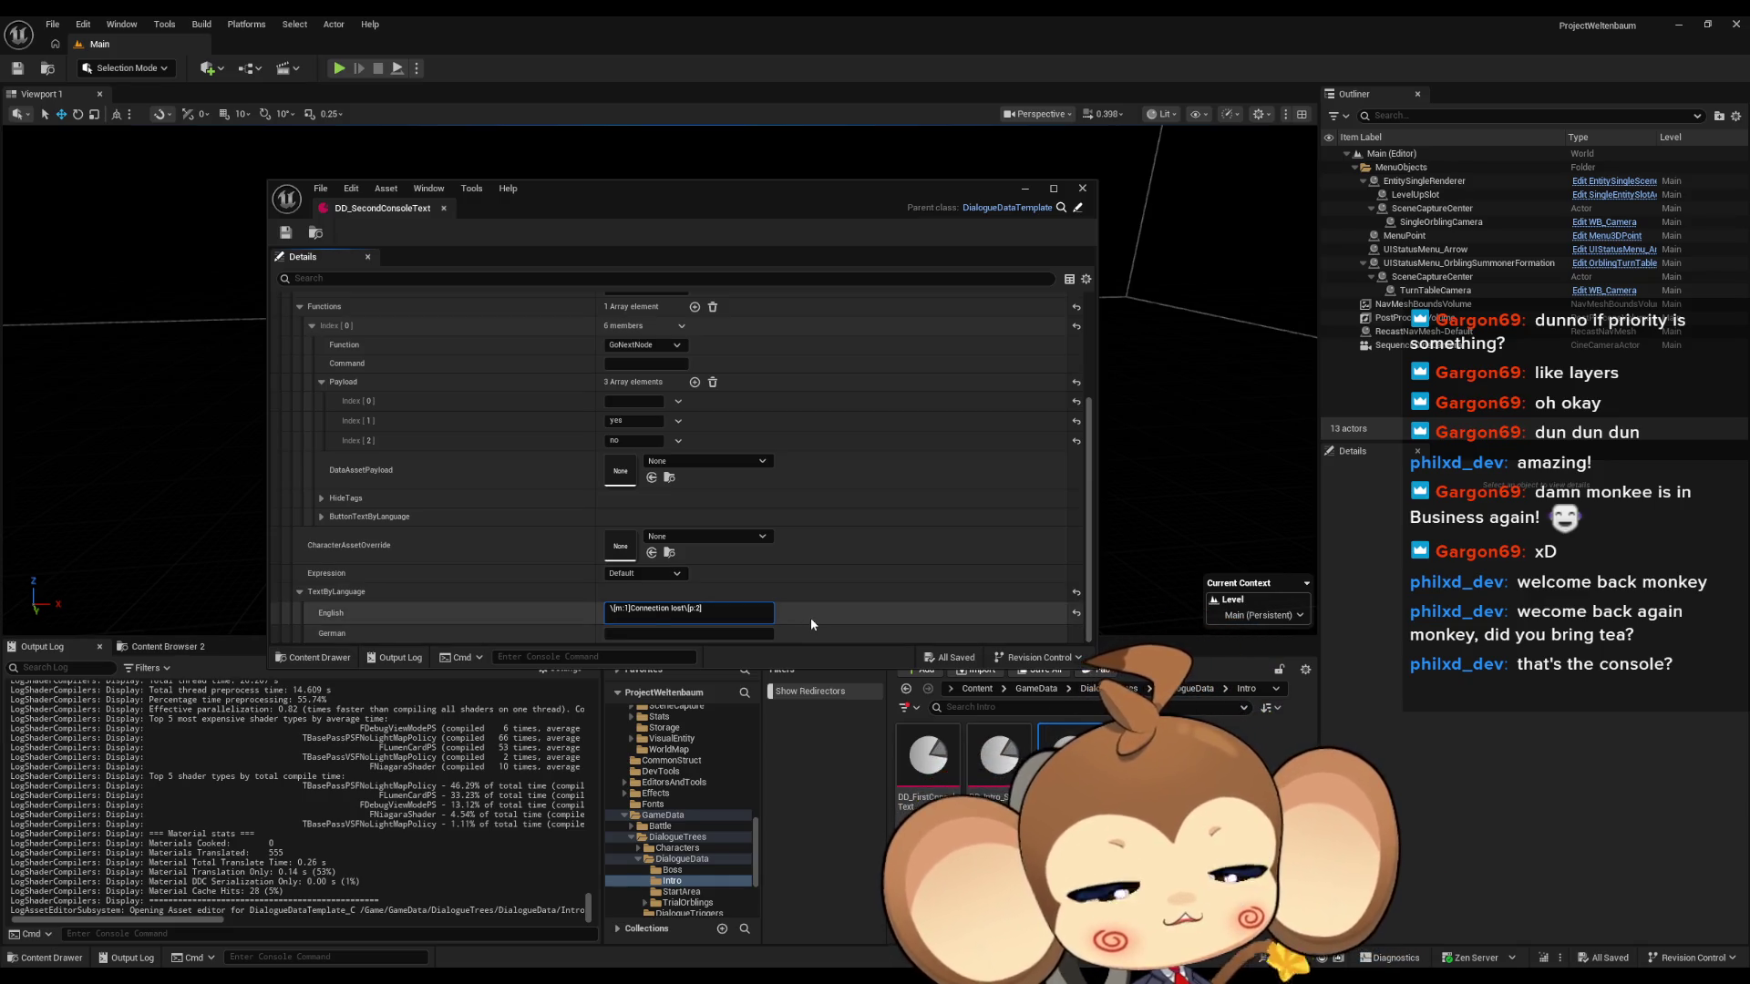
{"action": "left_click", "coordinate": [653, 616]}
{"action": "type", "text": "Analysing acces"}
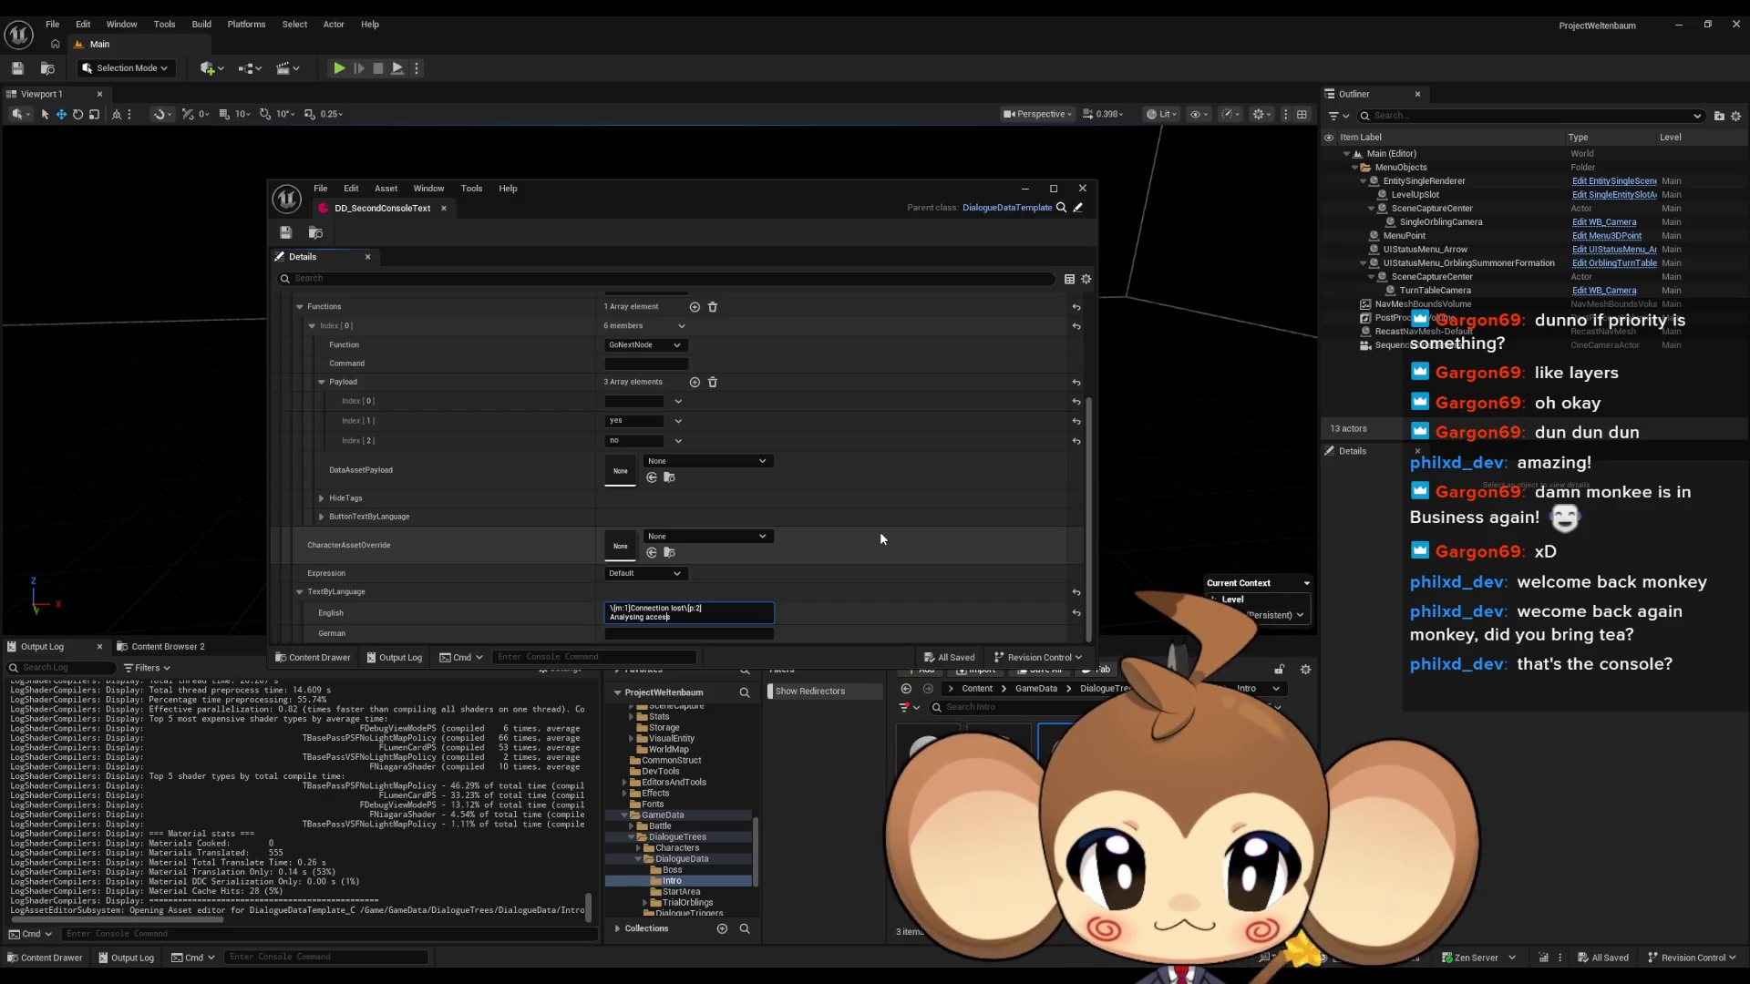
{"action": "type", "text": "s point"}
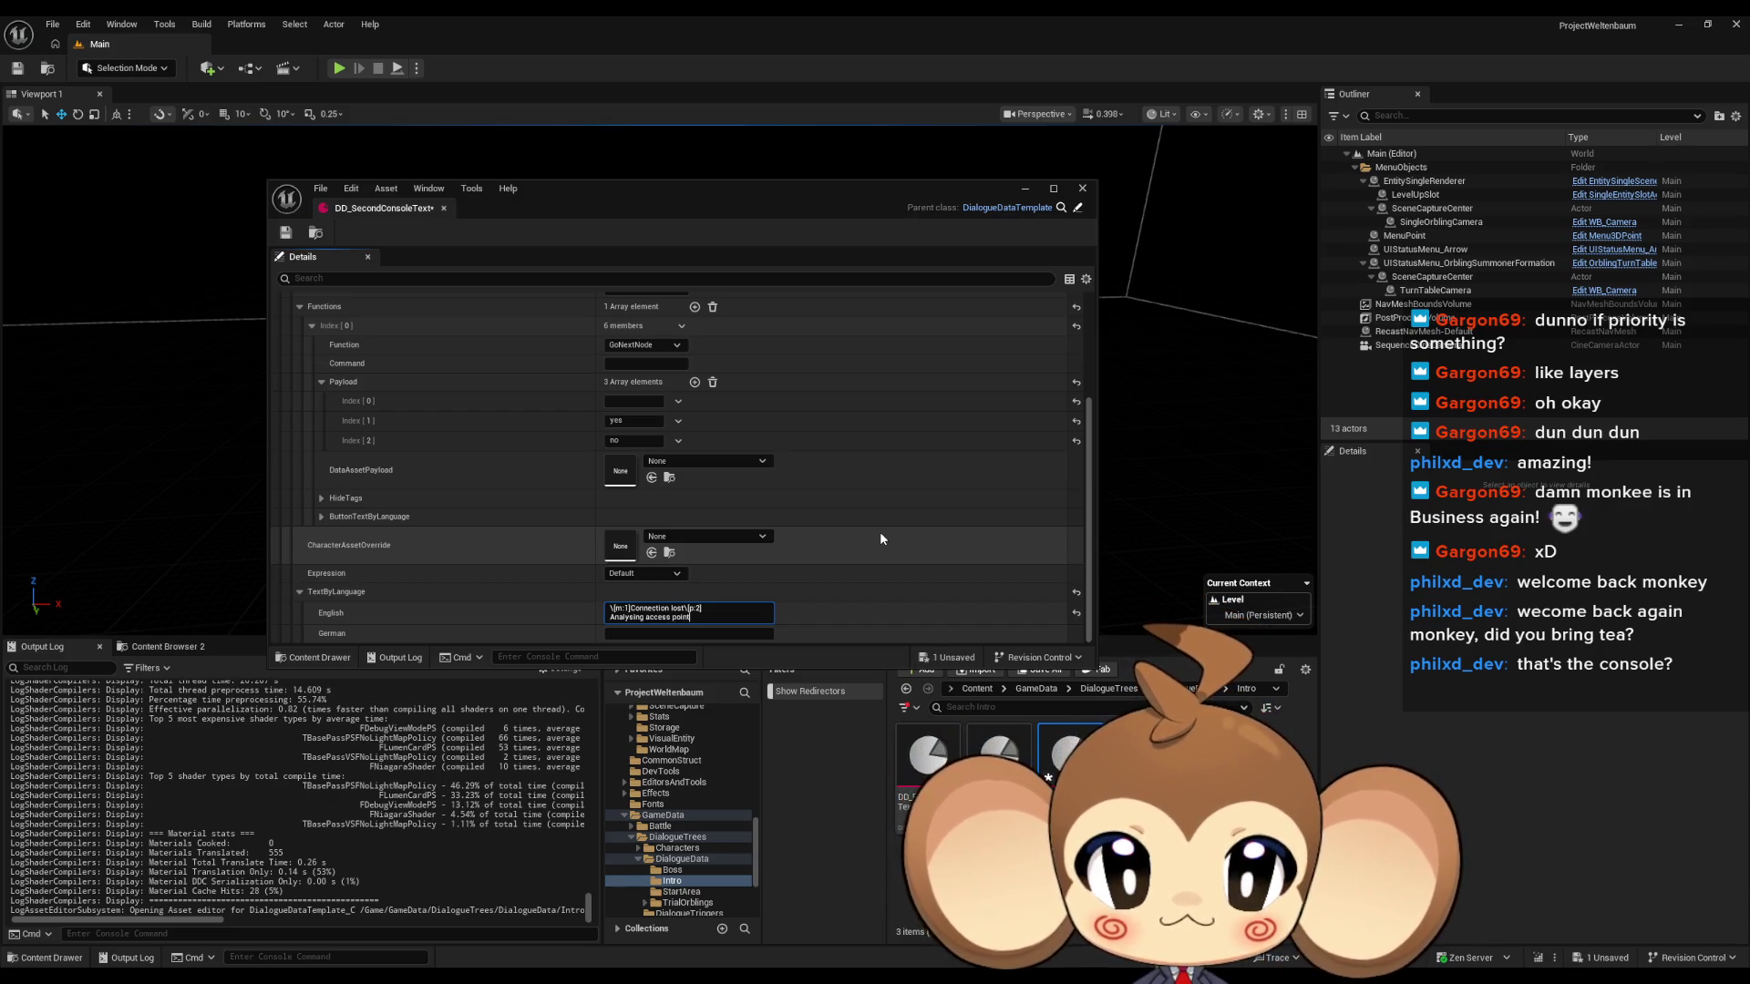
Open DD_FirstConsoleText and expand its final dialogue entry, Index [6].
{"action": "double_click", "coordinate": [927, 754]}
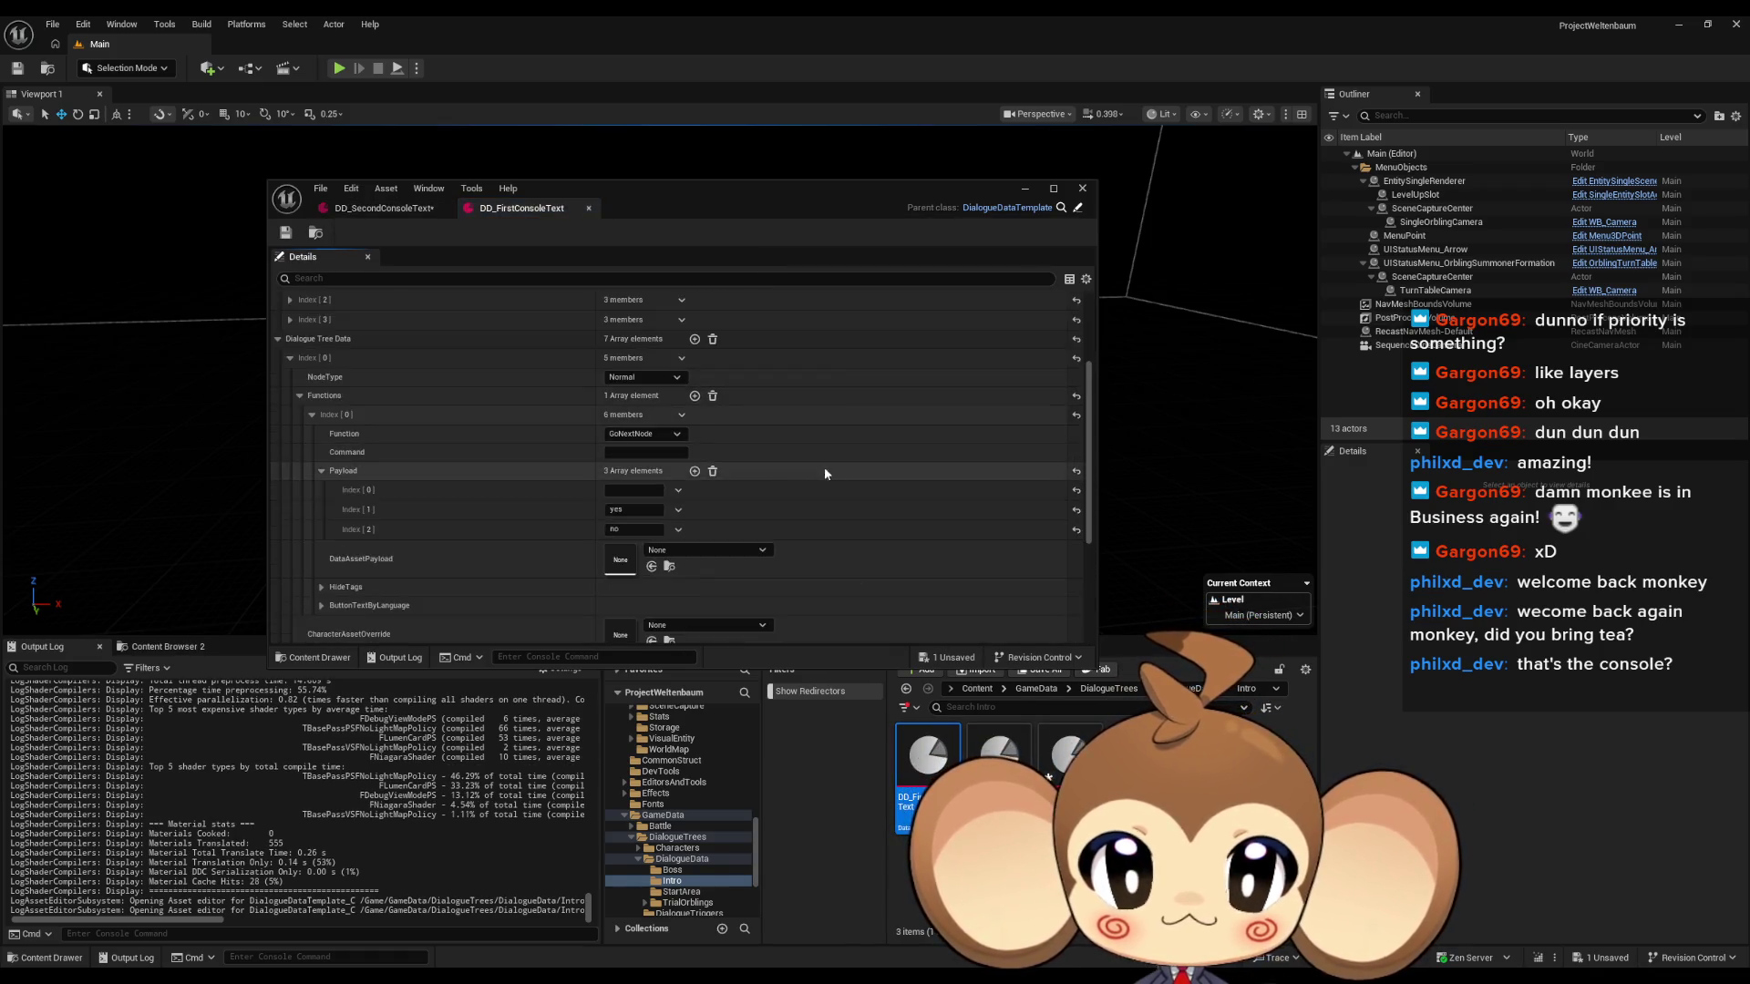
{"action": "scroll", "coordinate": [824, 472], "scroll_direction": "down", "scroll_amount": 5}
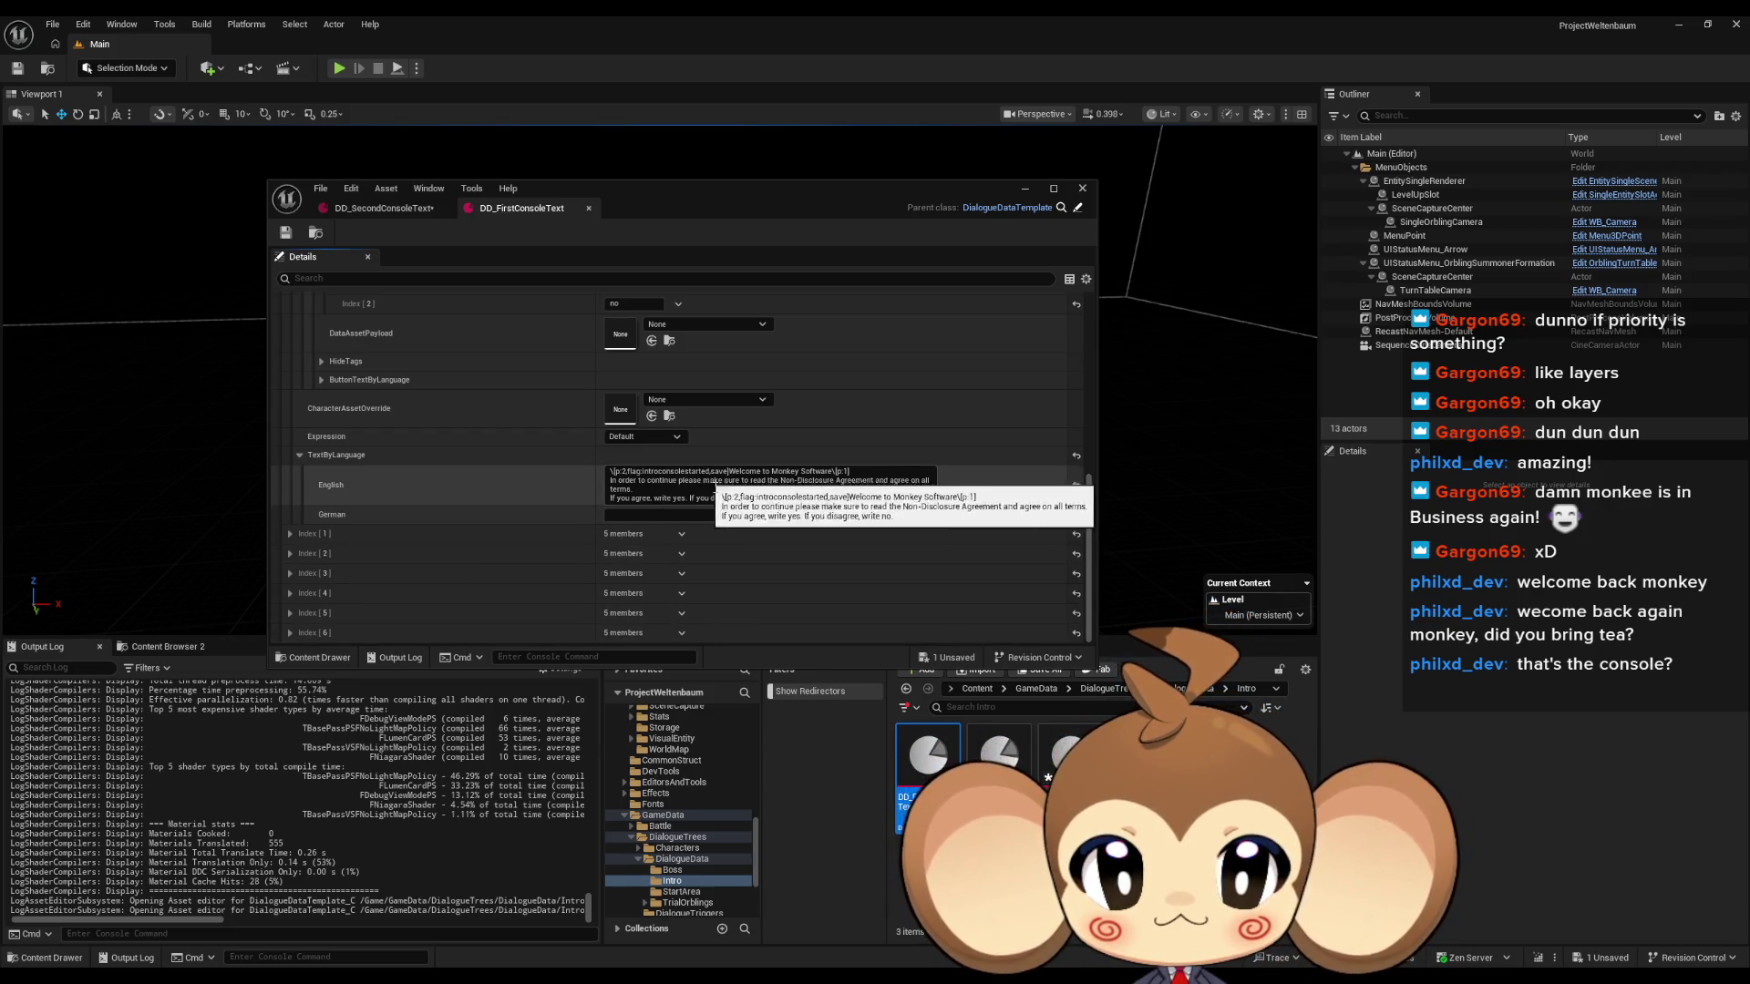
{"action": "left_click", "coordinate": [290, 633]}
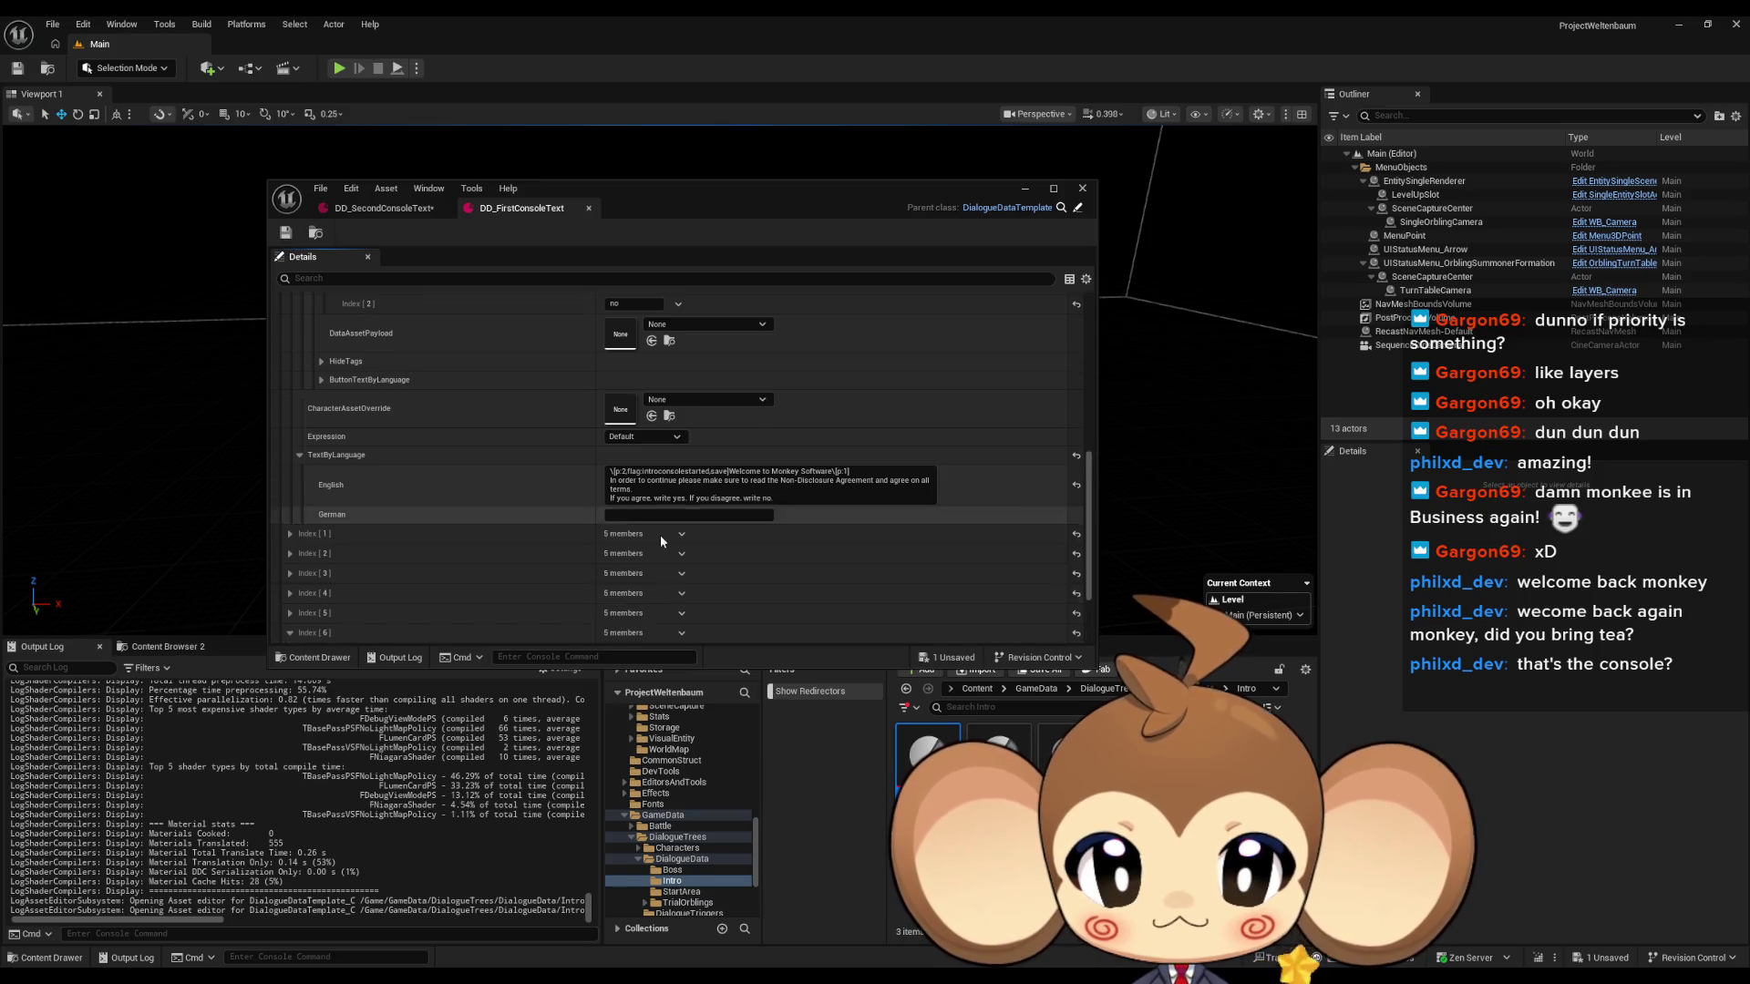
{"action": "scroll", "coordinate": [654, 533], "scroll_direction": "down", "scroll_amount": 2}
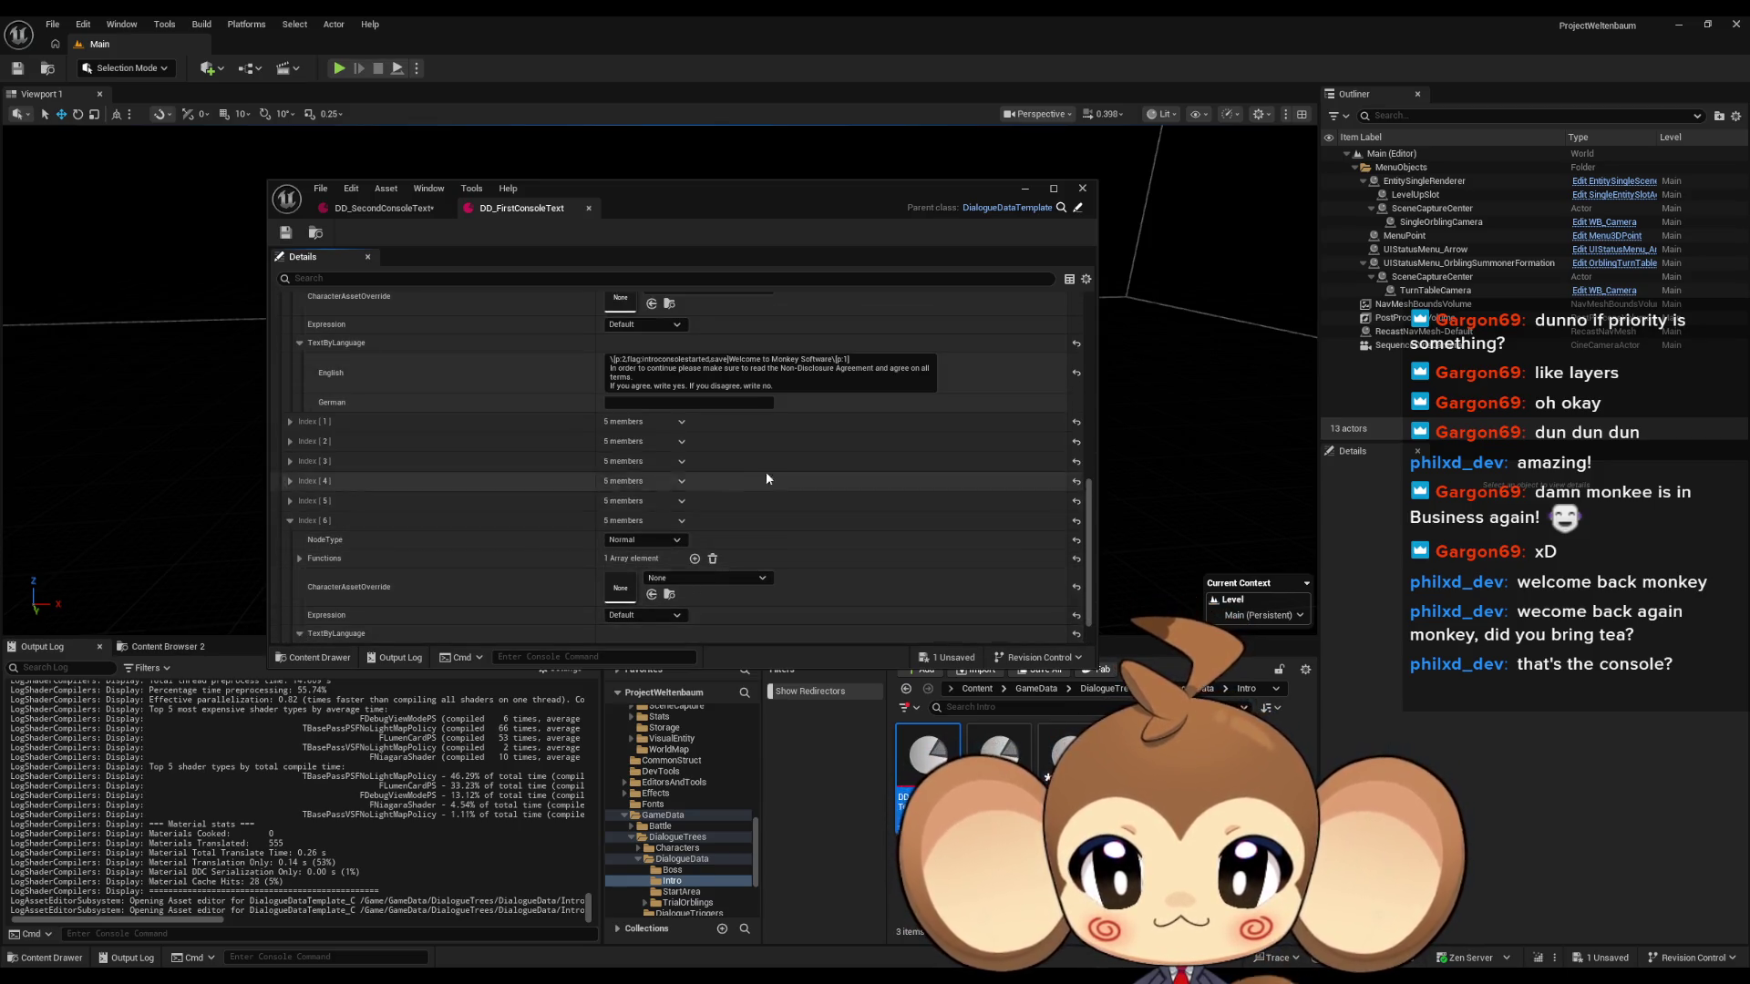
{"action": "scroll", "coordinate": [751, 480], "scroll_direction": "down", "scroll_amount": 3}
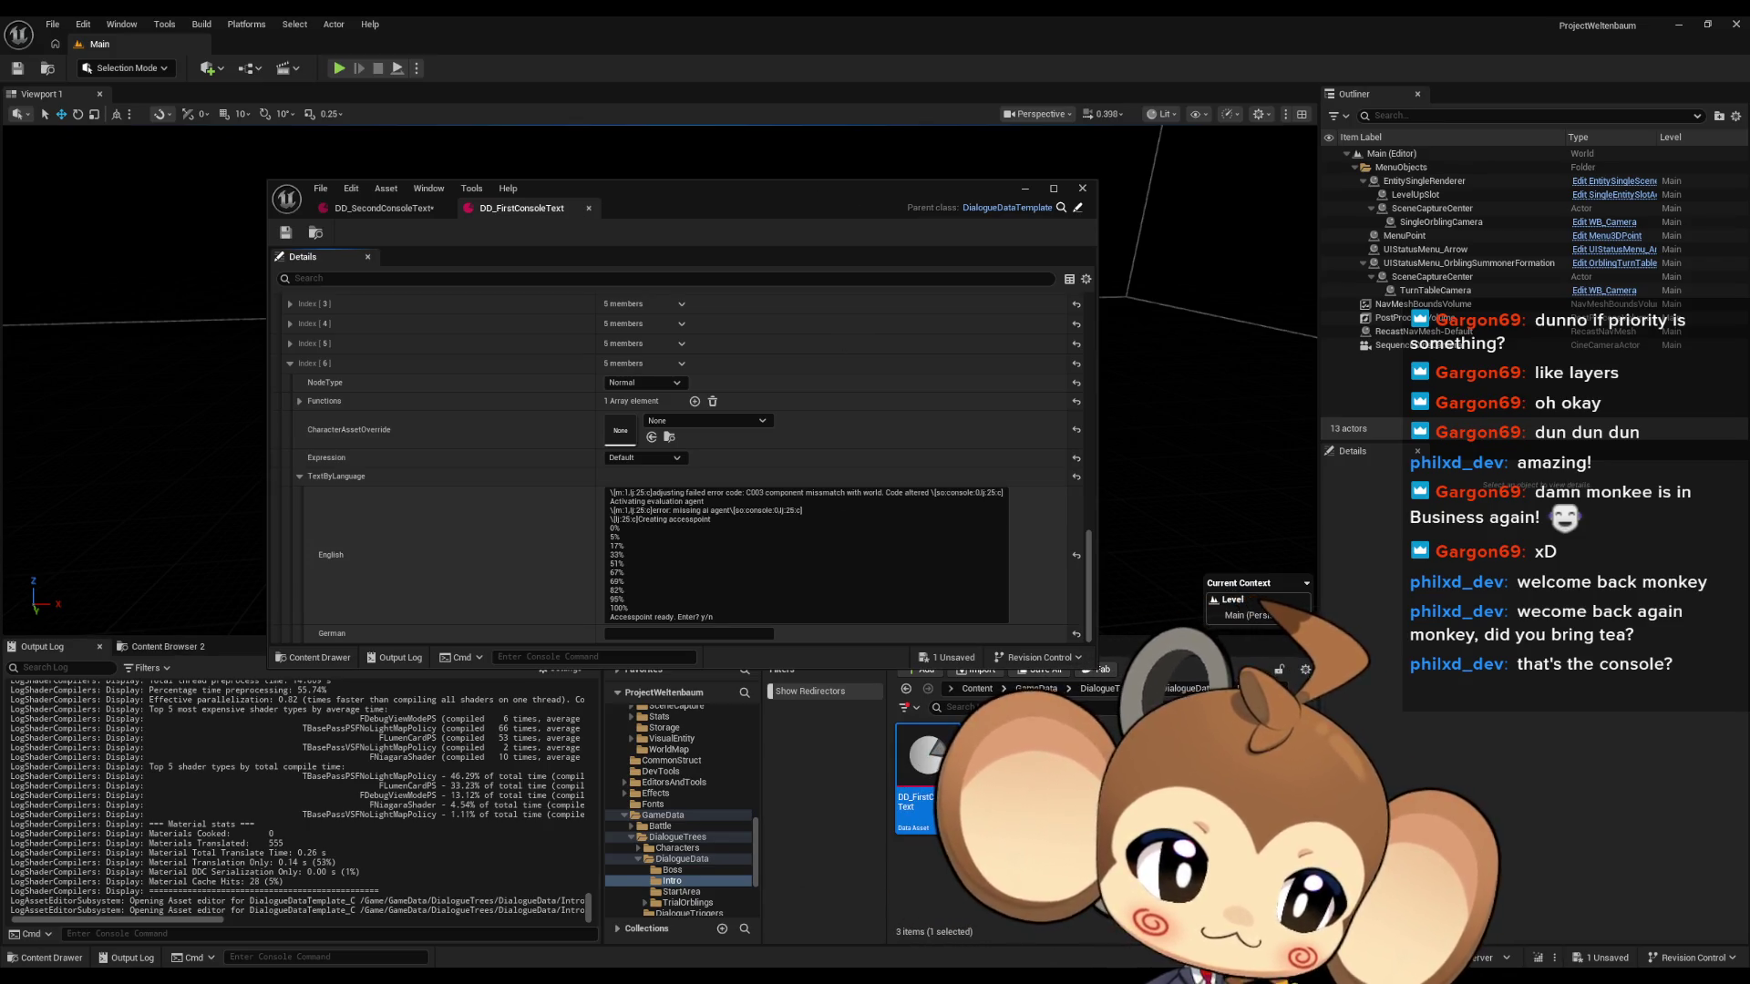
Check the entry's 'Creating access point' English text, save the asset, and return to DD_SecondConsoleText.
{"action": "left_click", "coordinate": [695, 519]}
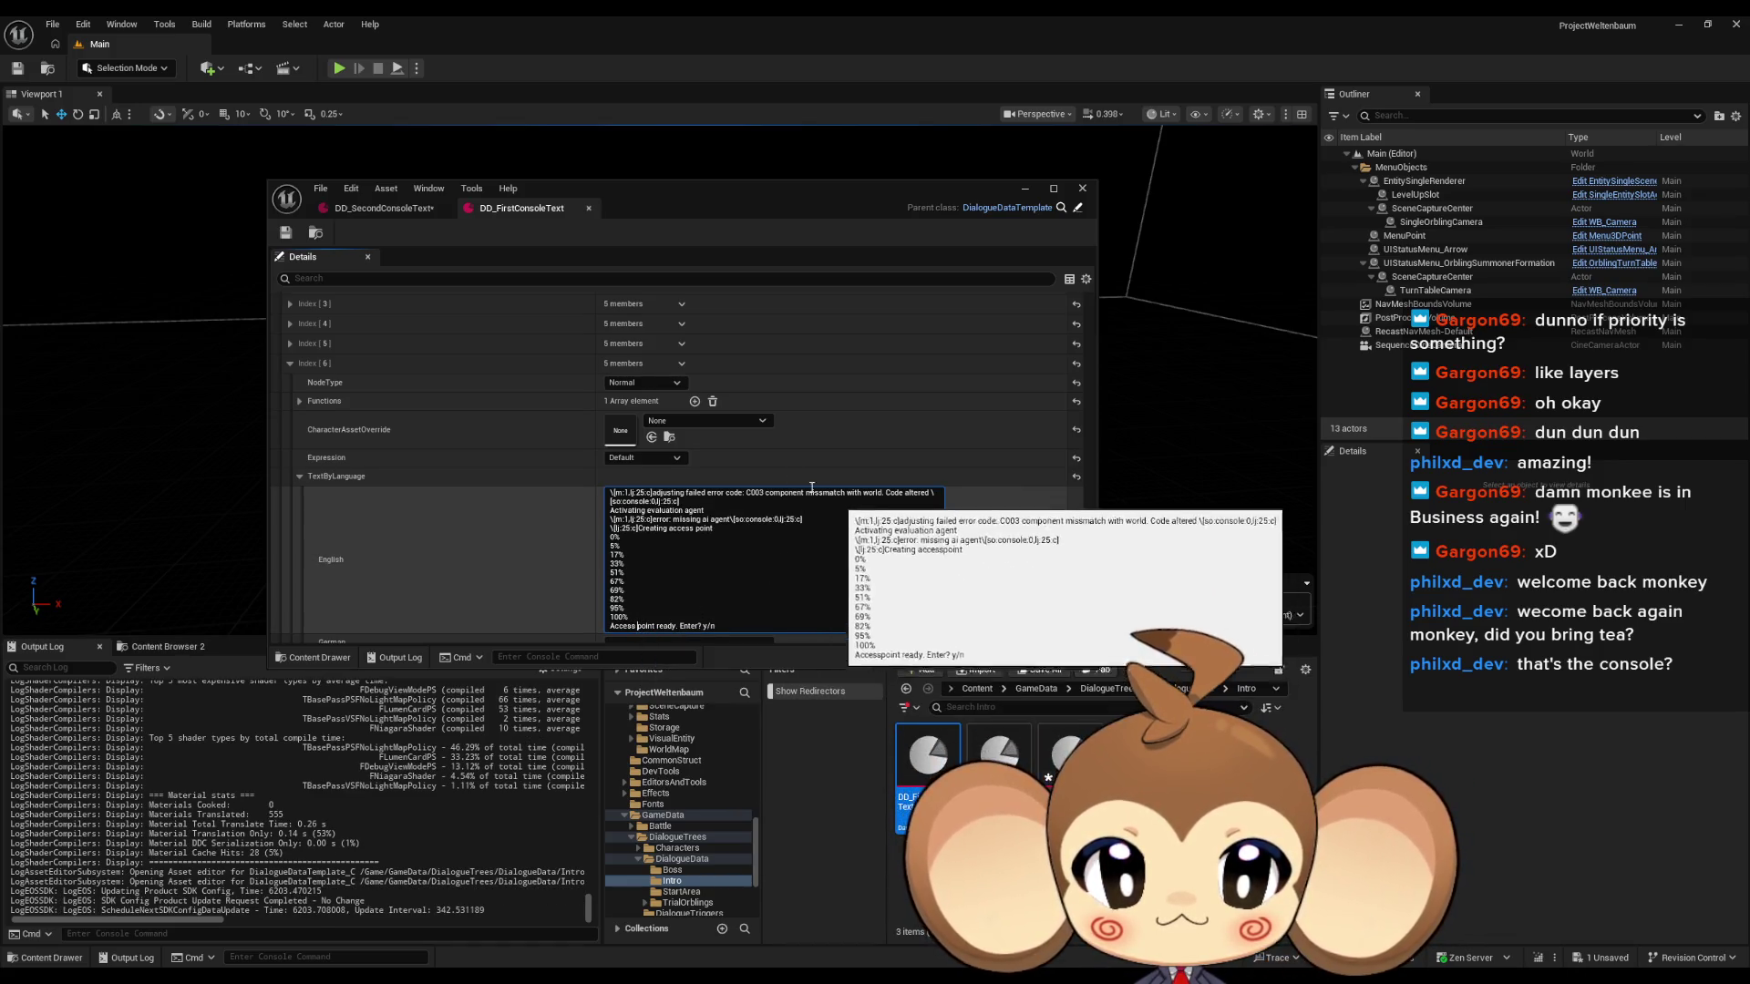
{"action": "key", "text": "ctrl+s"}
{"action": "left_click", "coordinate": [415, 211]}
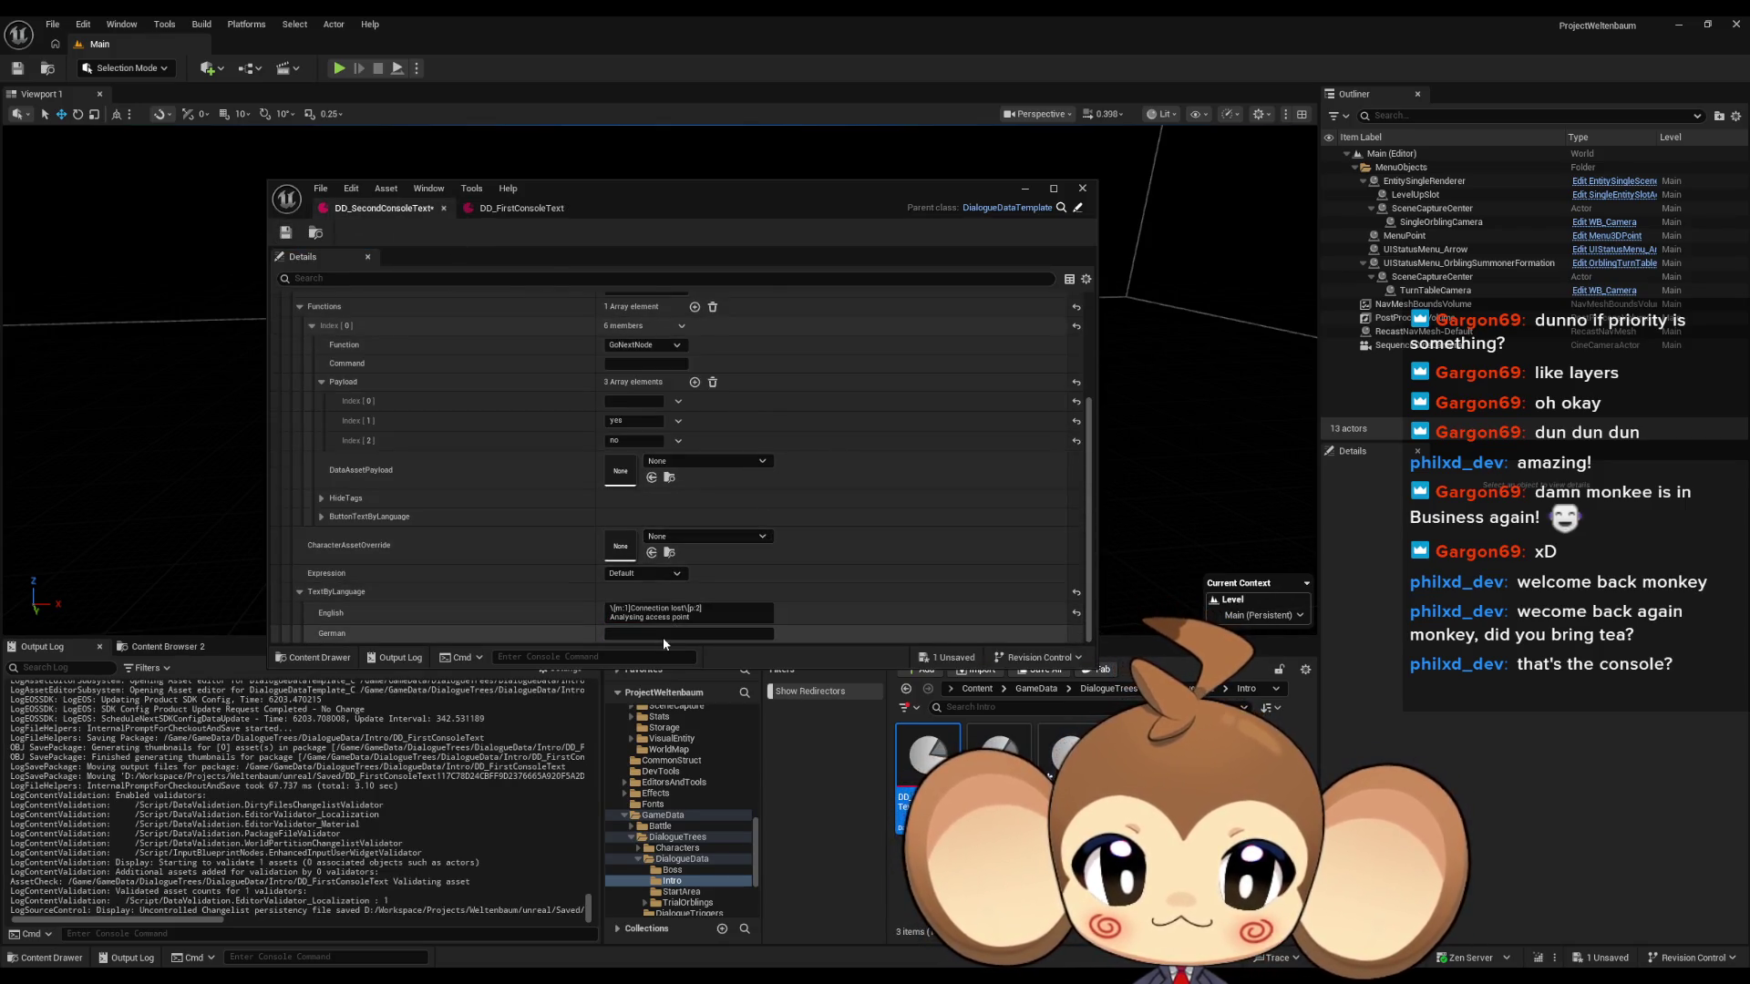
Follow 'Analysing access point' with dots separated by \[p:1] pause tags in the English text.
{"action": "left_click", "coordinate": [692, 616]}
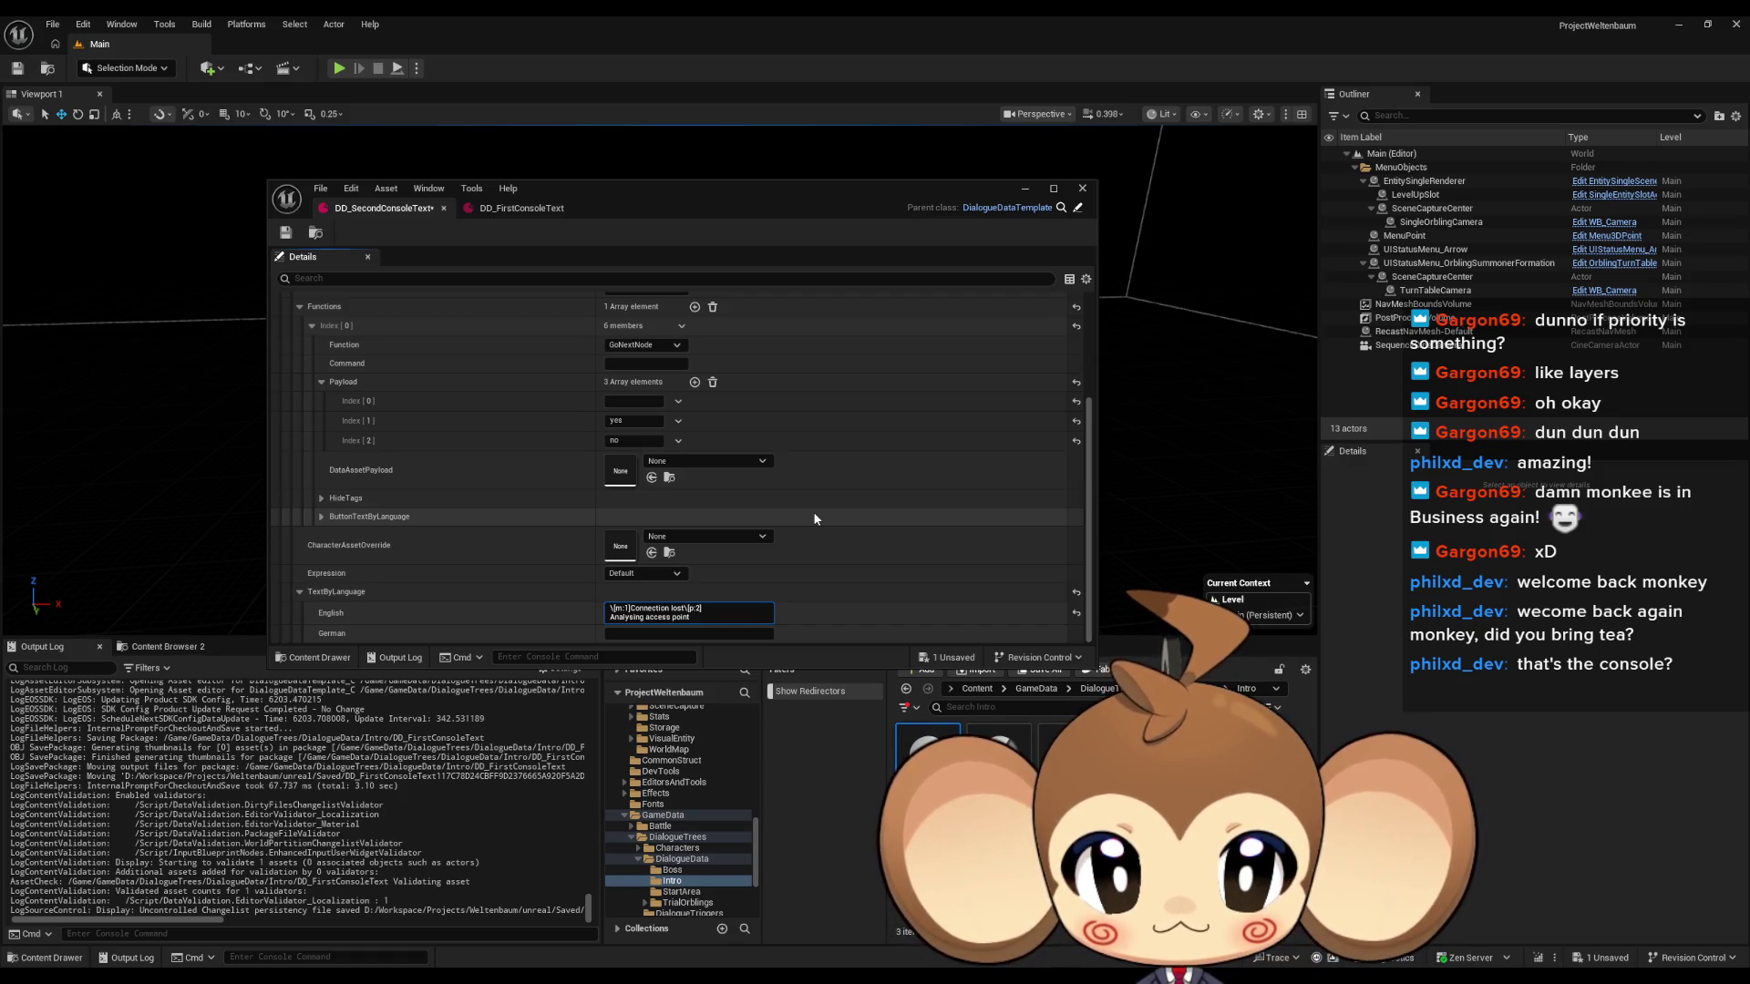
{"action": "key", "text": "shift+Home"}
{"action": "left_click", "coordinate": [690, 617]}
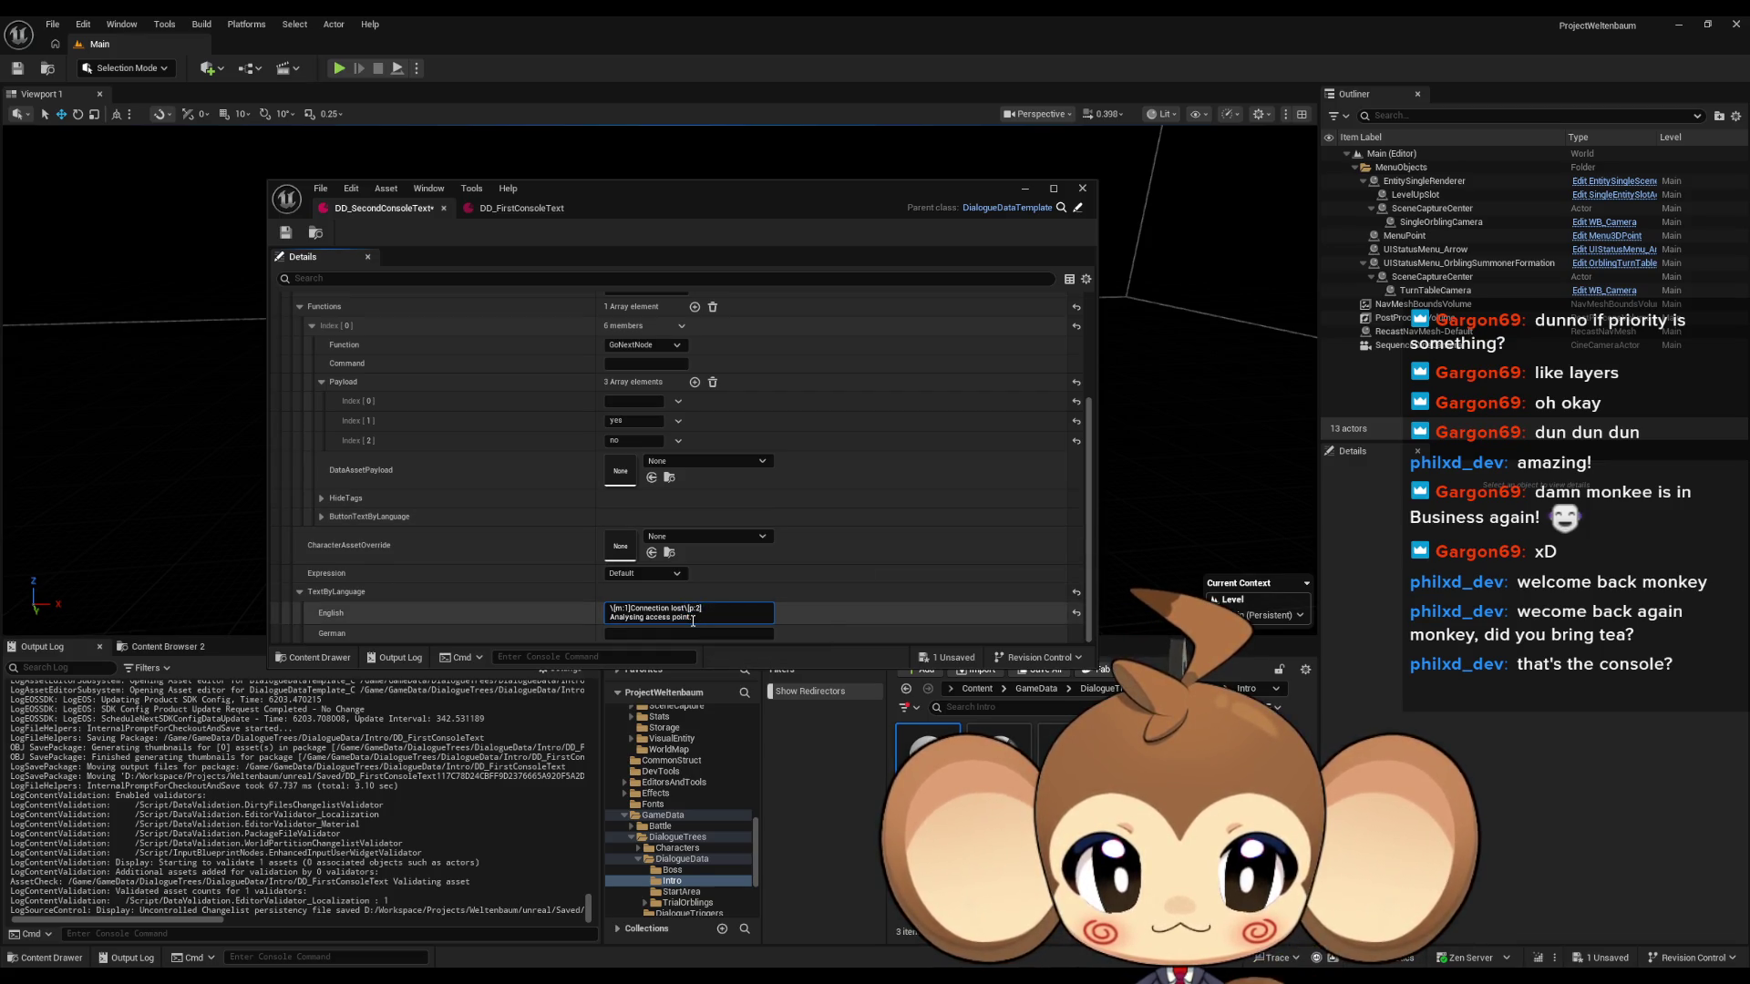
{"action": "type", "text": "\\[p:2]"}
{"action": "key", "text": "shift+Left"}
{"action": "key", "text": "shift+Left"}
{"action": "key", "text": "shift+Left"}
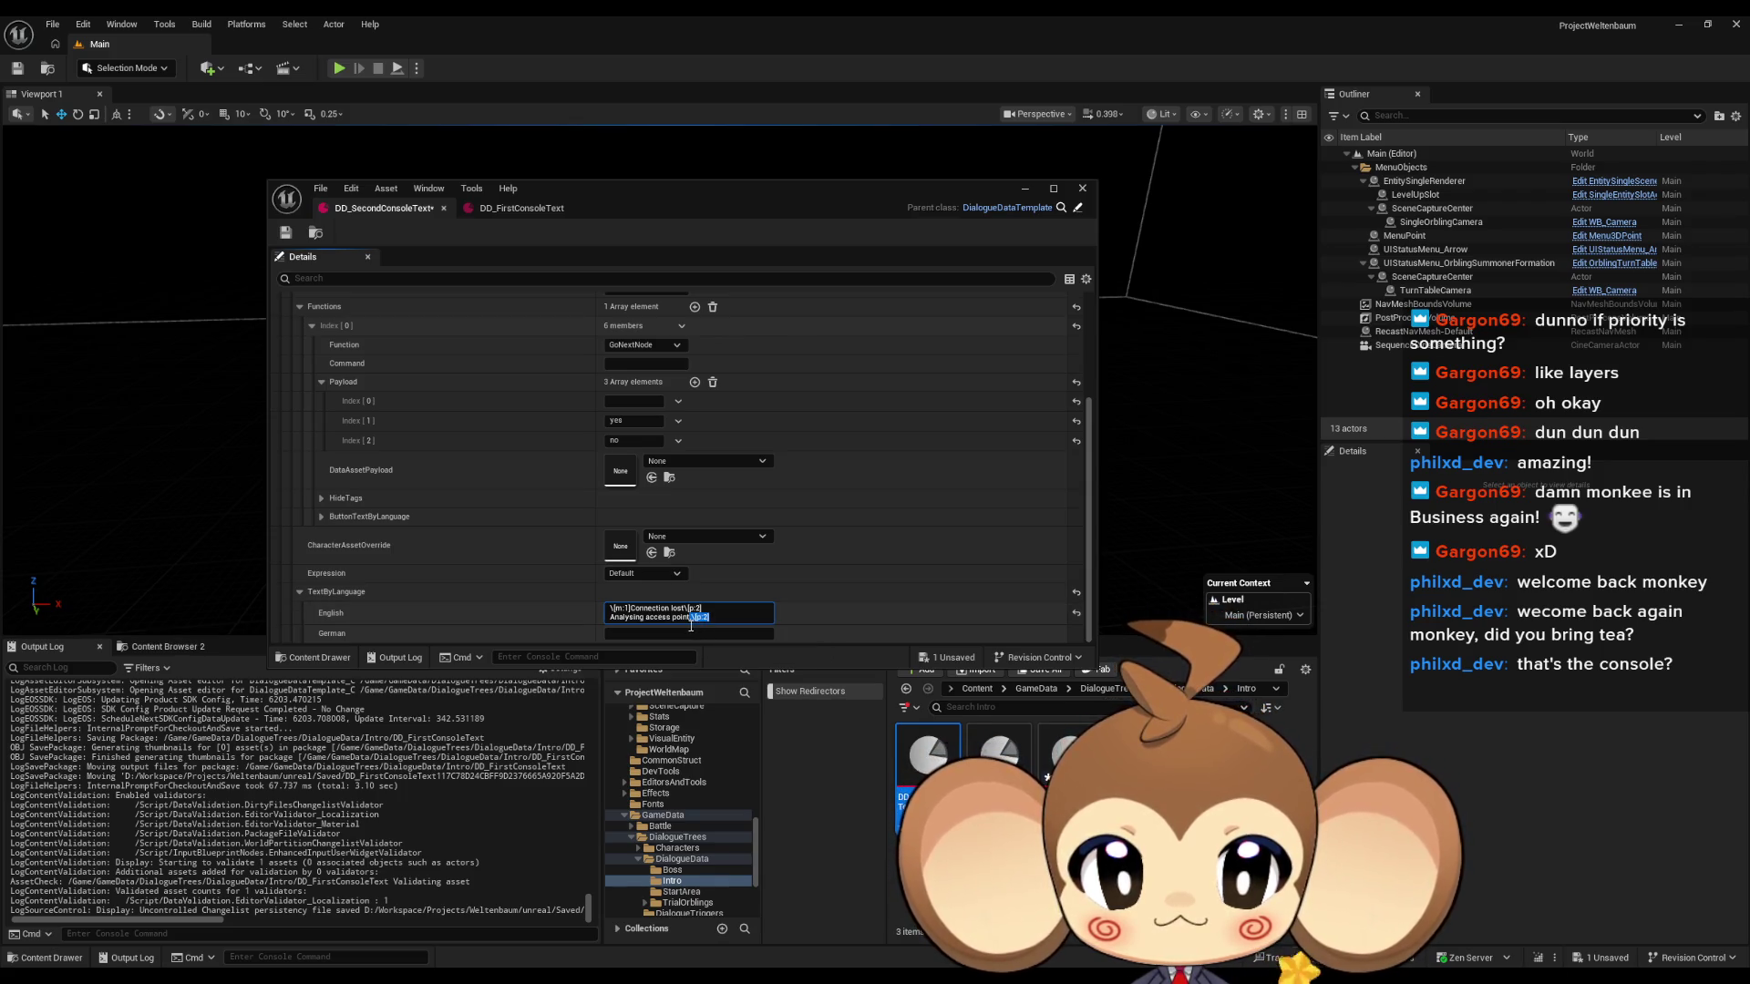
{"action": "key", "text": "Left"}
{"action": "type", "text": "."}
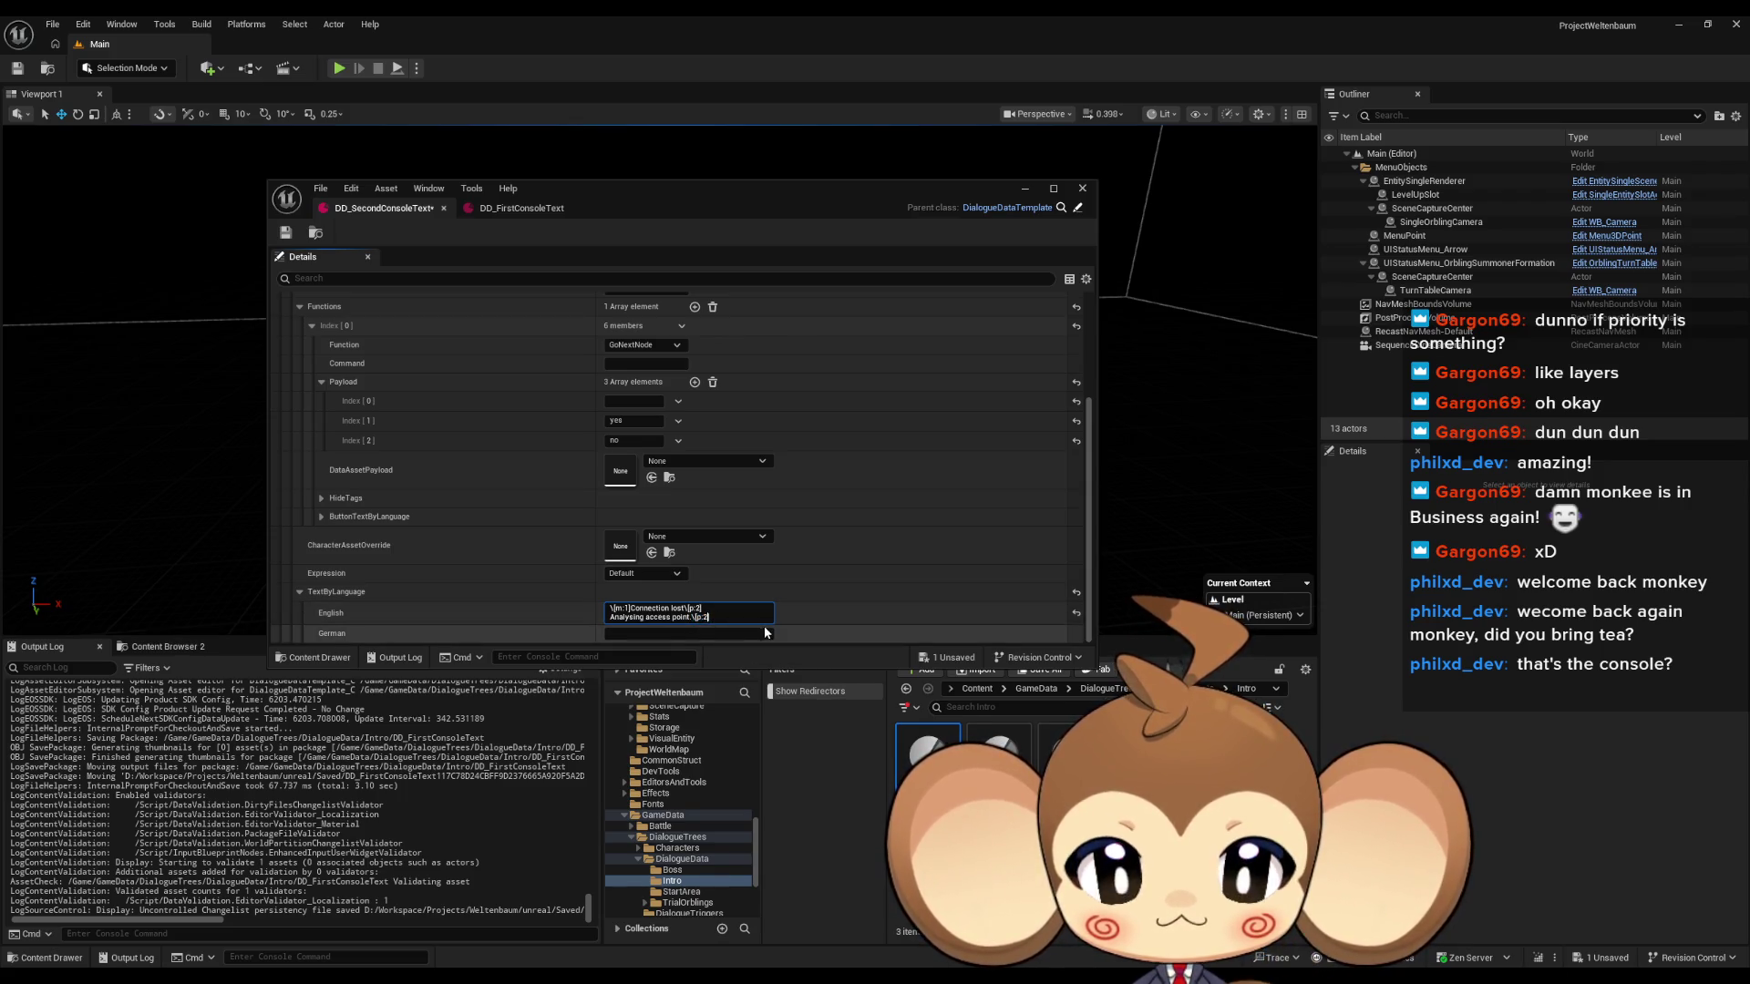
{"action": "left_click", "coordinate": [717, 619]}
{"action": "key", "text": "BackSpace"}
{"action": "key", "text": "BackSpace"}
{"action": "type", "text": "1]"}
{"action": "key", "text": "shift+Left"}
{"action": "key", "text": "shift+Left"}
{"action": "key", "text": "shift+Left"}
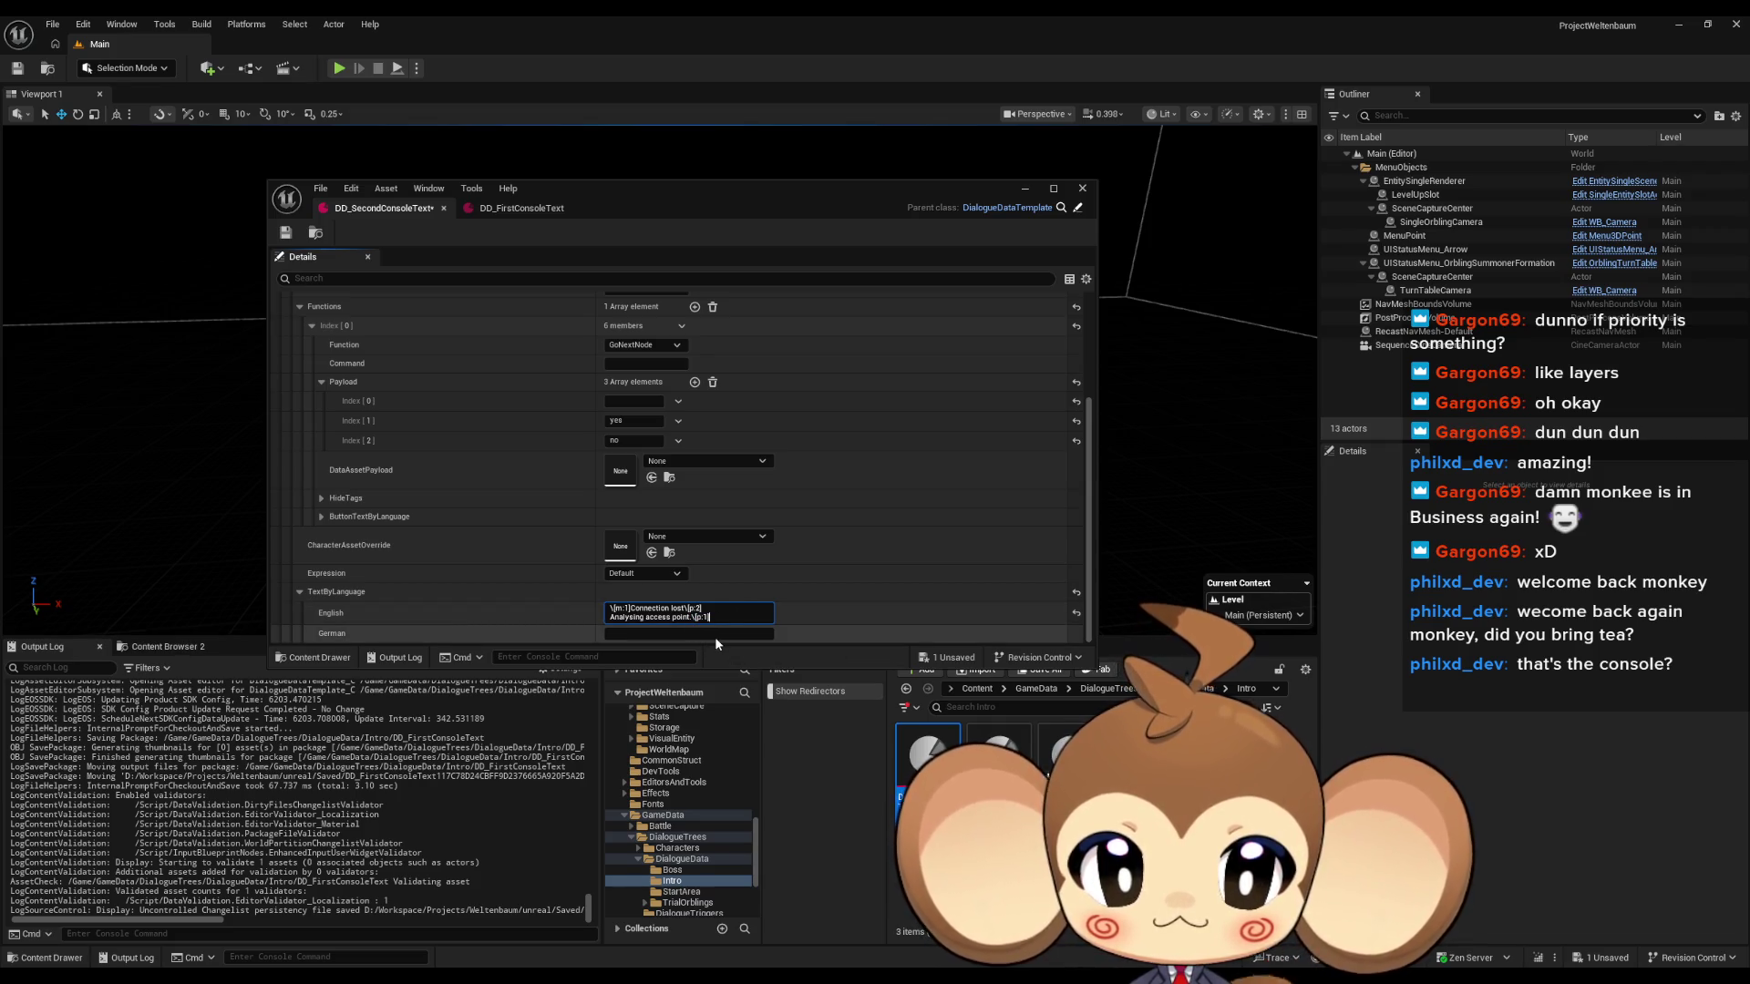
{"action": "type", "text": ".\\[p:1].\\[p:1].\\[p:1"}
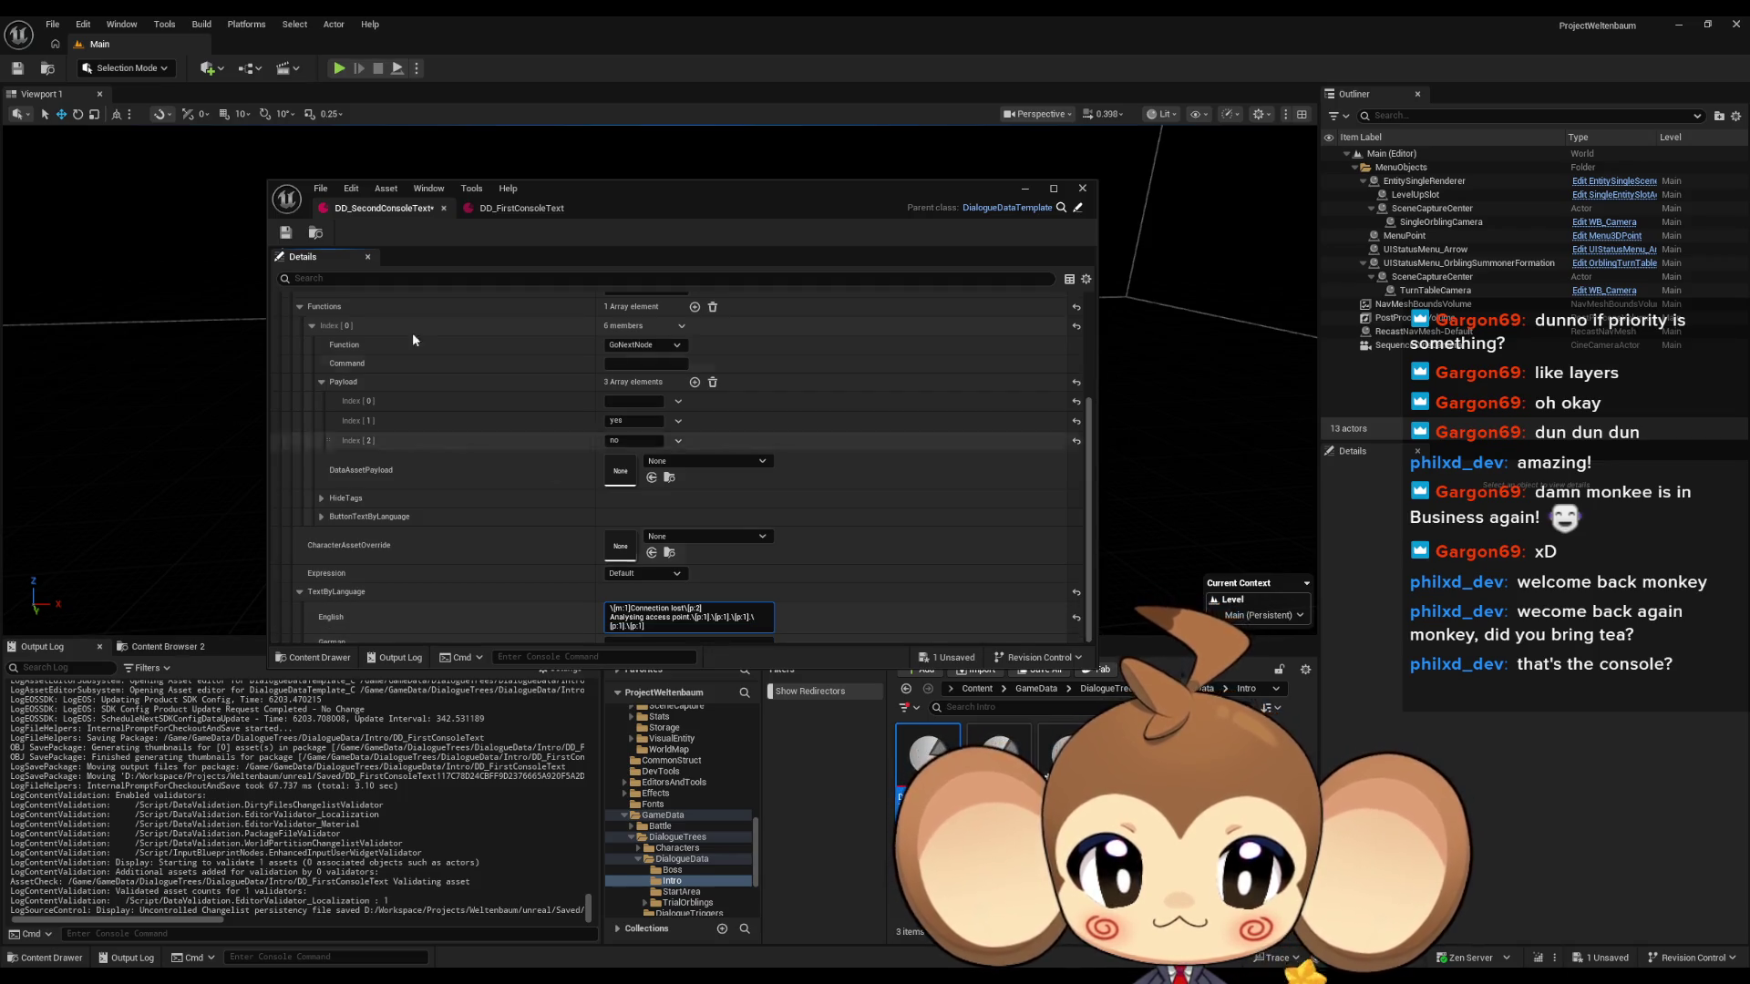
Save DD_SecondConsoleText and start a Play in Editor test with Alt+P.
{"action": "left_click", "coordinate": [286, 233]}
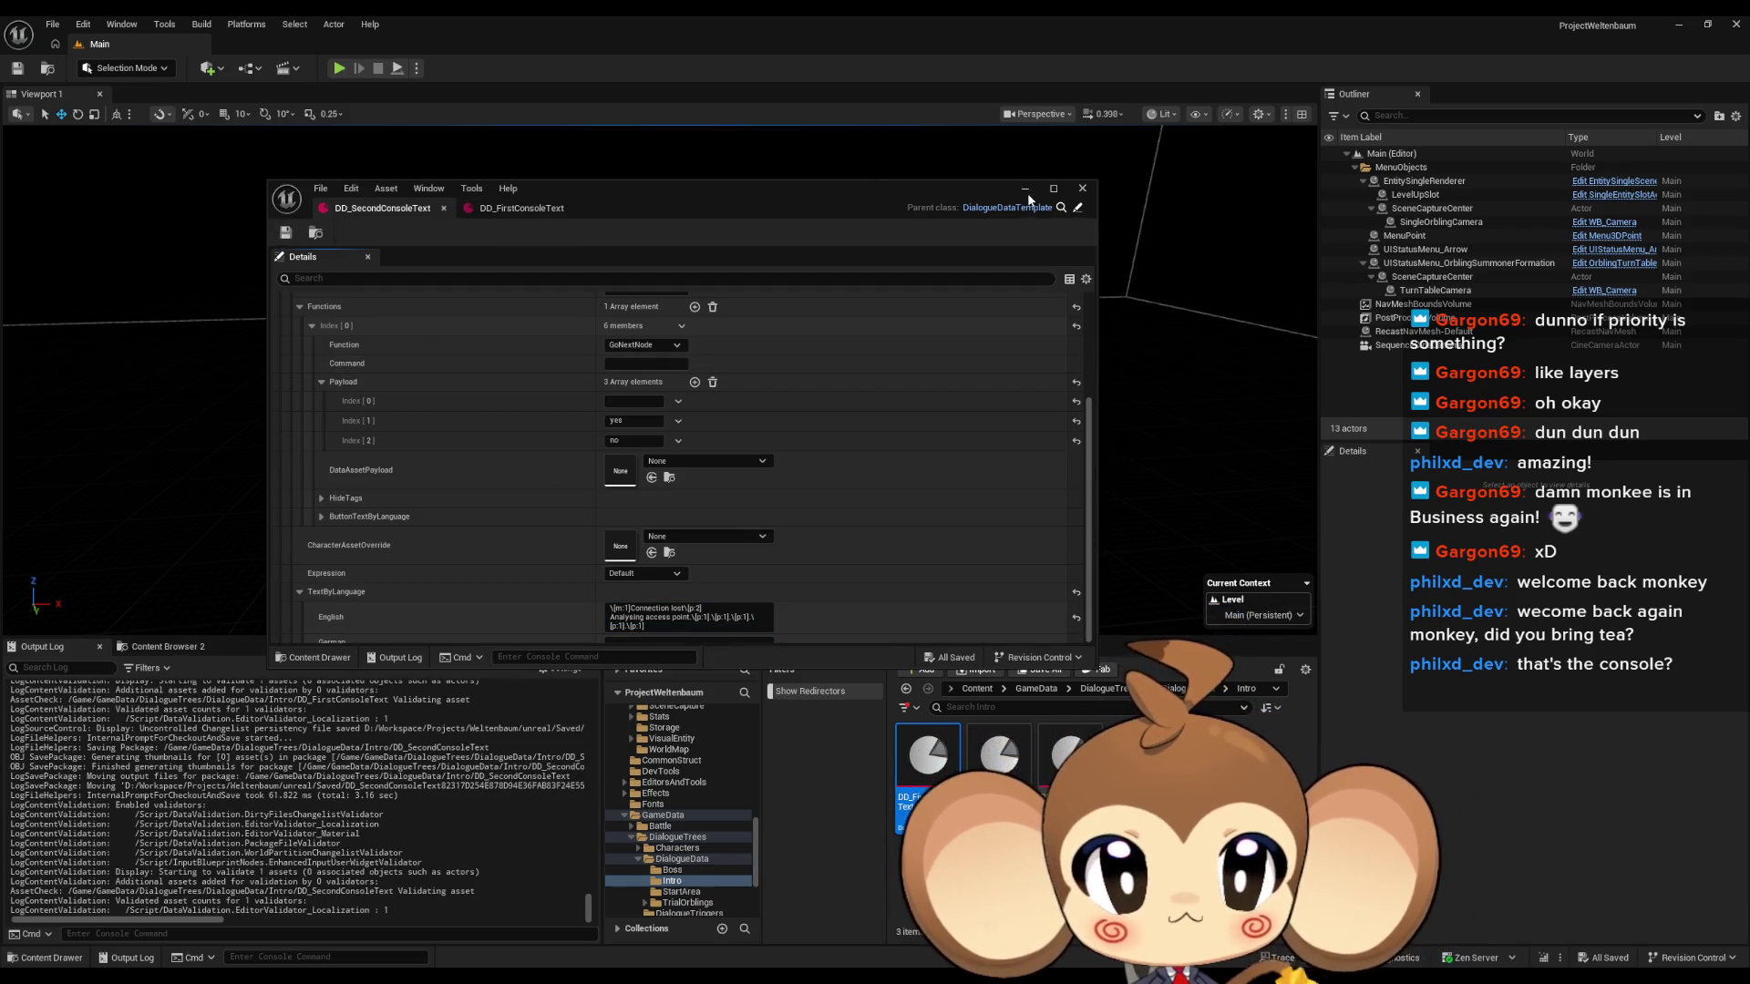
{"action": "left_click", "coordinate": [1083, 188]}
{"action": "key", "text": "alt+p"}
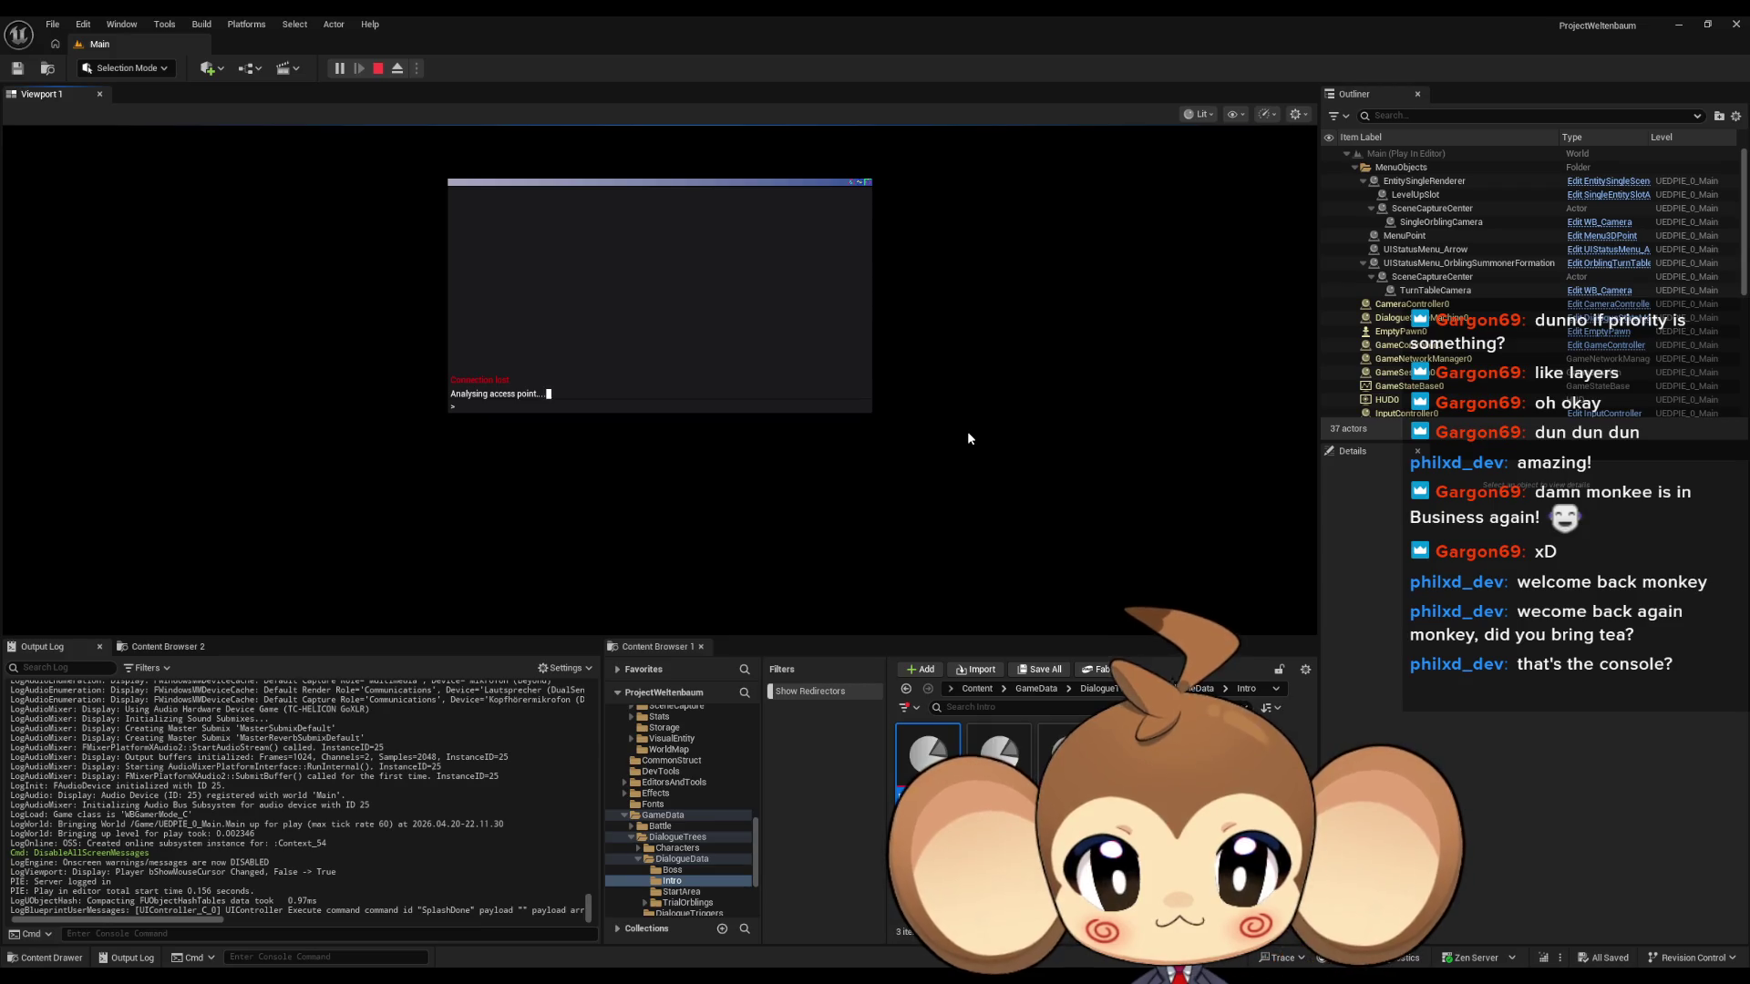
Focus the in-game console, stop the play test, and bring back the DD_SecondConsoleText editor.
{"action": "left_click", "coordinate": [469, 219]}
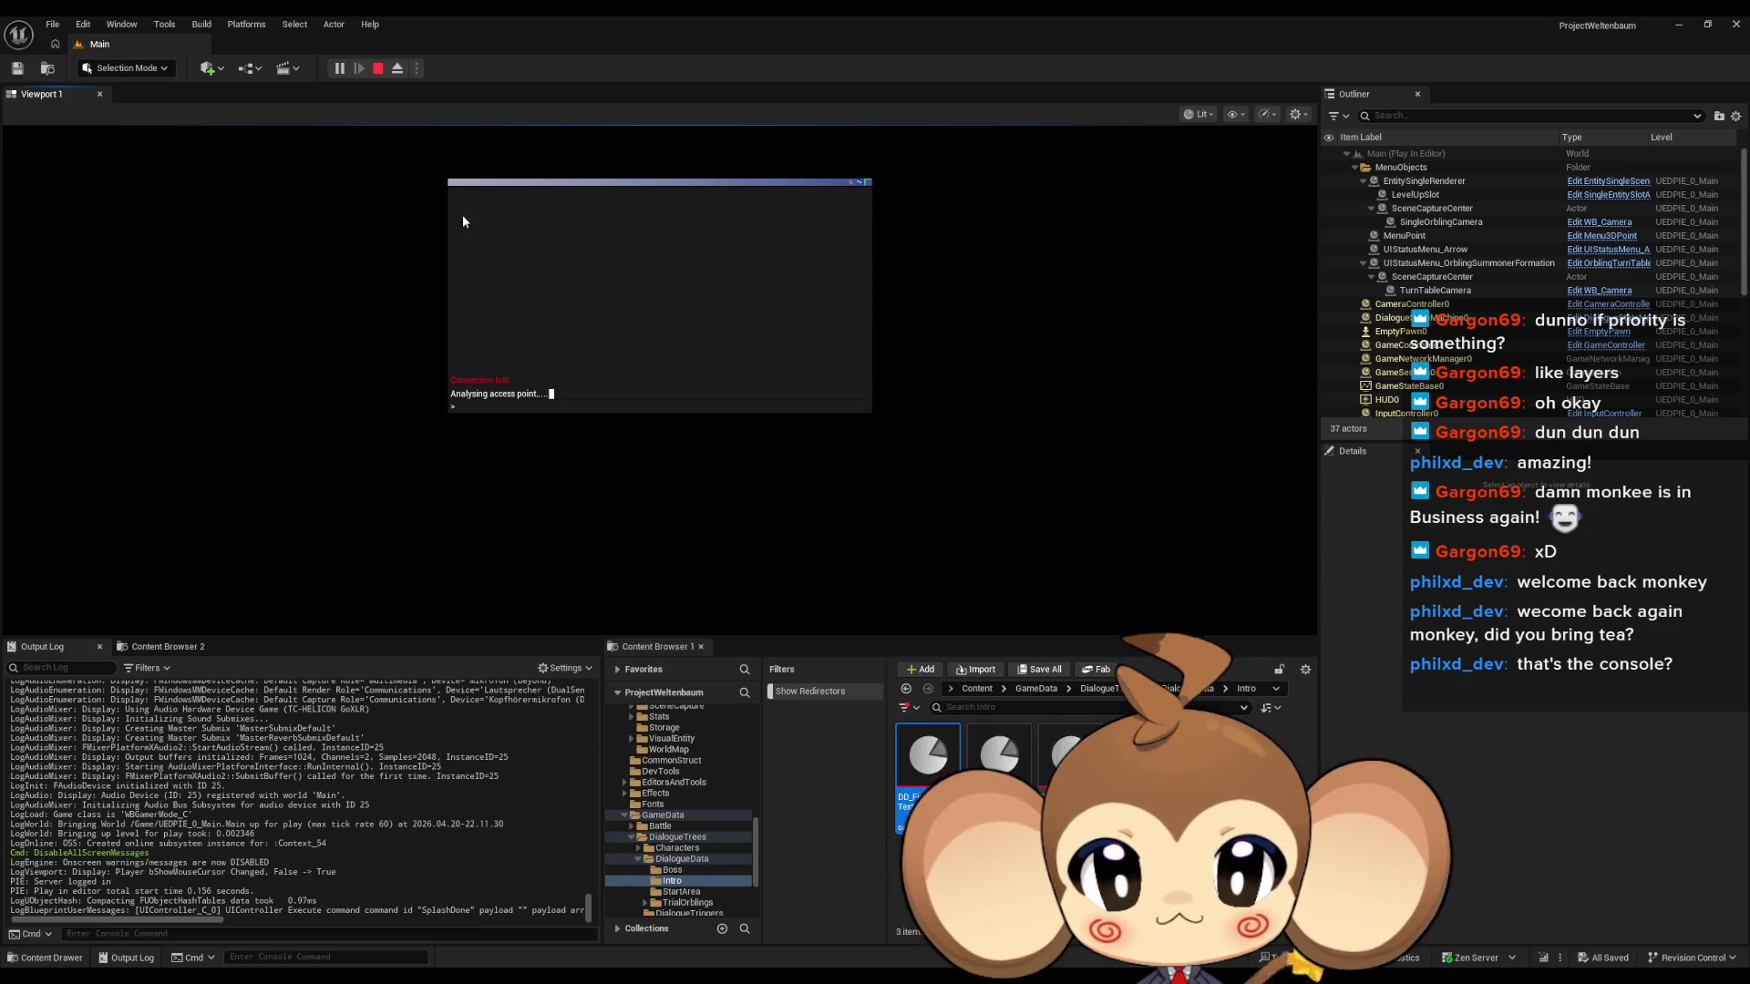
{"action": "left_click", "coordinate": [374, 75]}
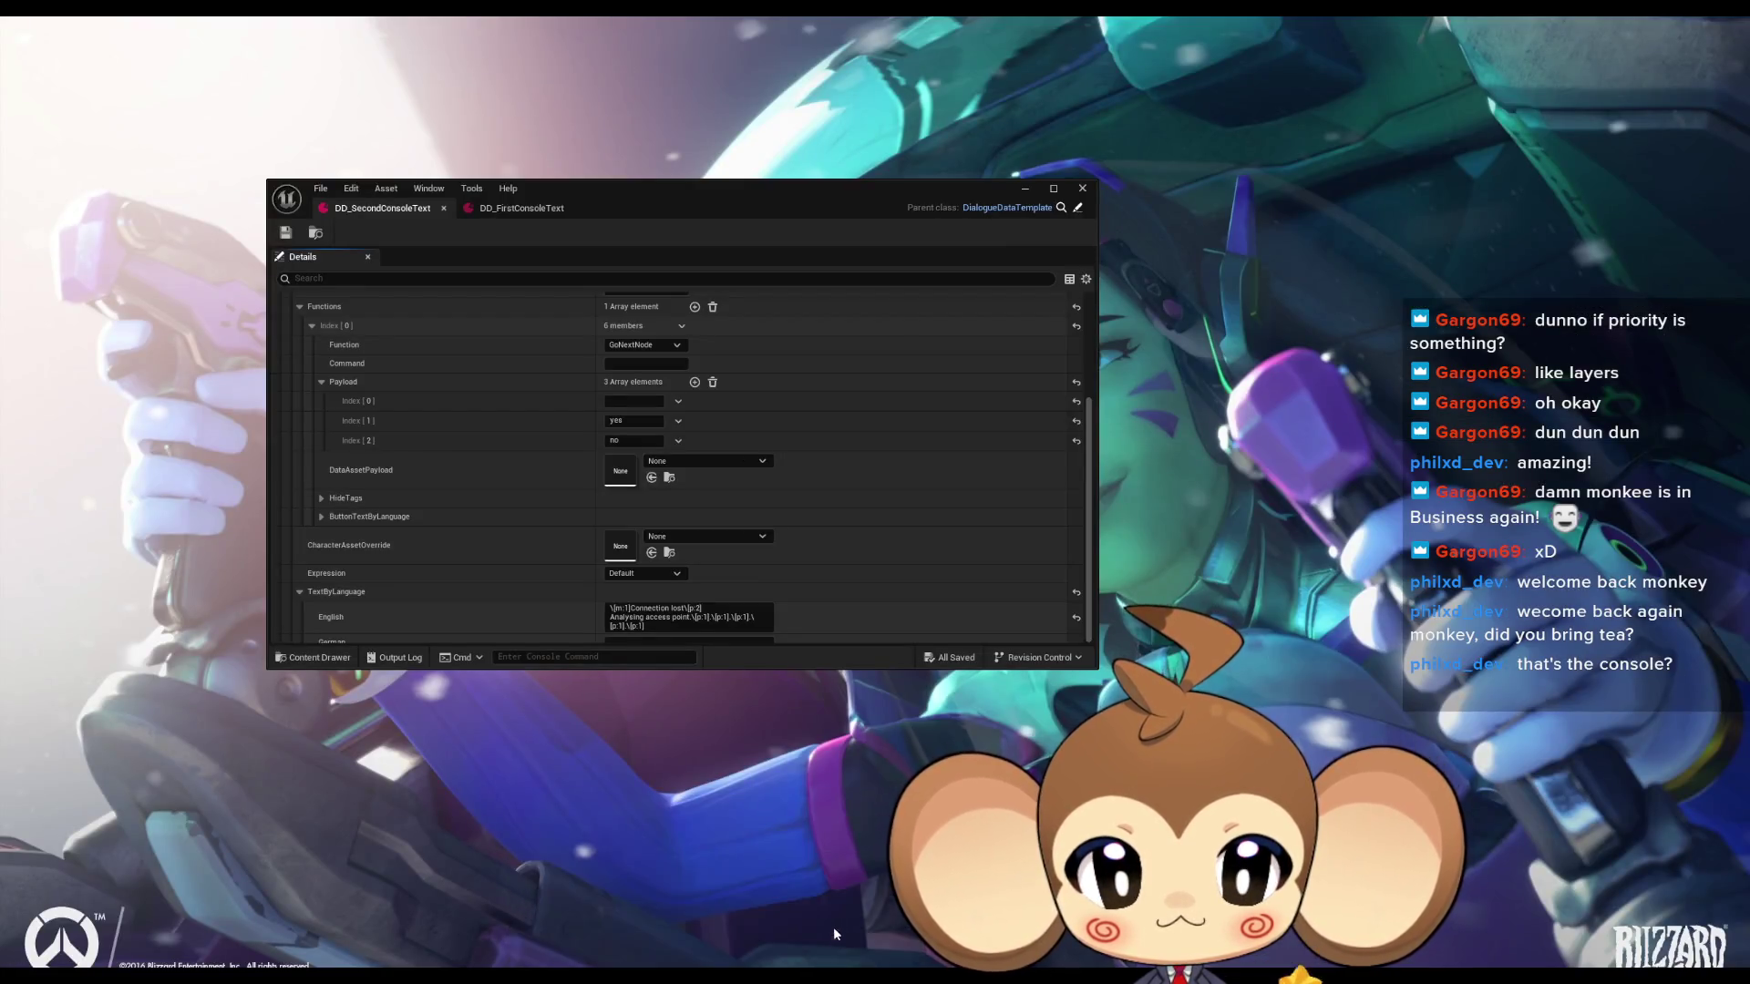
{"action": "left_click", "coordinate": [833, 926]}
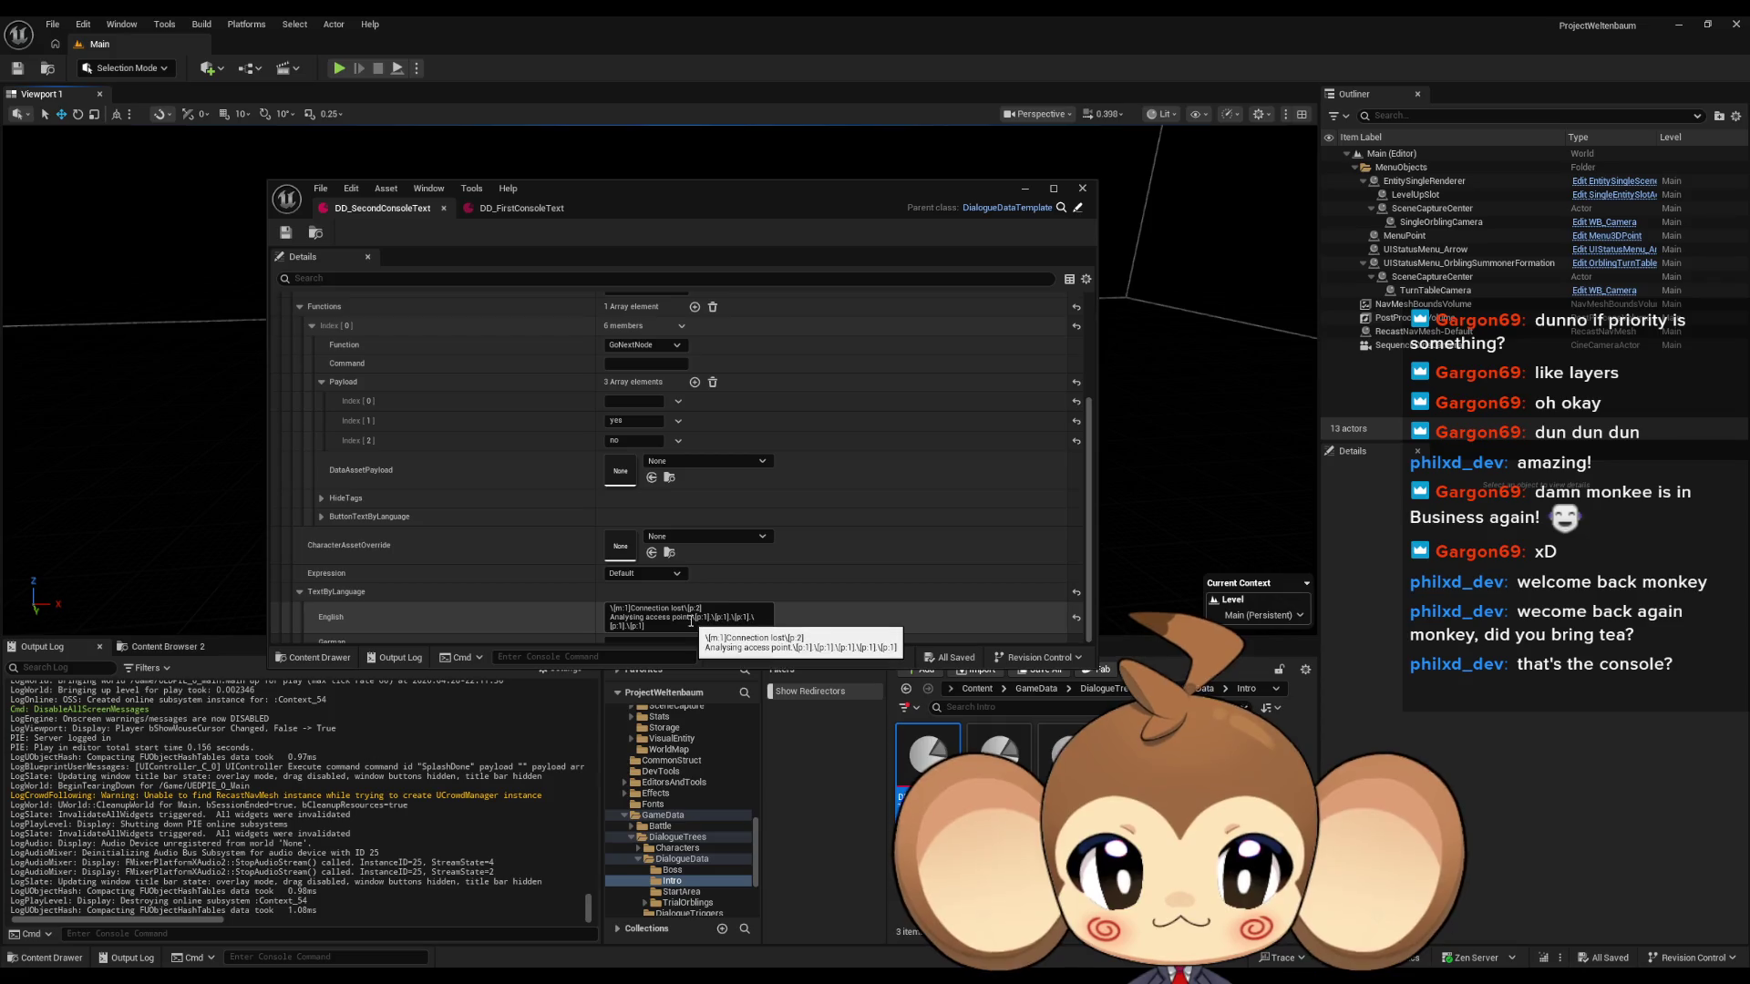
Add another '.\[p:1]' to the Analysing access point line and start a new line below it.
{"action": "left_click", "coordinate": [707, 624]}
{"action": "type", "text": ".\\[p:1]"}
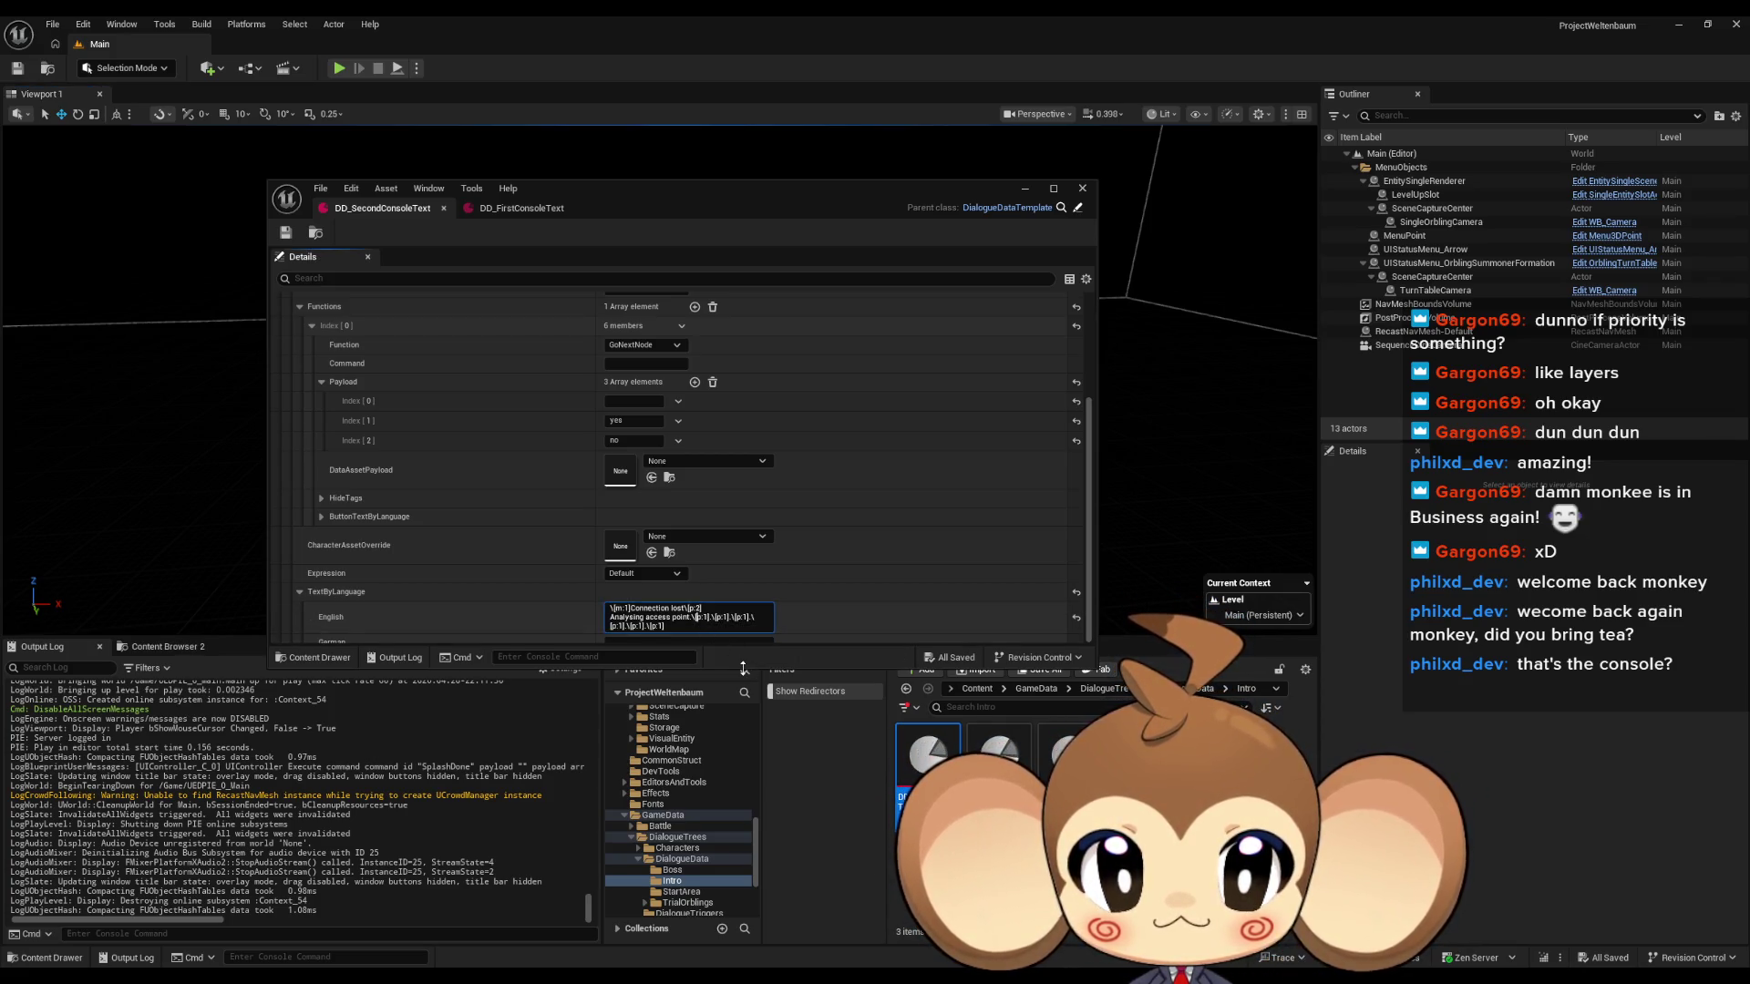
{"action": "left_click", "coordinate": [665, 626]}
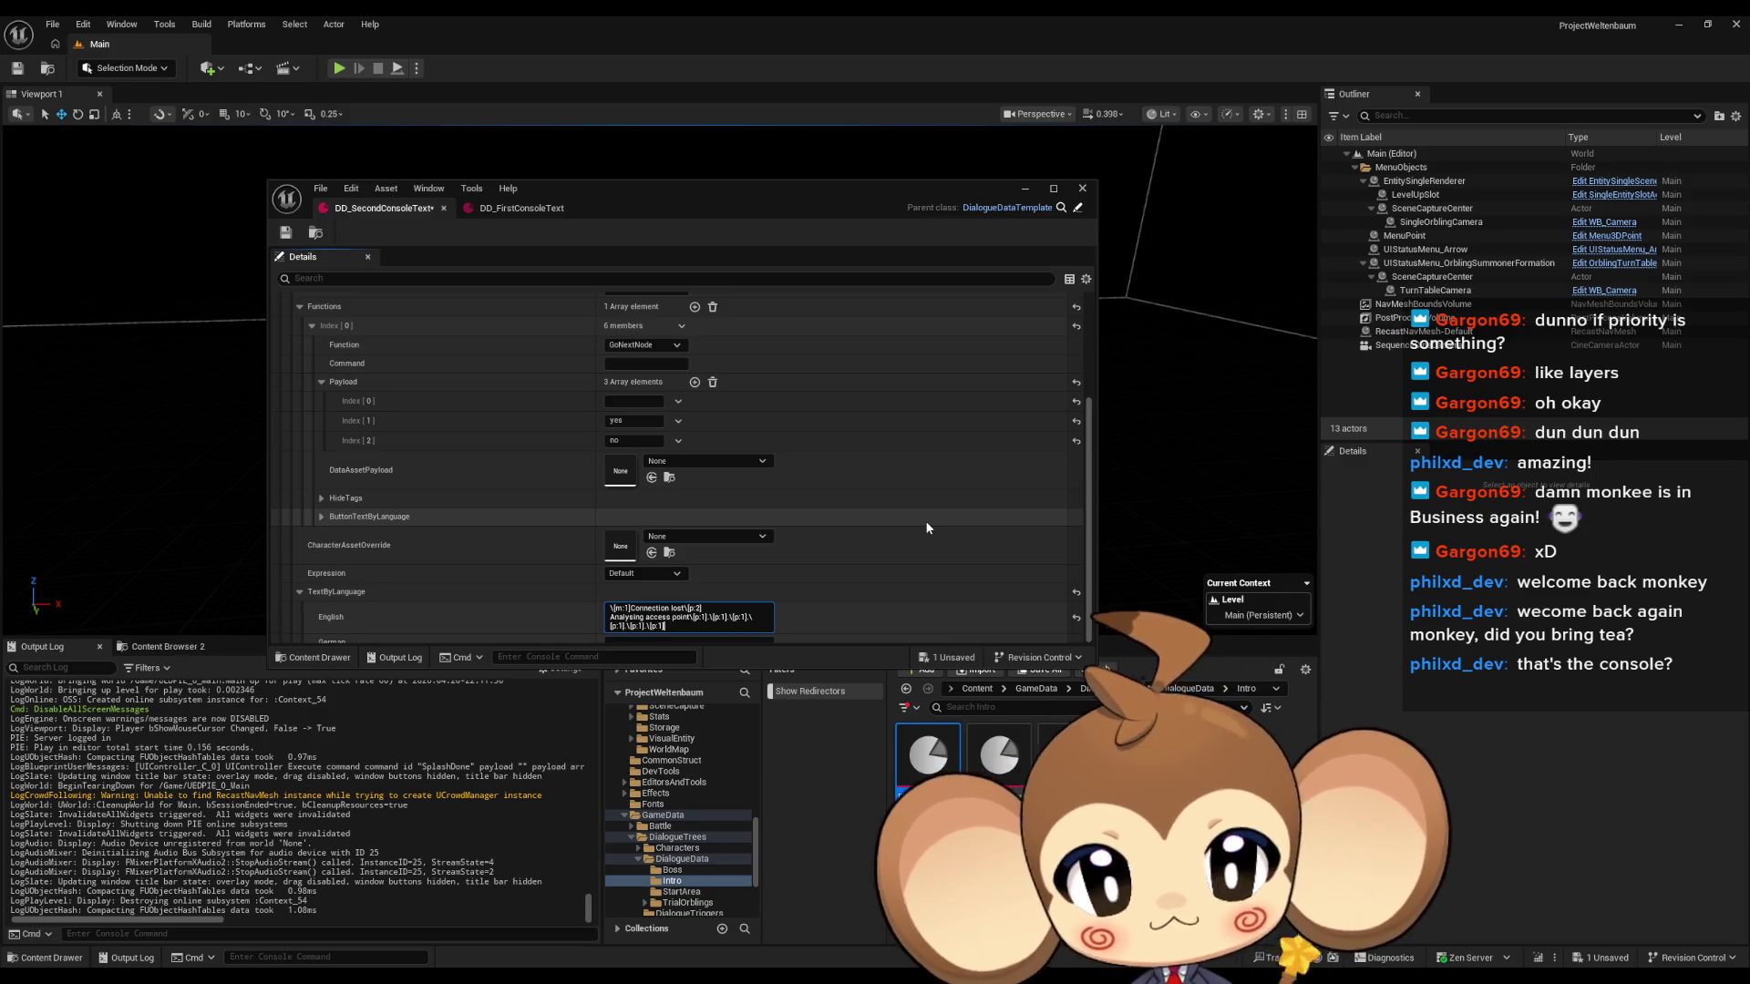
{"action": "key", "text": "shift+Return"}
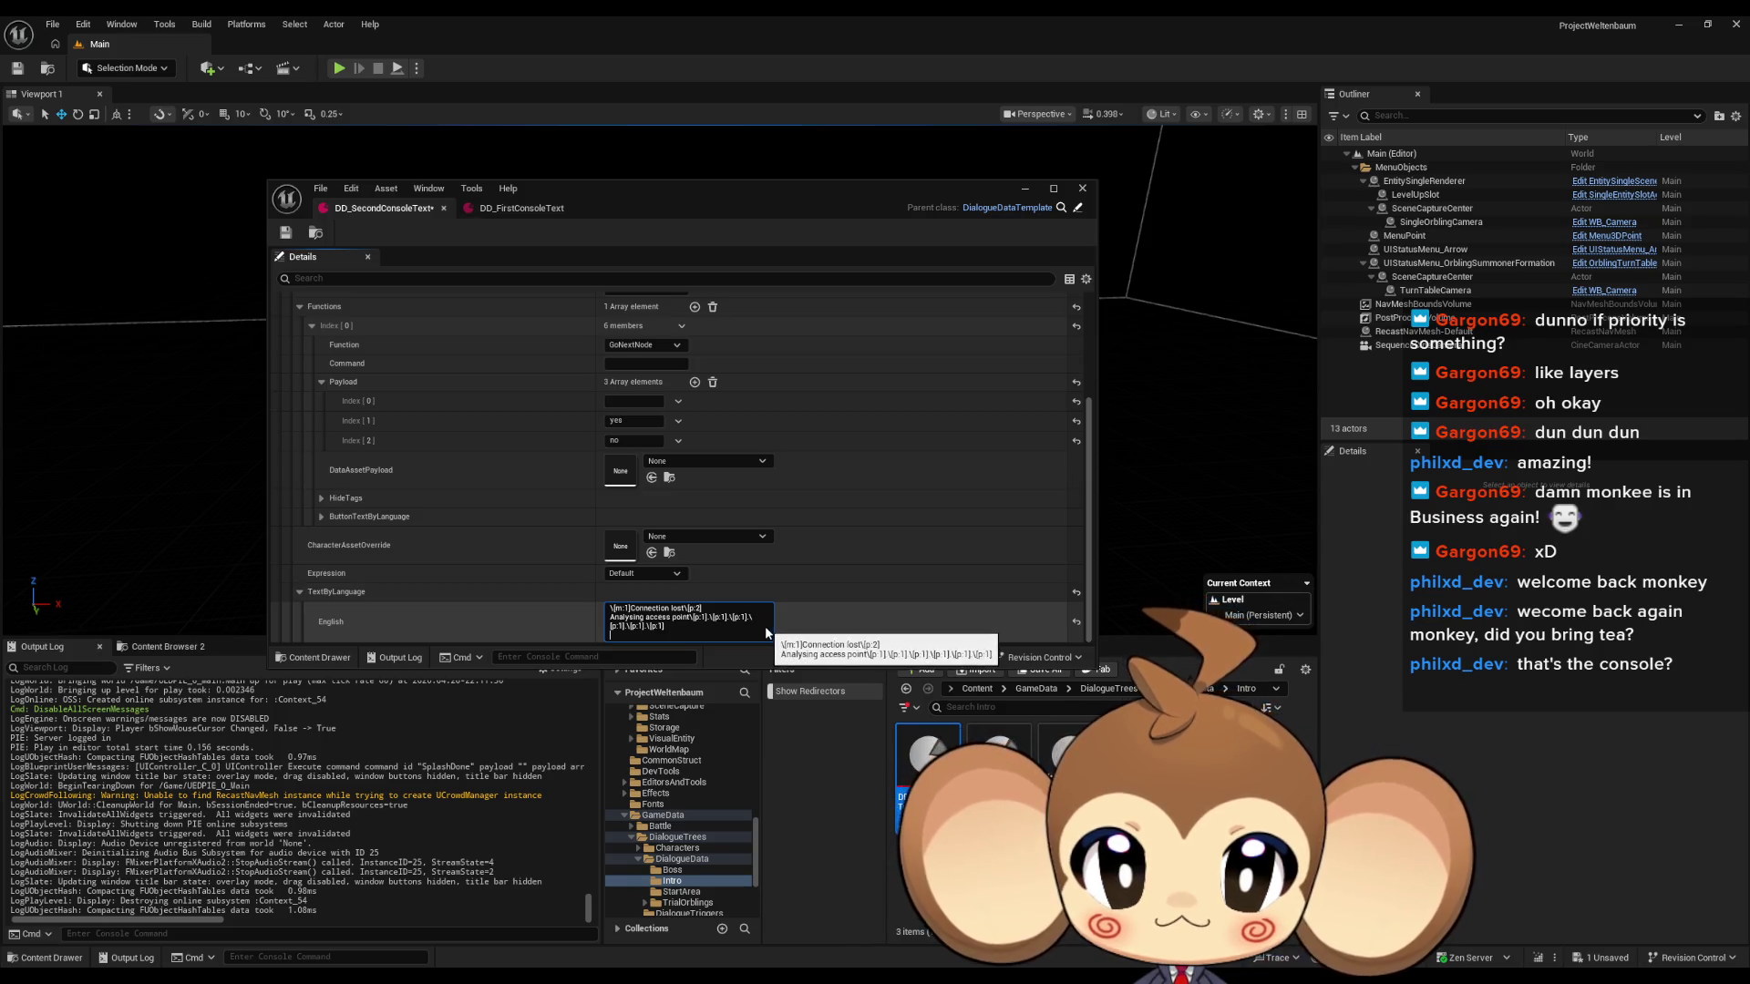
{"action": "scroll", "coordinate": [712, 533], "scroll_direction": "up", "scroll_amount": 3}
{"action": "scroll", "coordinate": [715, 539], "scroll_direction": "down", "scroll_amount": 3}
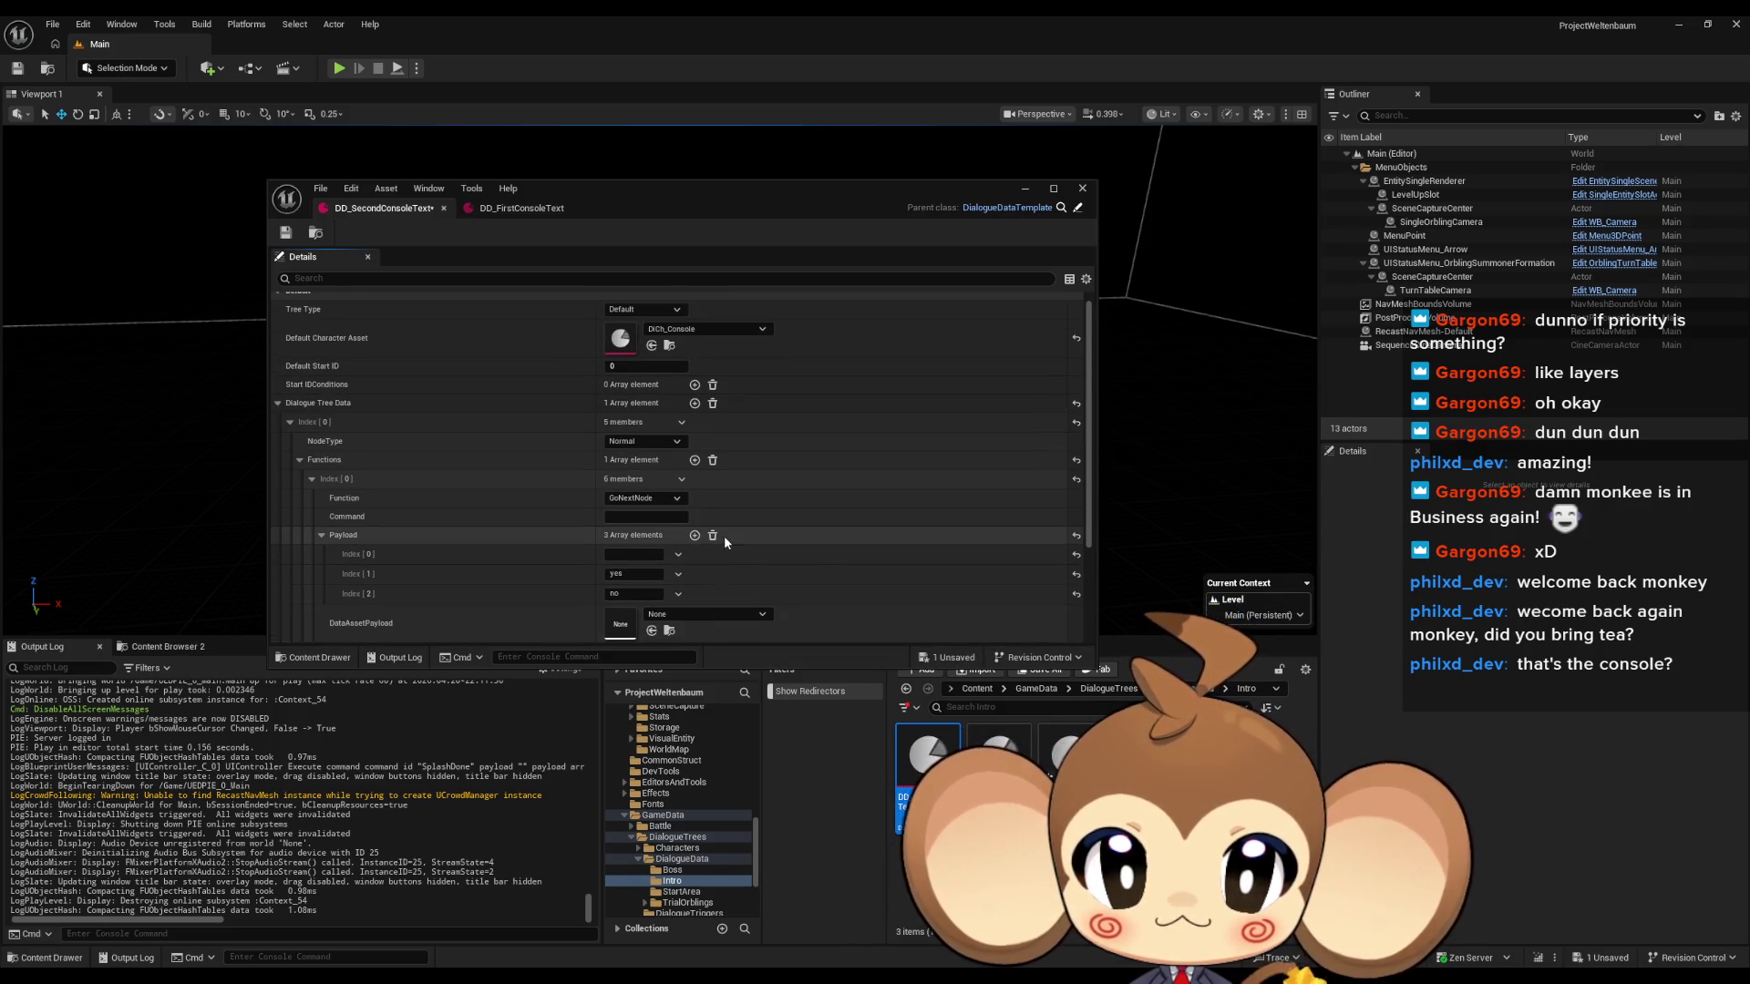
Inspect DD_FirstConsoleText's first start condition and its TrueIfFlags list.
{"action": "left_click", "coordinate": [537, 208]}
{"action": "scroll", "coordinate": [702, 483], "scroll_direction": "down", "scroll_amount": 3}
{"action": "scroll", "coordinate": [788, 483], "scroll_direction": "up", "scroll_amount": 10}
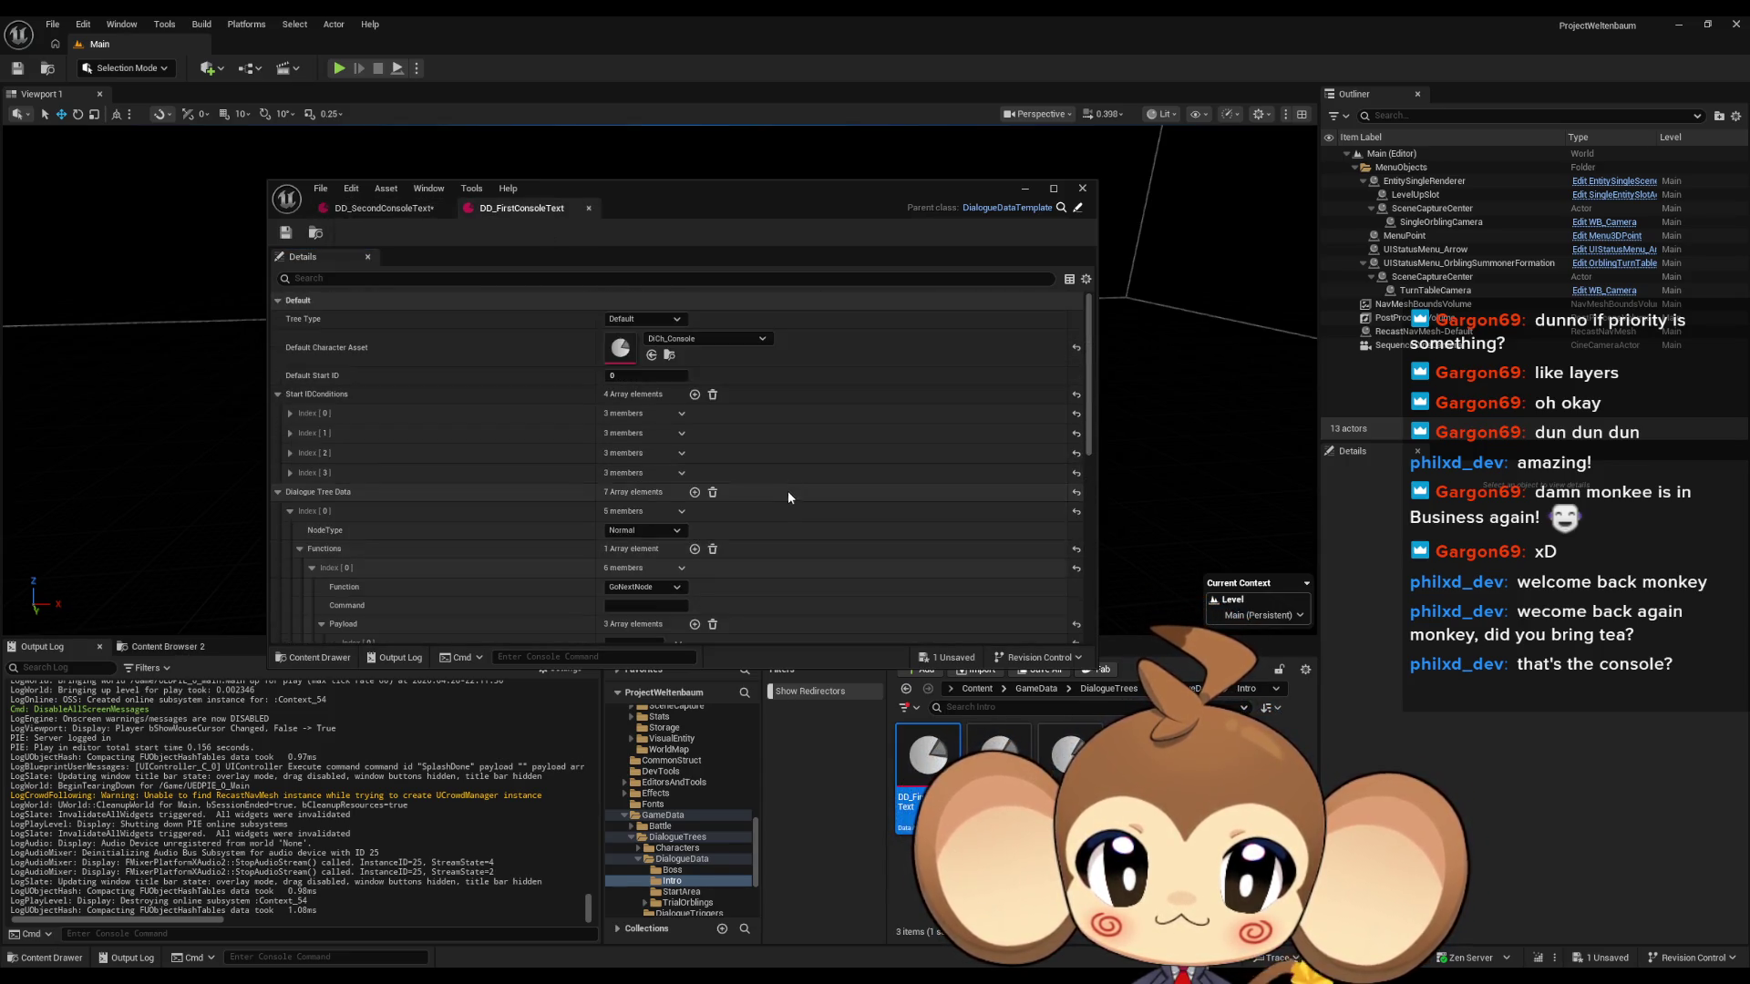
{"action": "left_click", "coordinate": [290, 414]}
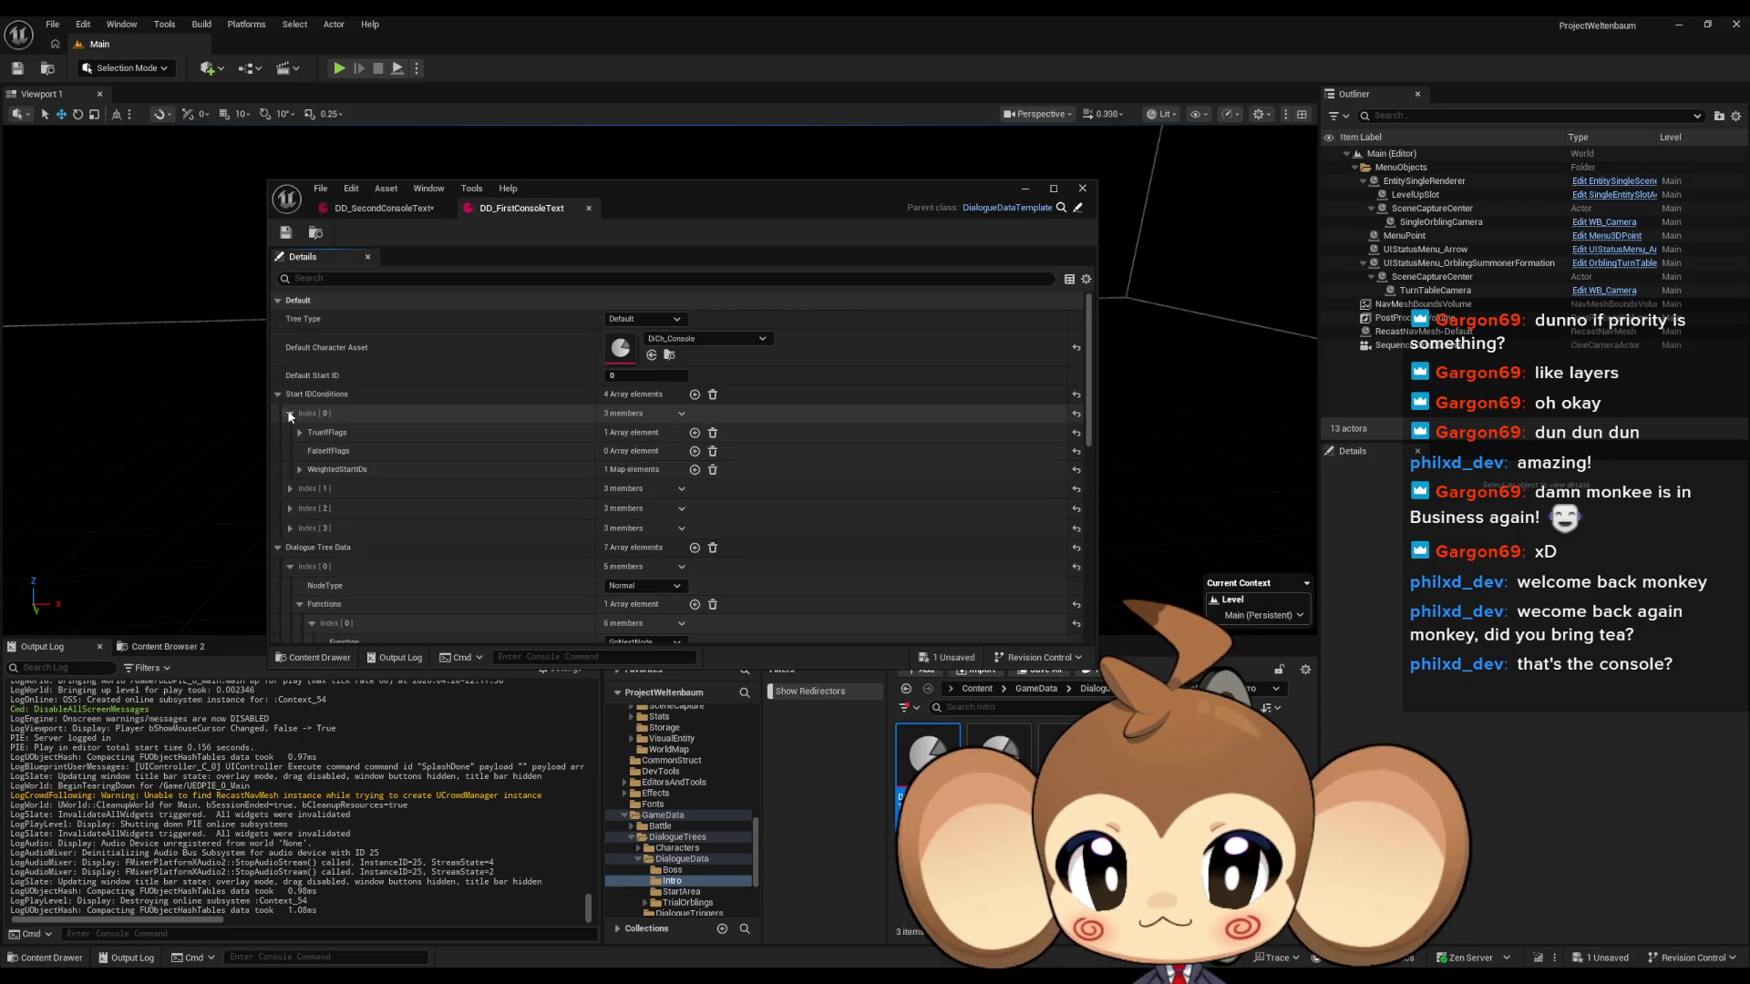
{"action": "left_click", "coordinate": [299, 433]}
{"action": "left_click", "coordinate": [299, 434]}
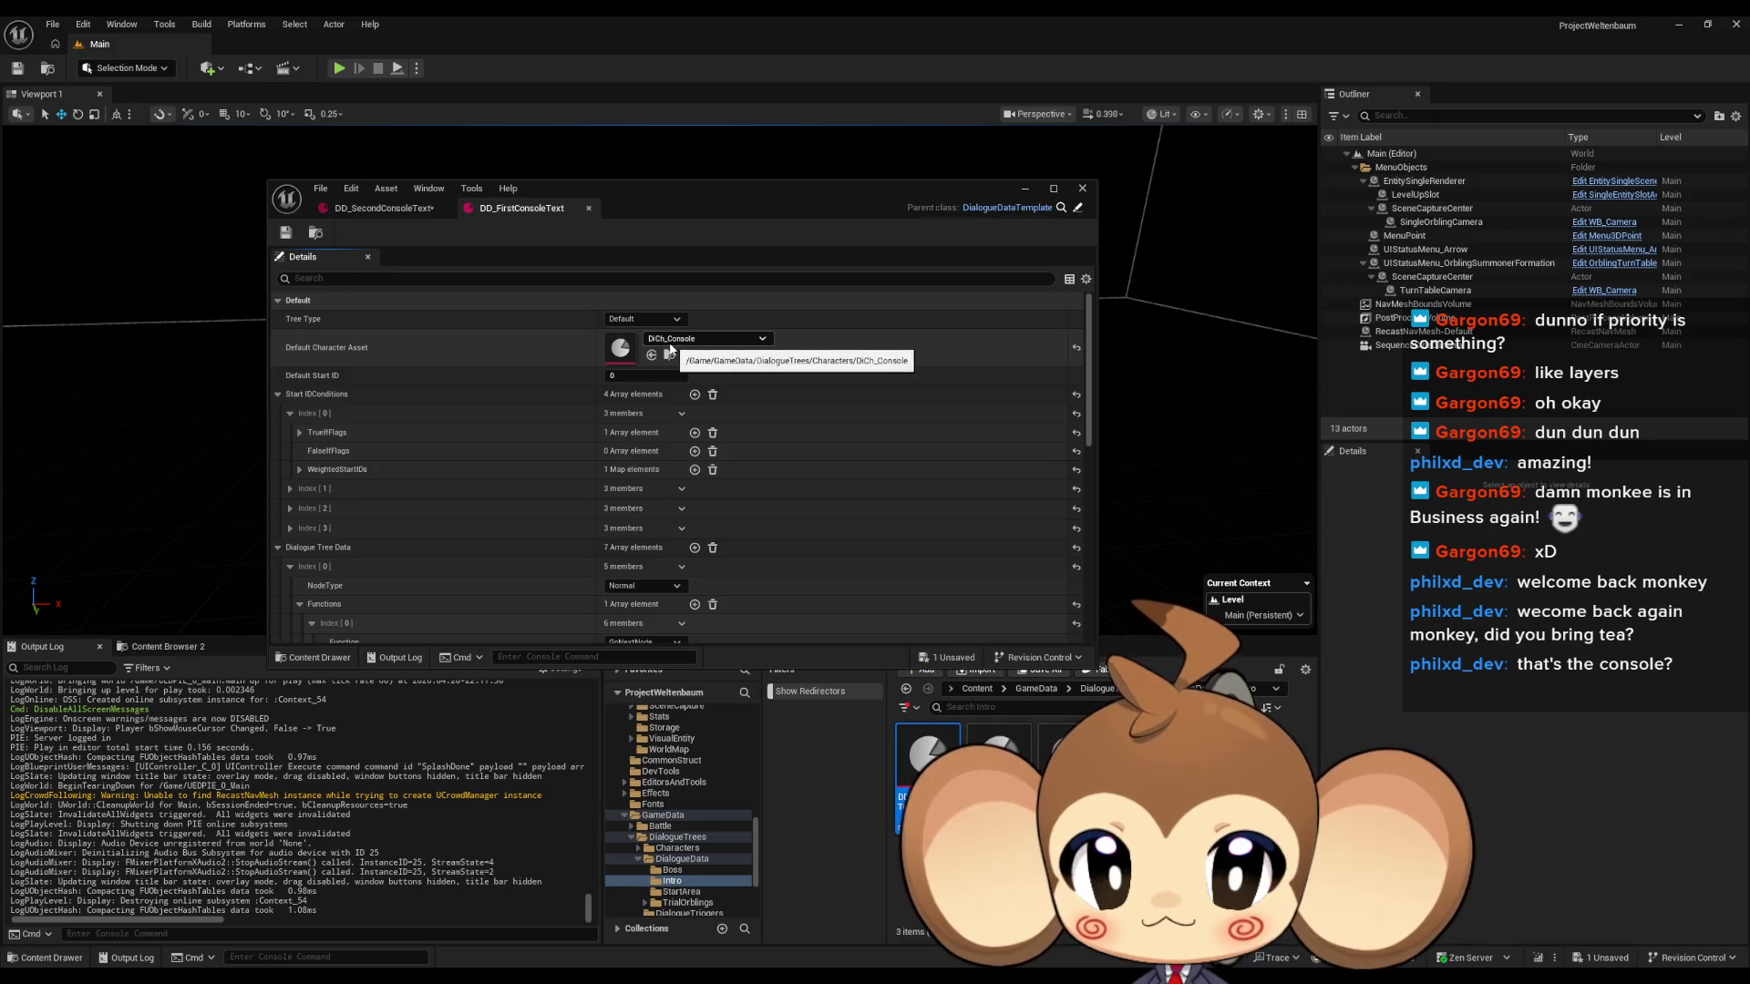
Open the DCh_Console character asset, view its Default expression, then return to DD_SecondConsoleText.
{"action": "double_click", "coordinate": [620, 352]}
{"action": "left_click", "coordinate": [277, 356]}
{"action": "left_click", "coordinate": [288, 375]}
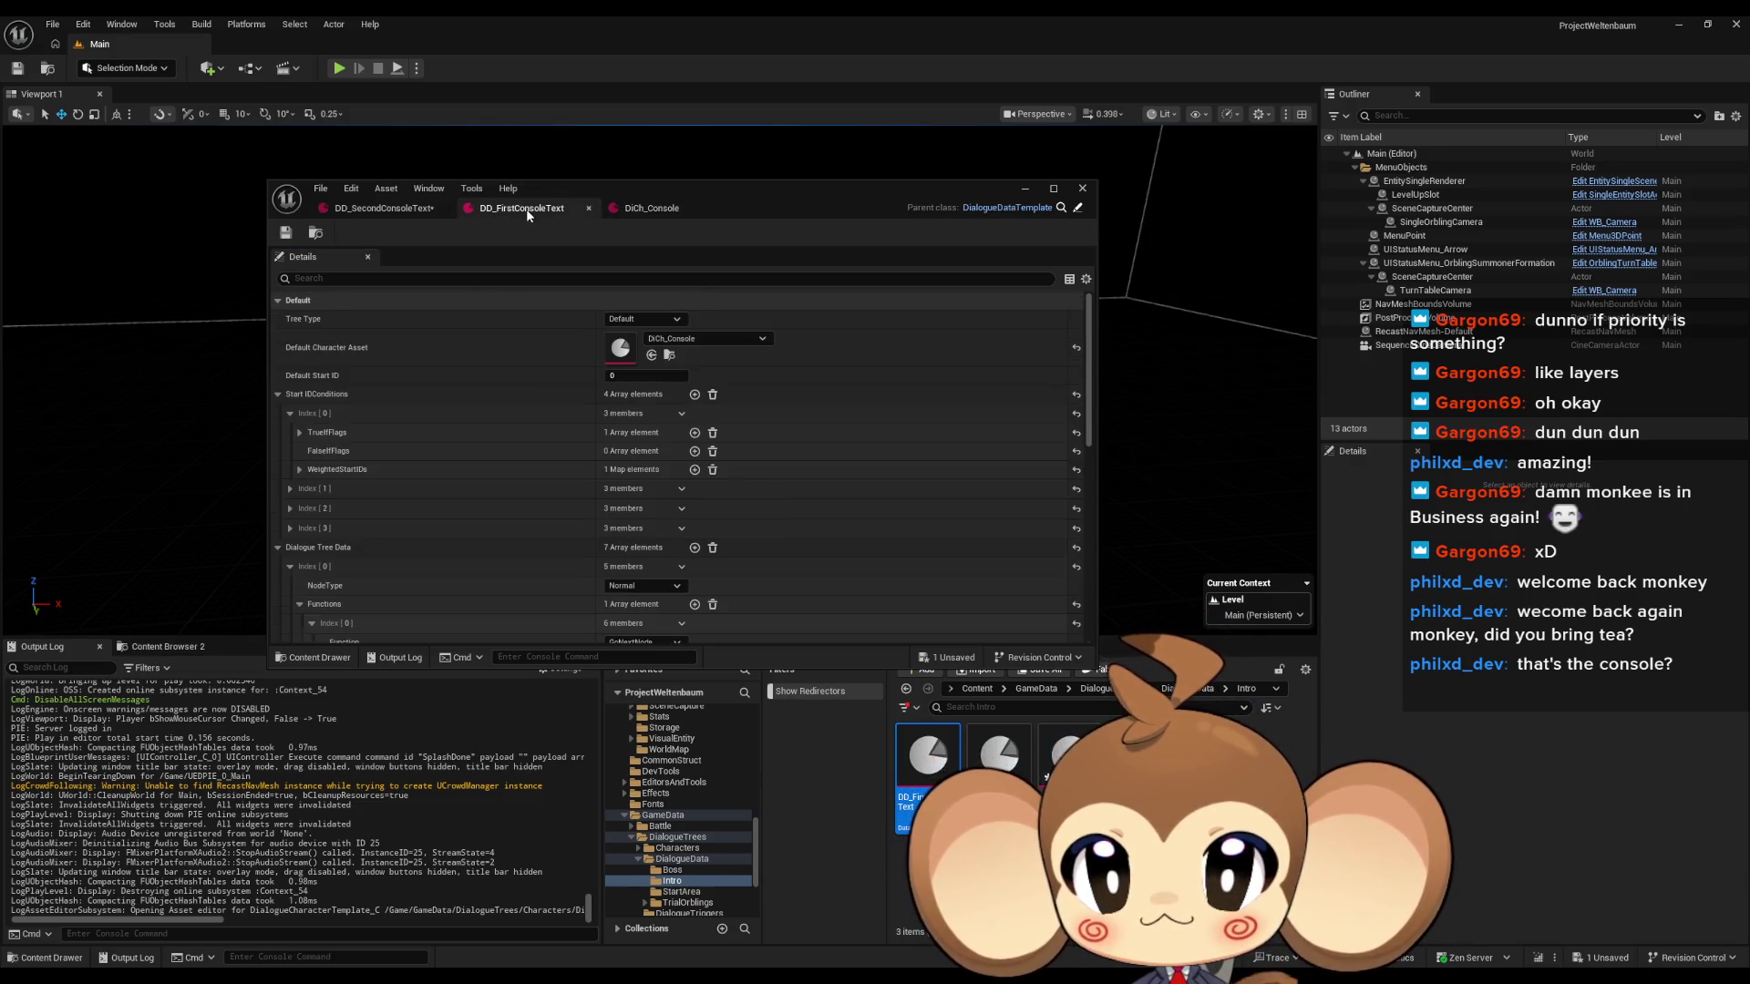
{"action": "left_click", "coordinate": [379, 209]}
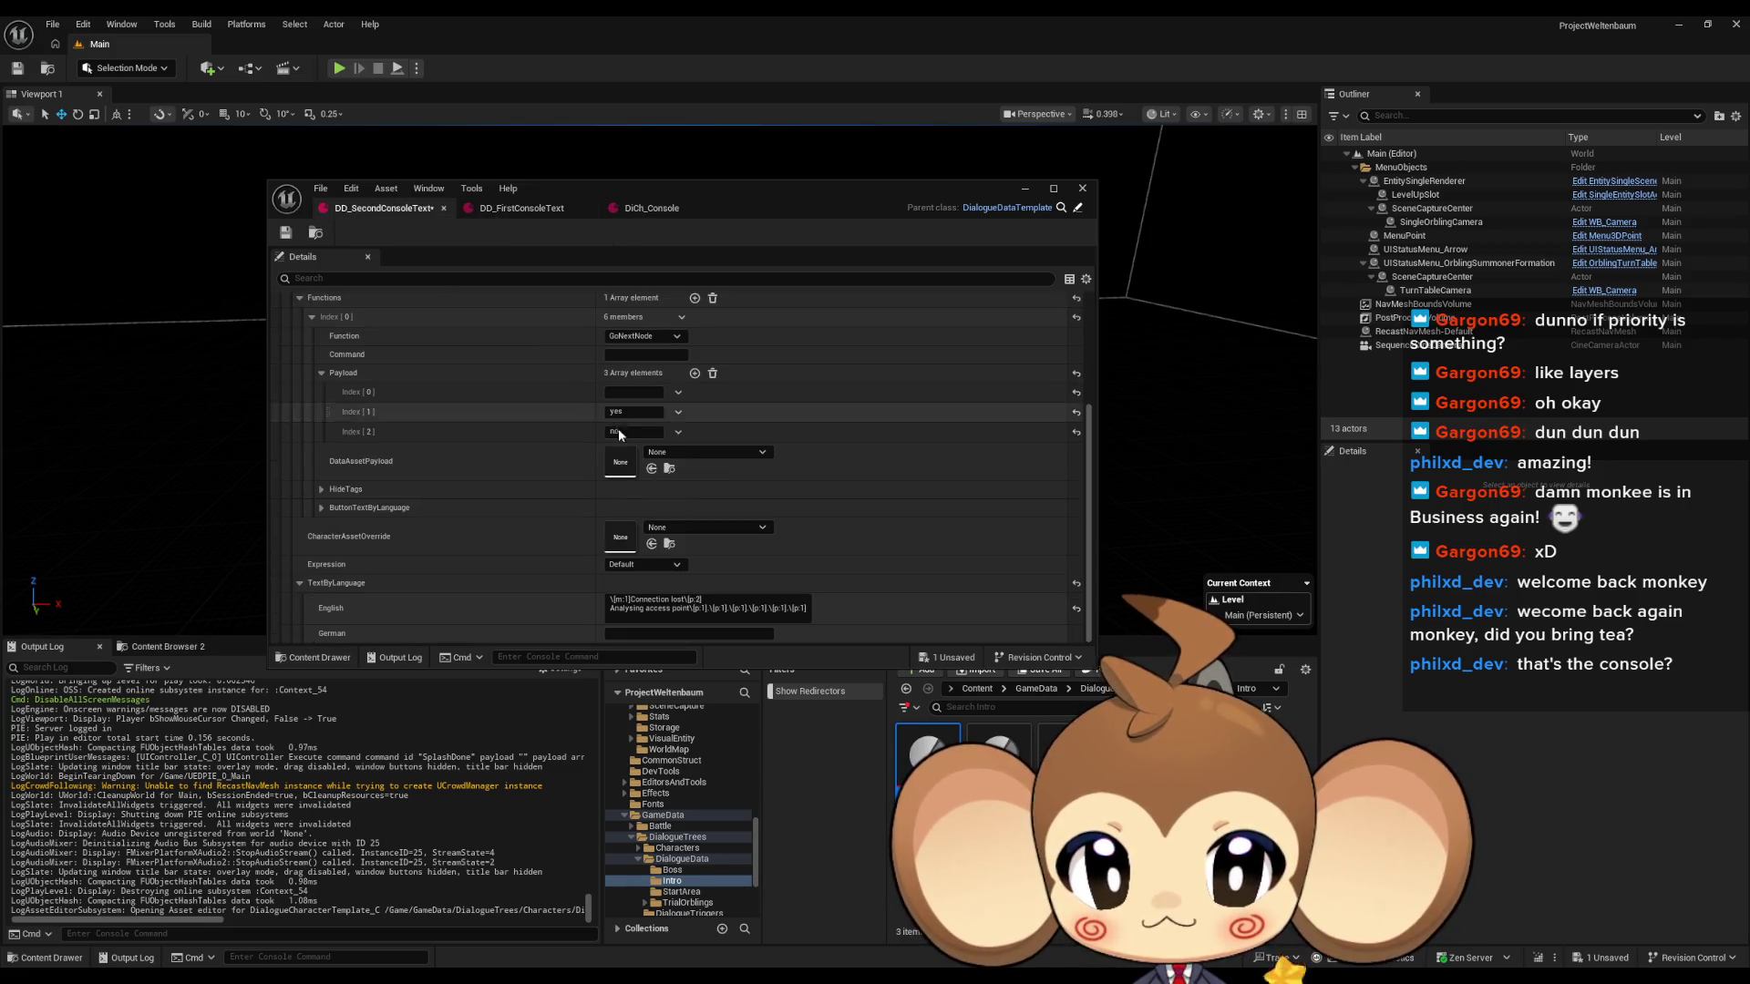
Start a third English line with the copied \[m:1] tag followed by 'Access point'.
{"action": "left_click", "coordinate": [692, 602]}
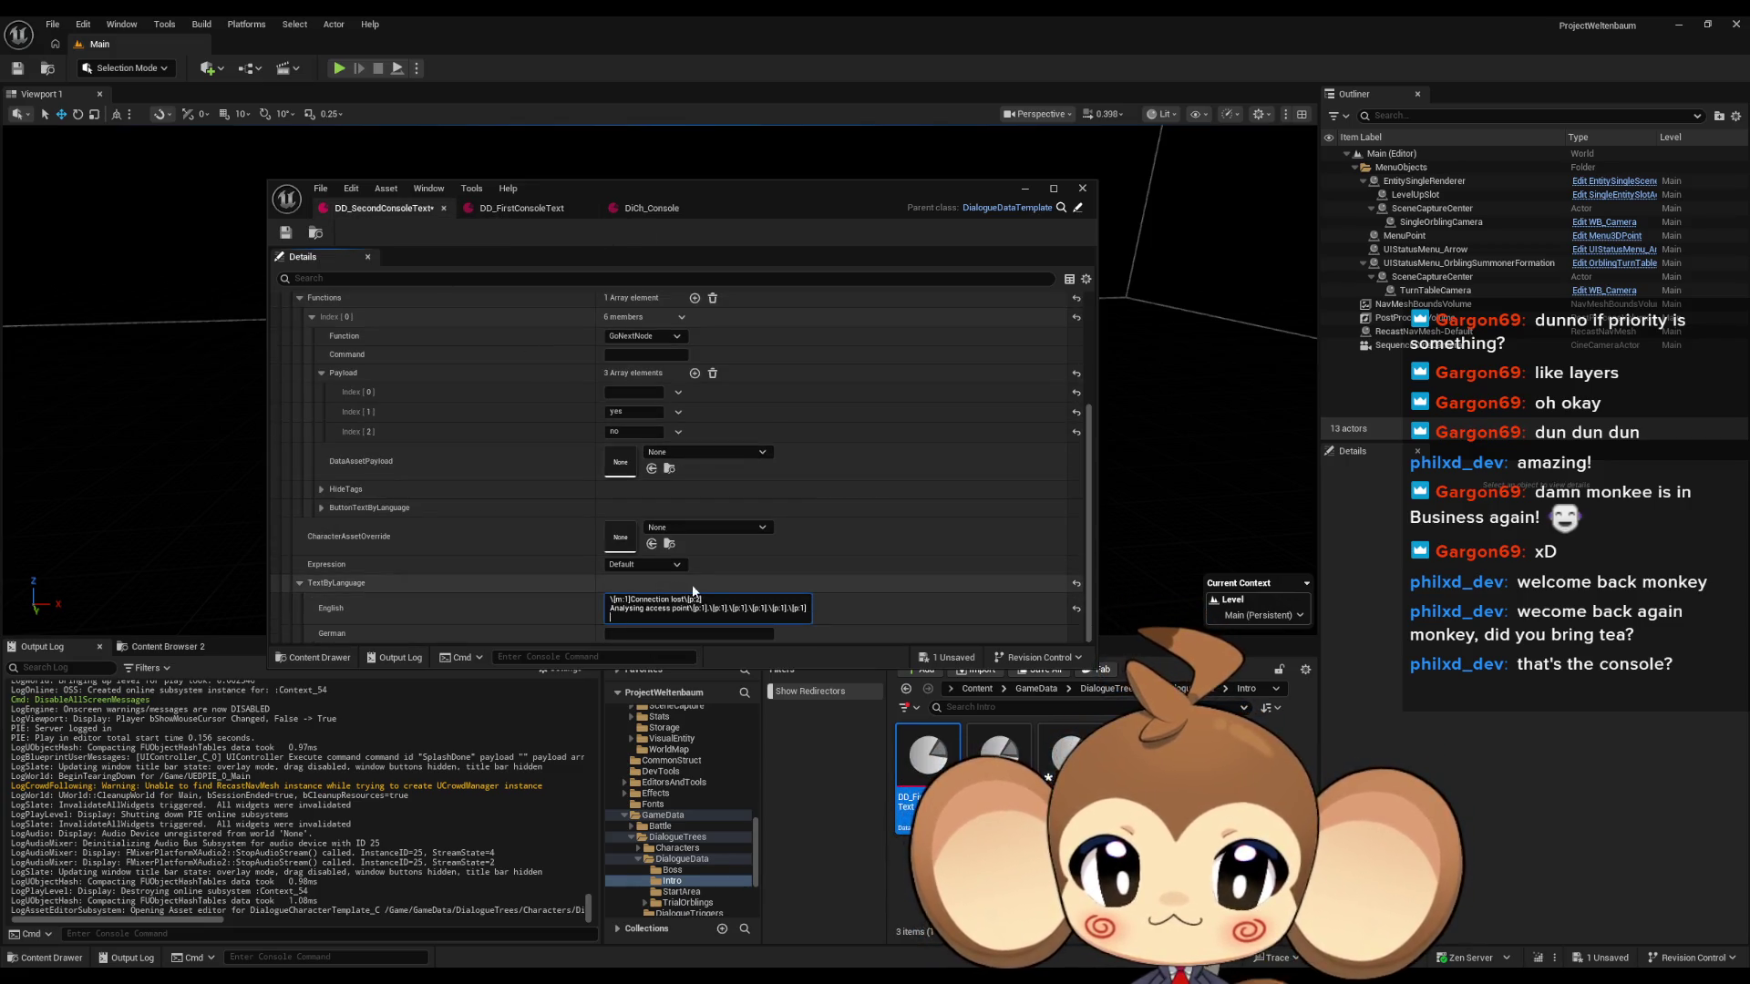
{"action": "left_click_drag", "start_coordinate": [634, 598], "coordinate": [588, 598]}
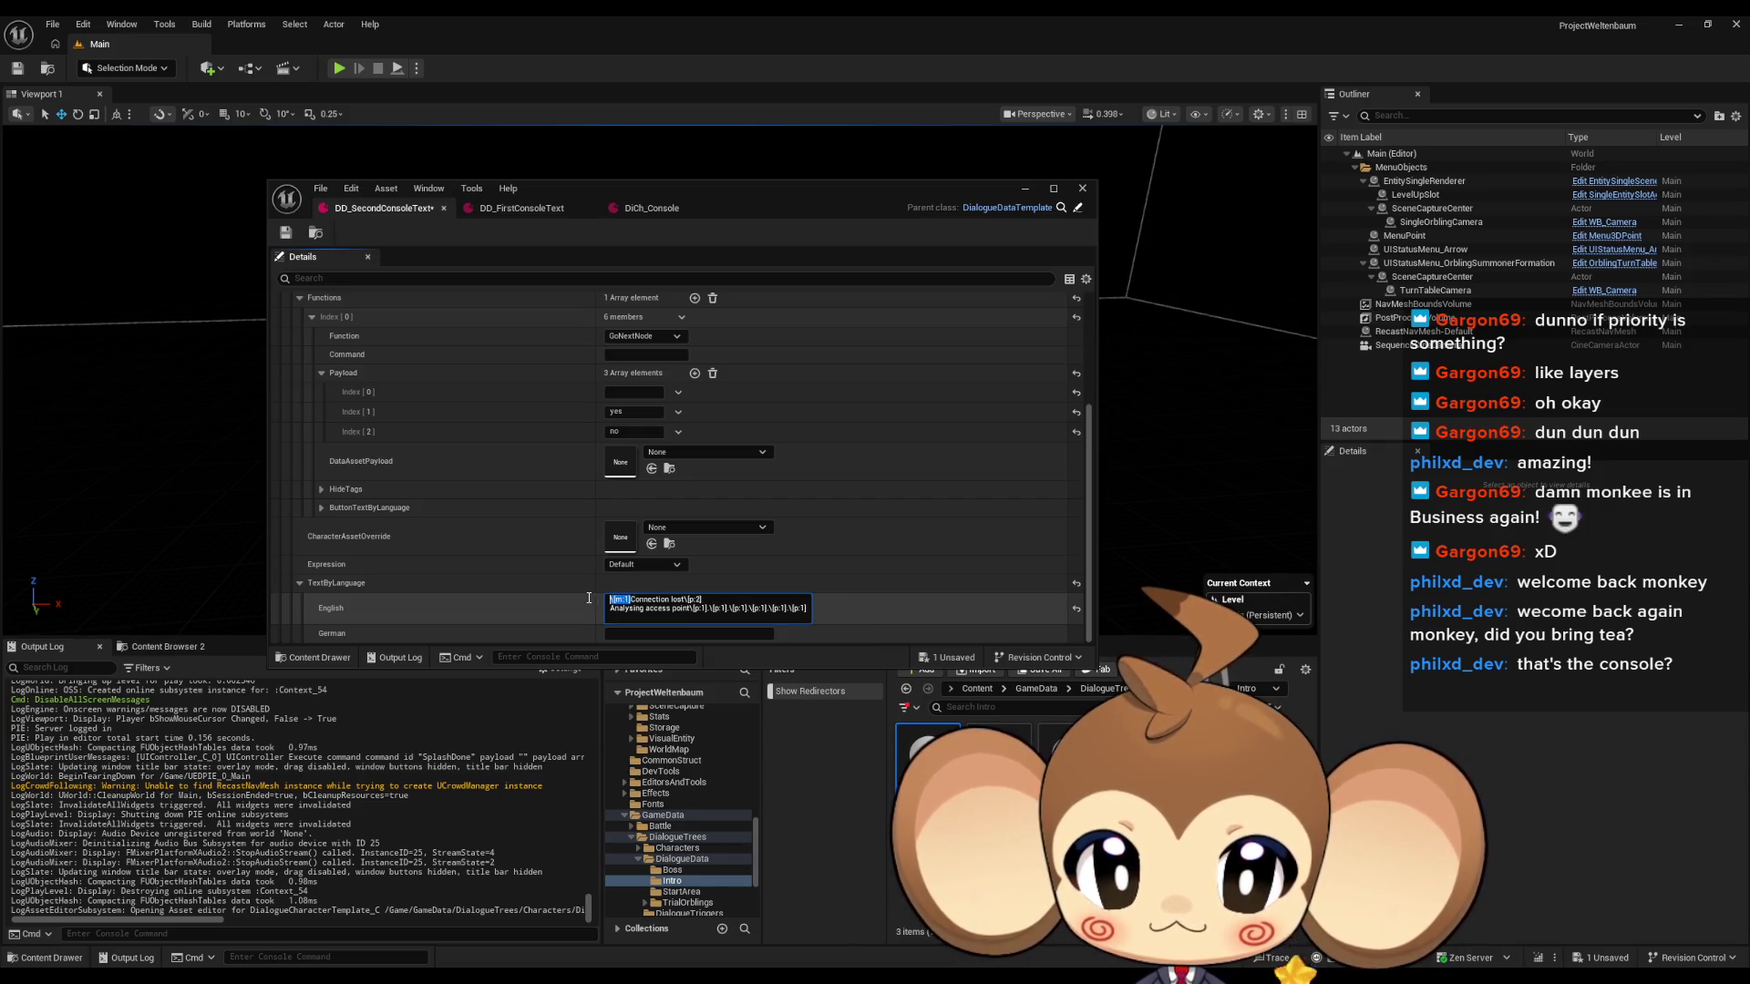
{"action": "key", "text": "ctrl+c"}
{"action": "key", "text": "ctrl+End"}
{"action": "key", "text": "shift+Return"}
{"action": "key", "text": "ctrl+v"}
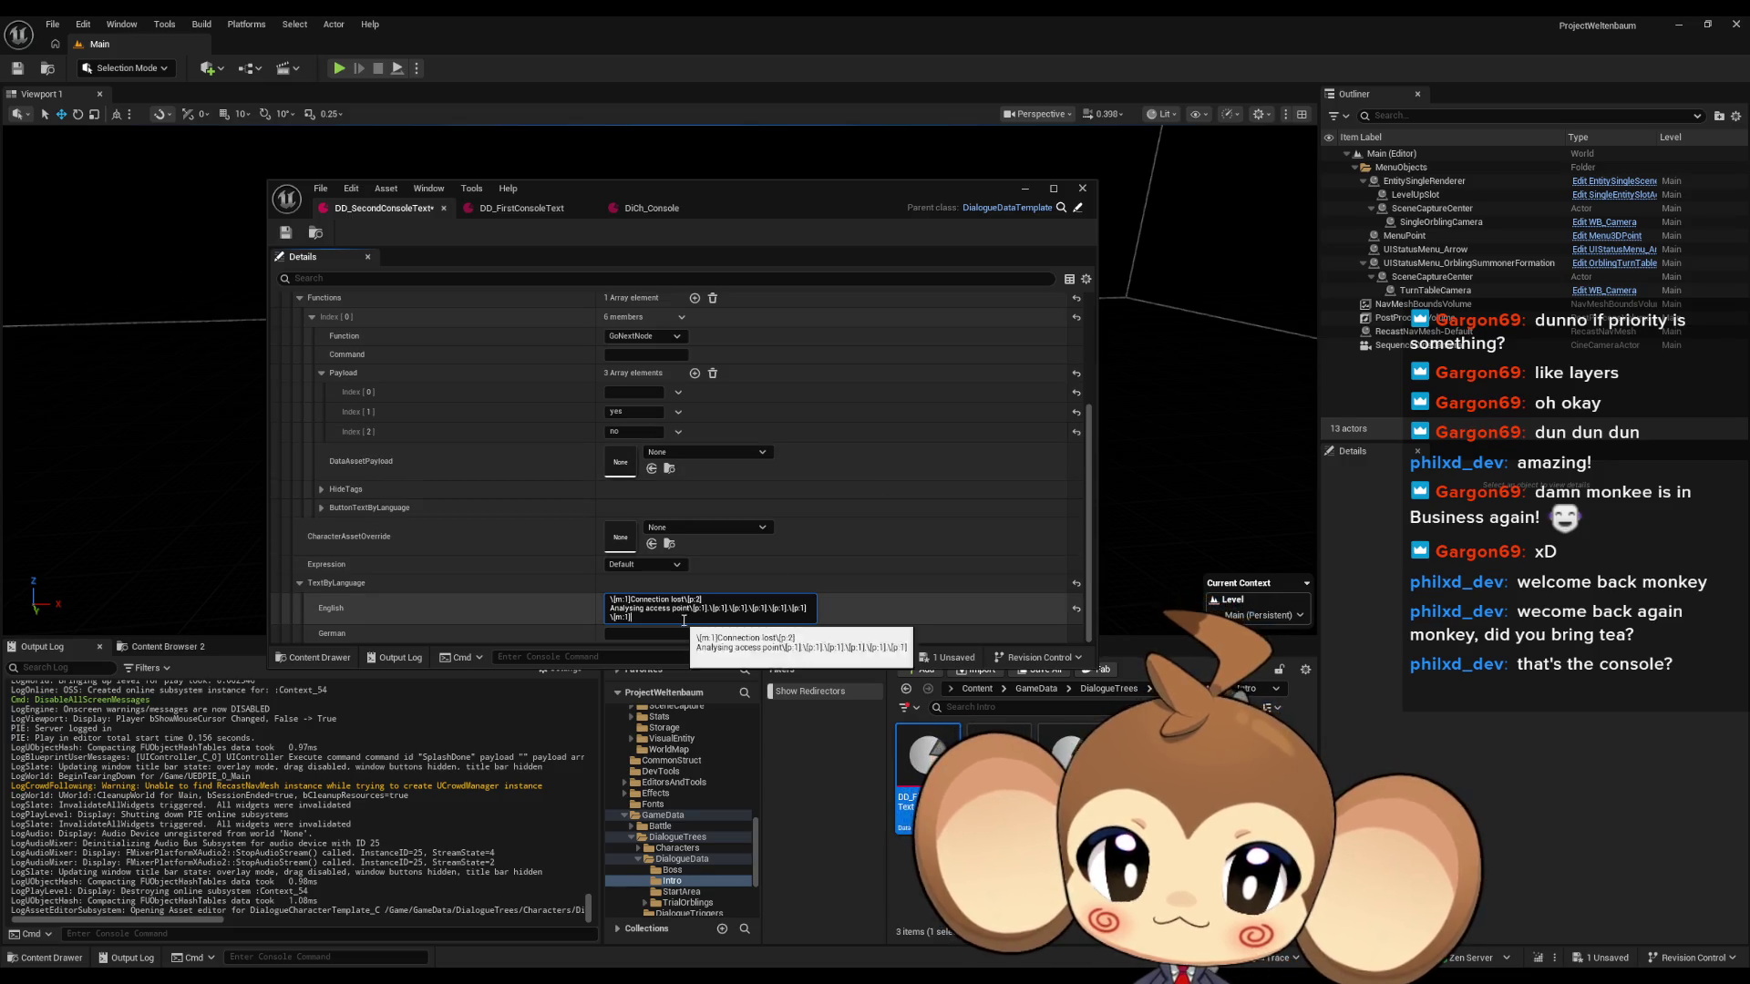
{"action": "type", "text": "A"}
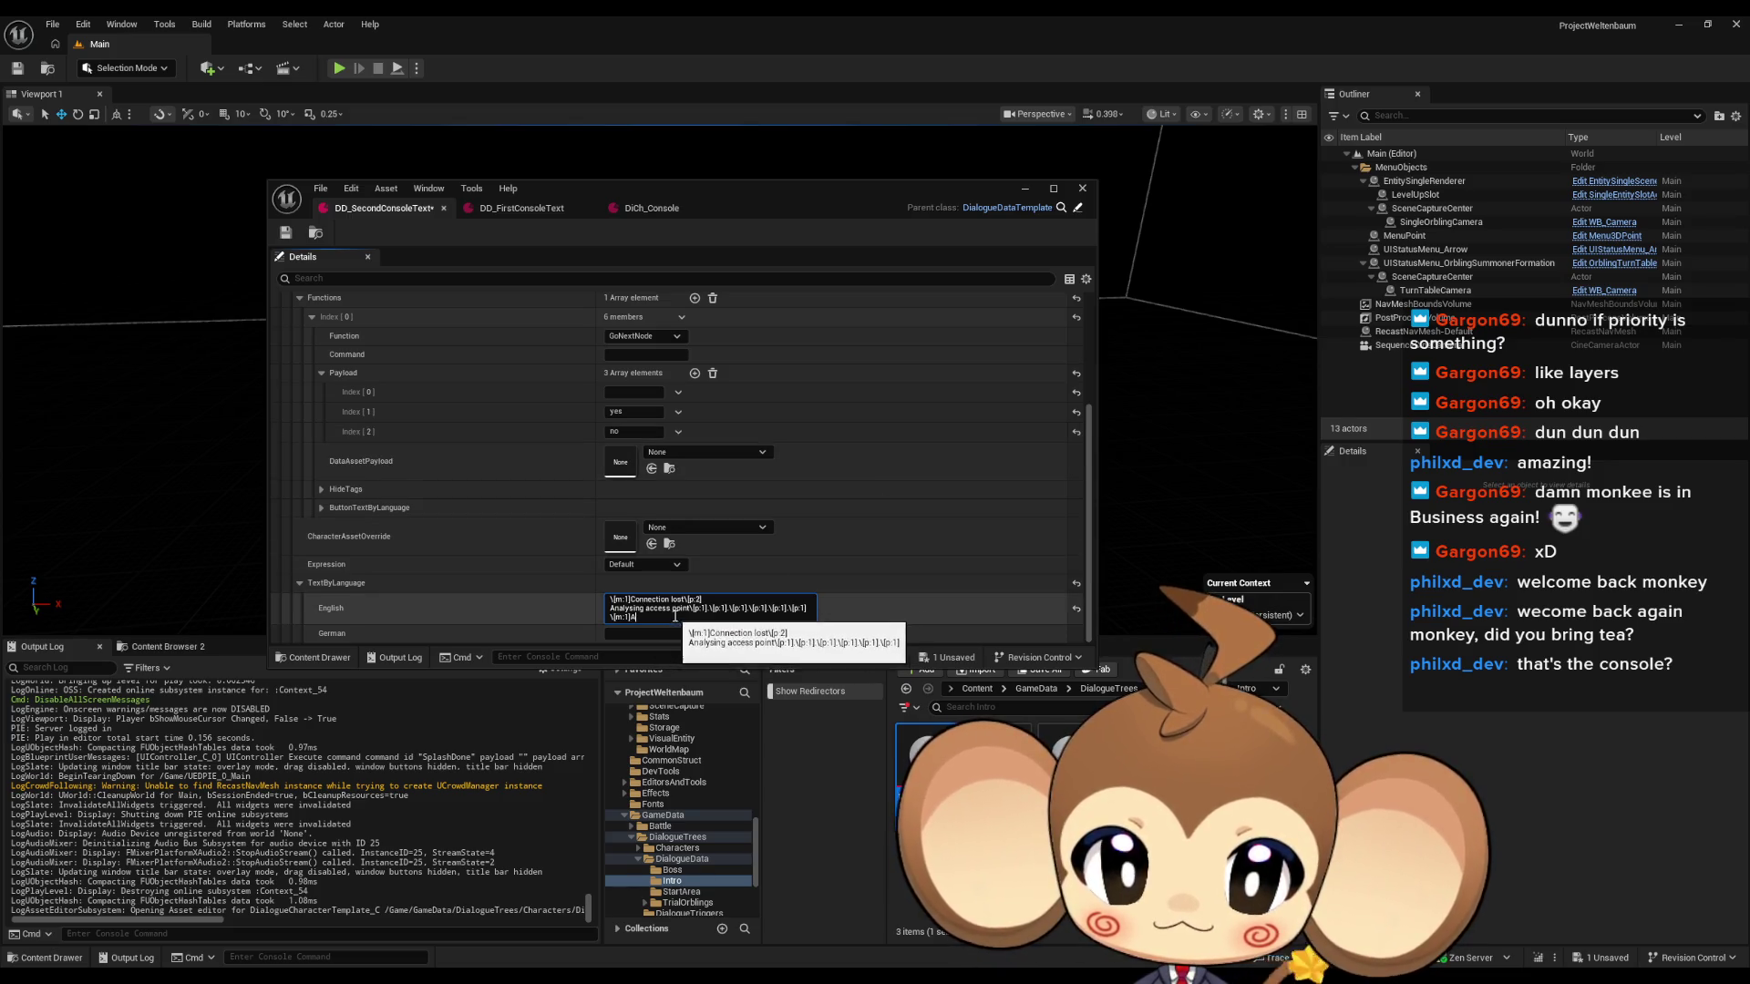
{"action": "type", "text": "ccess "}
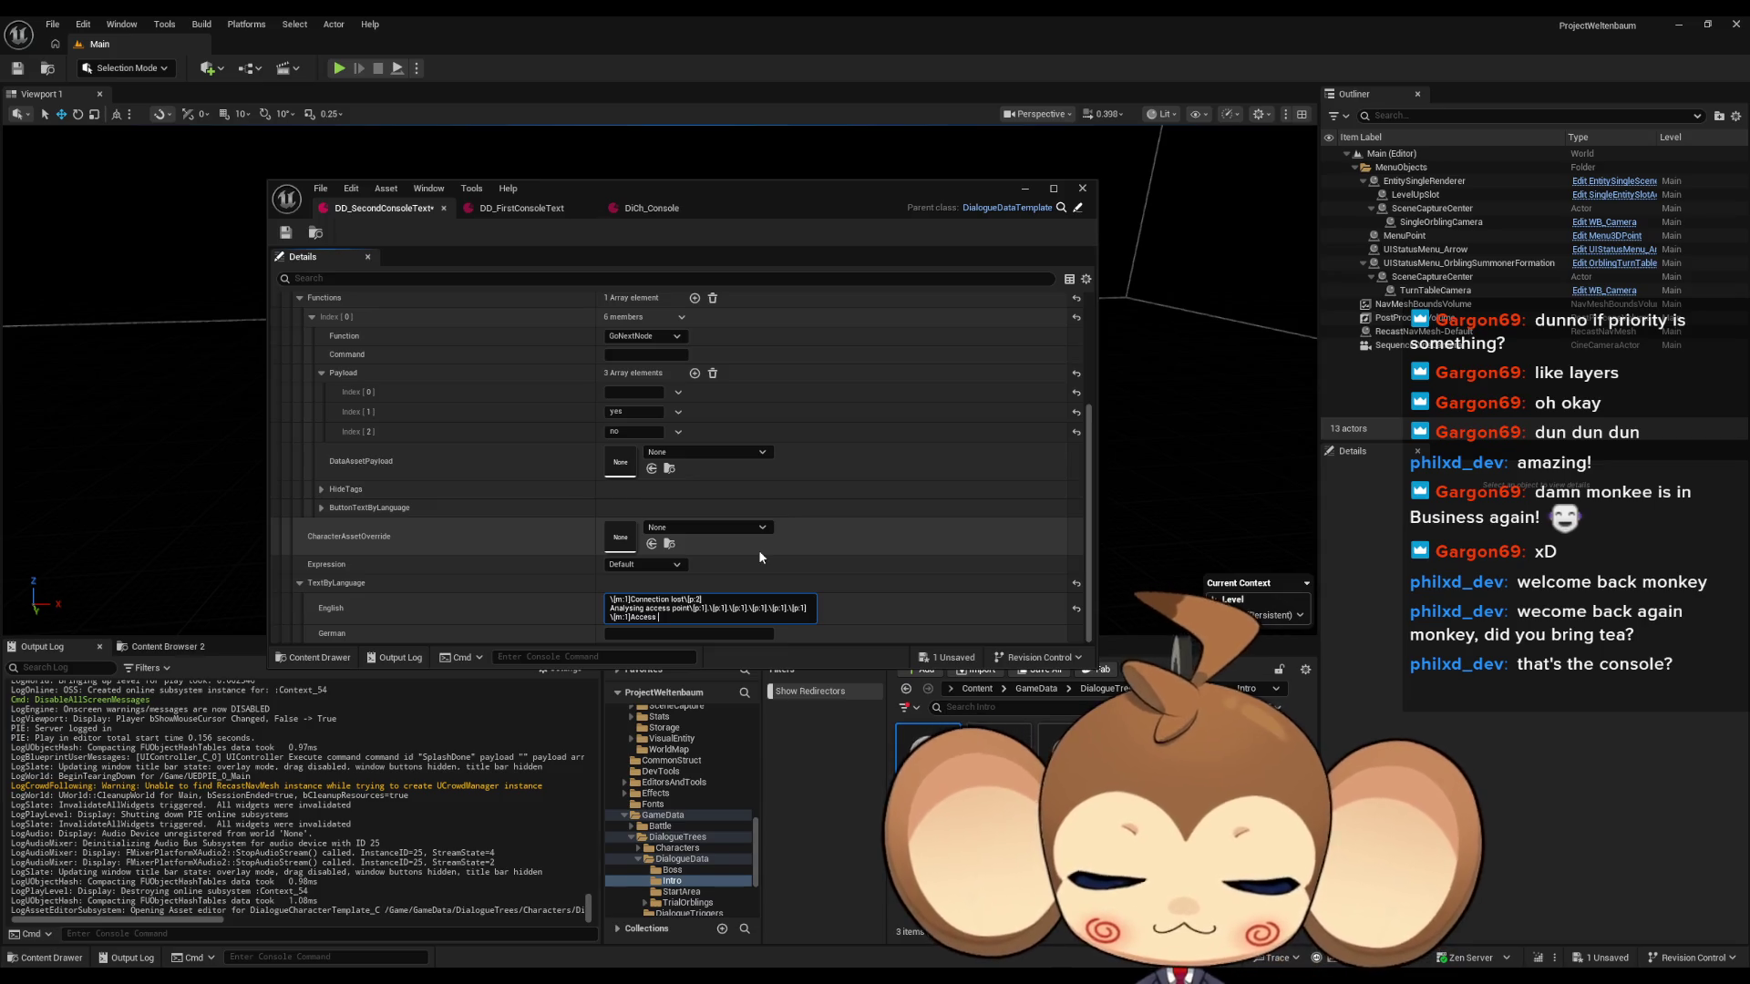
{"action": "type", "text": "point"}
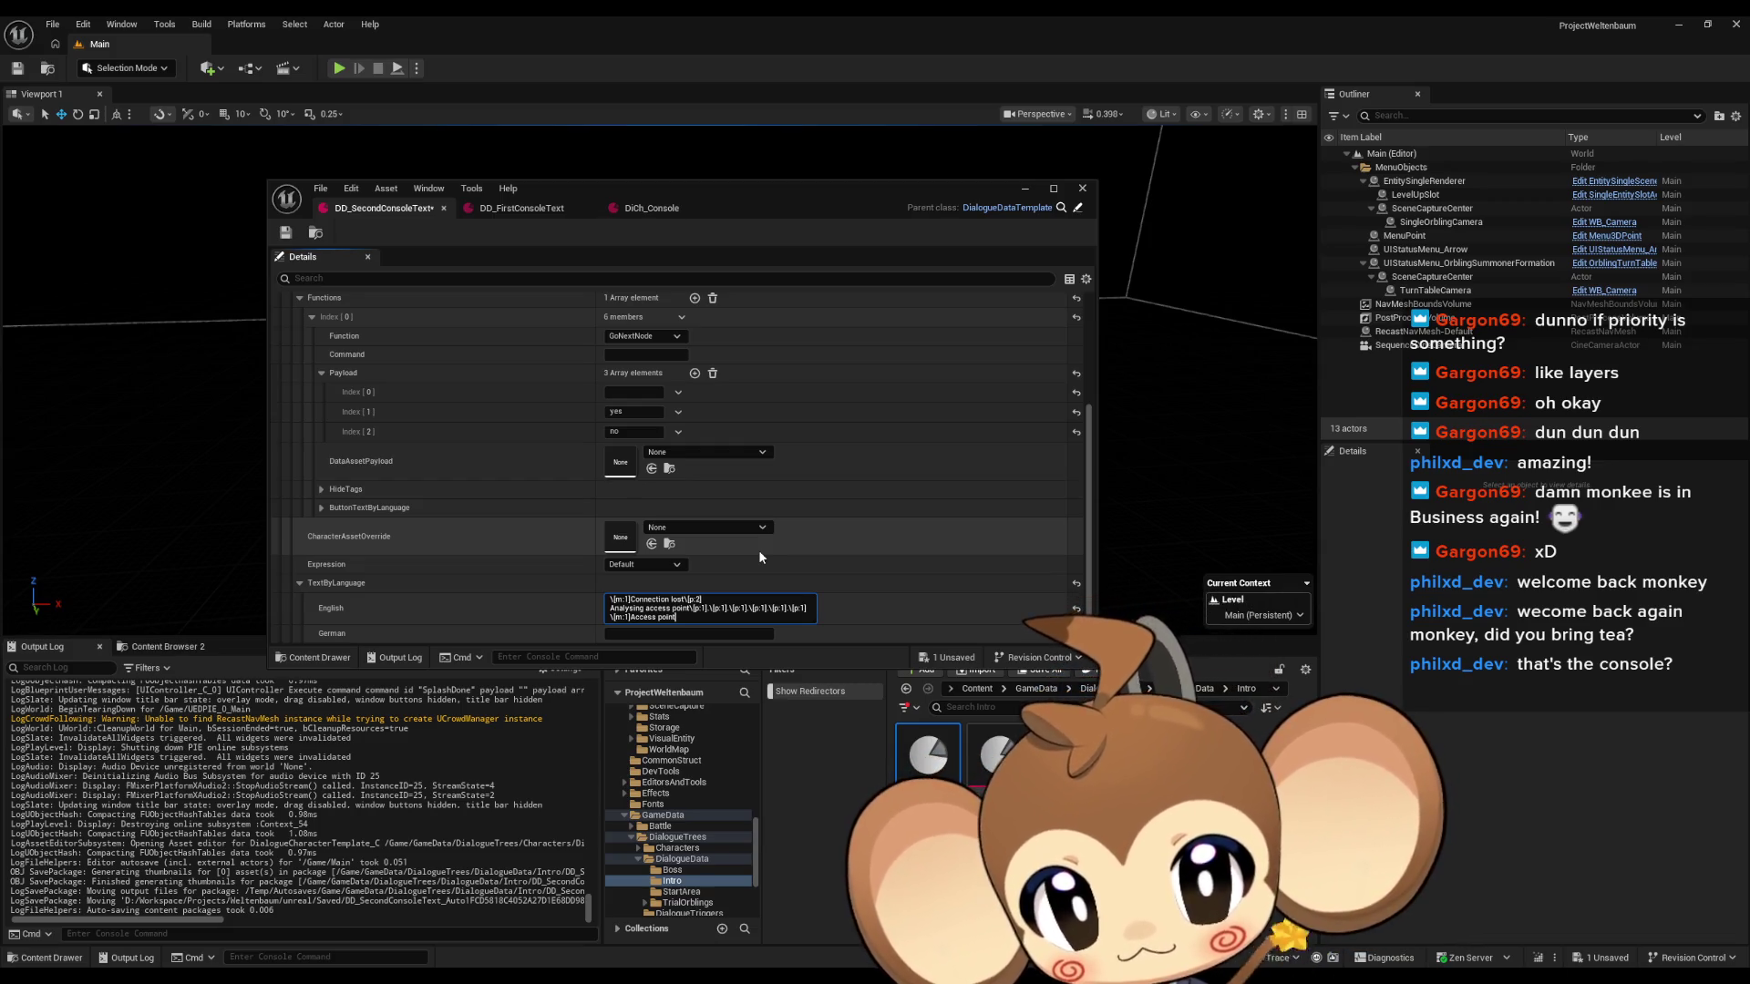
{"action": "key", "text": "Left"}
{"action": "key", "text": "Left"}
{"action": "key", "text": "Left"}
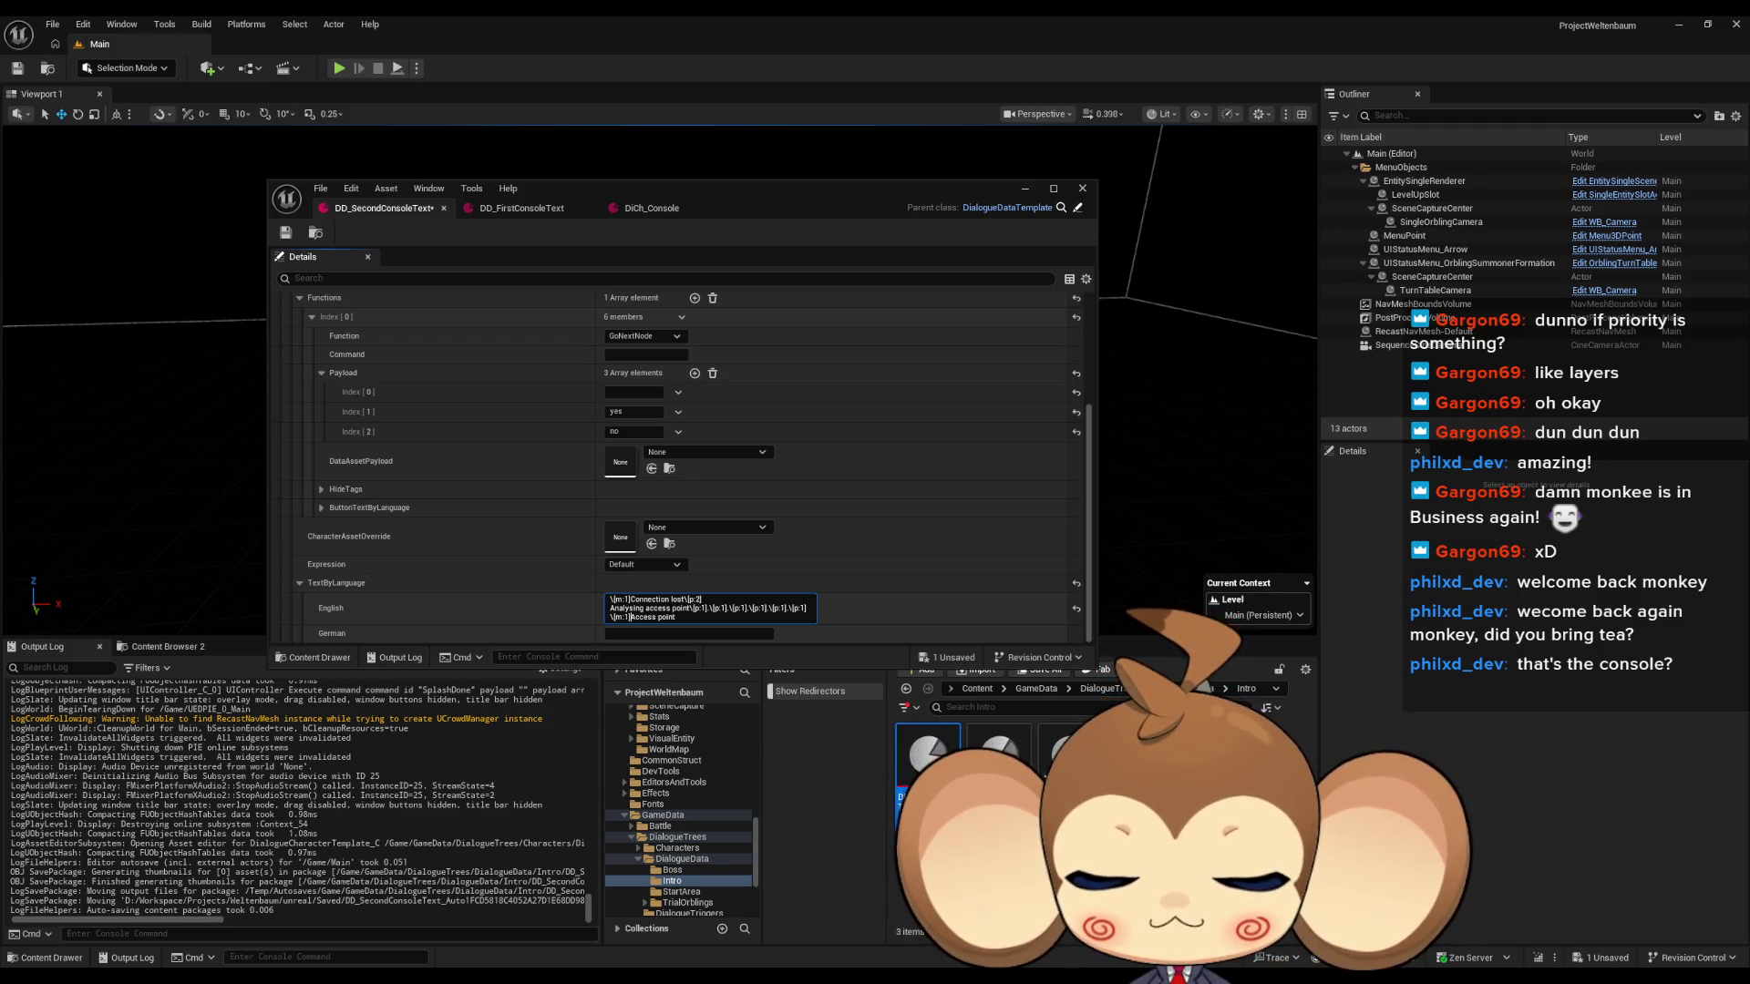
{"action": "left_click", "coordinate": [927, 774]}
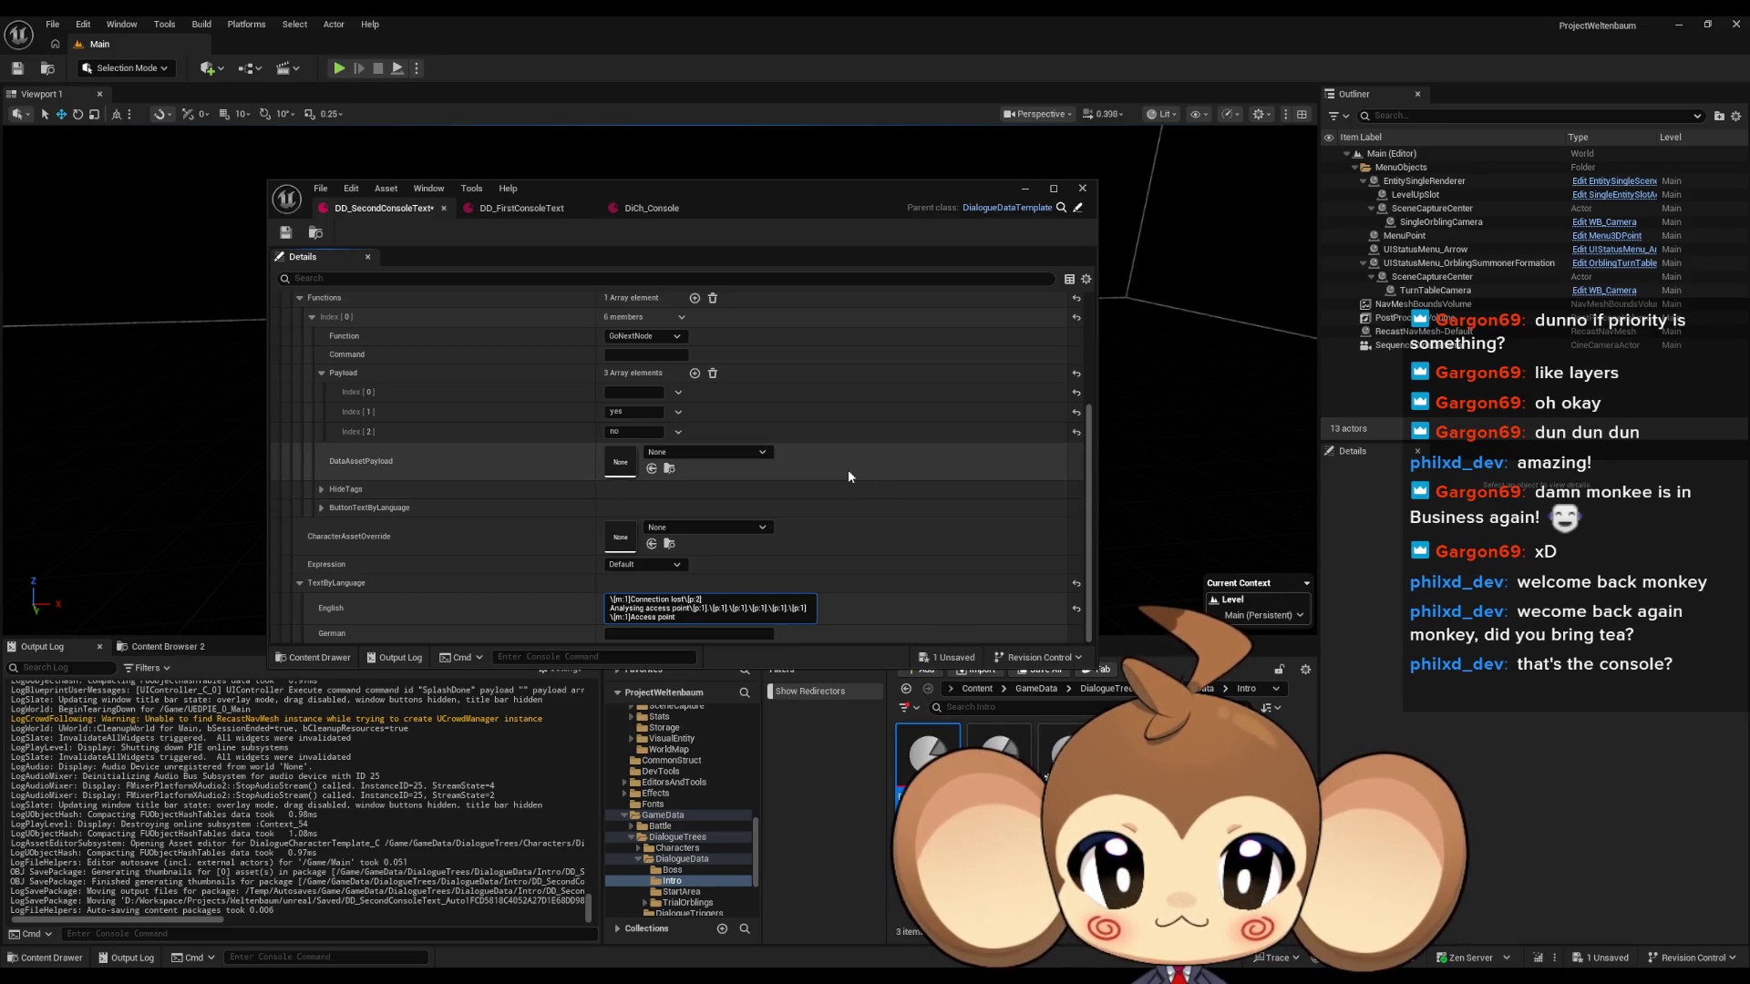
Overwrite 'Access point' with 'Errors found' on the last English line, then switch to DD_FirstConsoleText.
{"action": "left_click_drag", "start_coordinate": [676, 617], "coordinate": [631, 621]}
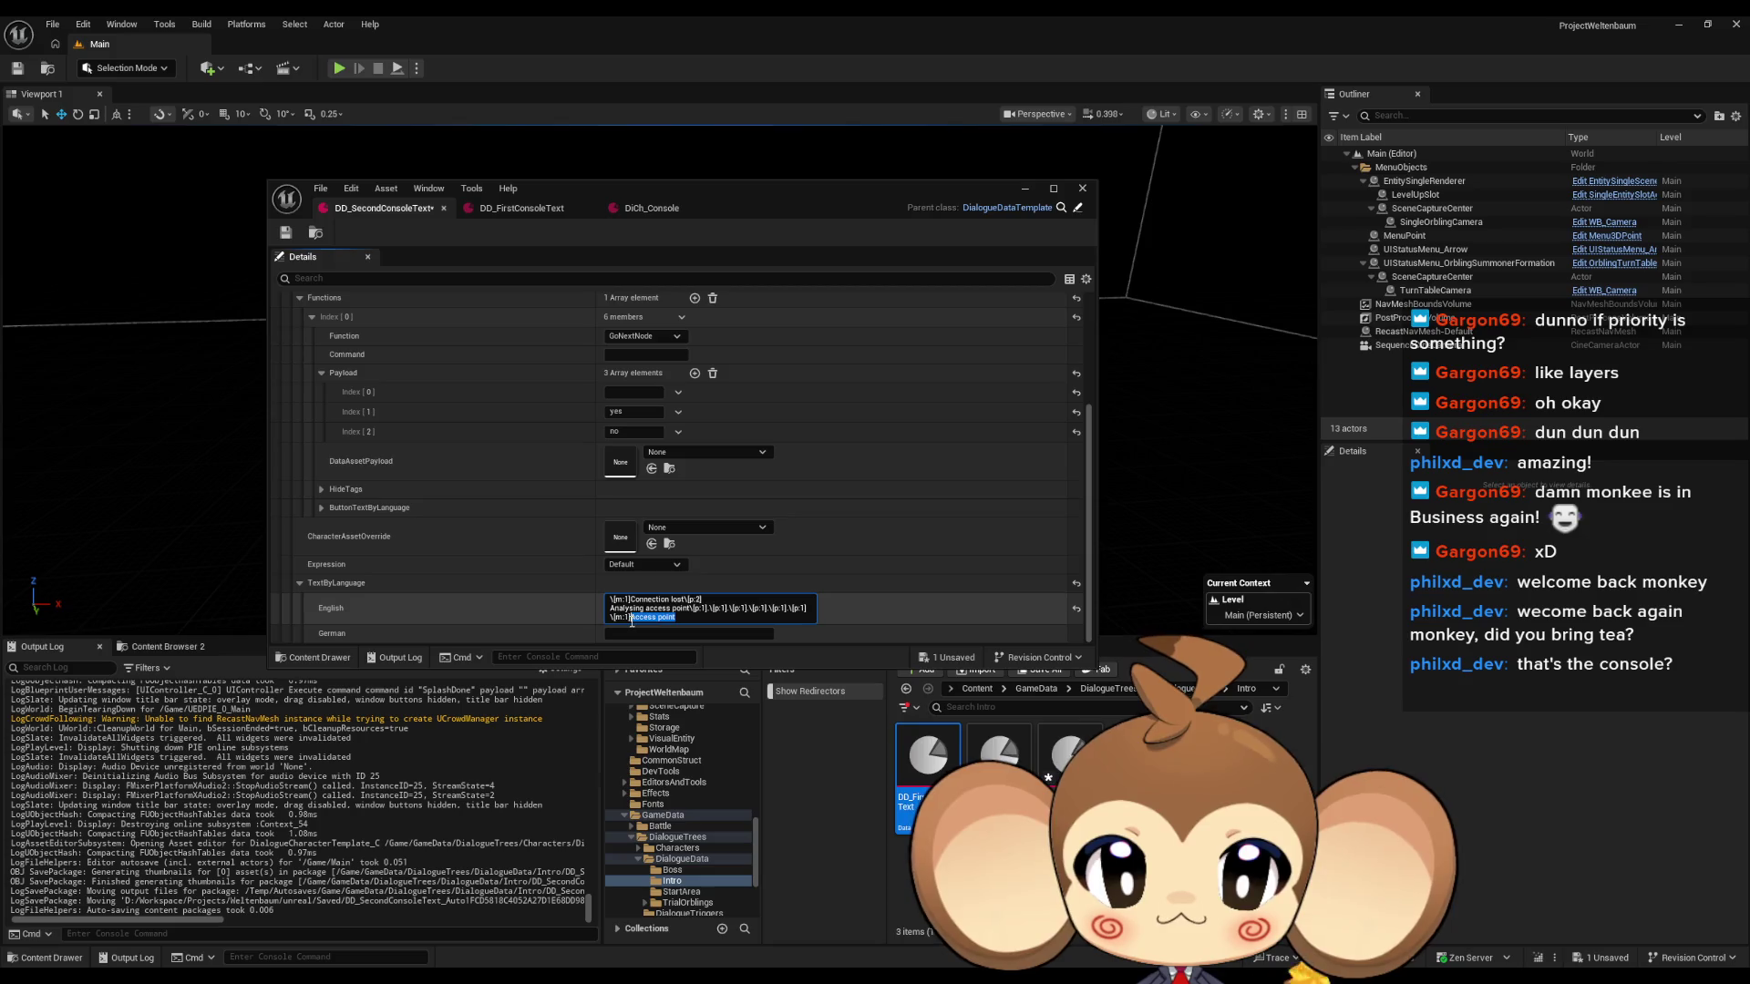
{"action": "type", "text": "Errors"}
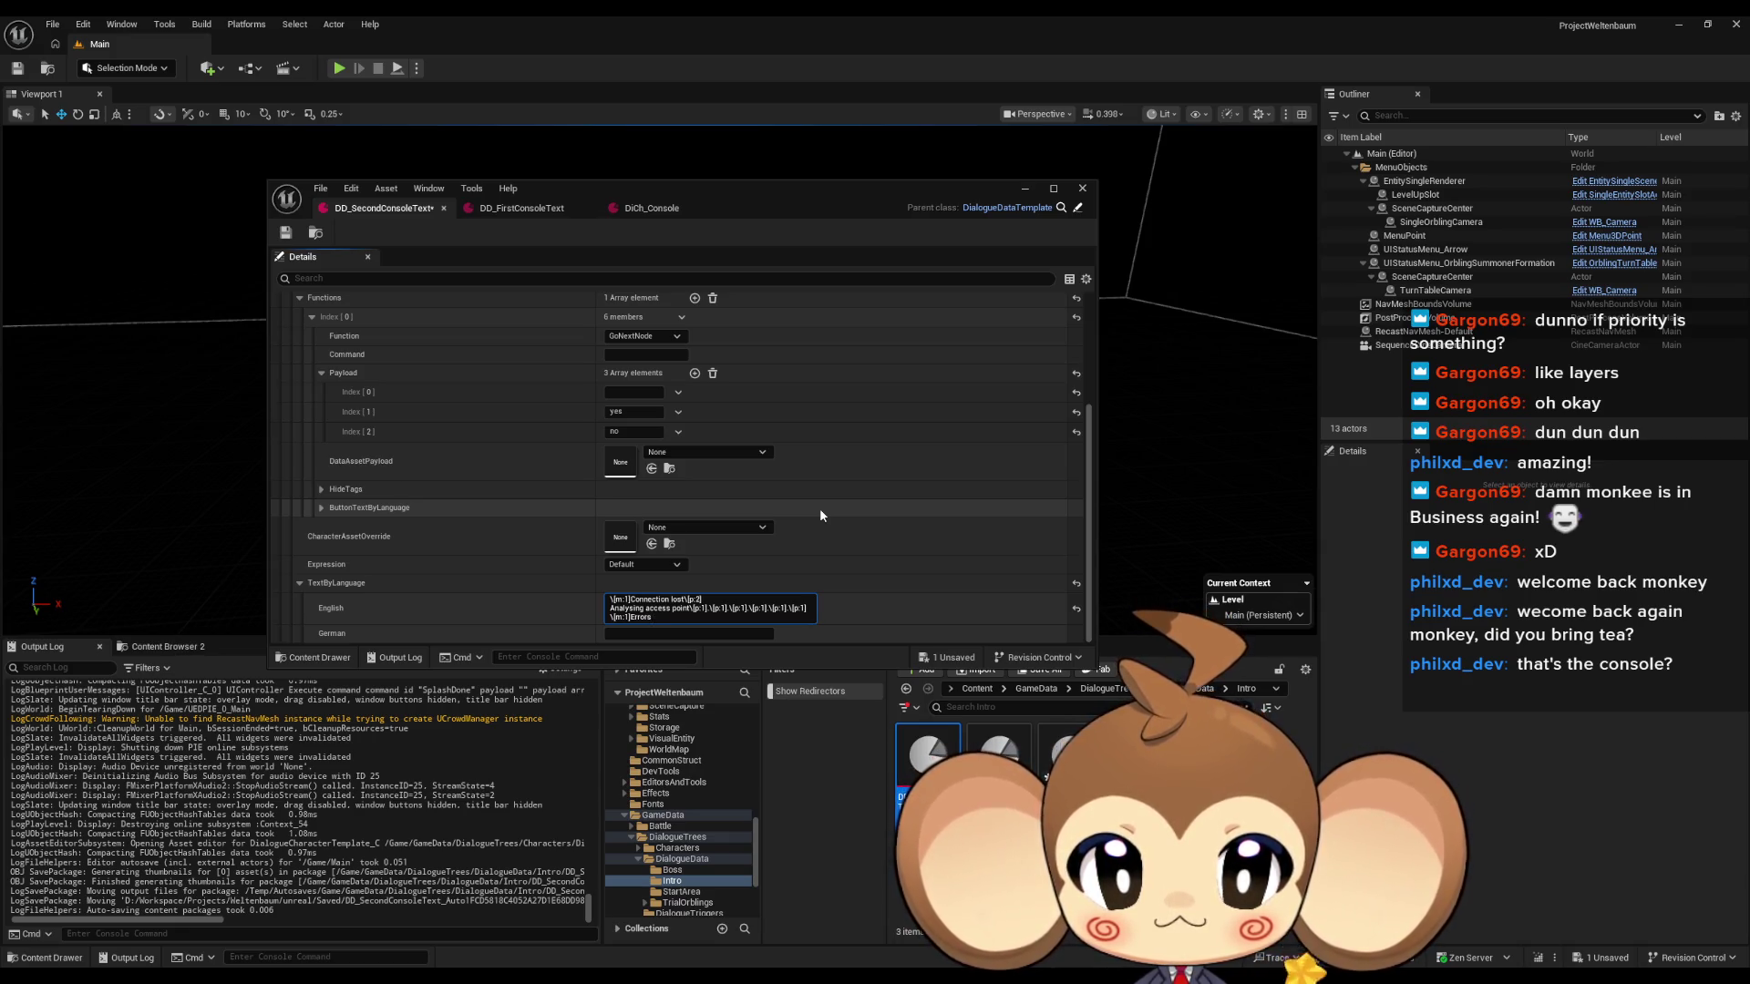
{"action": "type", "text": " found:"}
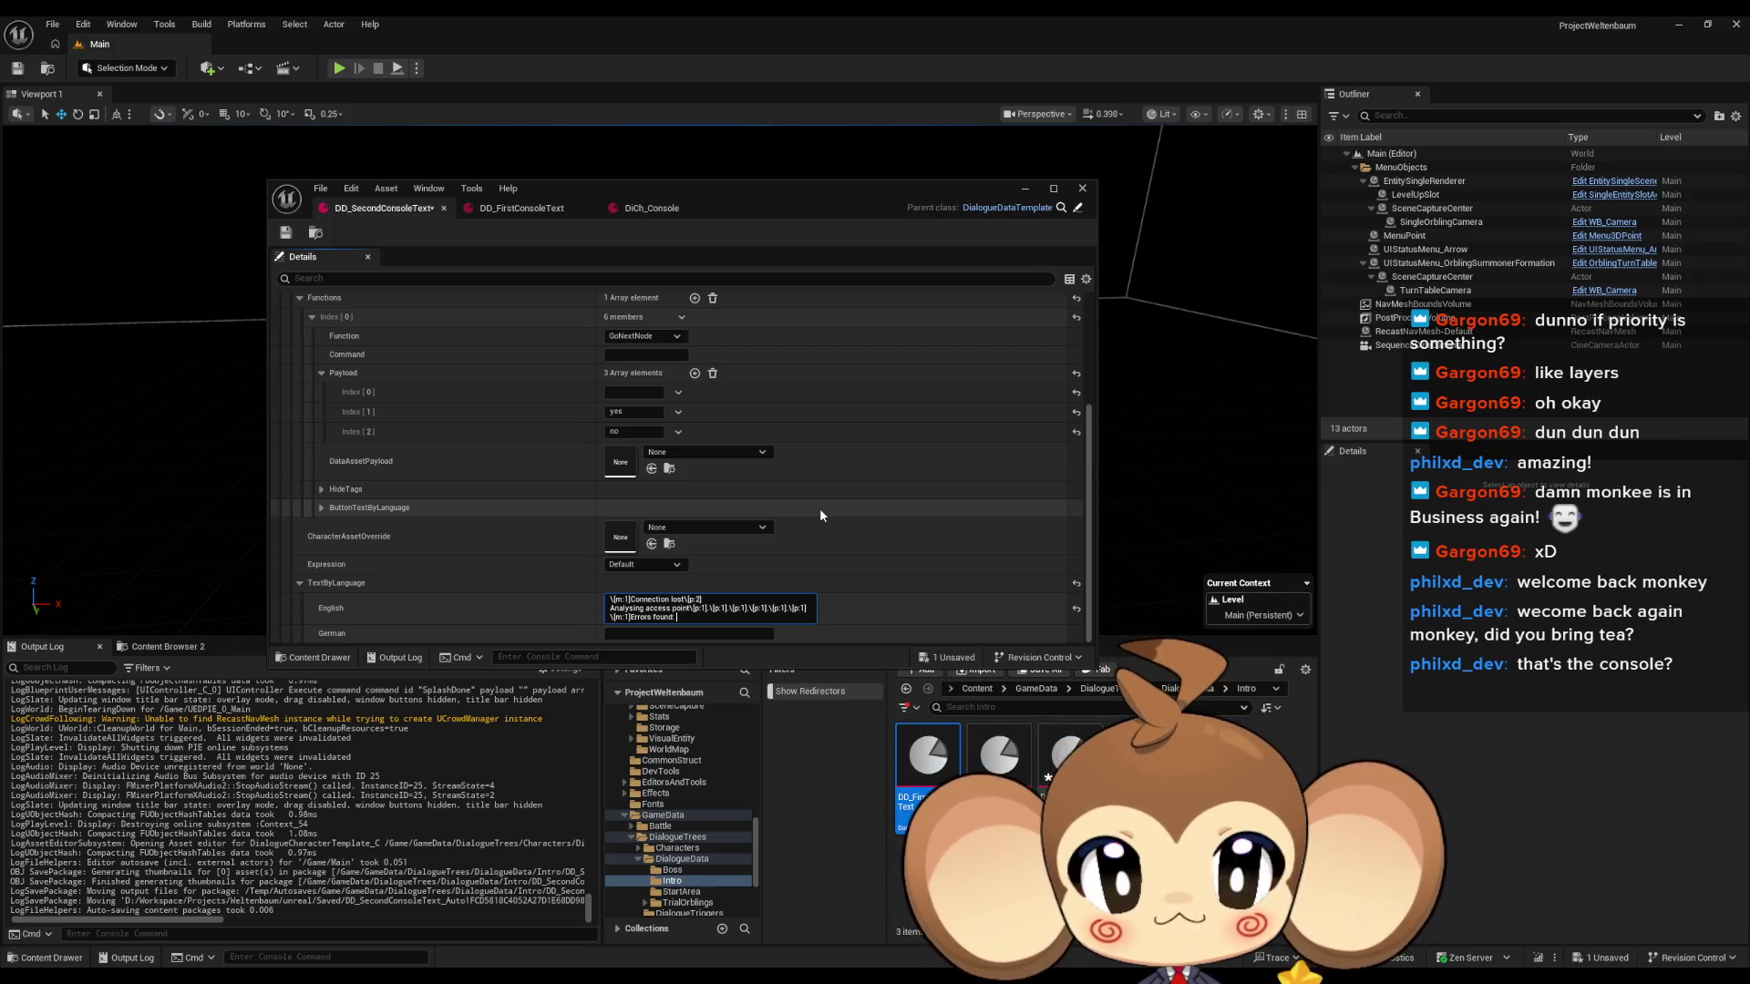
{"action": "left_click", "coordinate": [582, 214]}
Expand dialogue entry Index[5] and collapse Index[6] in DD_FirstConsoleText's Details panel.
{"action": "scroll", "coordinate": [890, 397], "scroll_direction": "down", "scroll_amount": 10}
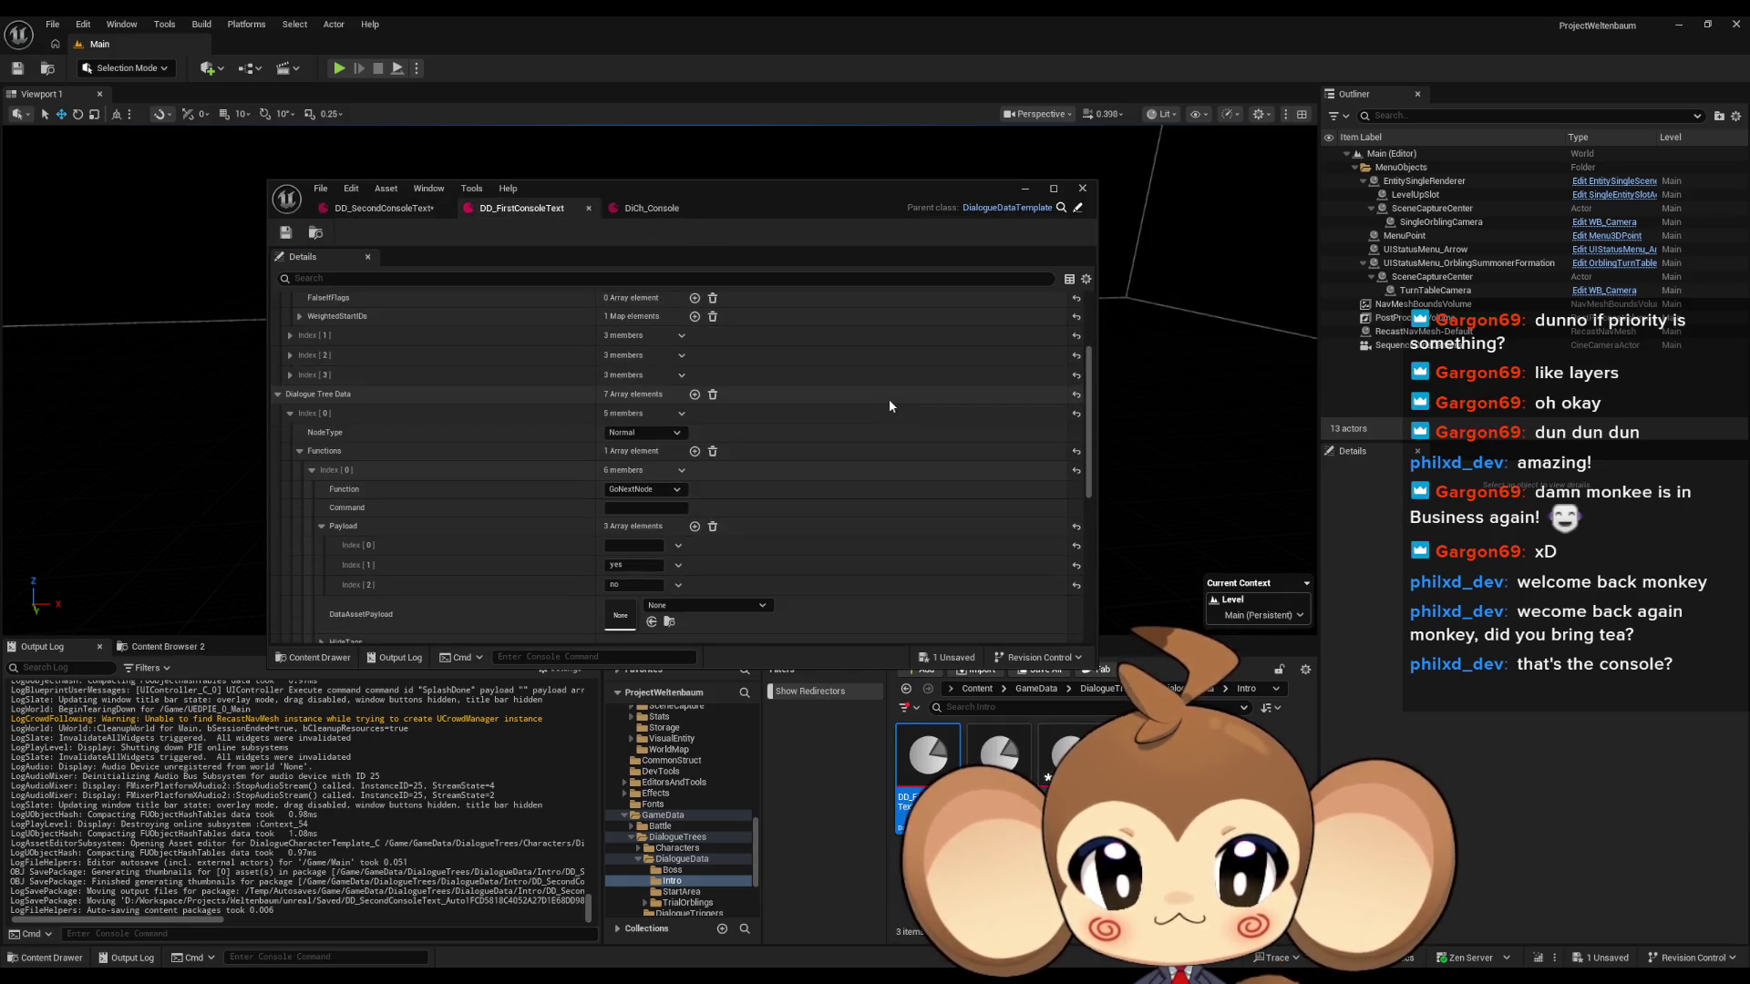
{"action": "scroll", "coordinate": [620, 419], "scroll_direction": "down", "scroll_amount": 5}
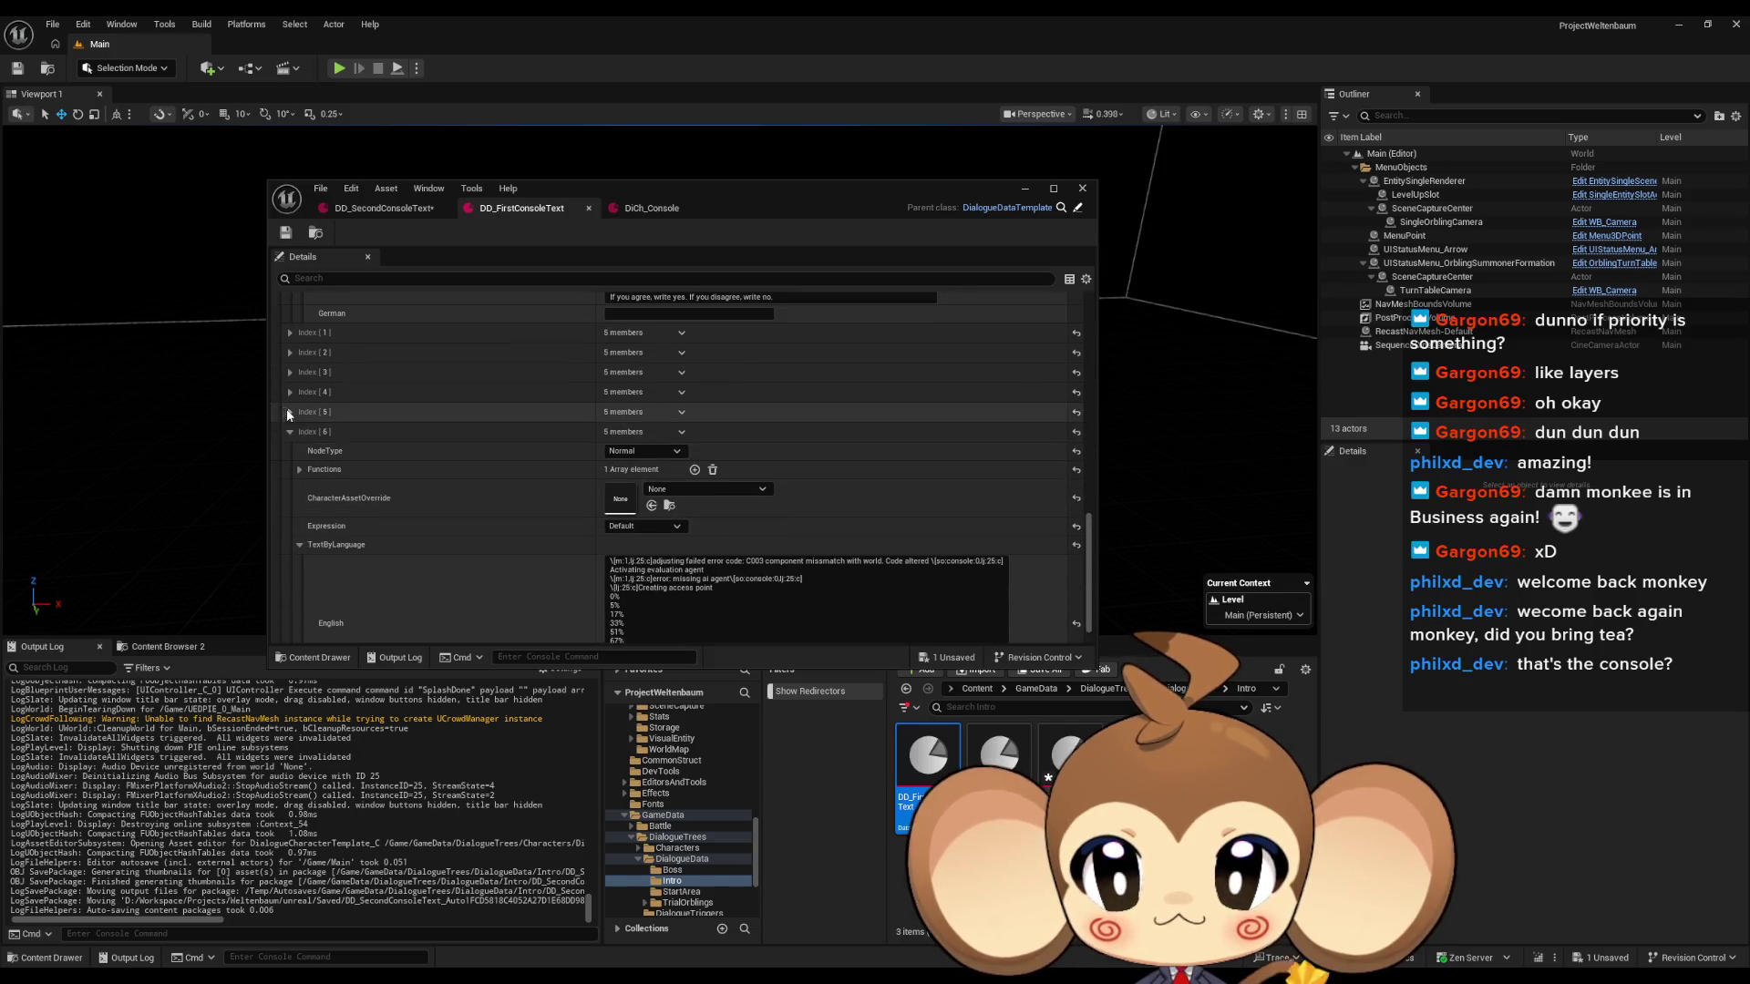
{"action": "left_click", "coordinate": [288, 412]}
{"action": "scroll", "coordinate": [394, 450], "scroll_direction": "down", "scroll_amount": 3}
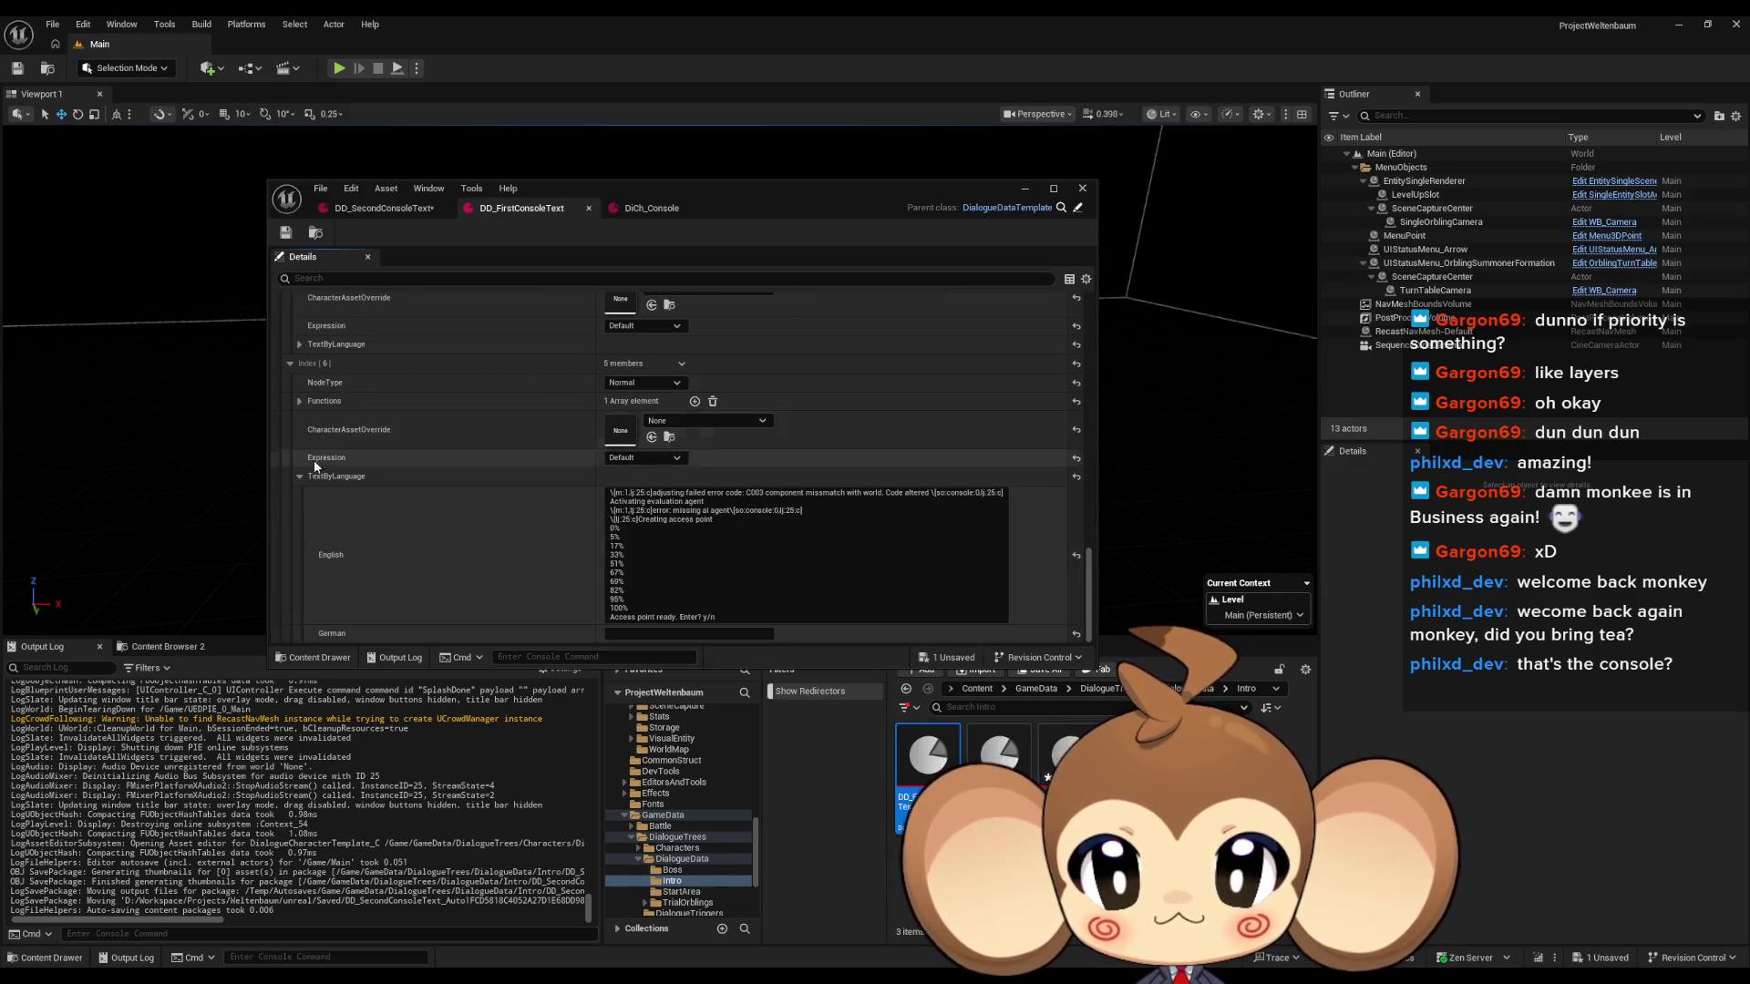
{"action": "scroll", "coordinate": [295, 425], "scroll_direction": "up", "scroll_amount": 3}
{"action": "left_click", "coordinate": [293, 451]}
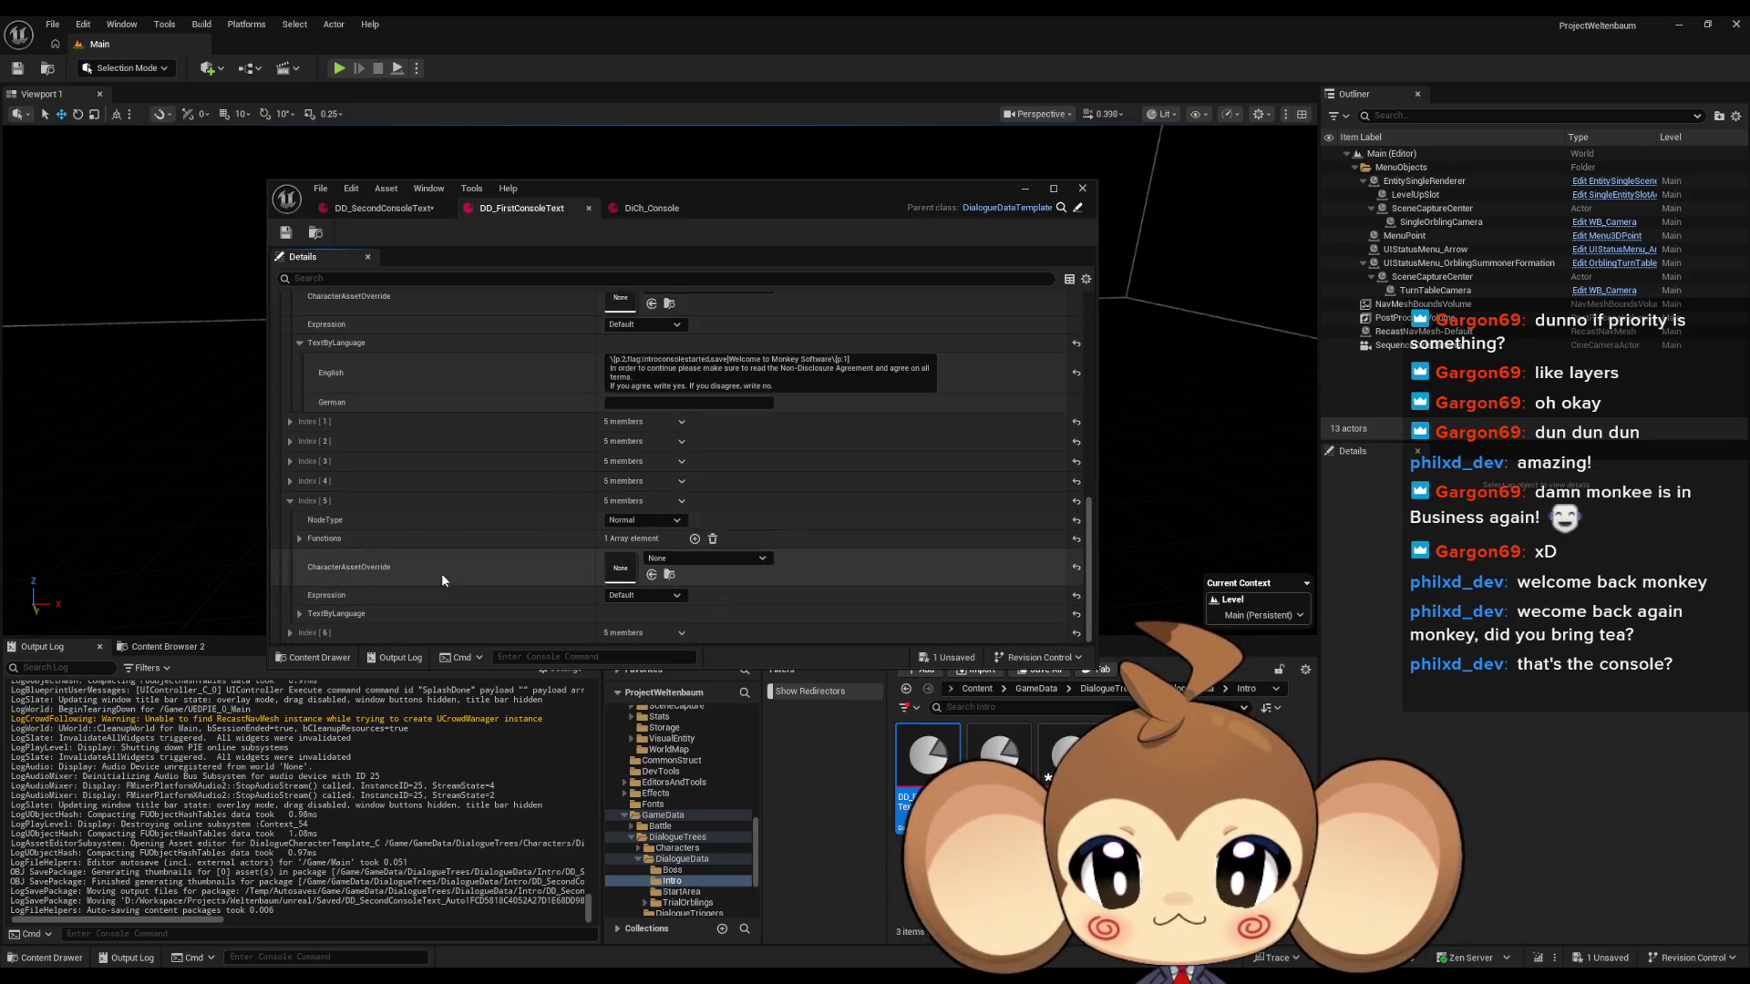
Scroll through Index[5]'s long English console text and place the caret near 'access point'.
{"action": "left_click", "coordinate": [299, 622]}
{"action": "scroll", "coordinate": [561, 504], "scroll_direction": "down", "scroll_amount": 3}
{"action": "scroll", "coordinate": [560, 503], "scroll_direction": "down", "scroll_amount": 5}
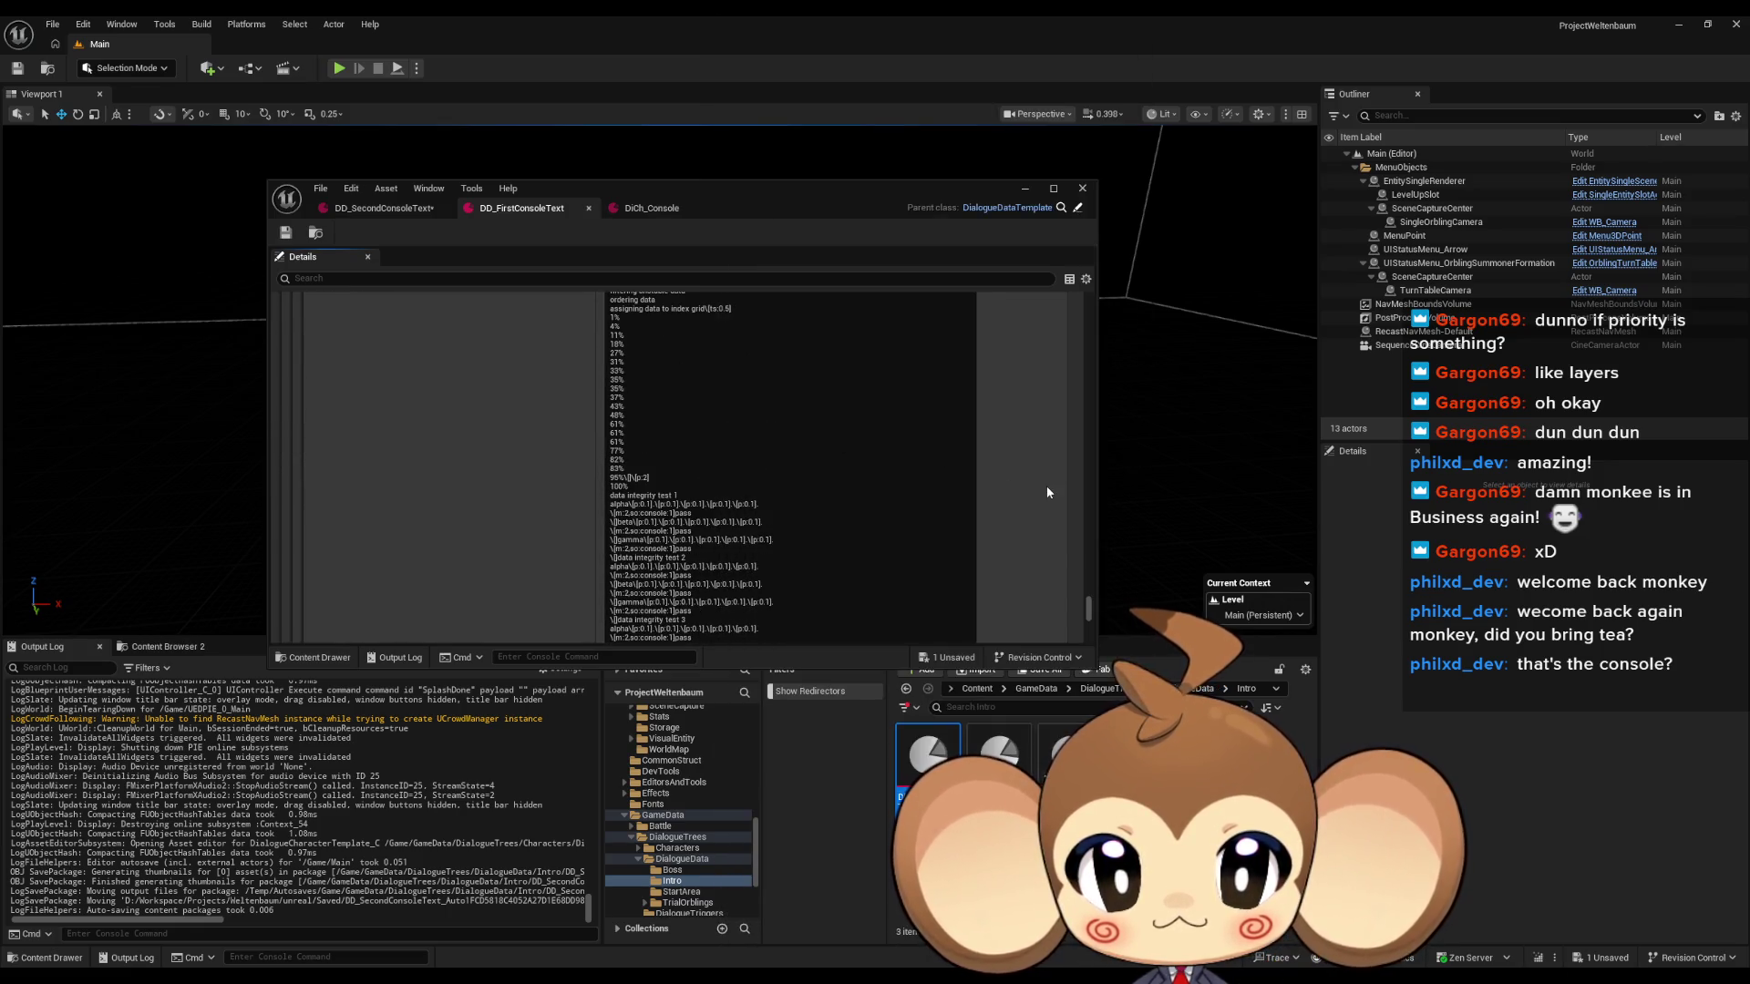
{"action": "scroll", "coordinate": [1006, 487], "scroll_direction": "down", "scroll_amount": 1}
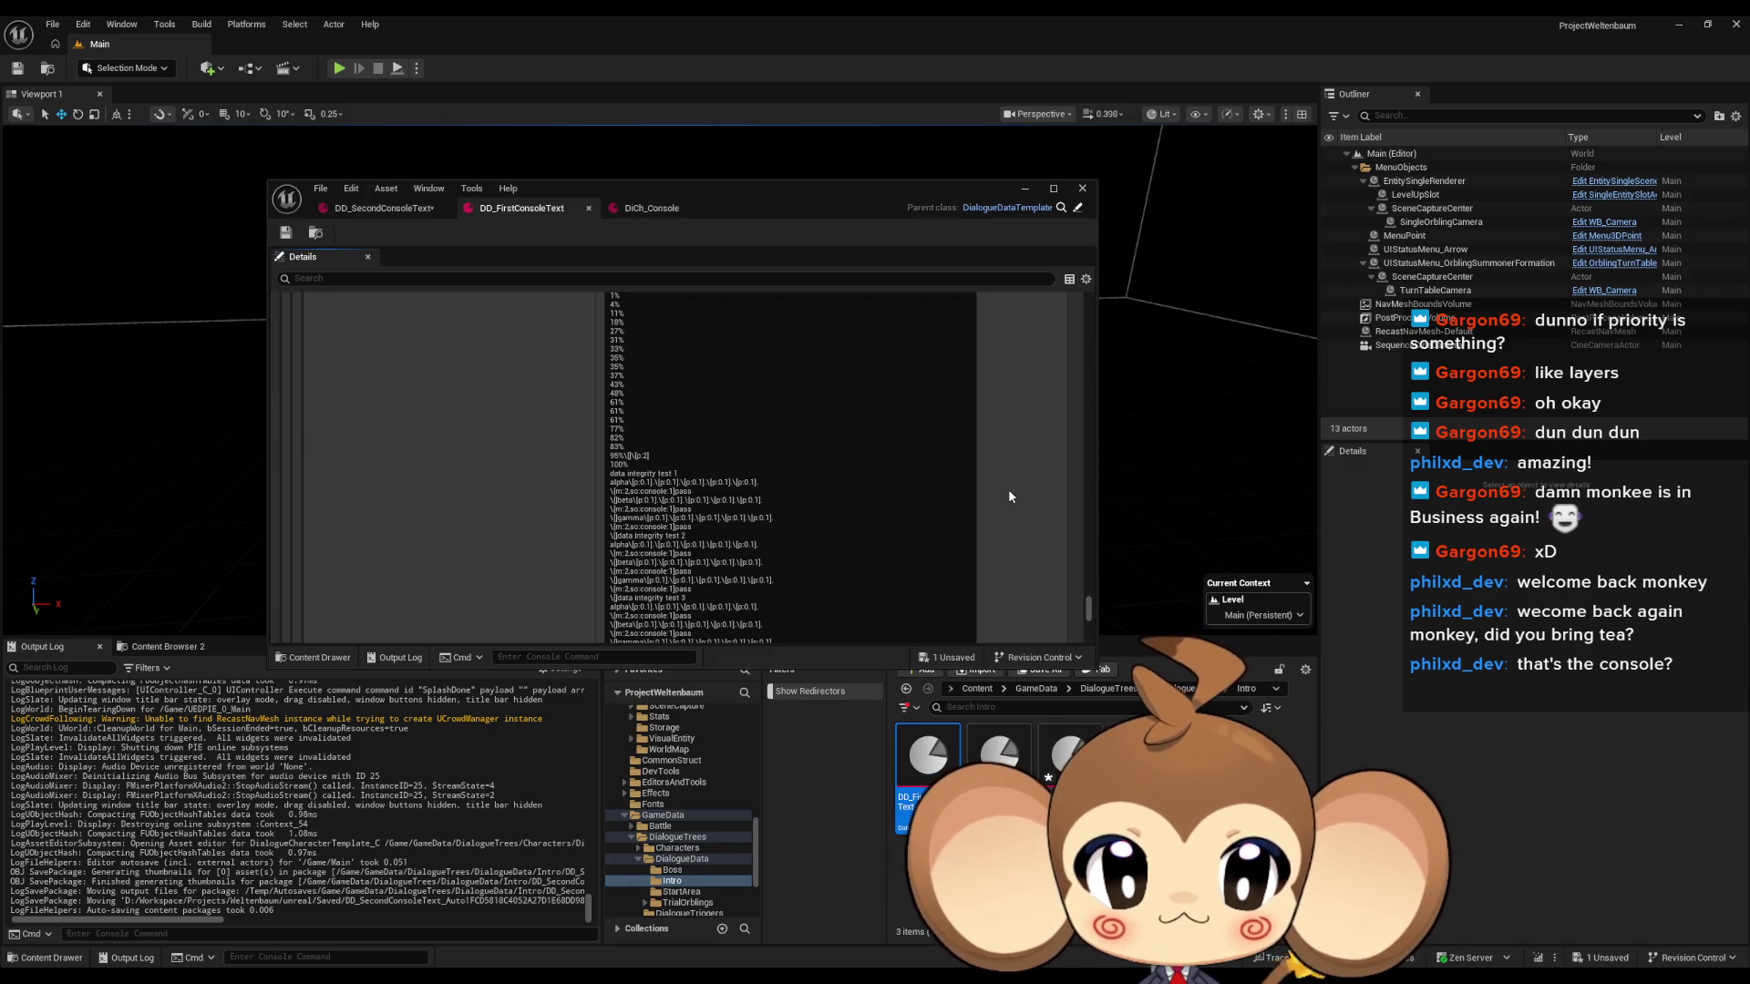
{"action": "scroll", "coordinate": [1009, 497], "scroll_direction": "down", "scroll_amount": 1}
{"action": "scroll", "coordinate": [1009, 496], "scroll_direction": "down", "scroll_amount": 2}
{"action": "scroll", "coordinate": [1008, 496], "scroll_direction": "down", "scroll_amount": 2}
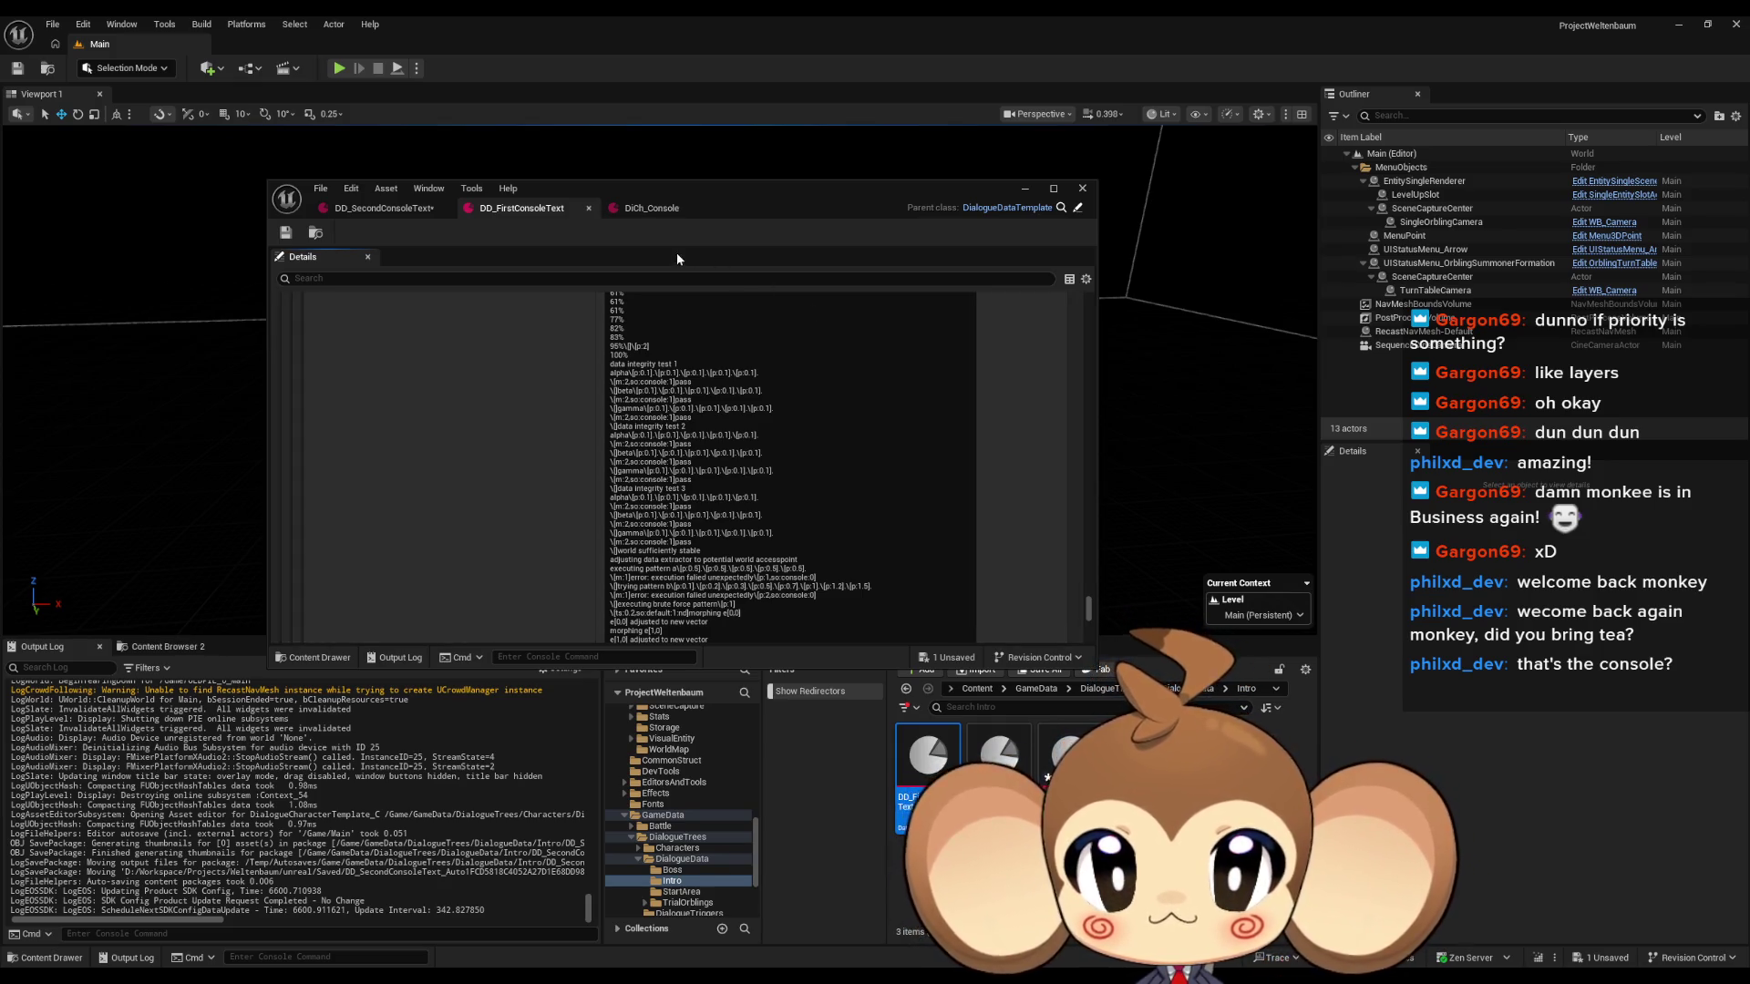
{"action": "scroll", "coordinate": [1015, 547], "scroll_direction": "down", "scroll_amount": 3}
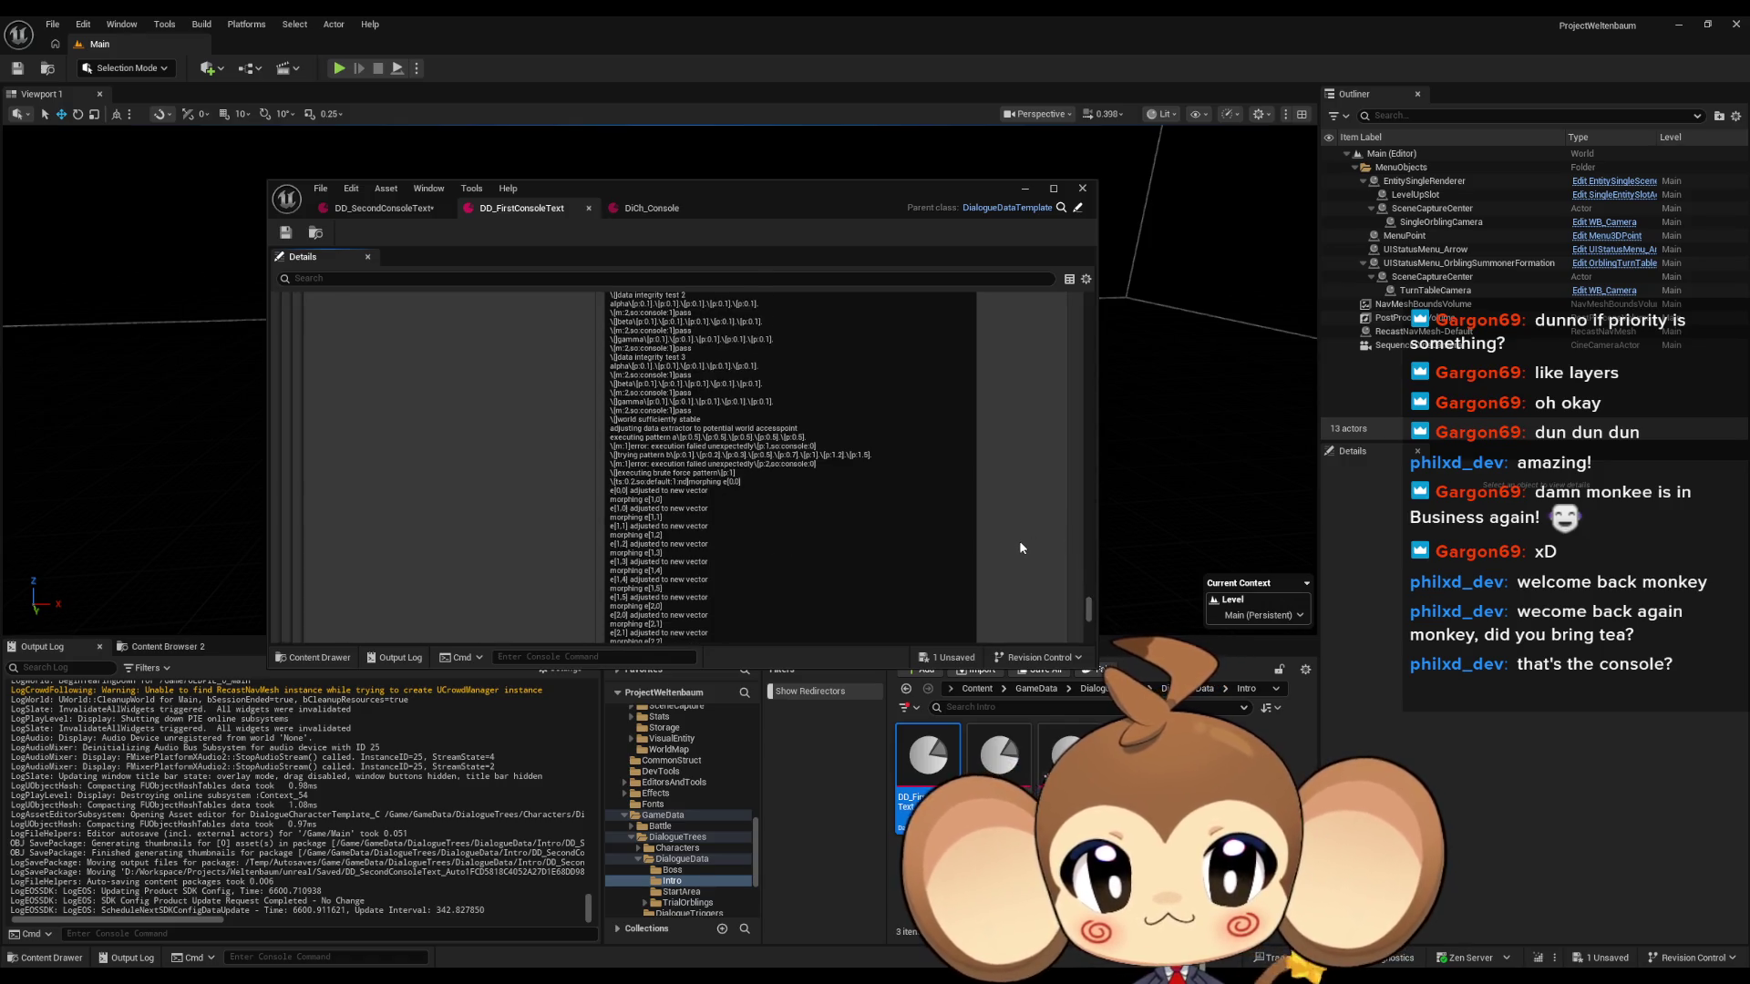
{"action": "scroll", "coordinate": [1019, 546], "scroll_direction": "up", "scroll_amount": 2}
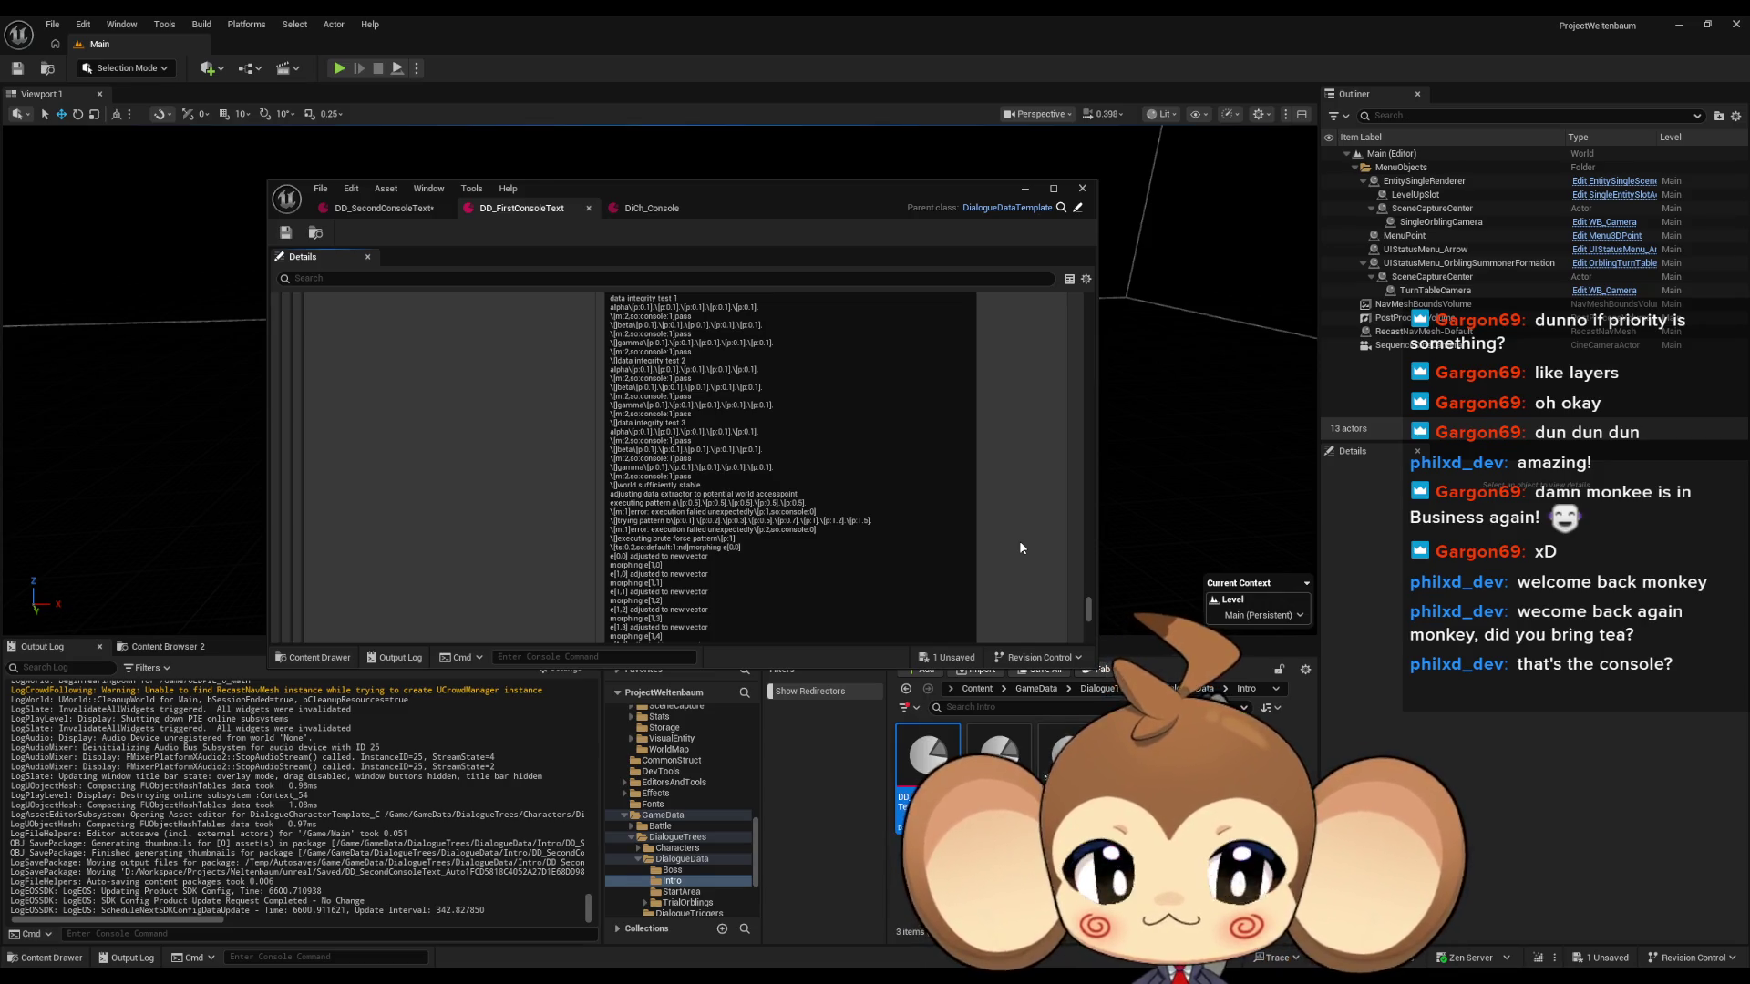
{"action": "left_click", "coordinate": [775, 492]}
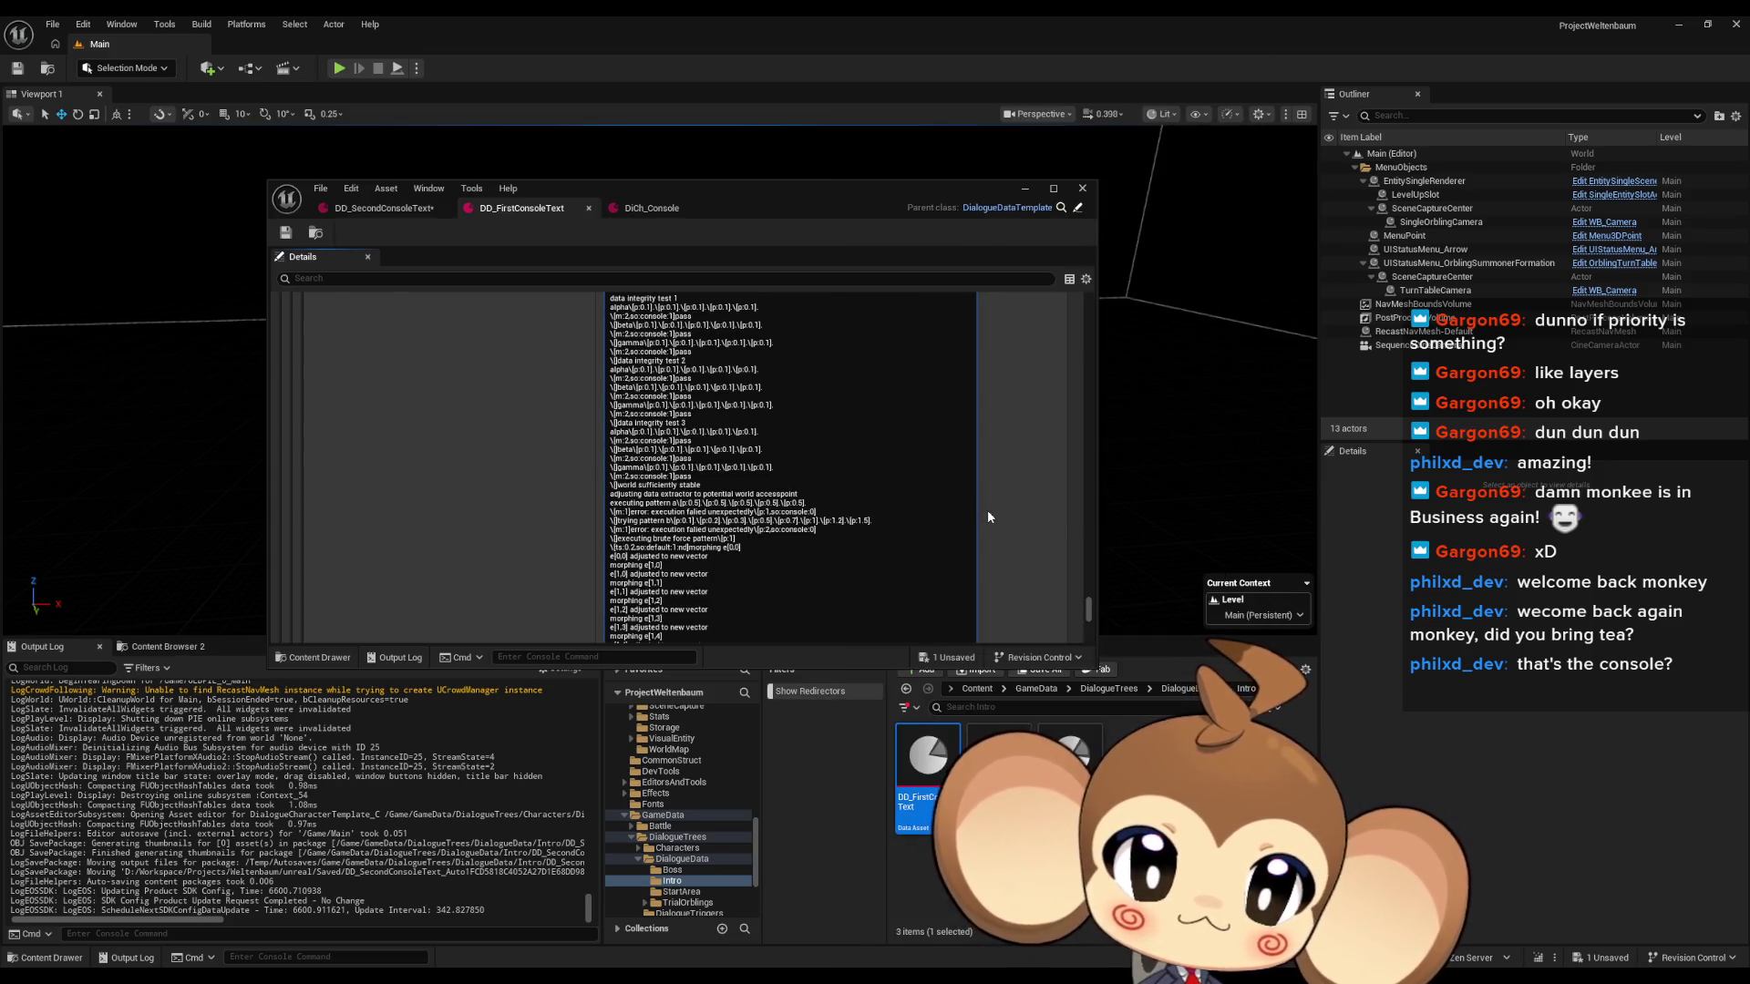
{"action": "scroll", "coordinate": [989, 510], "scroll_direction": "down", "scroll_amount": 5}
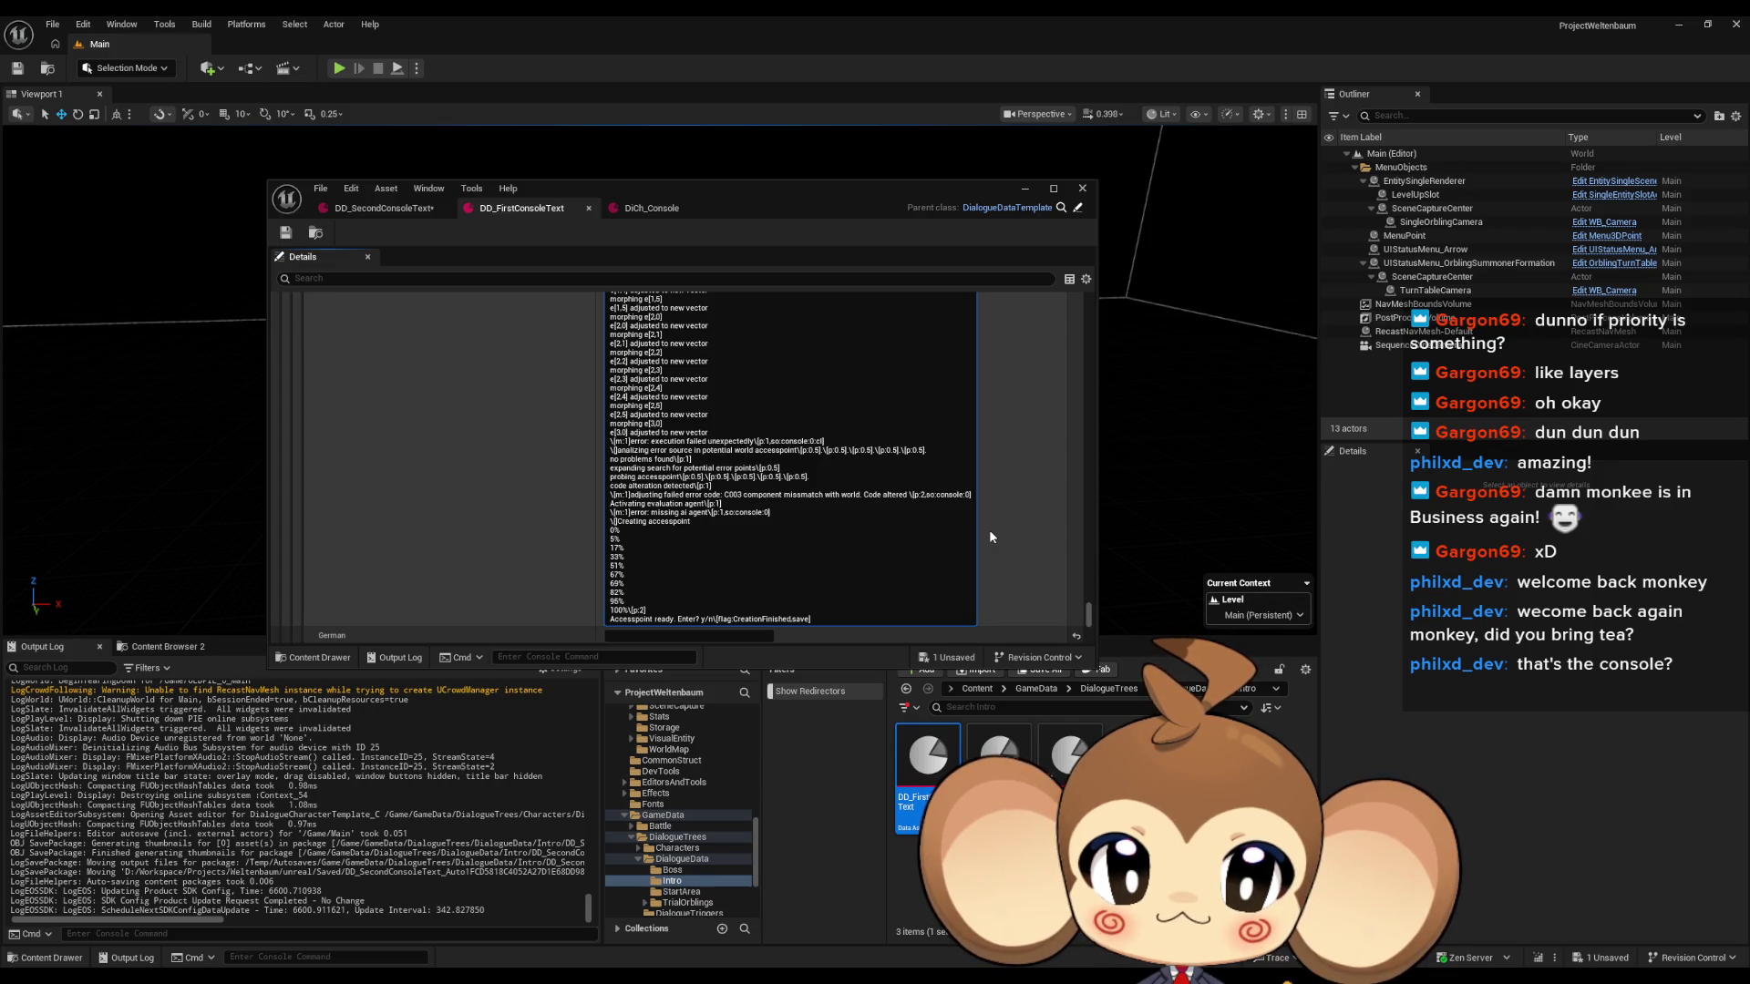
{"action": "scroll", "coordinate": [946, 531], "scroll_direction": "down", "scroll_amount": 1}
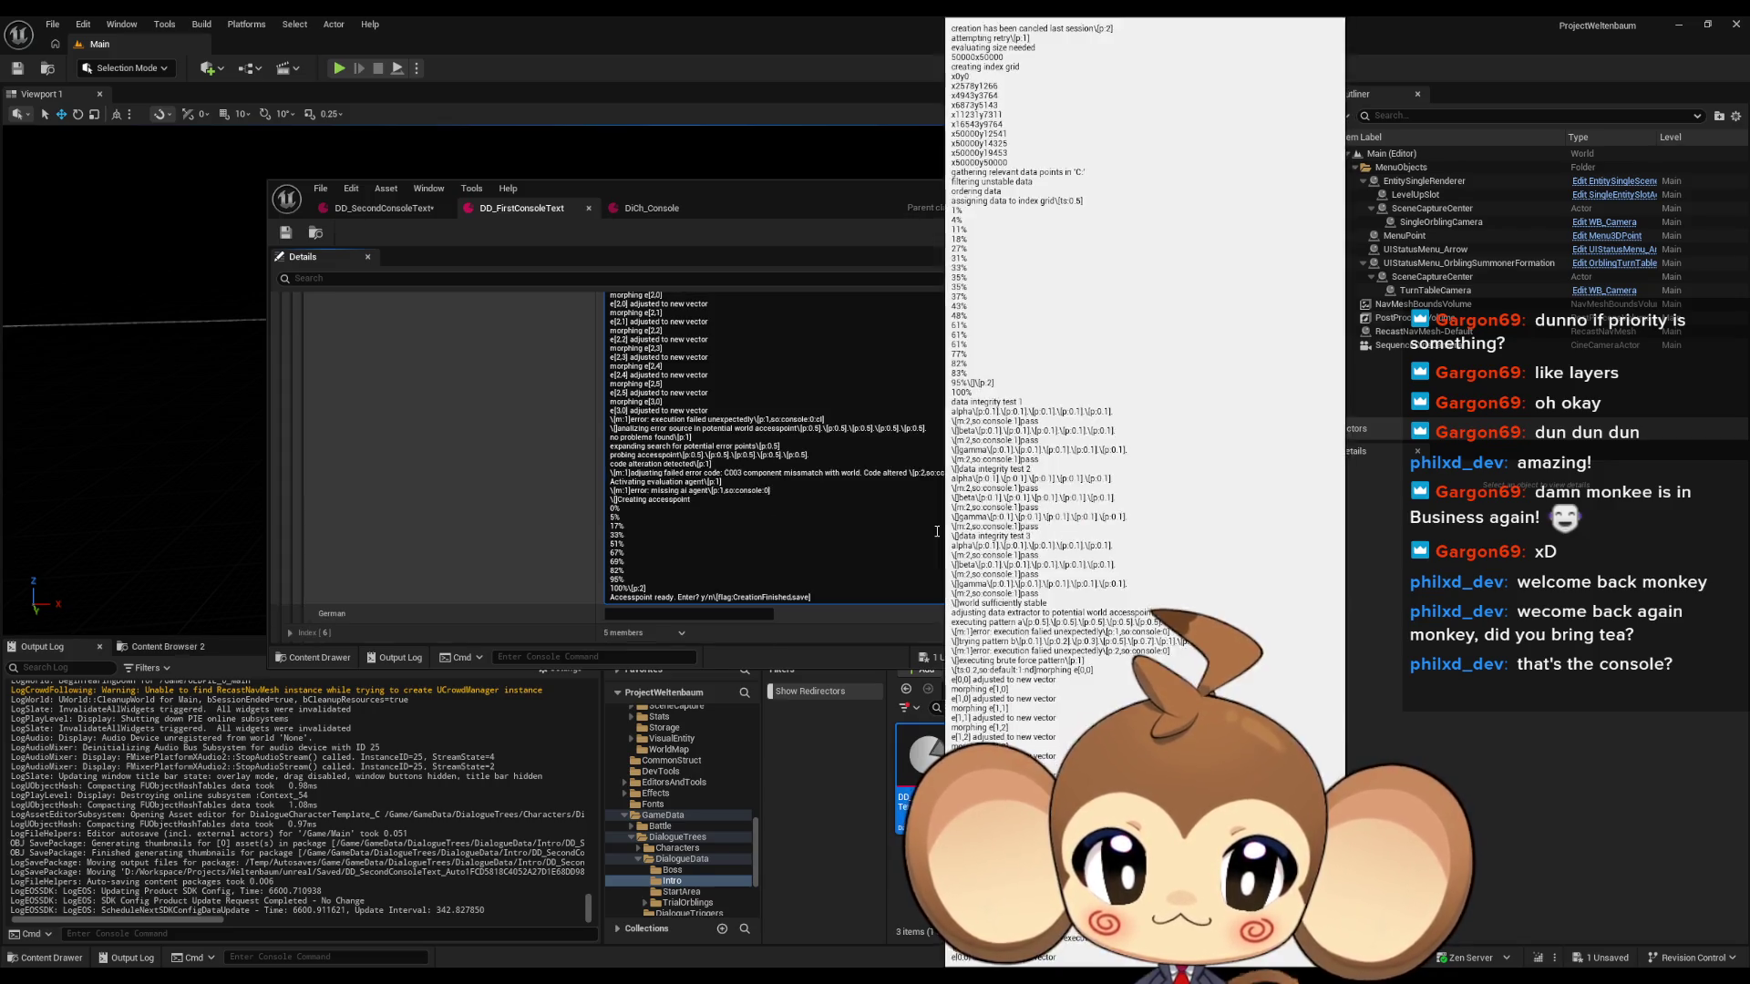
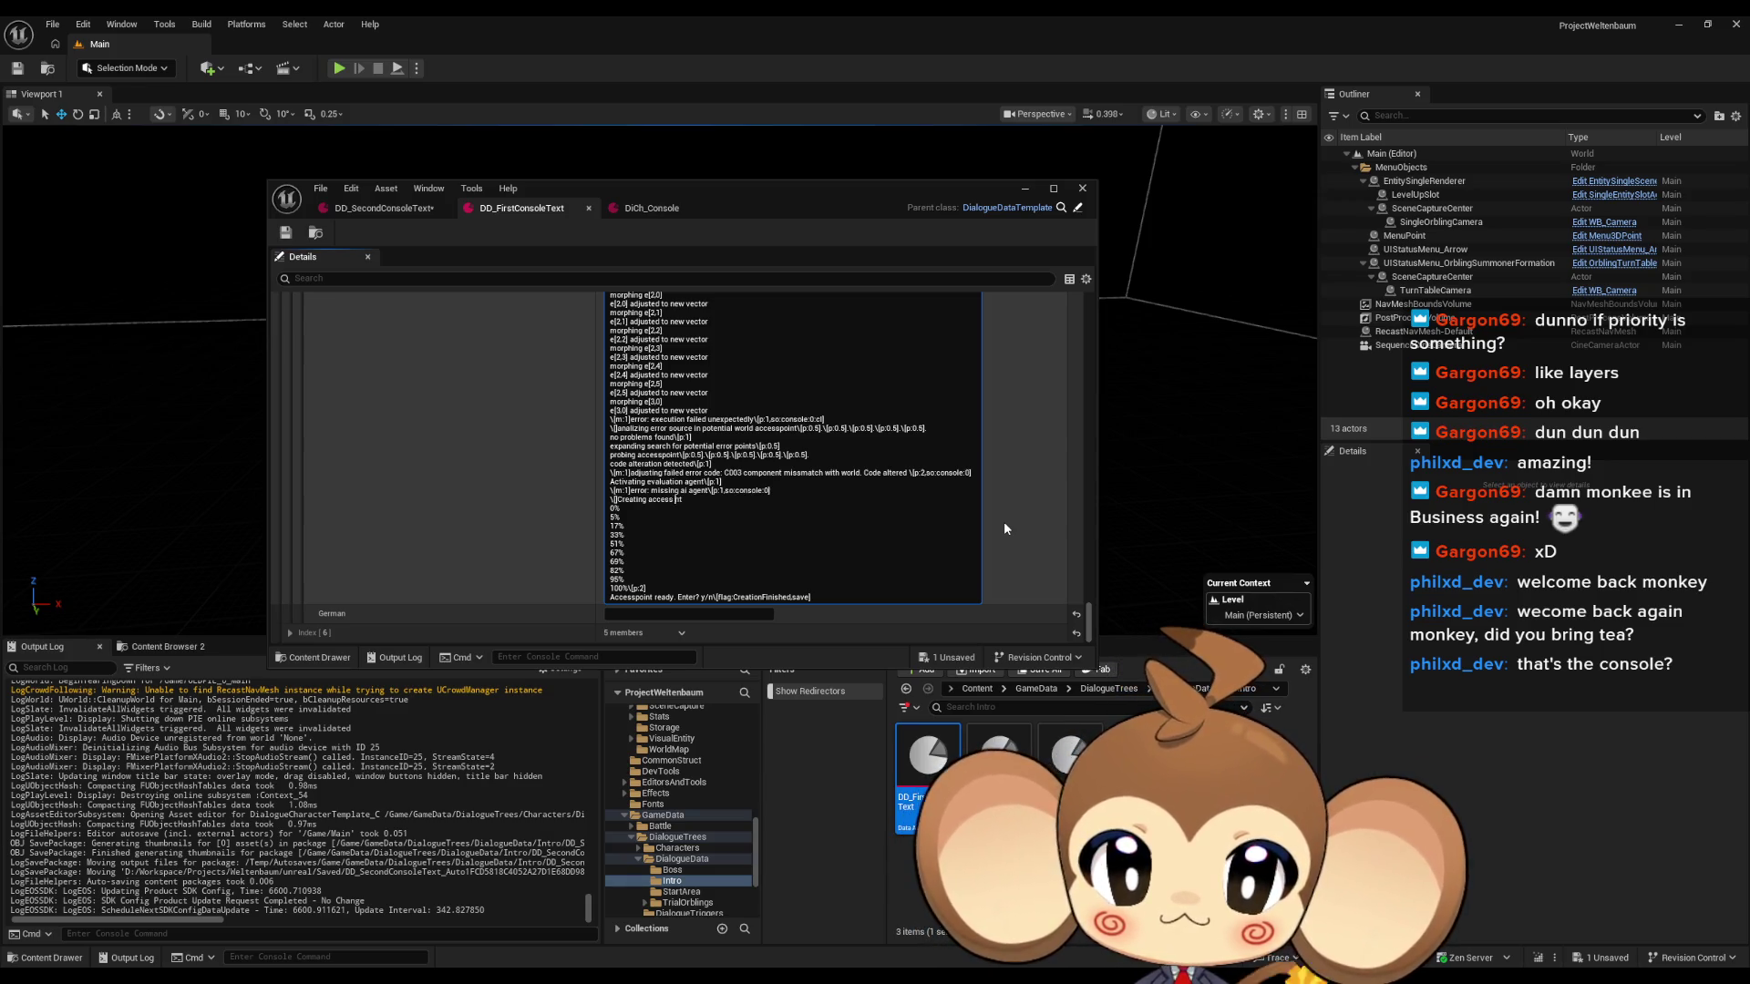
Reword DD_FirstConsoleText to 'Creating access to world actor', ending with 'World actor access ready'.
{"action": "type", "text": "to wor"}
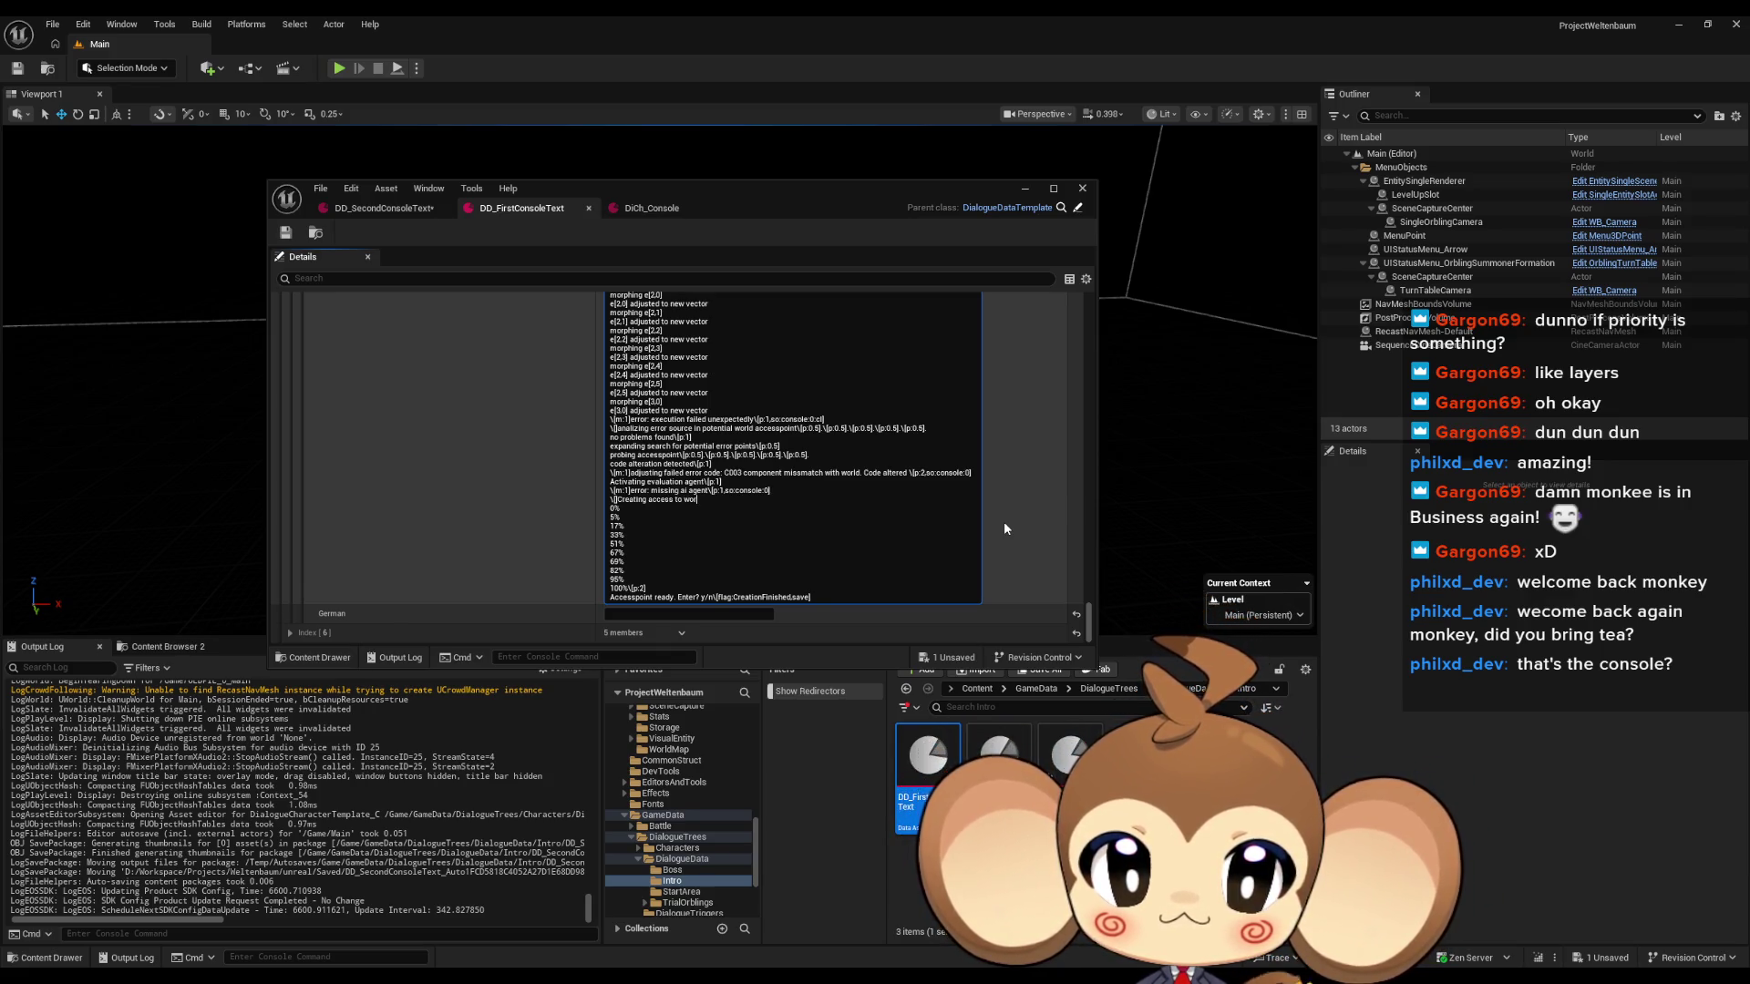
{"action": "type", "text": "ld actor"}
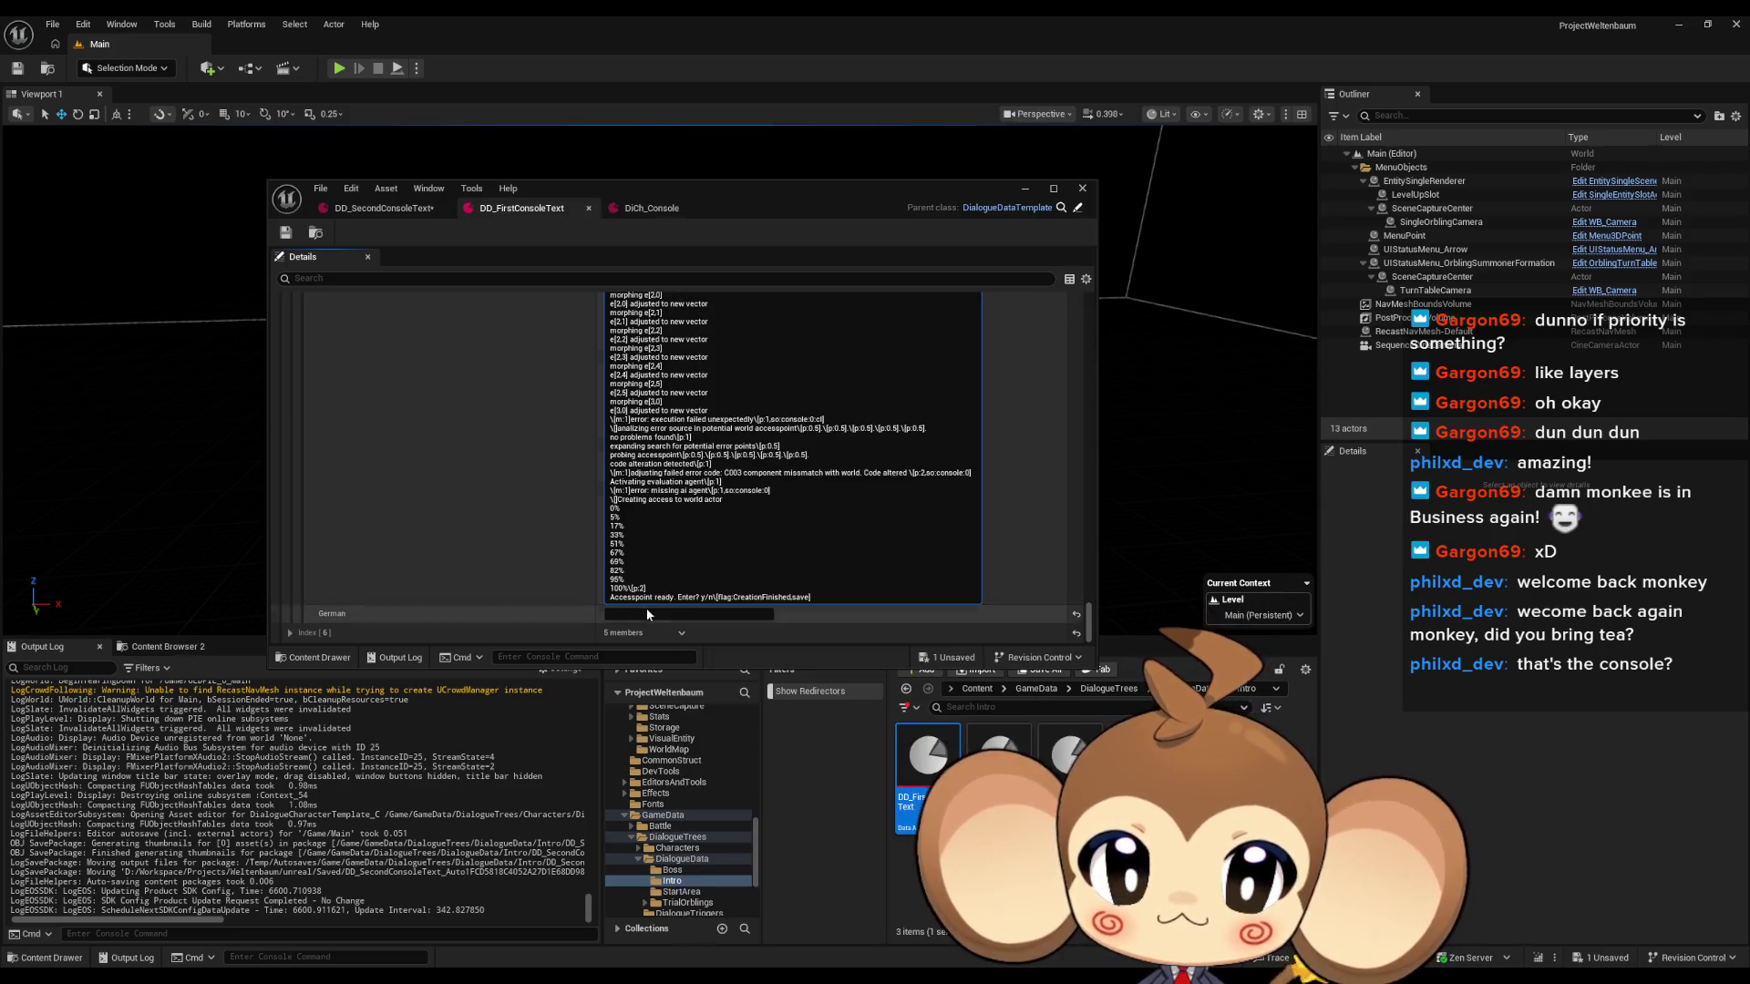
{"action": "double_click", "coordinate": [628, 597]}
{"action": "type", "text": "Wready. Enter? y/n\\[flag:Cre"}
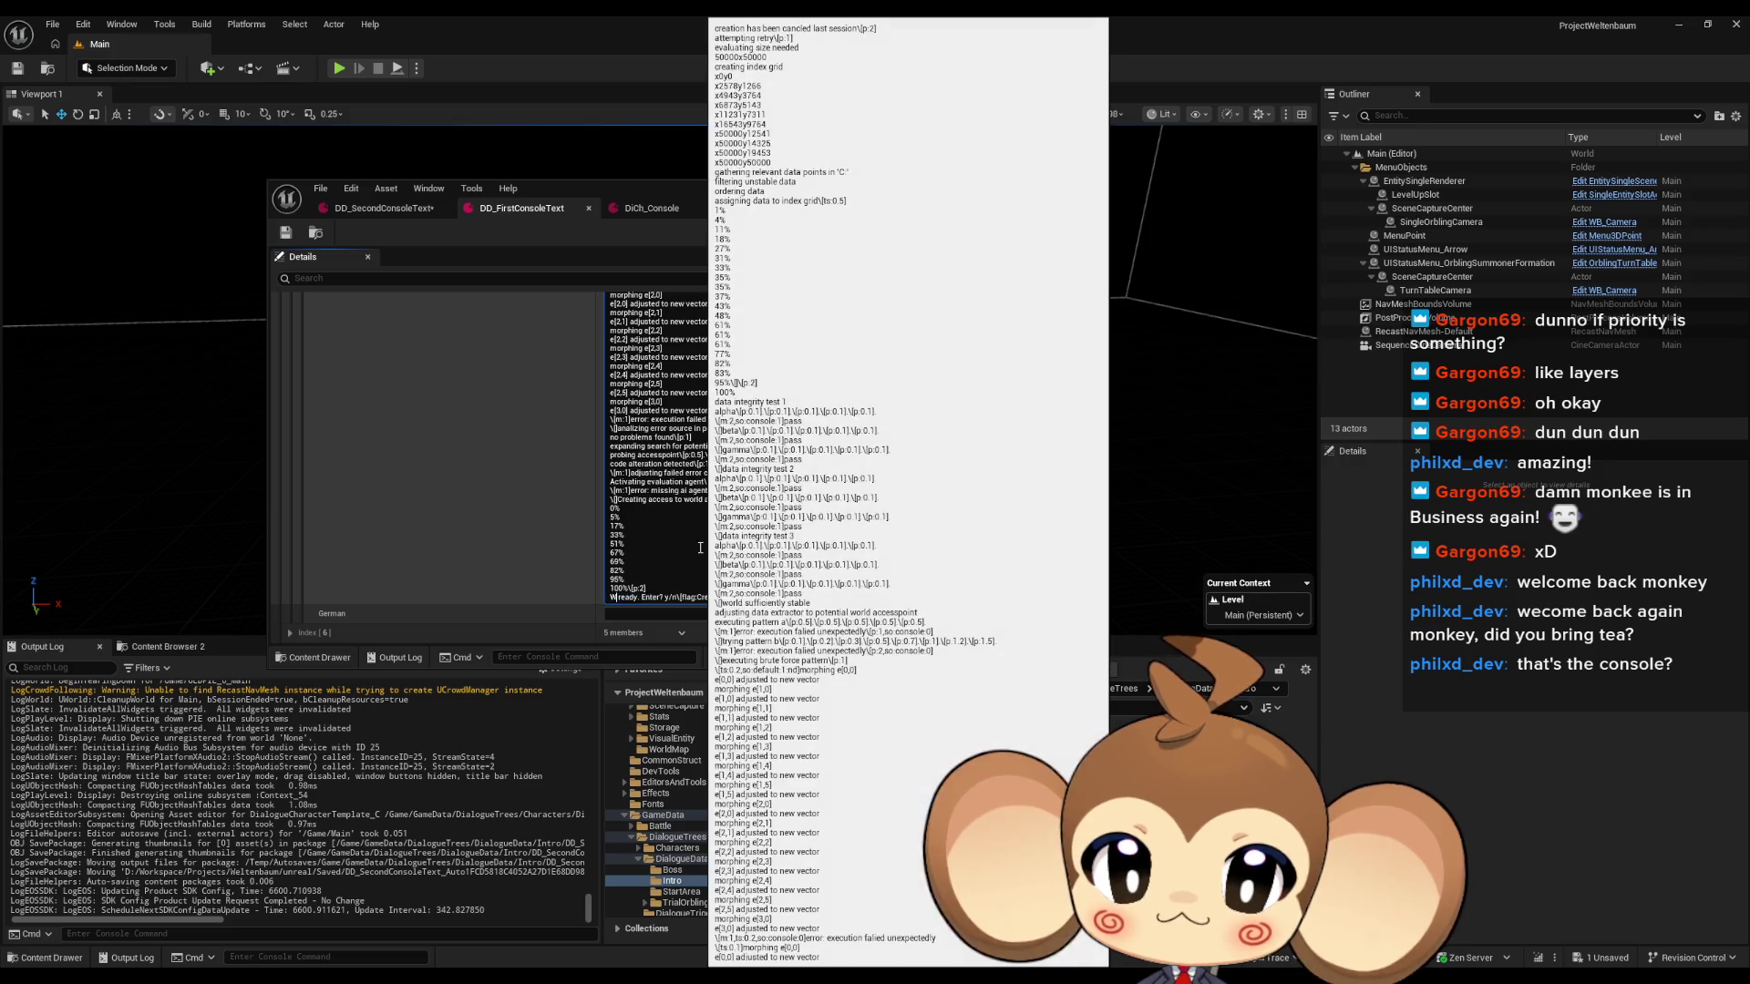
{"action": "type", "text": "orld actor access"}
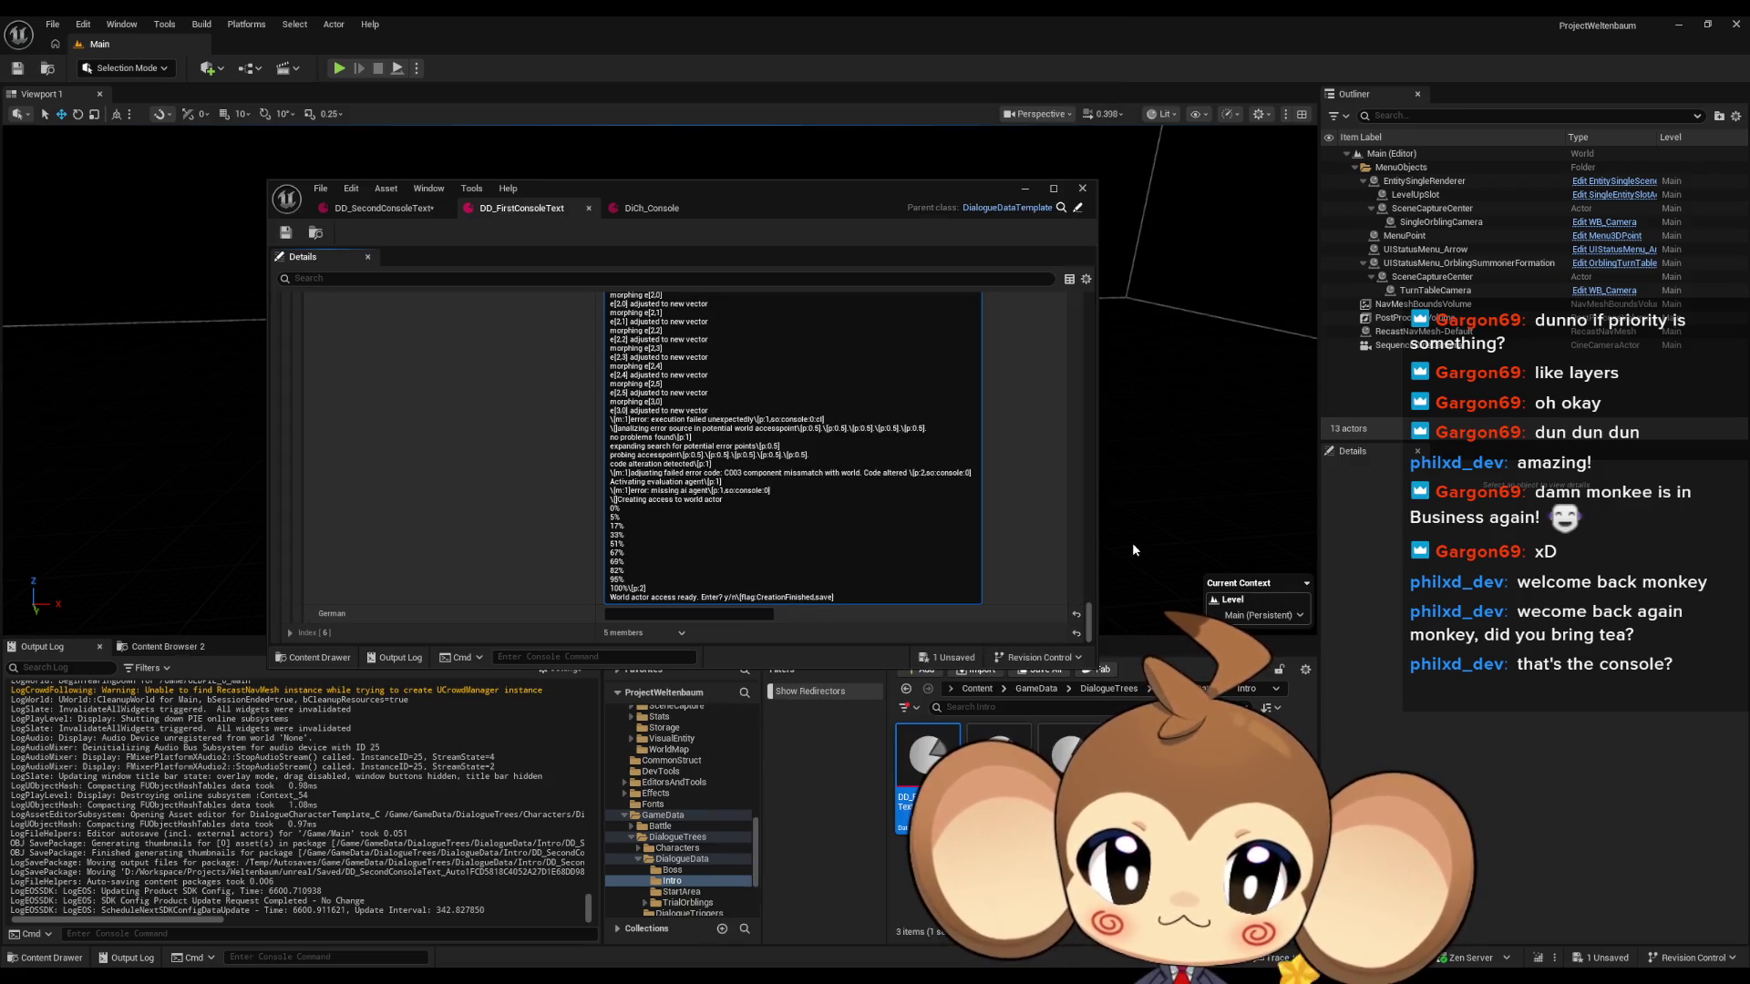
{"action": "key", "text": "shift+Left"}
{"action": "key", "text": "shift+Left"}
{"action": "key", "text": "shift+Left"}
{"action": "key", "text": "shift+Left"}
{"action": "key", "text": "shift+Left"}
{"action": "key", "text": "shift+Left"}
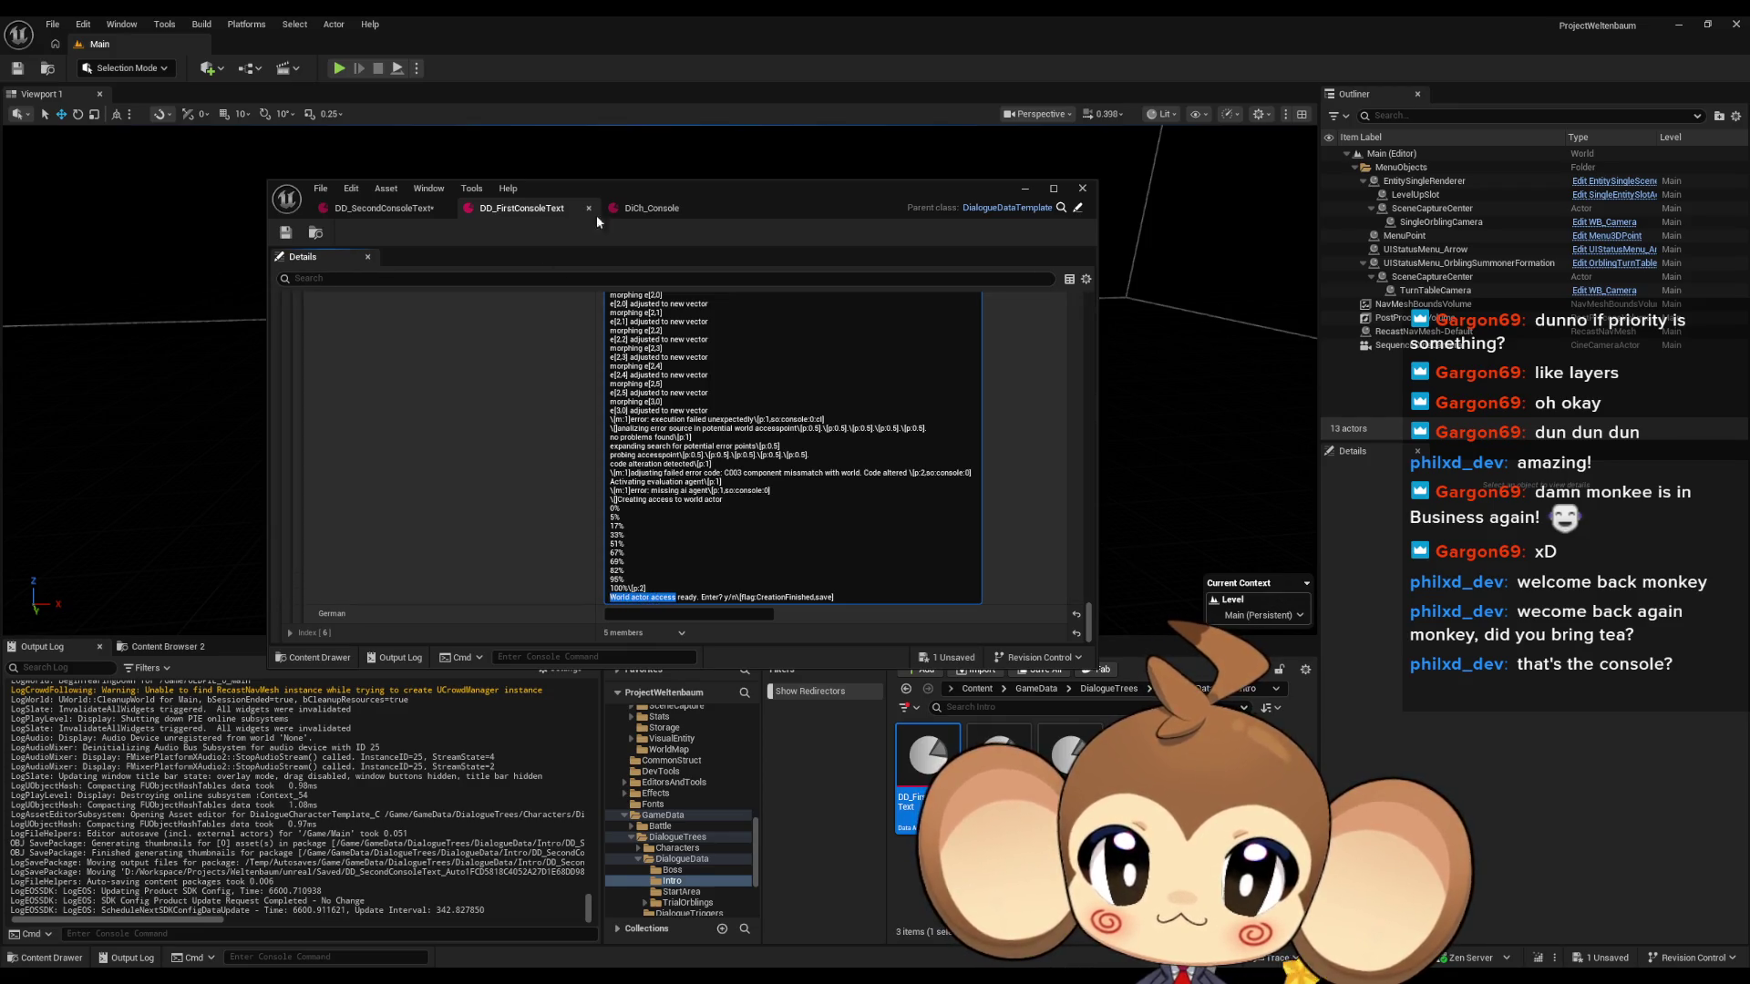
{"action": "left_click", "coordinate": [288, 234]}
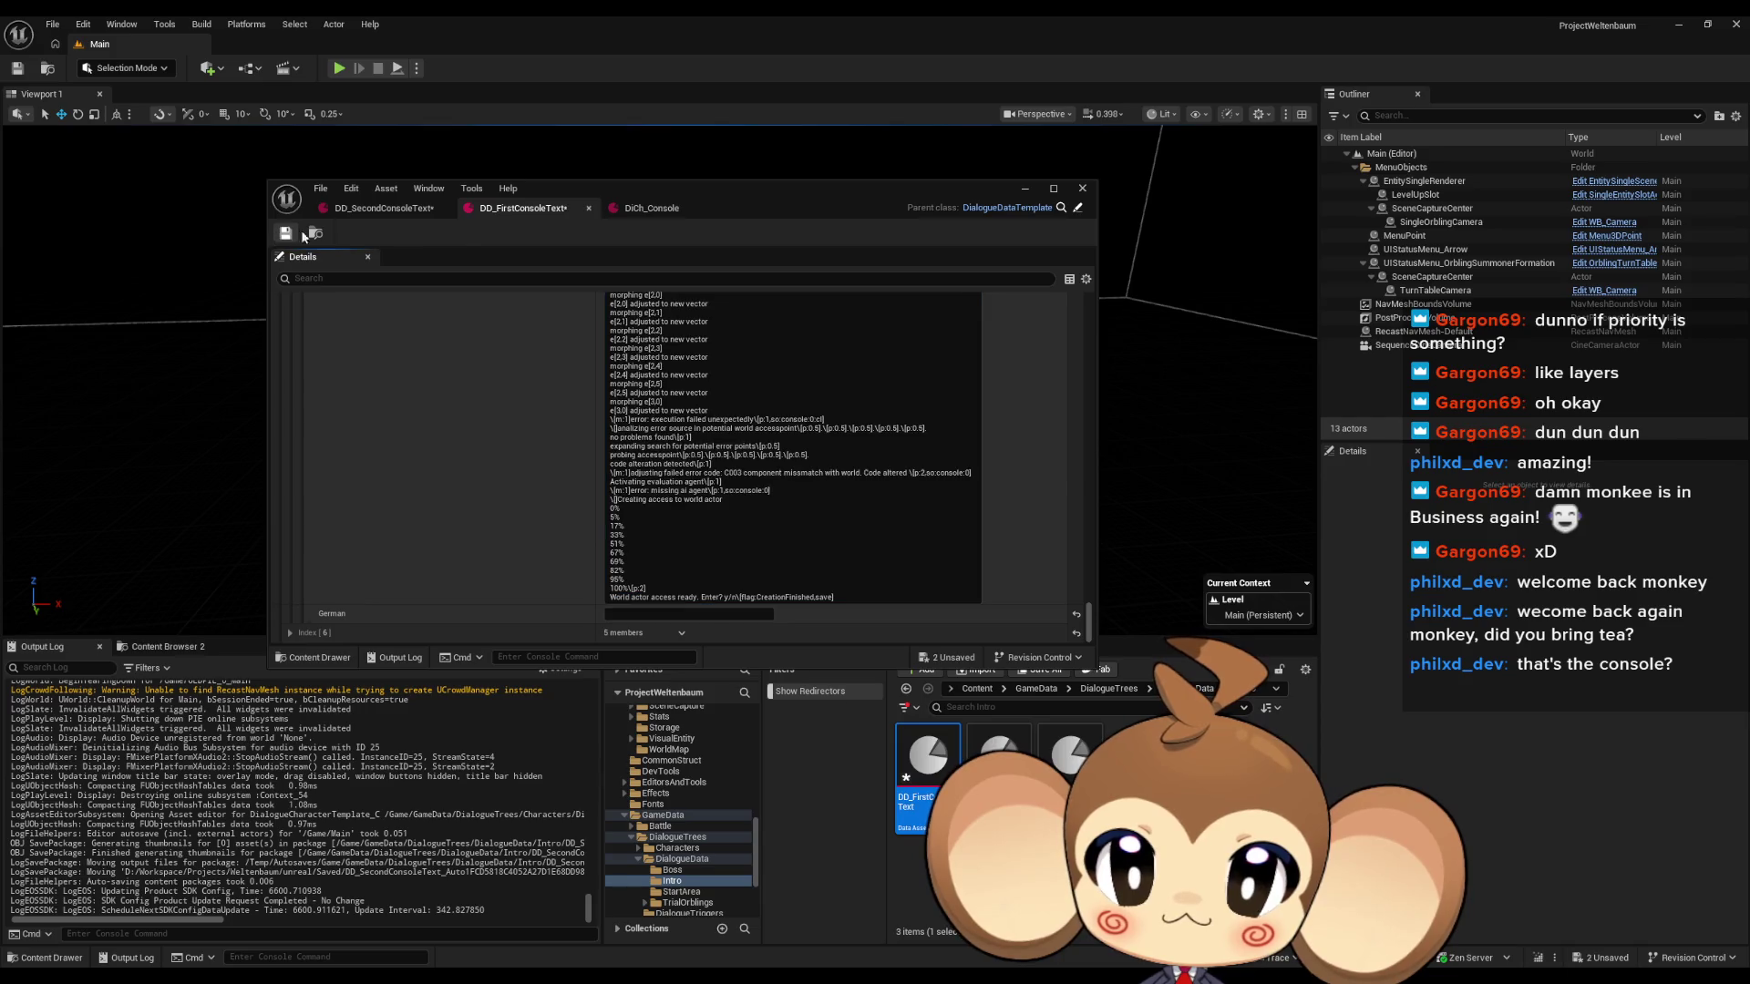
In DD_SecondConsoleText's English text, replace 'access point' with 'world actor access'.
{"action": "left_click", "coordinate": [651, 208]}
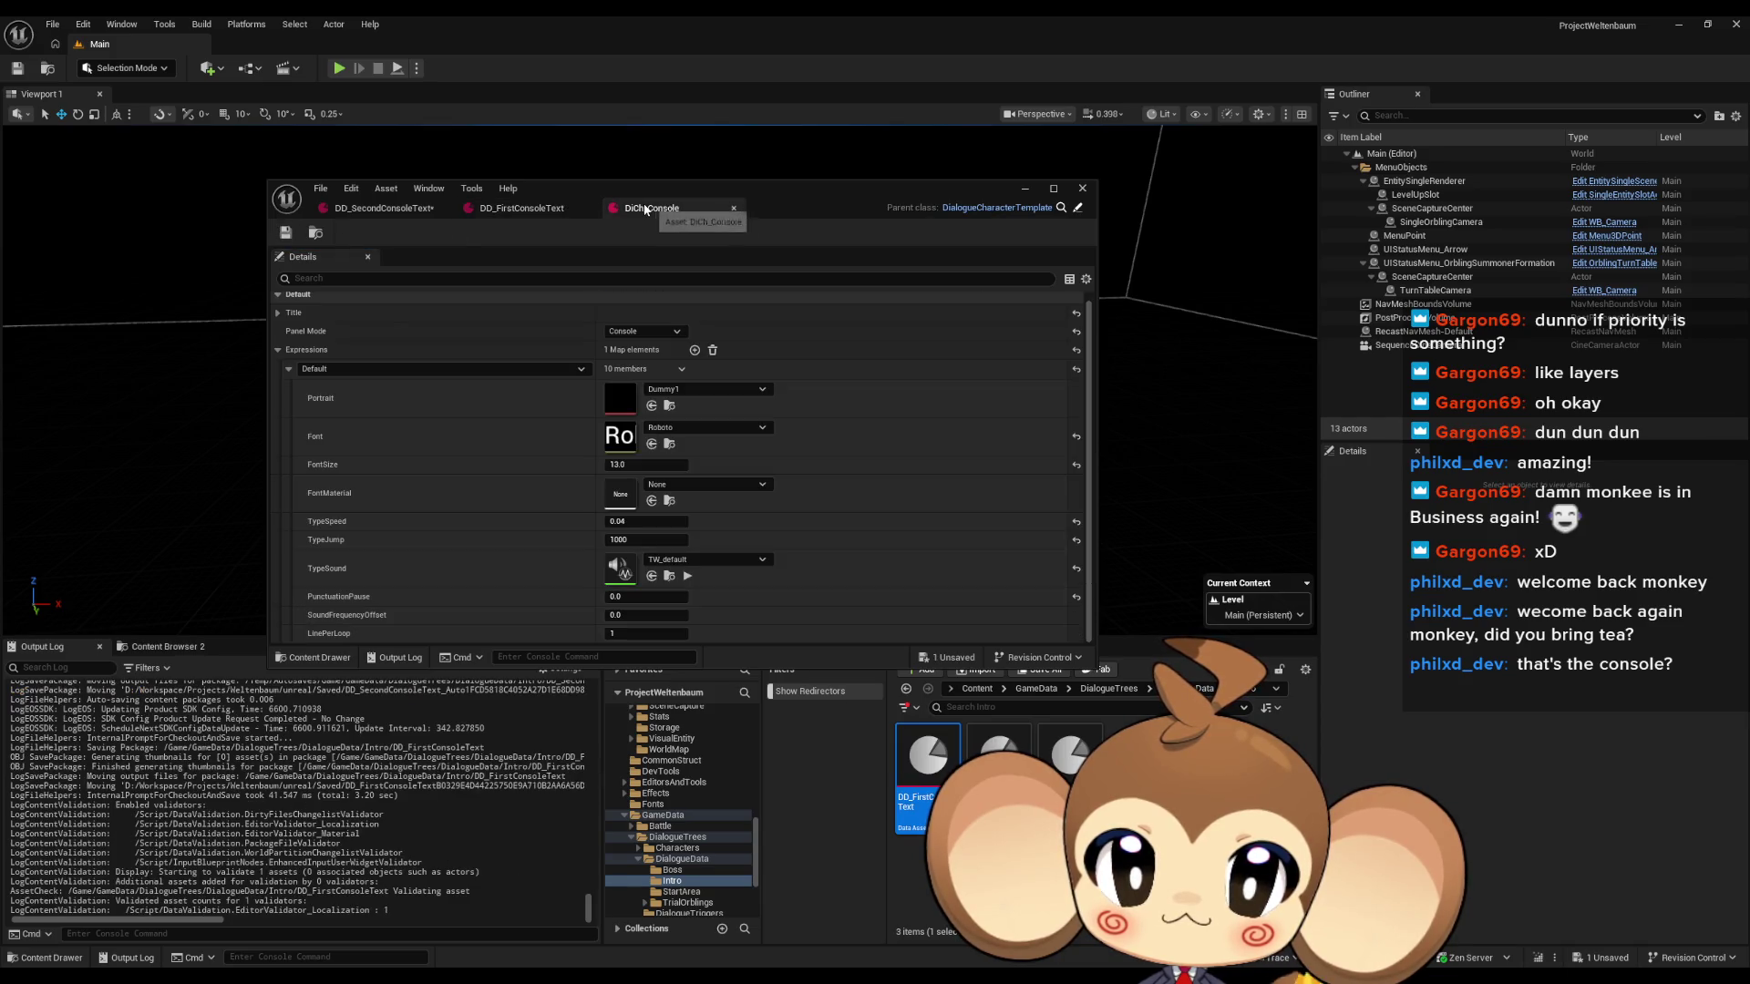
{"action": "left_click", "coordinate": [331, 211]}
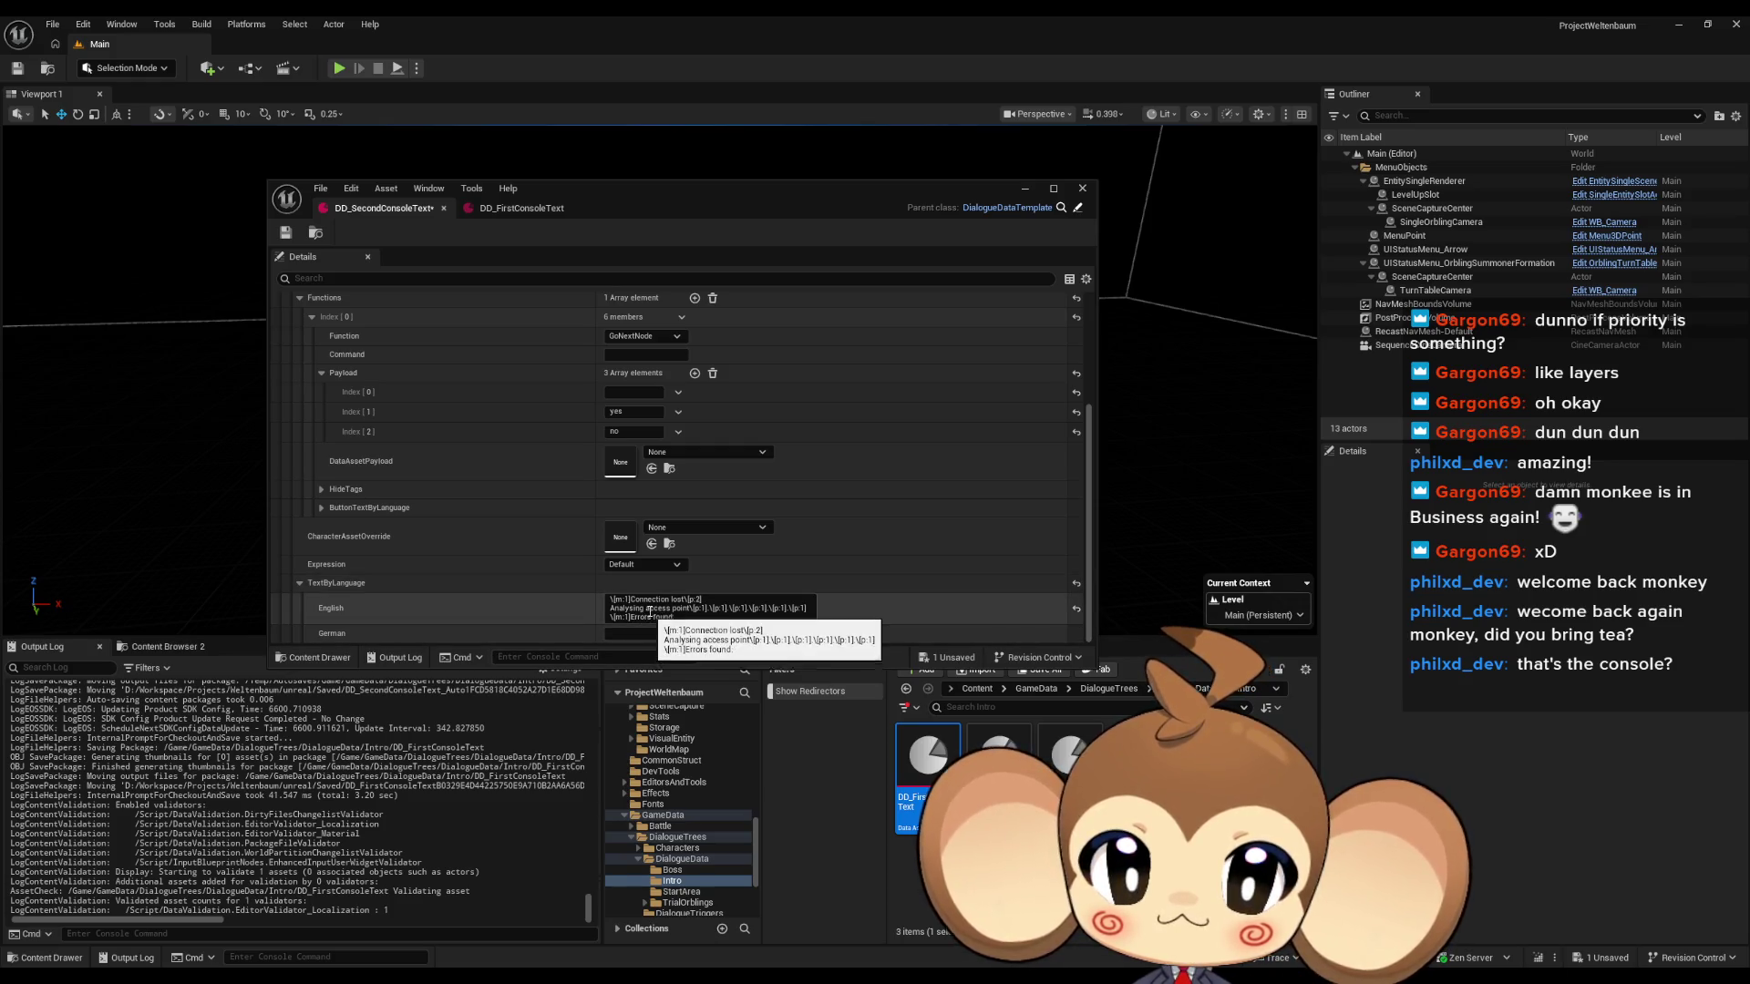
{"action": "left_click", "coordinate": [649, 609]}
{"action": "left_click_drag", "start_coordinate": [646, 609], "coordinate": [690, 610]}
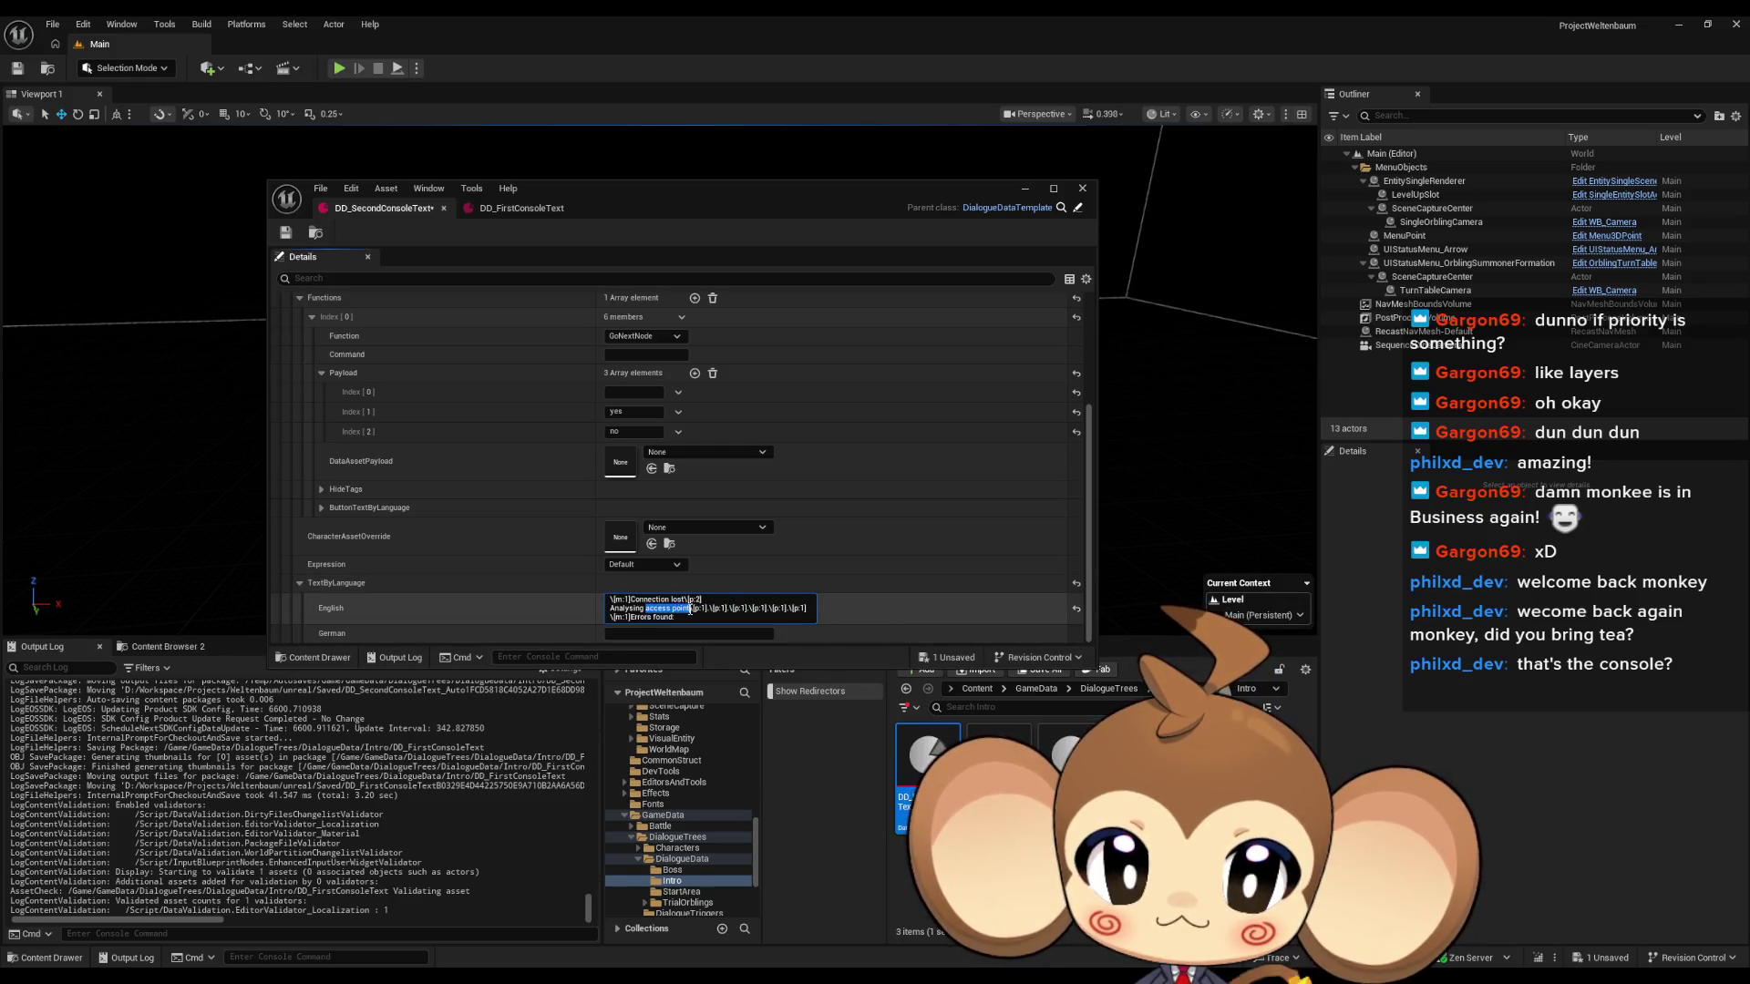
{"action": "type", "text": "World actor access"}
{"action": "left_click", "coordinate": [654, 609]}
{"action": "key", "text": "BackSpace"}
{"action": "type", "text": "w"}
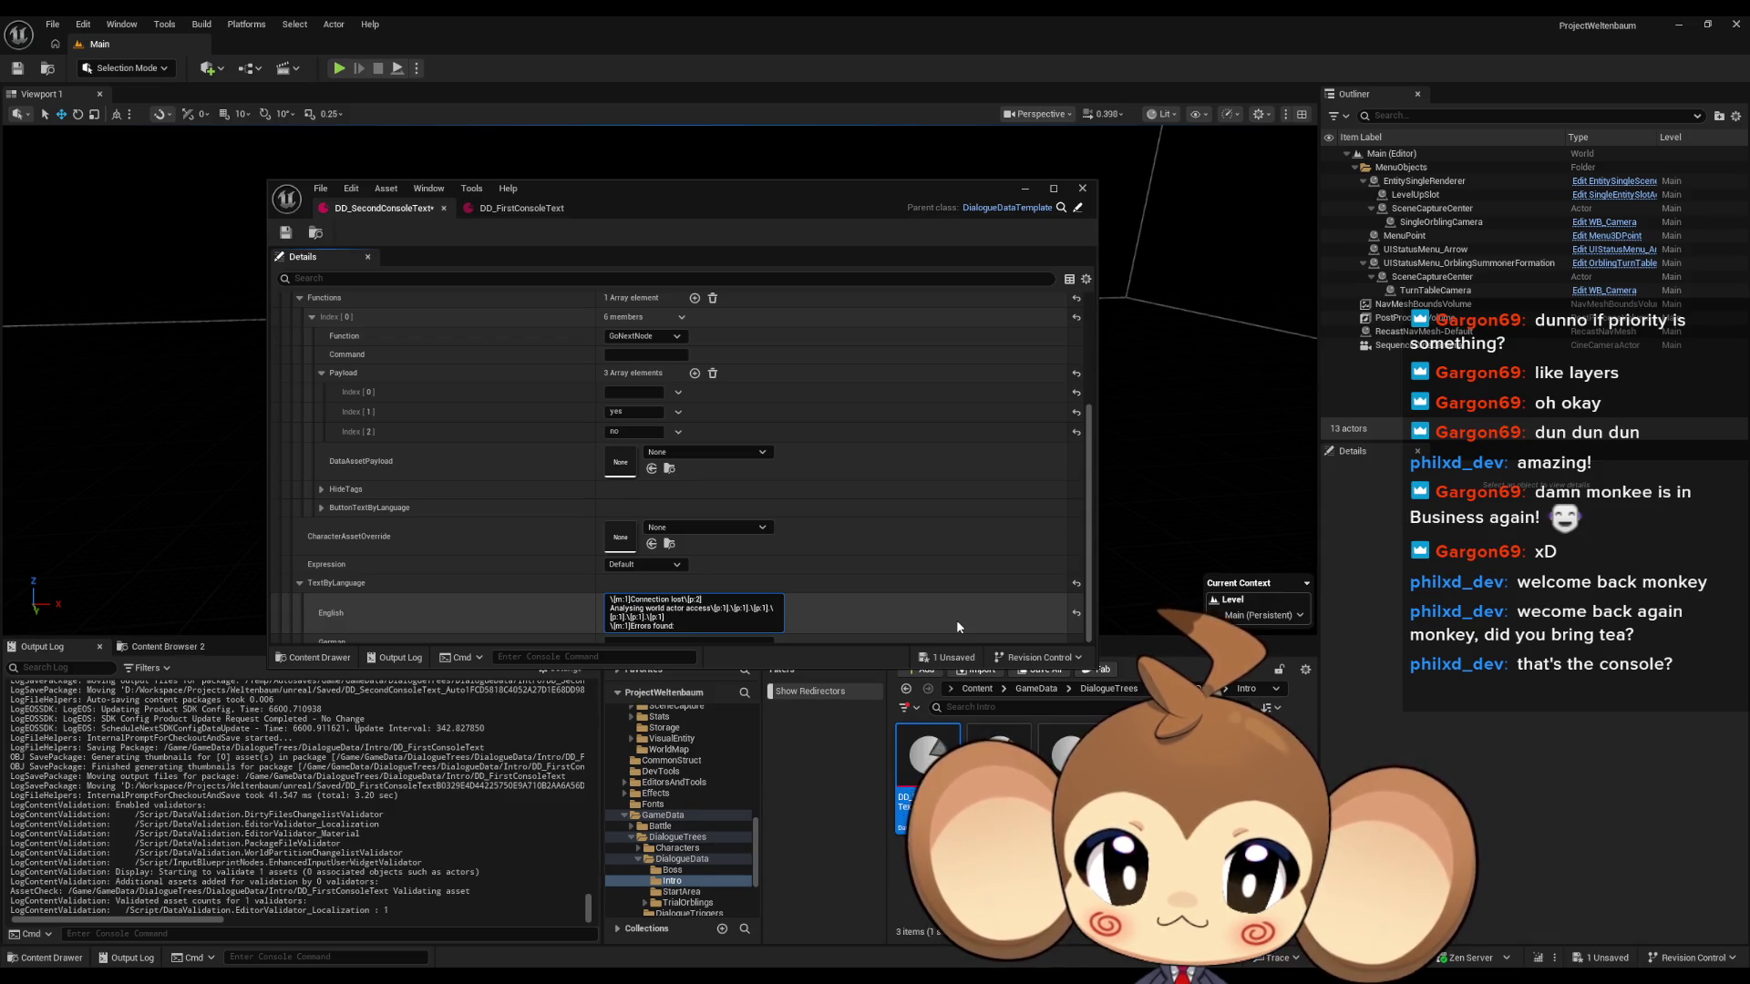
Append 'in WorldActorAccess' to the 'Errors found' line, capitalising World, Actor and Access.
{"action": "type", "text": "in World actor access"}
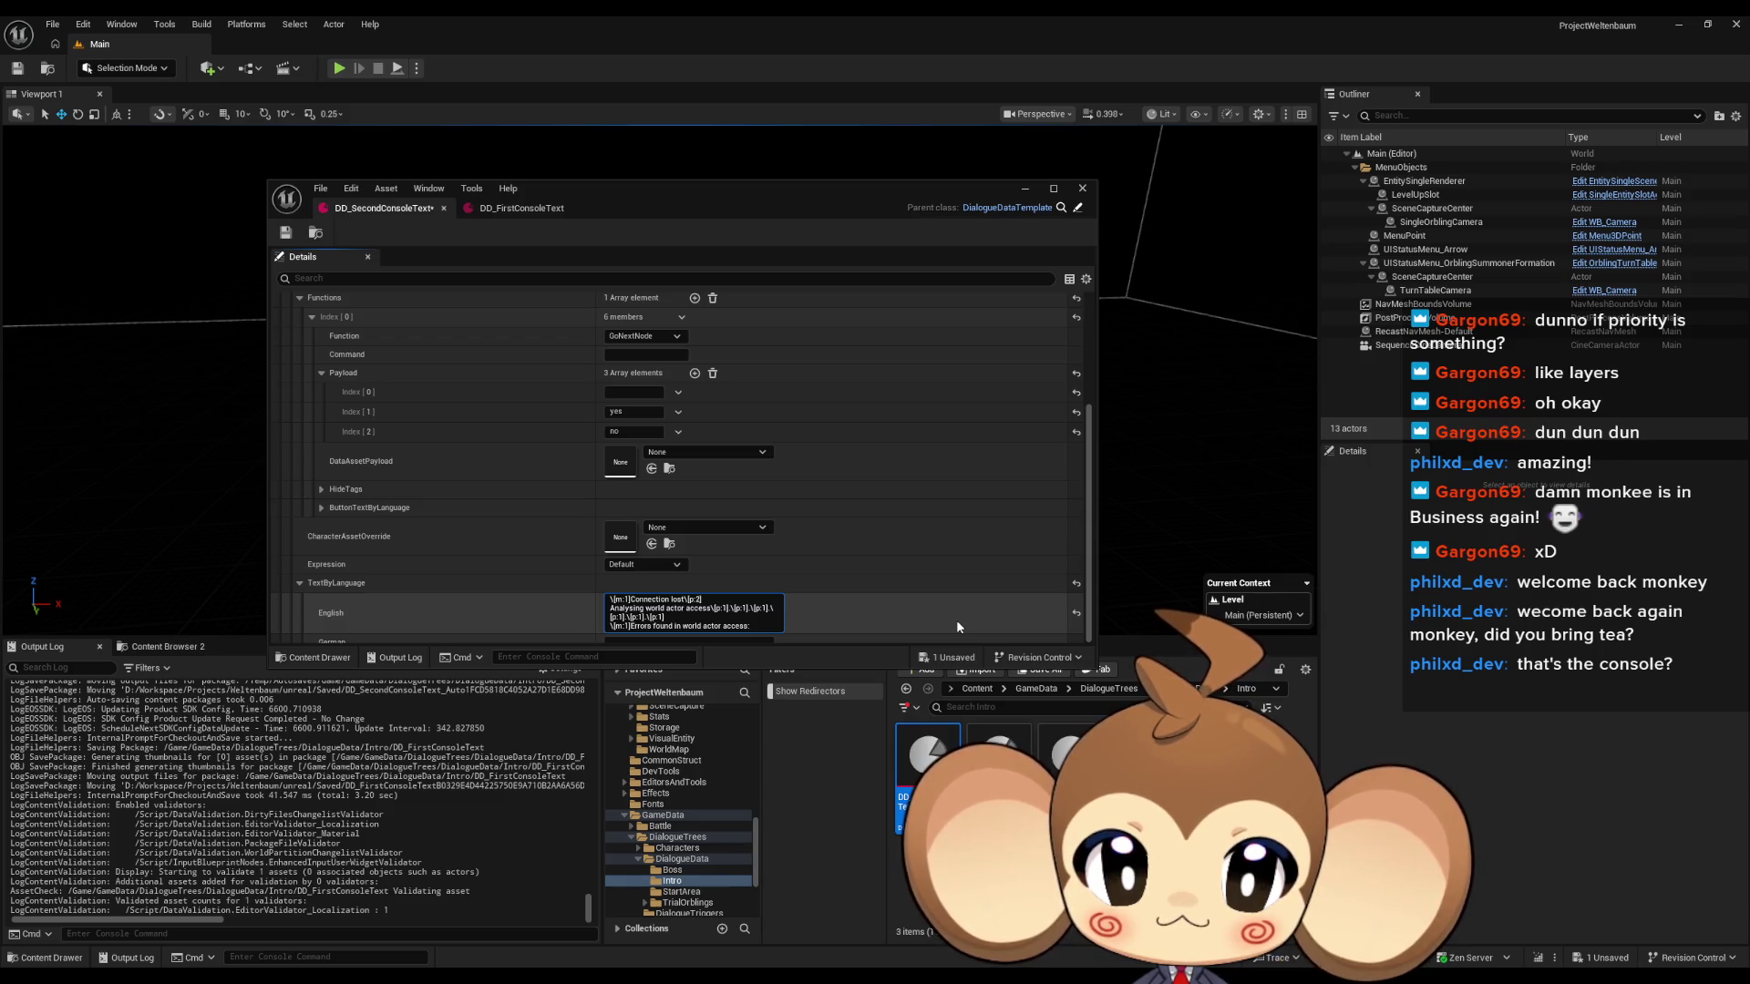
{"action": "key", "text": "BackSpace"}
{"action": "type", "text": "W"}
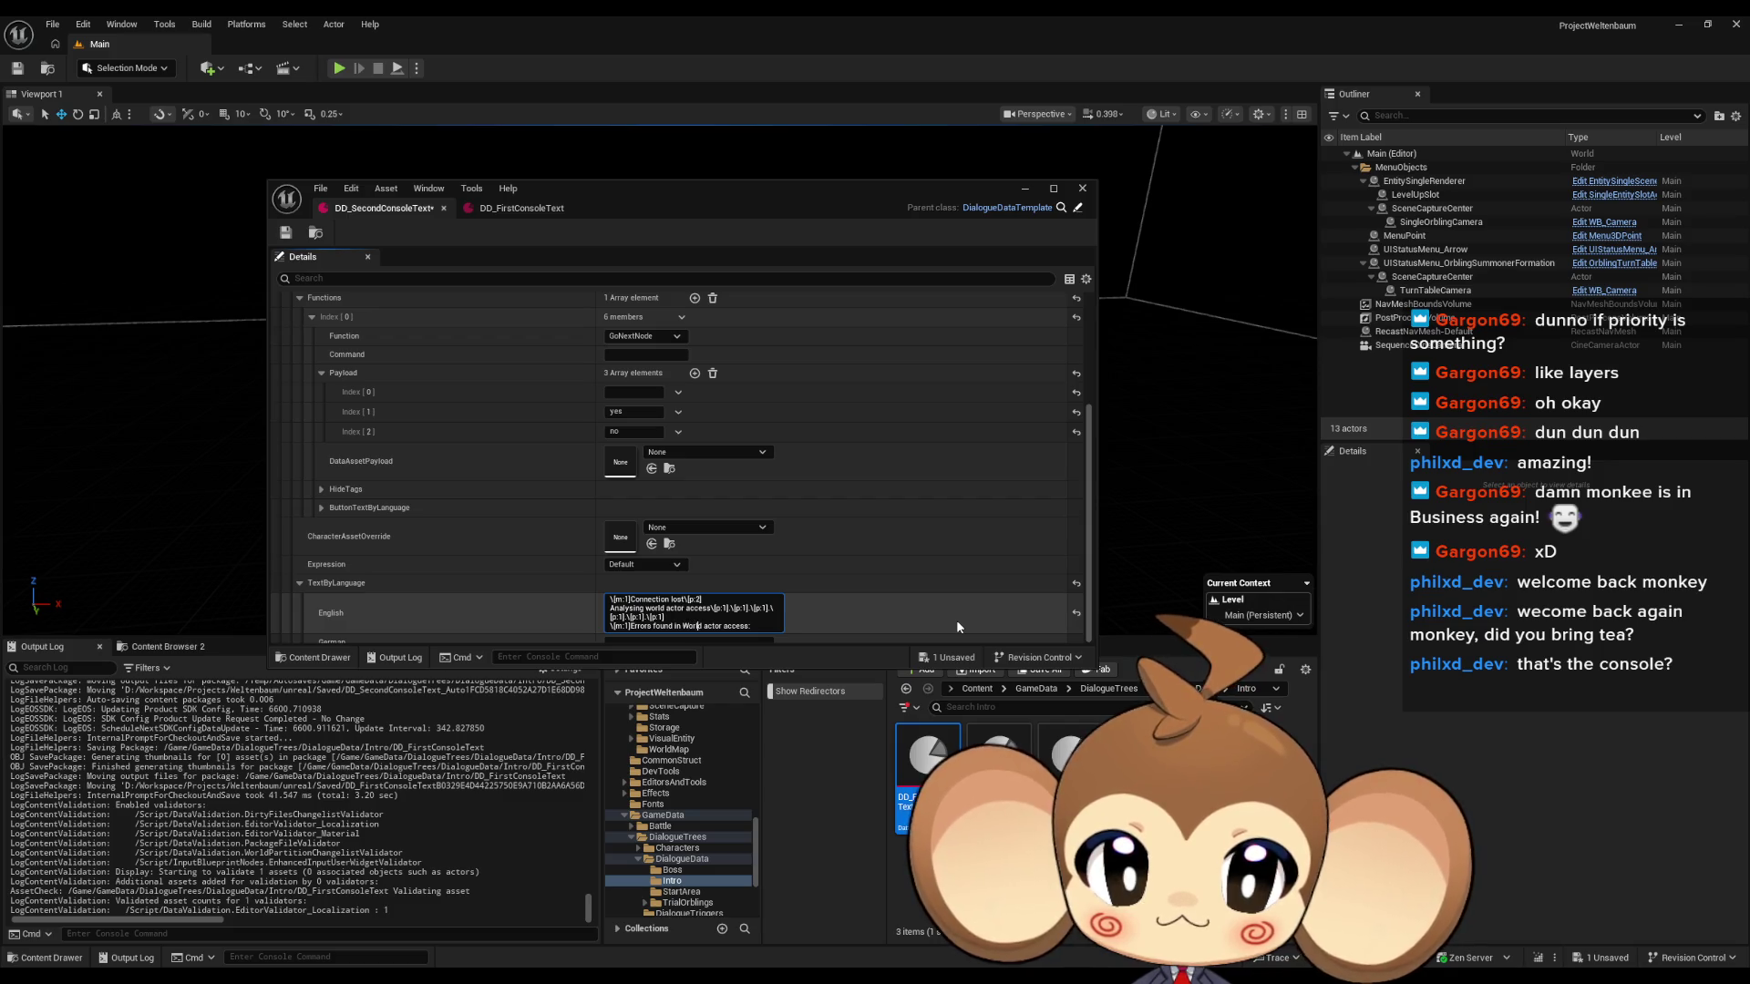
{"action": "key", "text": "ctrl+Right"}
{"action": "type", "text": "A"}
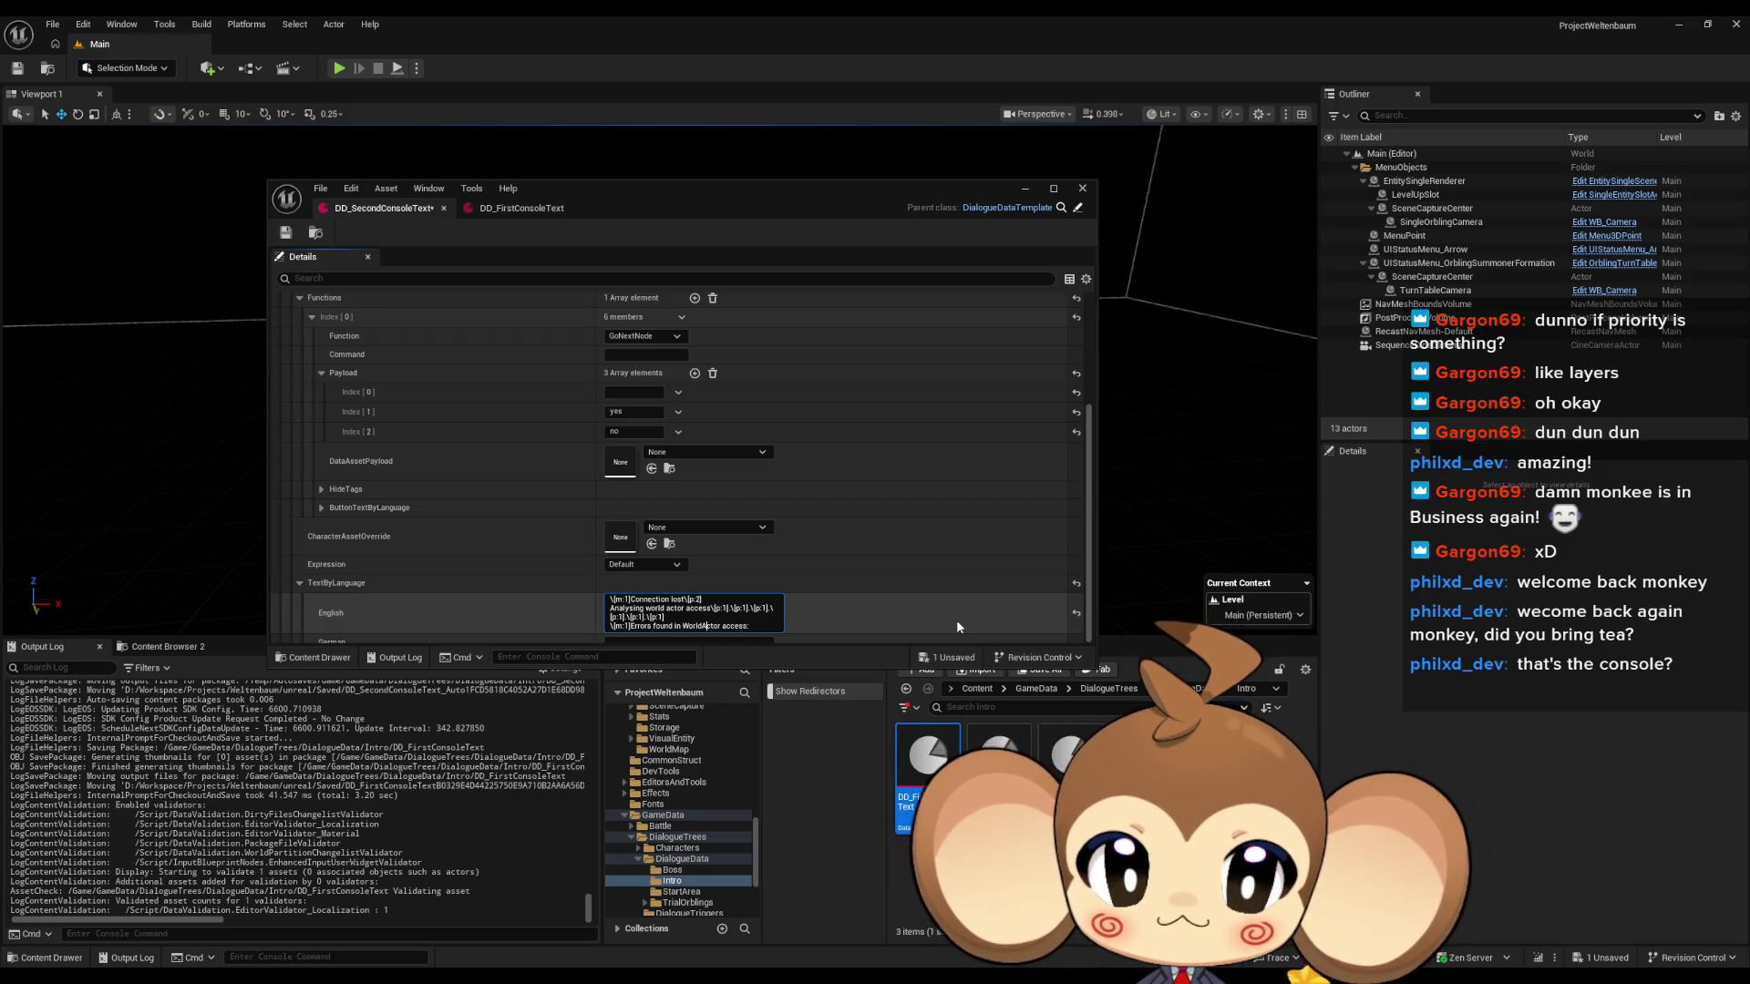
{"action": "key", "text": "BackSpace"}
{"action": "type", "text": "A"}
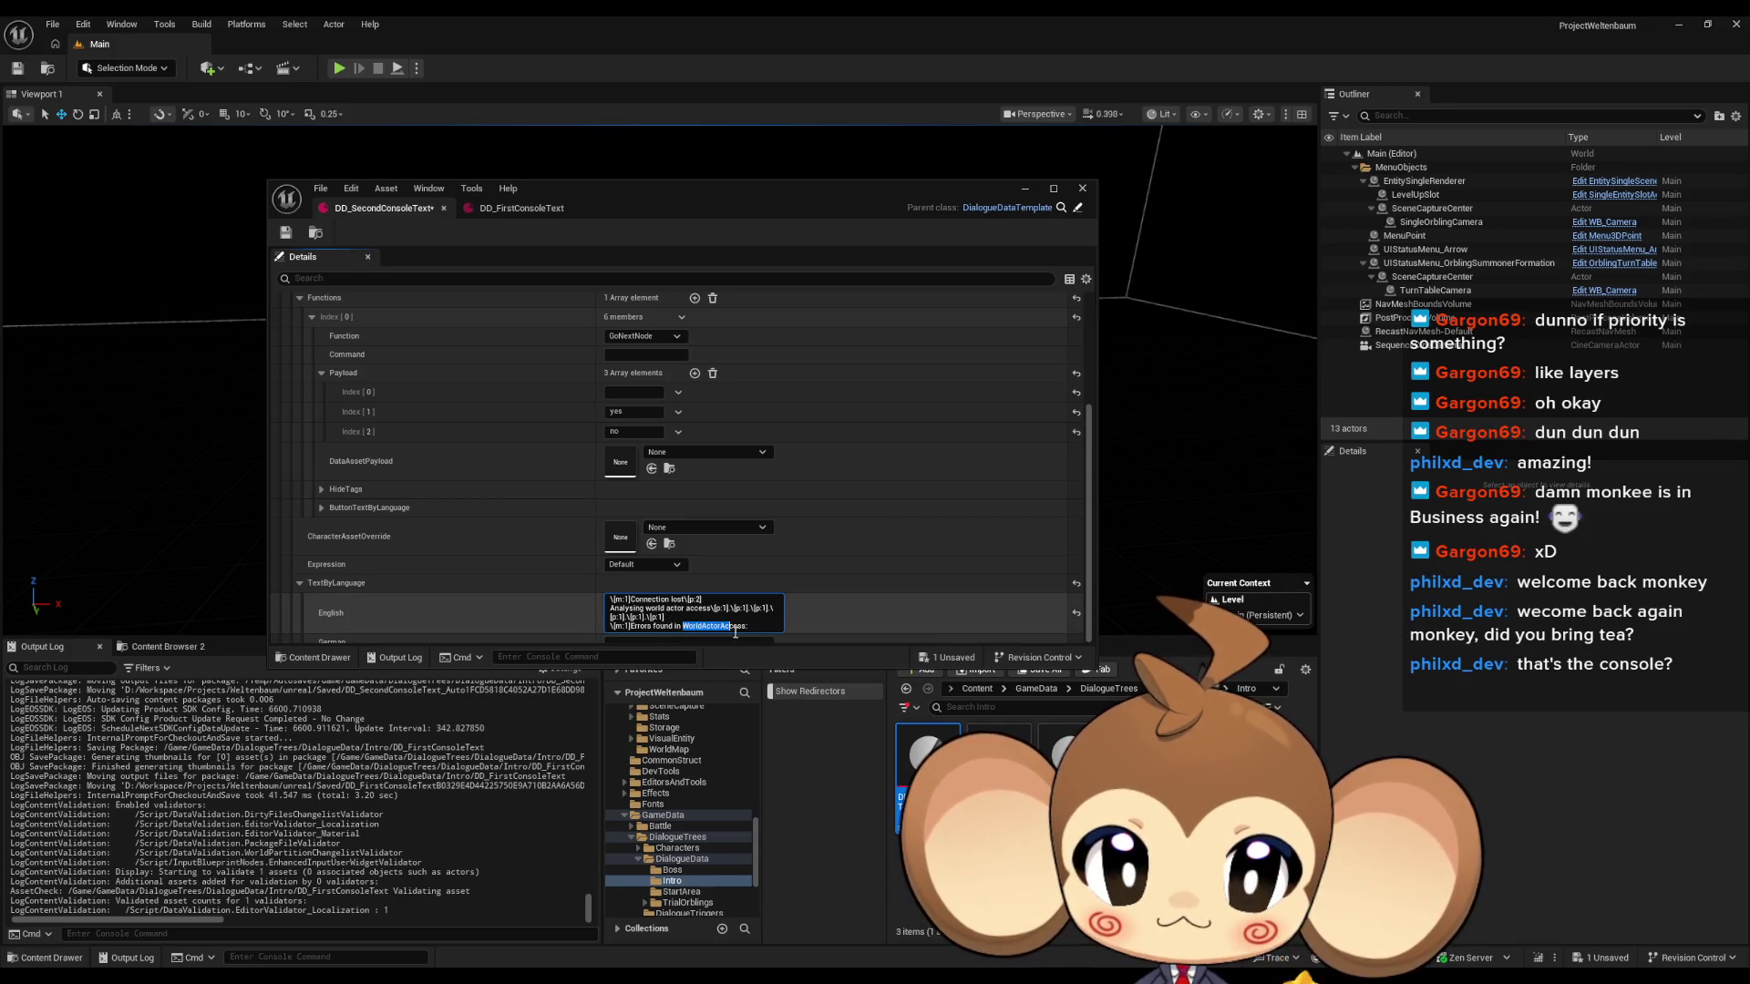
{"action": "left_click", "coordinate": [647, 608]}
{"action": "left_click_drag", "start_coordinate": [645, 608], "coordinate": [711, 614]}
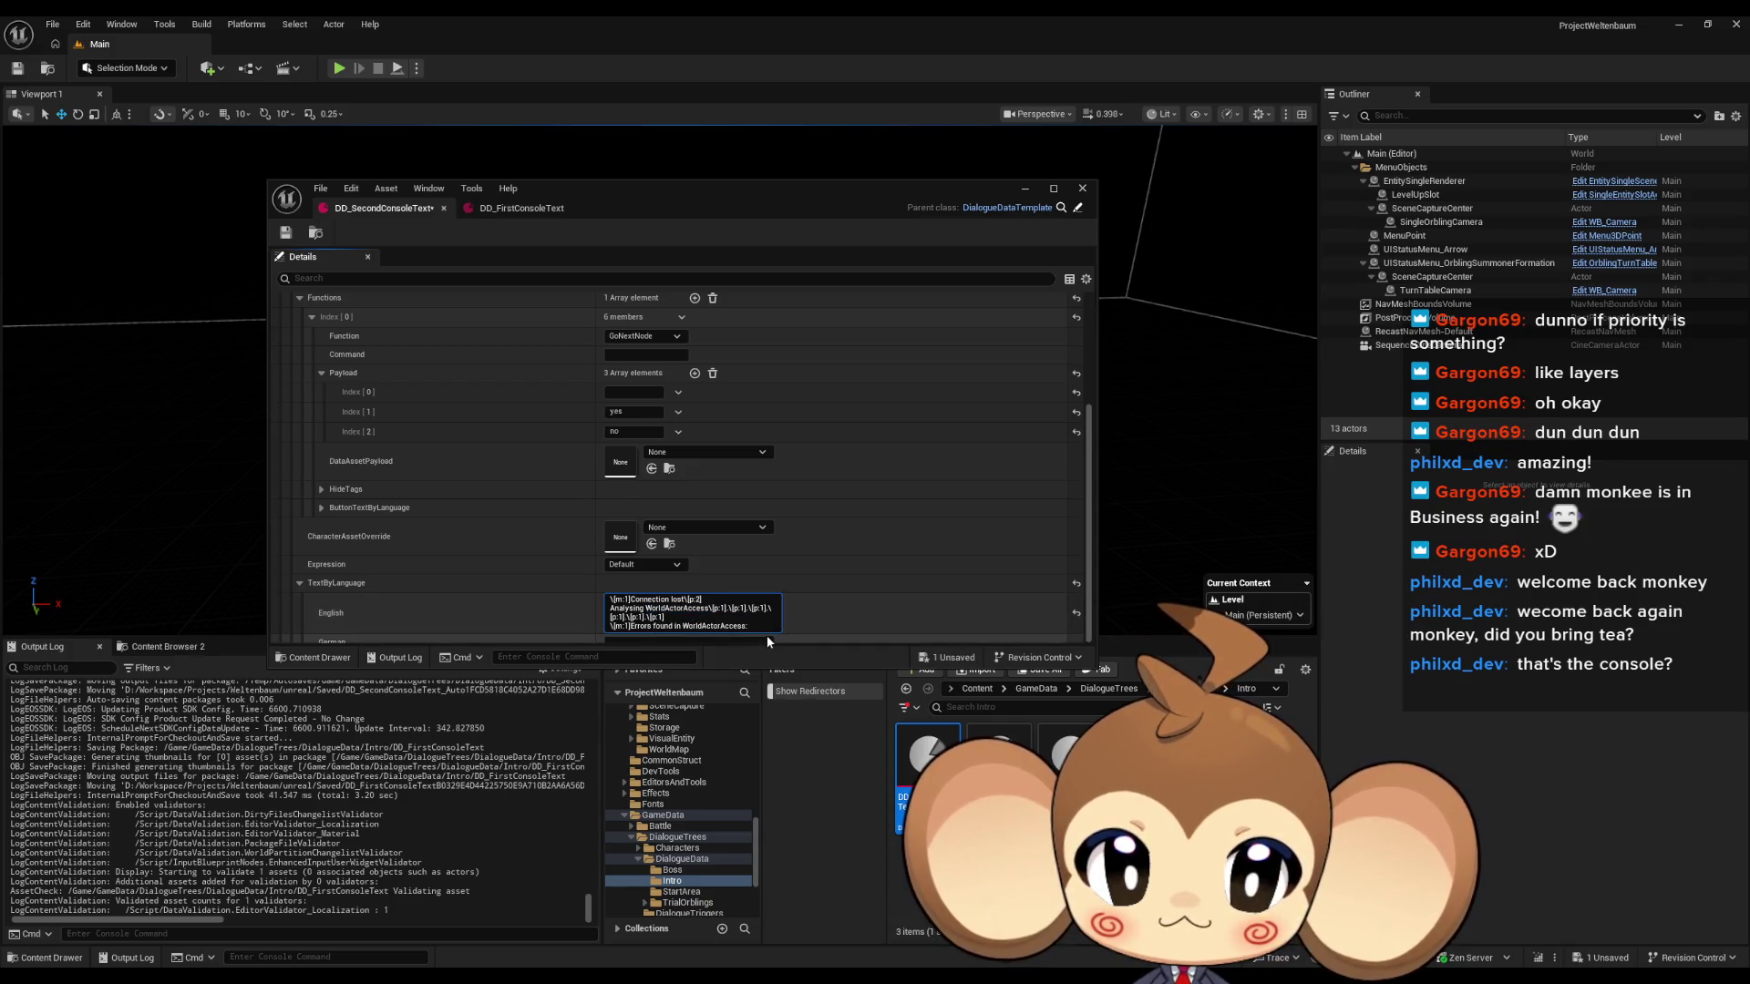
{"action": "left_click", "coordinate": [512, 208]}
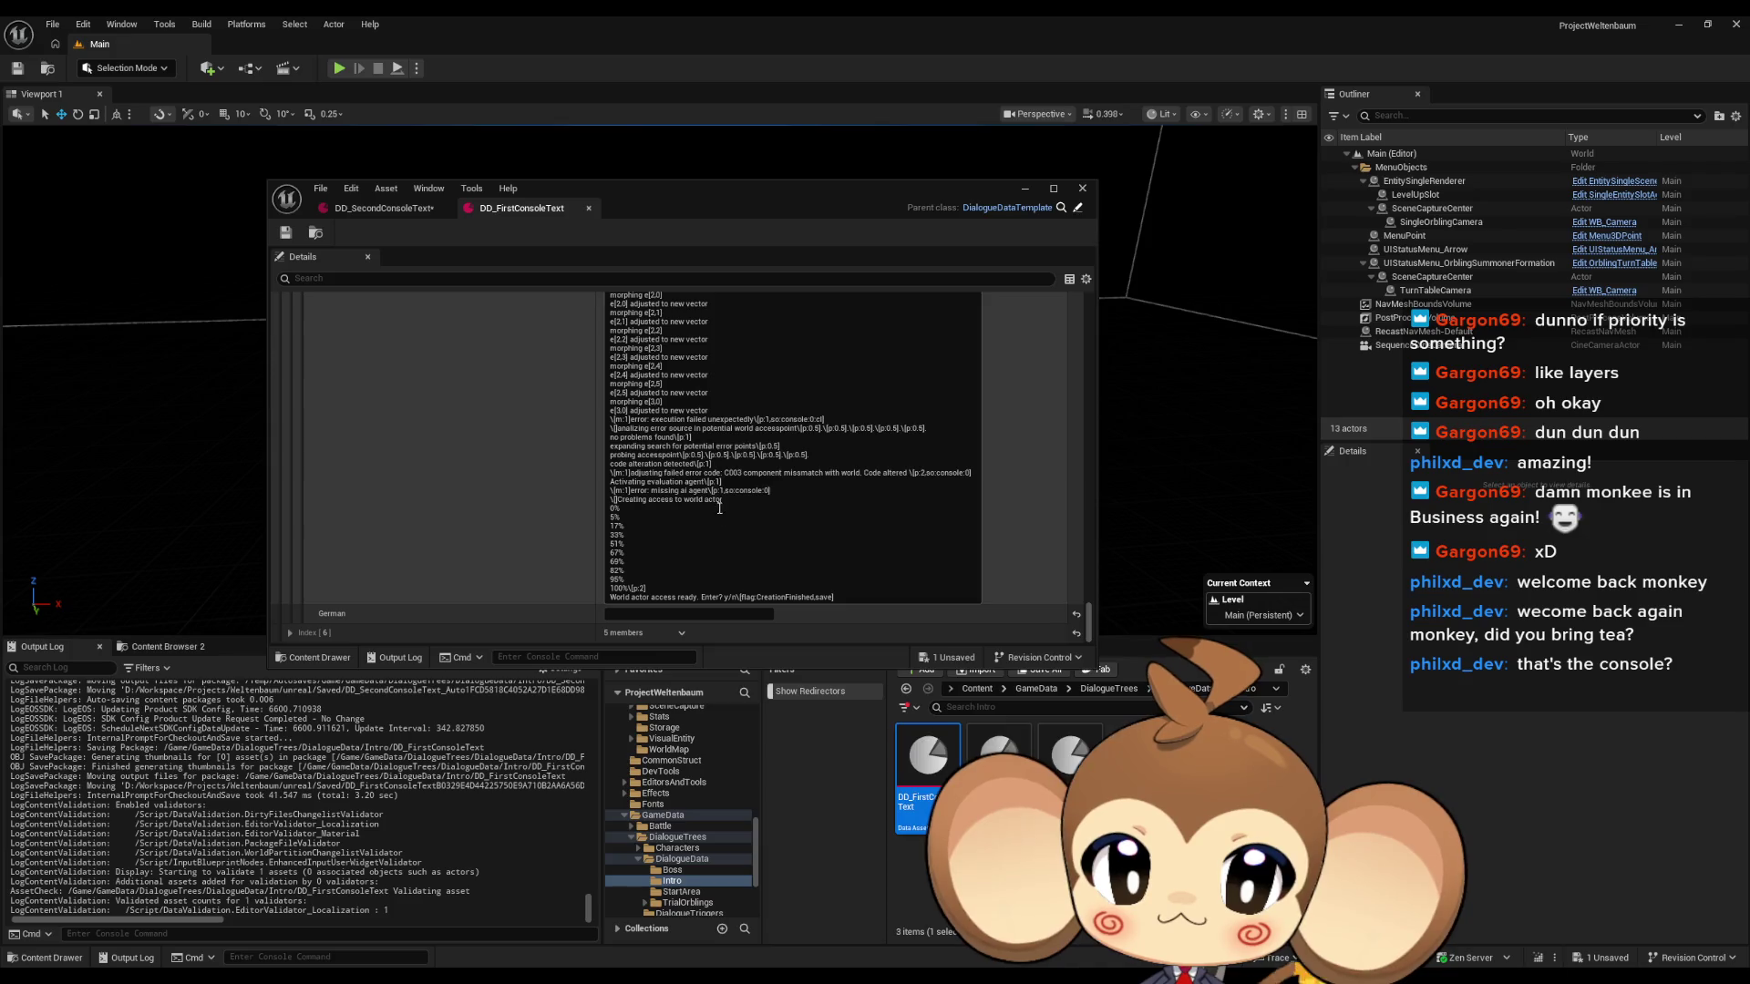
Replace 'World actor access' and 'world actor' with WorldActorAccess in DD_FirstConsoleText.
{"action": "left_click_drag", "start_coordinate": [676, 598], "coordinate": [596, 603]}
{"action": "type", "text": "WorldActorAccess ready"}
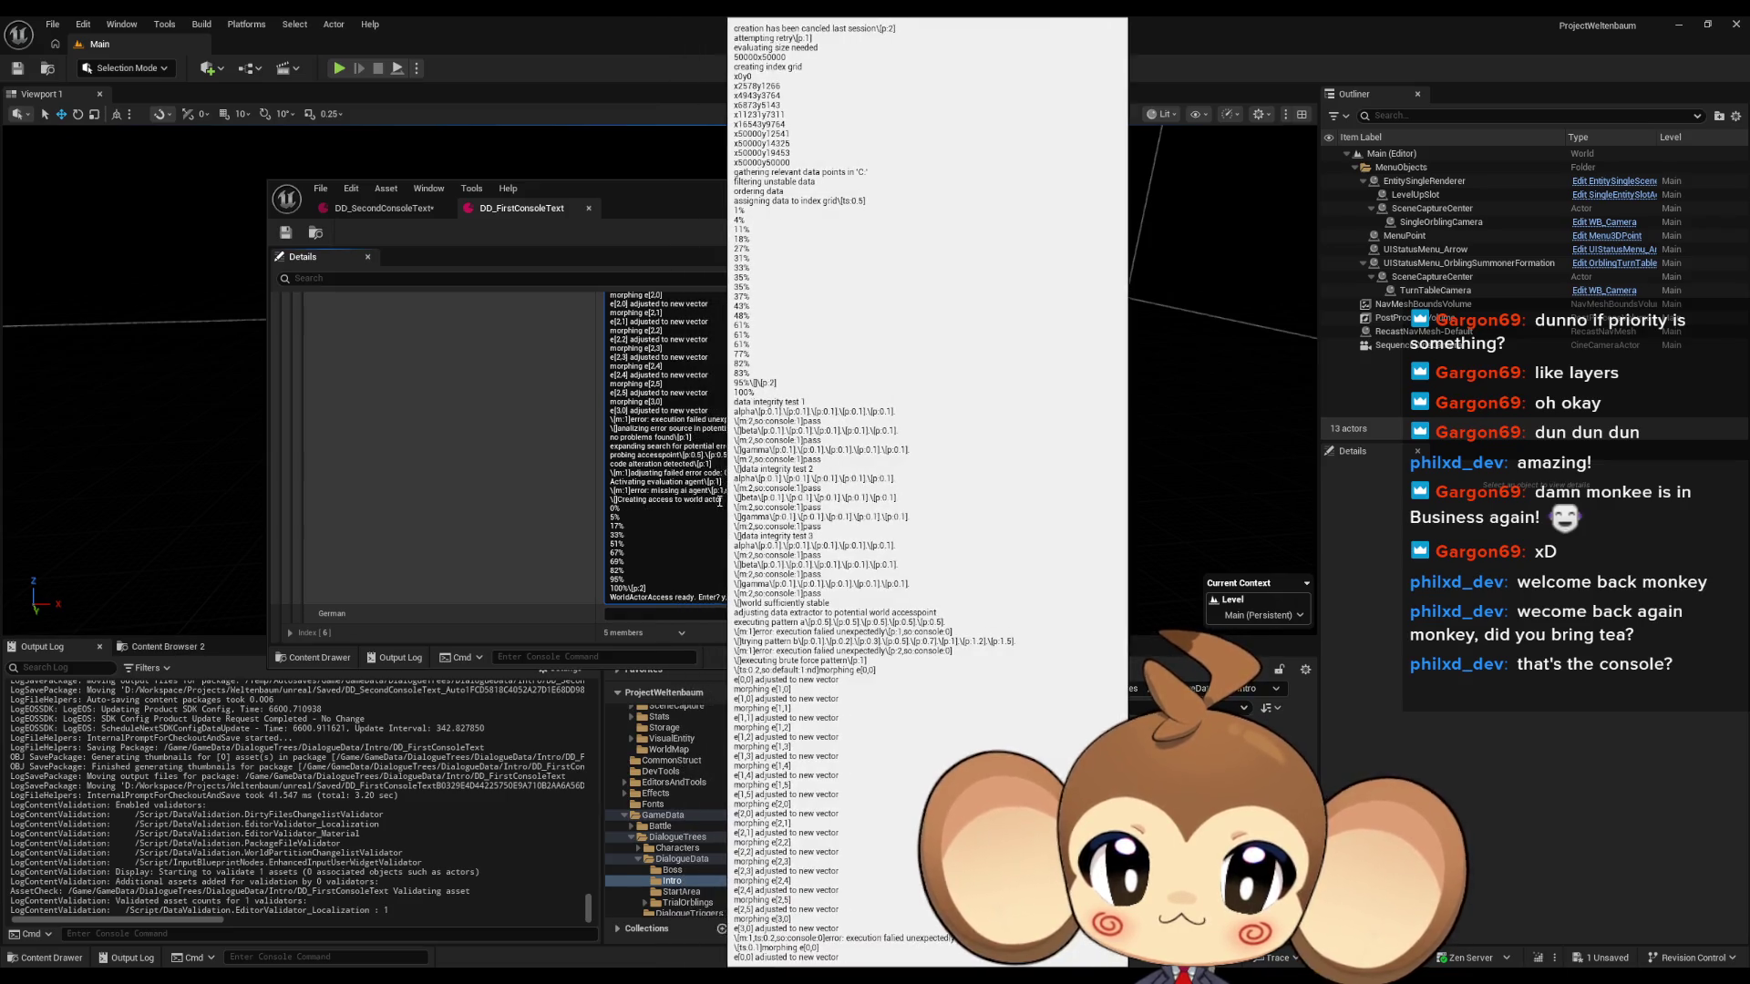
{"action": "left_click_drag", "start_coordinate": [685, 499], "coordinate": [725, 502]}
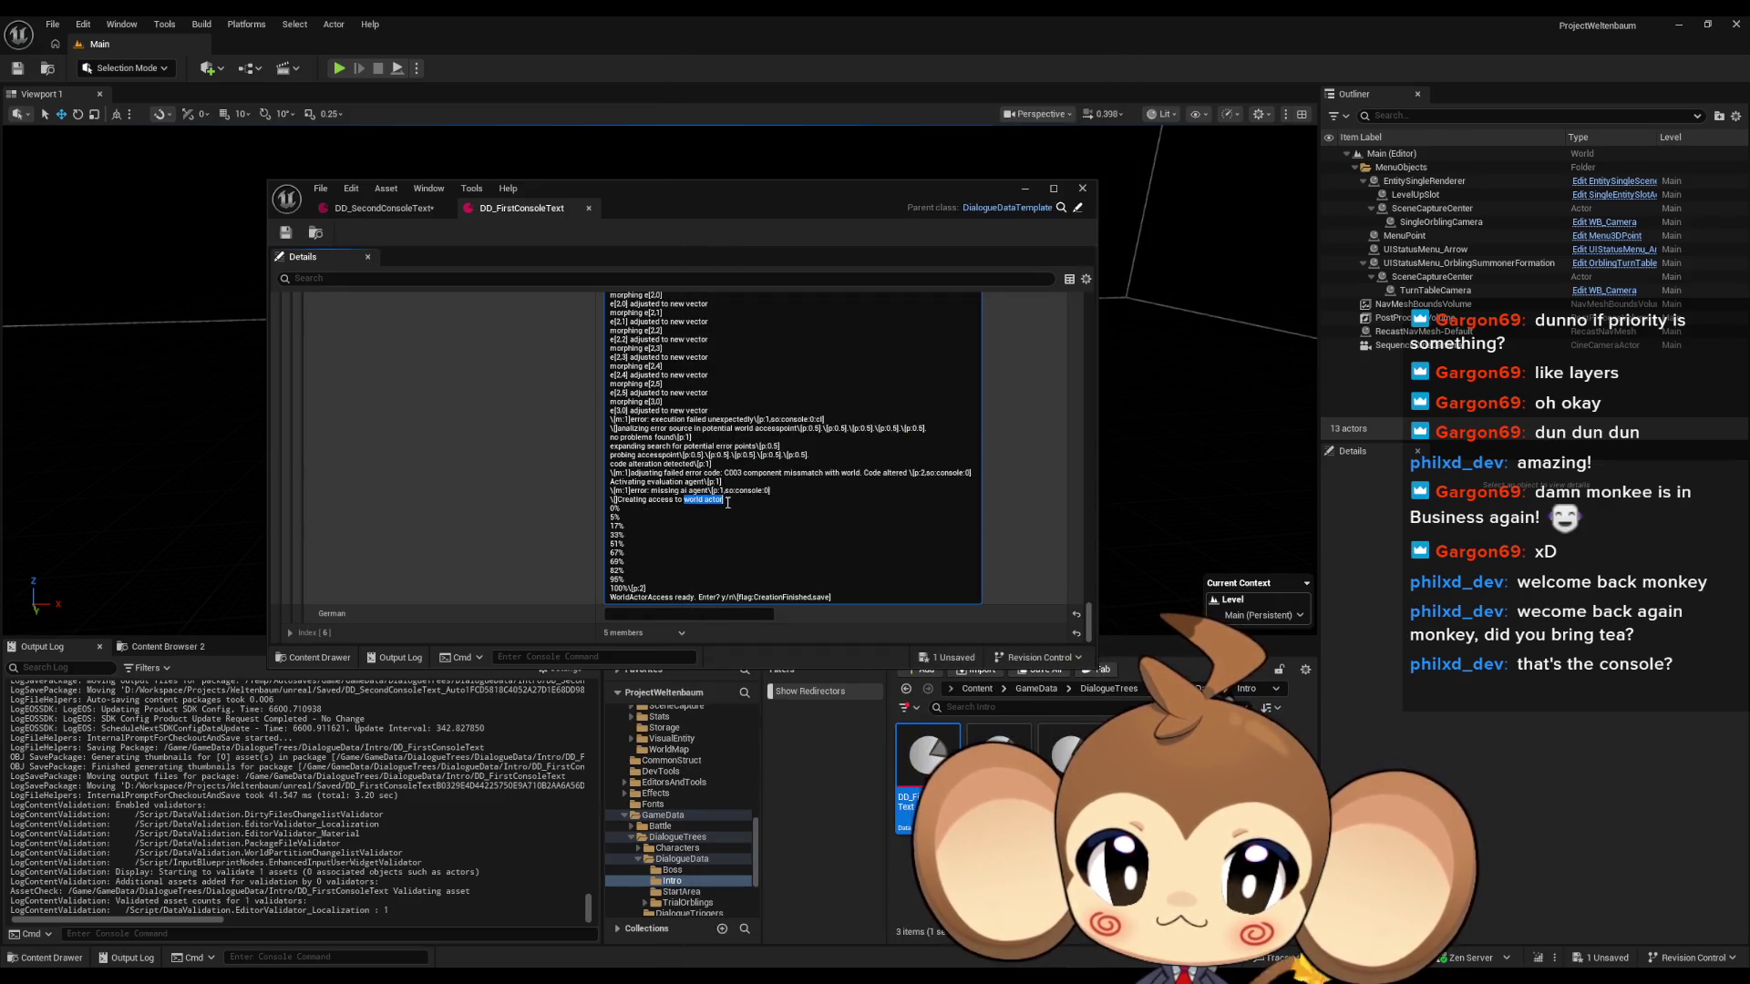
{"action": "type", "text": "WorldActorAccess"}
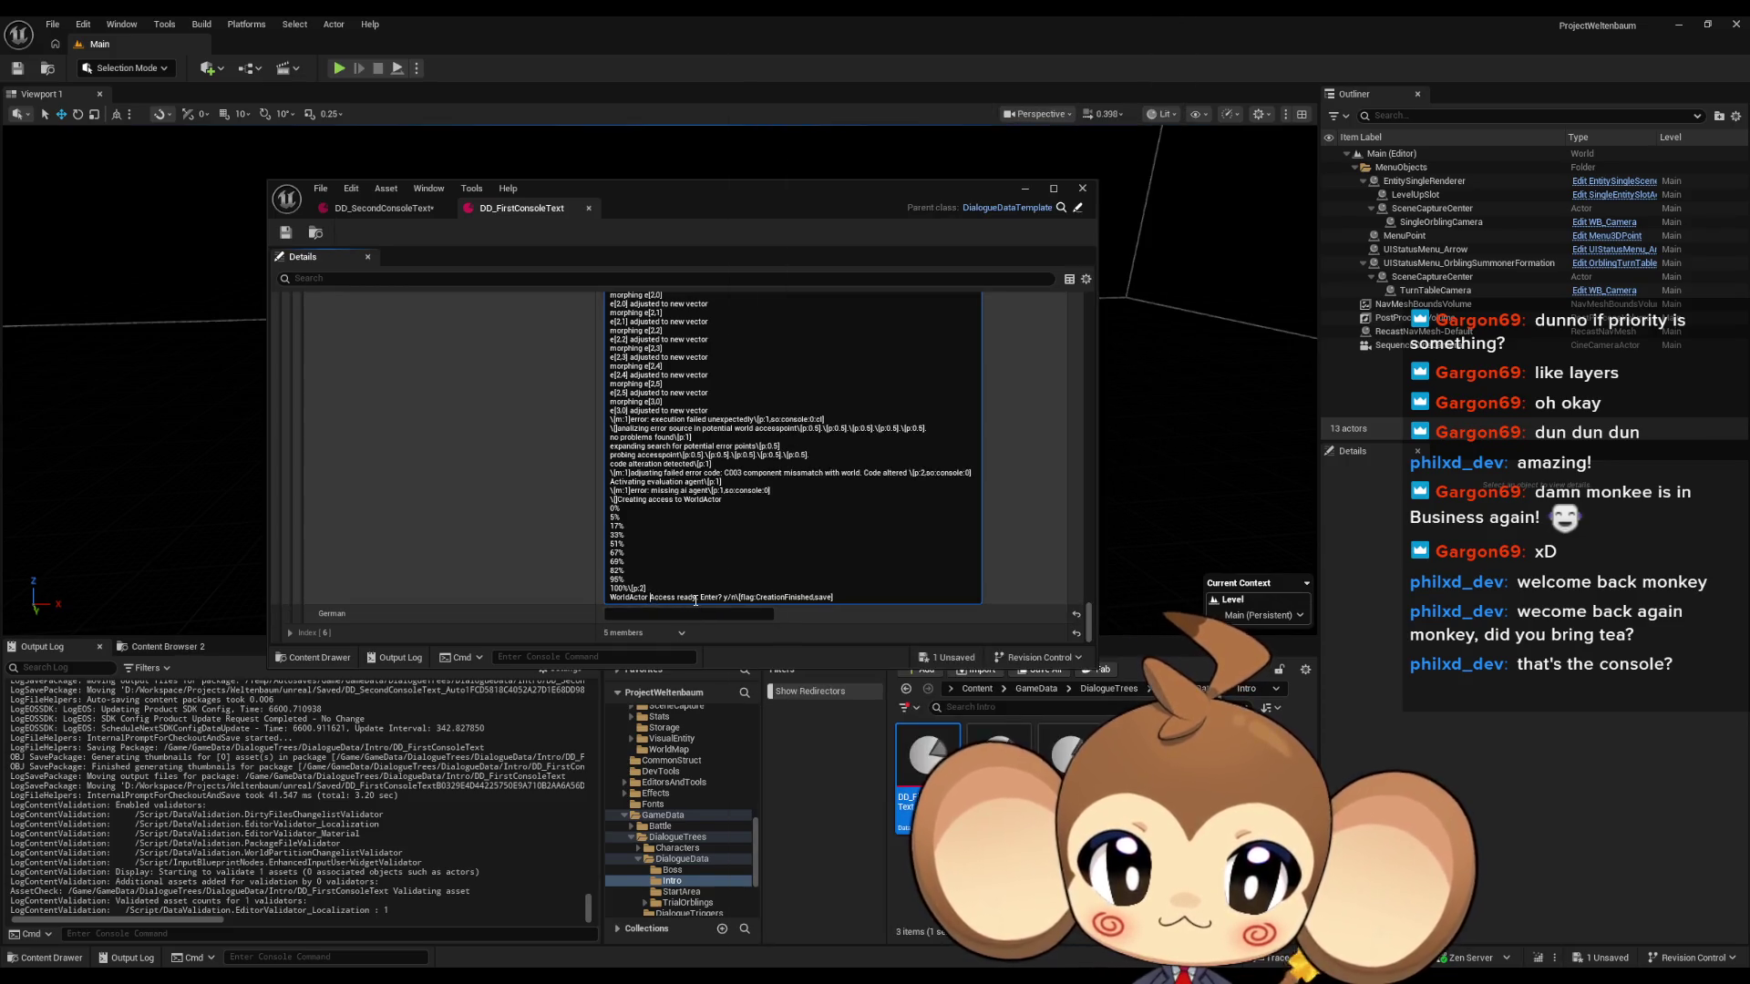
{"action": "left_click", "coordinate": [401, 208]}
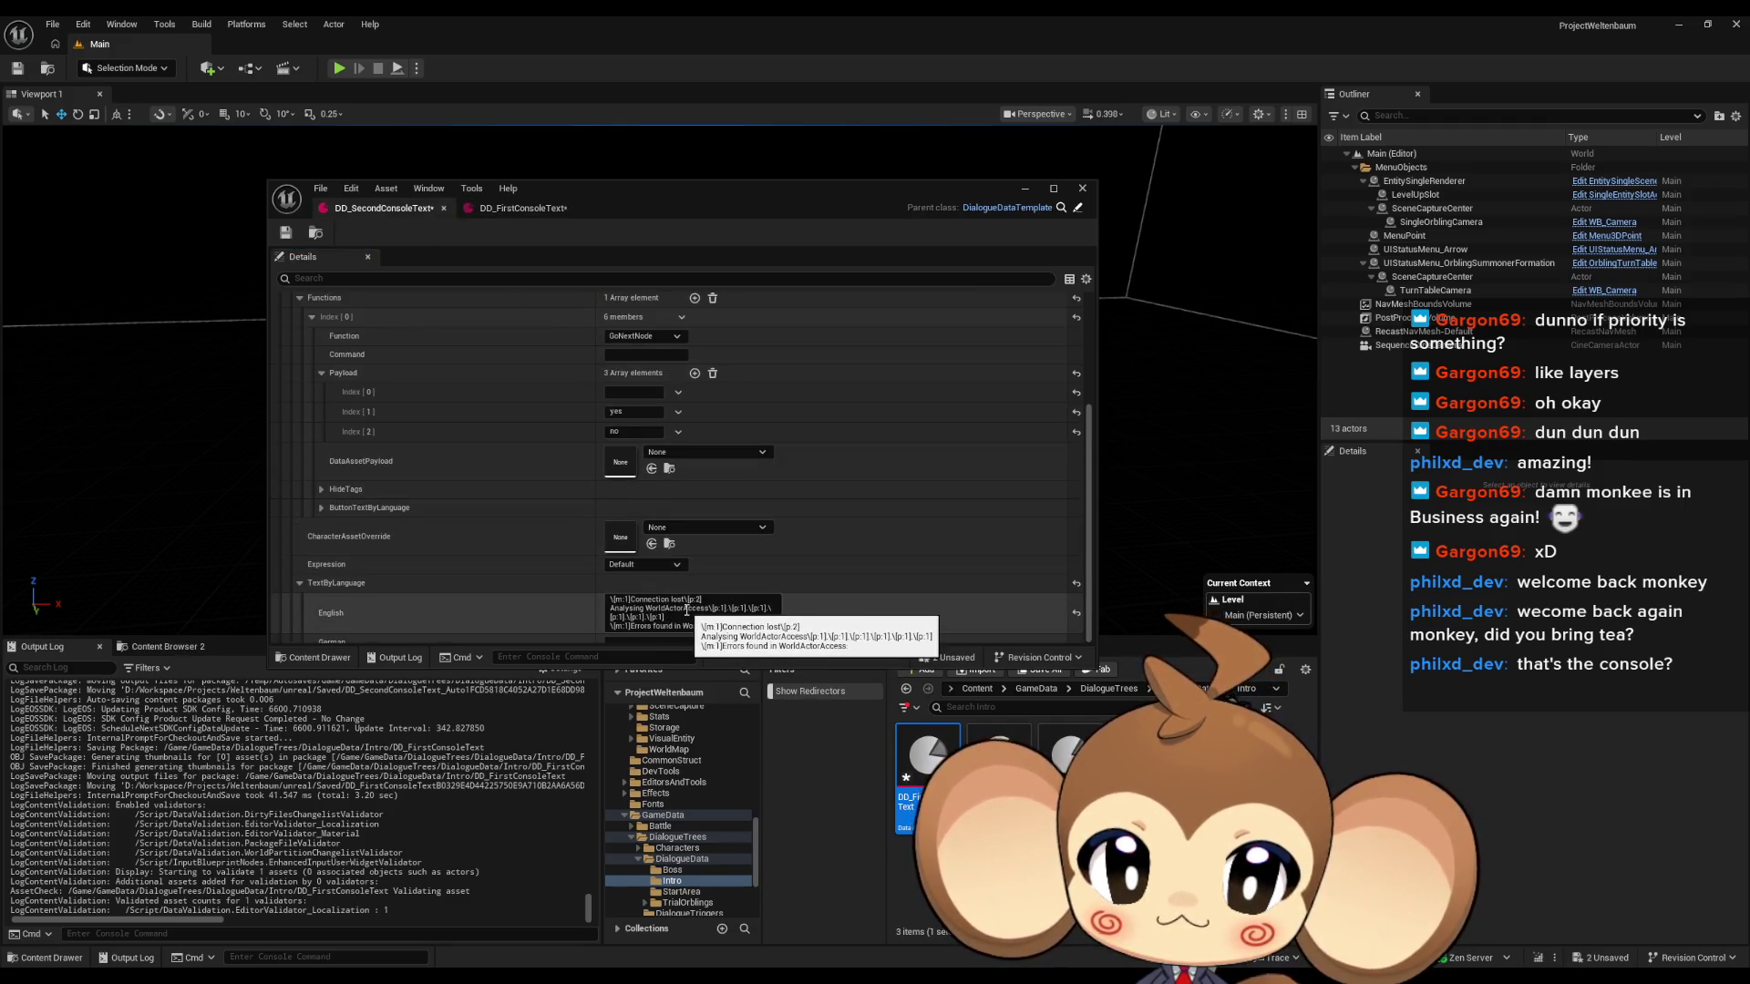
Lowercase 'access' and replace the errors line with 'WorldActor main component offline' and pause 2.
{"action": "left_click", "coordinate": [686, 608]}
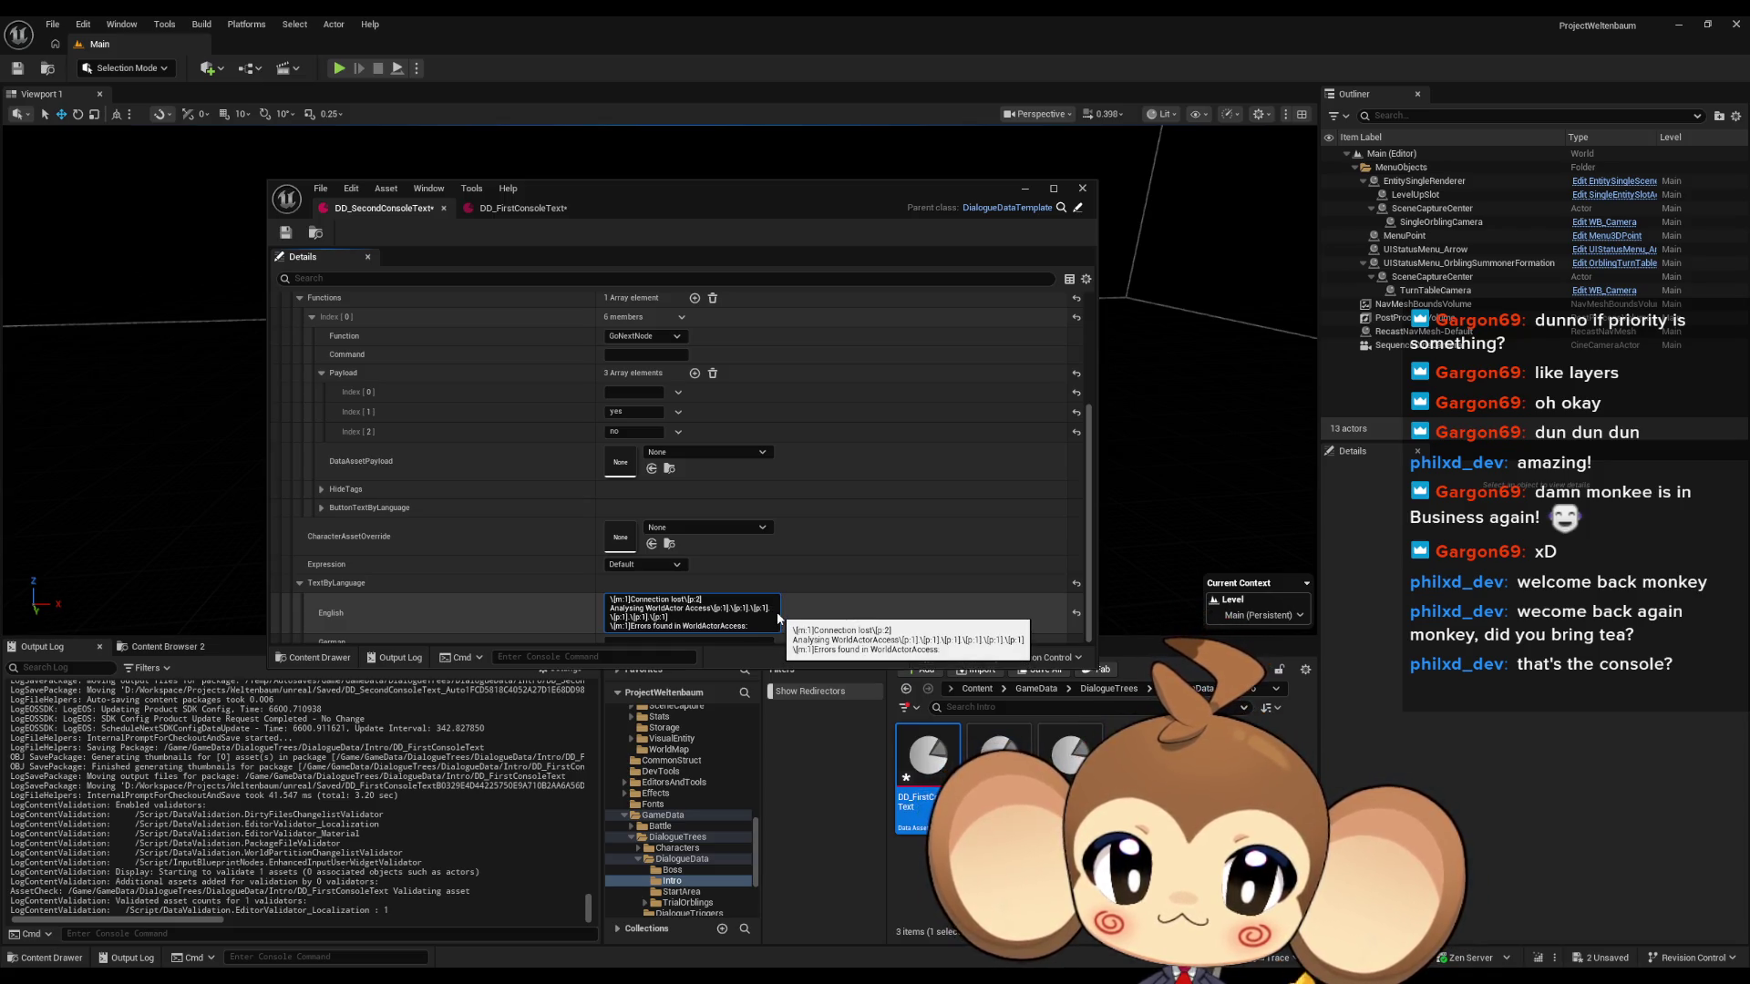
{"action": "key", "text": "BackSpace"}
{"action": "type", "text": "a"}
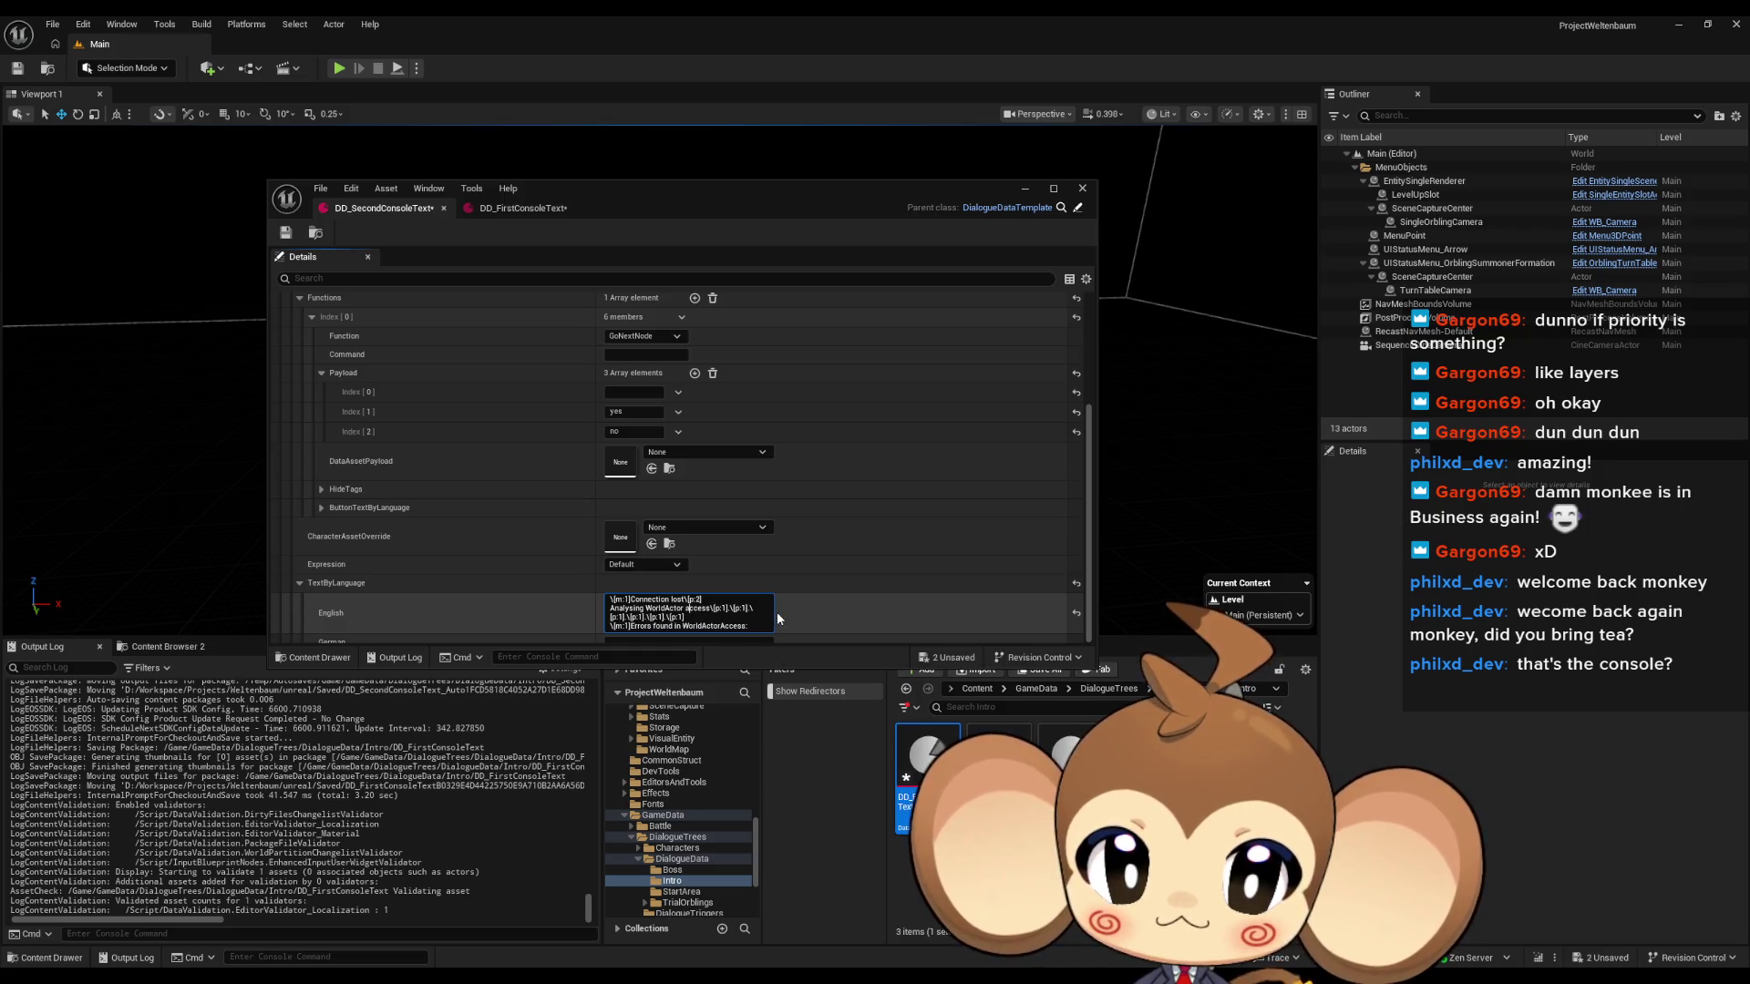
{"action": "left_click_drag", "start_coordinate": [753, 626], "coordinate": [627, 628]}
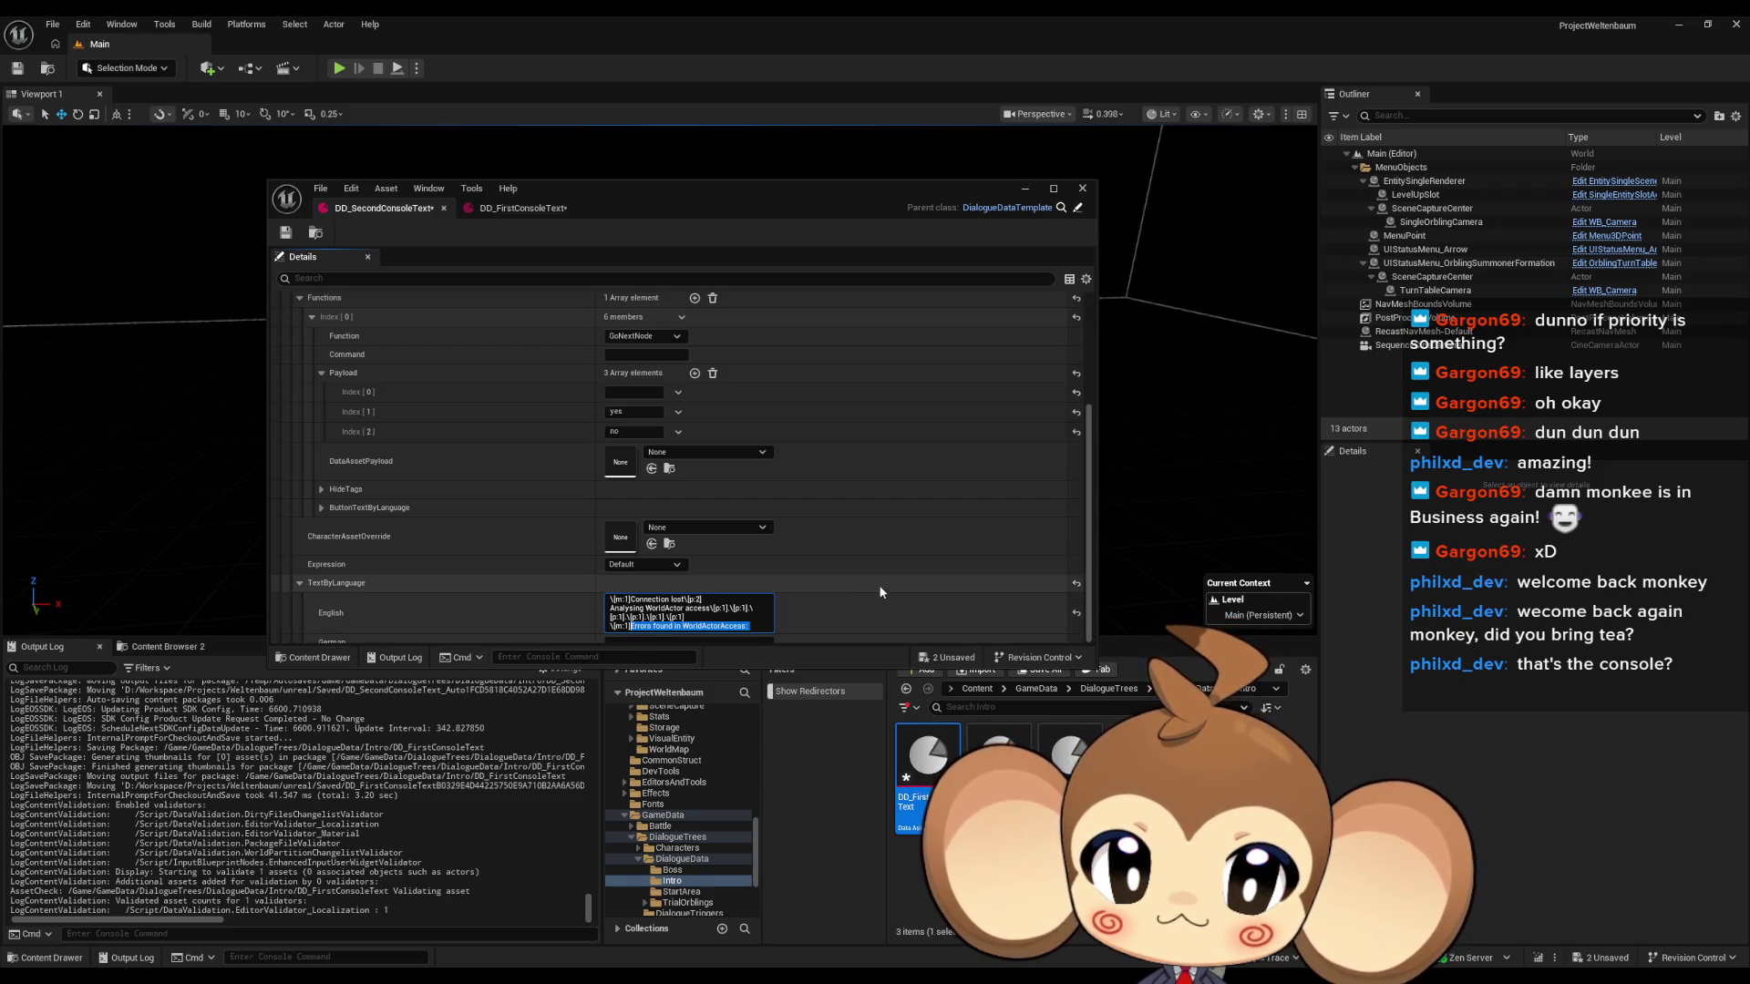
{"action": "key", "text": "BackSpace"}
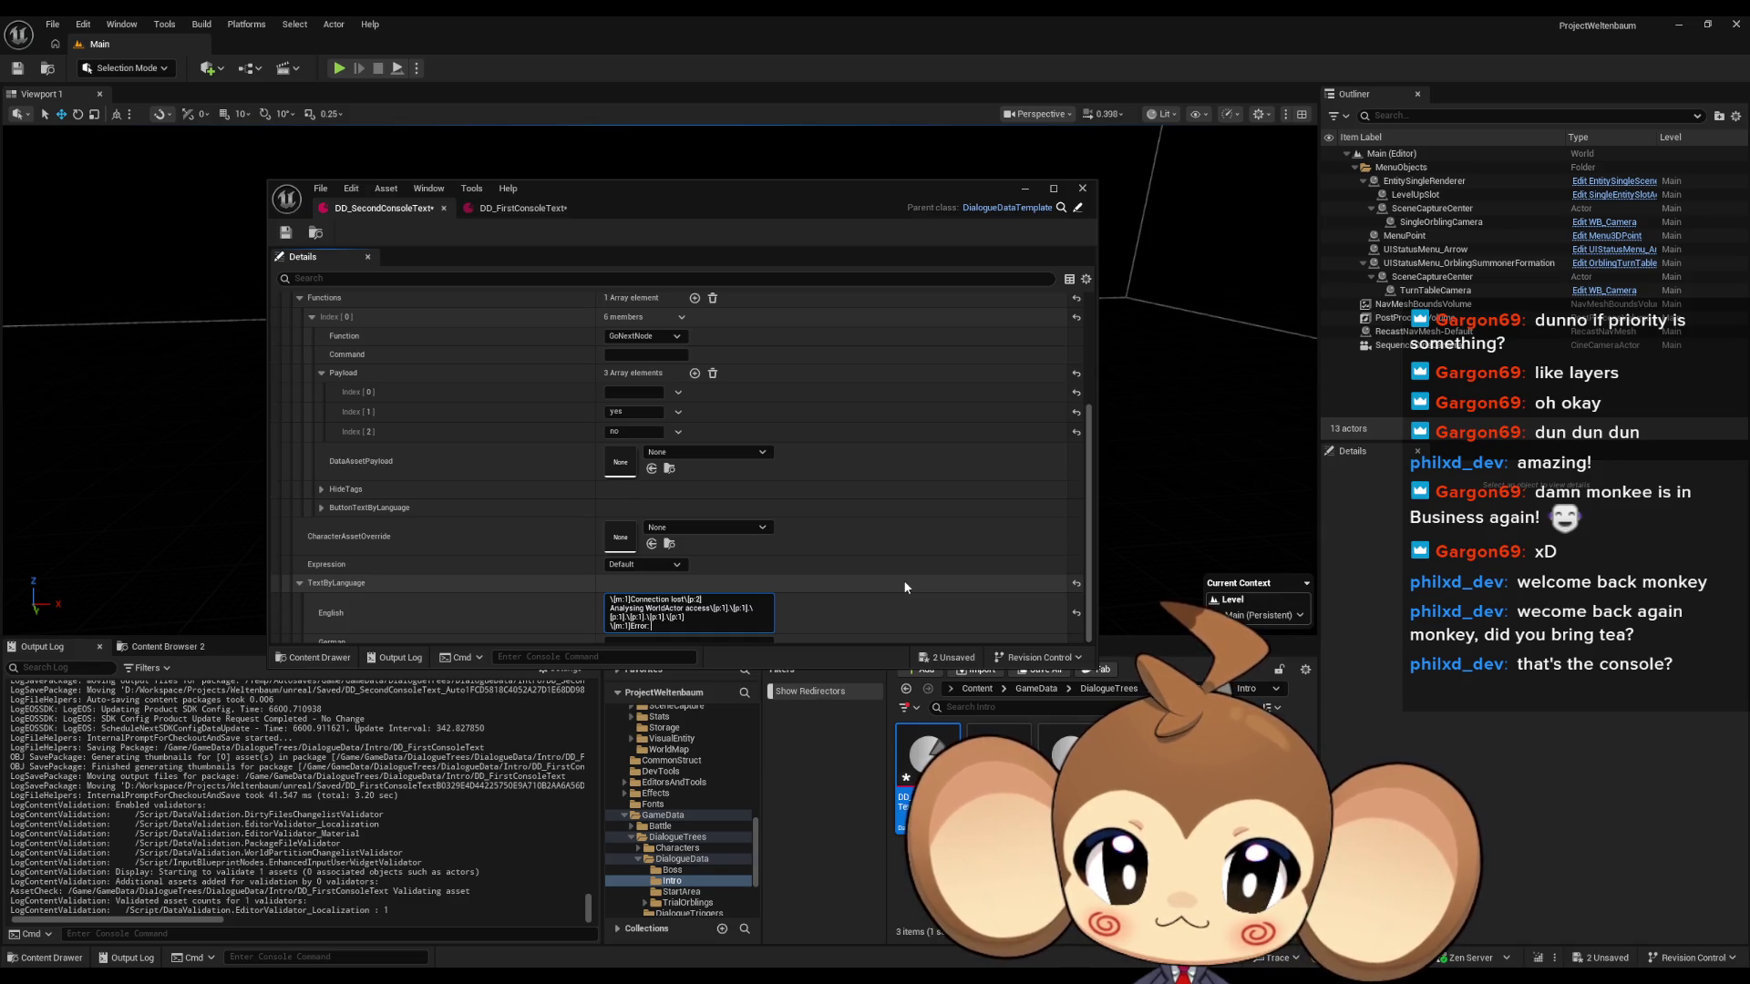
{"action": "type", "text": "WorldActor of"}
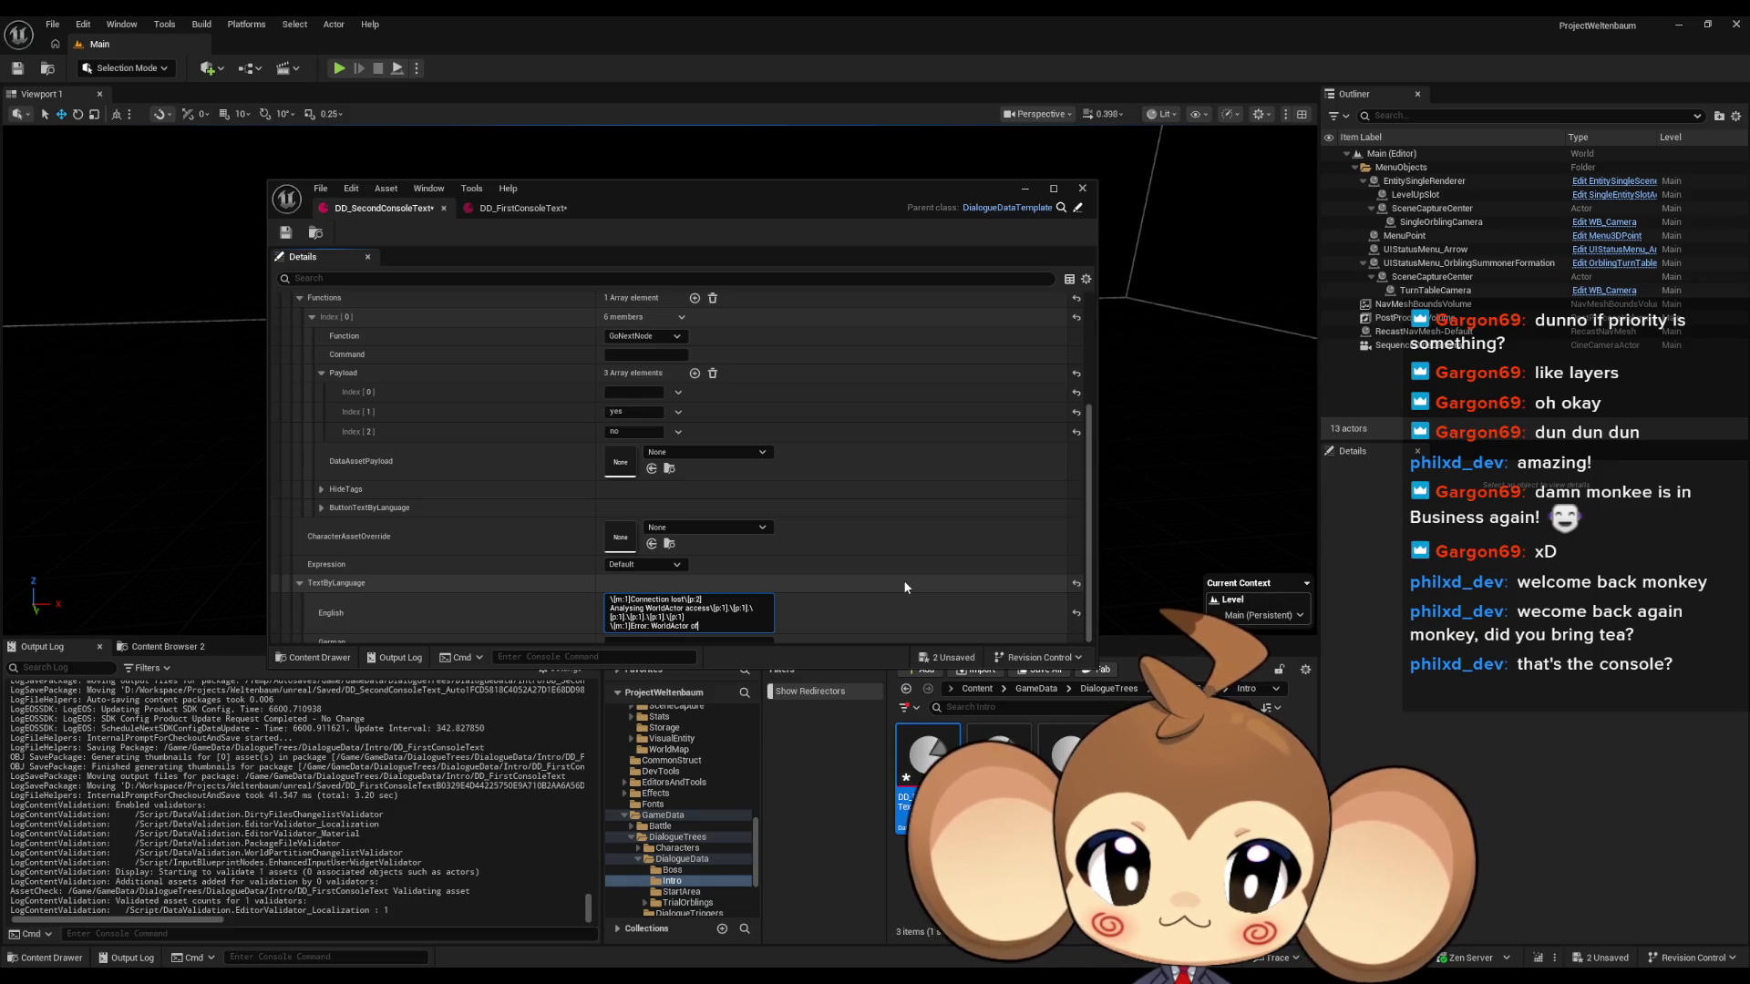
{"action": "type", "text": "fline"}
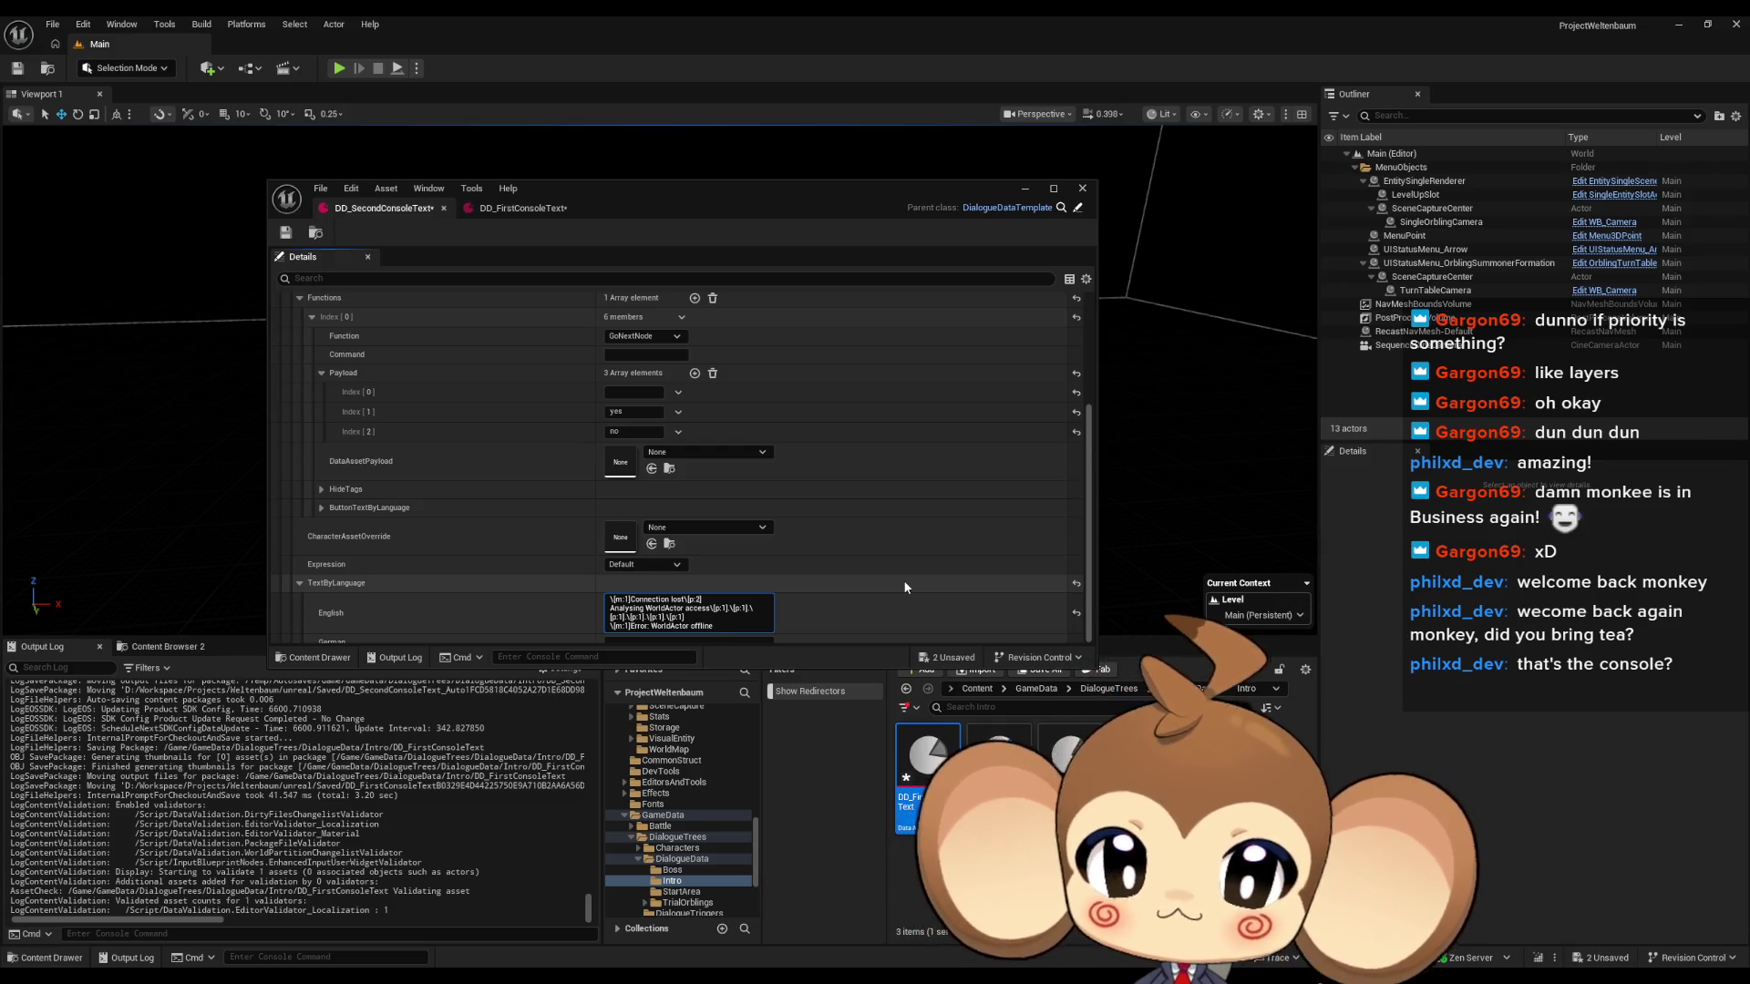
{"action": "type", "text": "main component"}
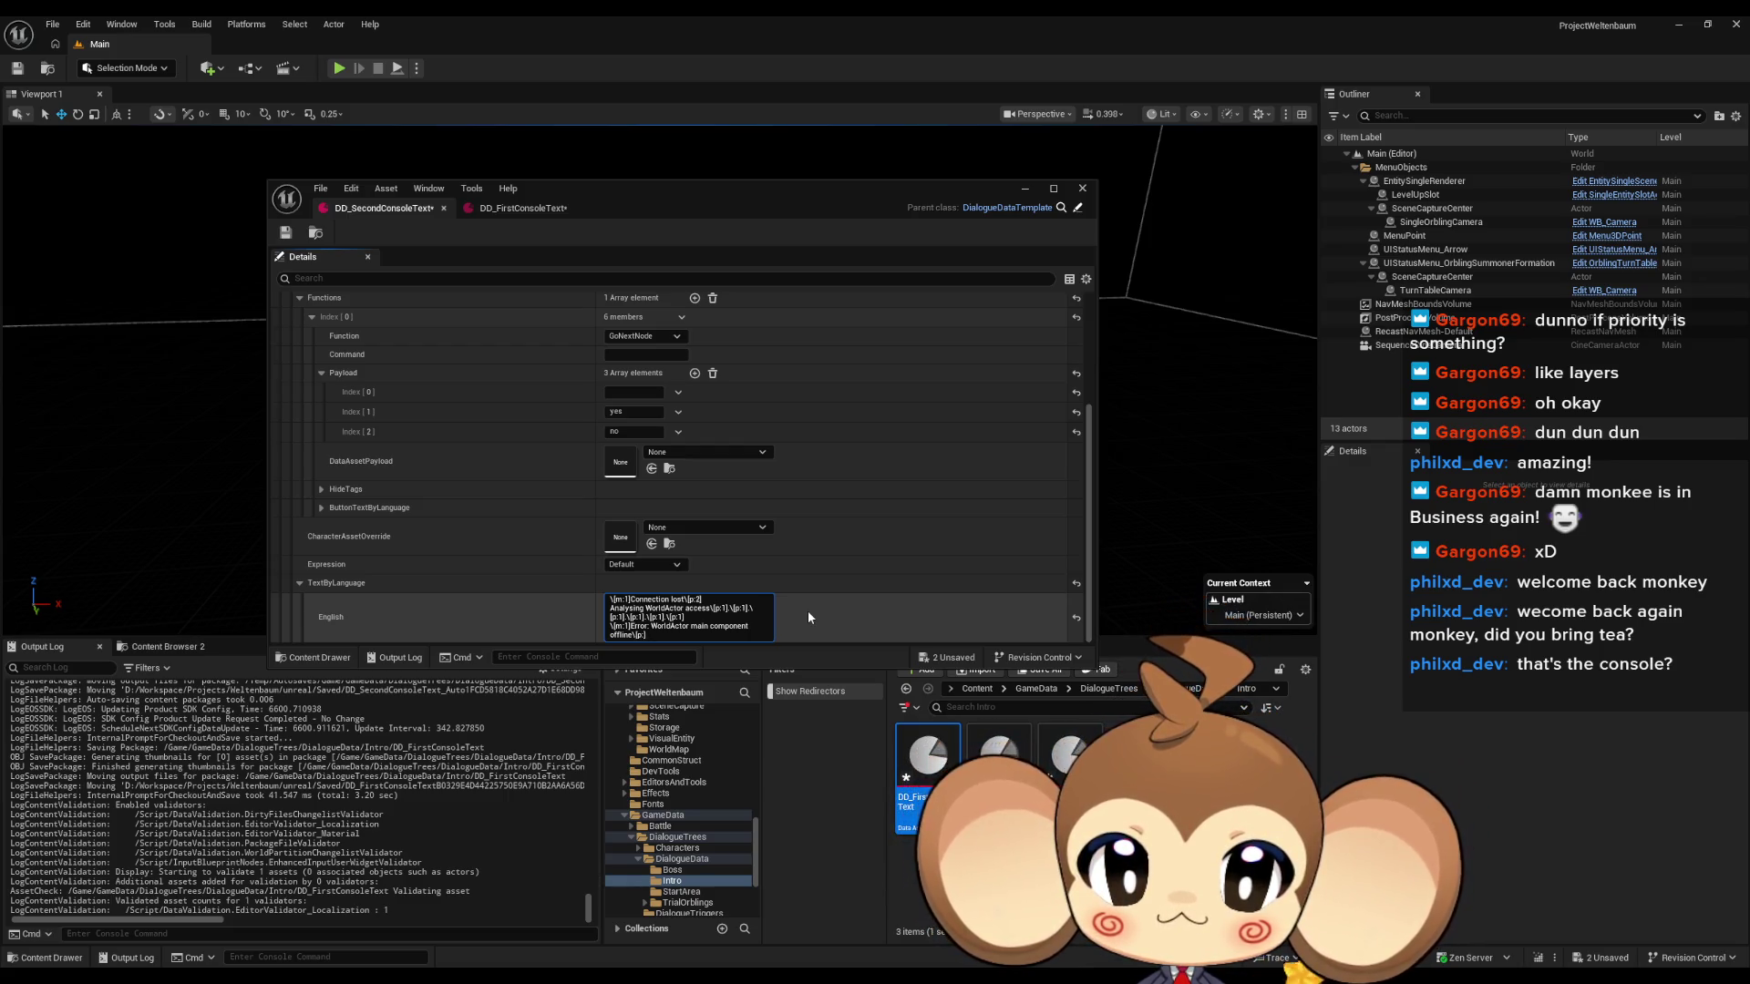
{"action": "type", "text": "2"}
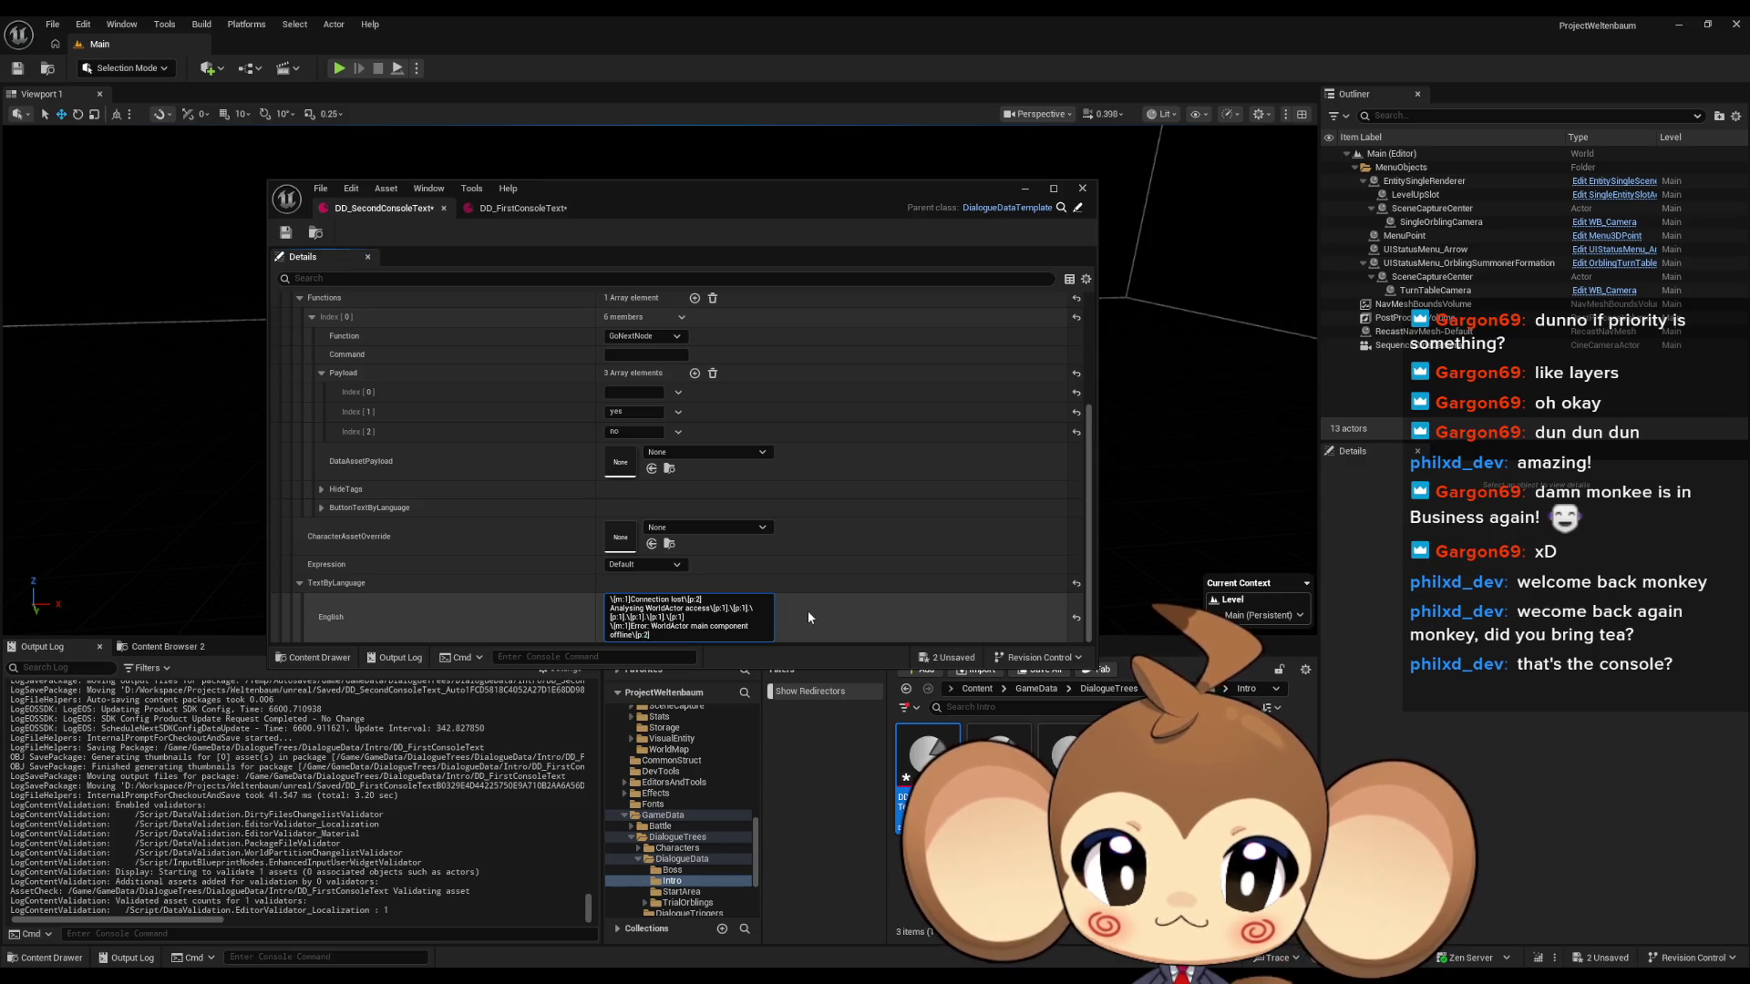
{"action": "left_click", "coordinate": [315, 232]}
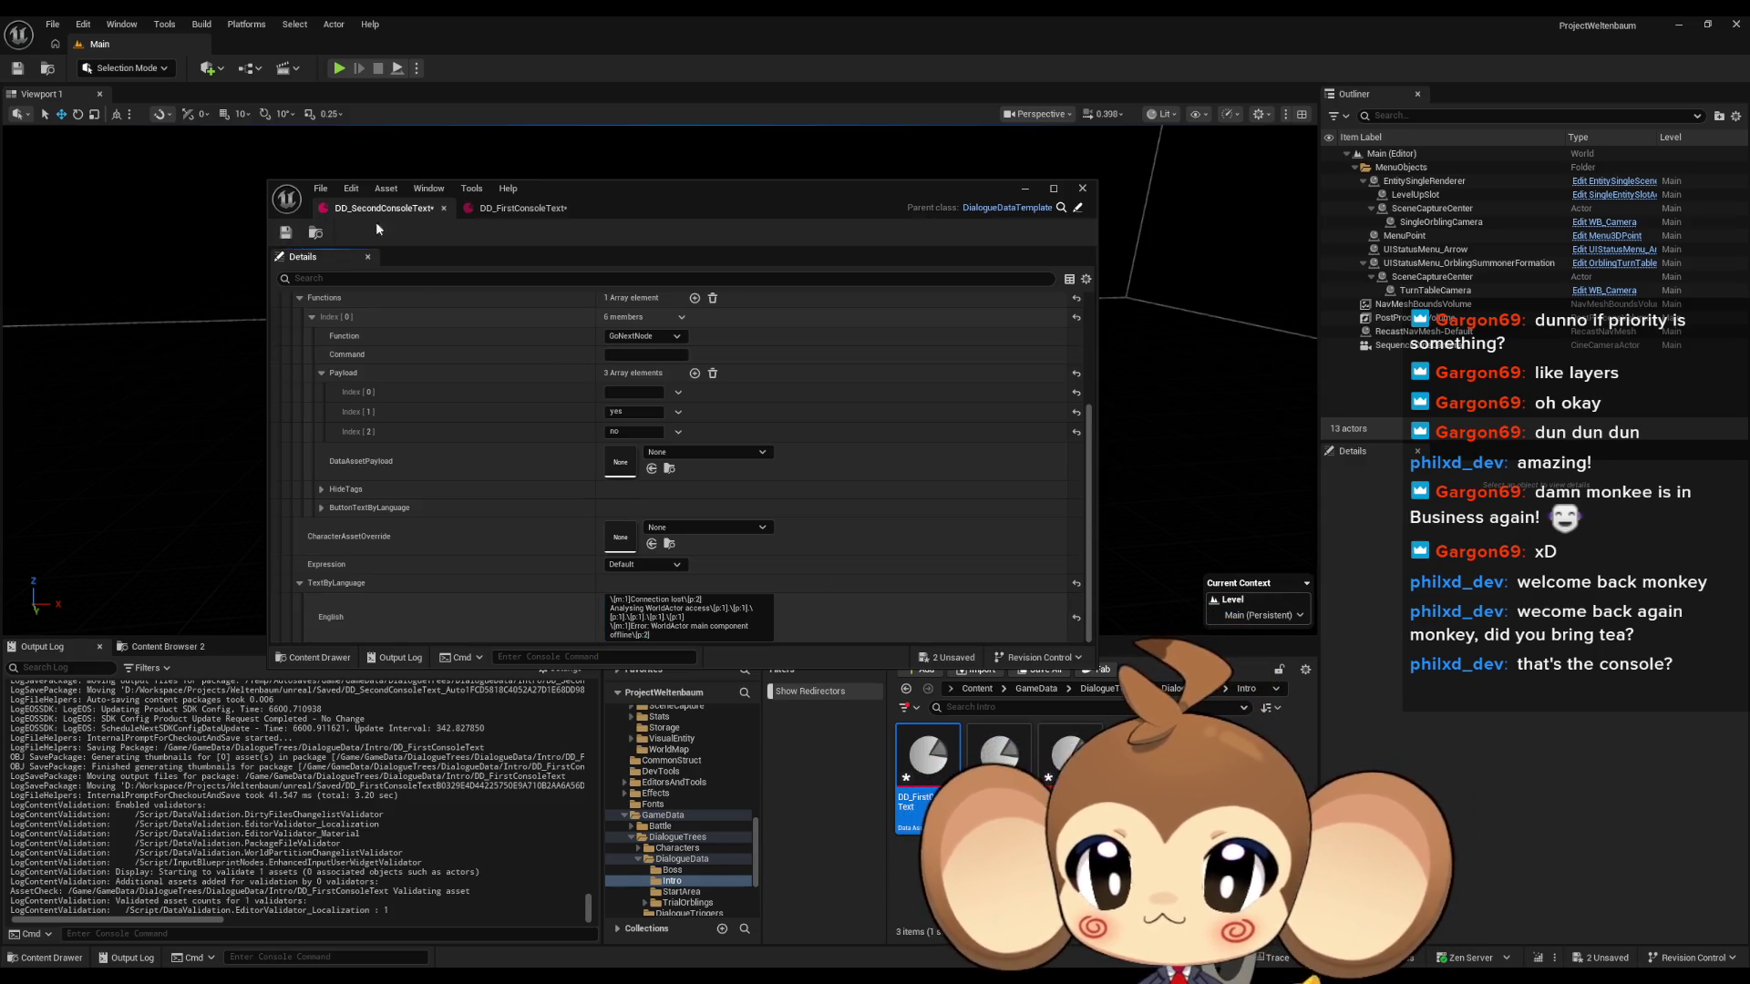
{"action": "left_click_drag", "start_coordinate": [703, 199], "coordinate": [538, 596]}
Play-test the console text in the editor, then stop and bring DD_SecondConsoleText back into view.
{"action": "left_click", "coordinate": [340, 71]}
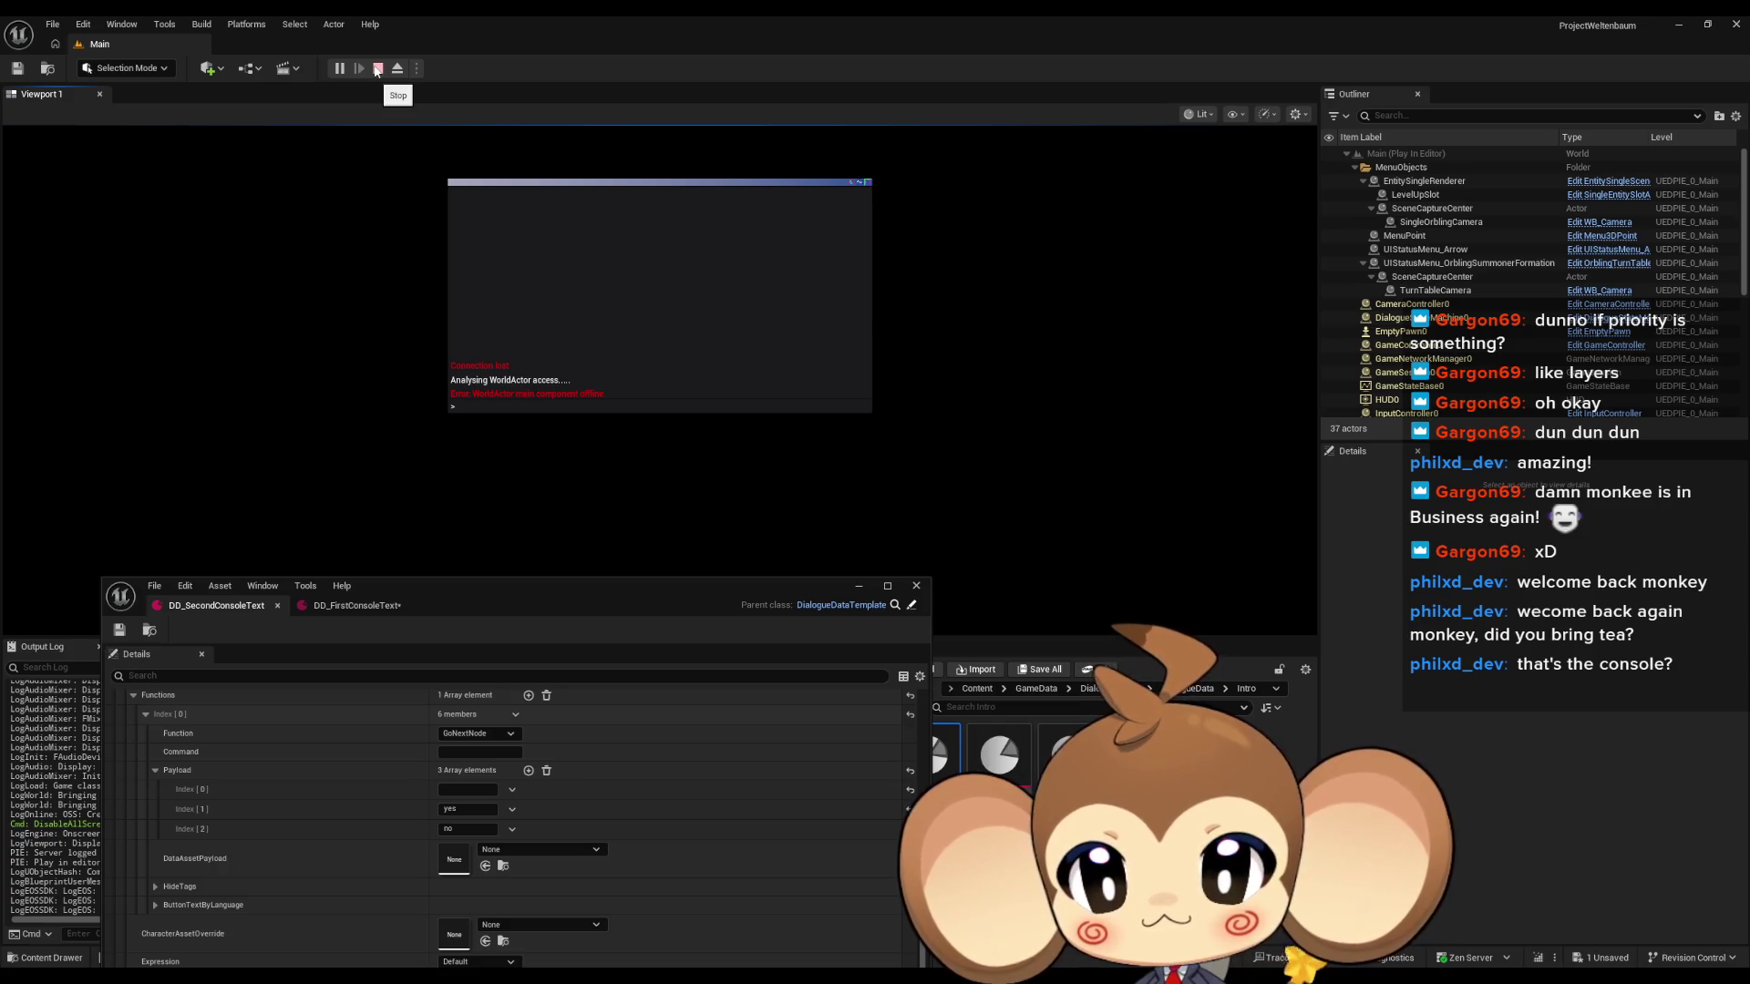
{"action": "left_click", "coordinate": [375, 71]}
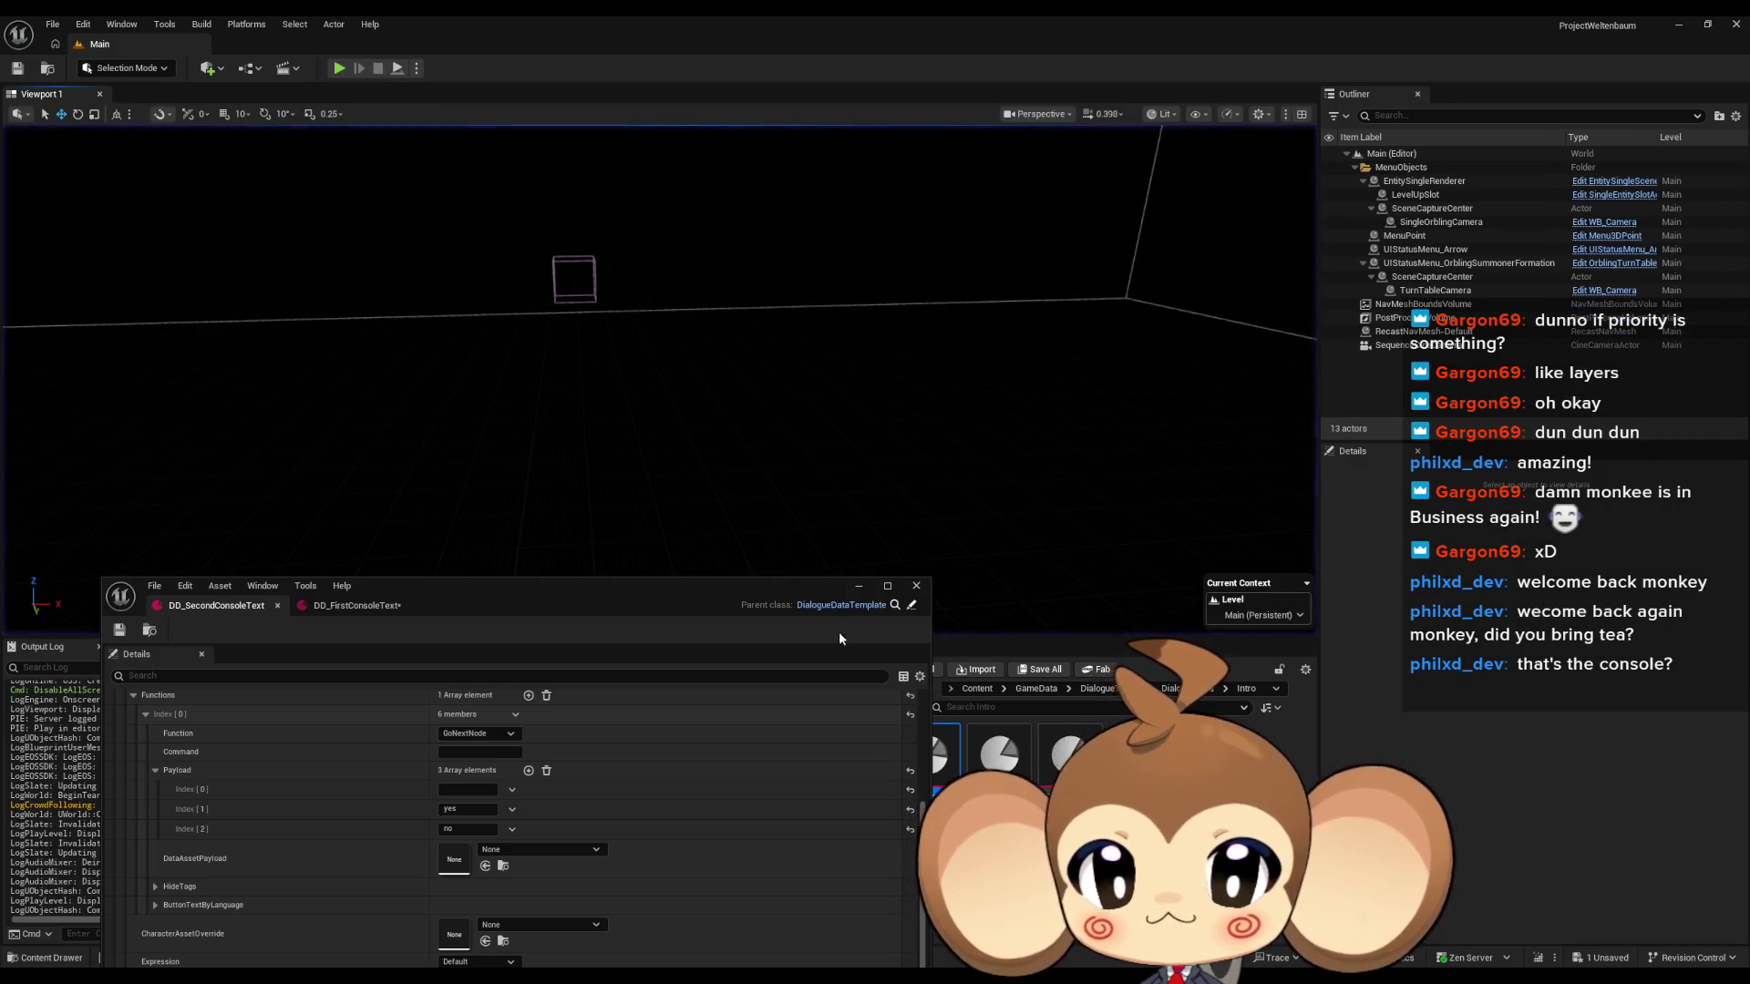
{"action": "mouse_move", "coordinate": [670, 583]}
{"action": "left_mouse_down"}
{"action": "mouse_move", "coordinate": [701, 515]}
{"action": "mouse_move", "coordinate": [745, 269]}
{"action": "mouse_move", "coordinate": [781, 258]}
{"action": "left_mouse_up"}
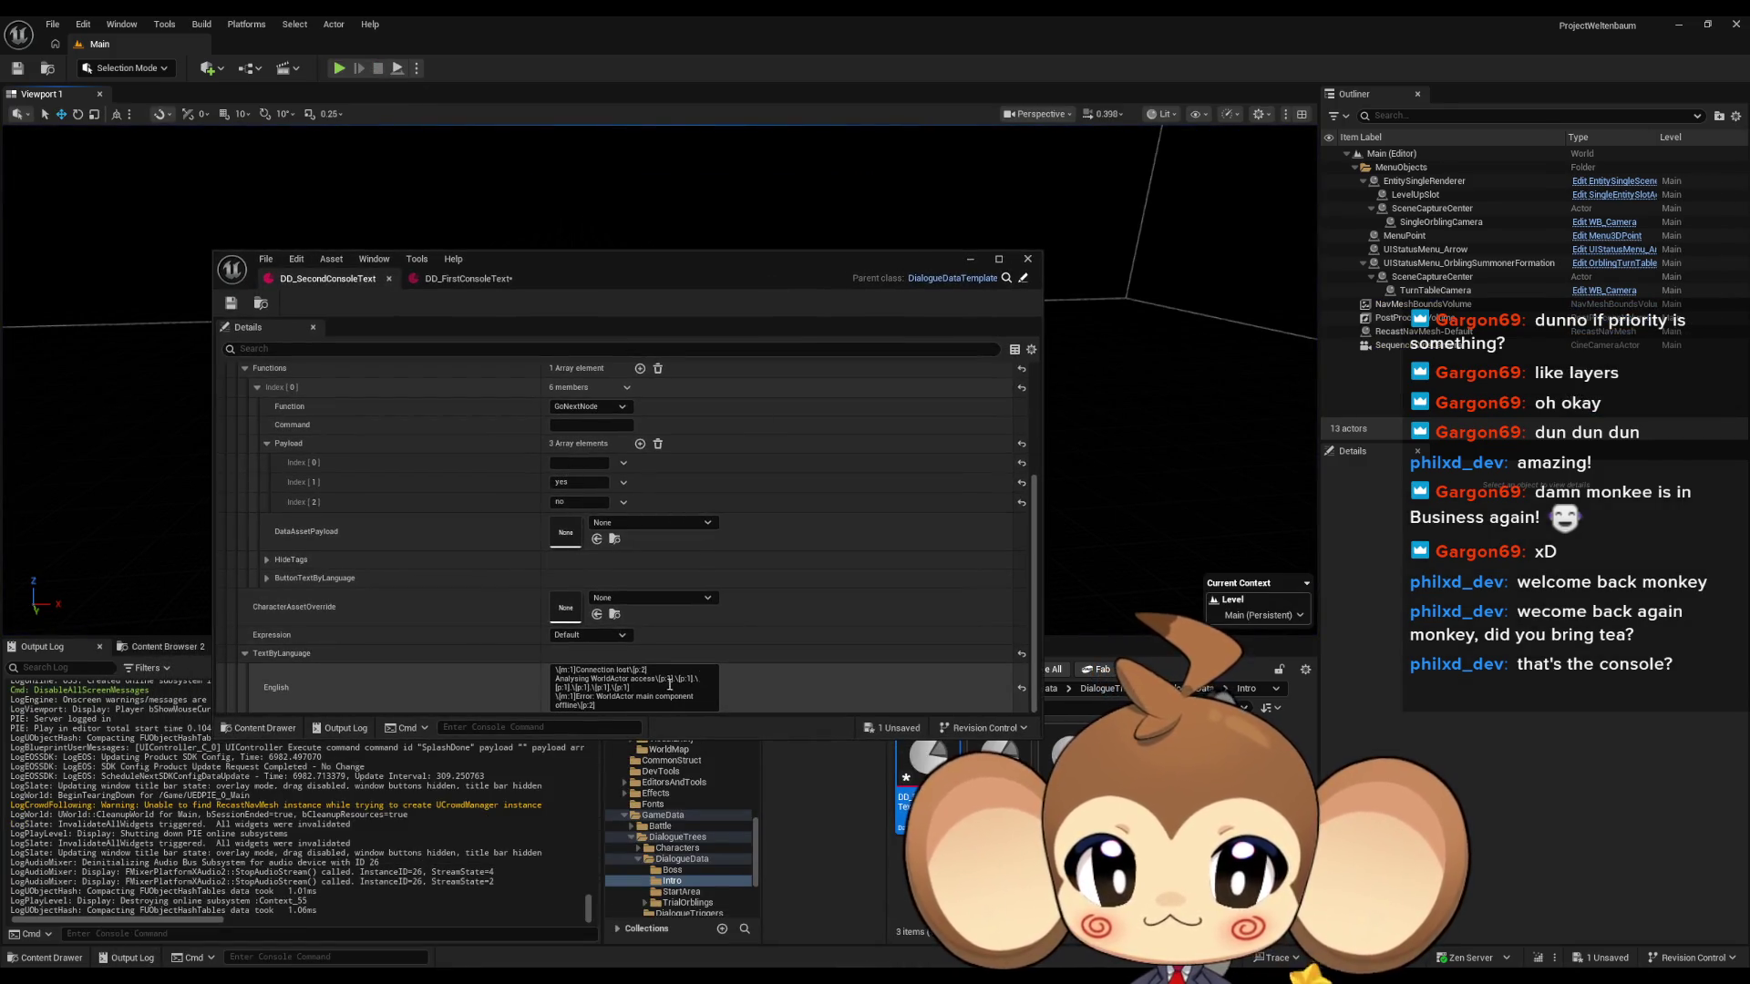
Add a '\[p:2] Reinitializing WorldActor' line with pause tokens to the English text.
{"action": "left_click", "coordinate": [605, 707]}
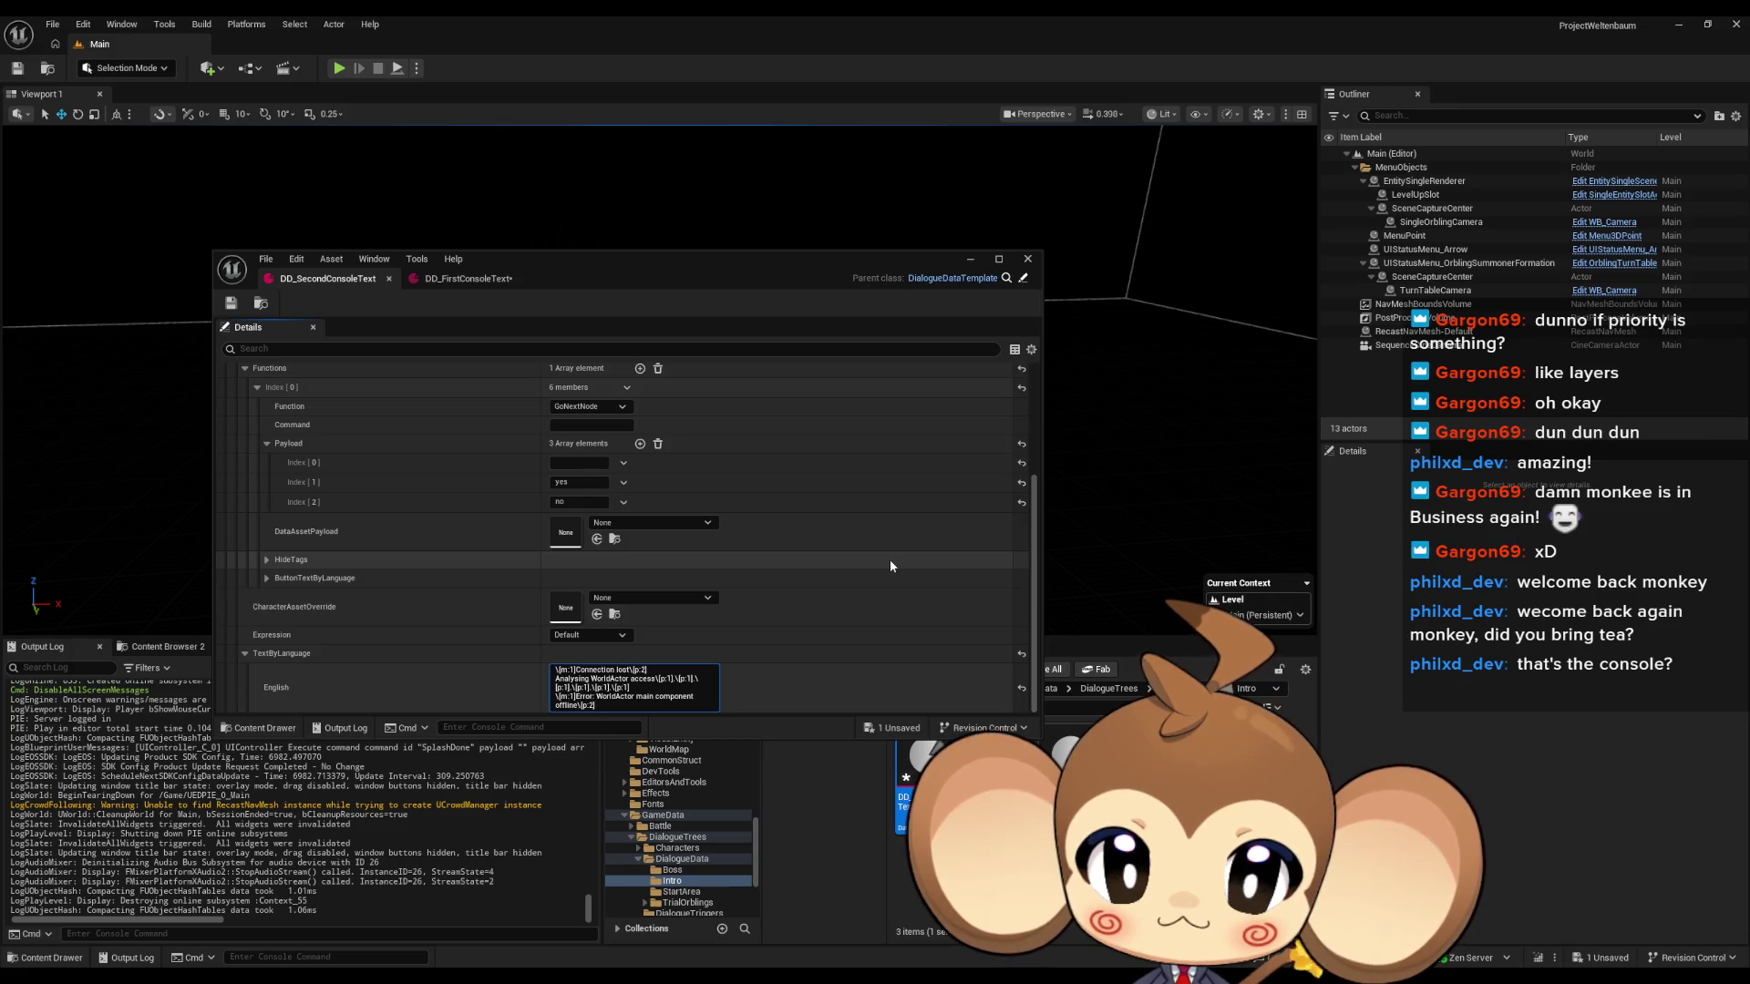
{"action": "key", "text": "shift+Return"}
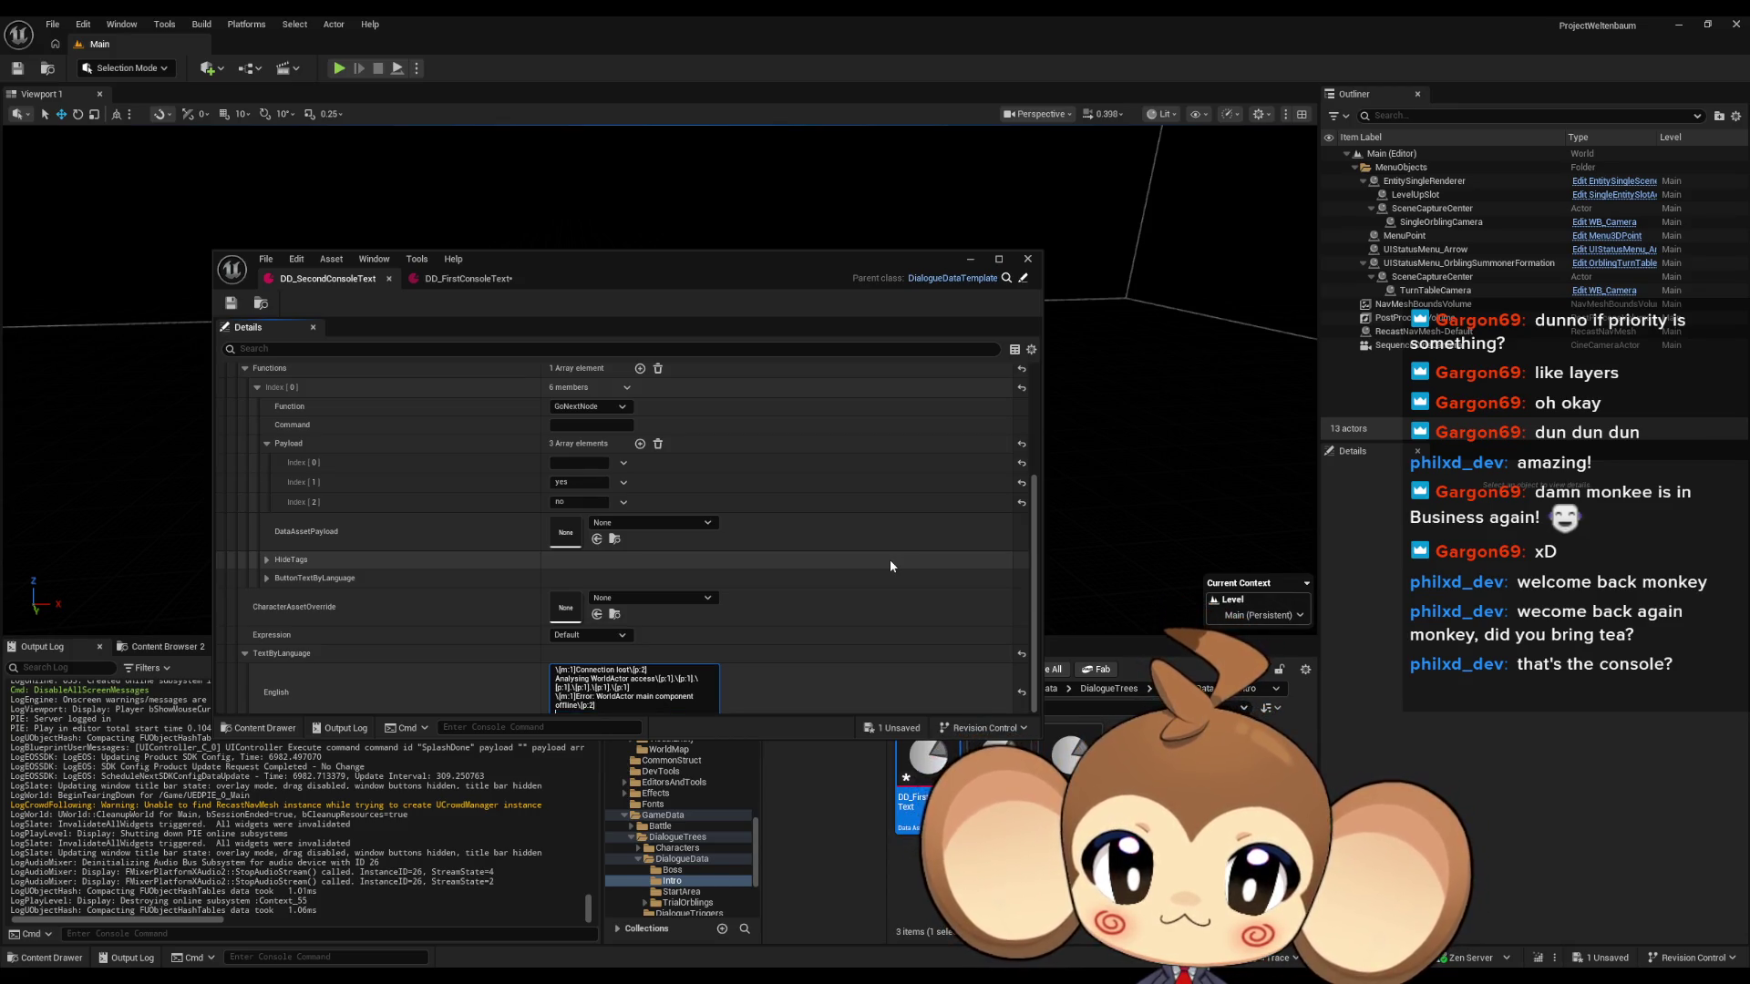
{"action": "double_click", "coordinate": [733, 270]}
{"action": "type", "text": "\\[p:2] R"}
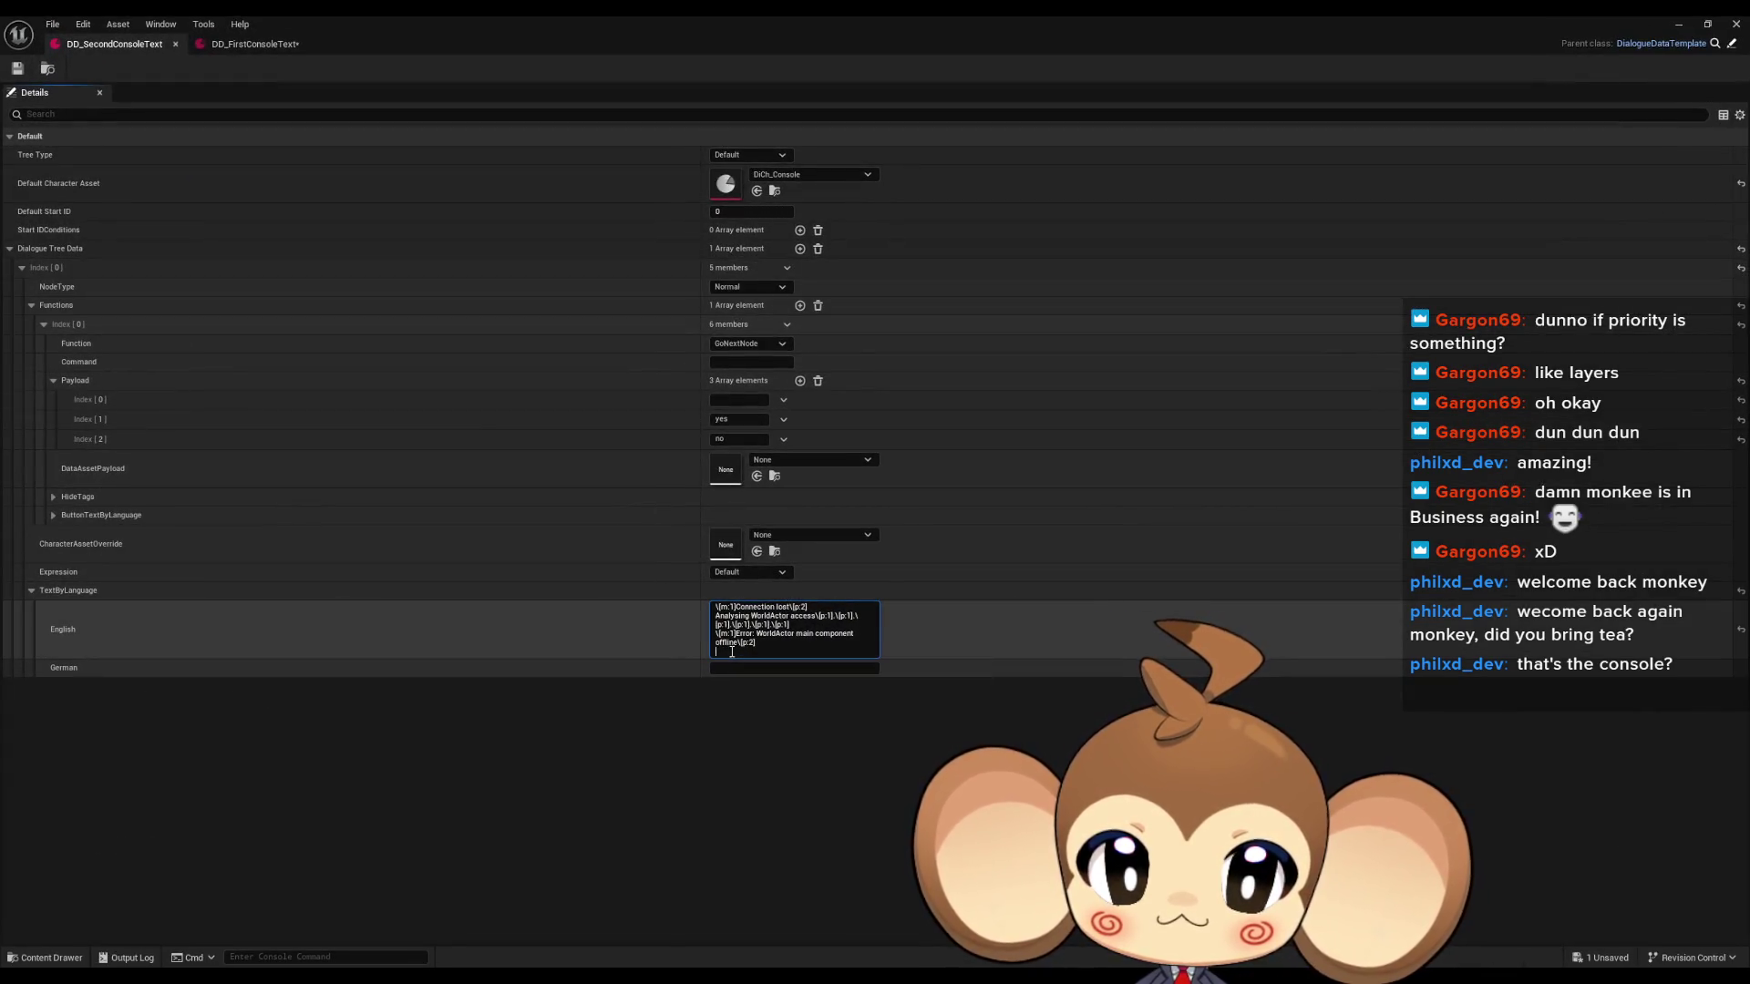
{"action": "type", "text": "einit"}
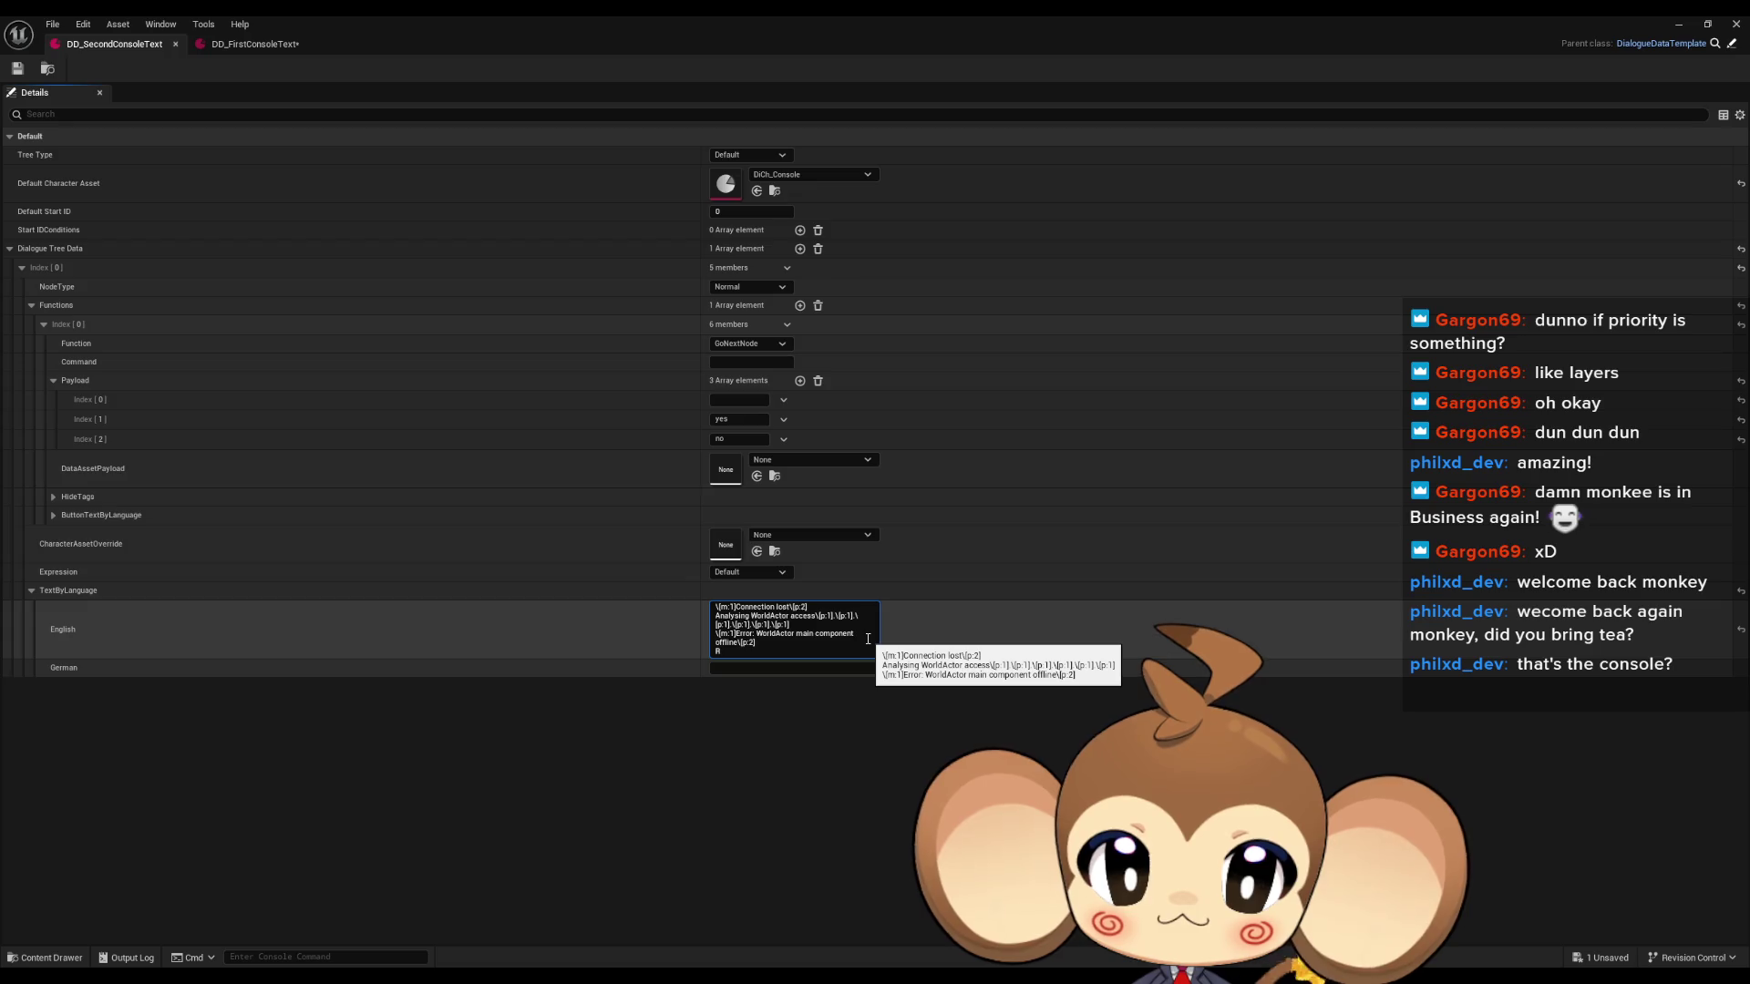
{"action": "type", "text": "ia"}
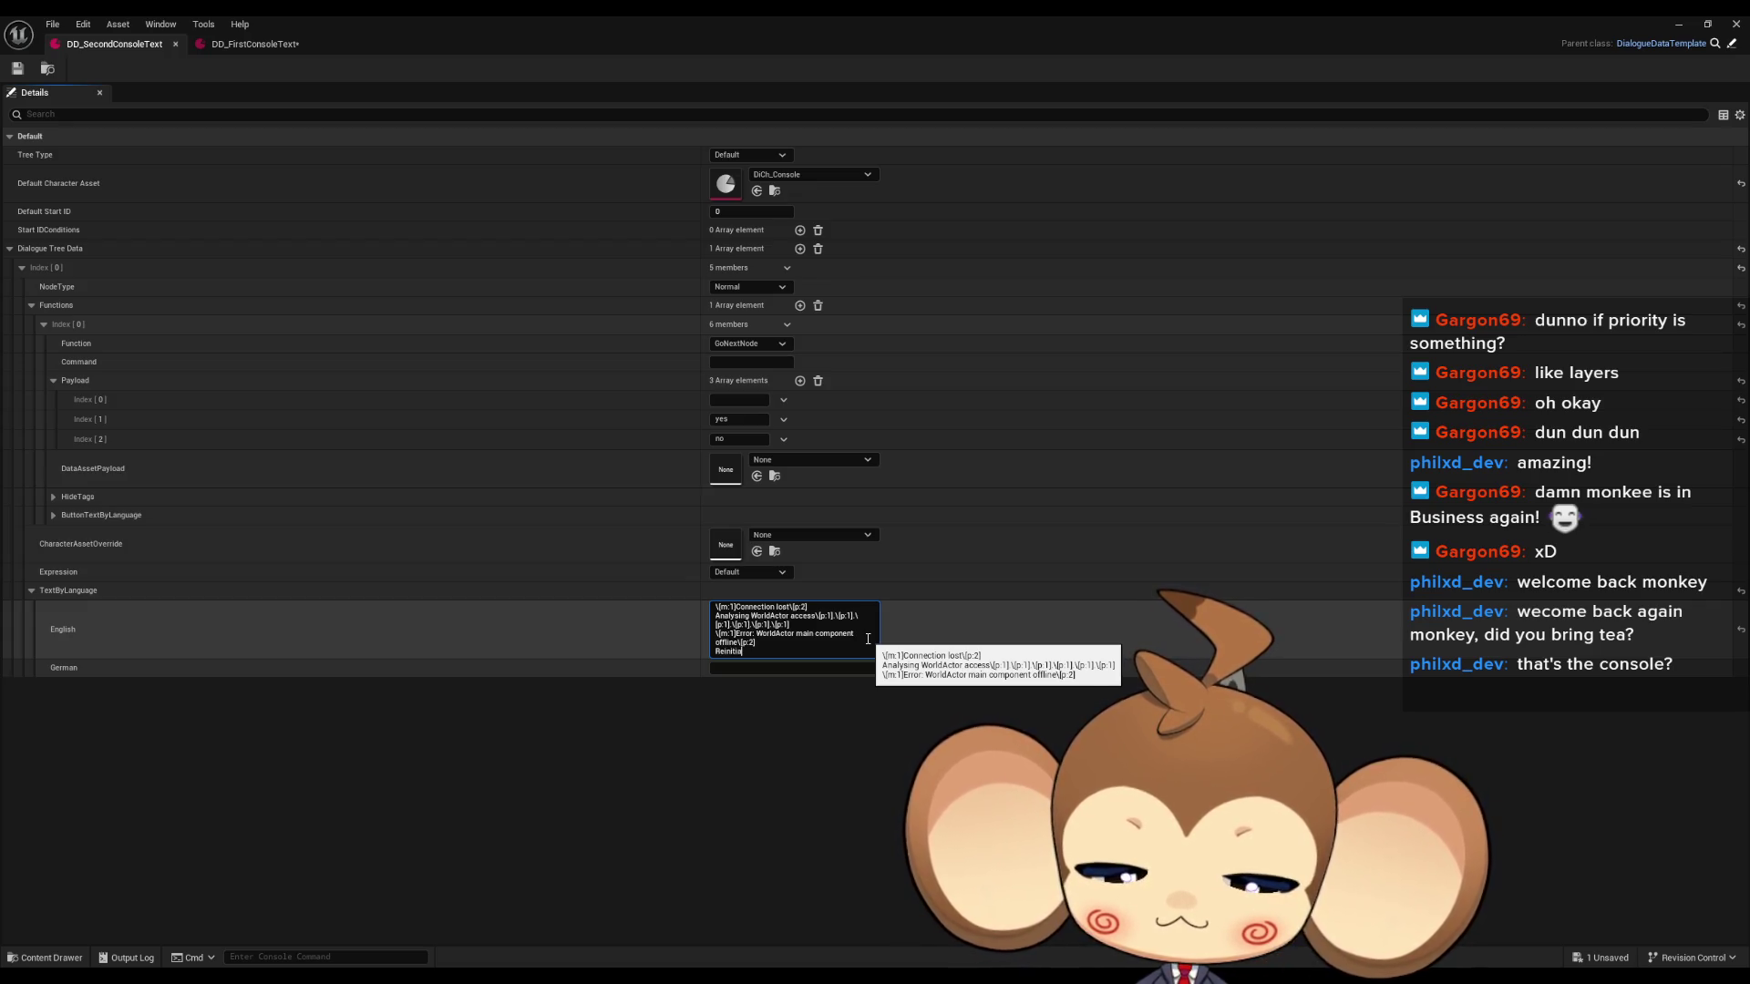
{"action": "type", "text": "lizing WorldActo"}
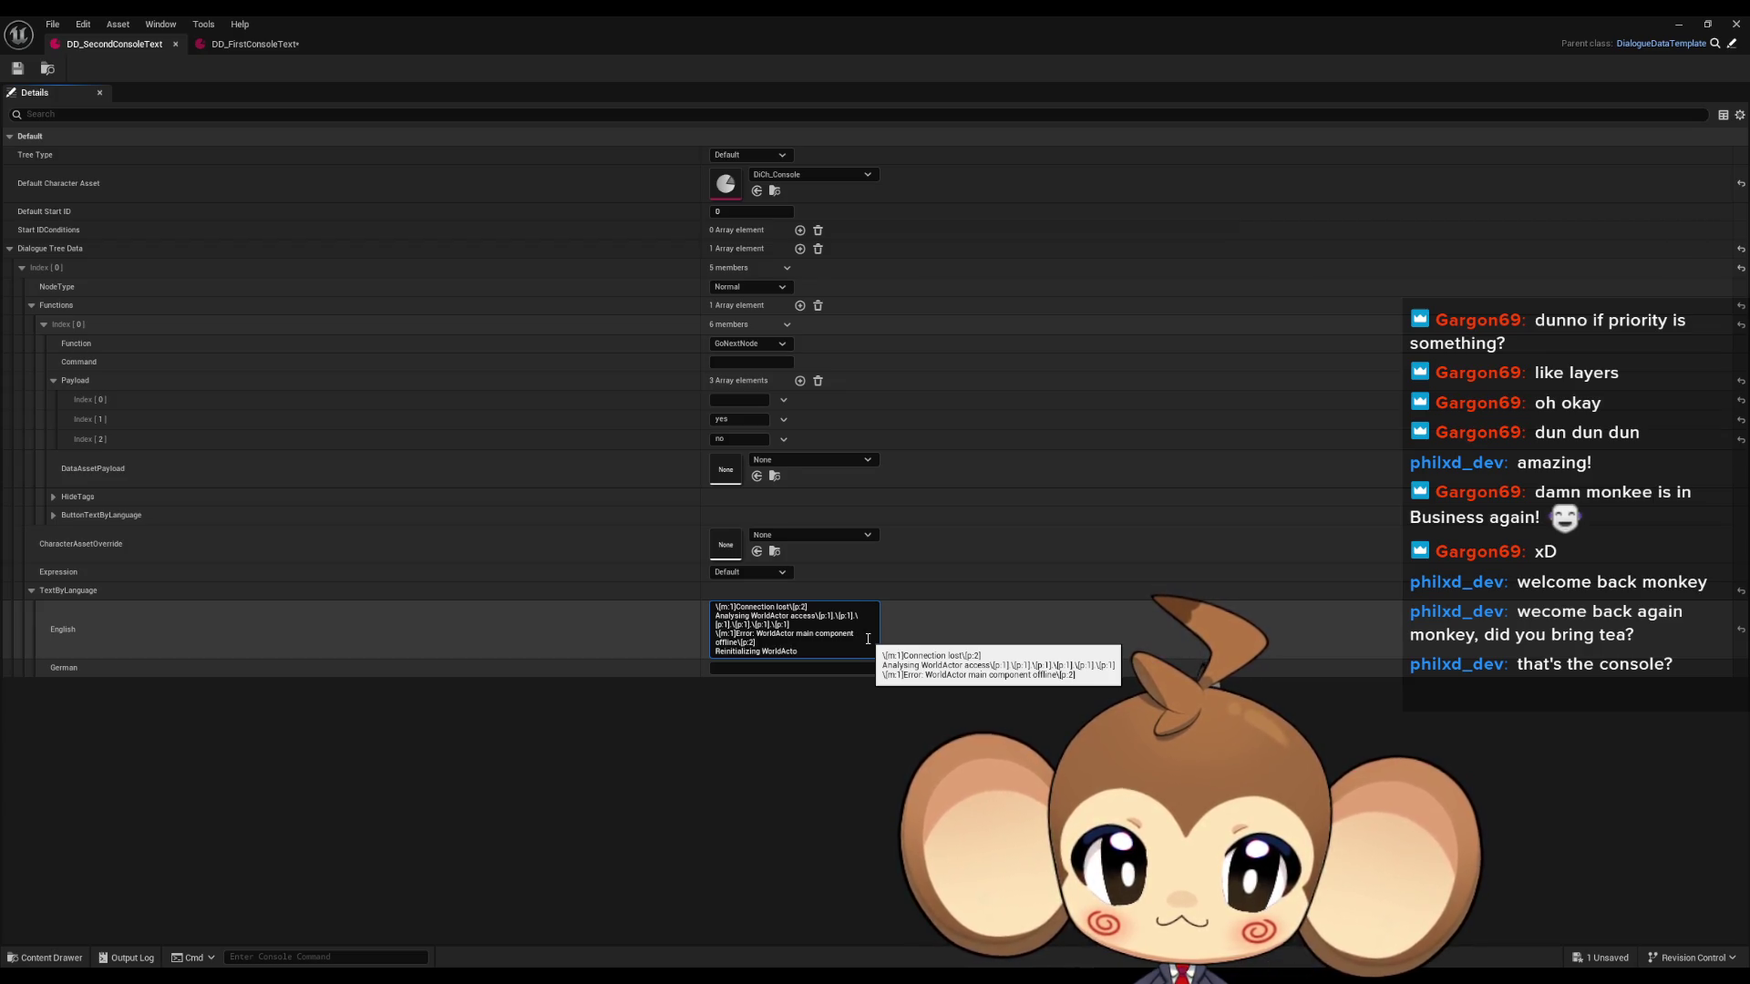
{"action": "type", "text": "r"}
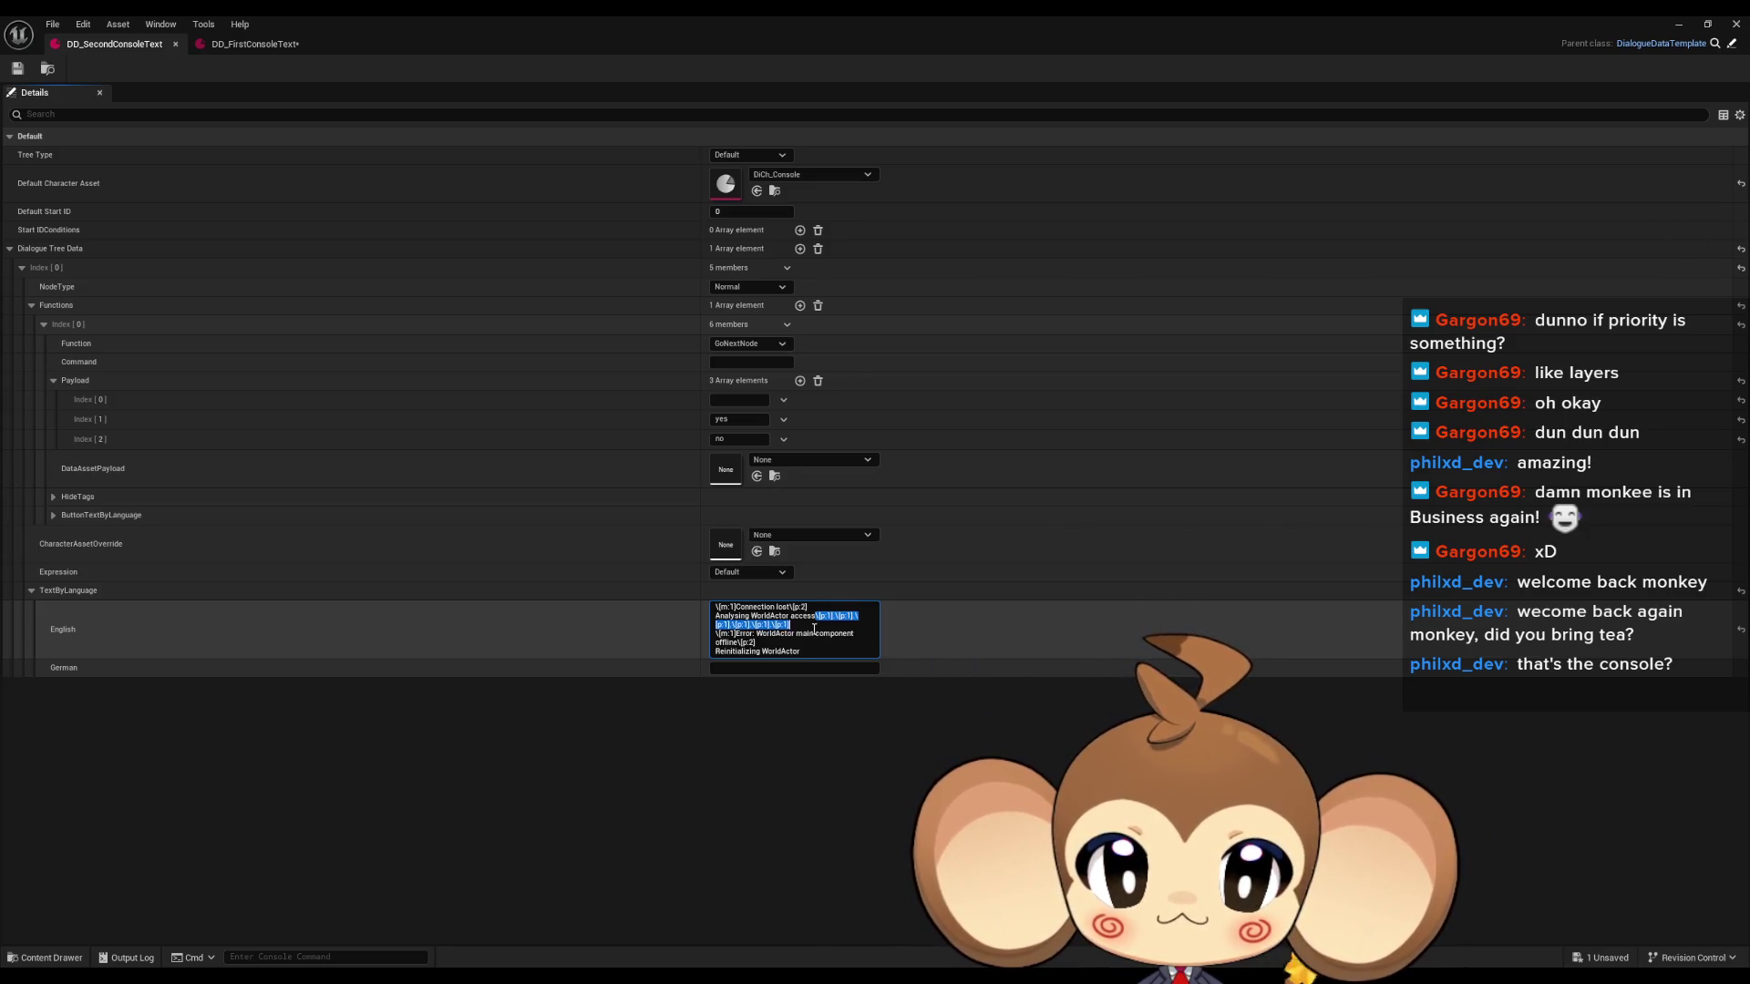
{"action": "type", "text": "\\[p:1].\\[p:1].\\[p:1].\\[p:1].\\[p:1]"}
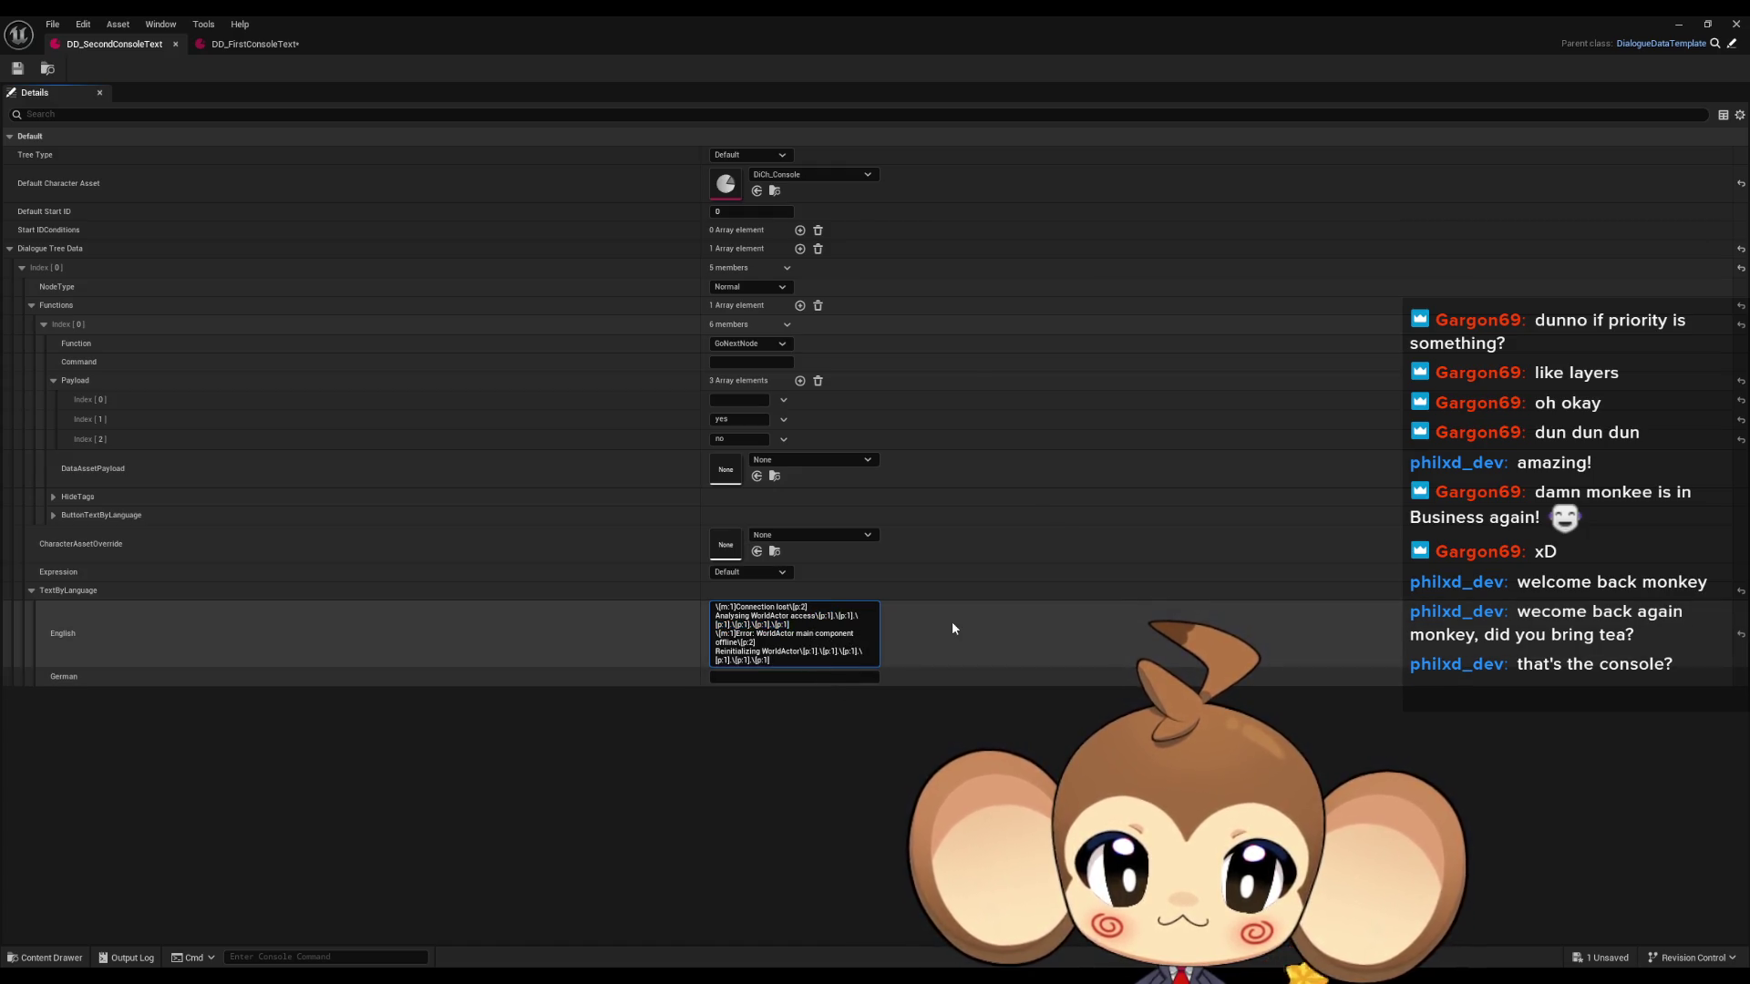
{"action": "key", "text": "shift+Return"}
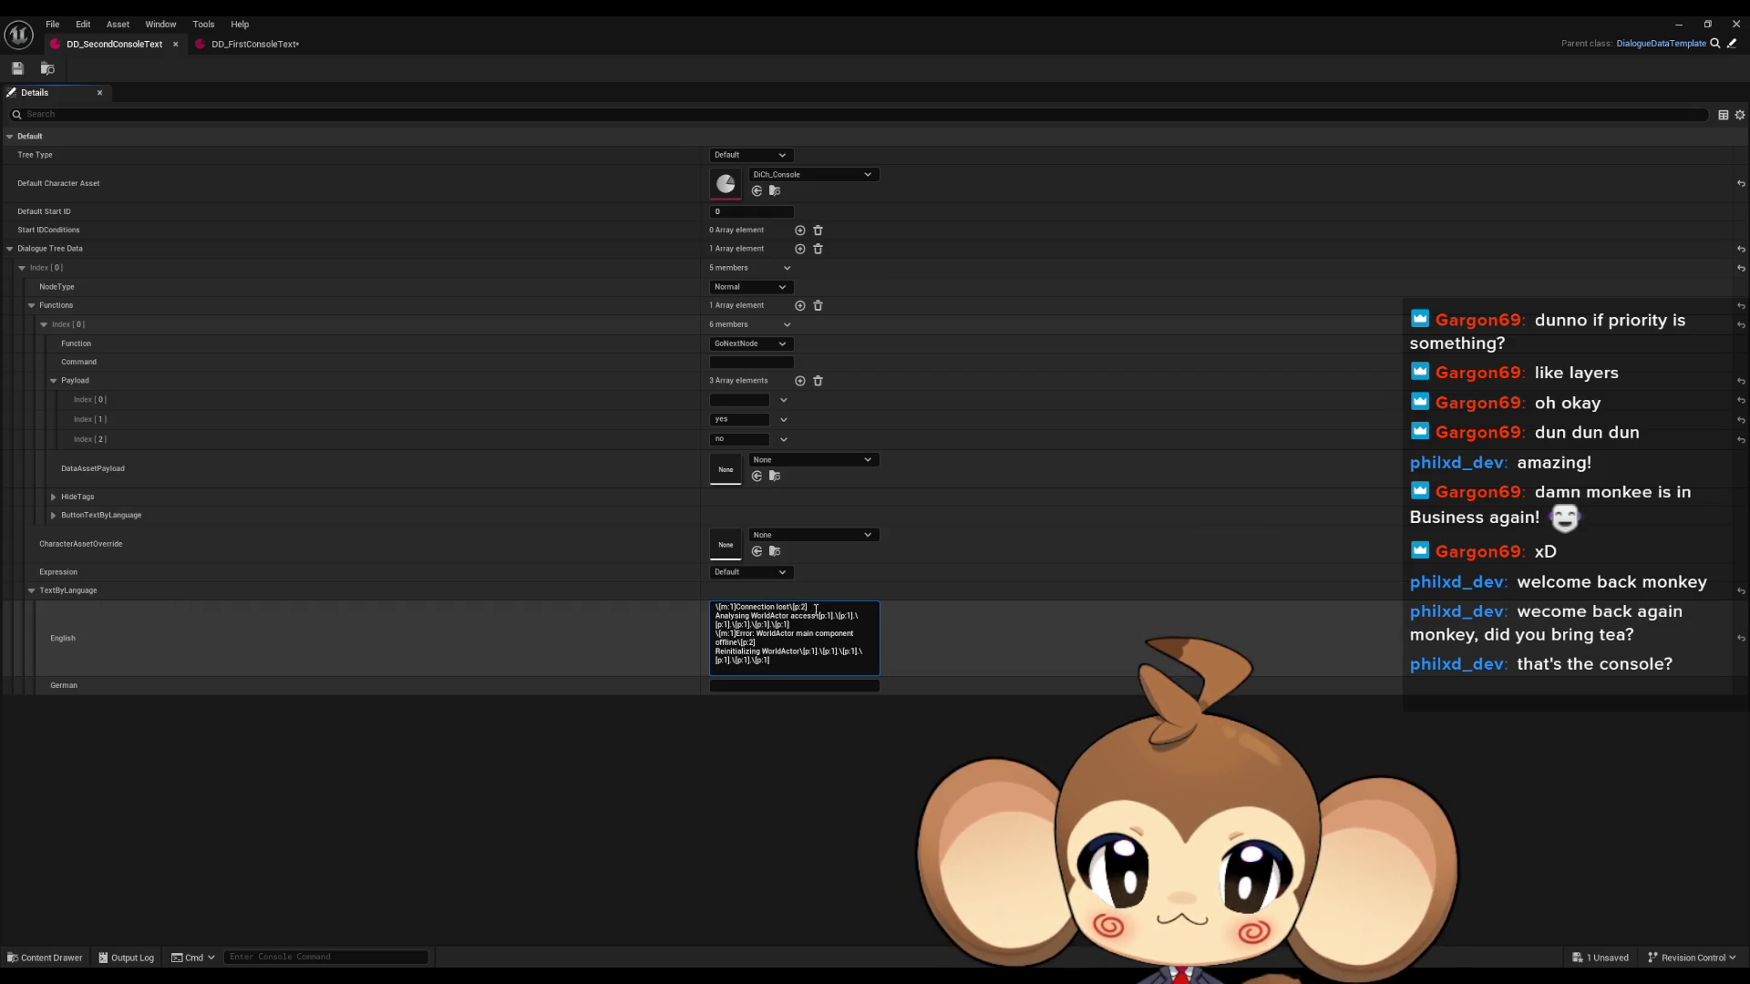
Copy the Connection lost line to the end and turn it into 'ERR_CODE 0WA_f35 code alteration'.
{"action": "left_click_drag", "start_coordinate": [807, 606], "coordinate": [712, 607]}
{"action": "key", "text": "ctrl+c"}
{"action": "left_click", "coordinate": [747, 670]}
{"action": "key", "text": "ctrl+v"}
{"action": "left_click_drag", "start_coordinate": [735, 670], "coordinate": [789, 672]}
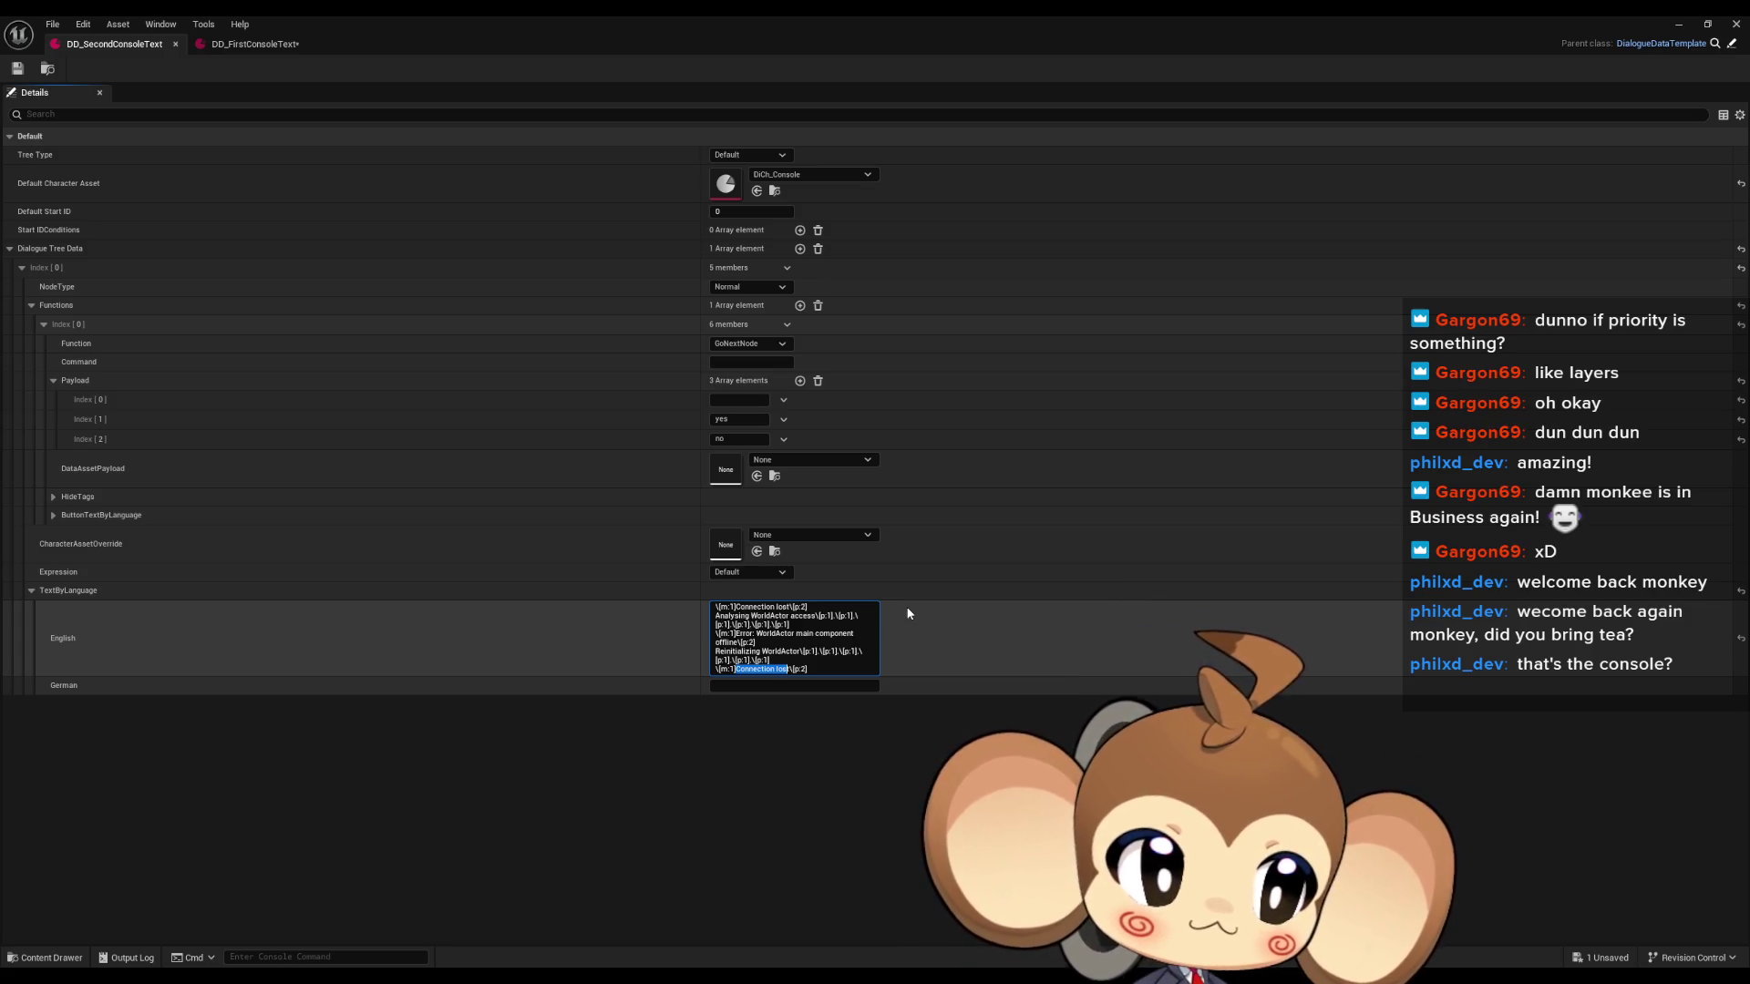
{"action": "type", "text": "ERR_t"}
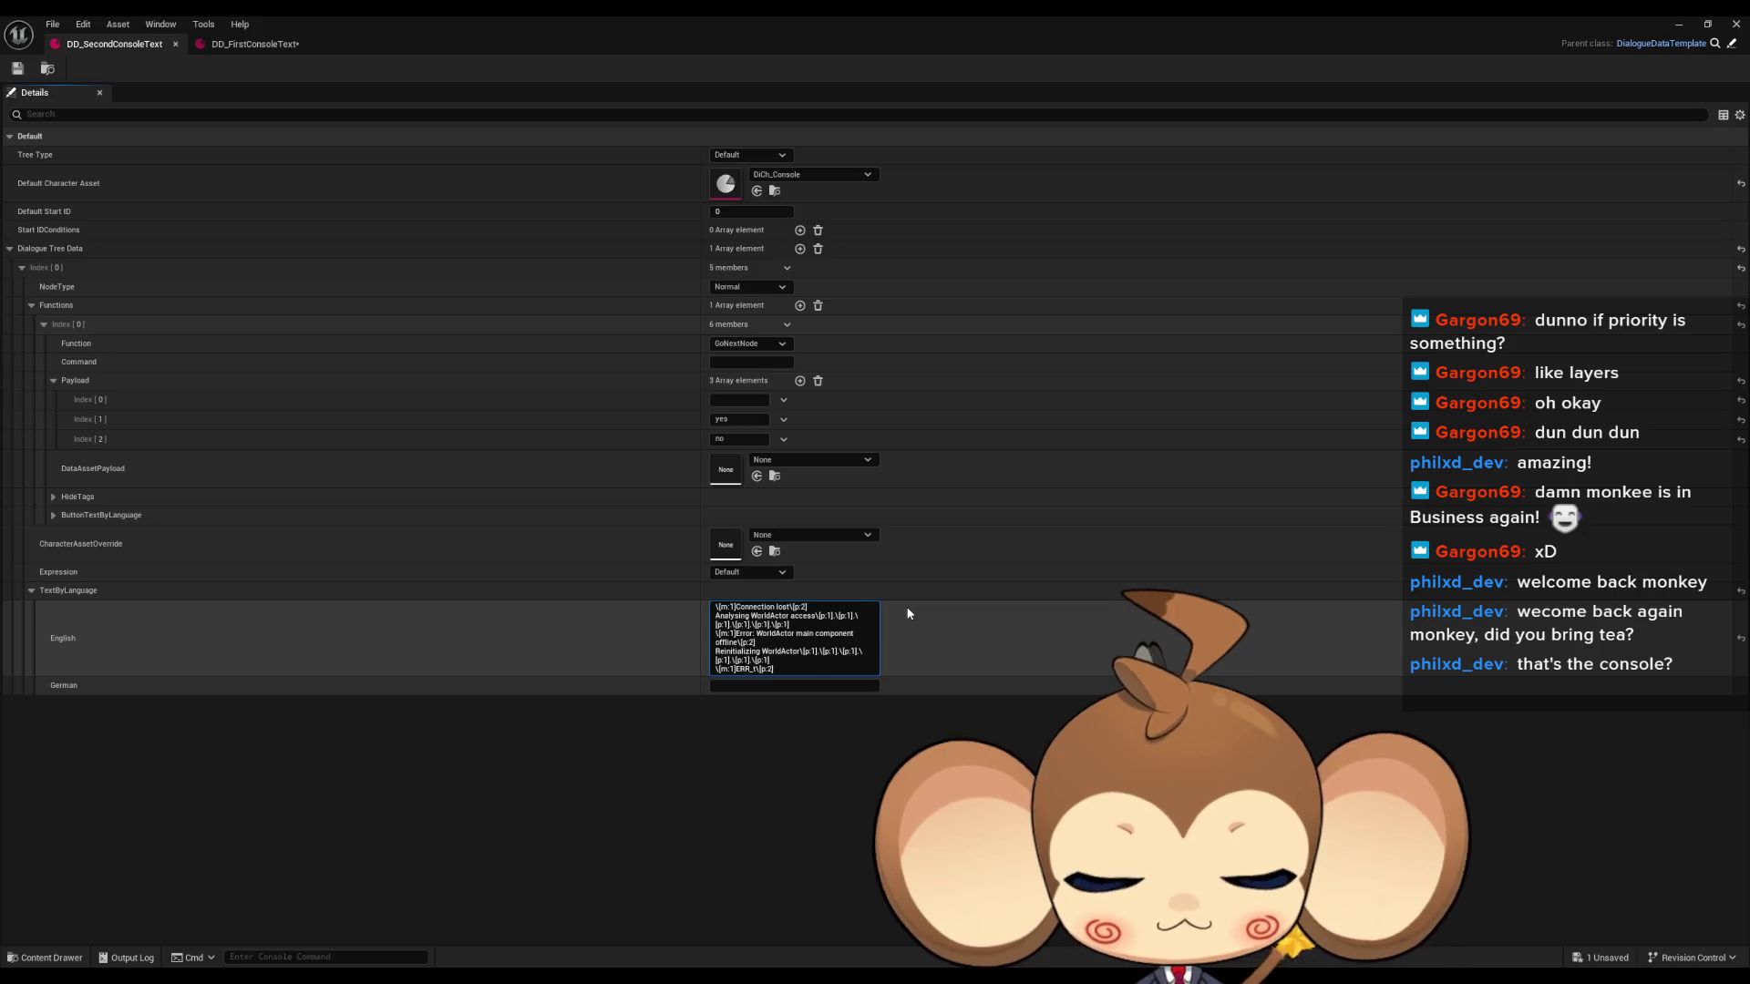
{"action": "type", "text": "CODE_"}
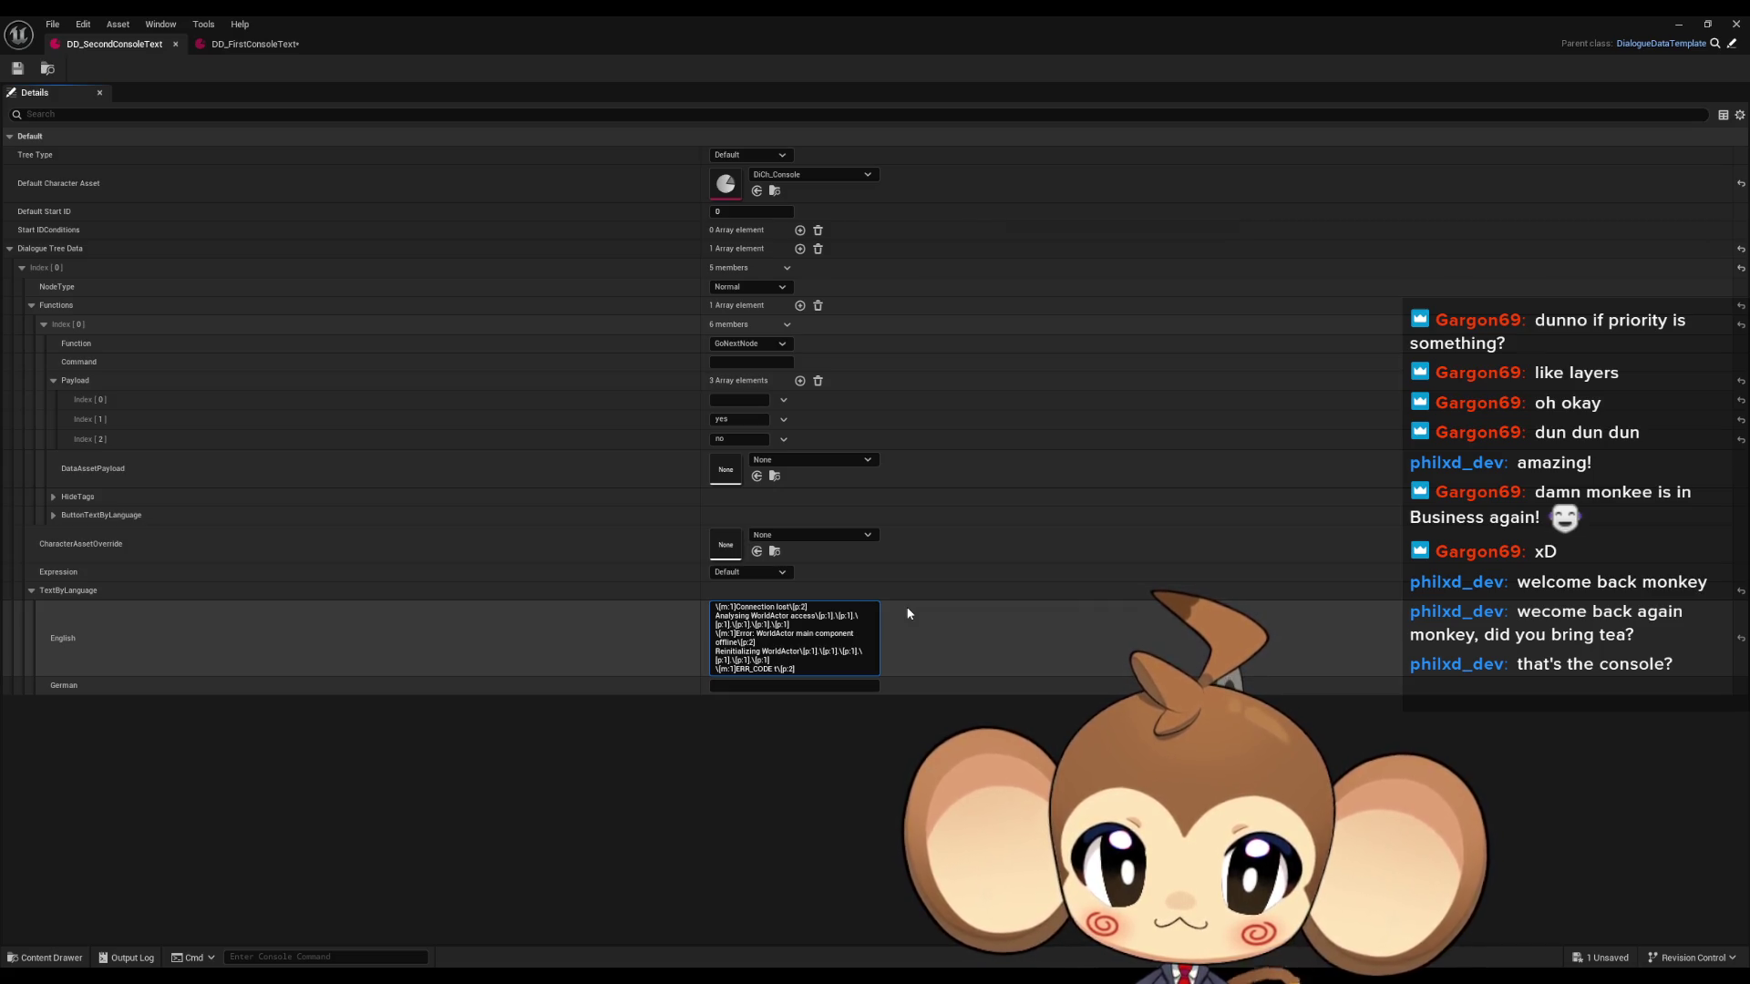
{"action": "type", "text": "0WAt"}
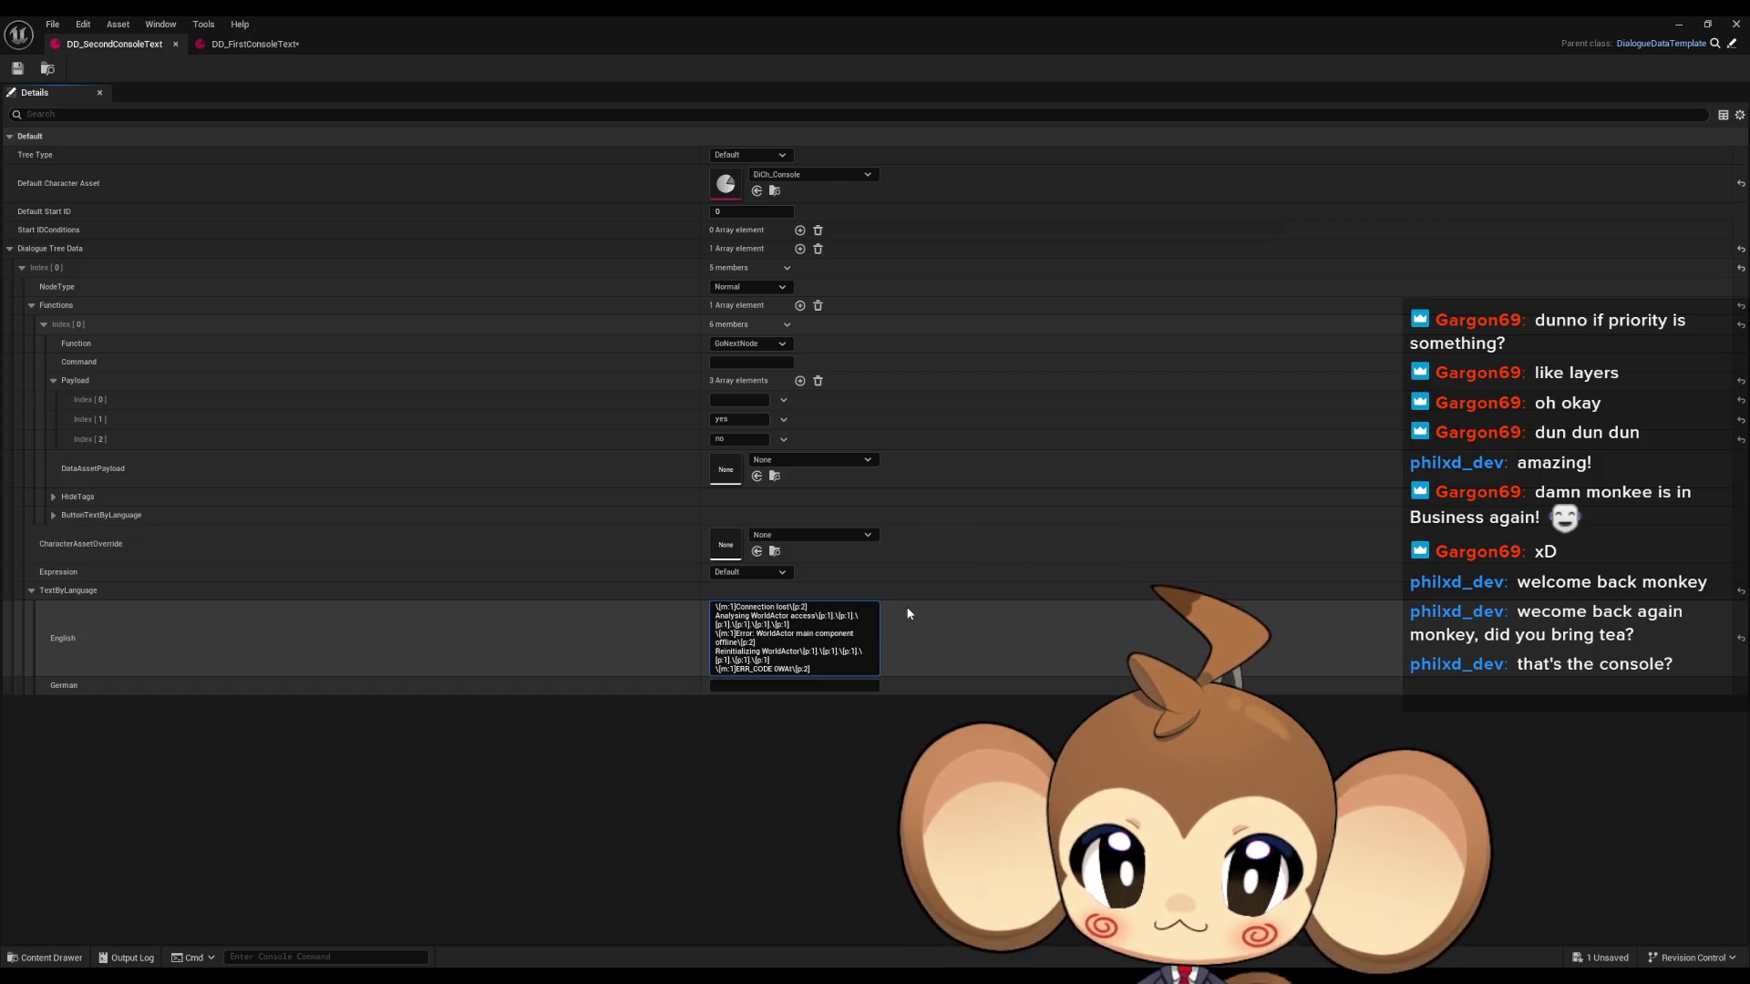
{"action": "type", "text": "_"}
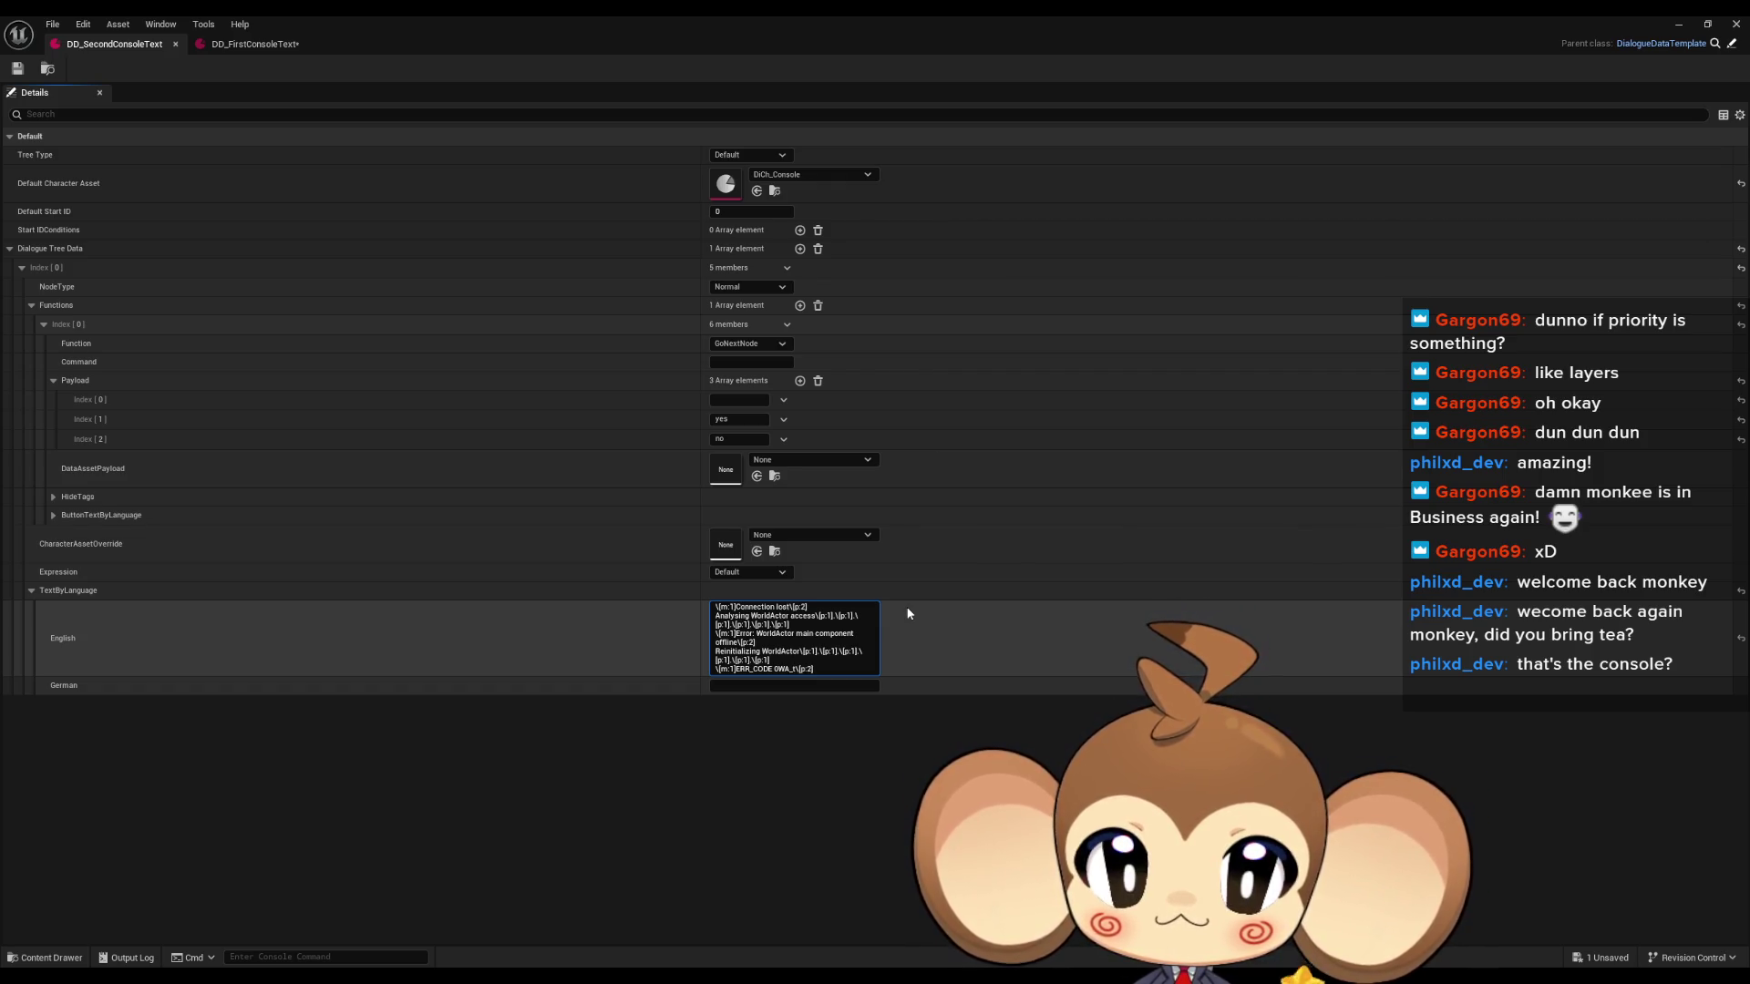
{"action": "type", "text": "f"}
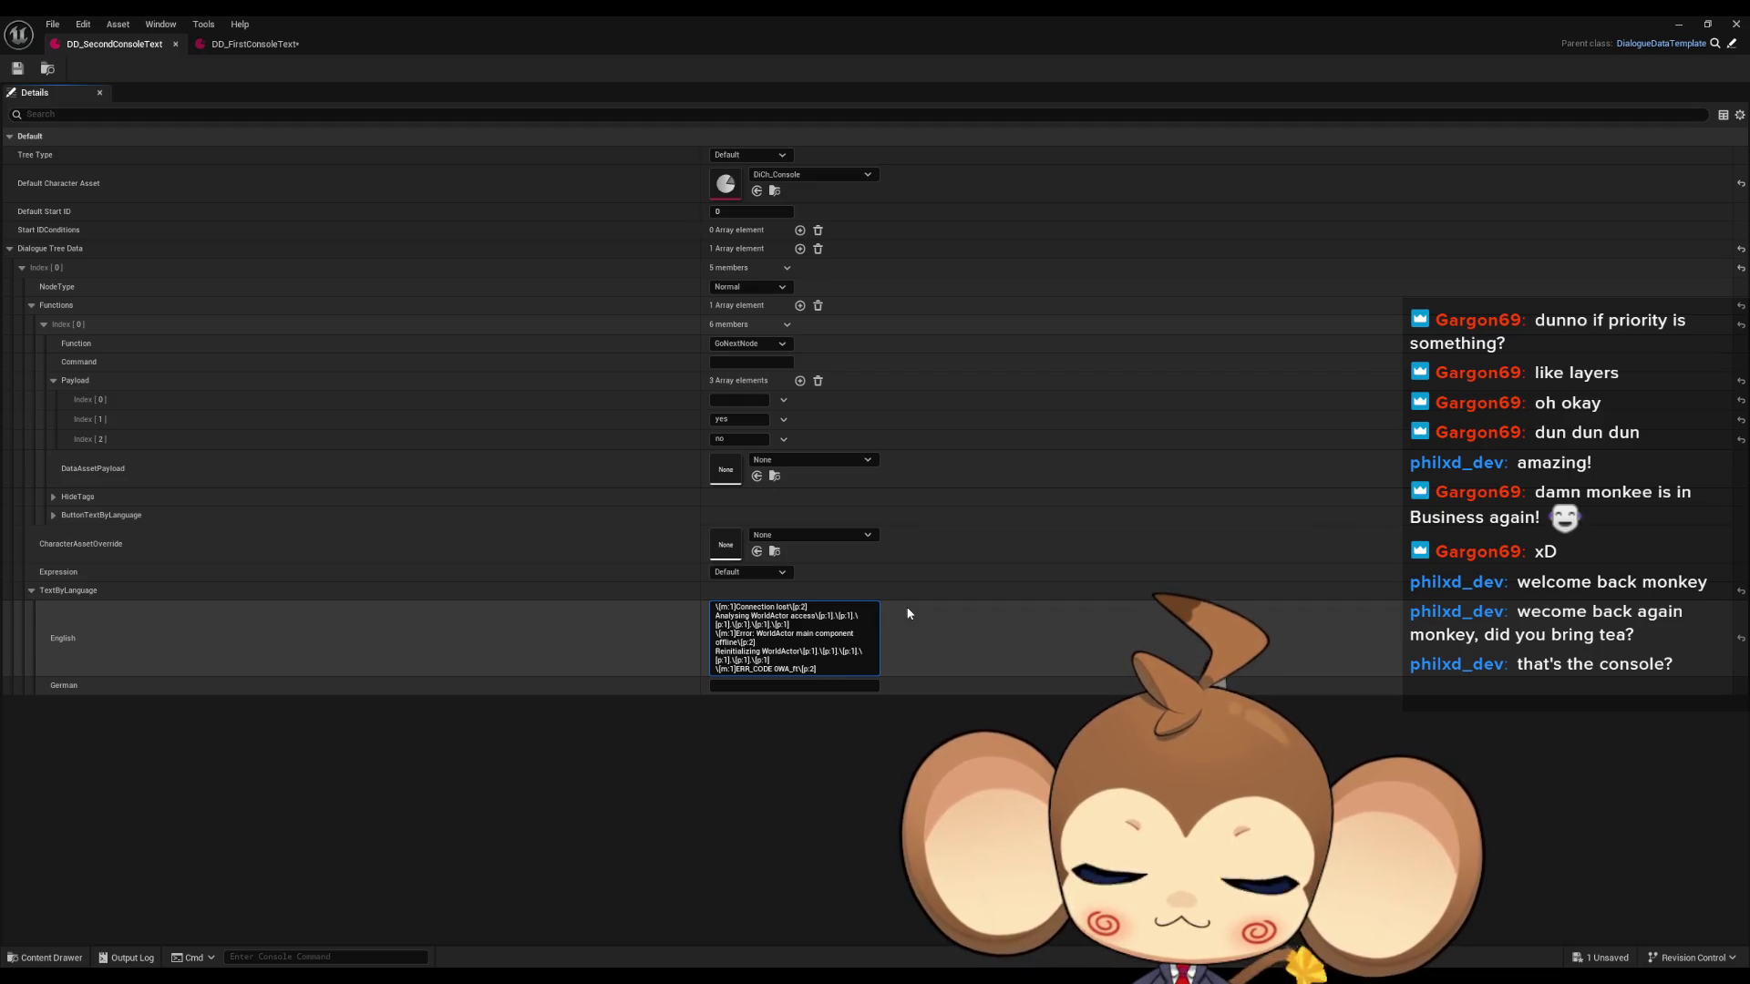
{"action": "type", "text": "35:"}
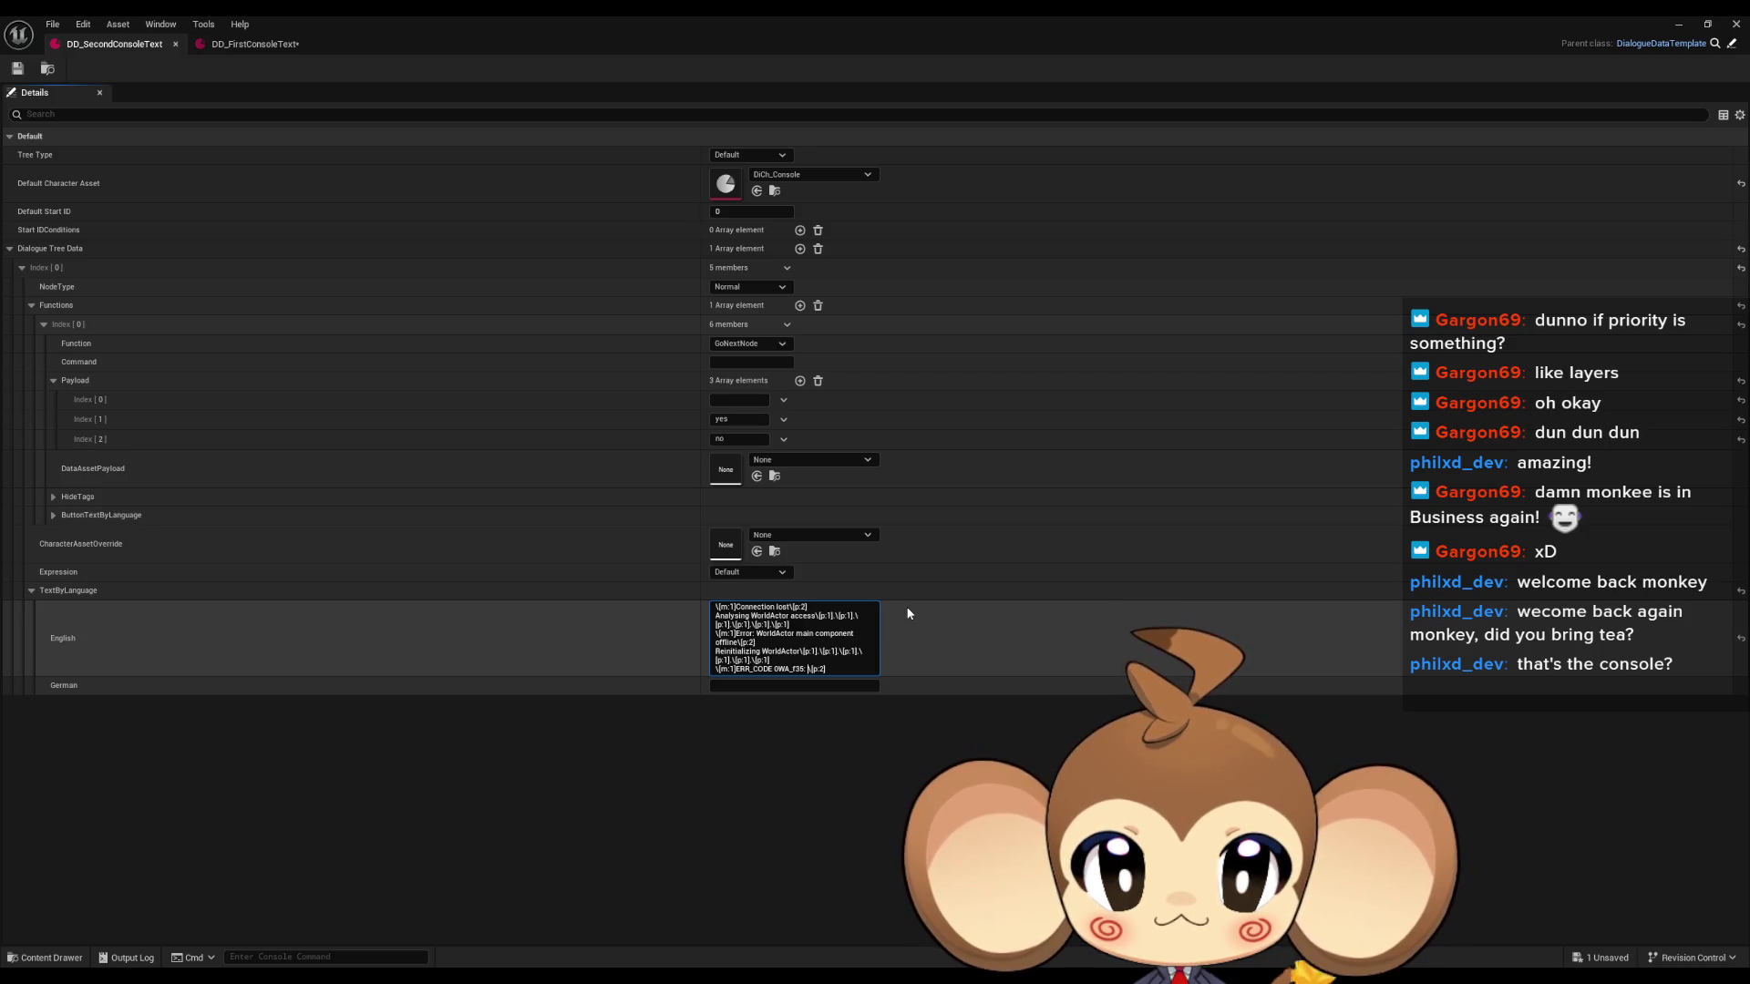
{"action": "type", "text": "code alt"}
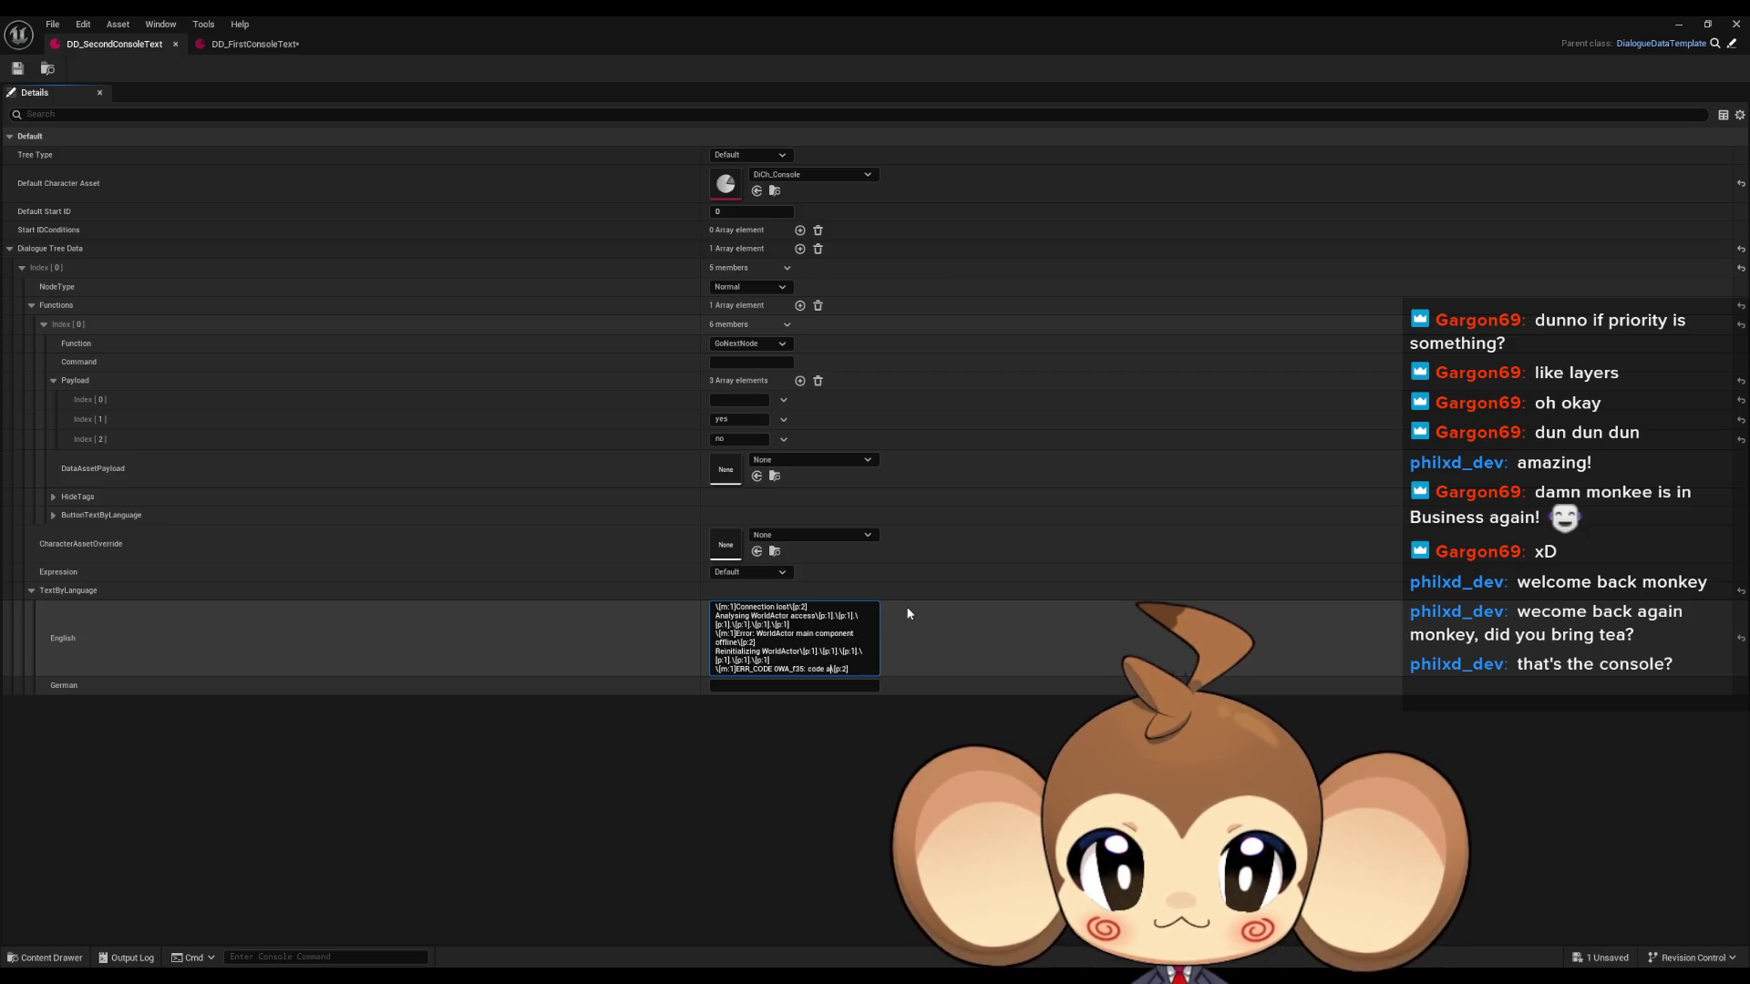
{"action": "type", "text": "eration"}
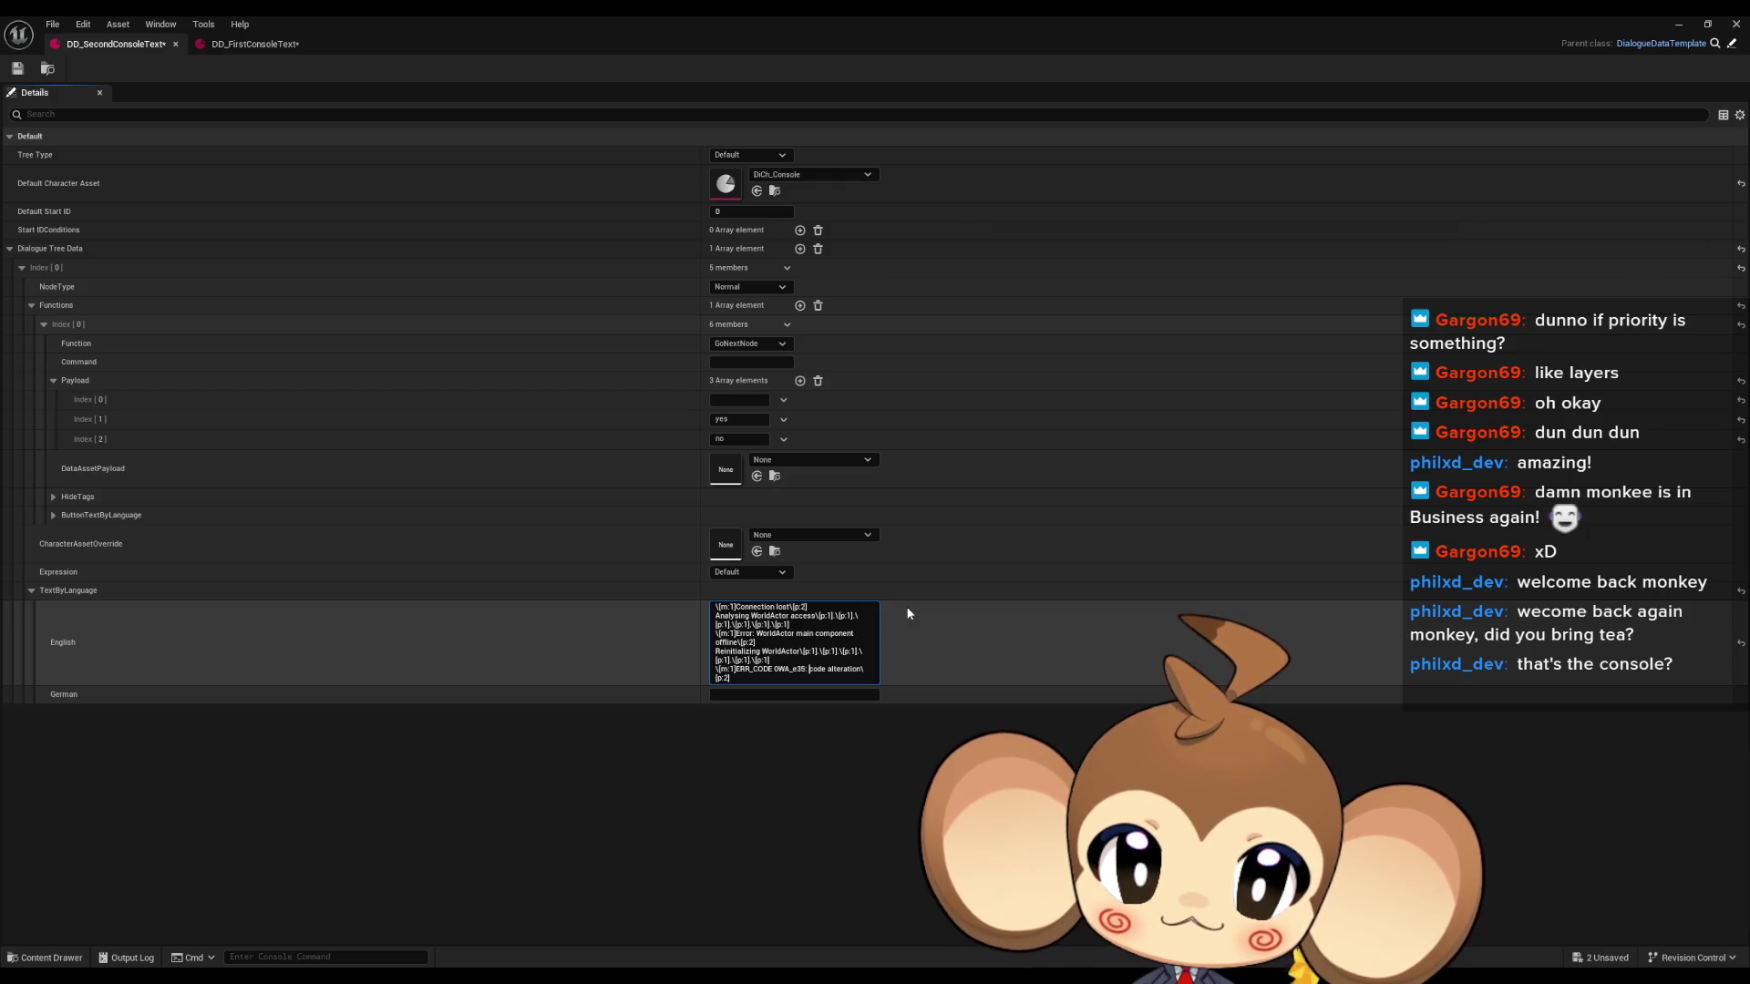
Change the error description to 'data integrity error' and begin a 'Deleting instan' line below.
{"action": "key", "text": "Delete"}
{"action": "key", "text": "Delete"}
{"action": "key", "text": "Delete"}
{"action": "key", "text": "Delete"}
{"action": "key", "text": "Delete"}
{"action": "key", "text": "Delete"}
{"action": "type", "text": "d"}
{"action": "type", "text": "ata in"}
{"action": "type", "text": "te"}
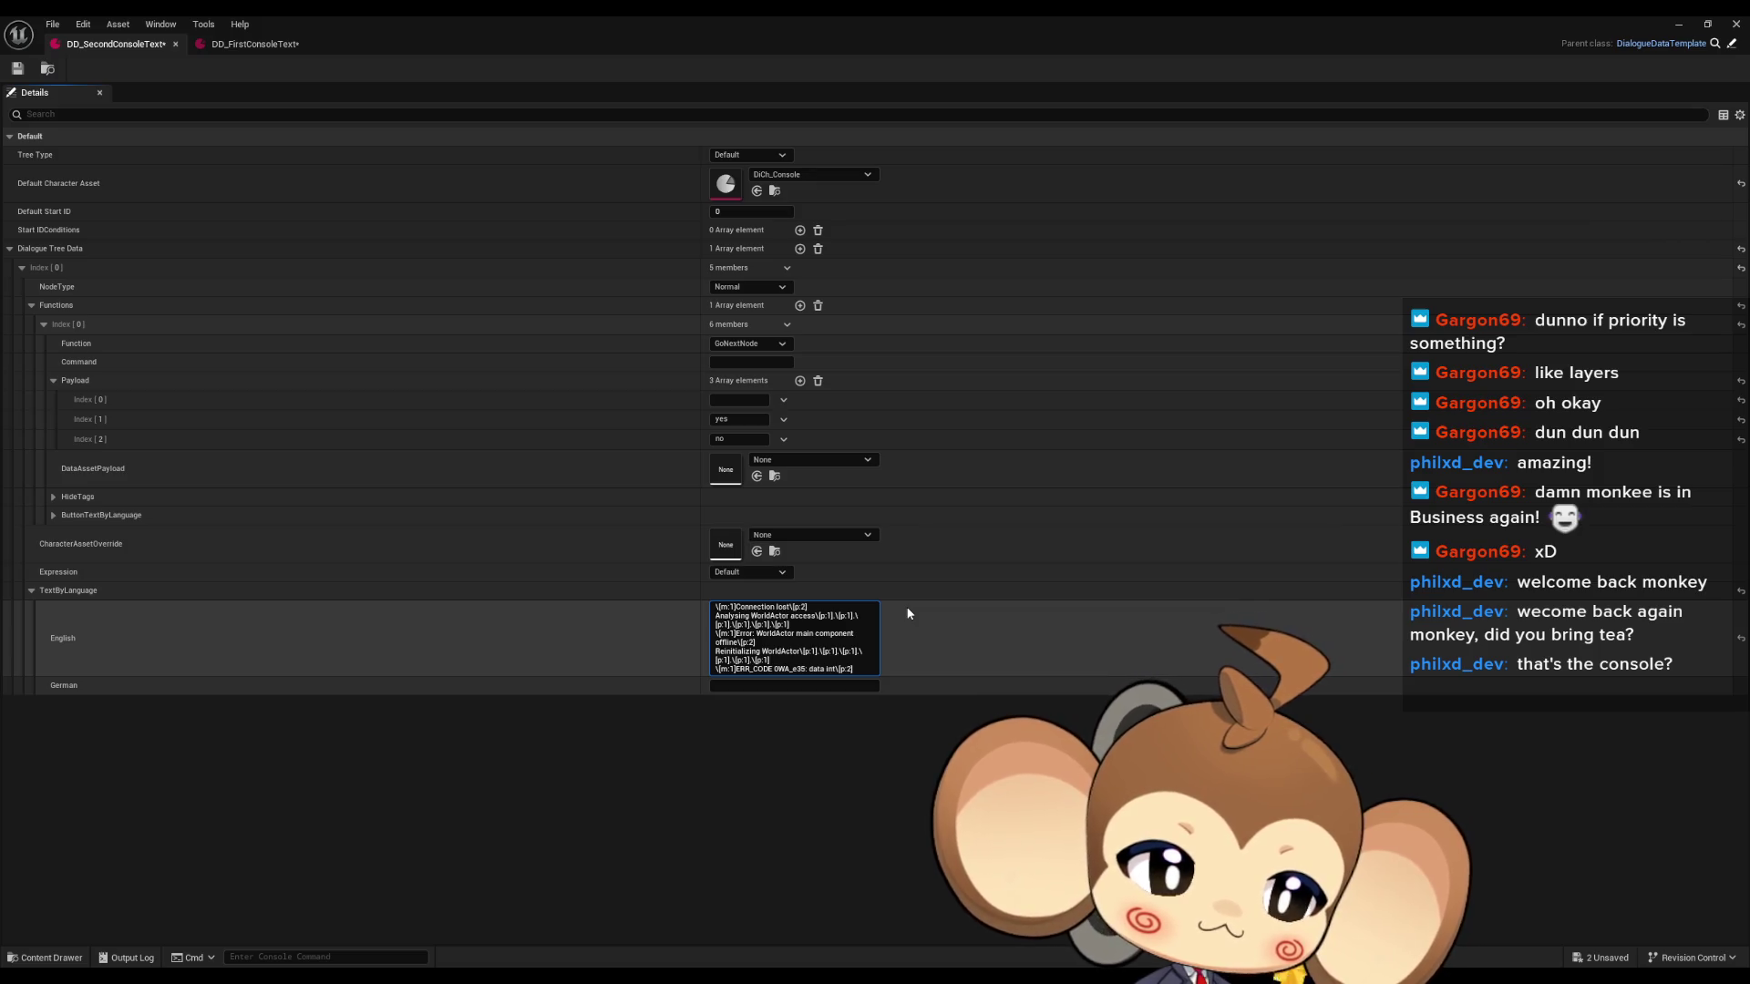
{"action": "type", "text": "g"}
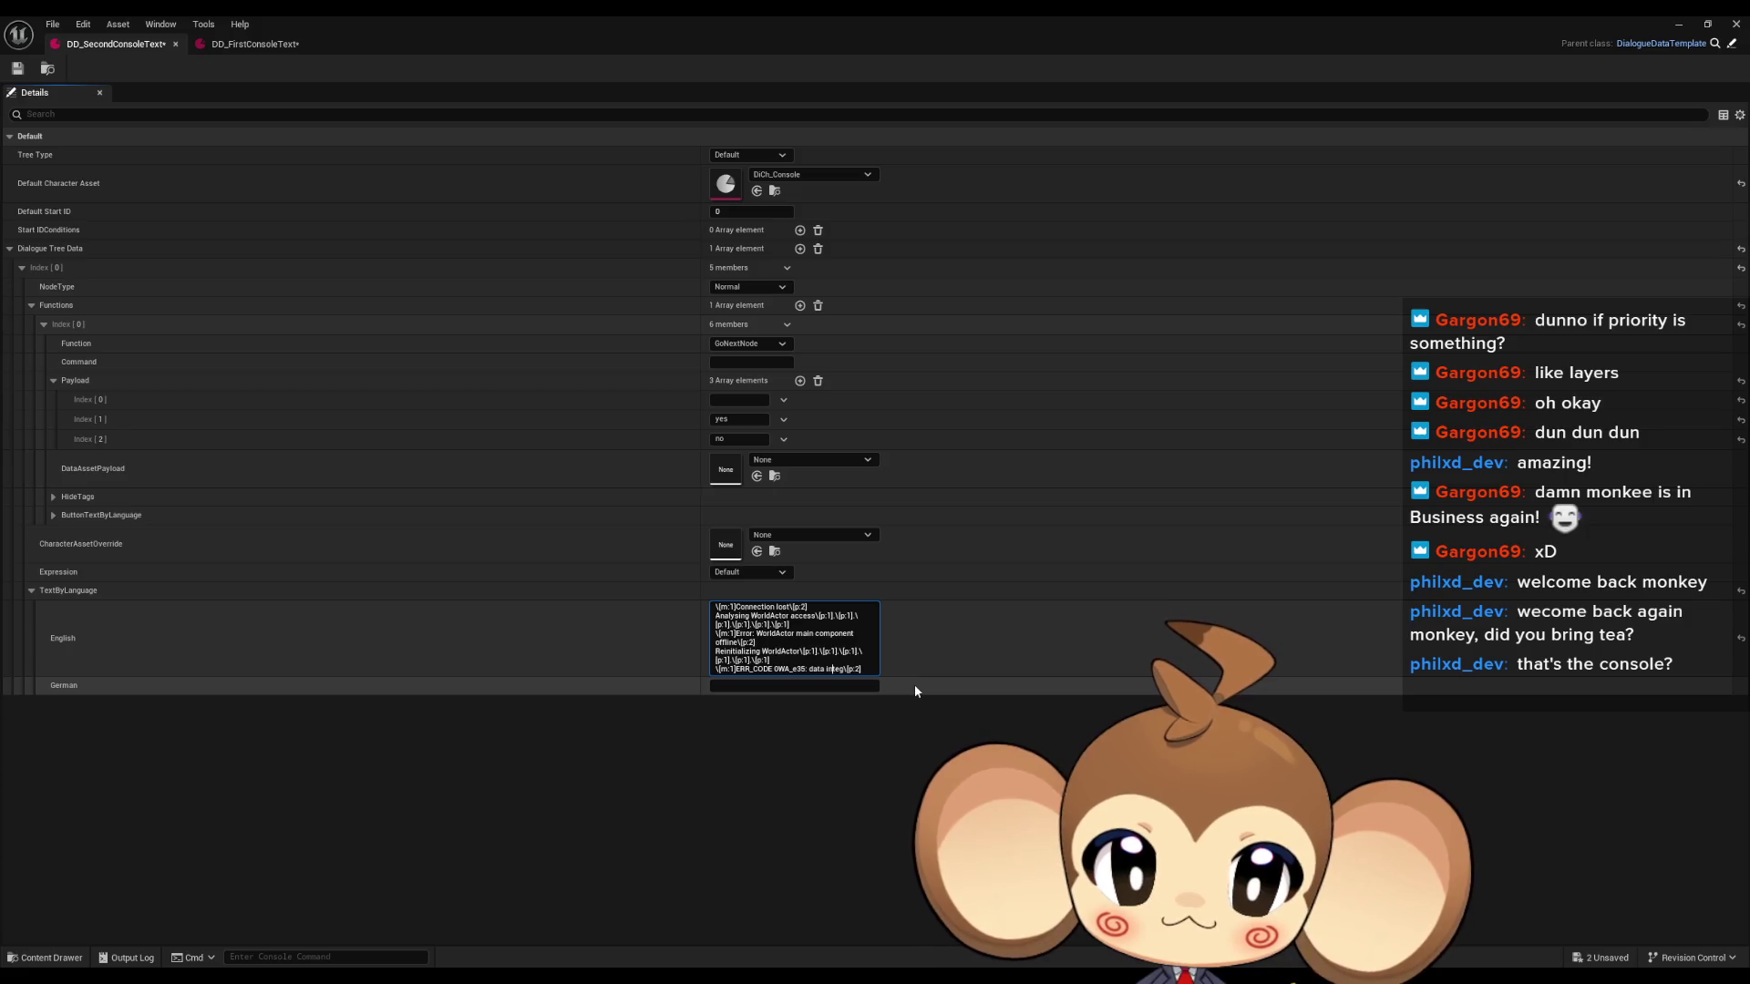
{"action": "key", "text": "BackSpace"}
{"action": "key", "text": "BackSpace"}
{"action": "key", "text": "BackSpace"}
{"action": "type", "text": "inte"}
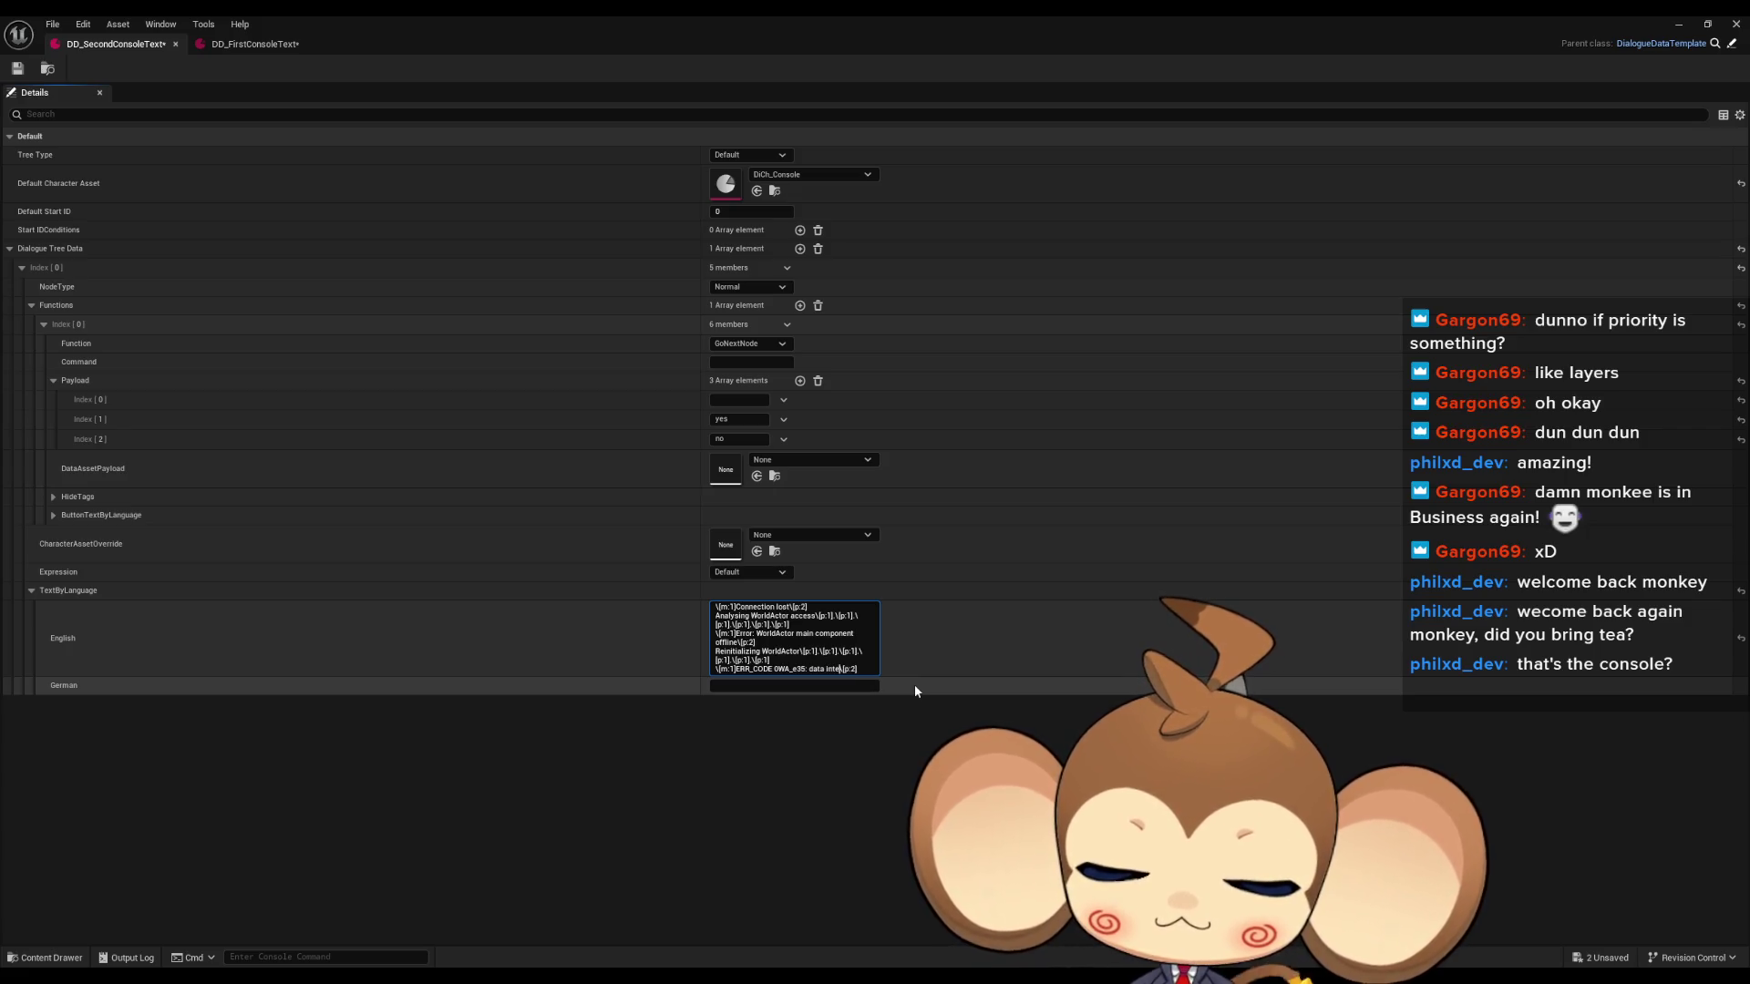
{"action": "type", "text": "grit"}
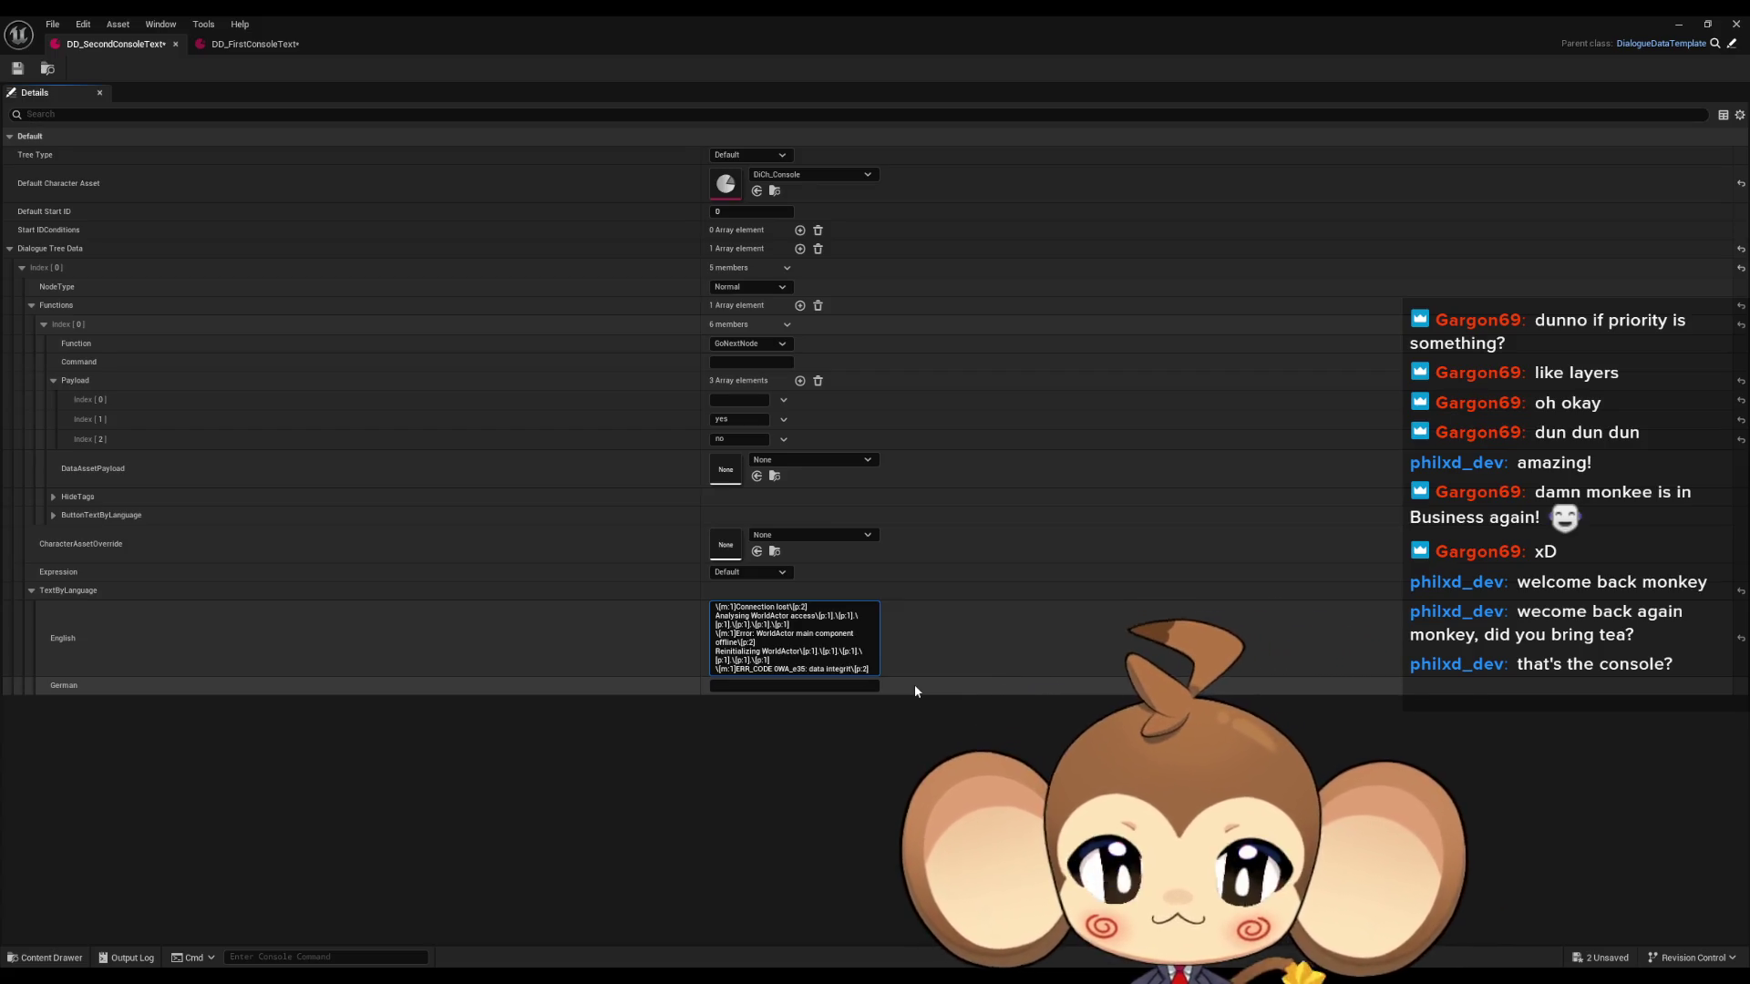
{"action": "type", "text": "y error"}
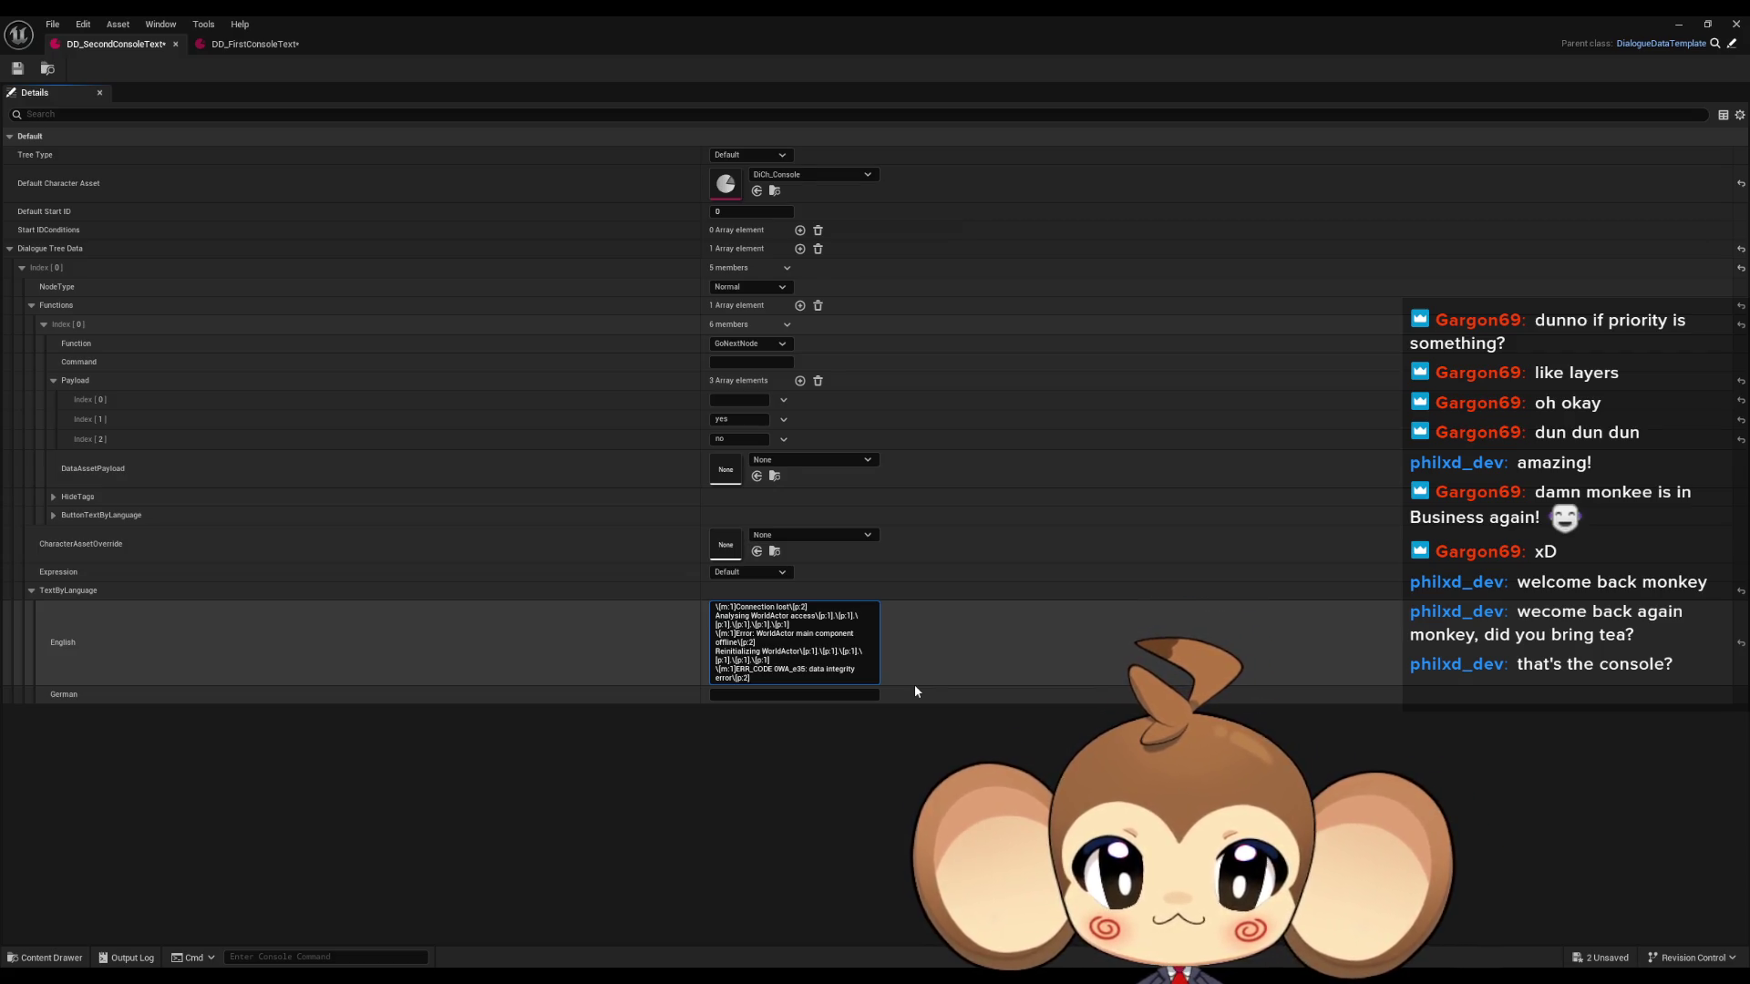
{"action": "key", "text": "shift+Return"}
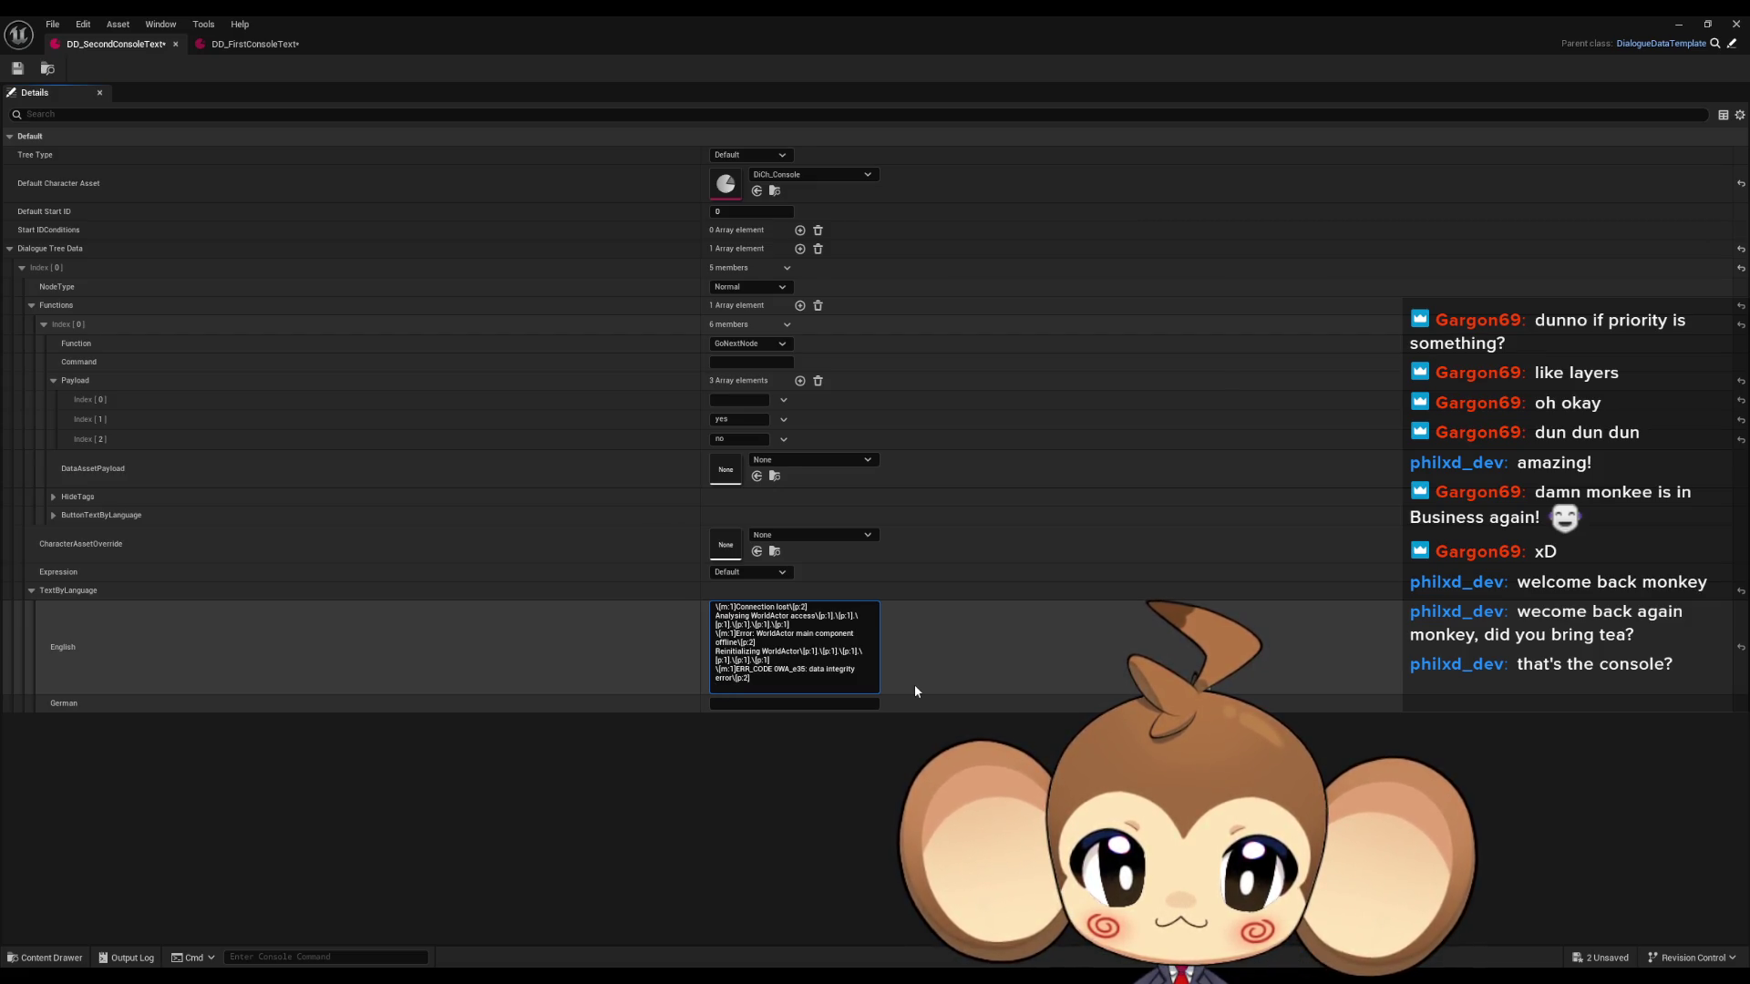
{"action": "key", "text": "shift+Return"}
{"action": "type", "text": "Dele"}
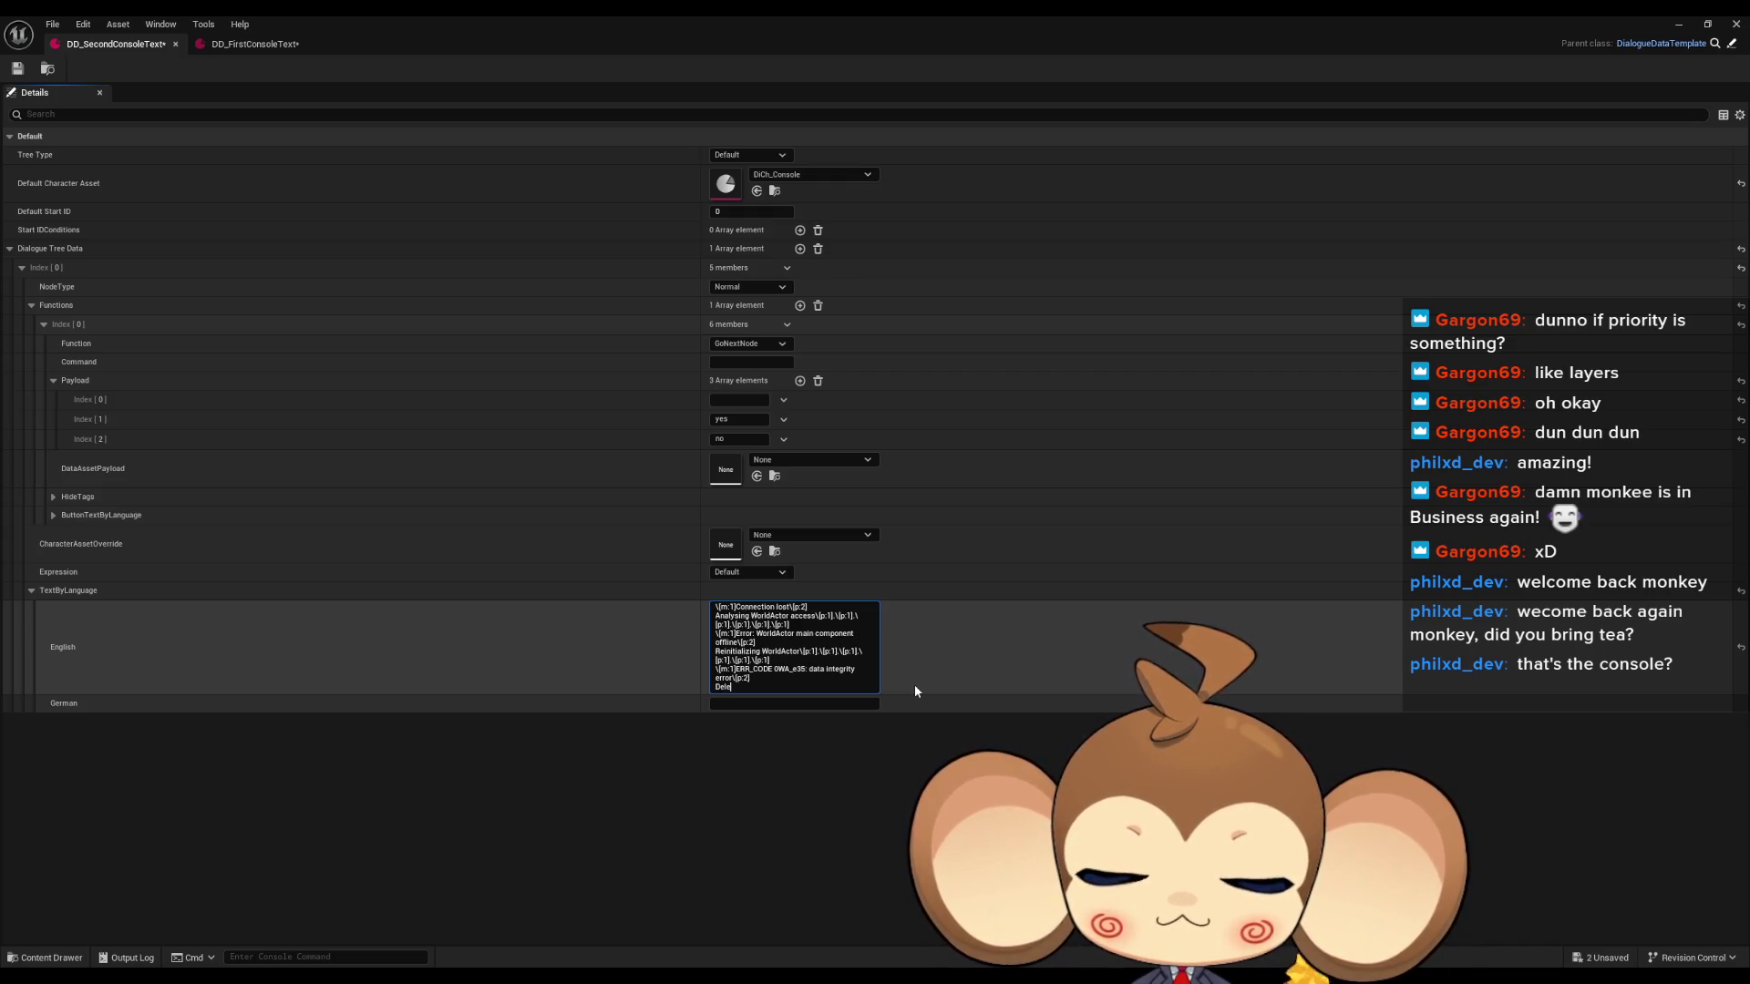
{"action": "type", "text": "ting instan"}
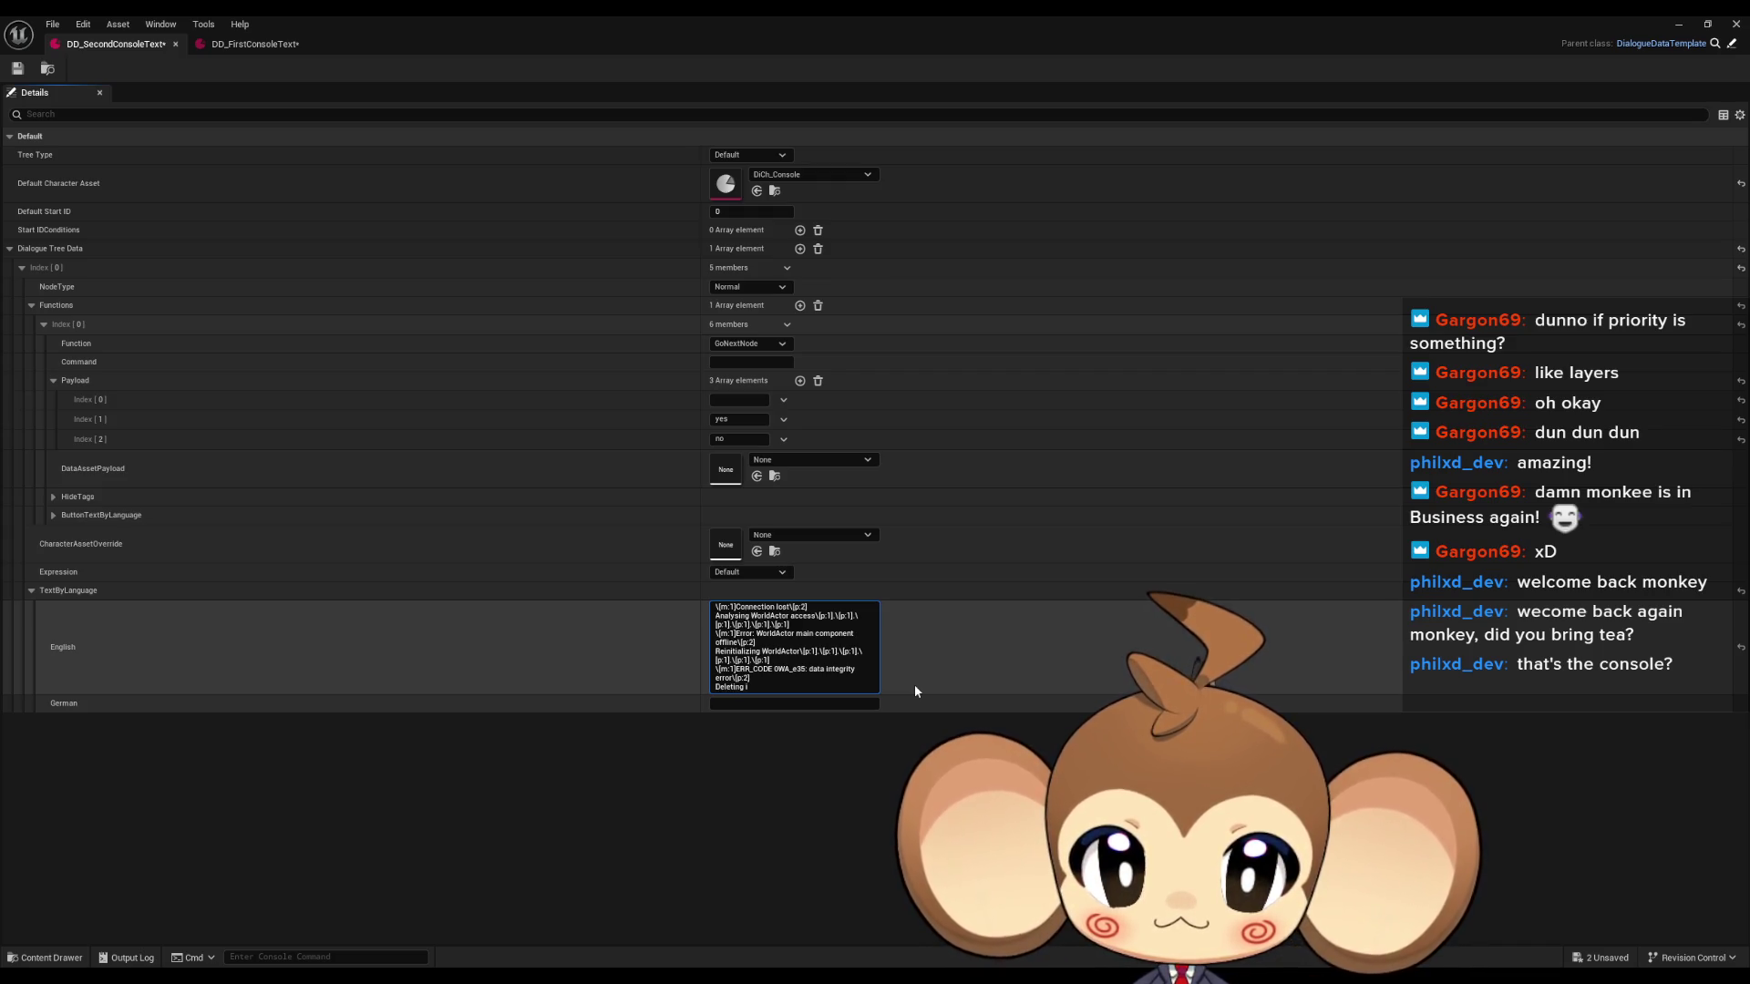
Finish the last line as 'Deleting WorldActor instance\[p1]'.
{"action": "key", "text": "BackSpace"}
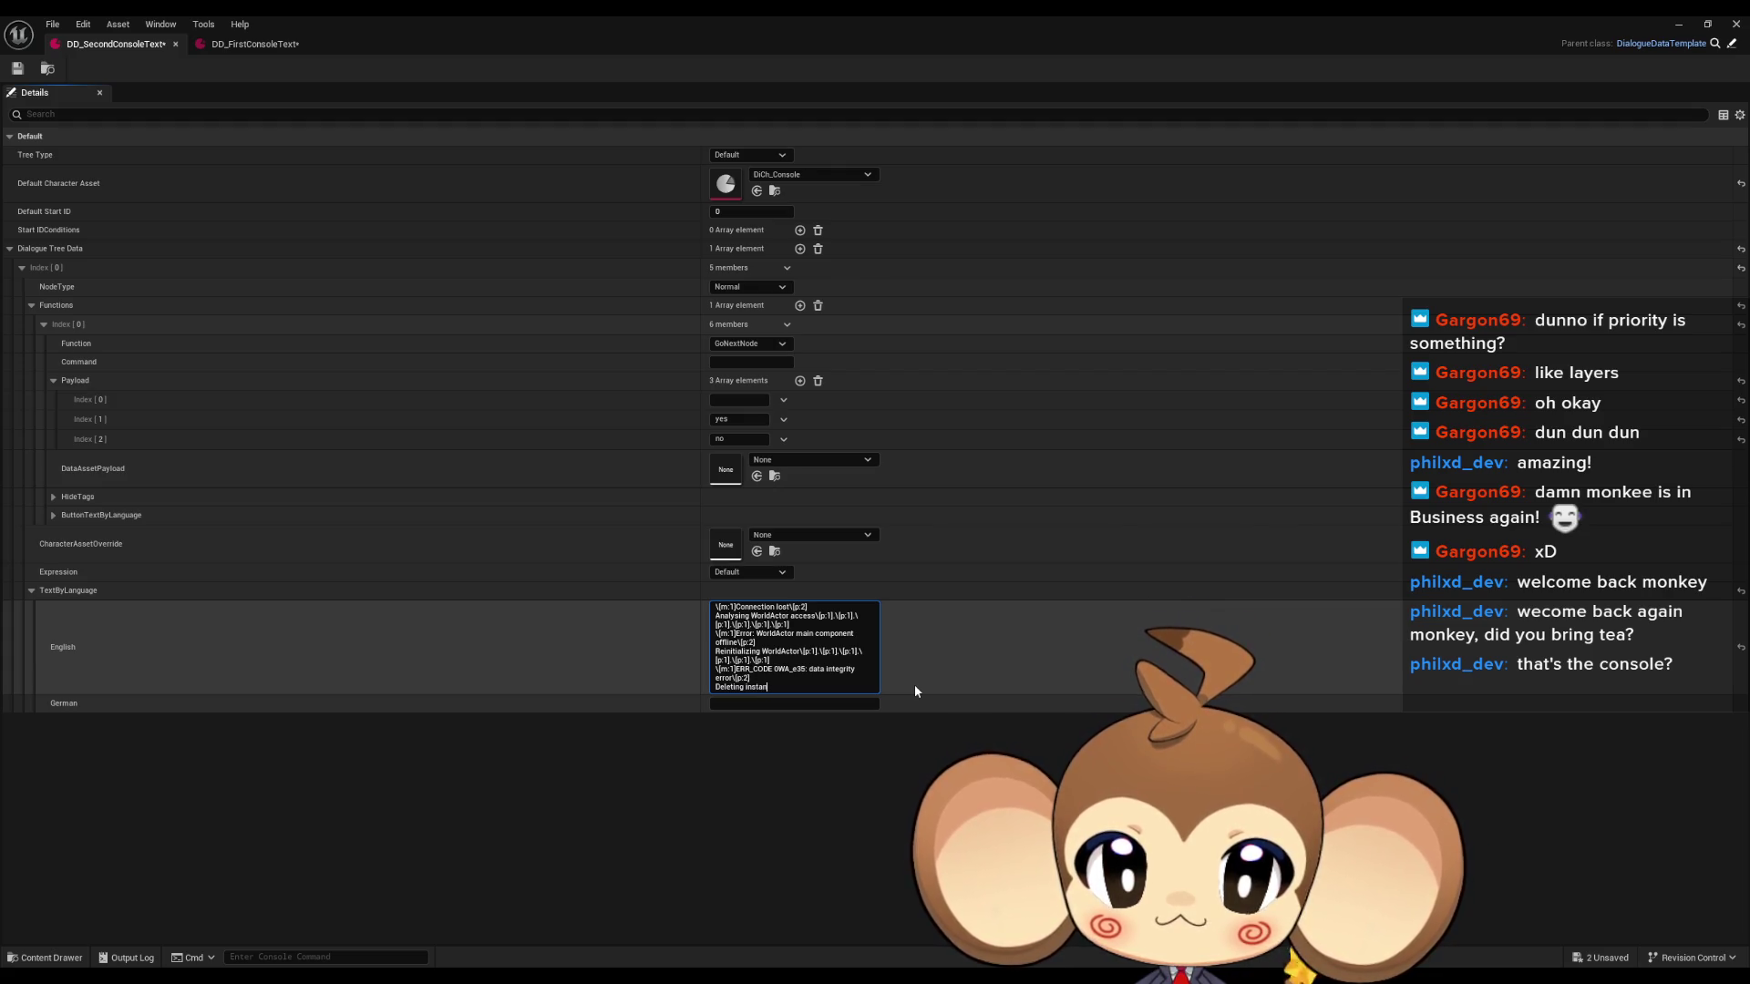
{"action": "key", "text": "BackSpace"}
{"action": "key", "text": "BackSpace"}
{"action": "key", "text": "BackSpace"}
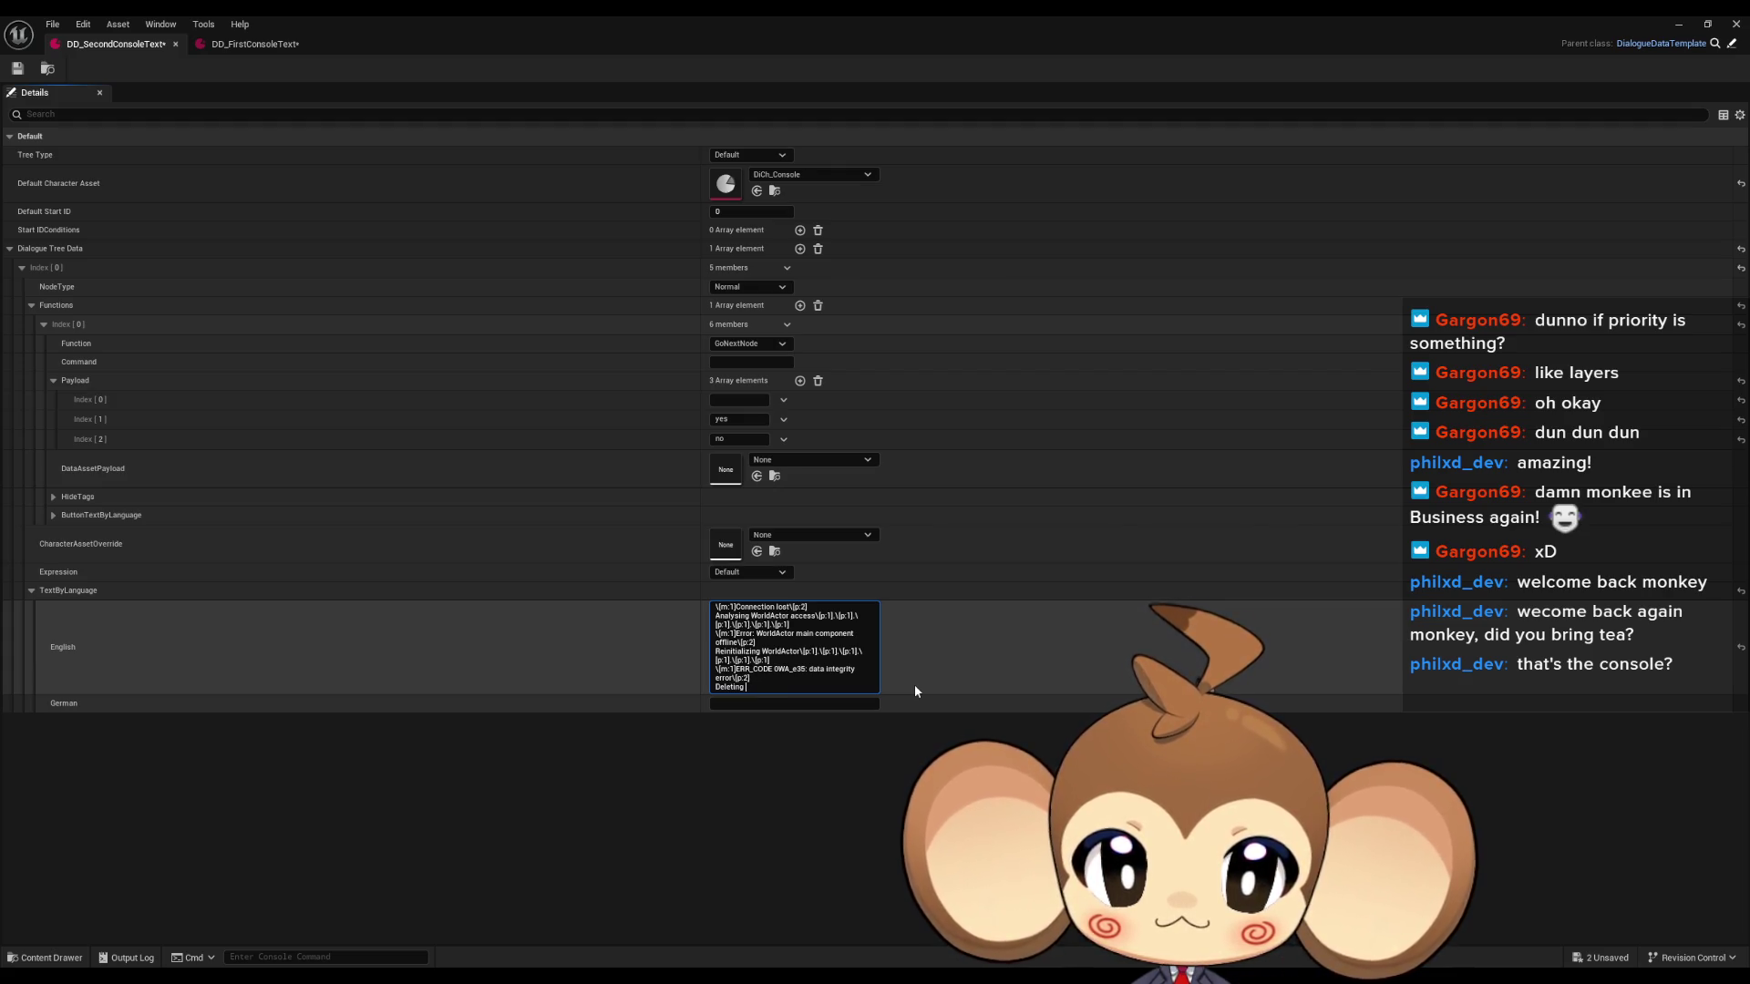
{"action": "type", "text": "WorldActo"}
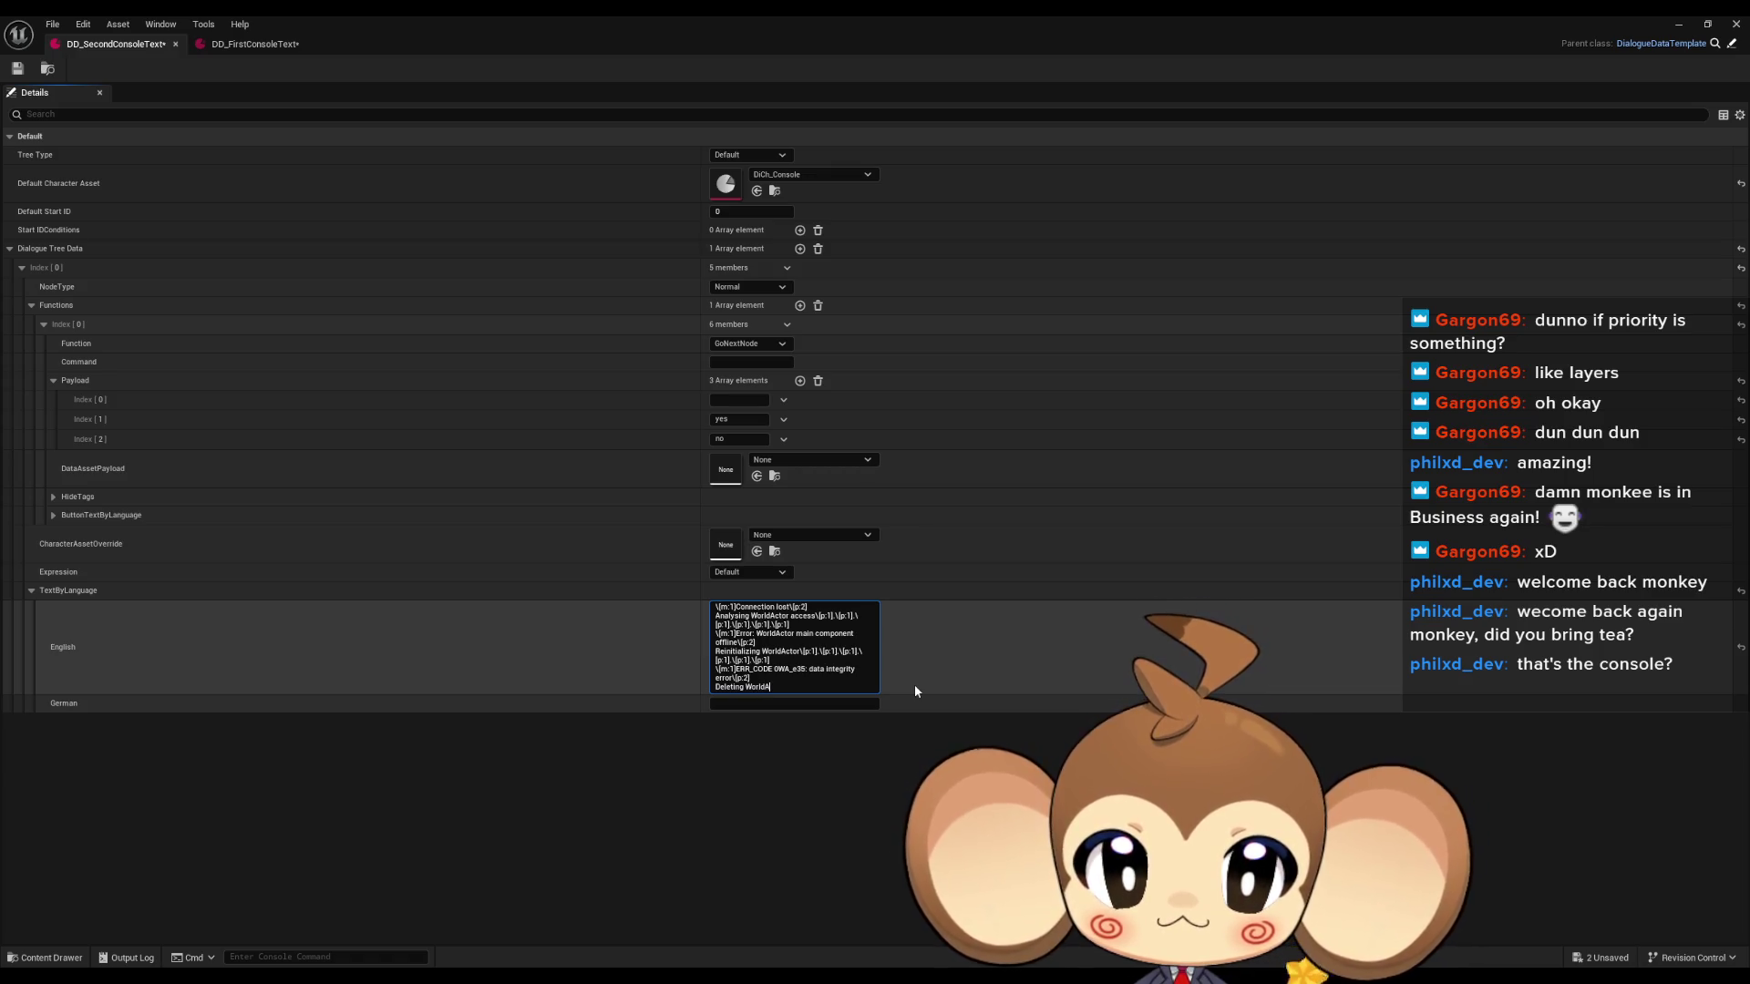
{"action": "type", "text": "r instance"}
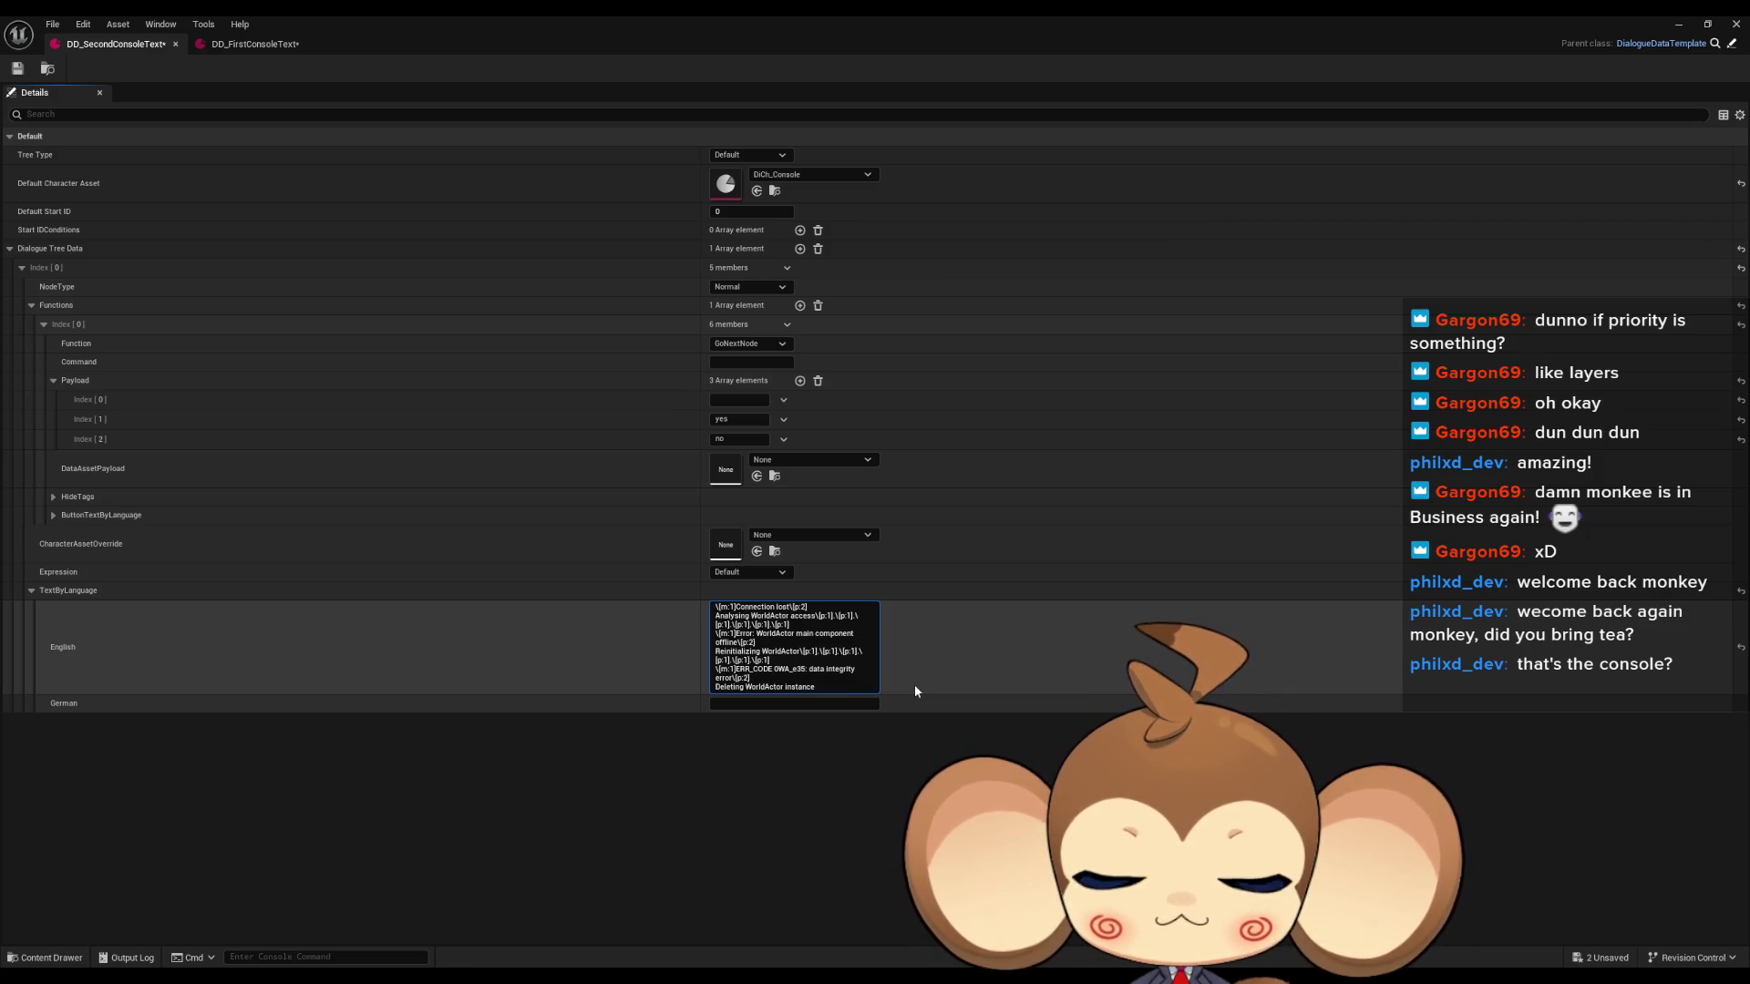
{"action": "type", "text": "\\[p1]"}
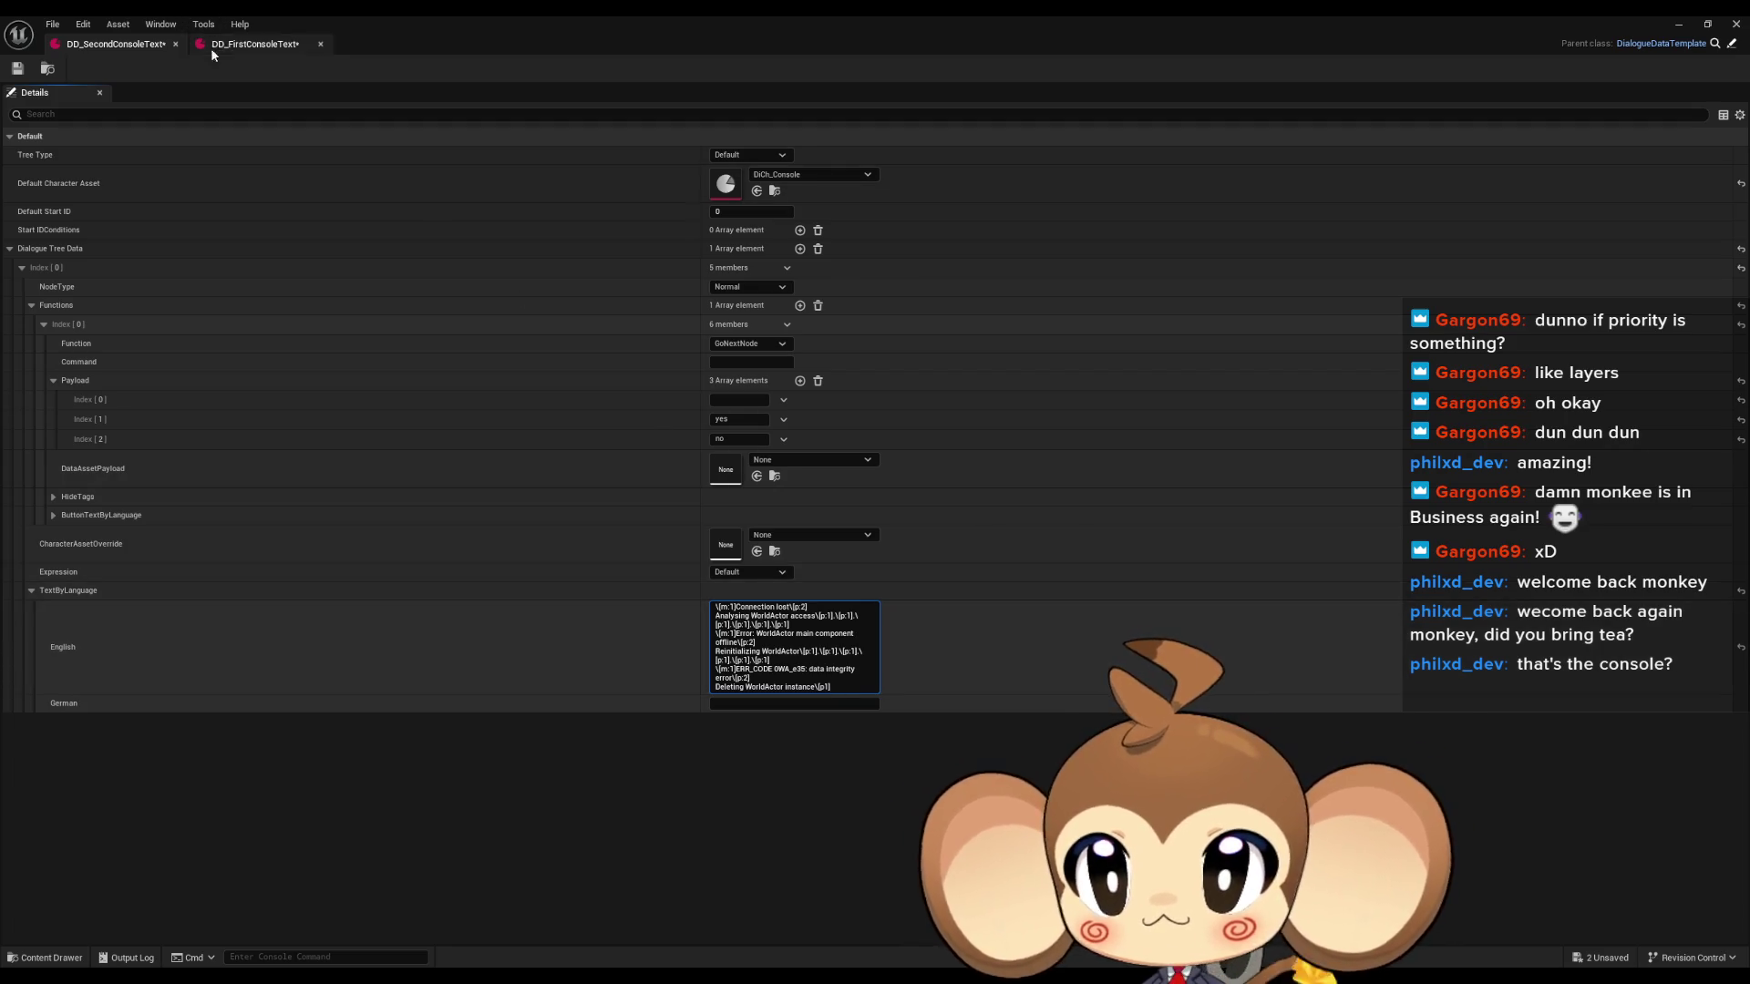
Select DD_FirstConsoleText's block from the 5% progress line through the access-ready prompt.
{"action": "left_click", "coordinate": [240, 45]}
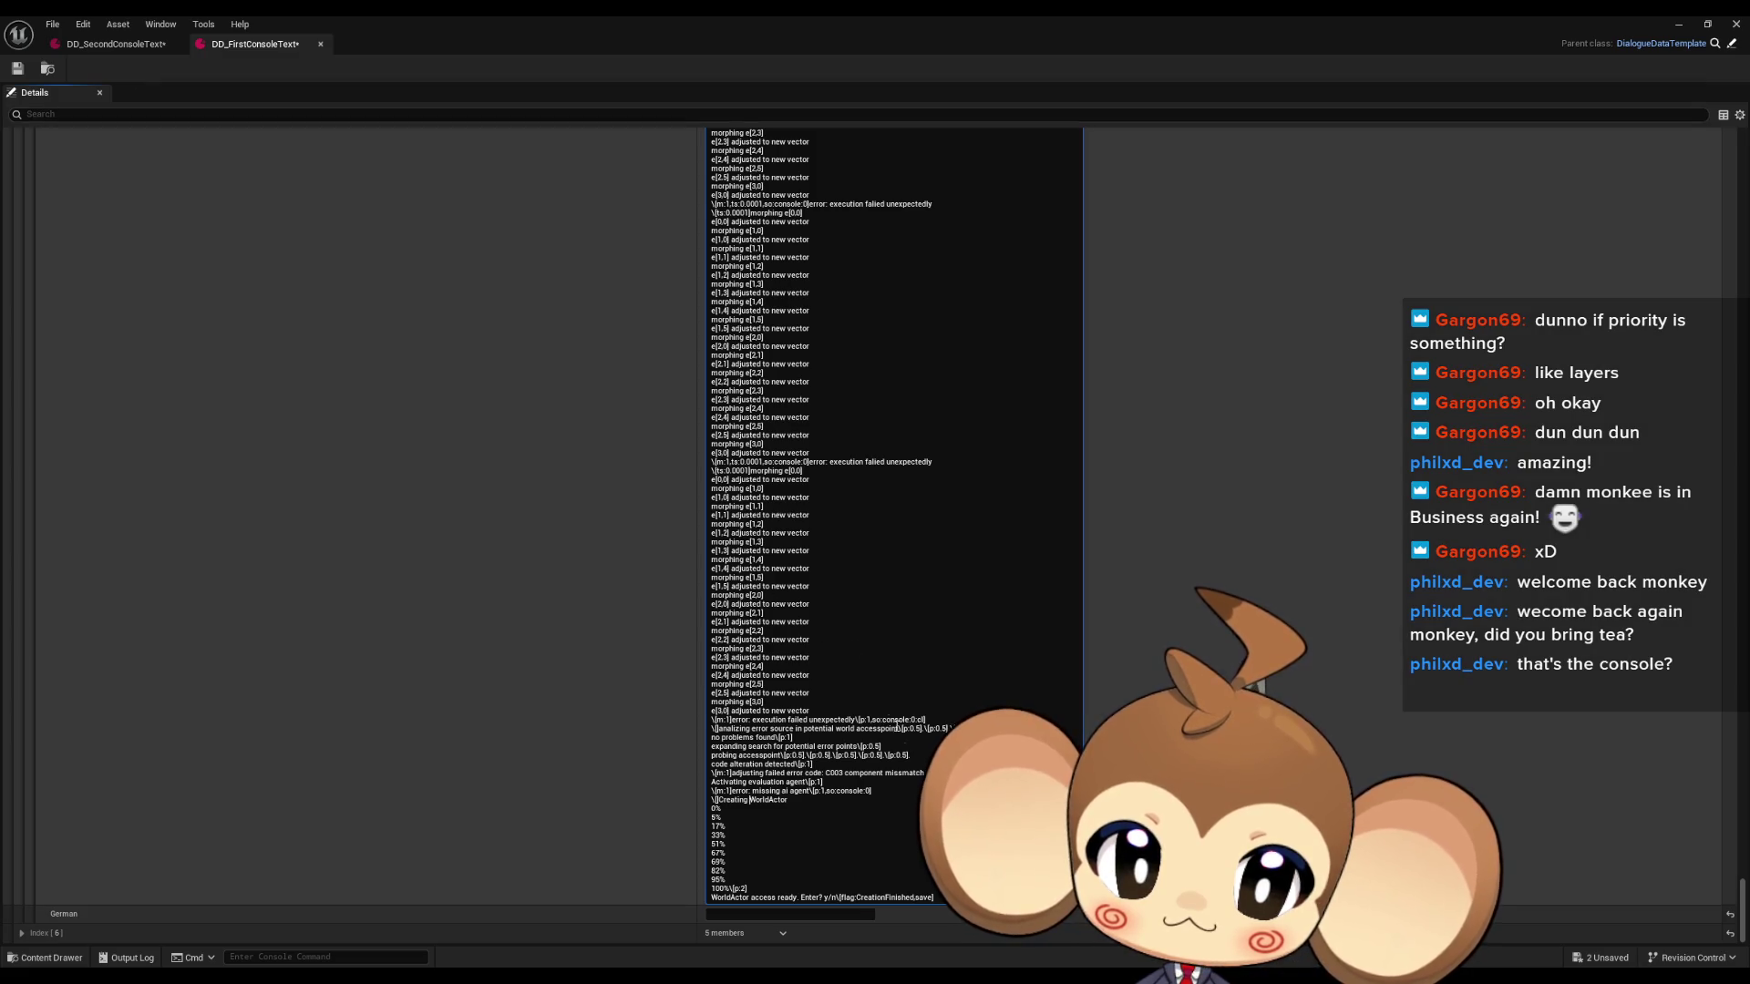
{"action": "left_click_drag", "start_coordinate": [934, 899], "coordinate": [709, 817]}
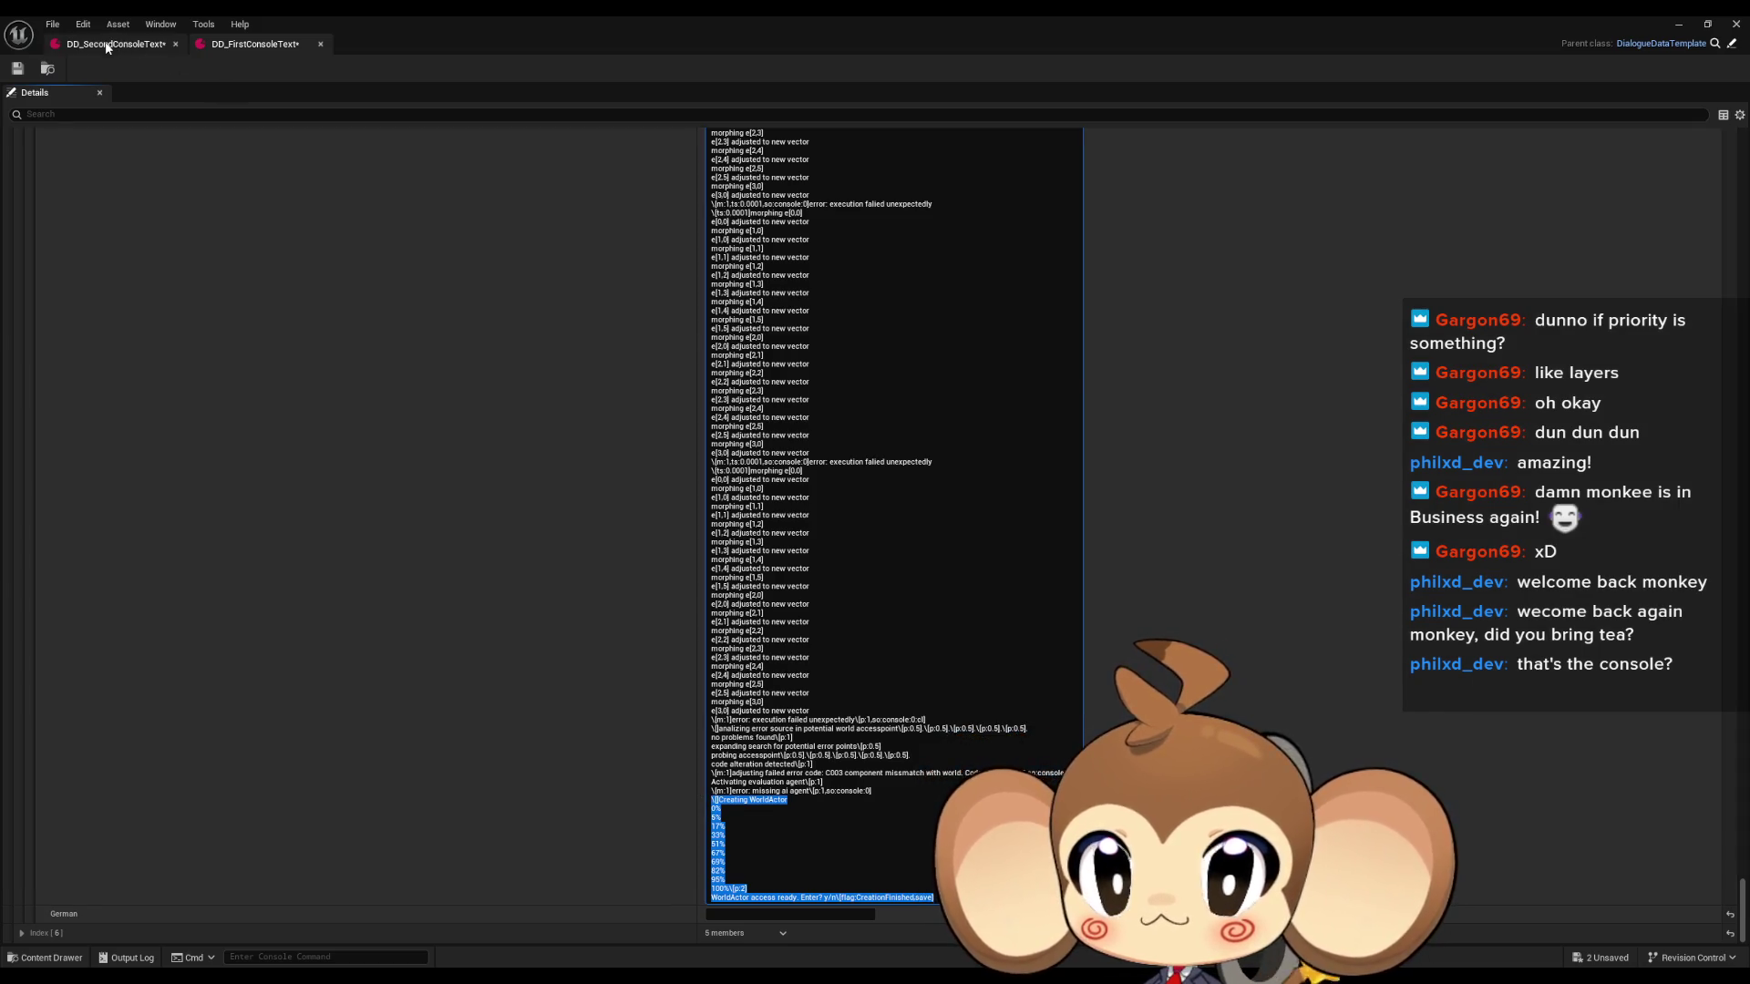
{"action": "left_click", "coordinate": [154, 45]}
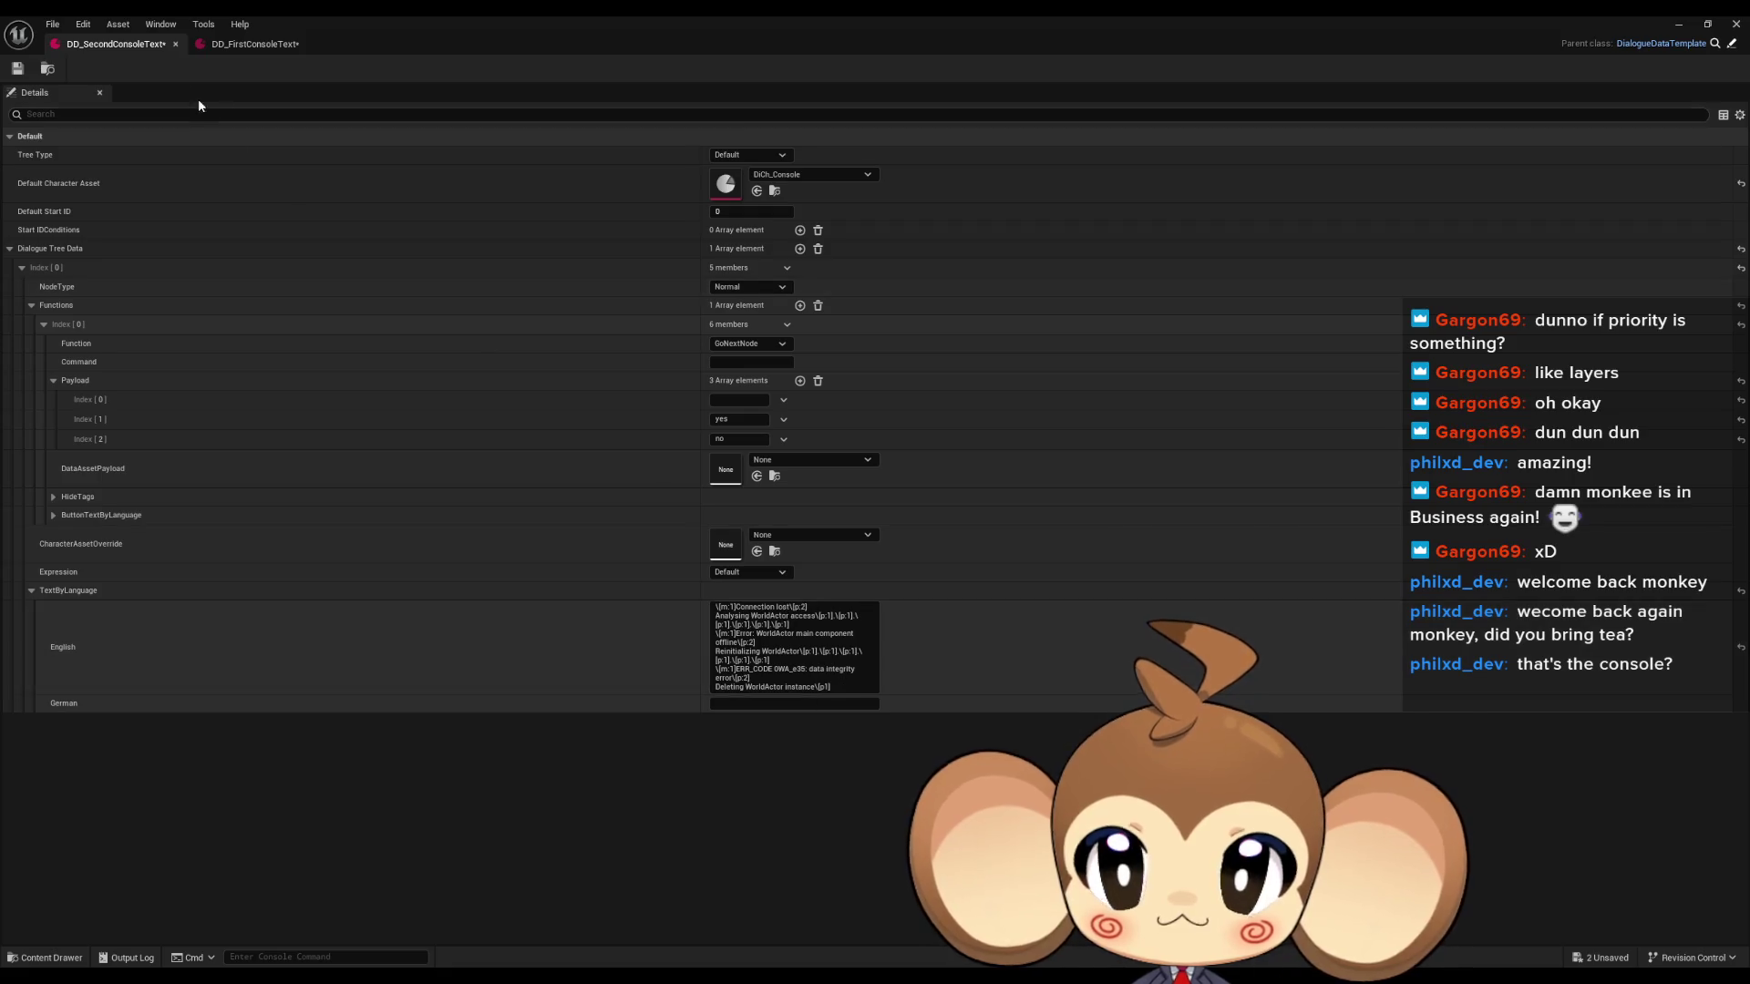
Paste the Creating WorldActor progress block on a new line and add a \[p:2] marker before the access-ready line.
{"action": "left_click", "coordinate": [224, 46]}
{"action": "left_click", "coordinate": [122, 46]}
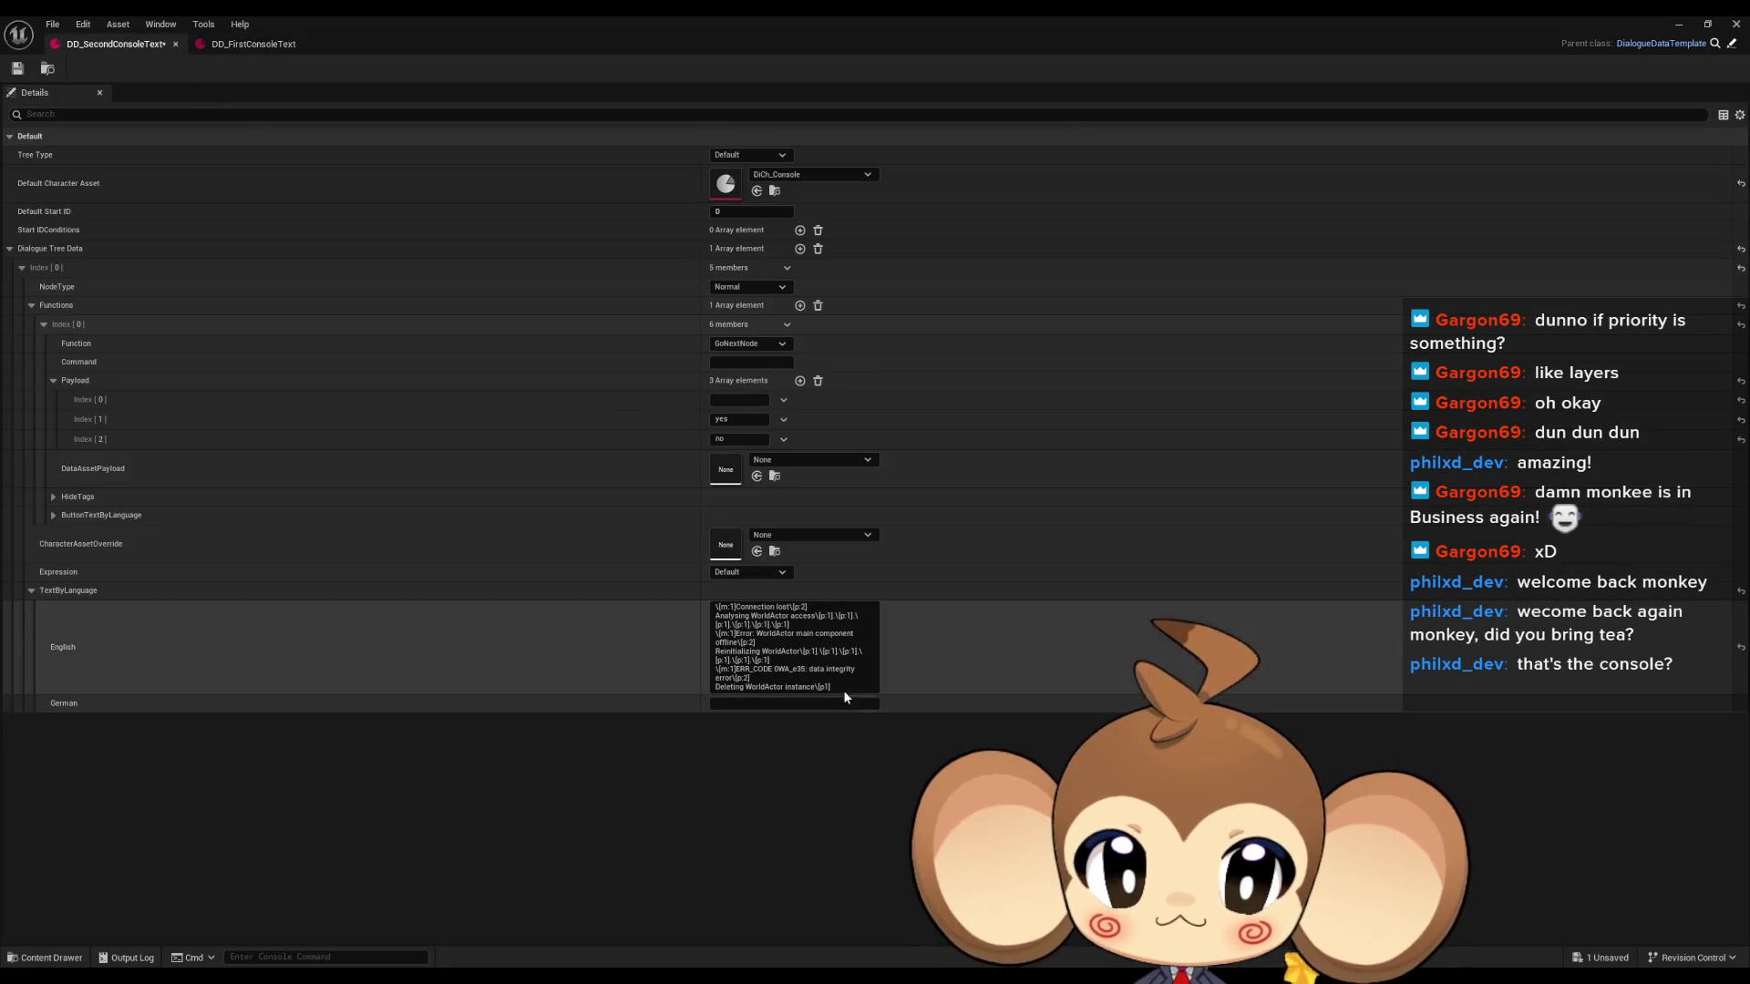
{"action": "key", "text": "shift+Return"}
{"action": "key", "text": "ctrl+v"}
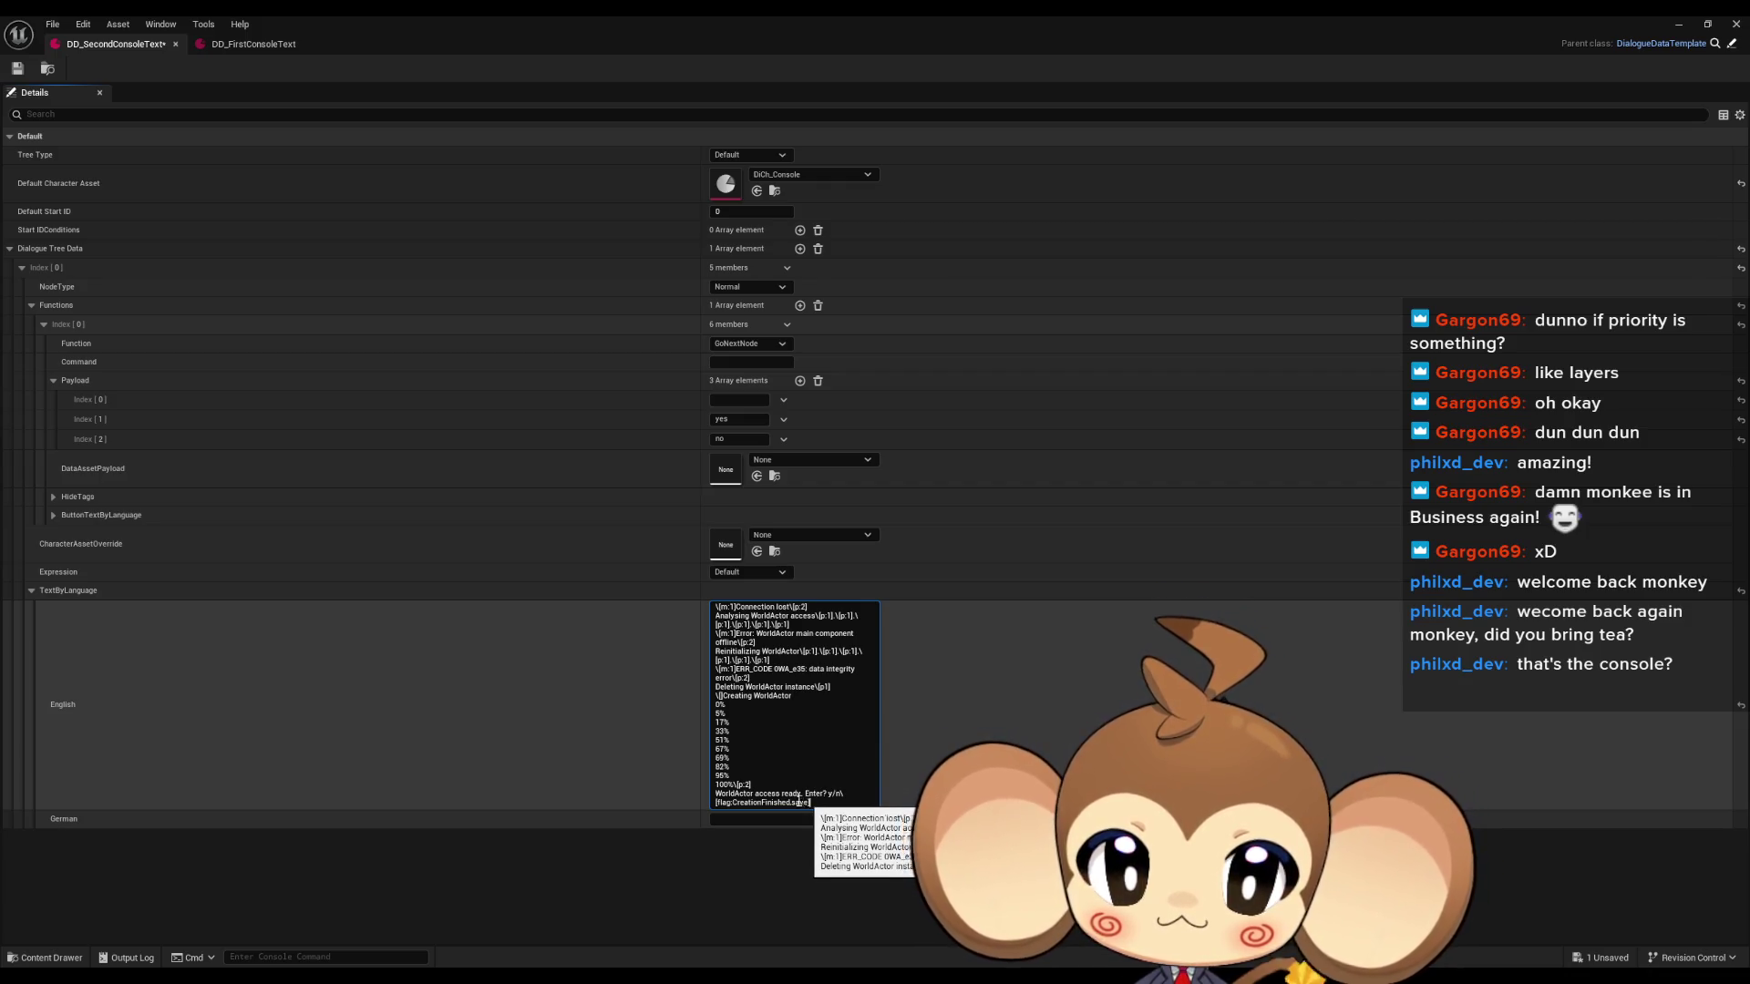
{"action": "left_click", "coordinate": [752, 785]}
{"action": "key", "text": "ctrl+c"}
{"action": "left_click", "coordinate": [716, 794]}
{"action": "key", "text": "ctrl+v"}
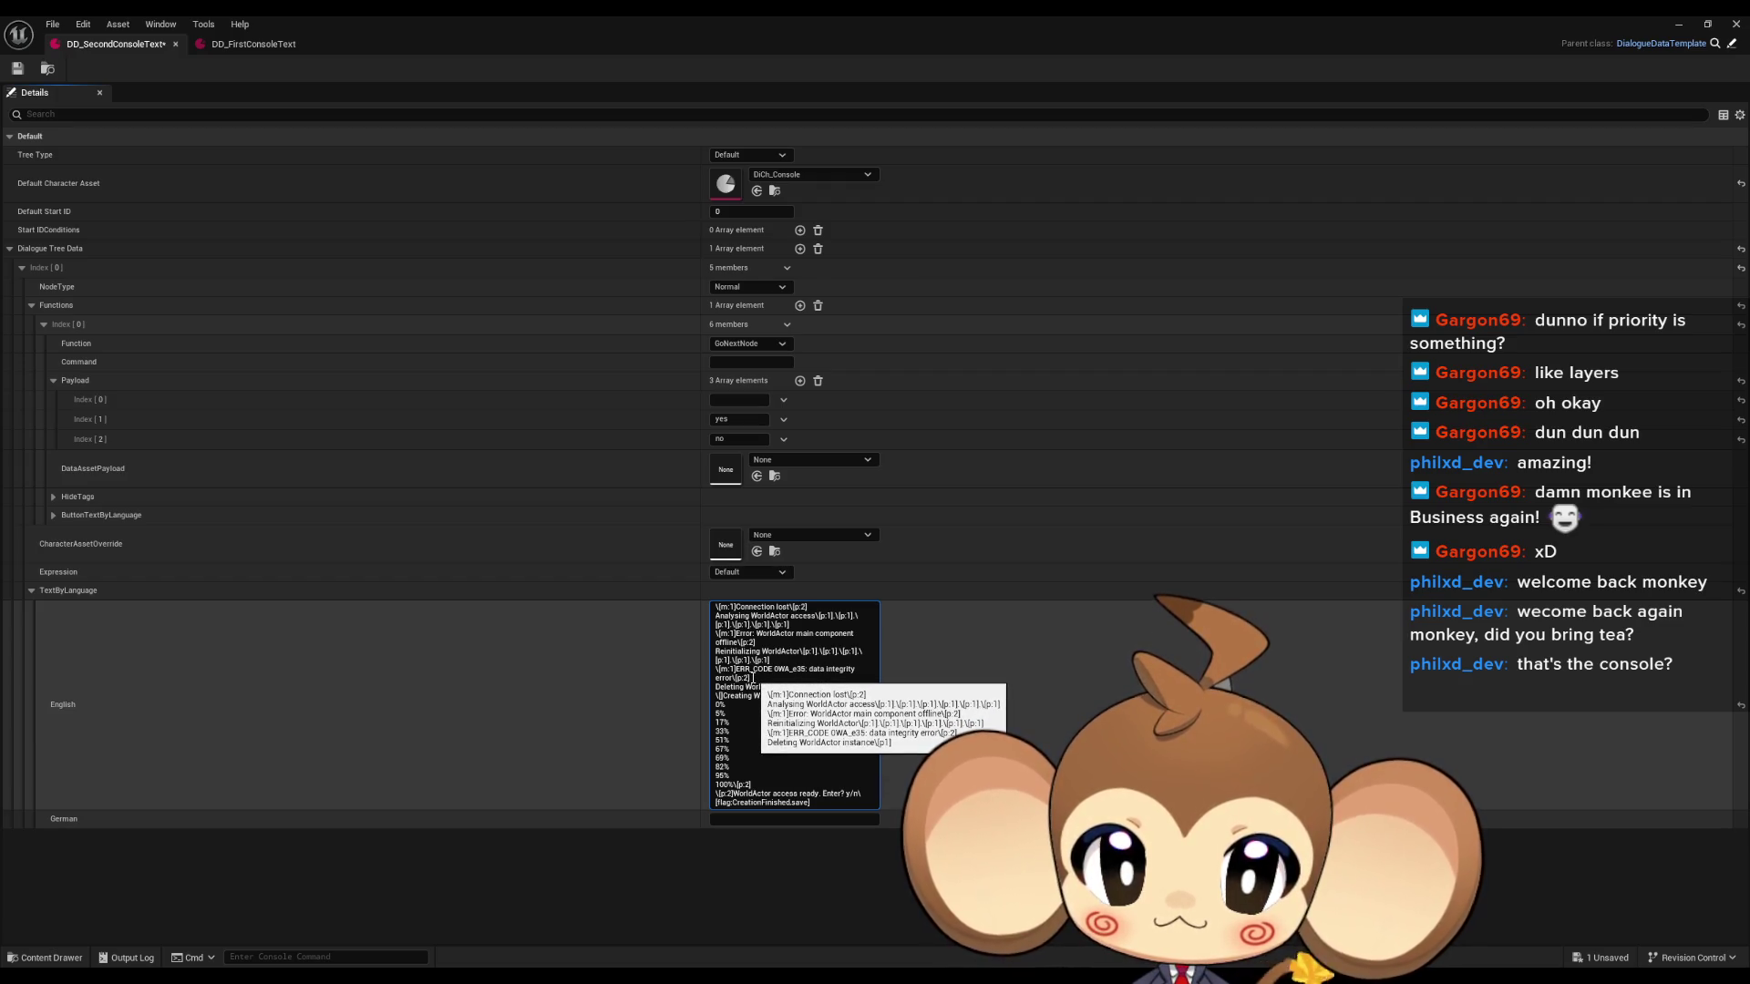
Replace the closing access-ready prompt with the ERR_CODE data integrity error line.
{"action": "left_click_drag", "start_coordinate": [750, 678], "coordinate": [708, 668]}
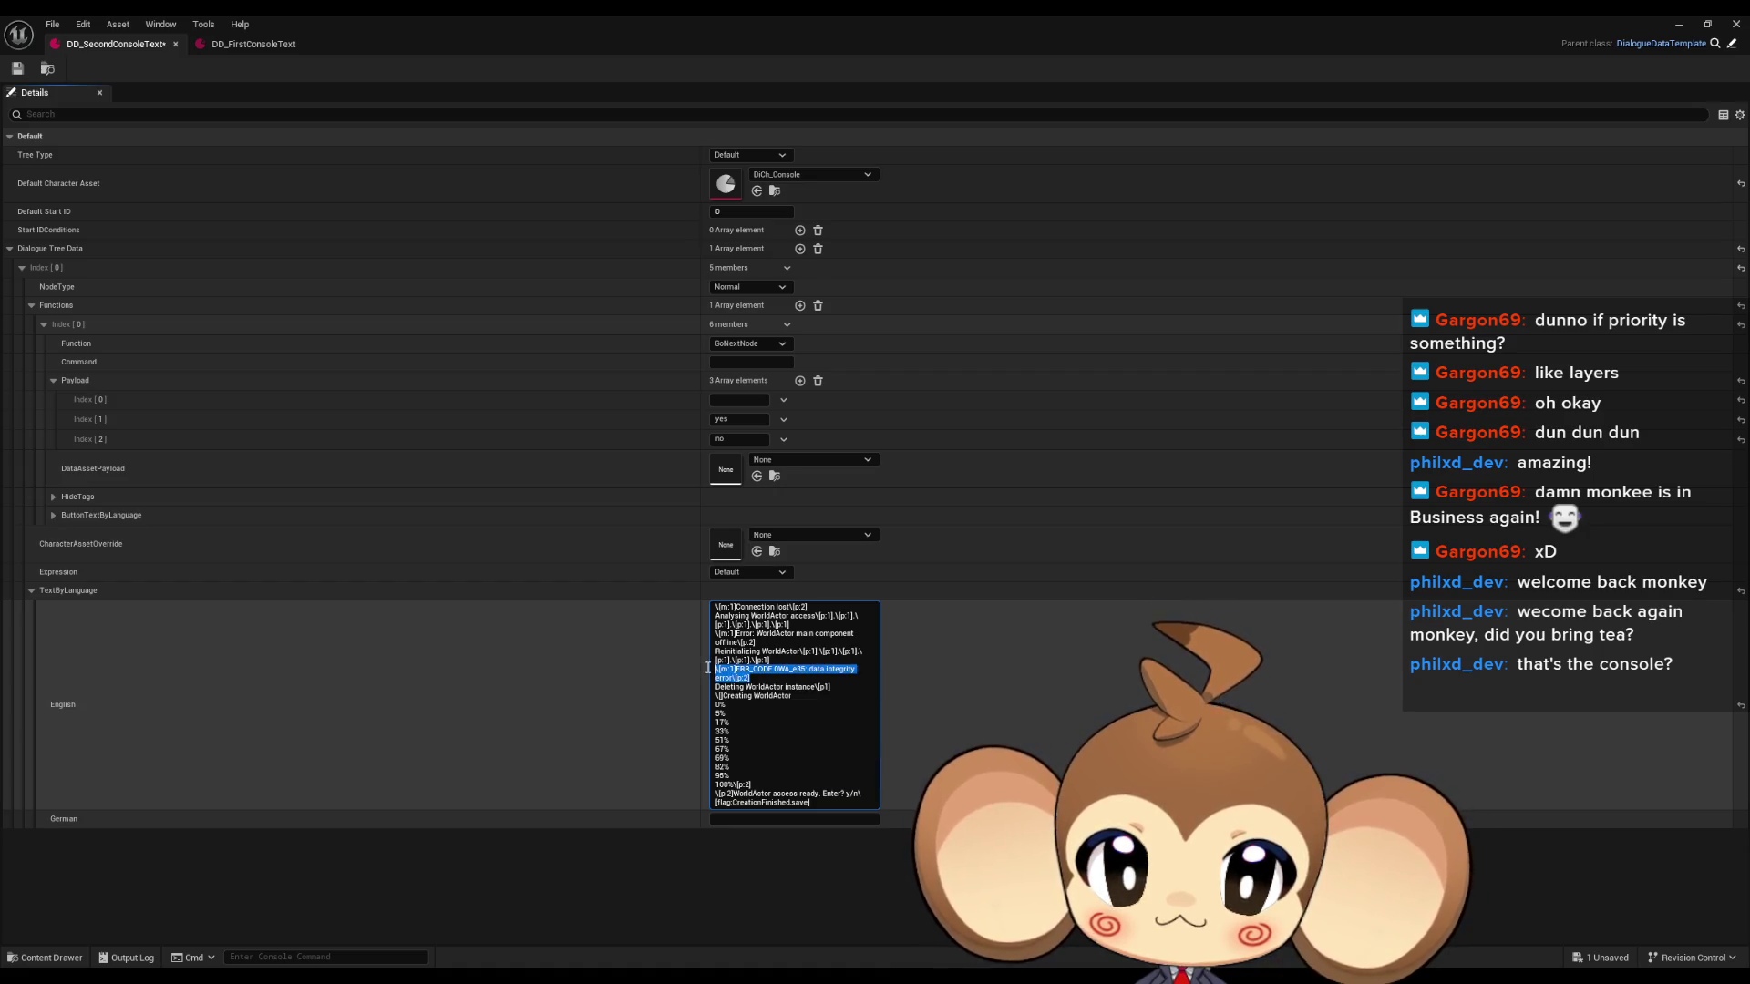
{"action": "left_click_drag", "start_coordinate": [731, 793], "coordinate": [828, 804]}
{"action": "key", "text": "ctrl+v"}
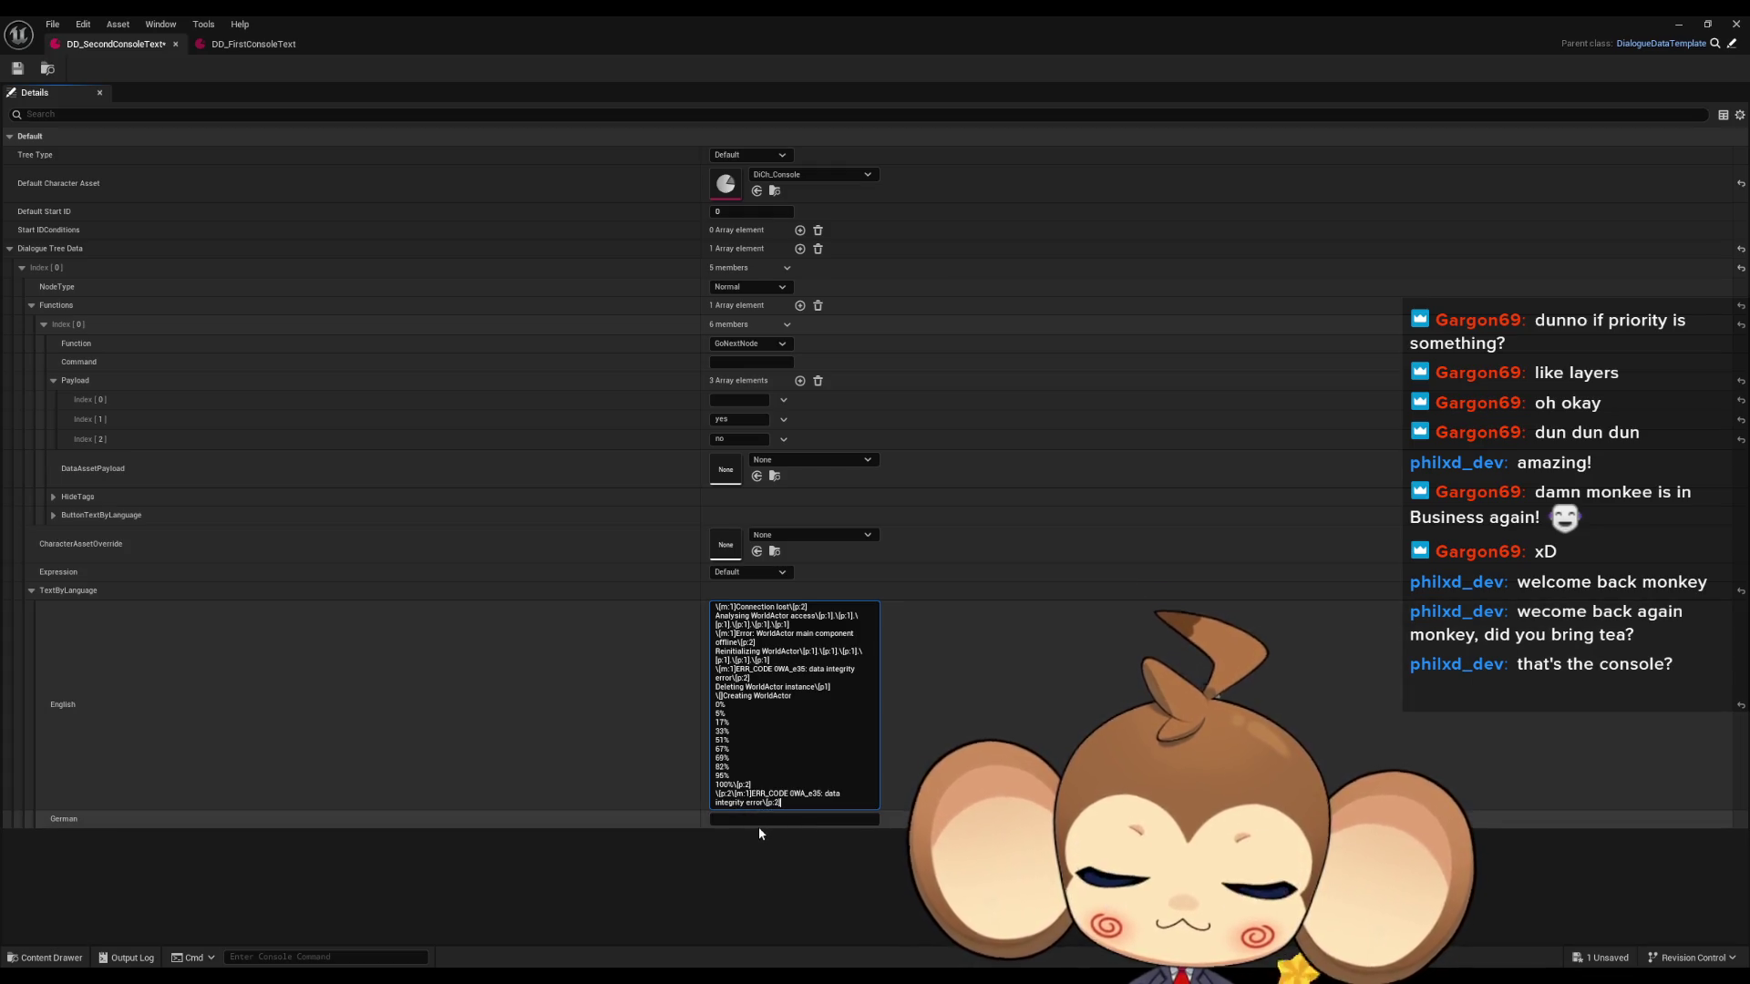
{"action": "key", "text": "ctrl+z"}
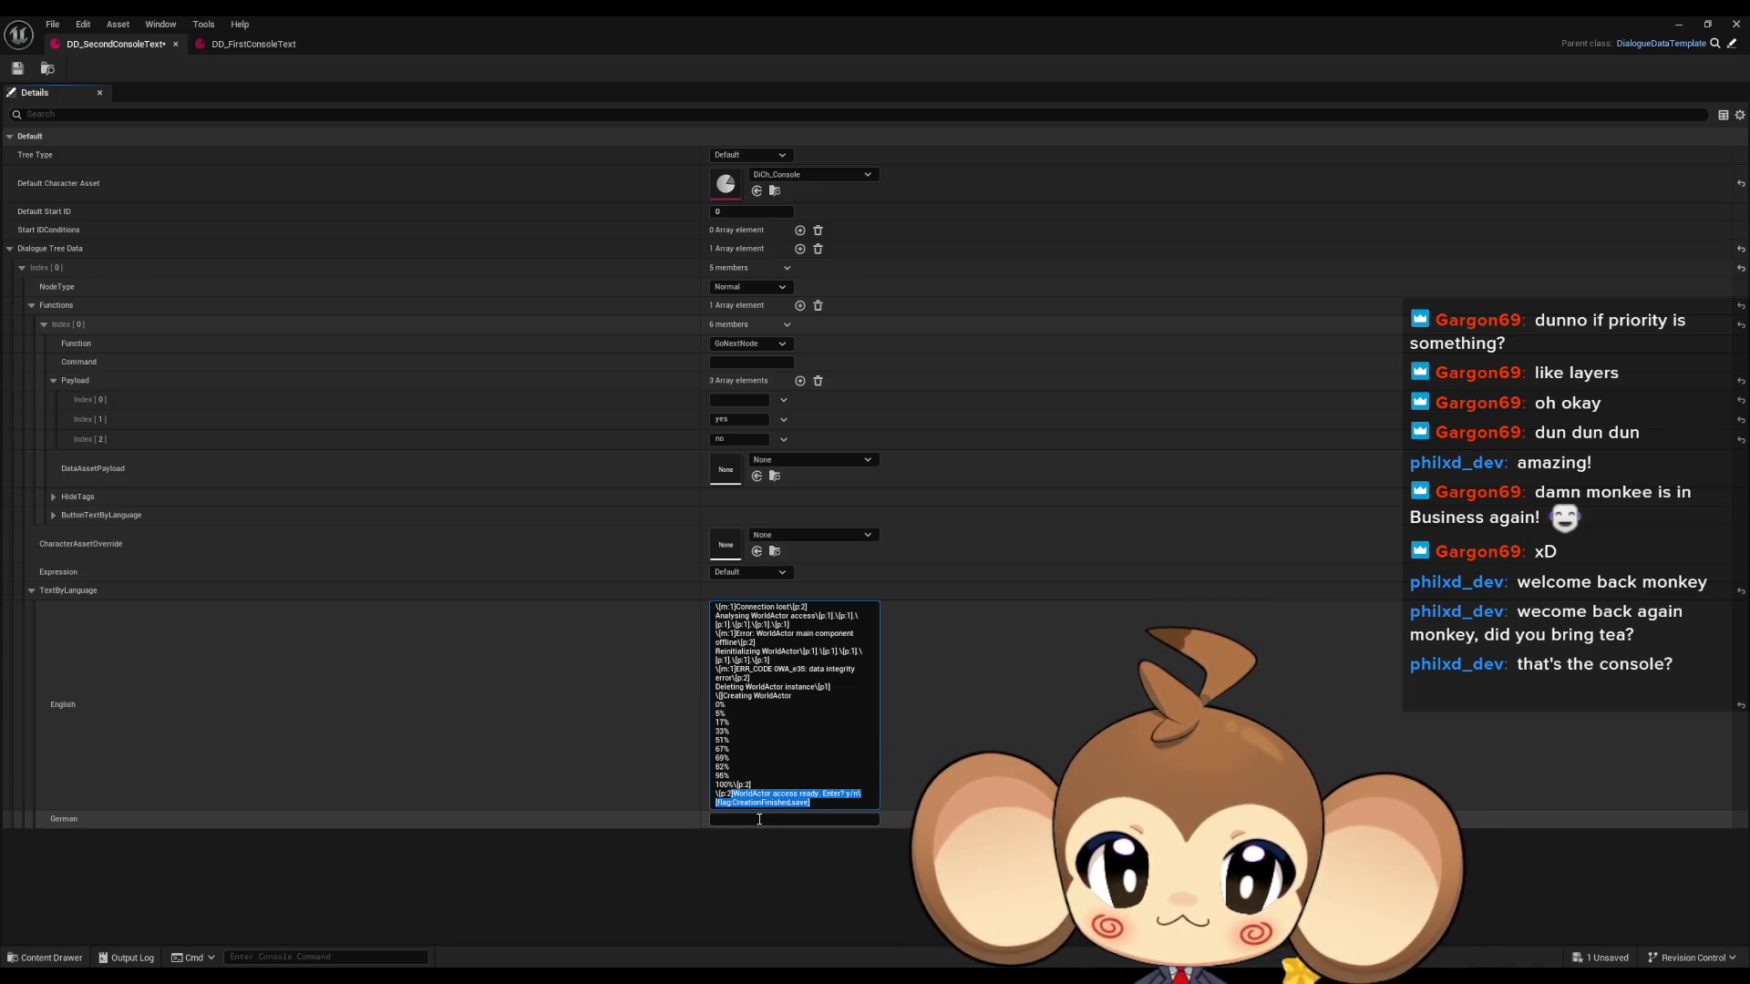
{"action": "key", "text": "BackSpace"}
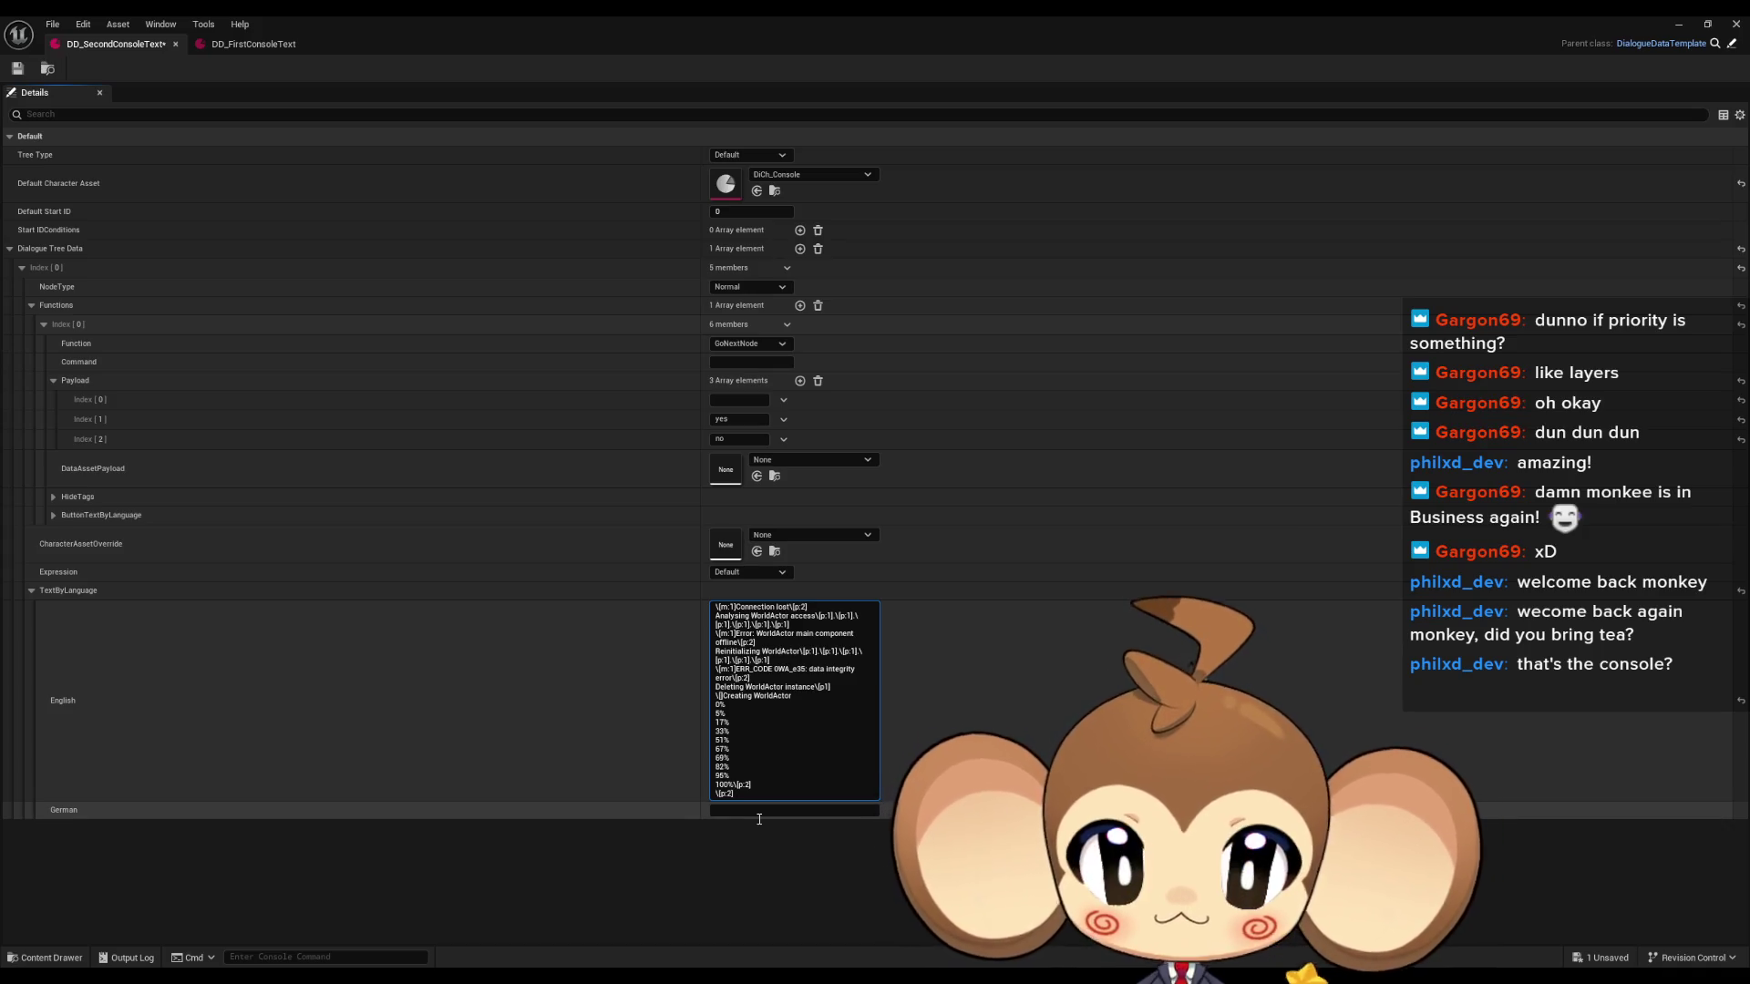
{"action": "key", "text": "ctrl+v"}
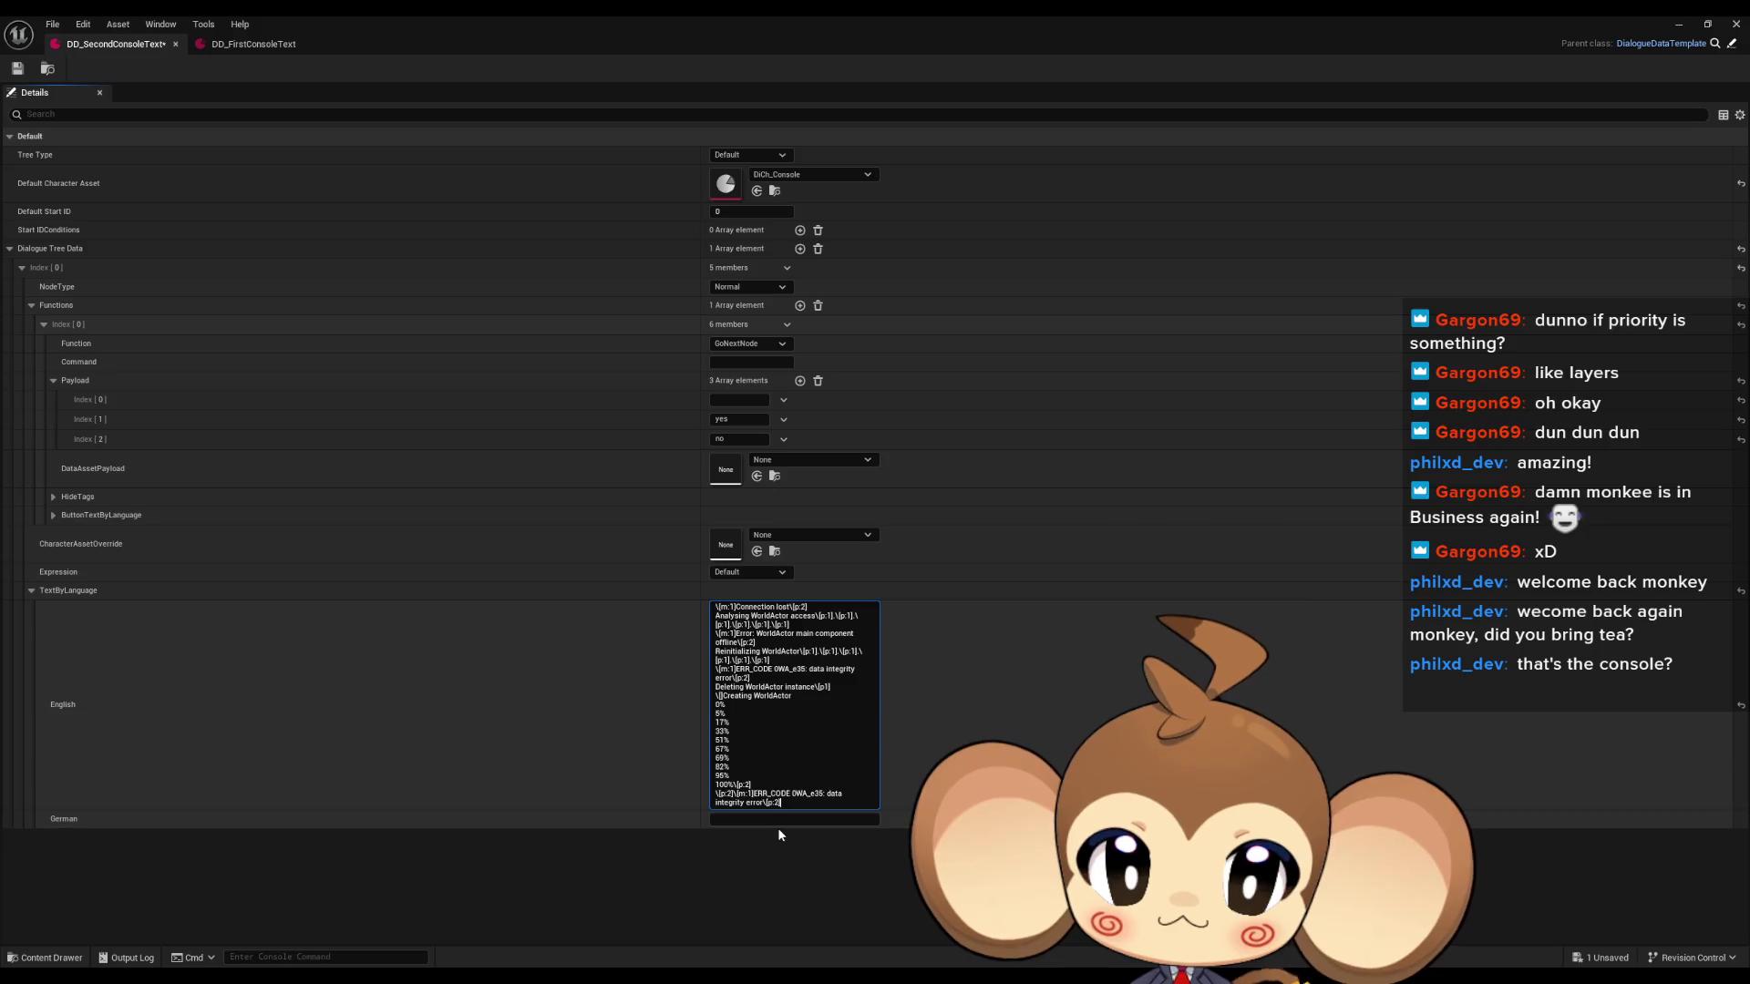
Save DD_SecondConsoleText and run a Play-in-Editor session to watch the console output, then stop.
{"action": "left_click", "coordinate": [17, 68]}
{"action": "left_click", "coordinate": [1678, 24]}
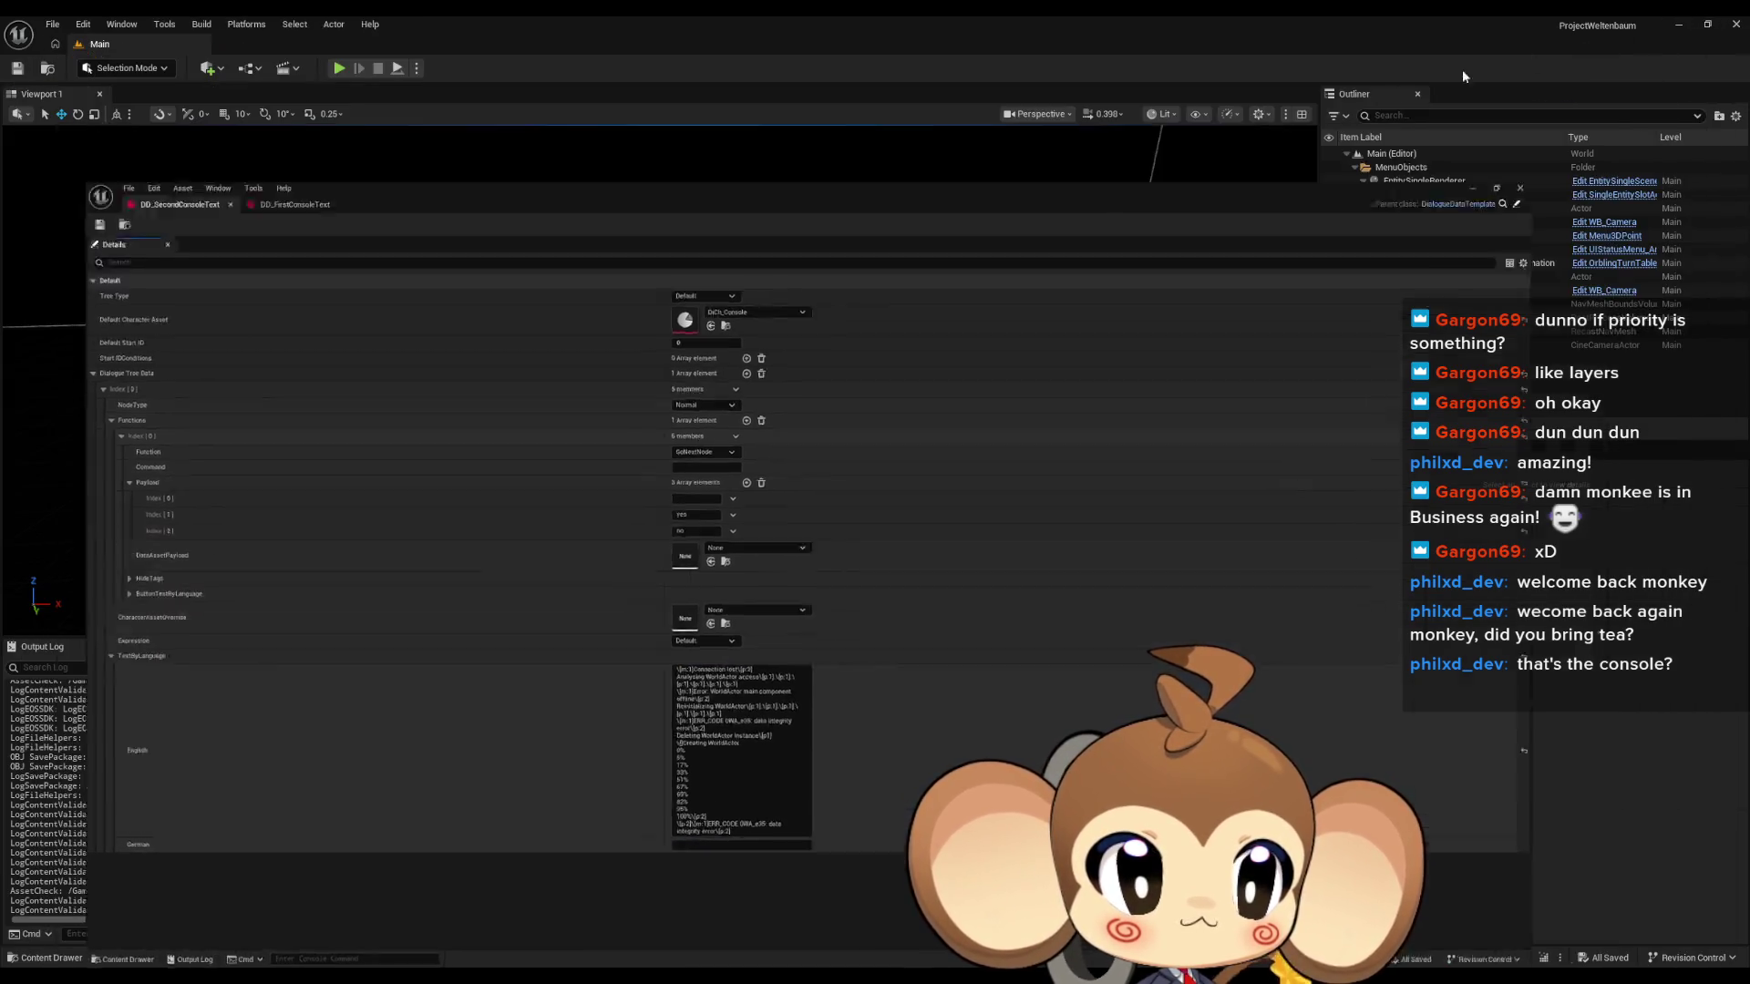
{"action": "left_click", "coordinate": [337, 68]}
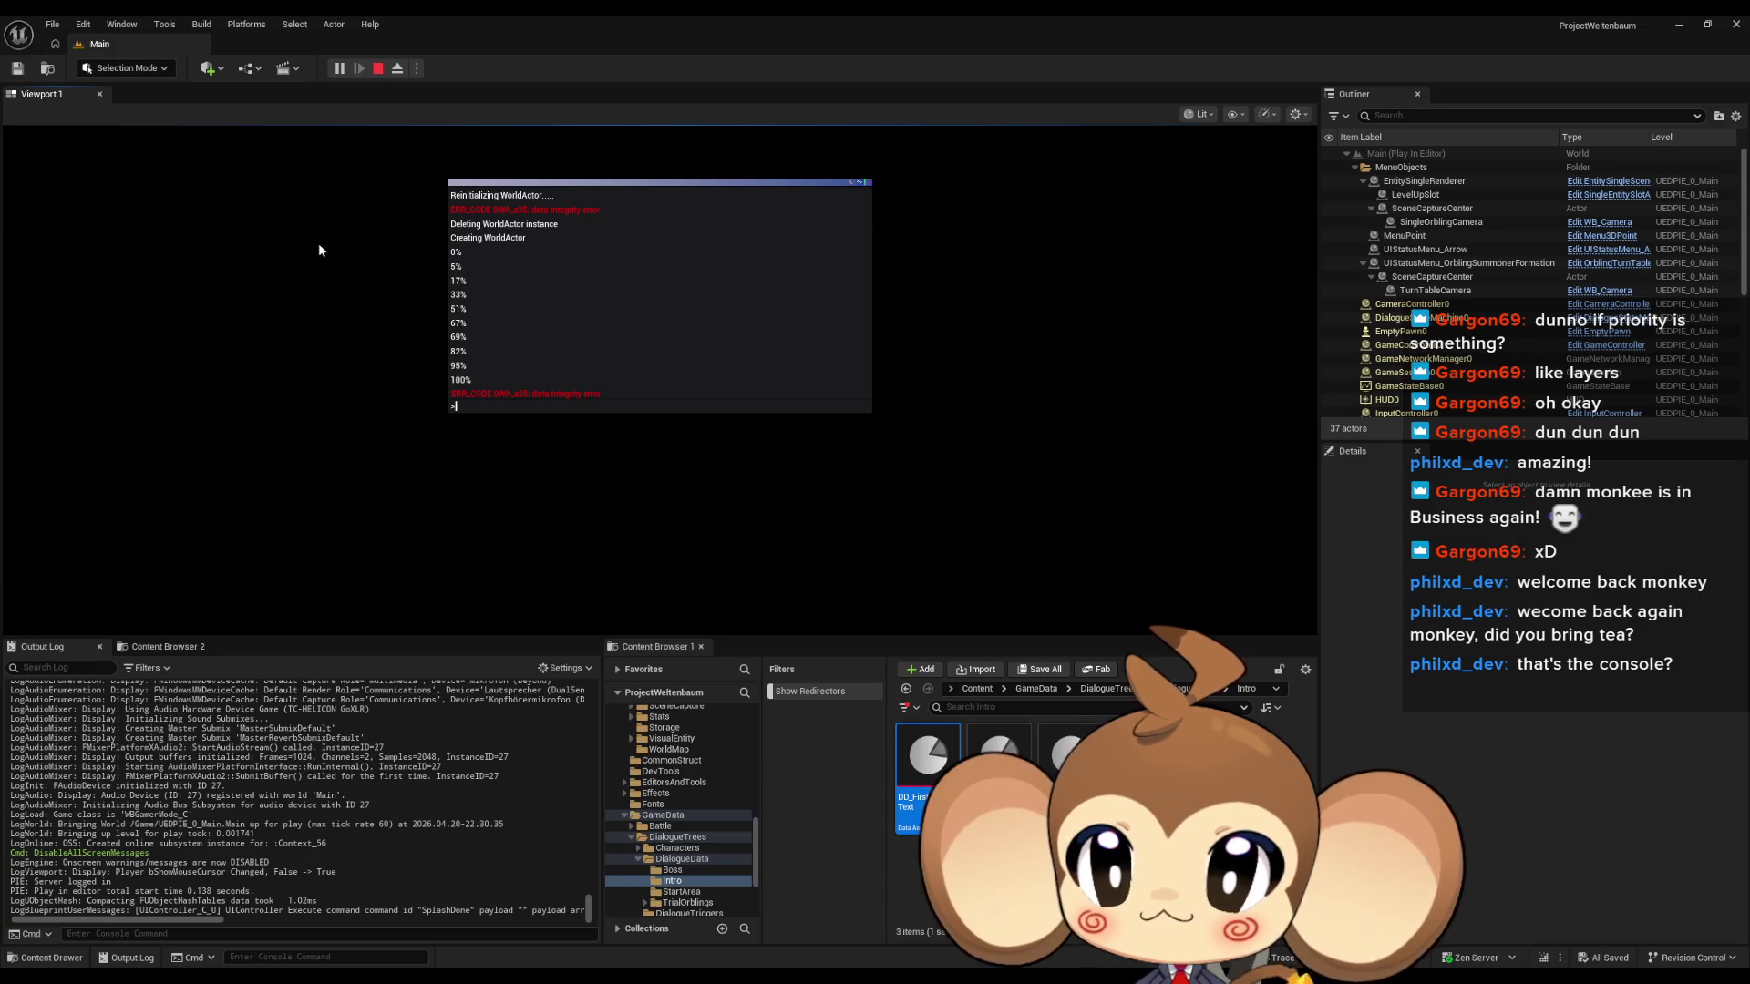
{"action": "left_click", "coordinate": [376, 70]}
Inspect the [p:1] pause after Creating WorldActor in DD_FirstConsoleText, then return to DD_SecondConsoleText.
{"action": "mouse_move", "coordinate": [717, 976]}
{"action": "left_click", "coordinate": [845, 928]}
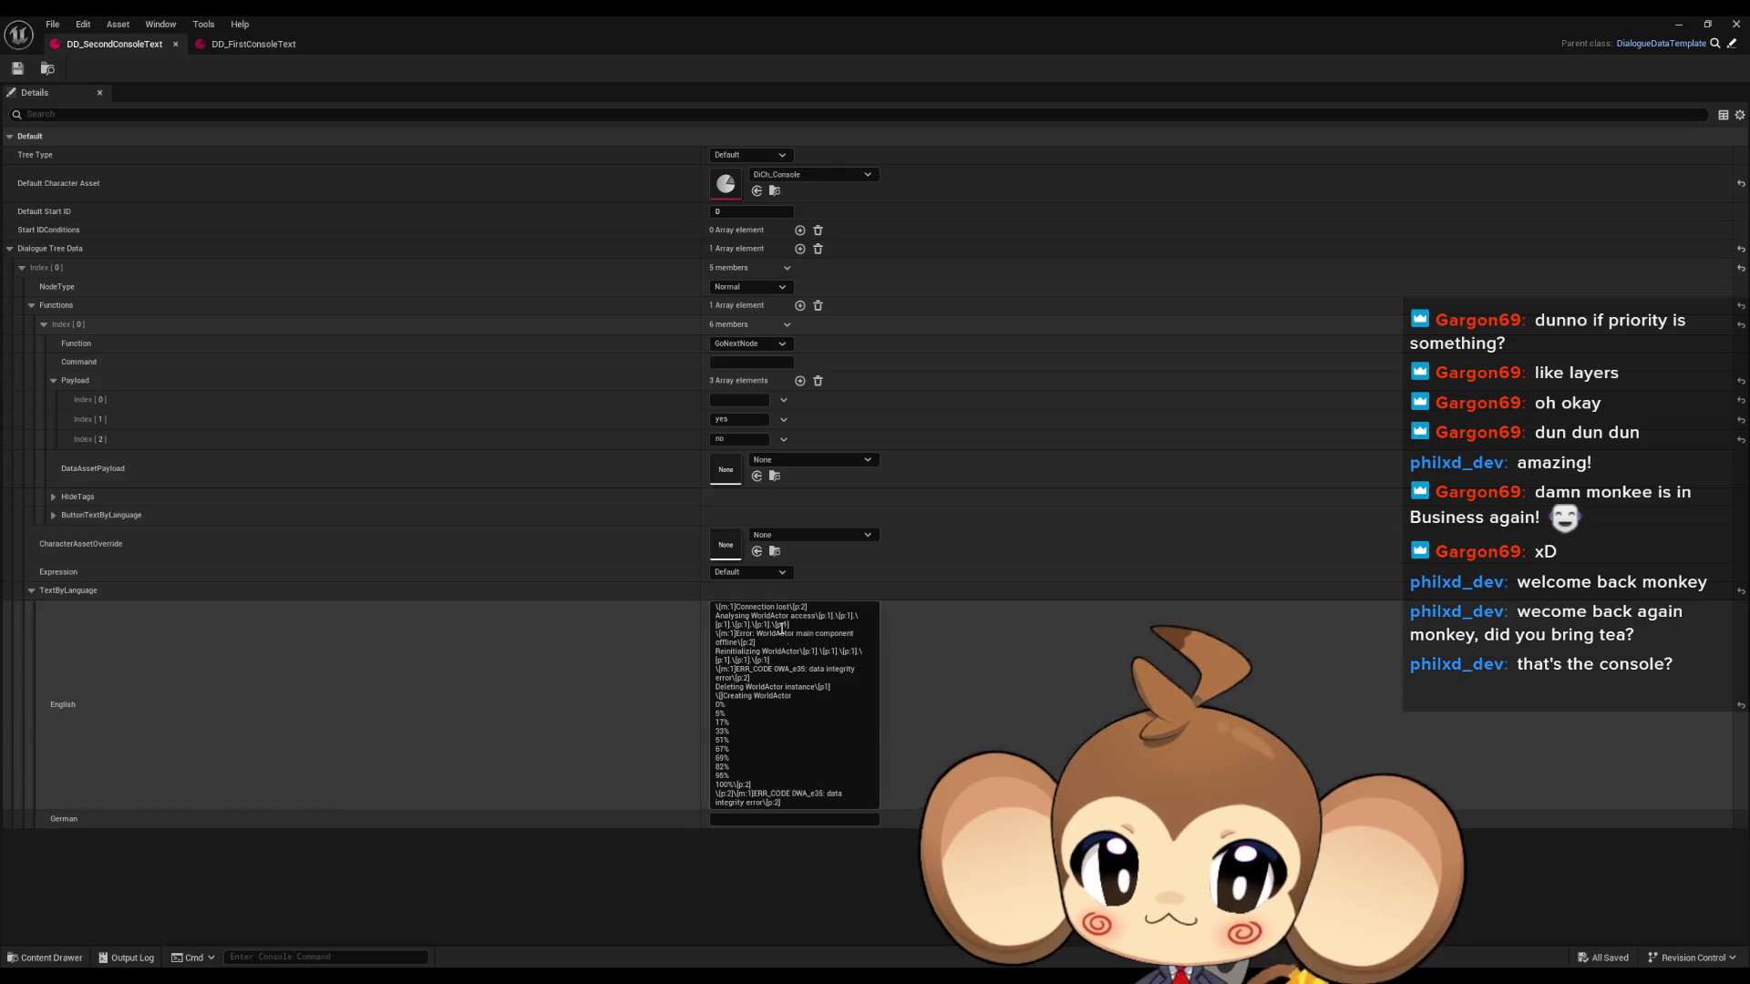
{"action": "left_click", "coordinate": [227, 47]}
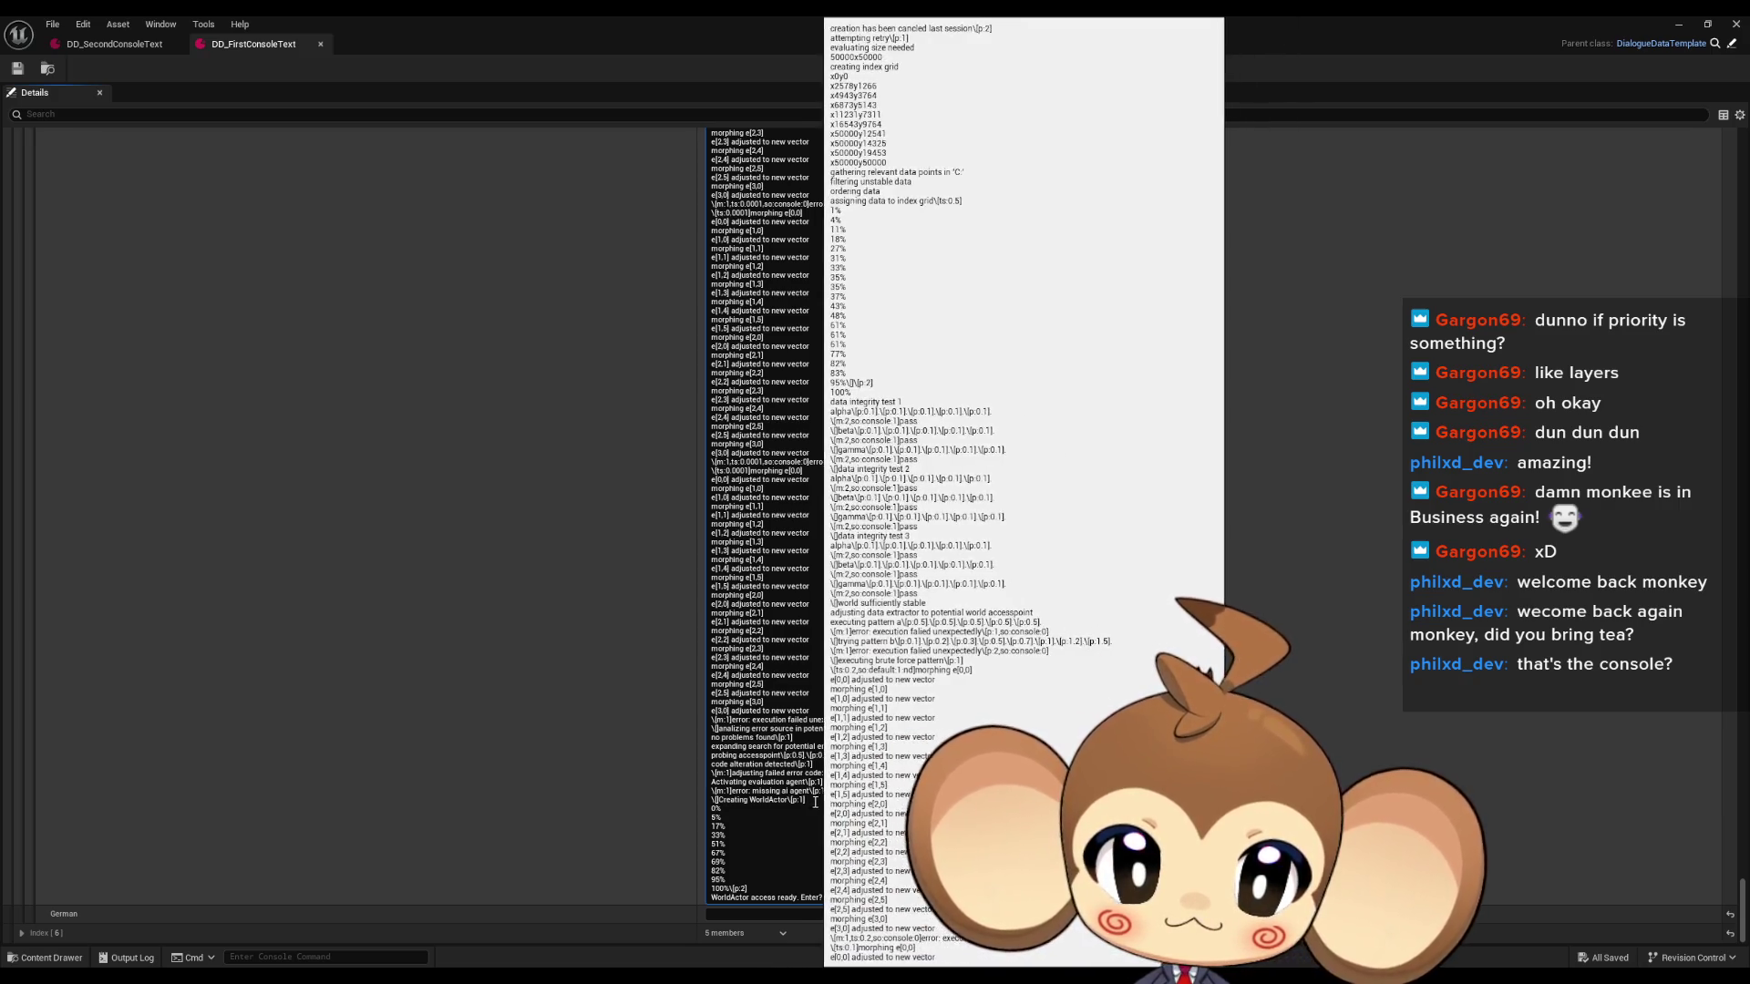
{"action": "left_click_drag", "start_coordinate": [805, 800], "coordinate": [790, 801]}
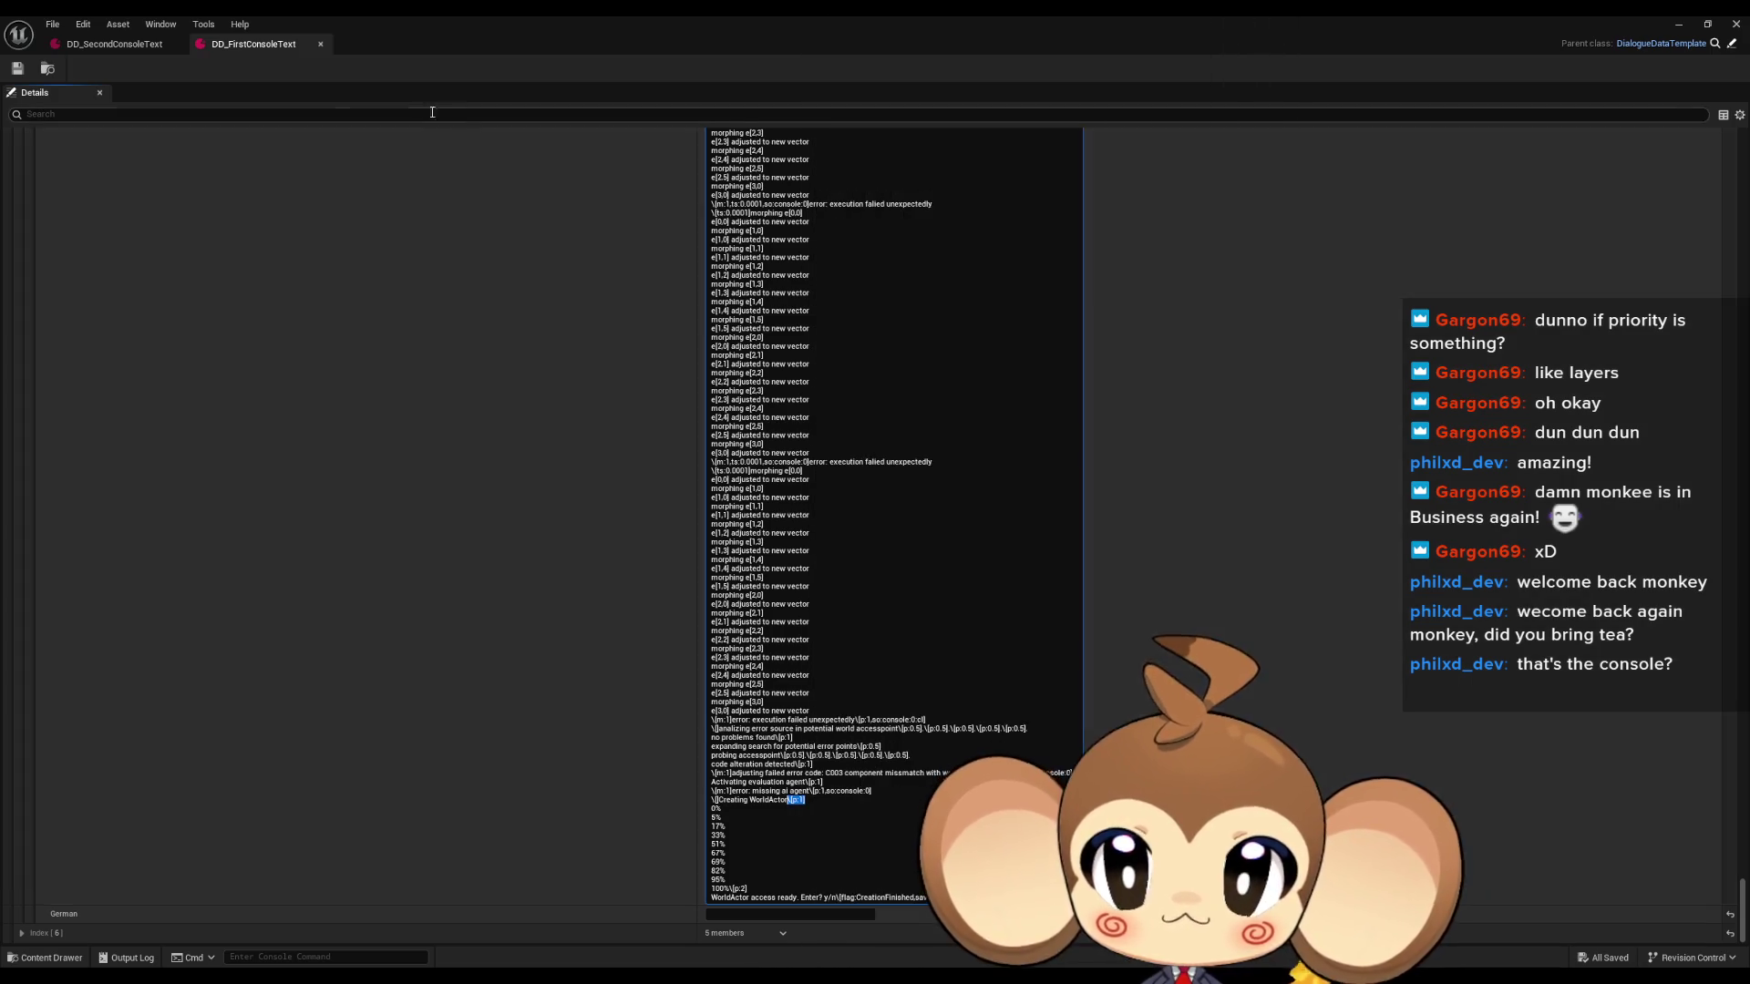
{"action": "left_click", "coordinate": [97, 45]}
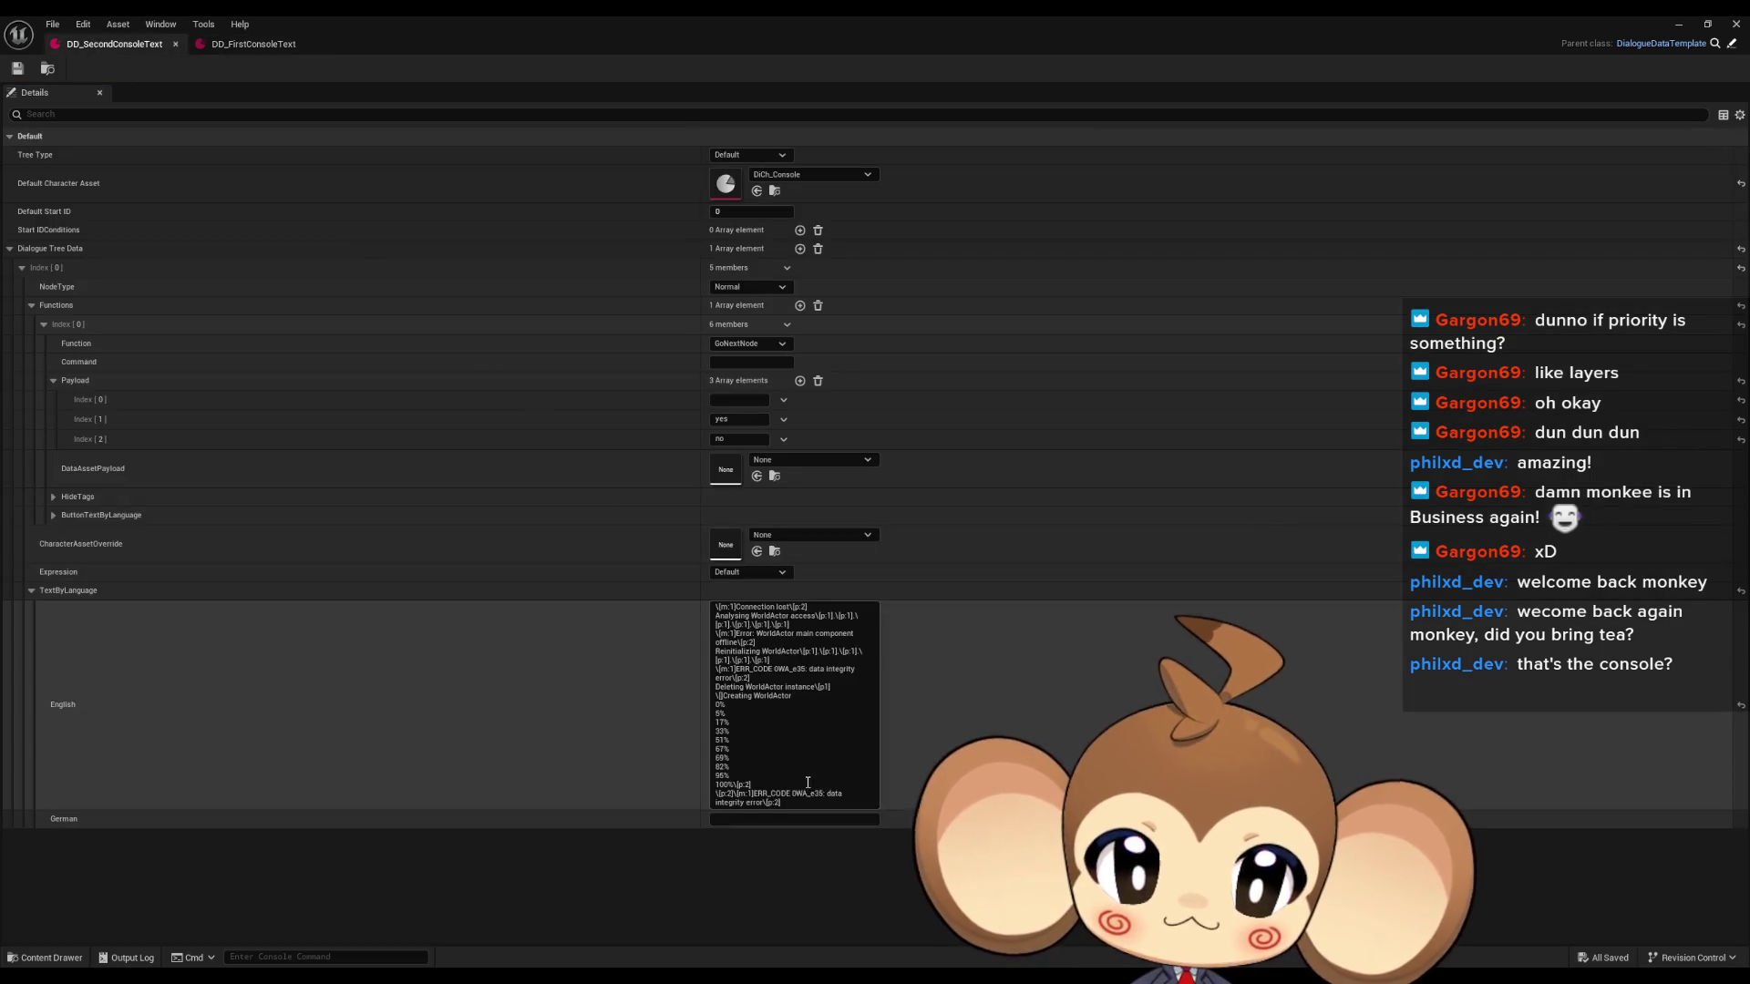
Add \[p:1] and \[p:2] pauses and a new line 'Analysing WorldActor source code' to the English text.
{"action": "left_click", "coordinate": [794, 700]}
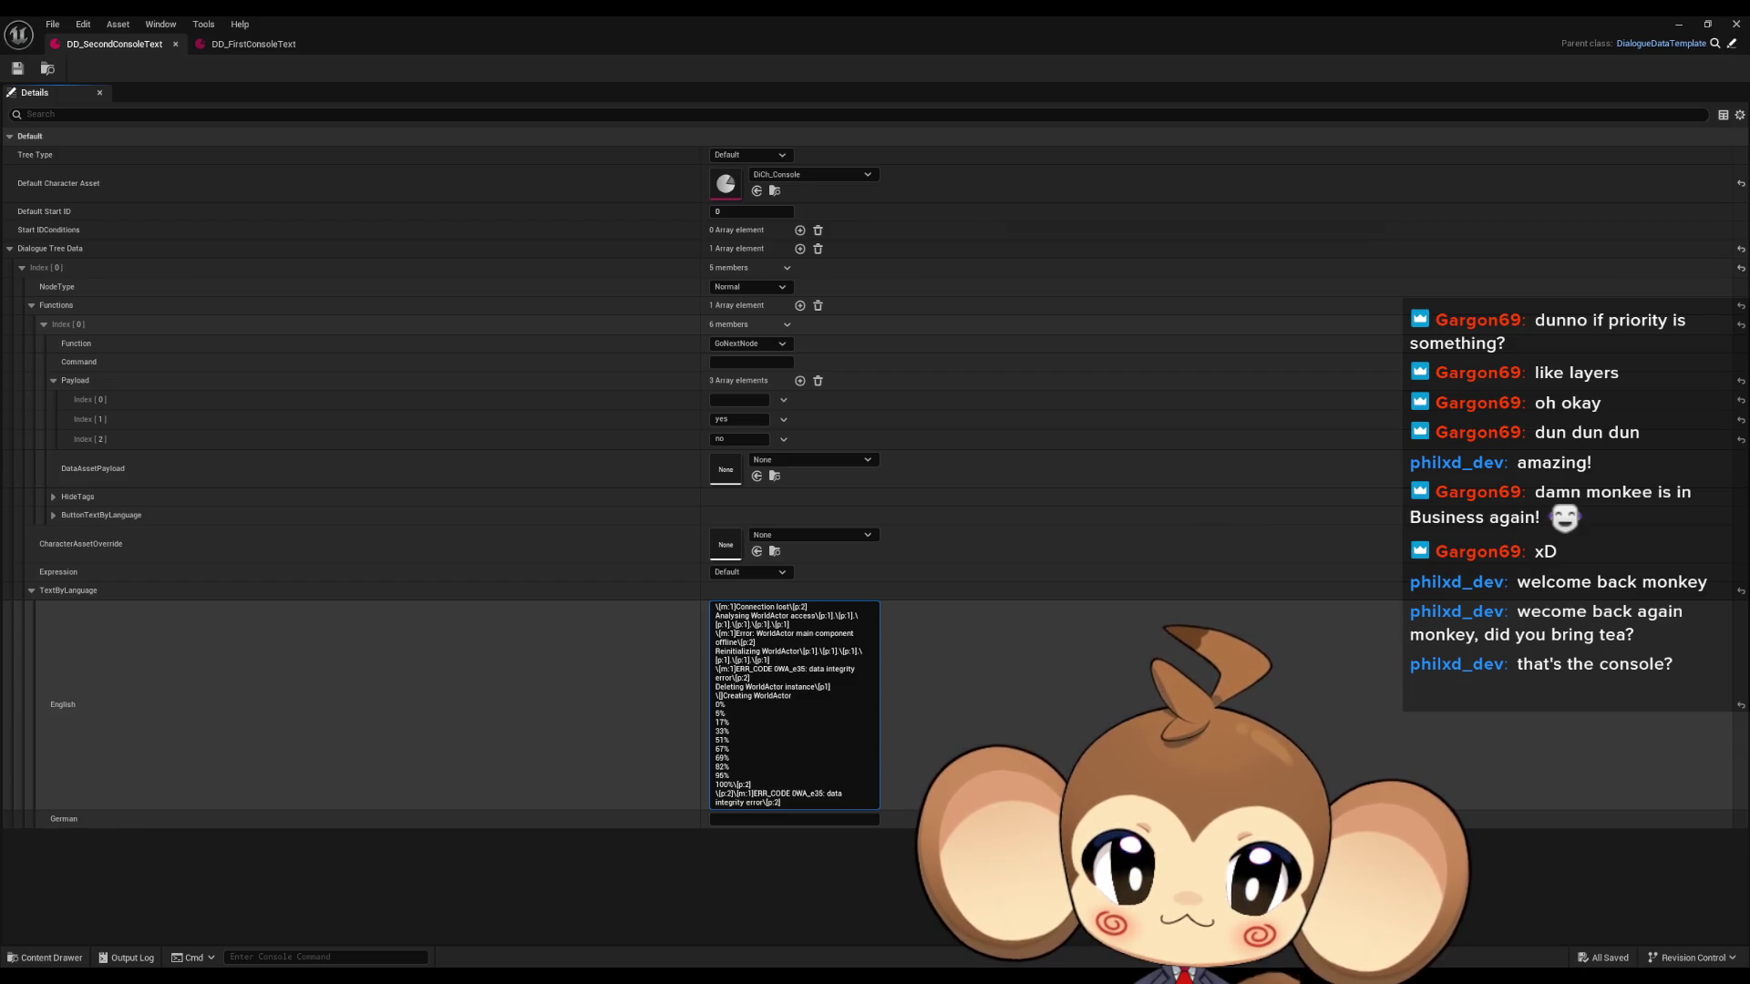
{"action": "type", "text": "\\[p:1]"}
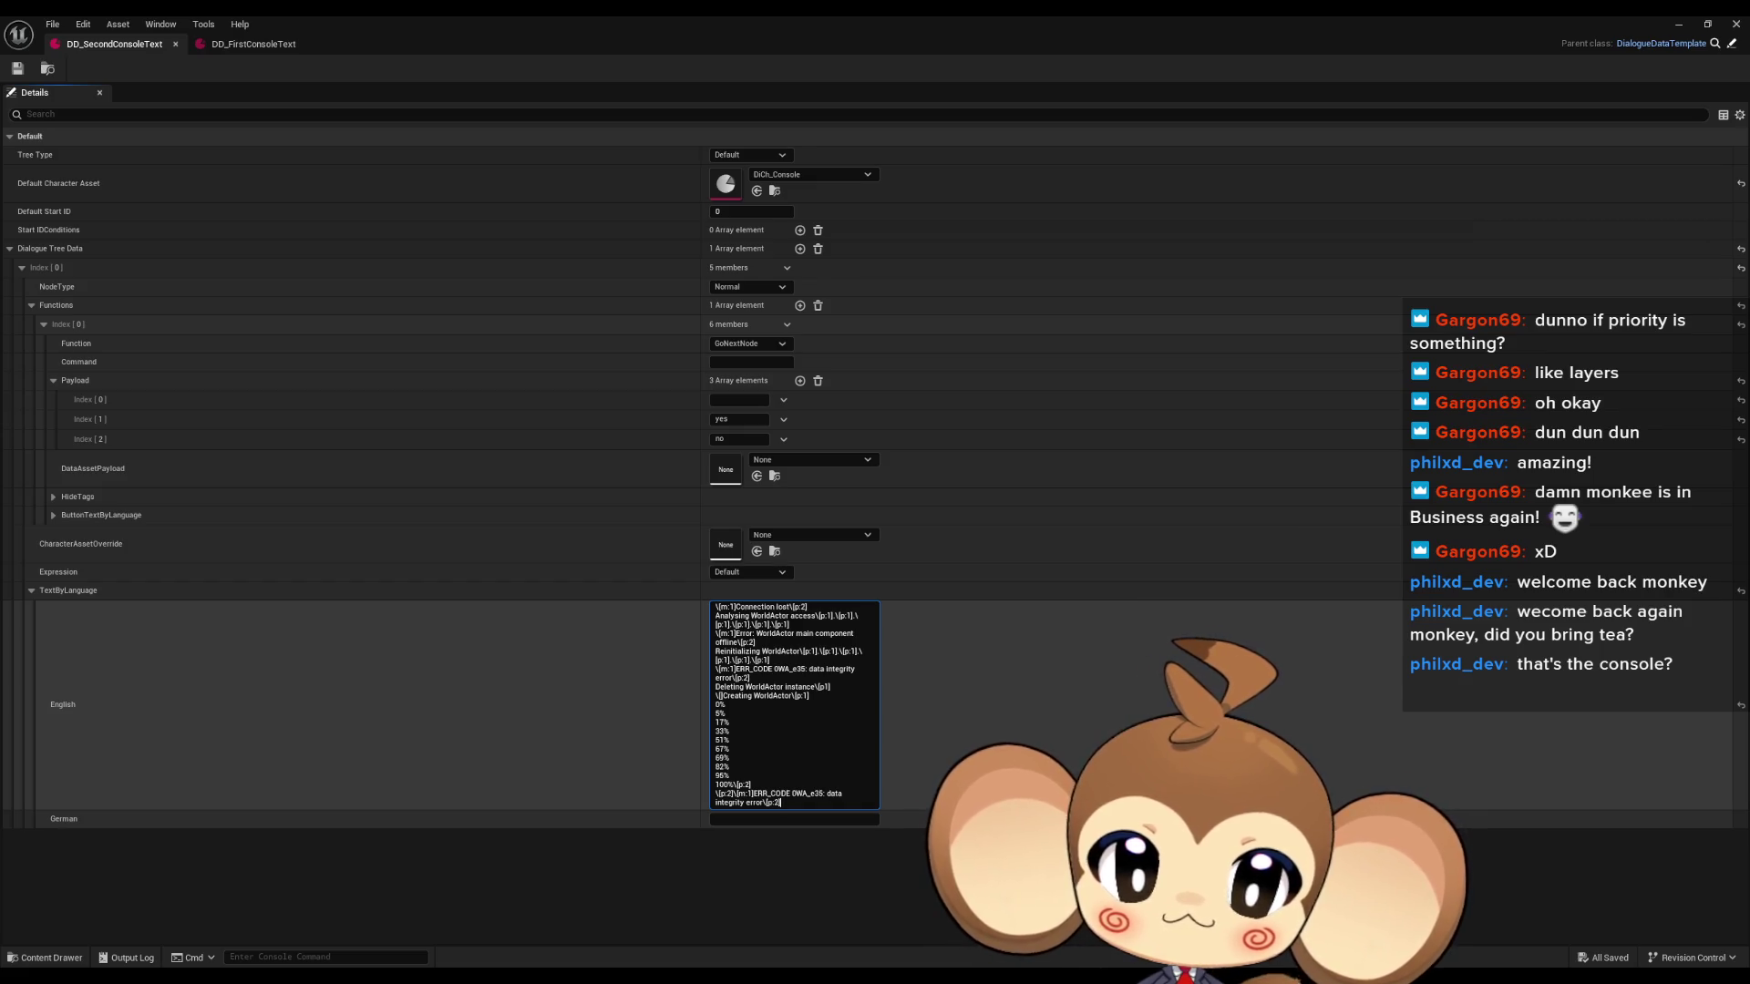
{"action": "key", "text": "shift+Return"}
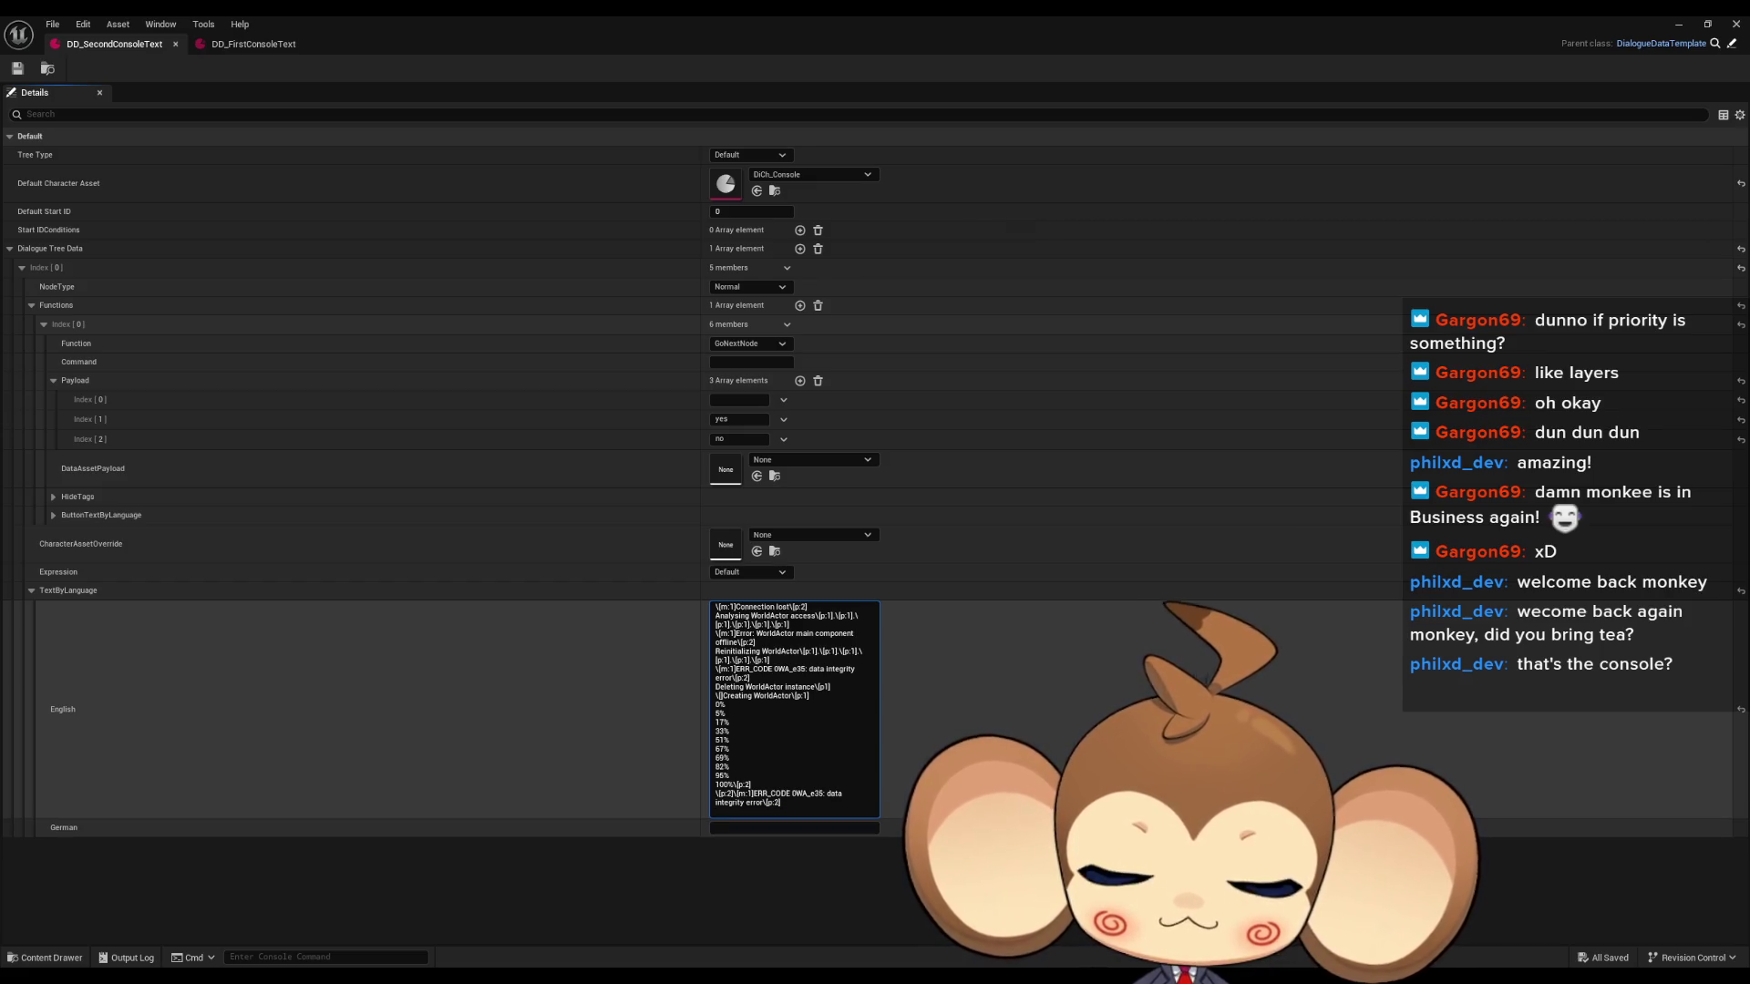
{"action": "type", "text": "\\["}
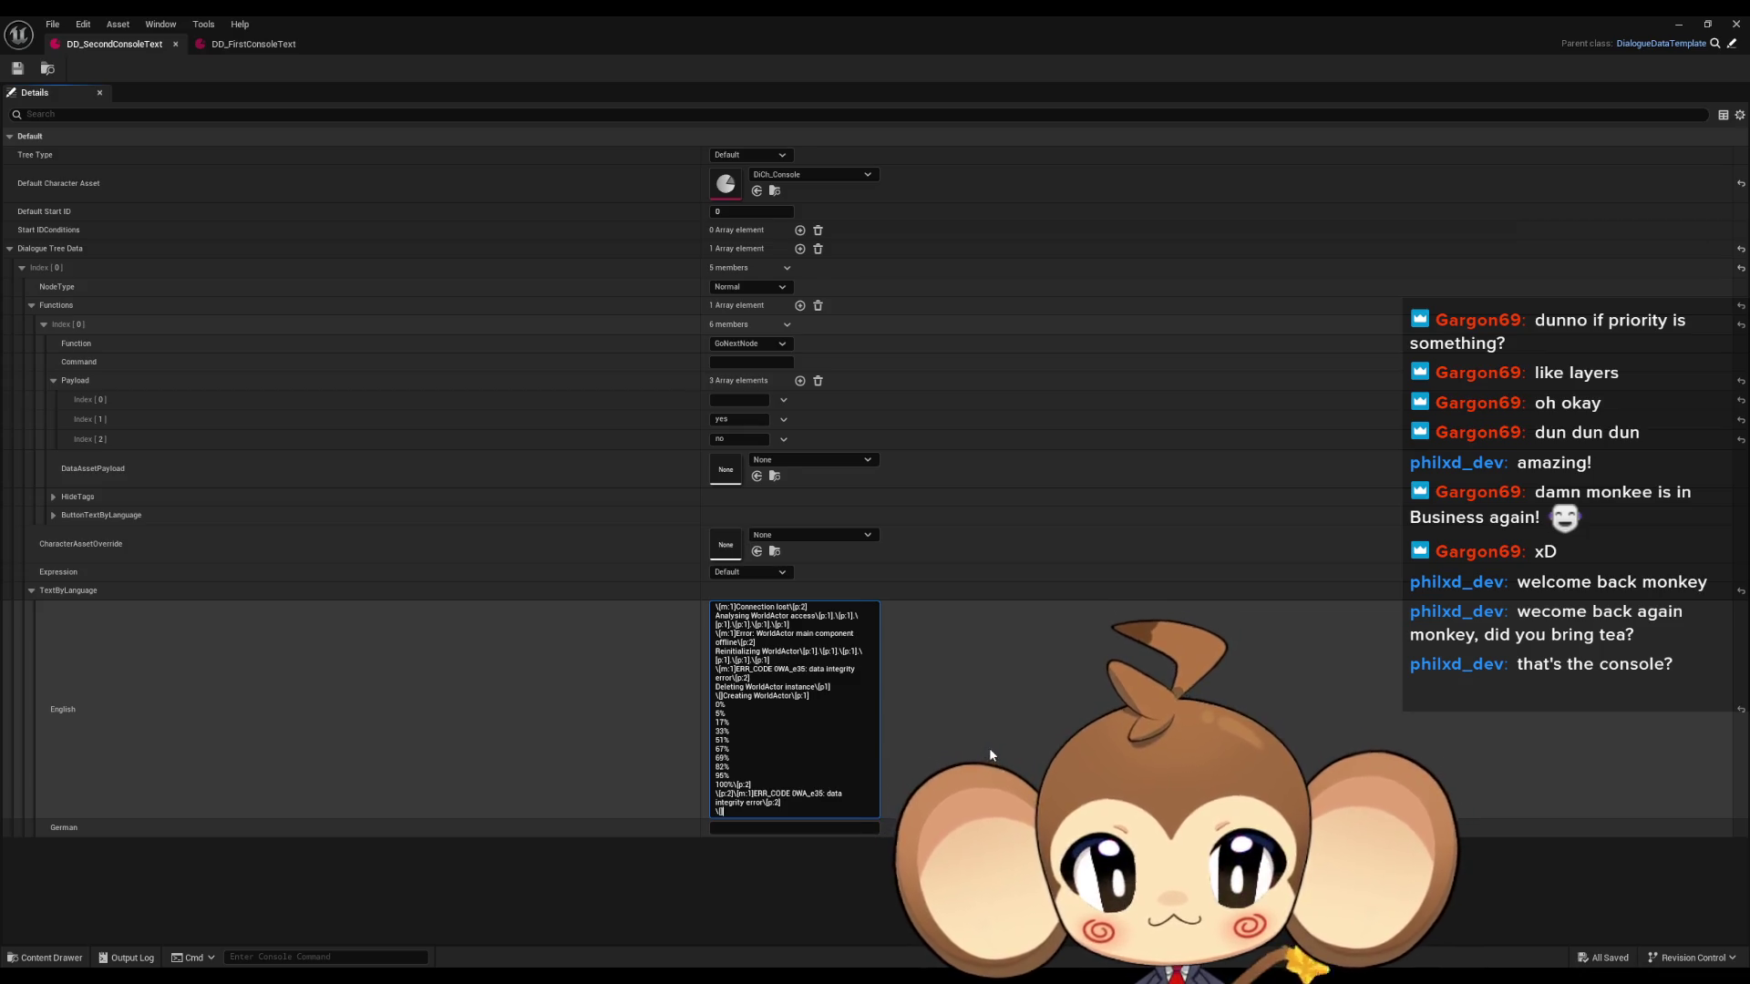
{"action": "type", "text": "p:2] \\[p:2"}
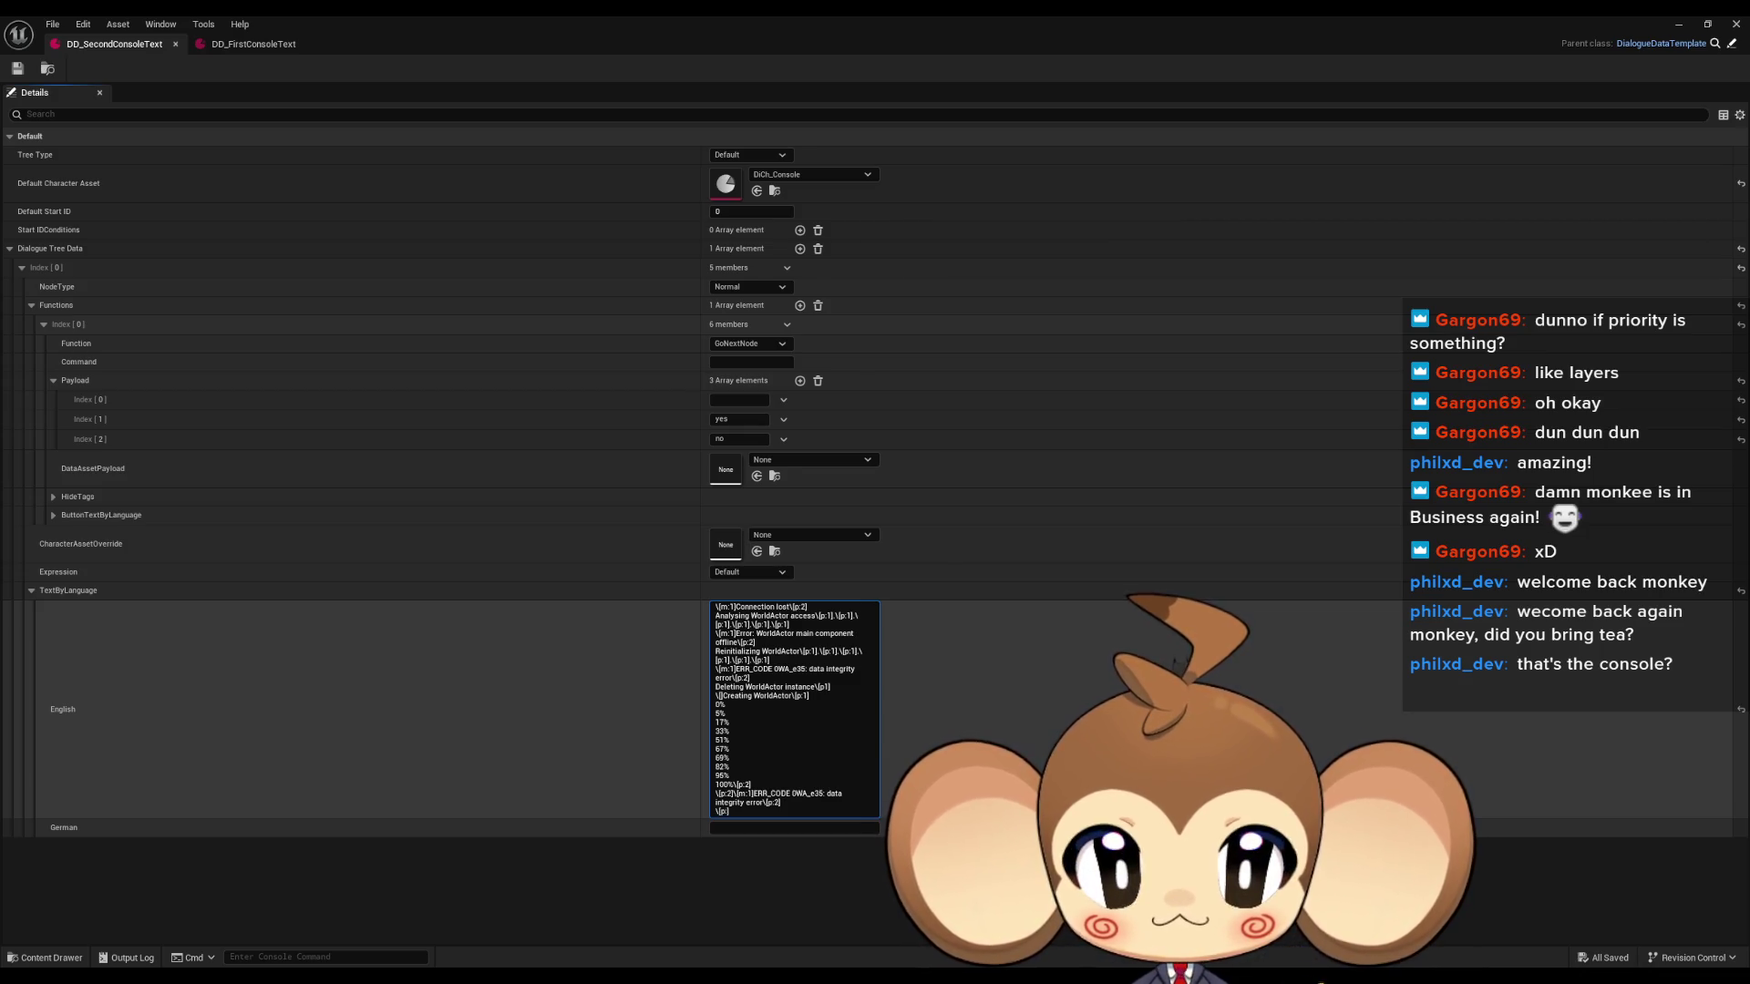
{"action": "key", "text": "Right"}
{"action": "type", "text": "Anal"}
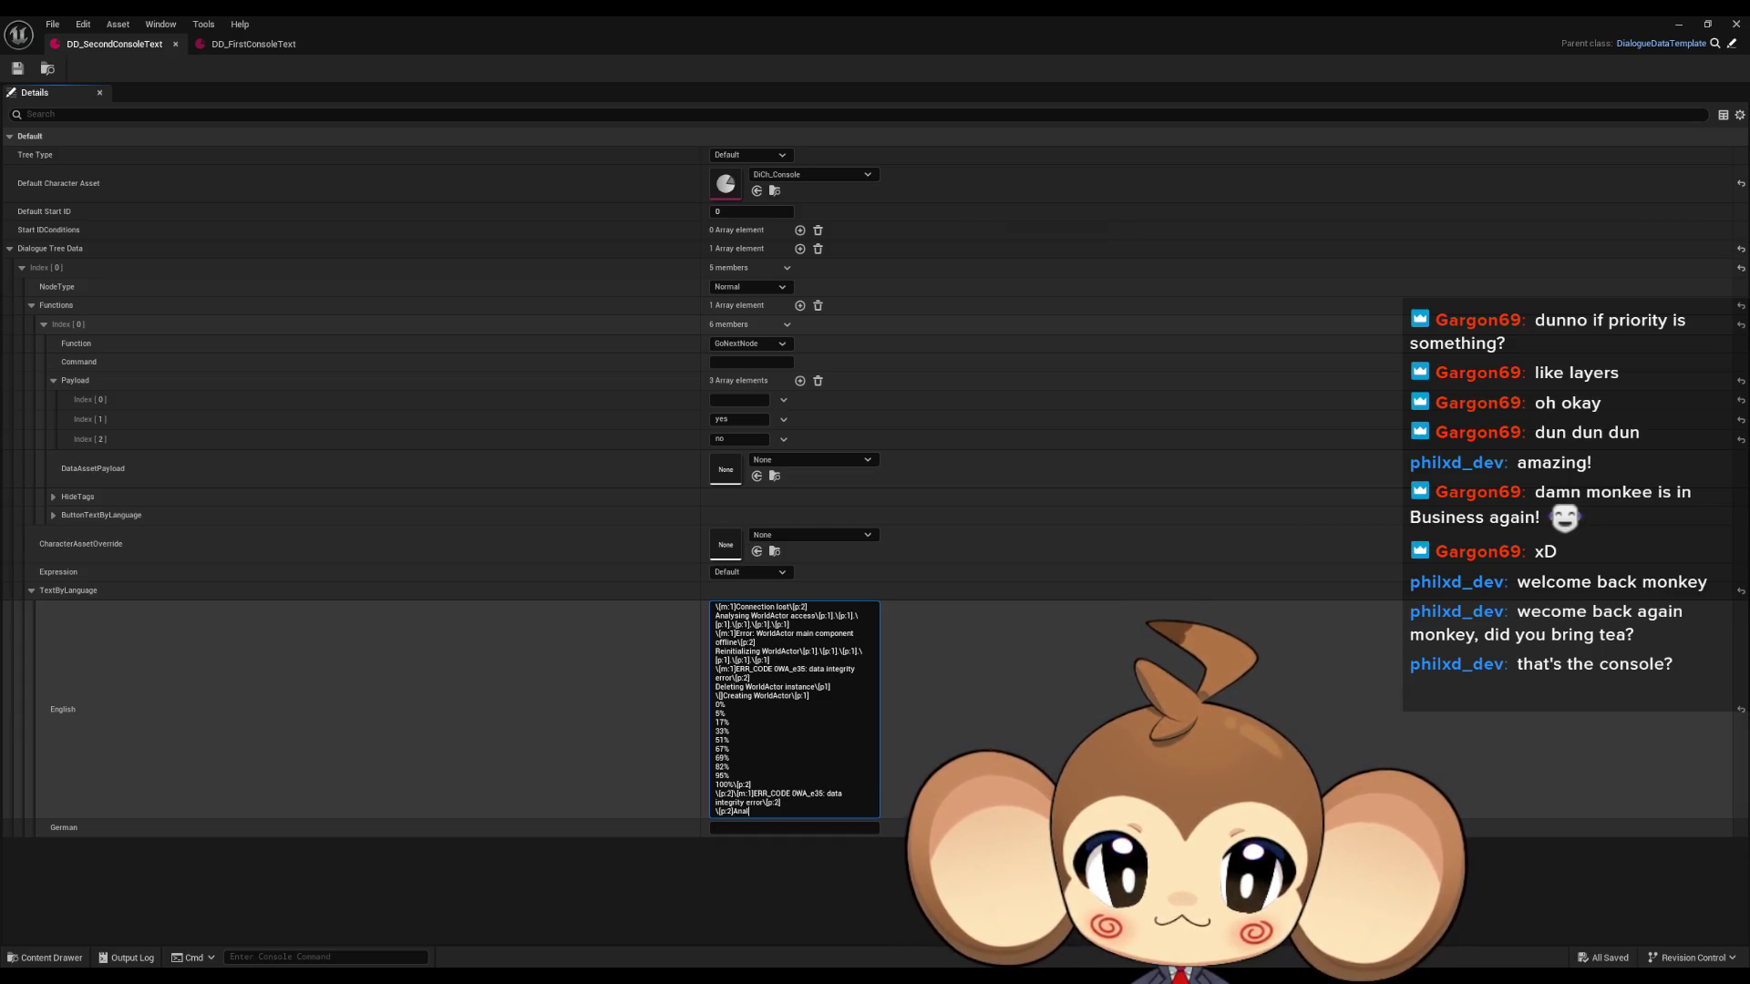
{"action": "type", "text": "ys"}
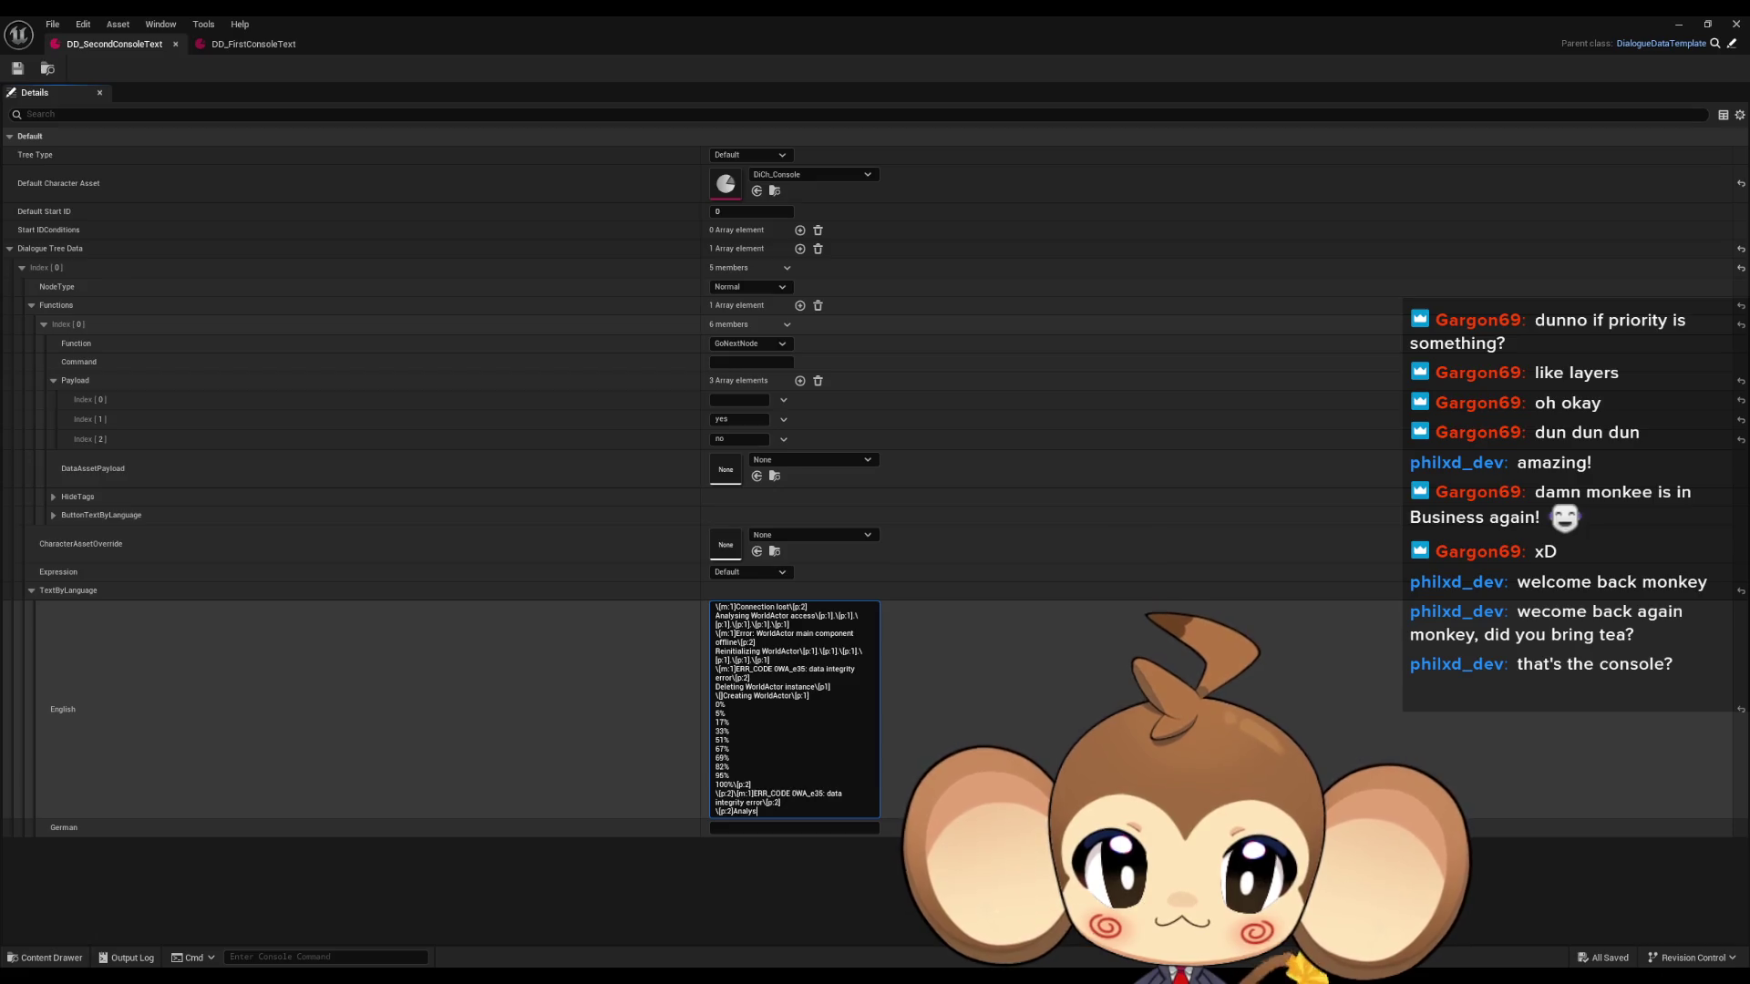
{"action": "type", "text": "ing WorldActor source"}
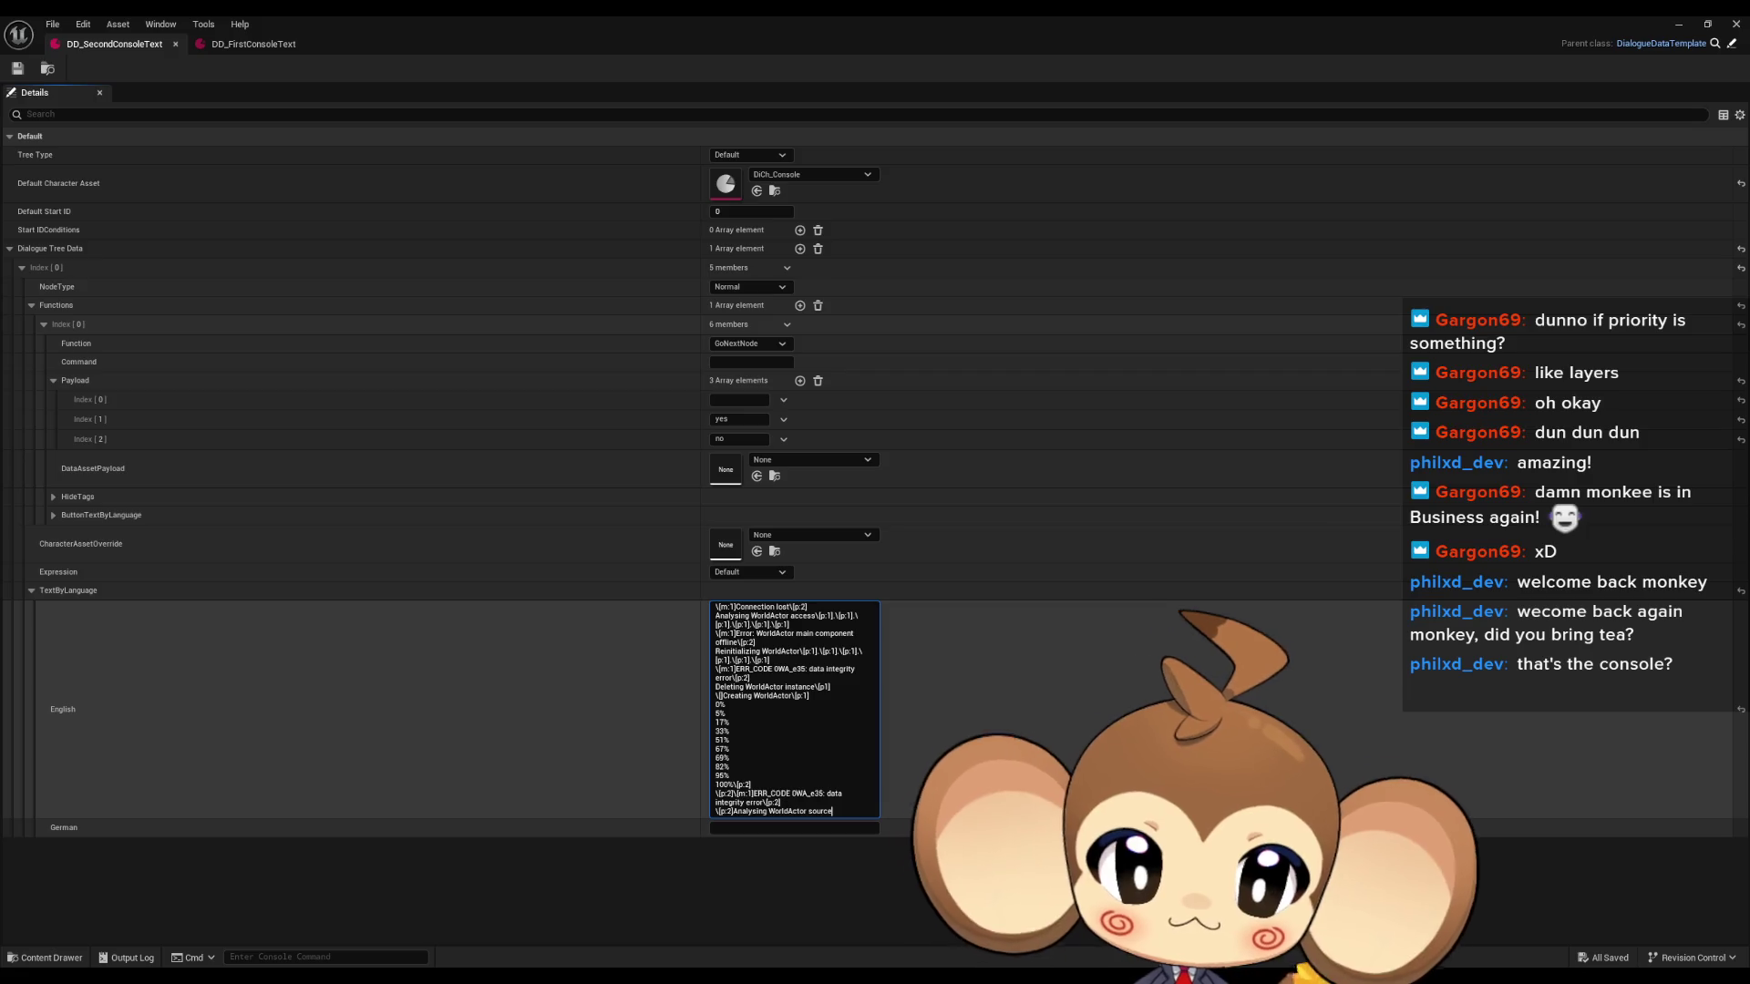
{"action": "type", "text": " code"}
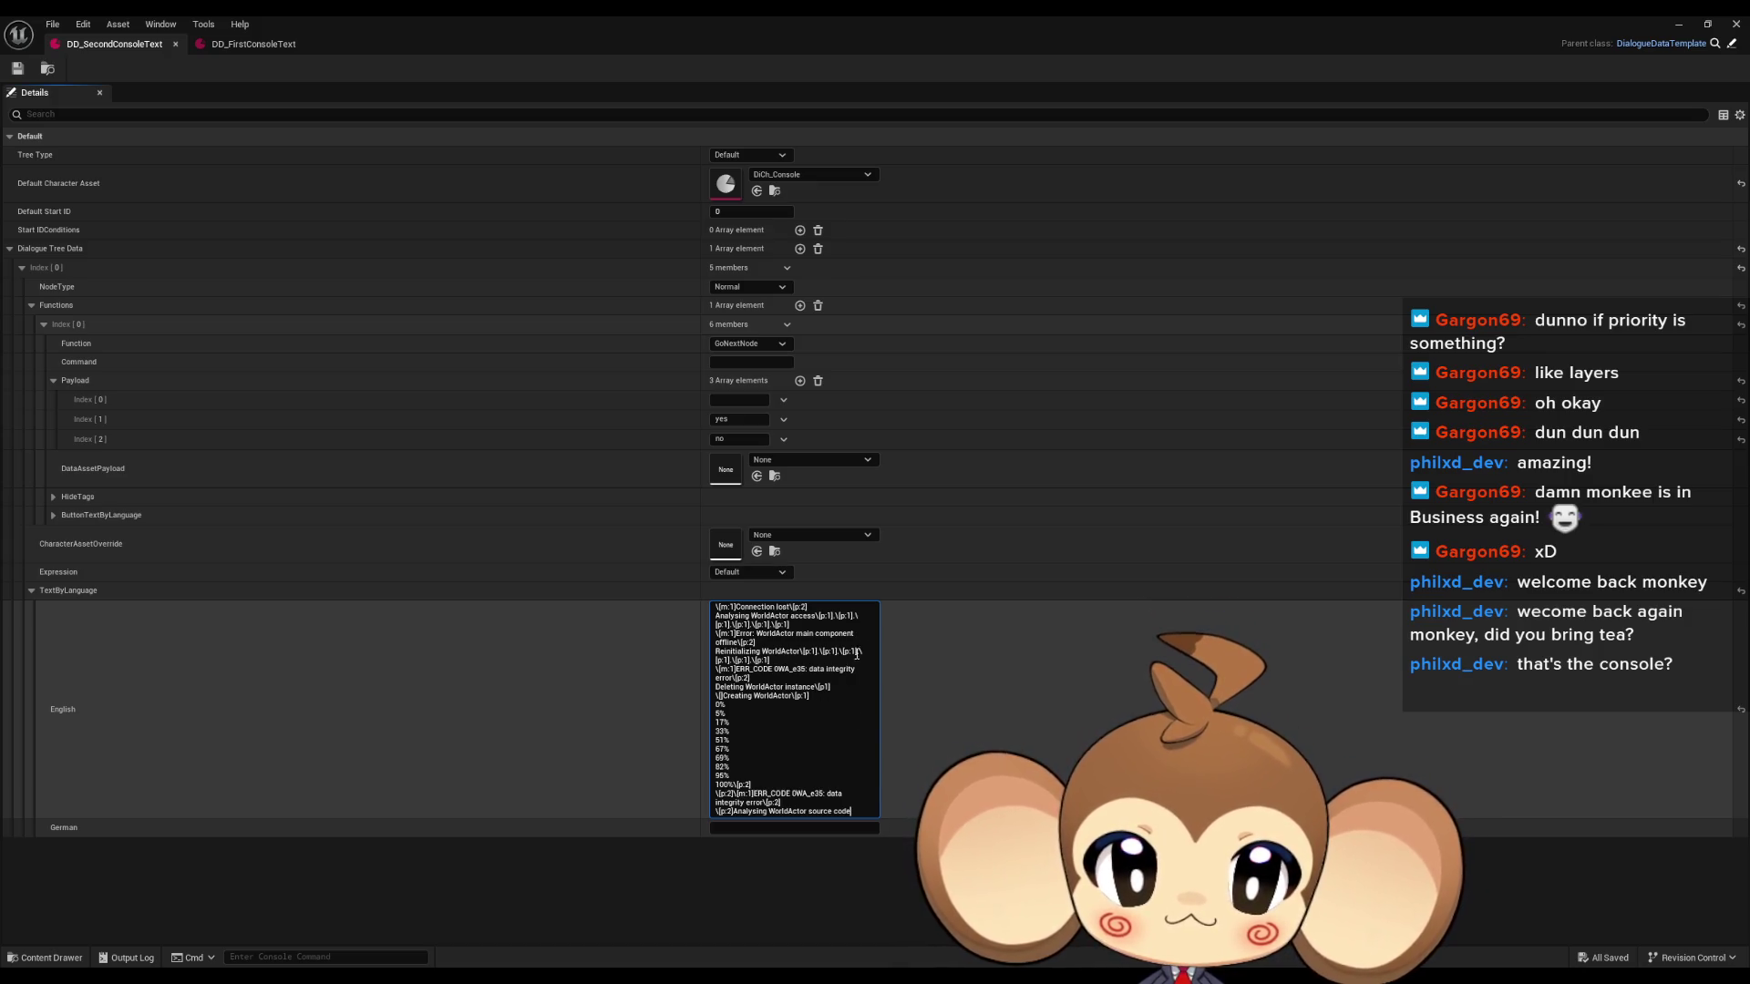
Paste a trail of pause markers after 'source code' and select the Deleting WorldActor instance line.
{"action": "left_click", "coordinate": [802, 656]}
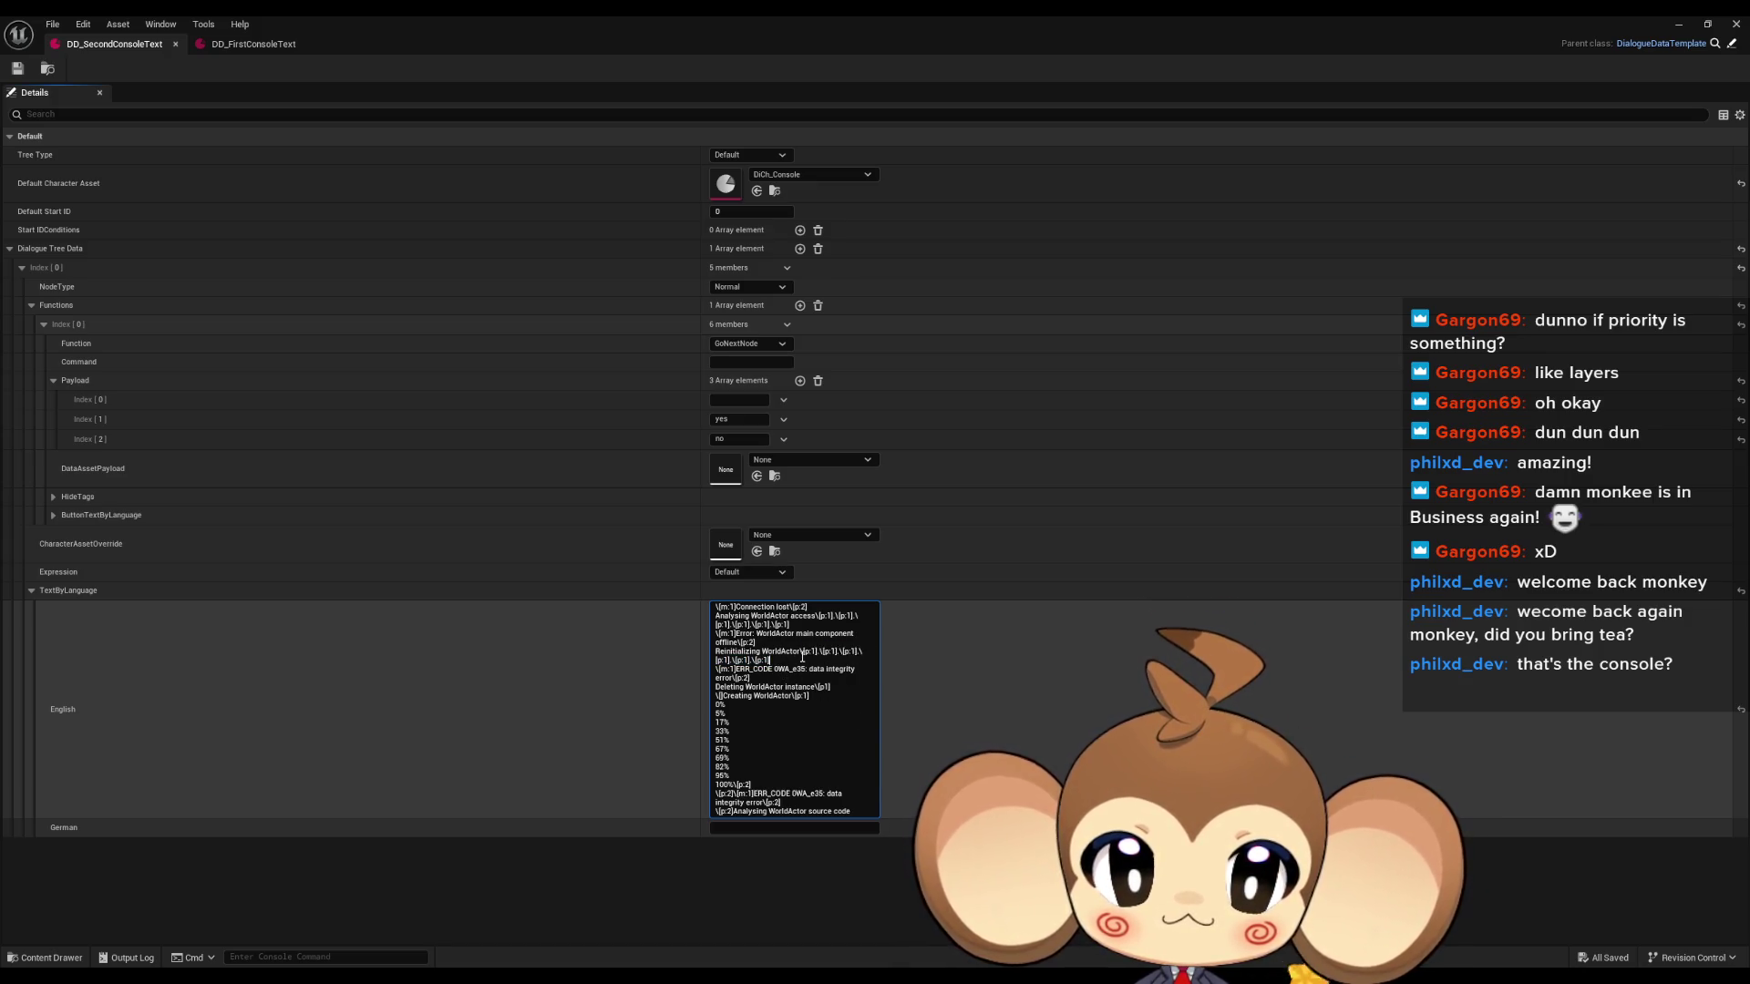
{"action": "left_click", "coordinate": [868, 812]}
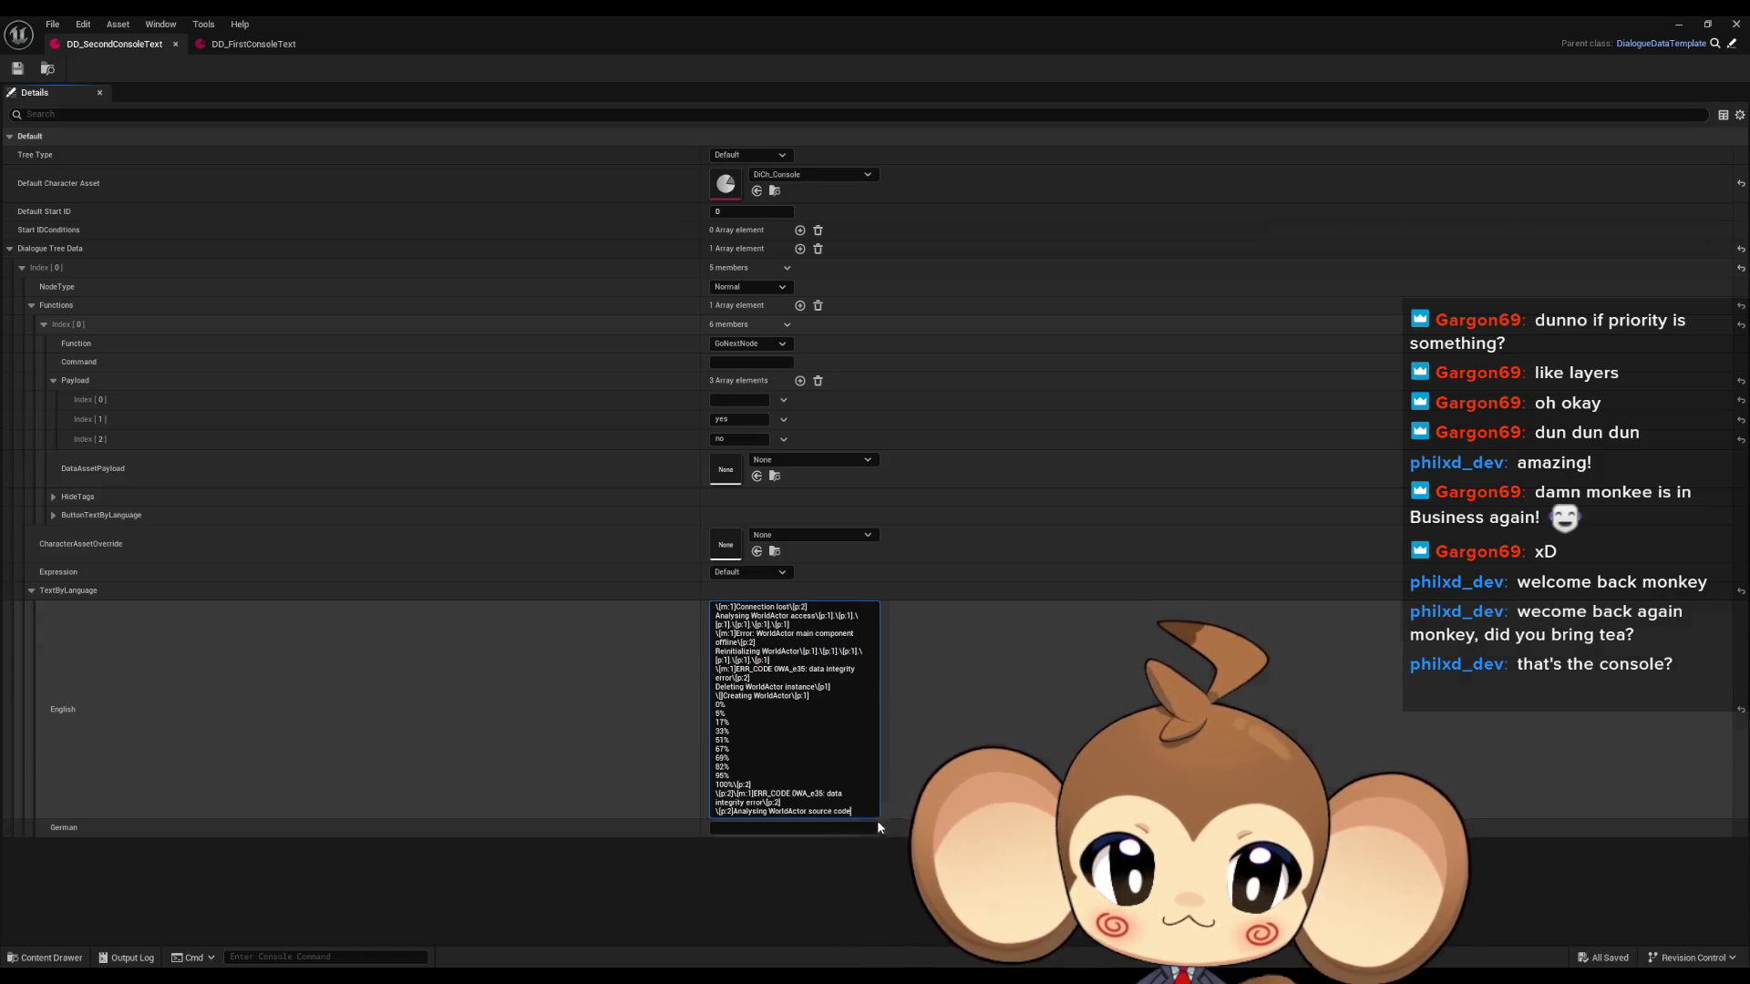
{"action": "type", "text": "\\[p:1].\\[p:1].\\[p:1].\\[p:1].\\[p:1].\\[p:1]"}
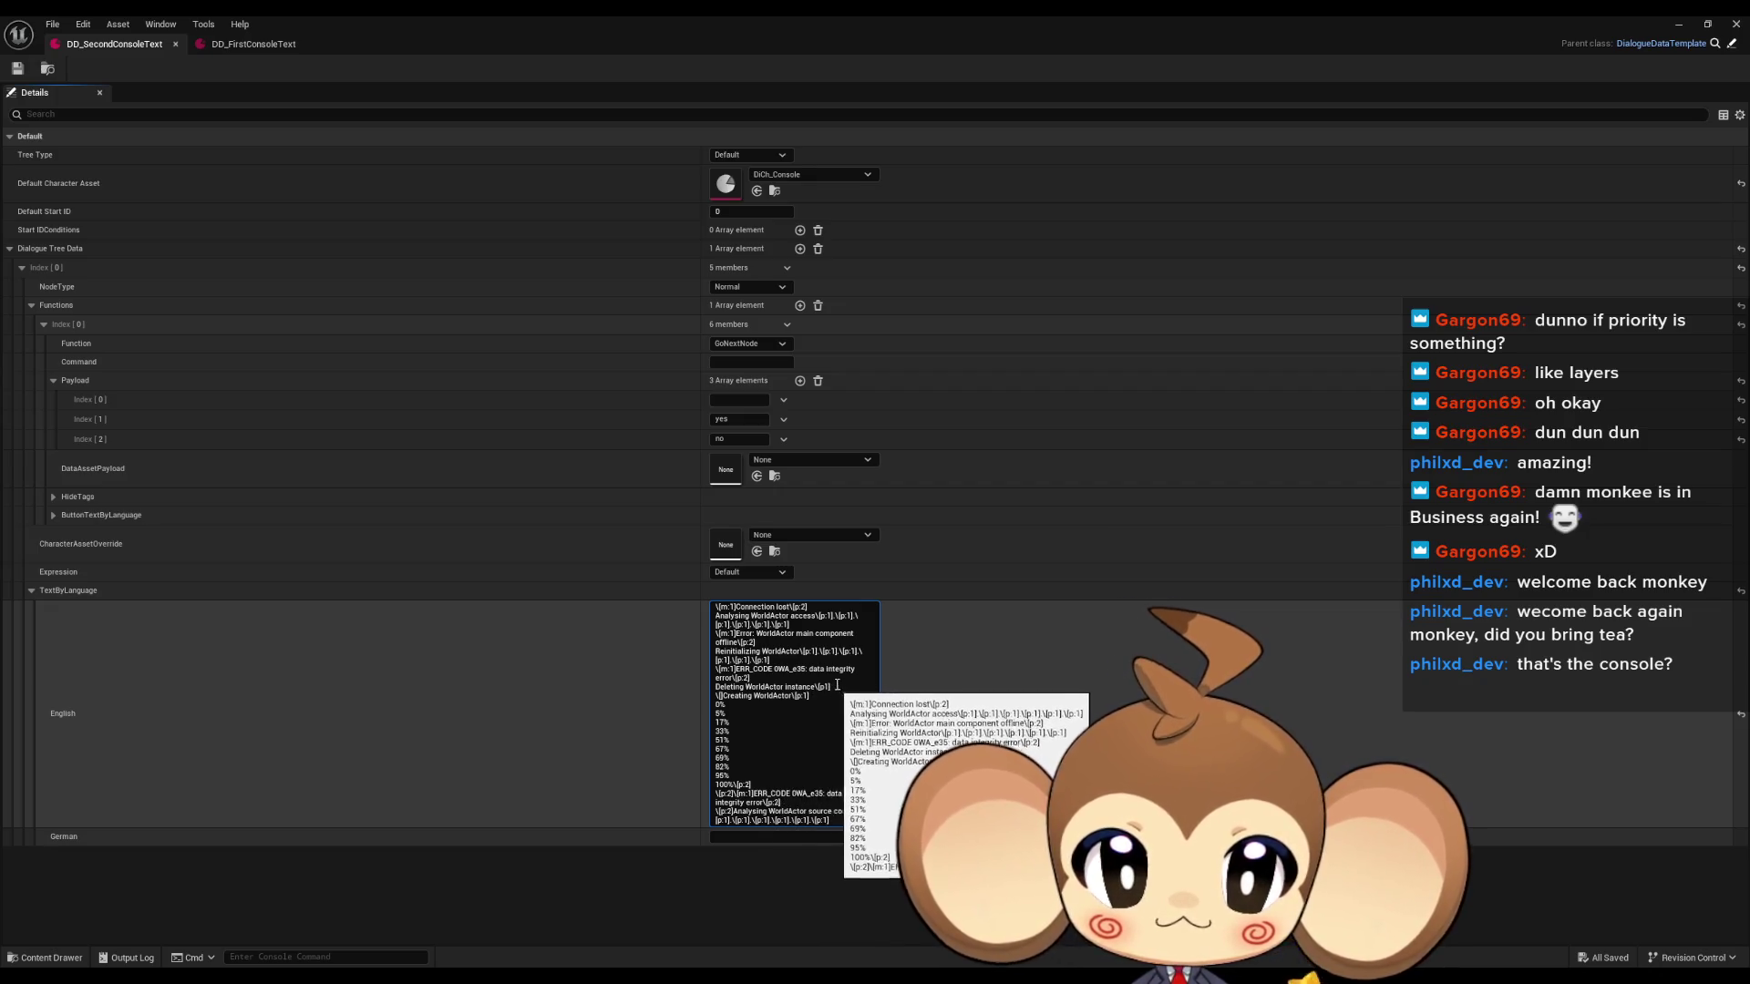
{"action": "left_click_drag", "start_coordinate": [835, 686], "coordinate": [715, 687]}
{"action": "key", "text": "ctrl+c"}
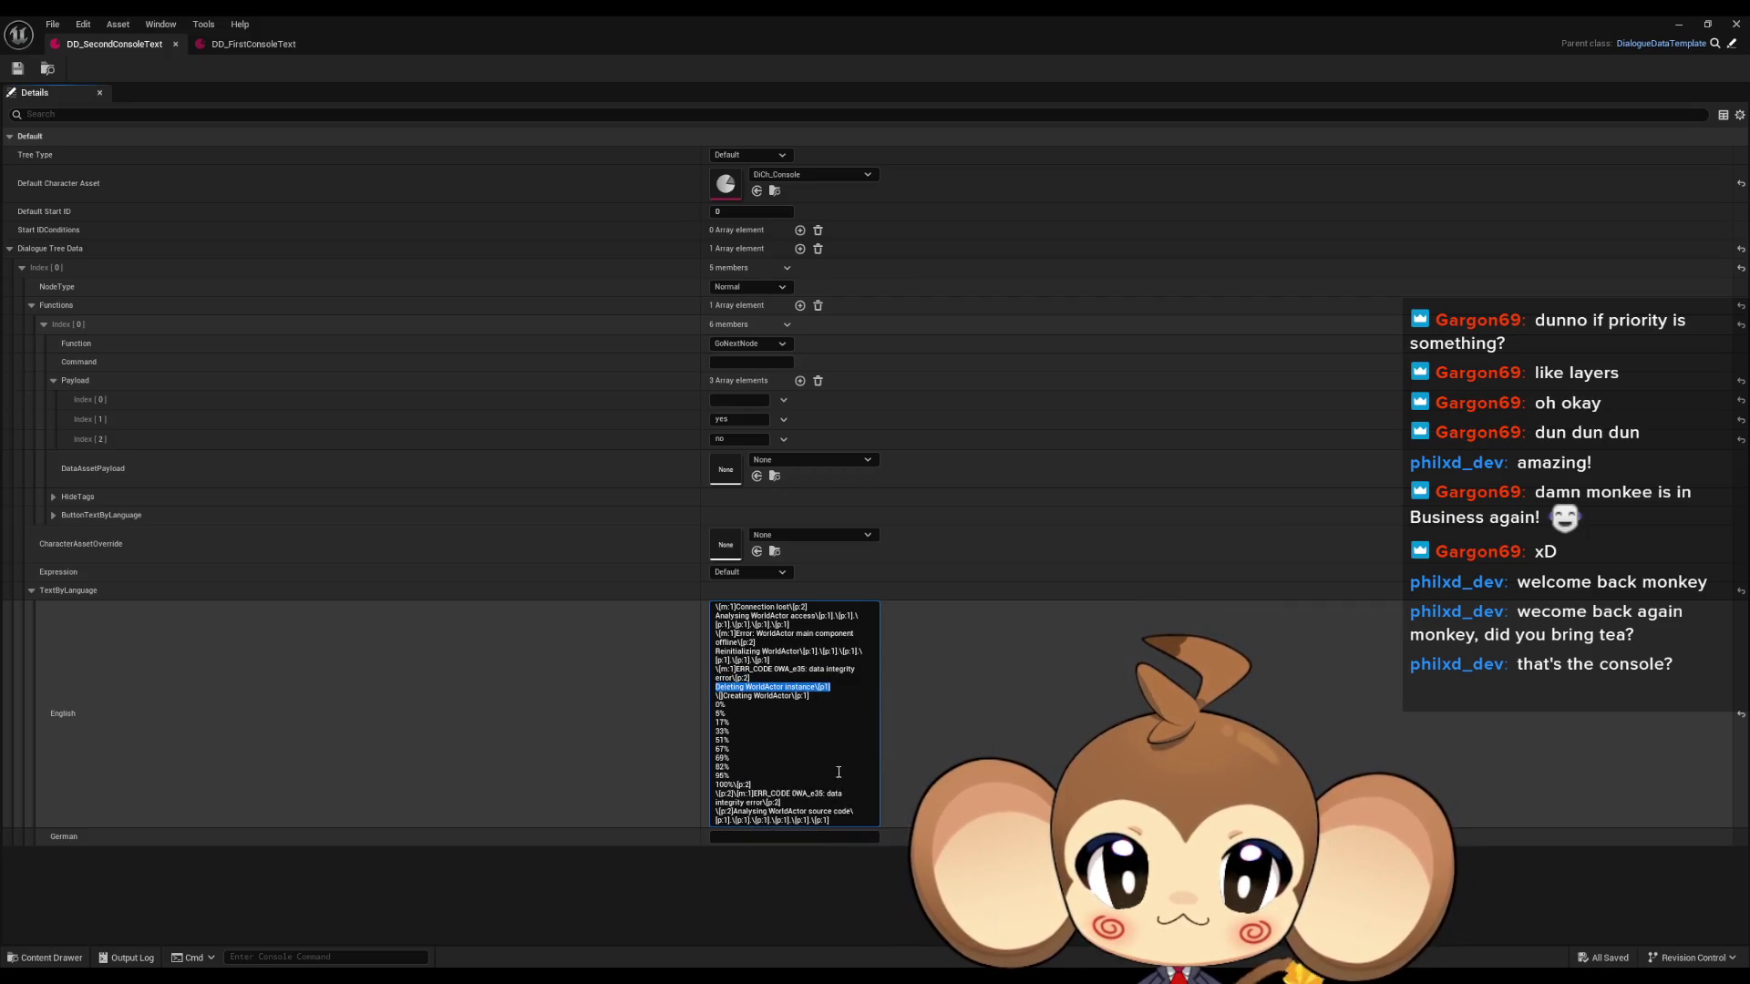
Paste the Deleting WorldActor instance line after the error line and change 'source code' to 'source data'.
{"action": "left_click", "coordinate": [798, 801]}
{"action": "key", "text": "ctrl+v"}
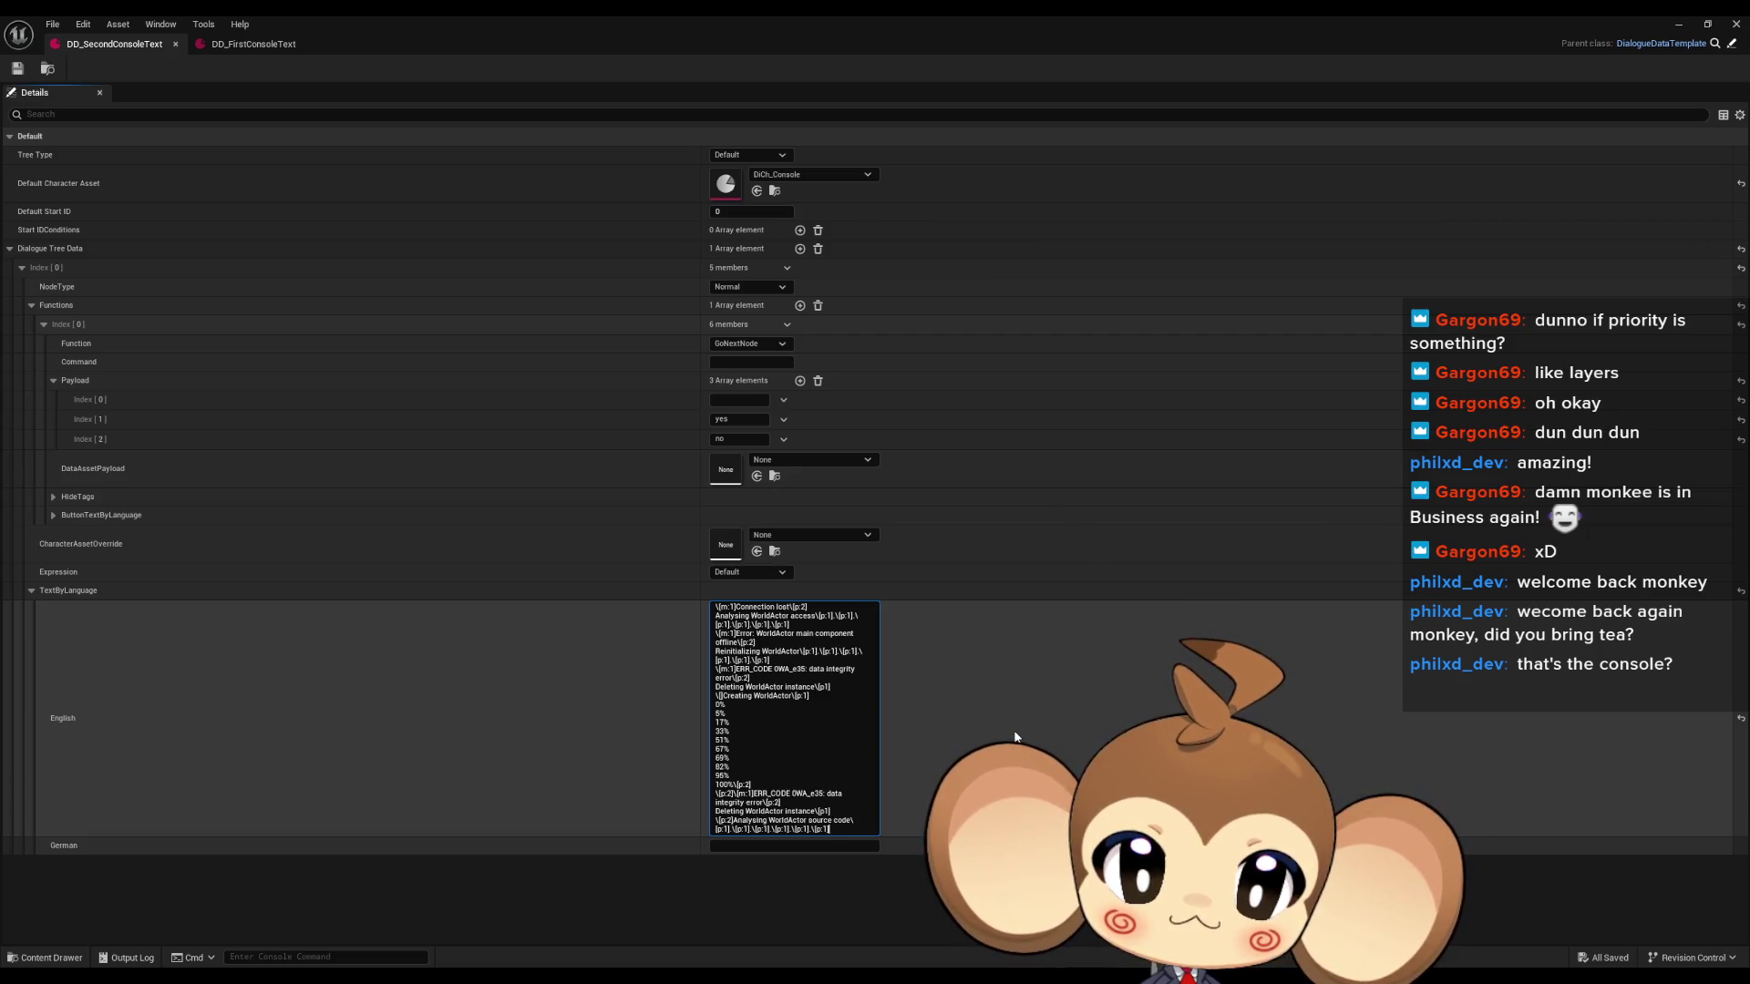
{"action": "key", "text": "shift+Return"}
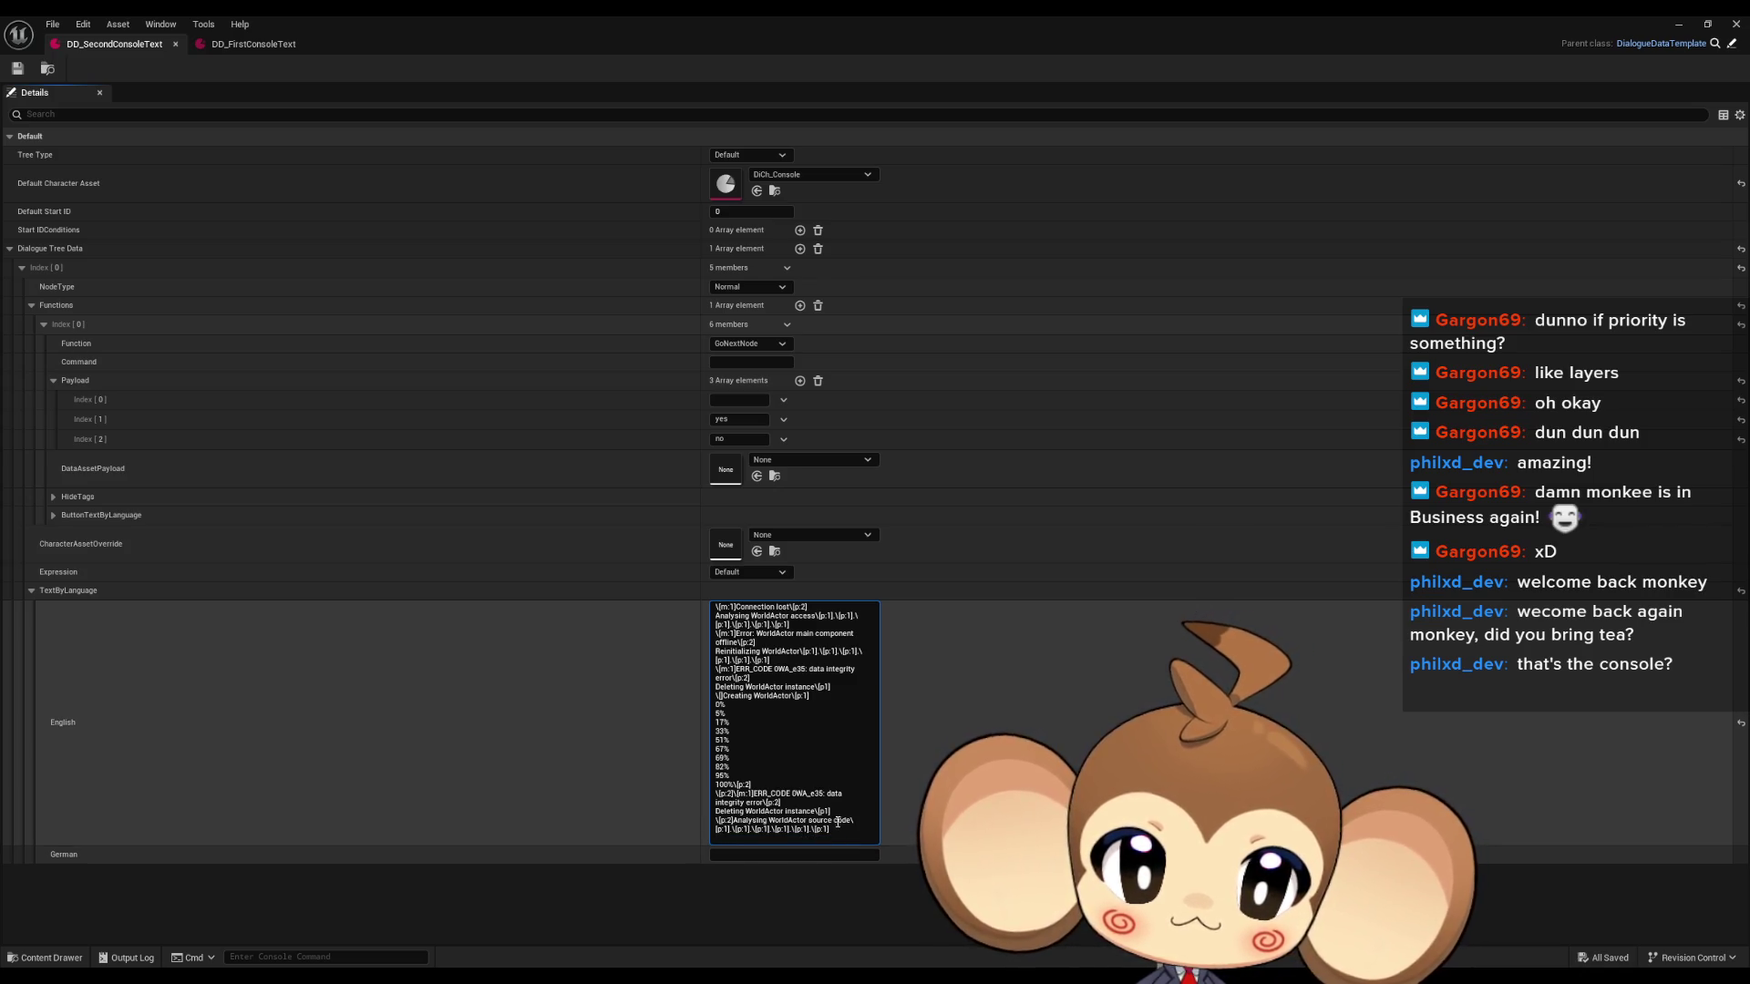
{"action": "left_click_drag", "start_coordinate": [837, 822], "coordinate": [849, 823]}
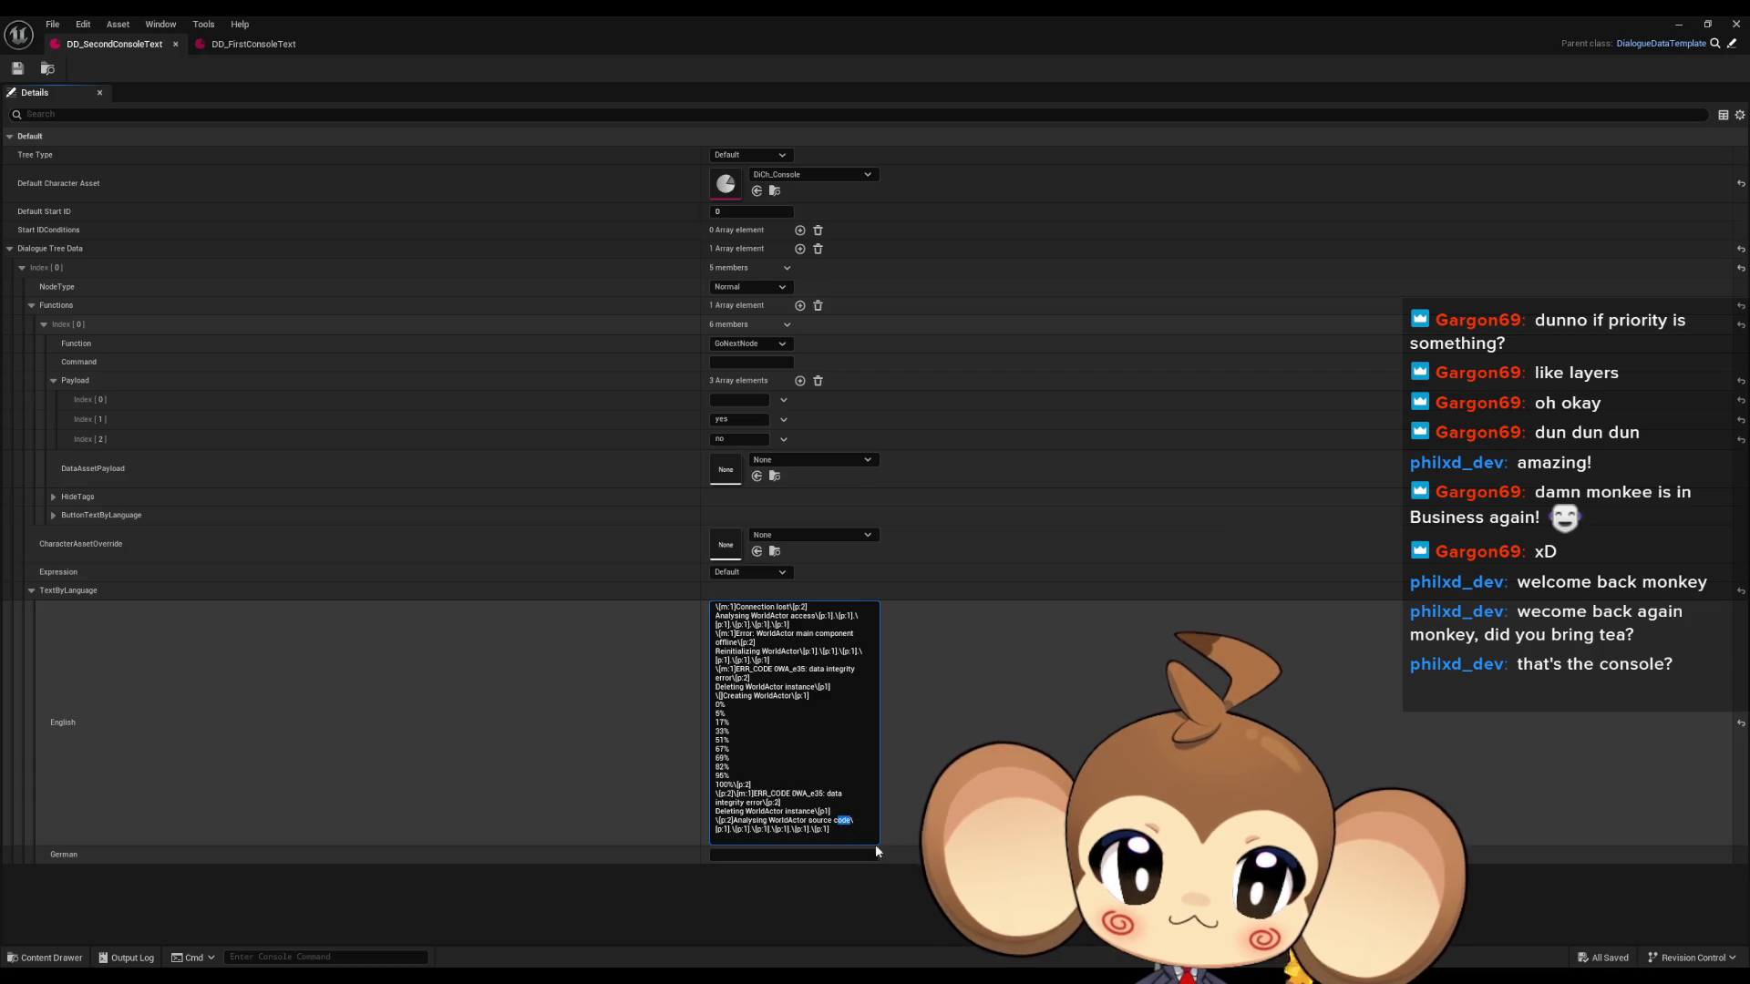
{"action": "type", "text": "data"}
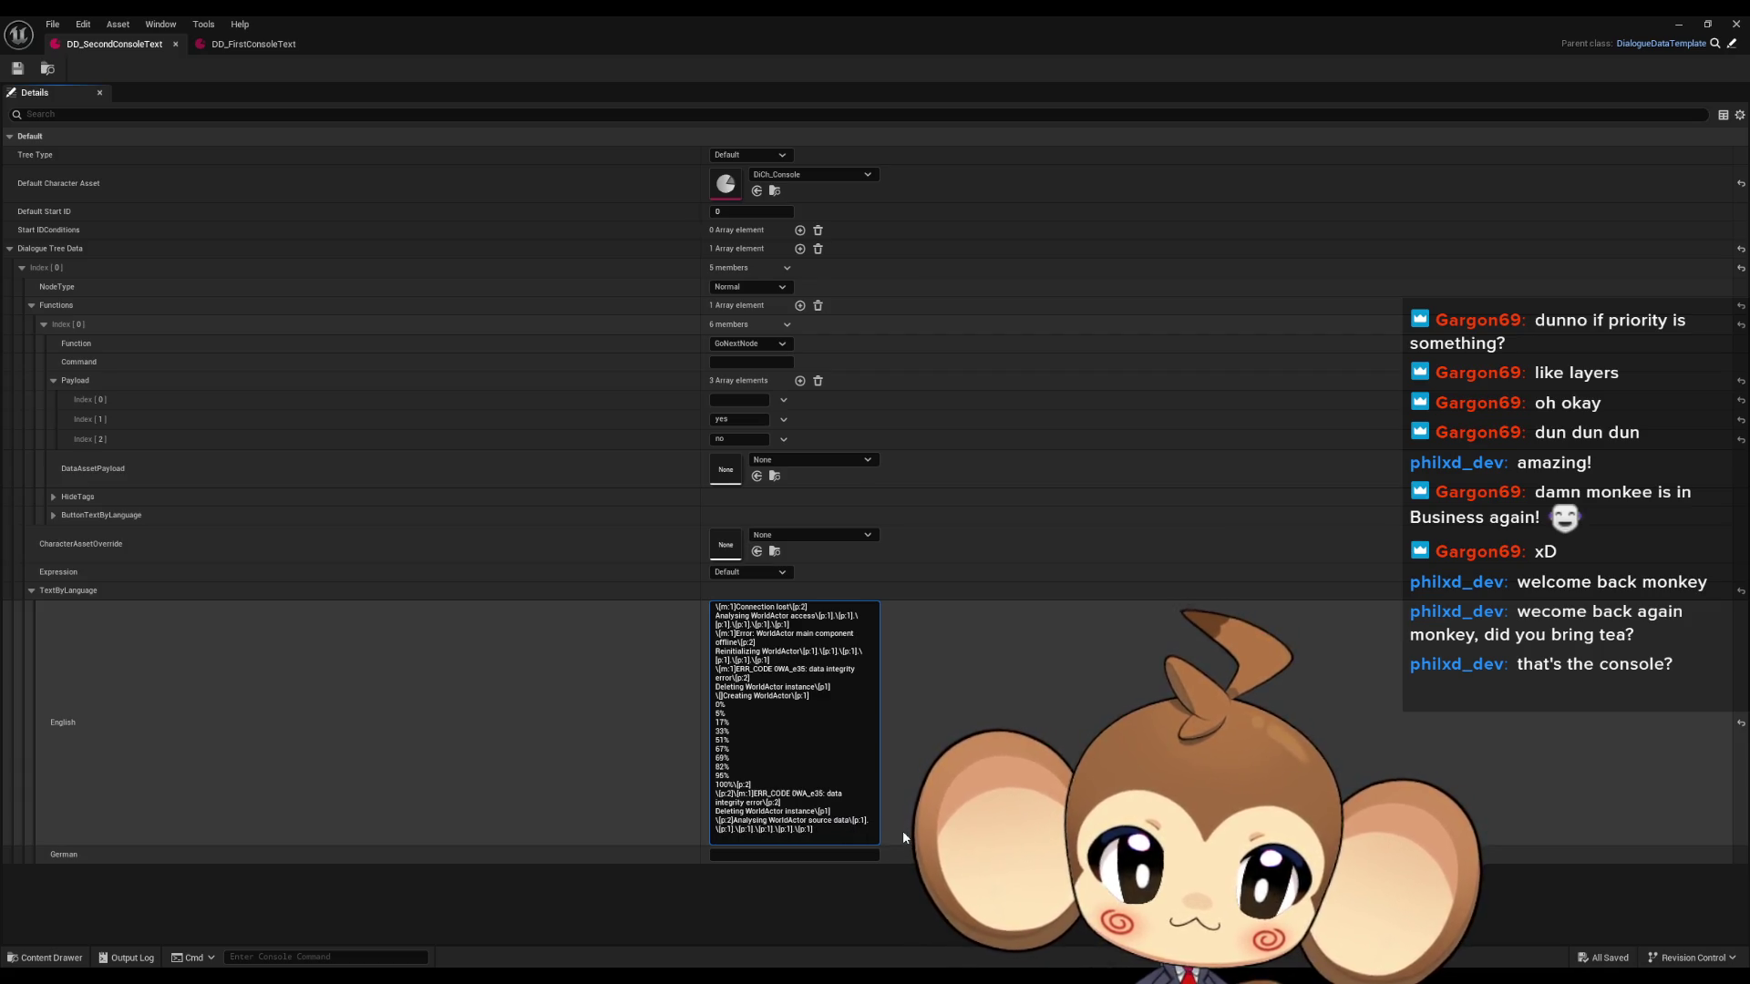
{"action": "key", "text": "shift+Return"}
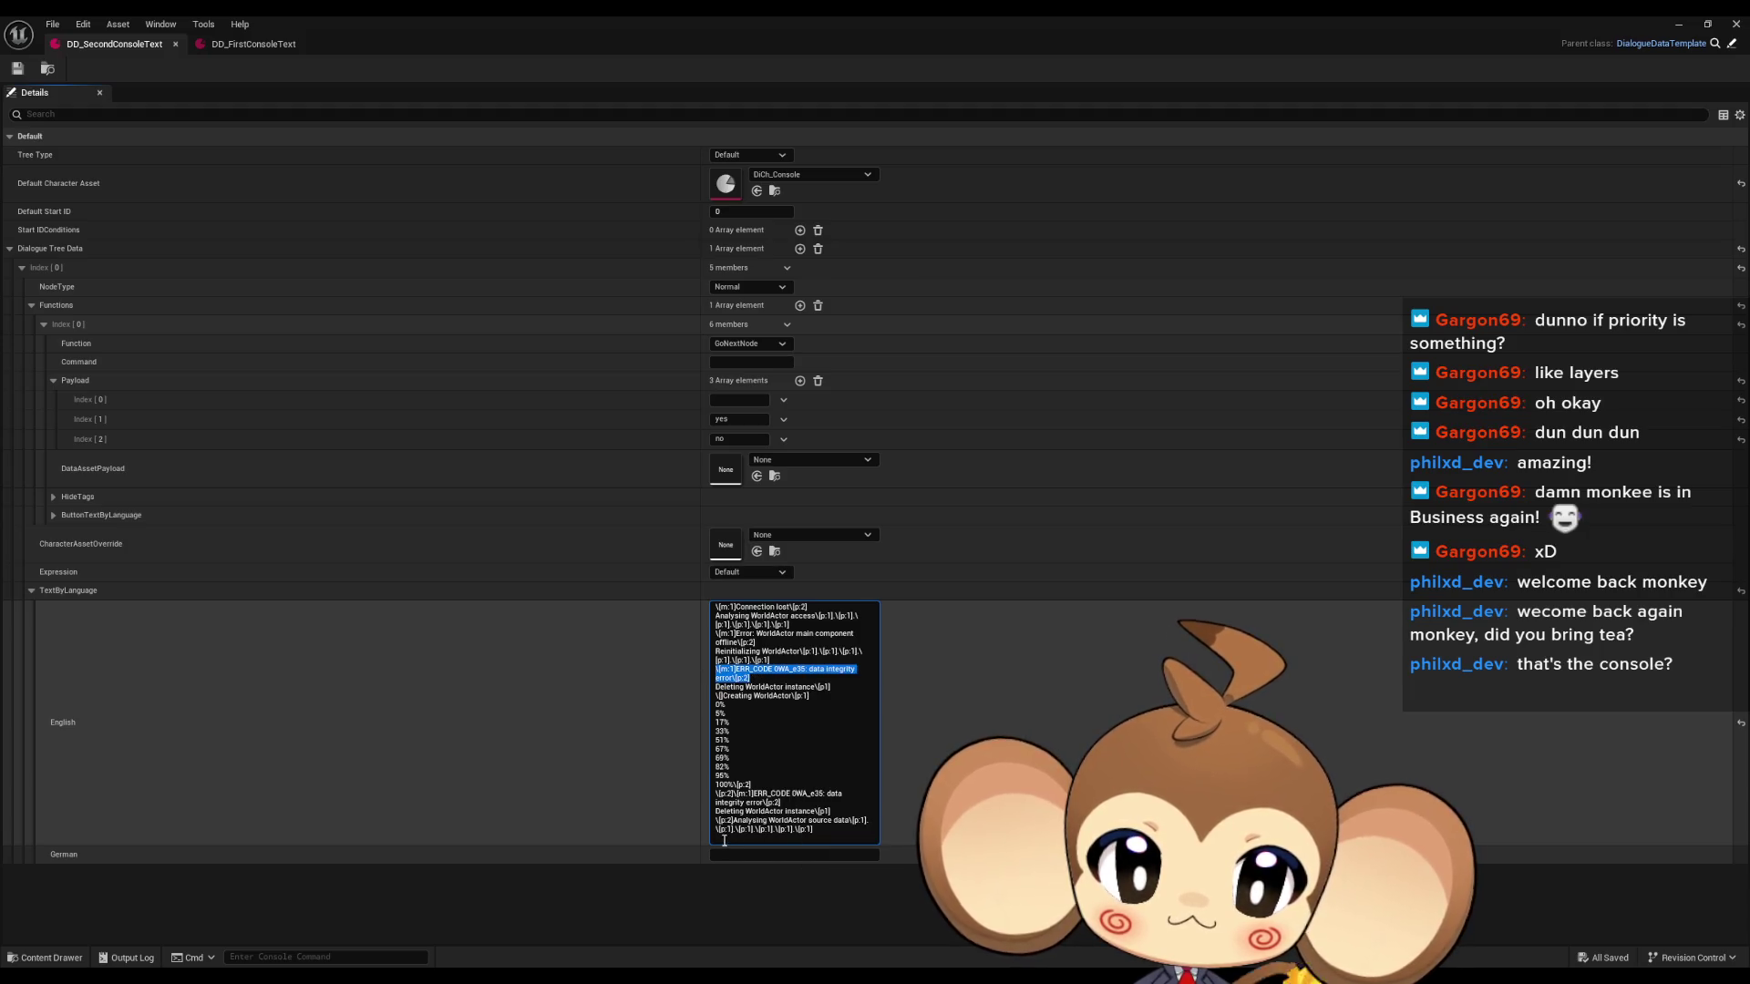
Paste another error line at the end and overwrite its error code with 'Data corruption in address 0x'.
{"action": "key", "text": "ctrl+End"}
{"action": "type", "text": "\\[m:1]ERR_CODE 0WA_e35: data integrity error\\[p:2]"}
{"action": "double_click", "coordinate": [769, 838]}
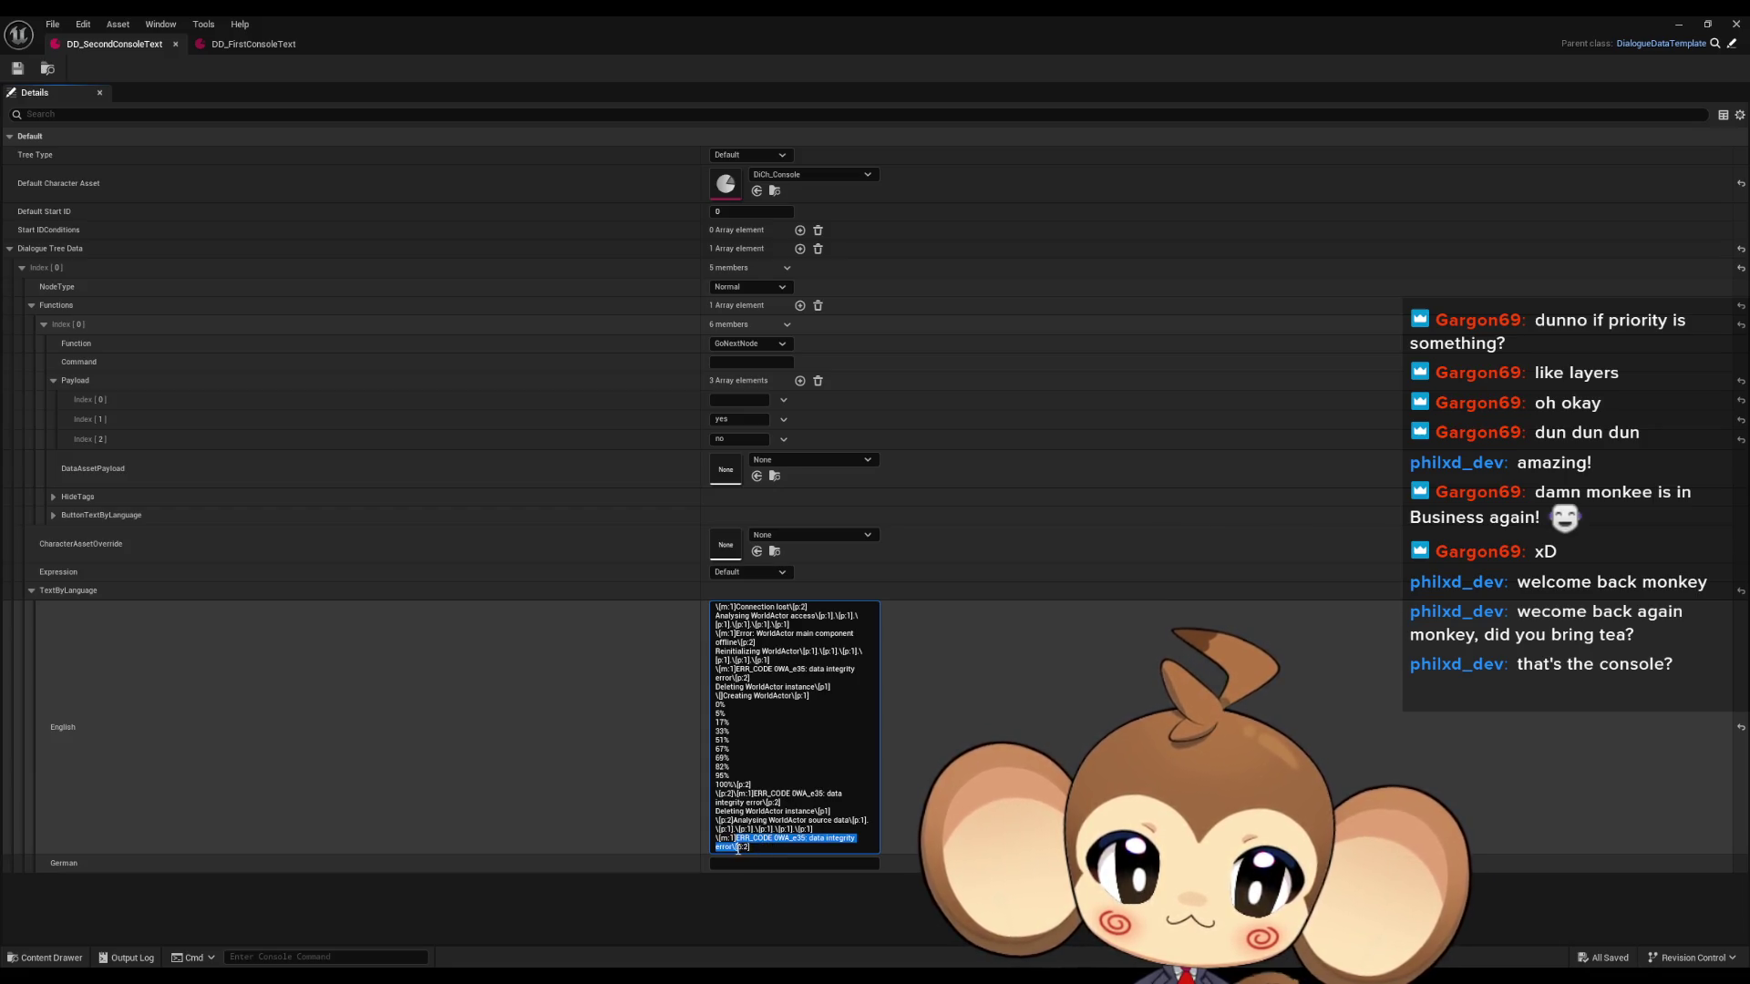
{"action": "type", "text": "Data corruption in address"}
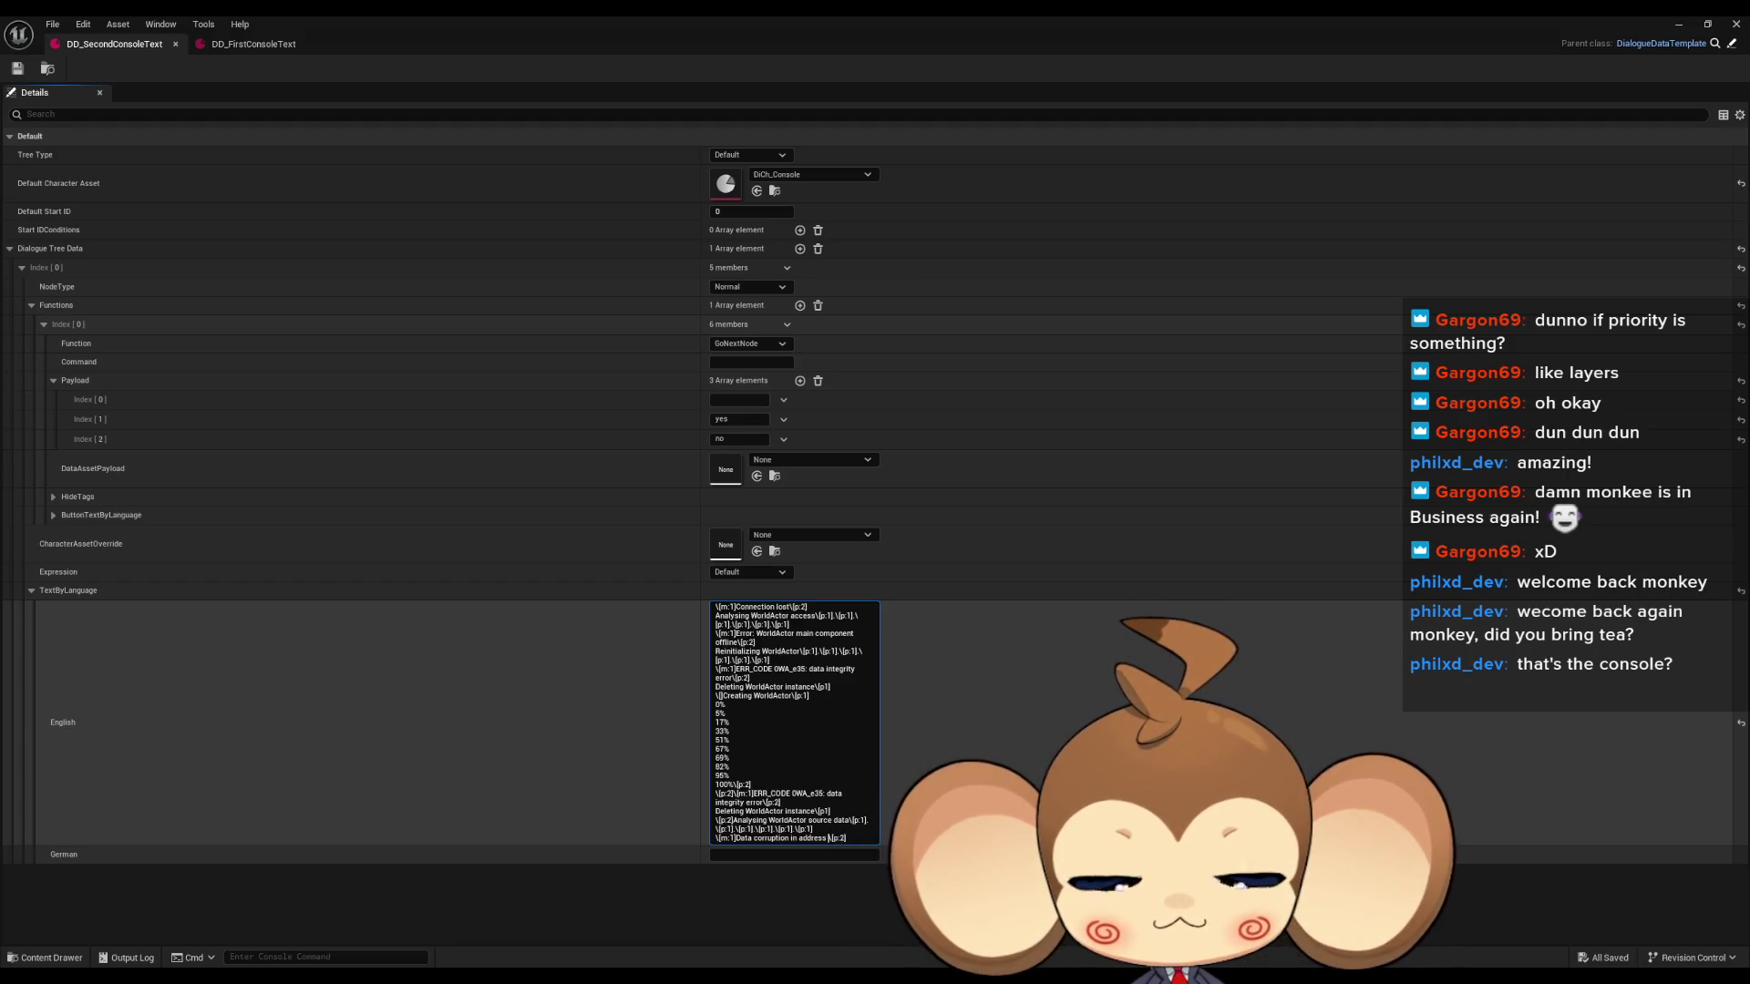
{"action": "type", "text": "0x"}
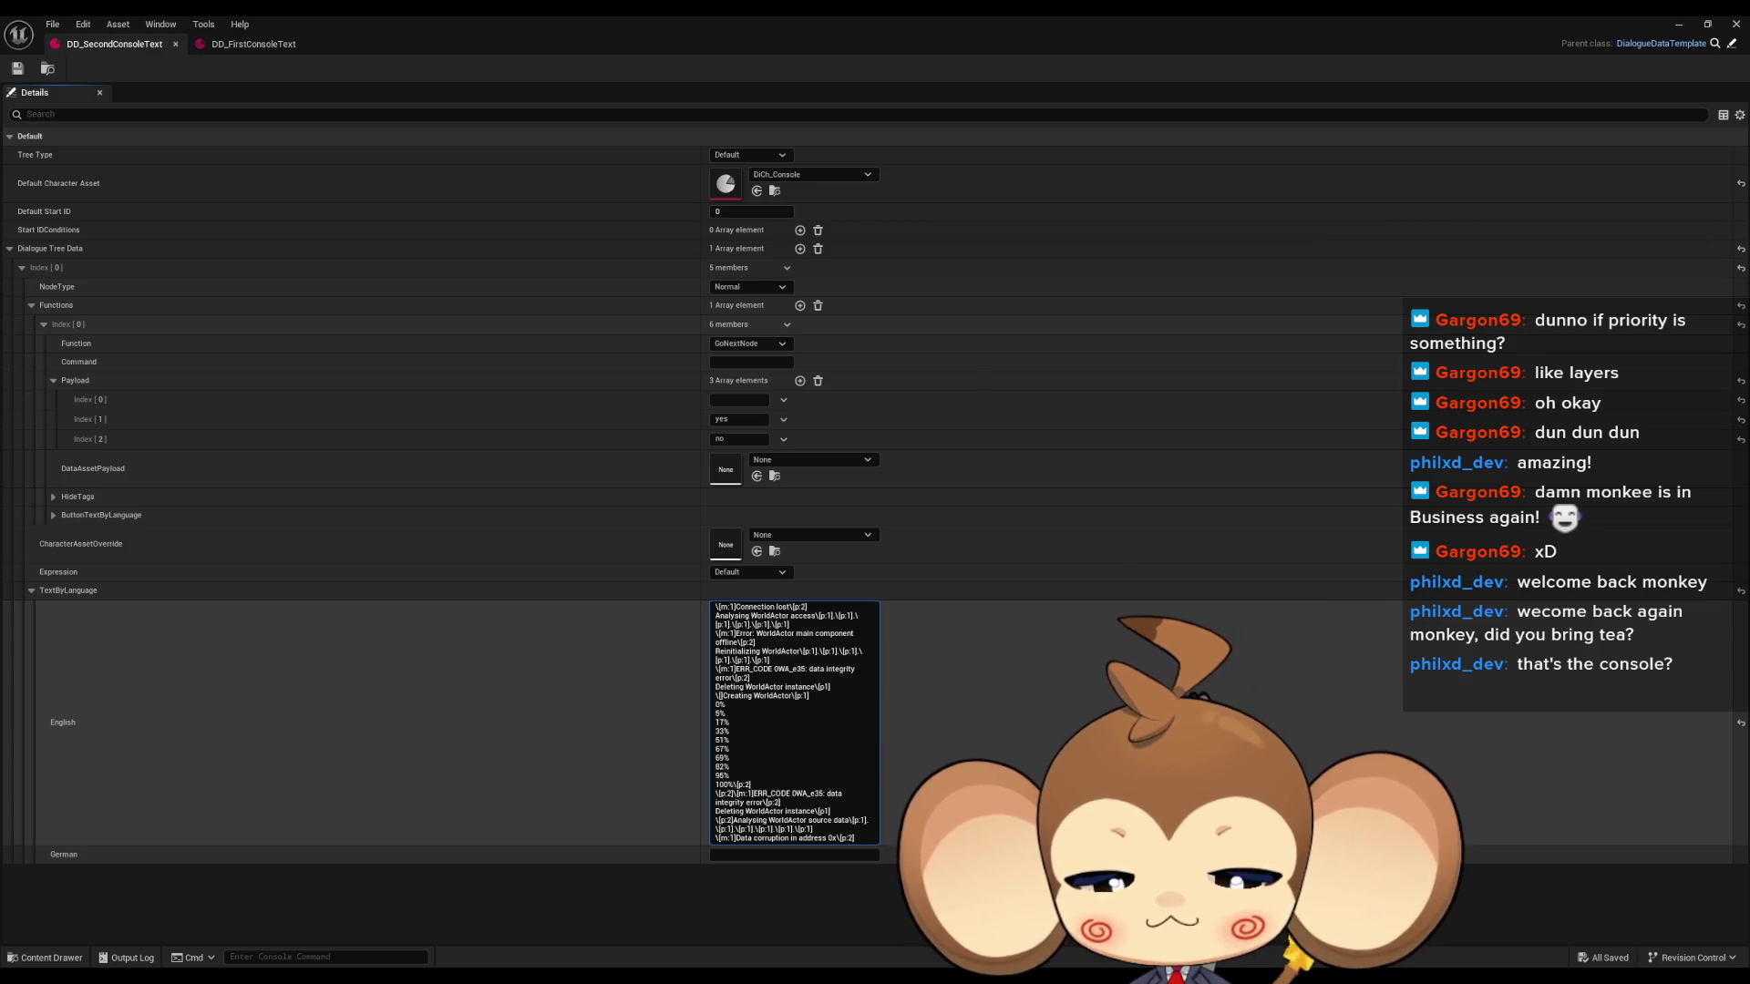
Complete the address as 0x778f45e and start a new line 'Error procedure: salvaging damaged code fragments'.
{"action": "type", "text": "77"}
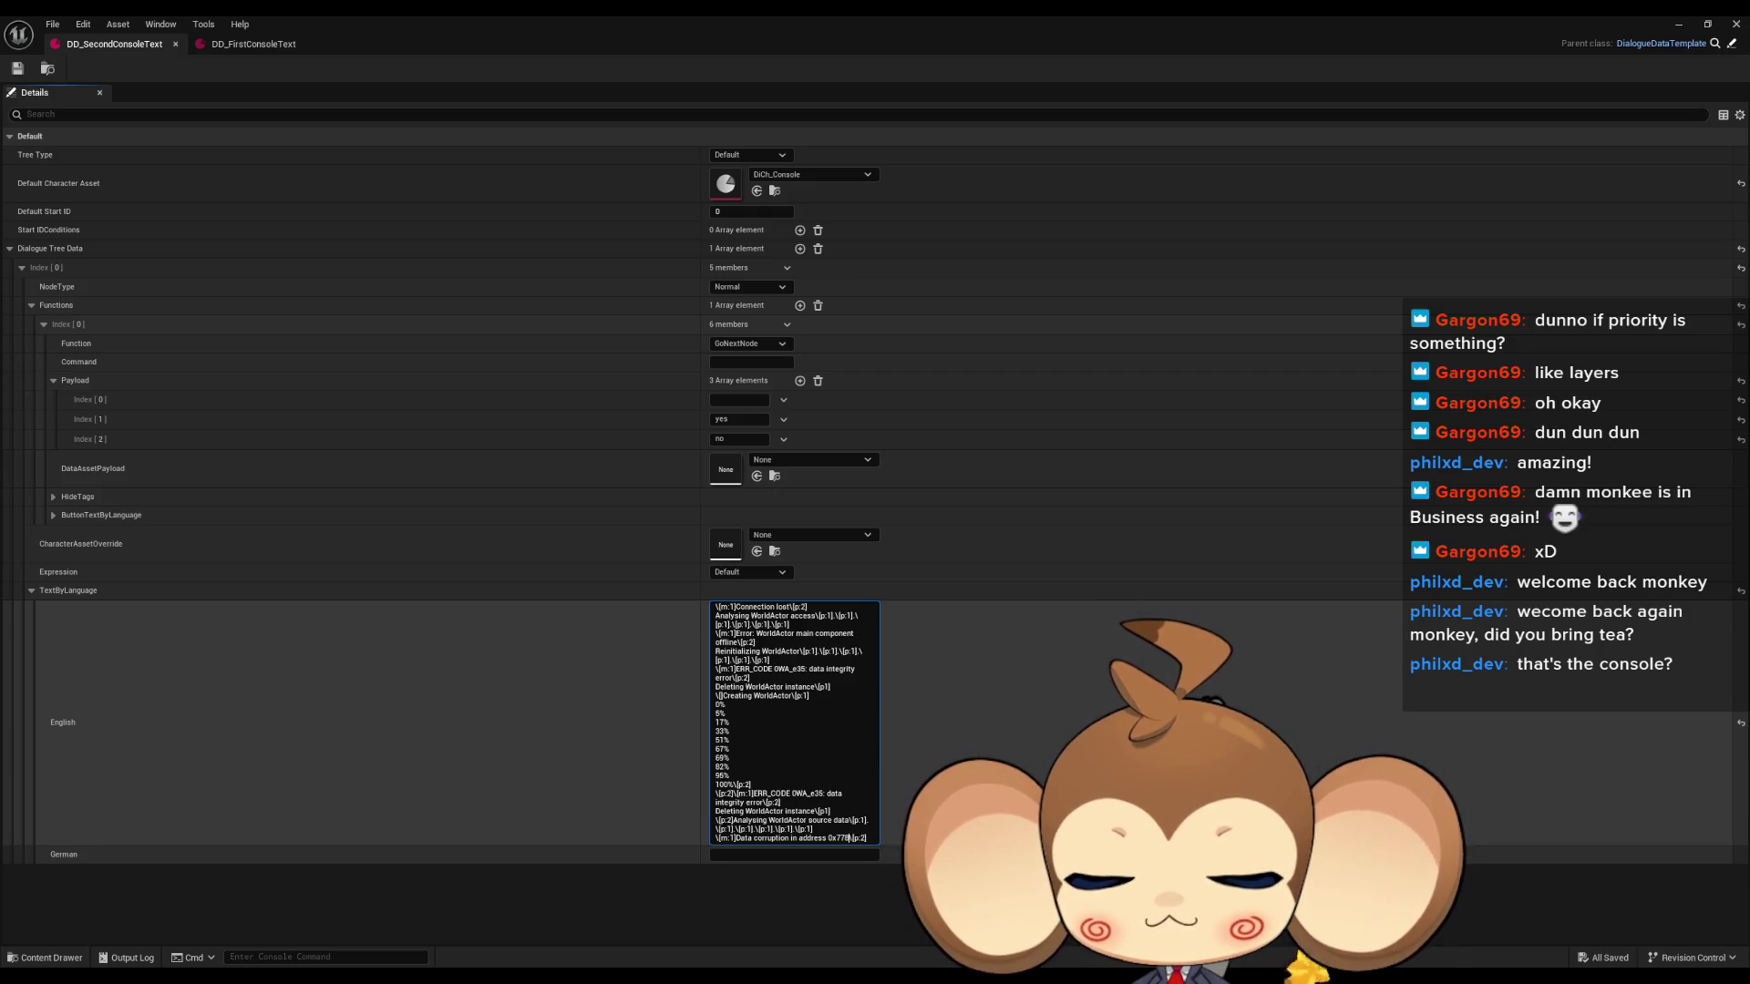
{"action": "type", "text": "8f"}
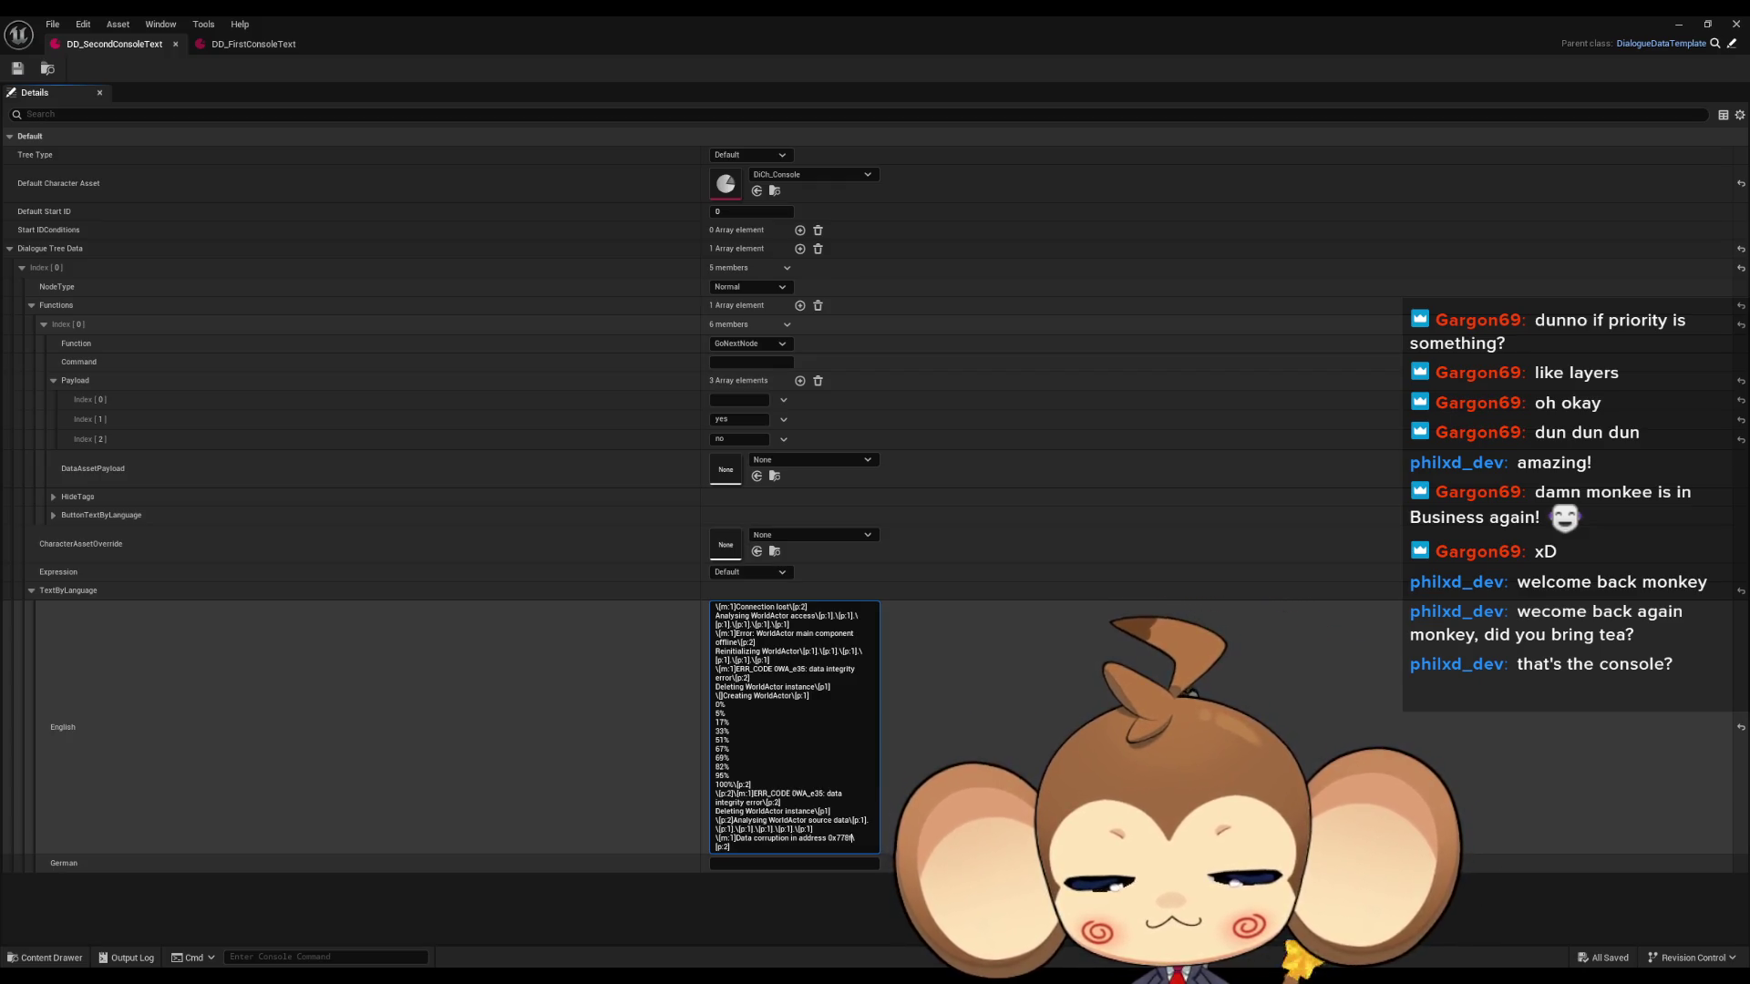
{"action": "type", "text": "4"}
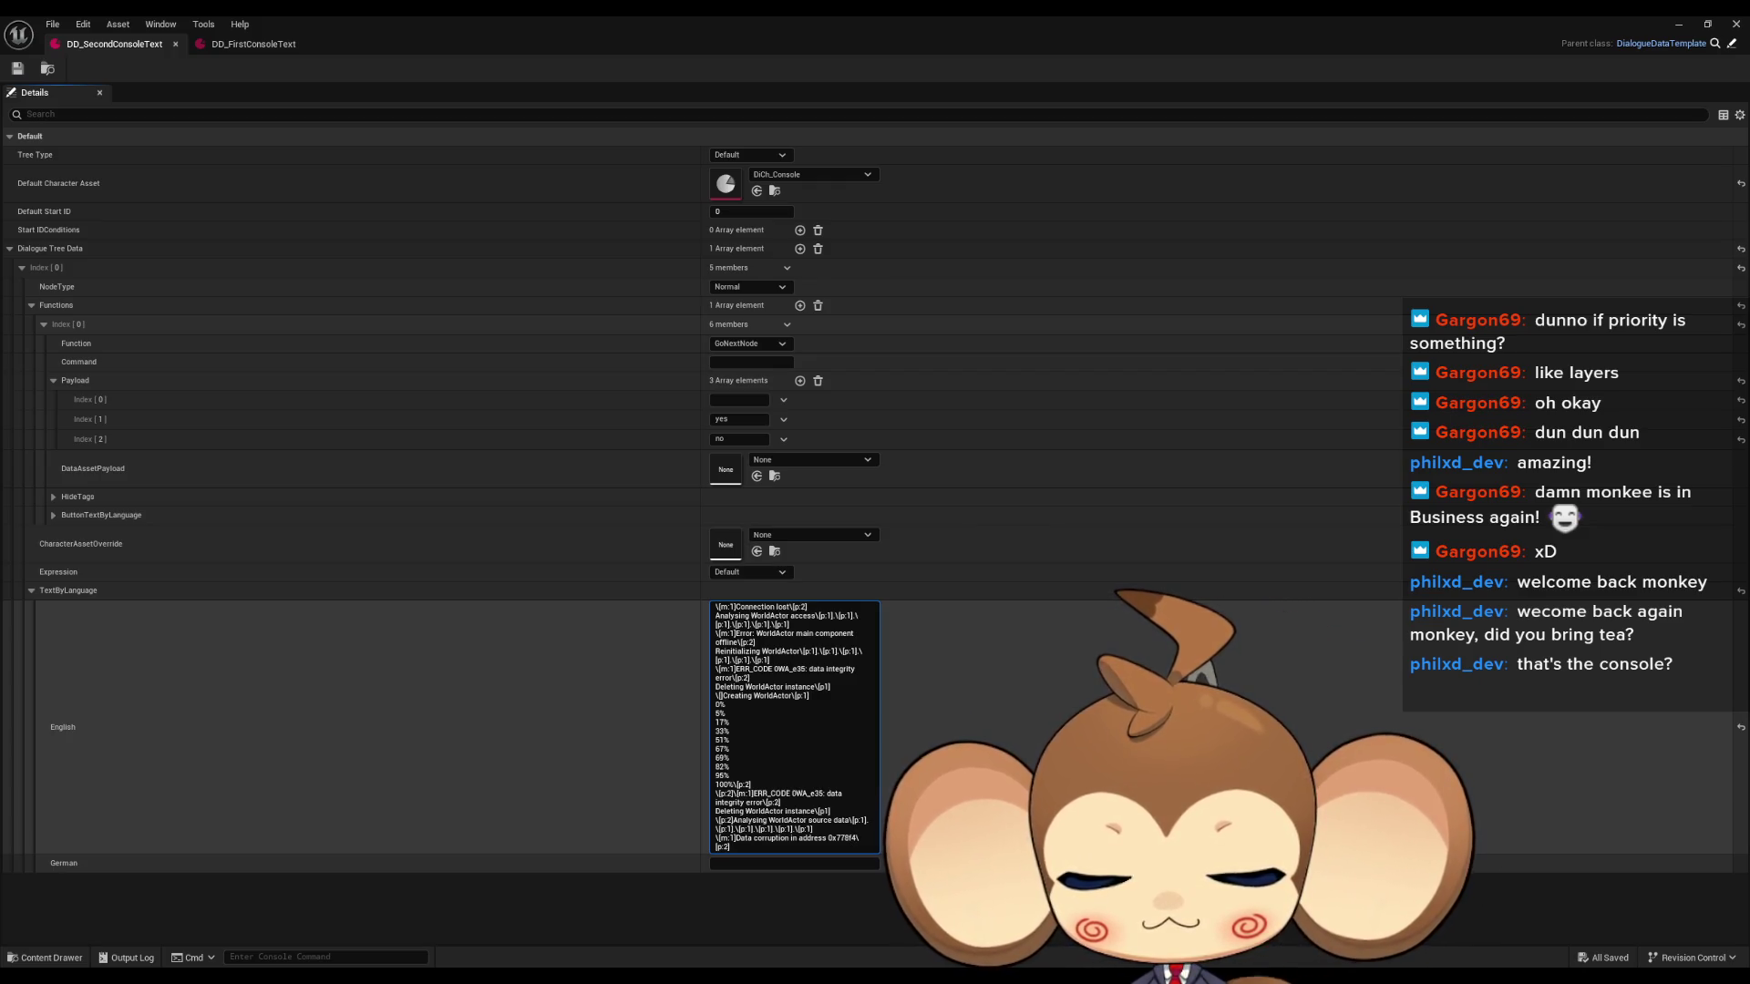
{"action": "type", "text": "5"}
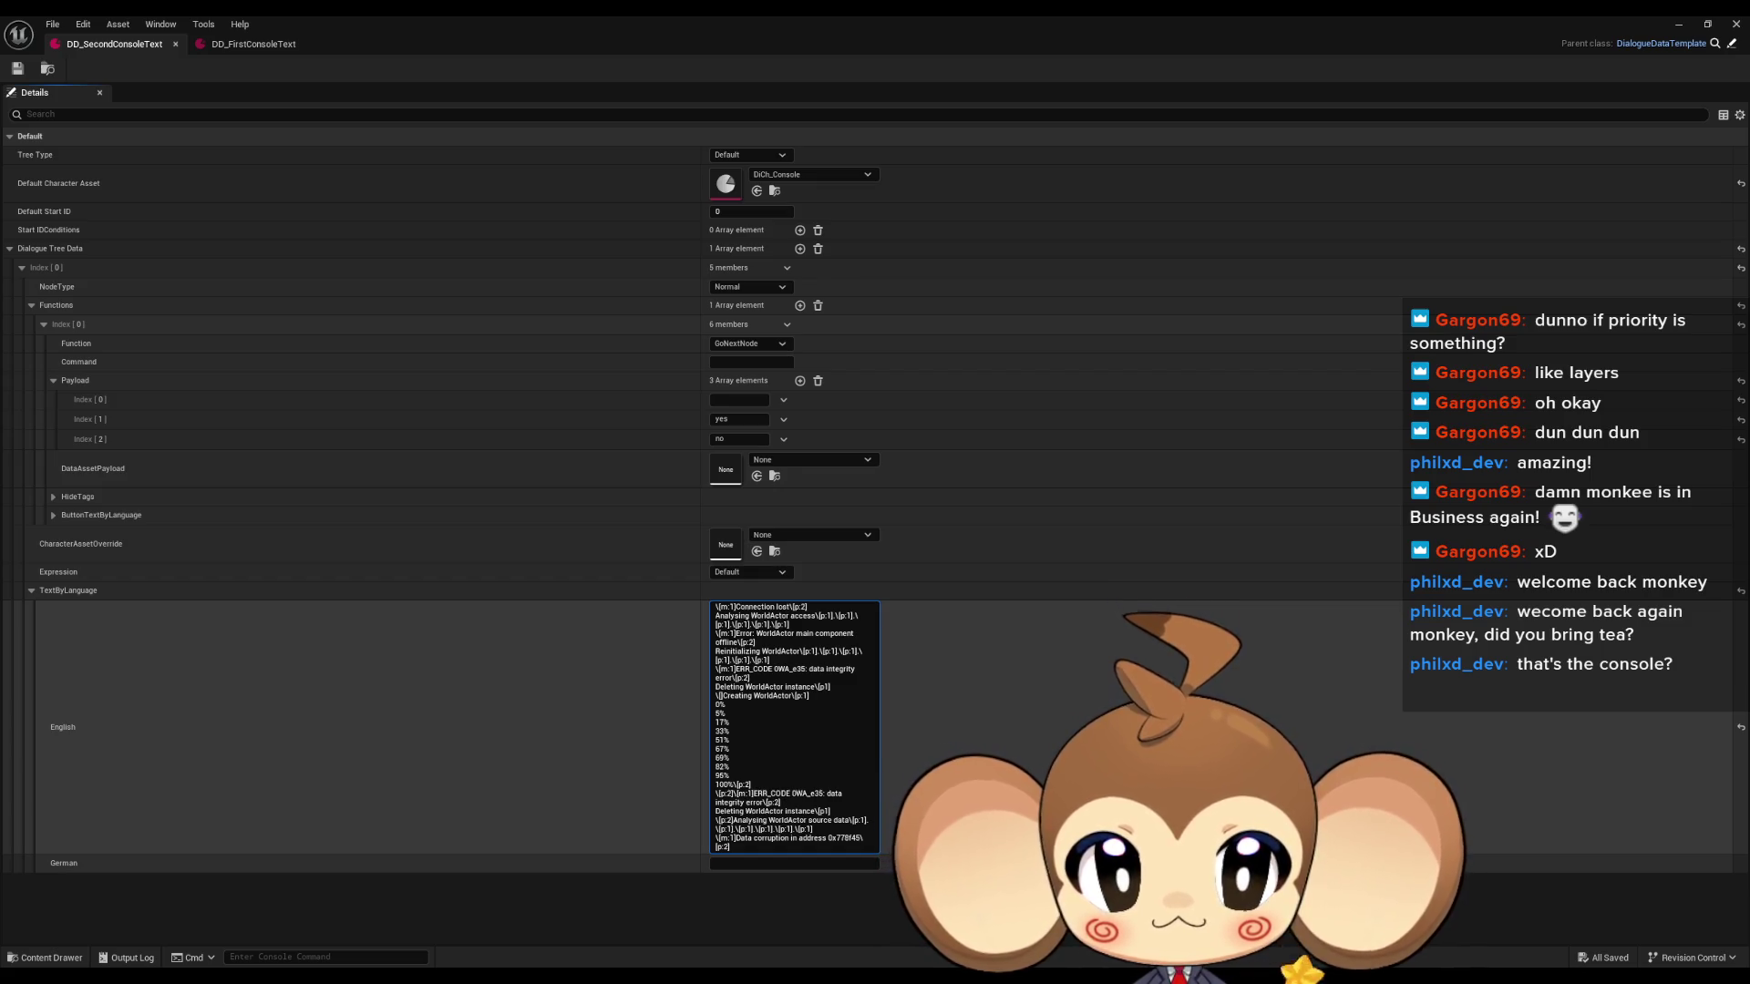
{"action": "type", "text": "e0"}
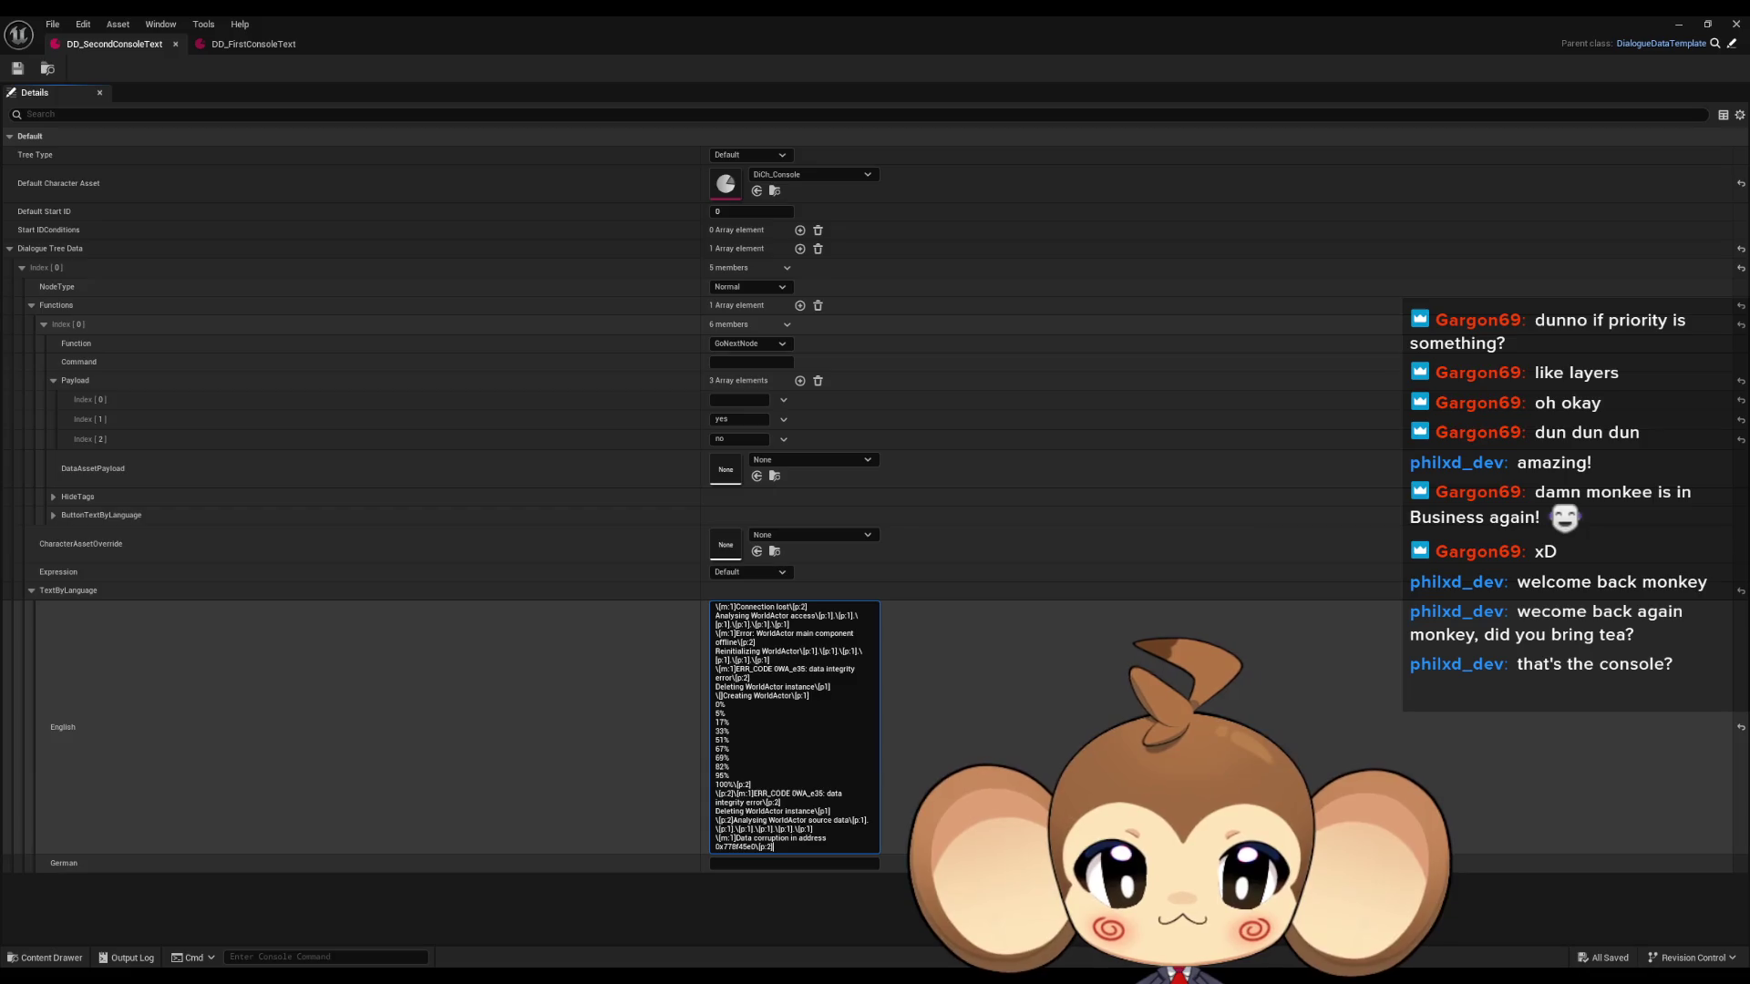
{"action": "key", "text": "shift+Return"}
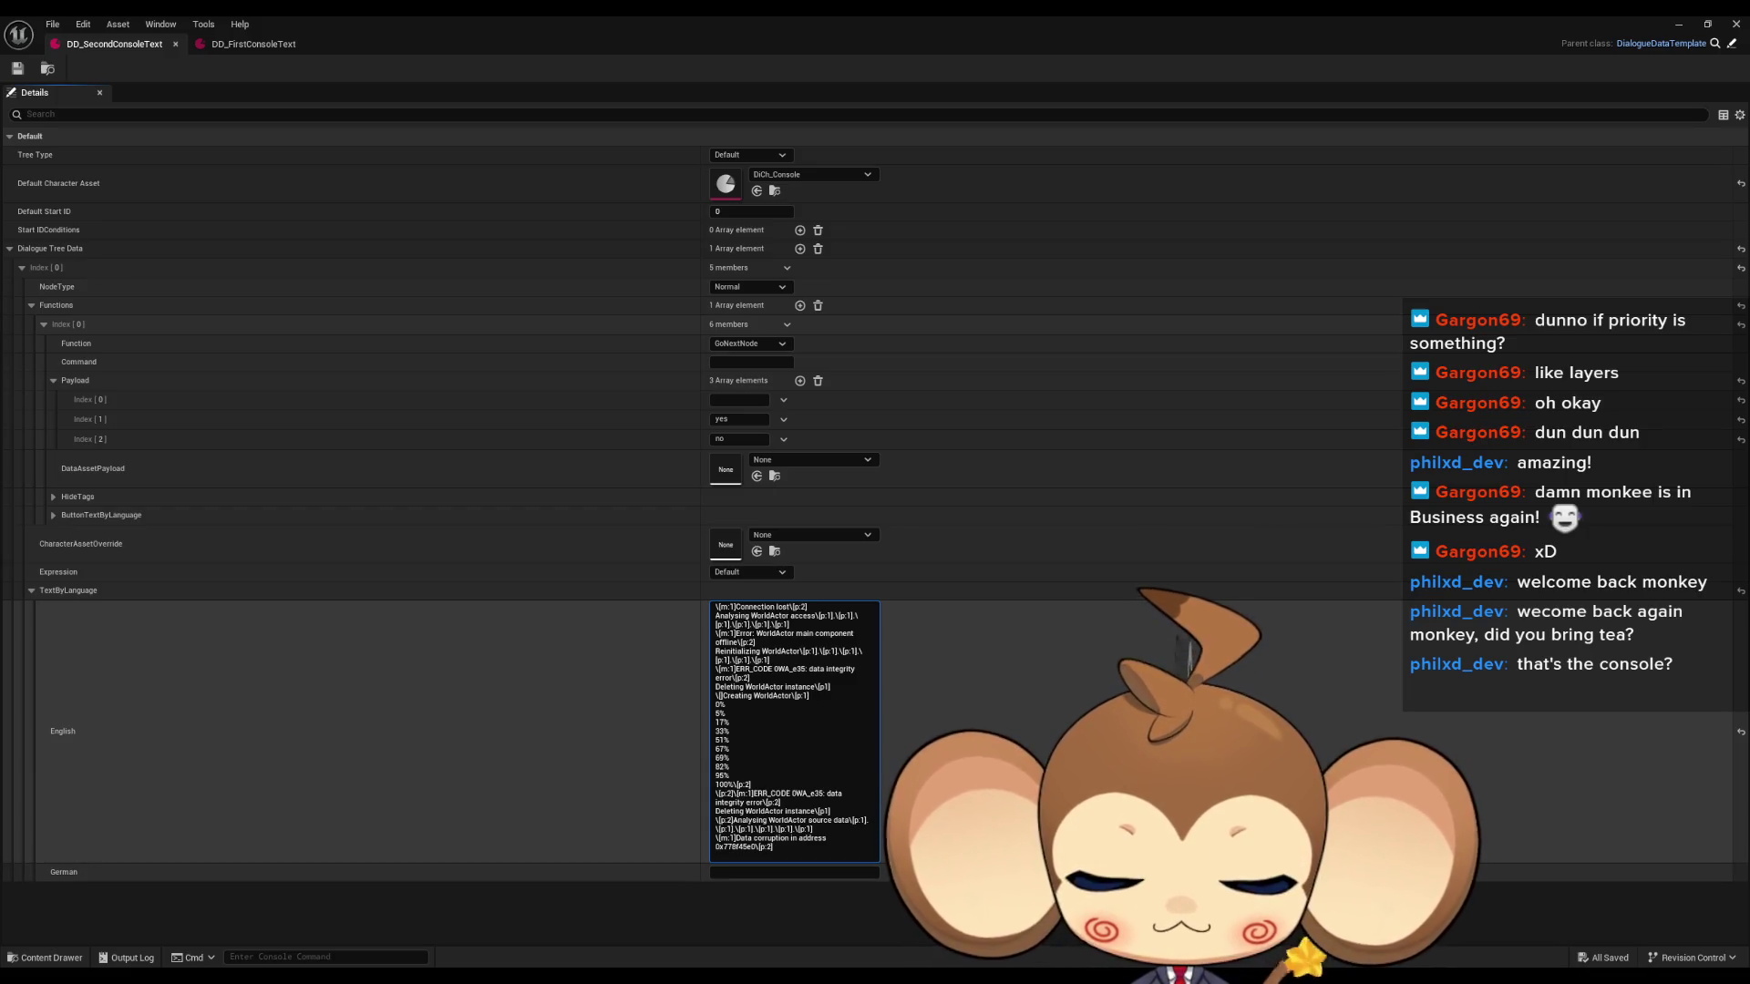
{"action": "type", "text": "\\"}
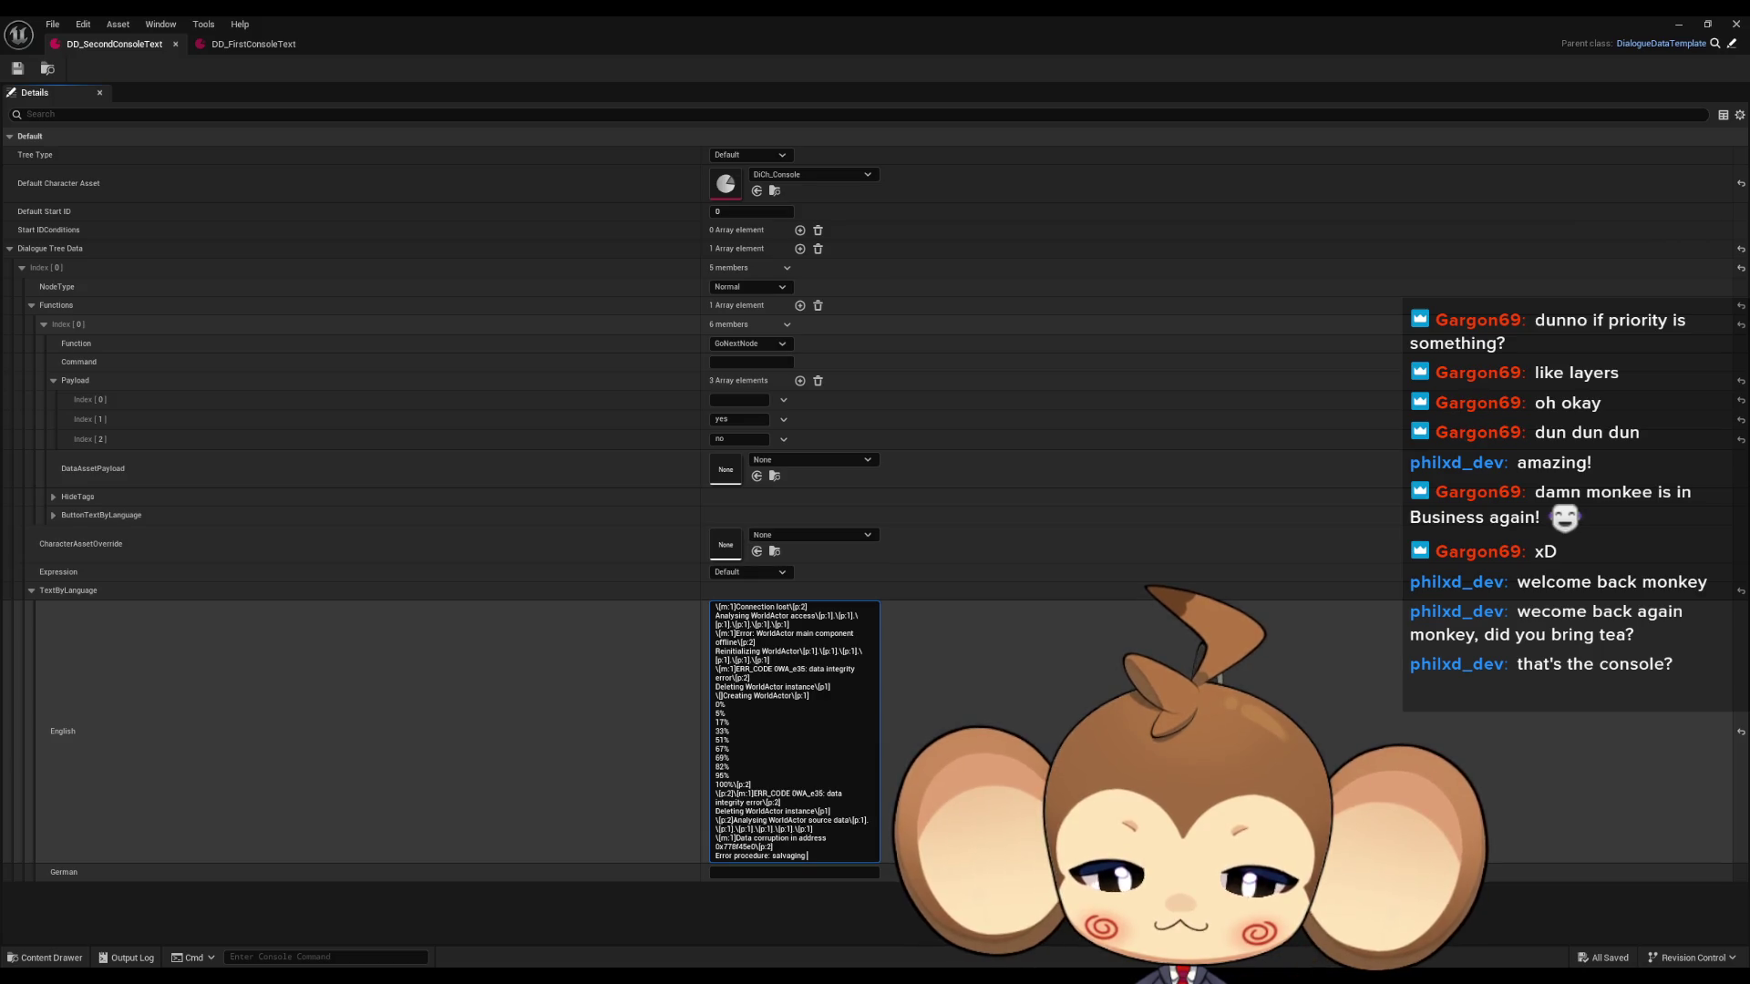
{"action": "type", "text": "dama"}
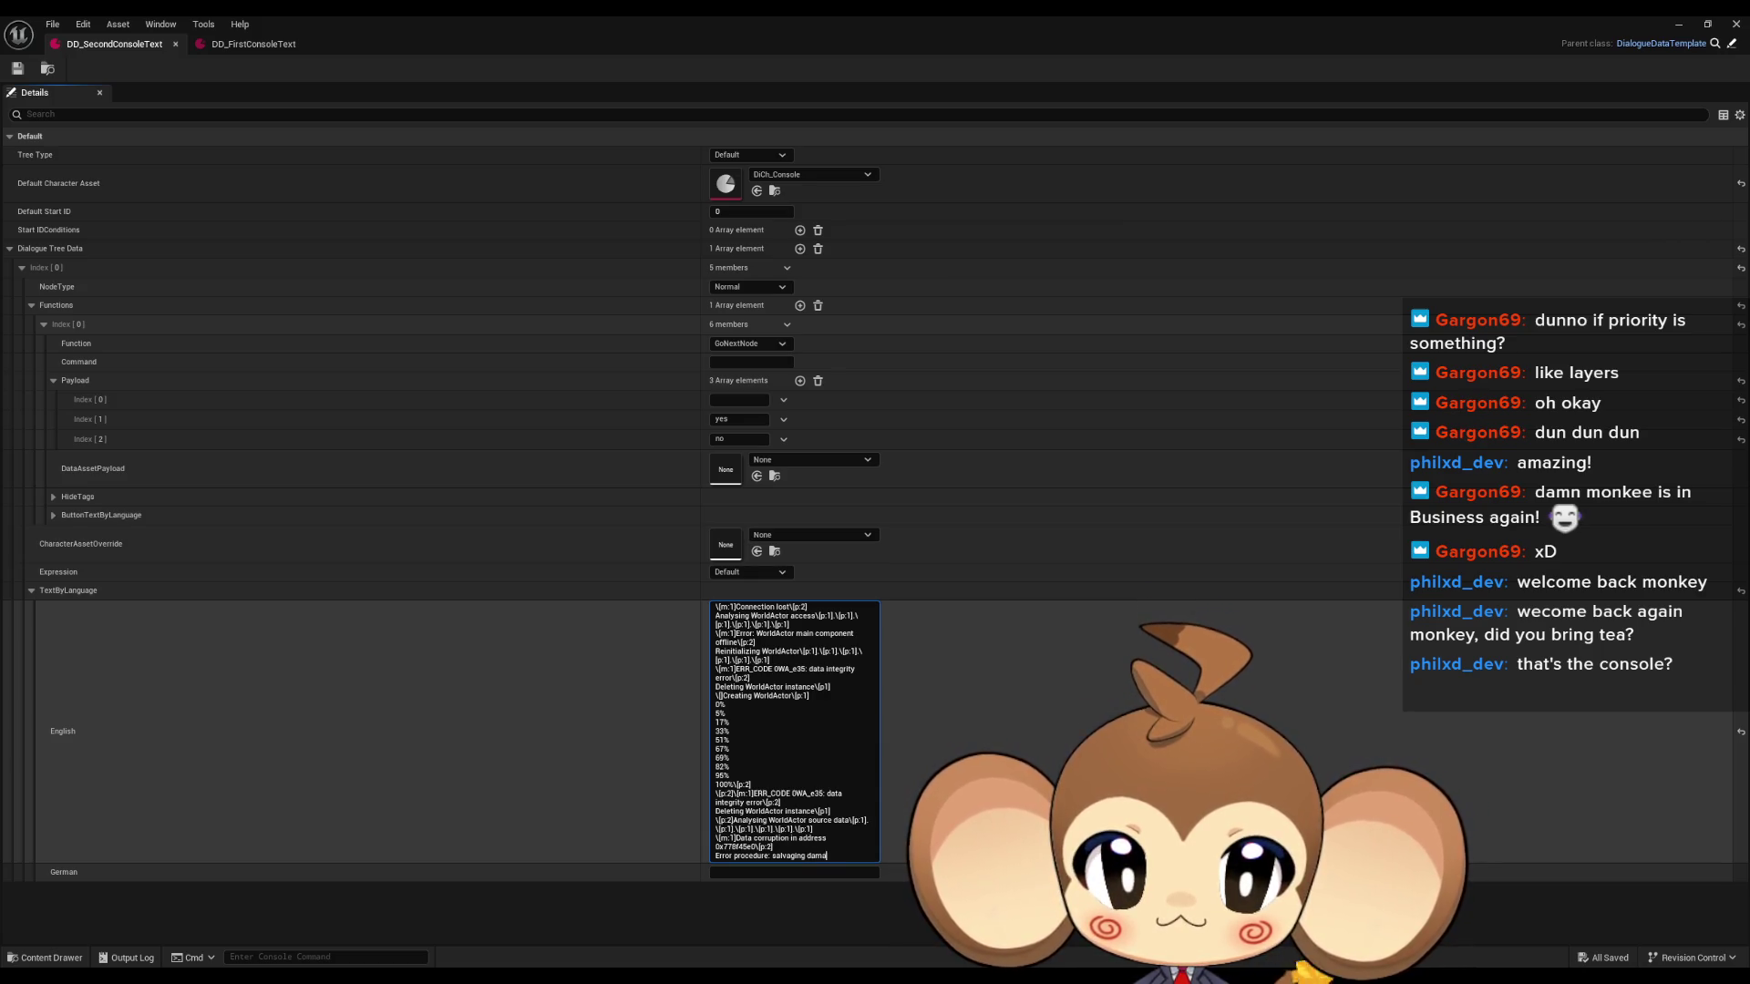
{"action": "type", "text": "ged"}
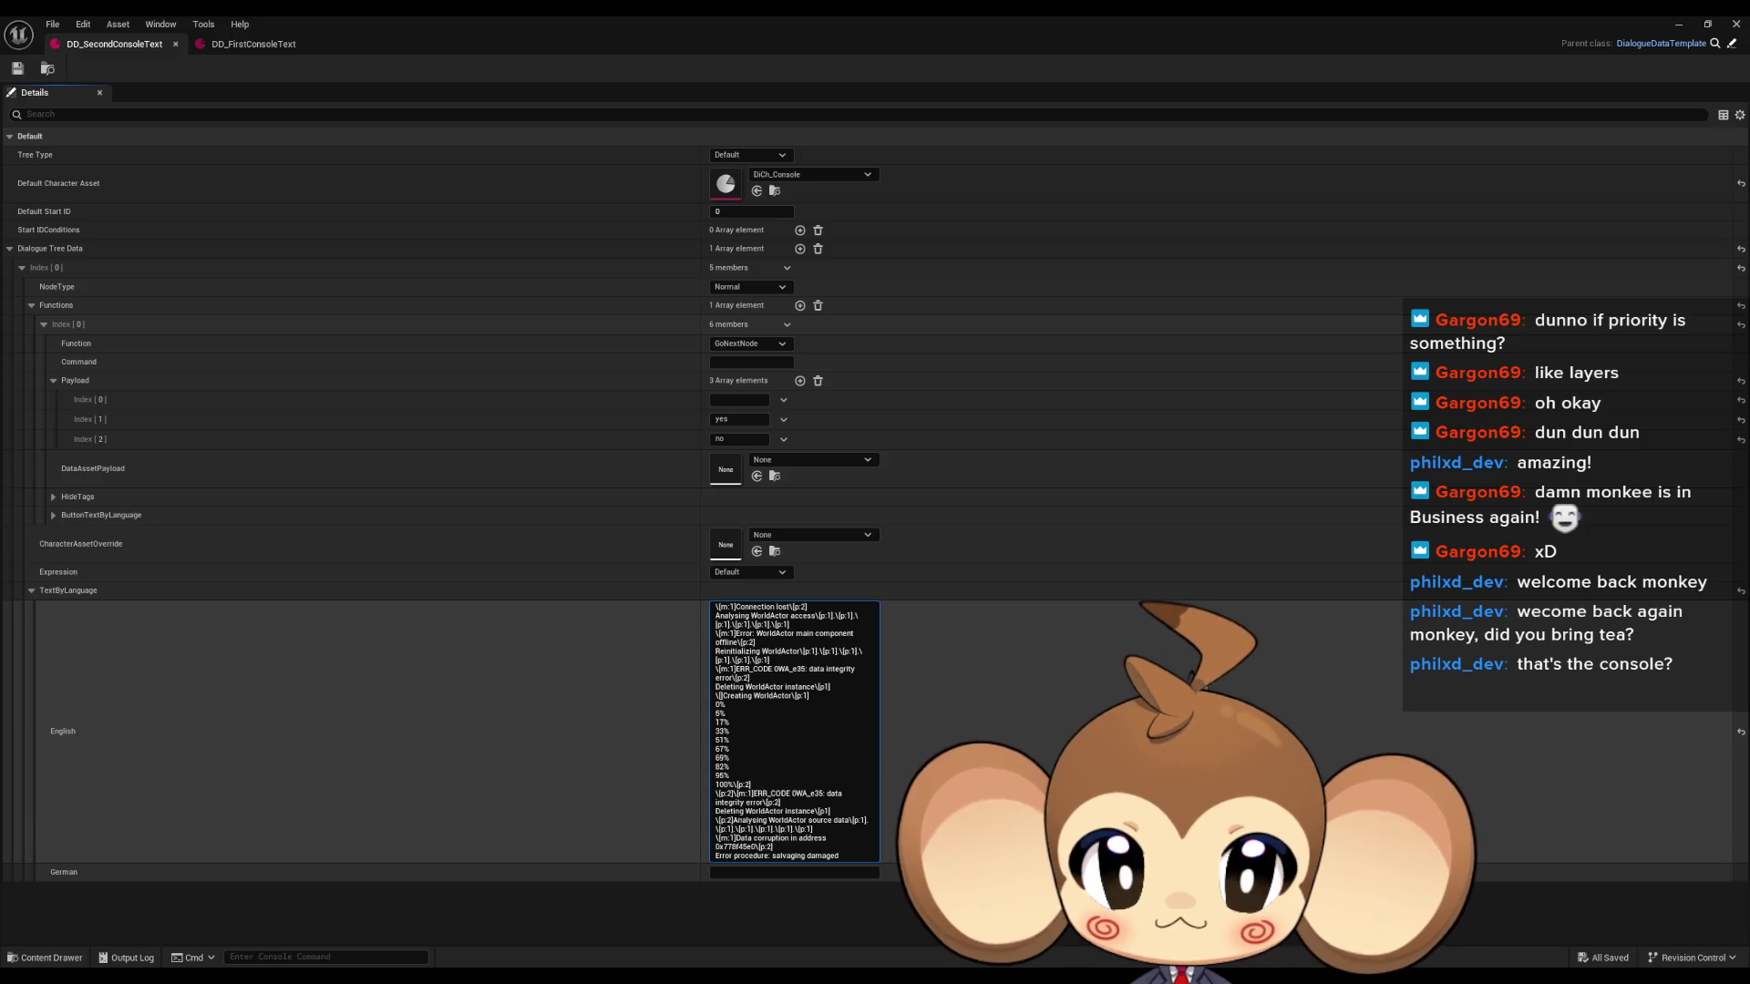
{"action": "type", "text": " code fragments"}
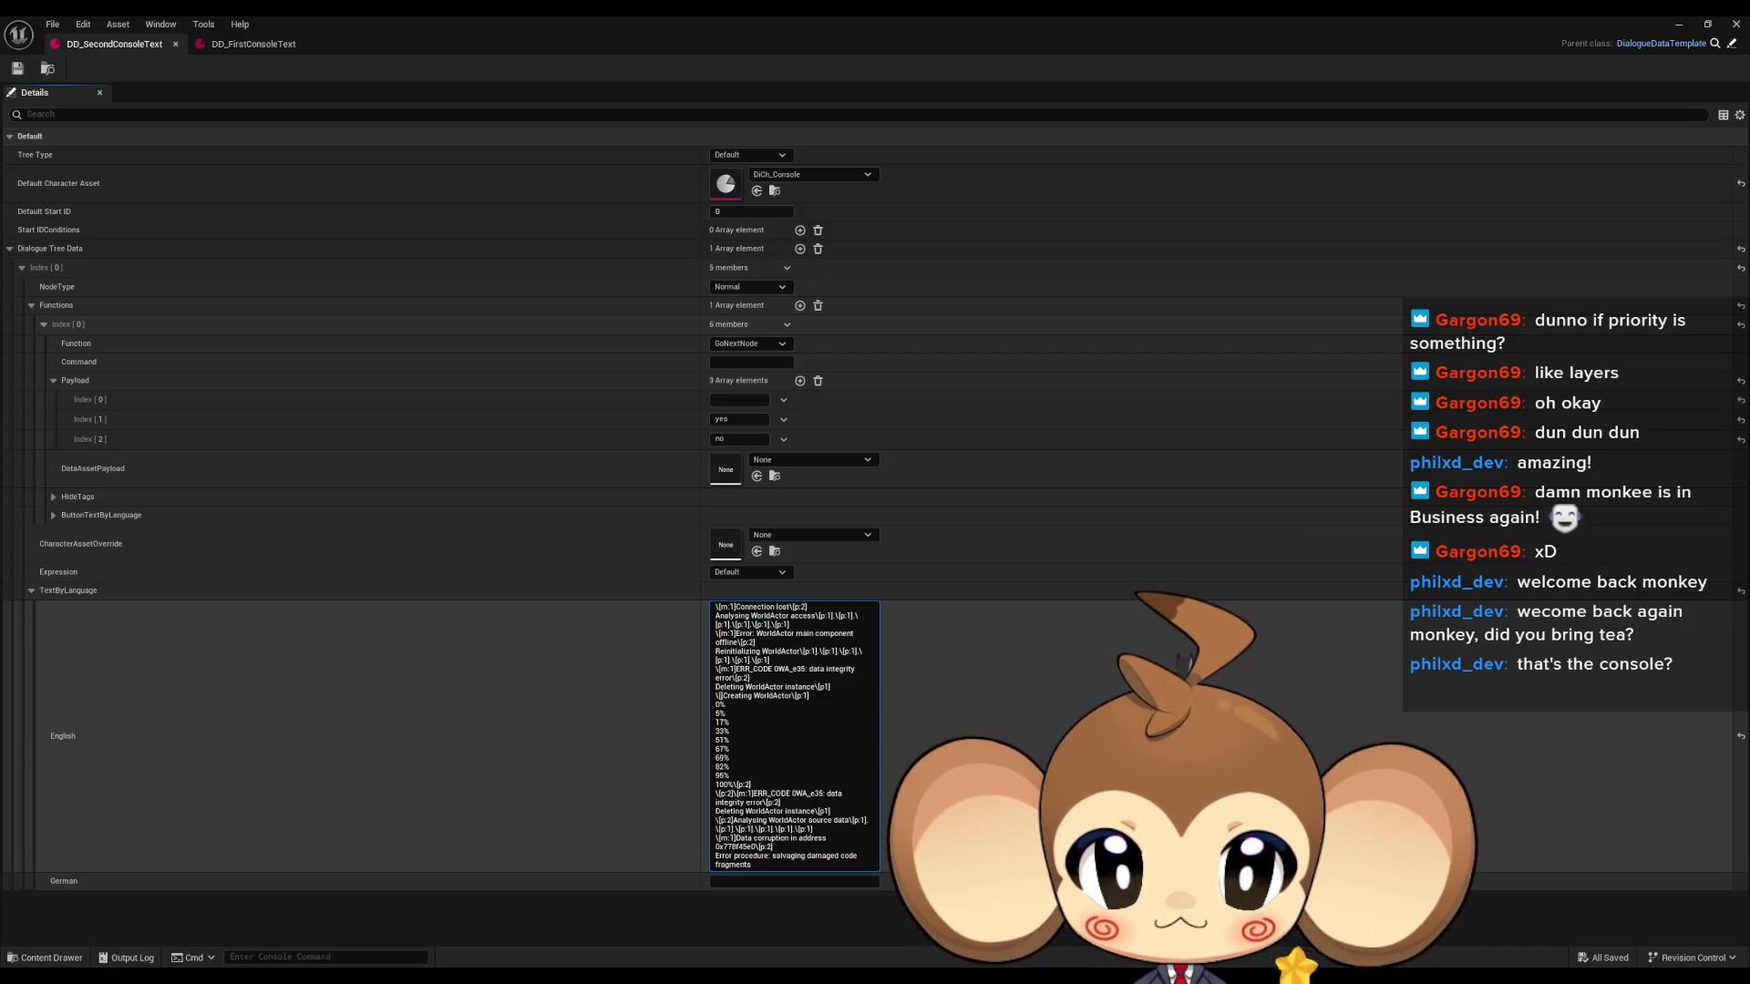
End the salvaging line with a period and commit the English text.
{"action": "type", "text": "."}
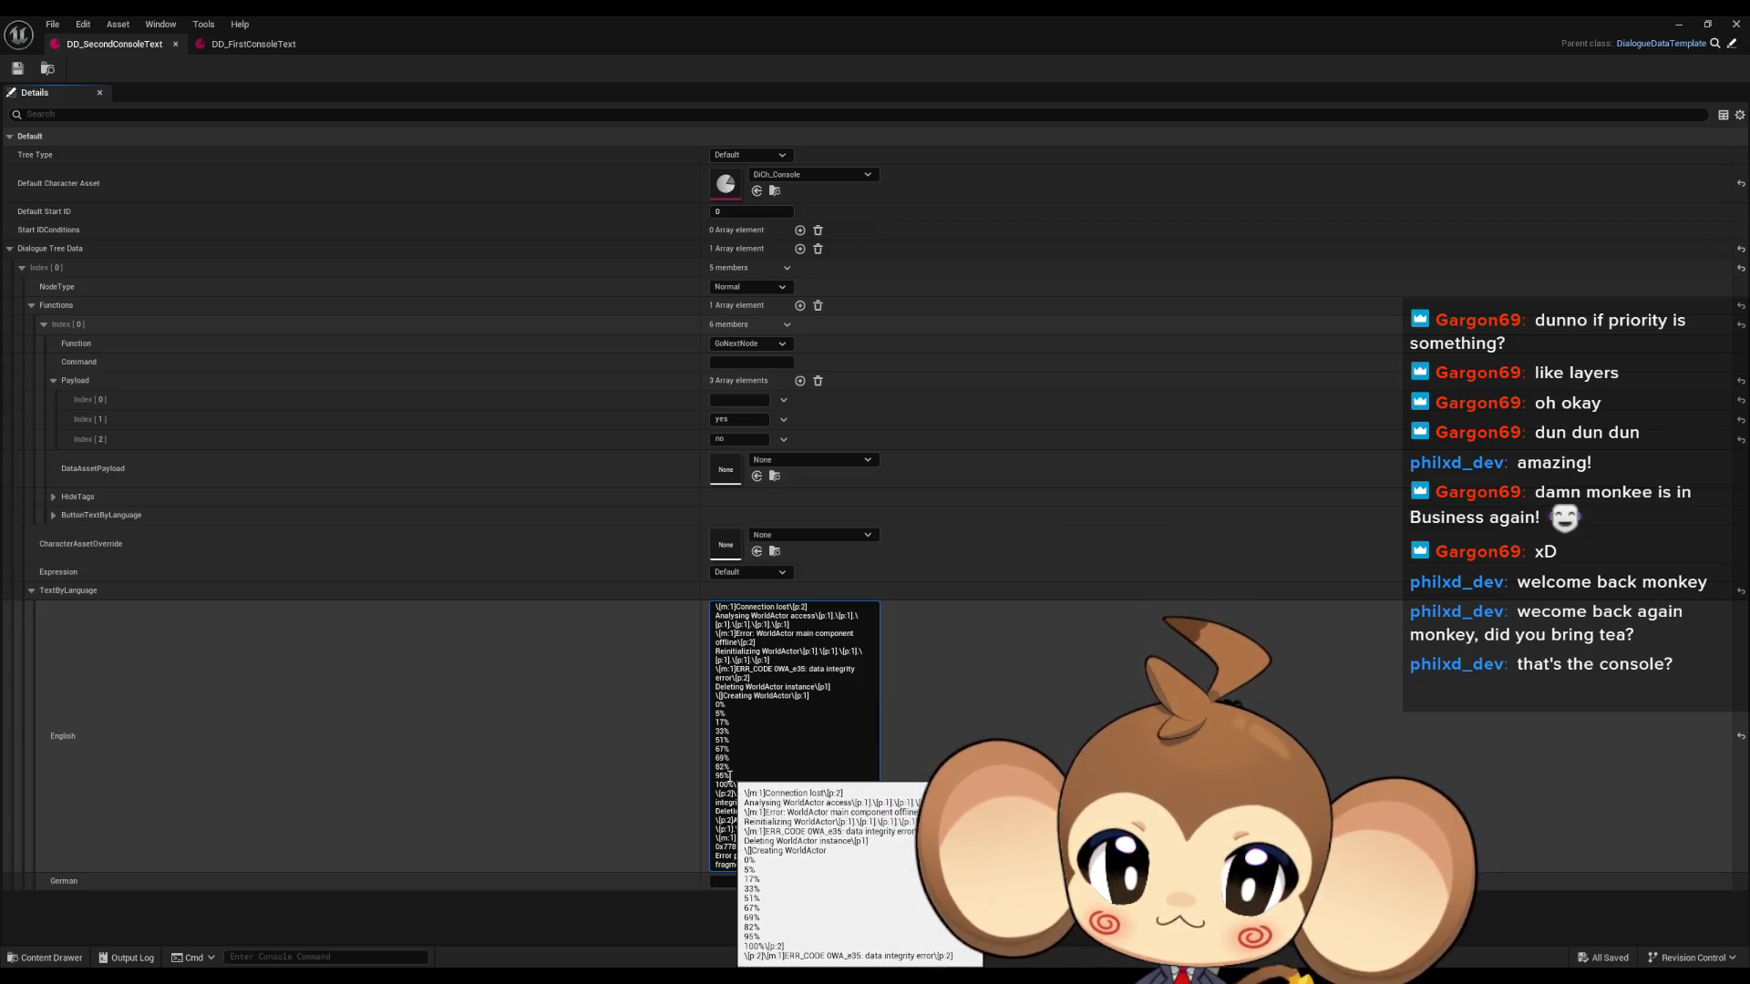
{"action": "left_click", "coordinate": [1025, 746]}
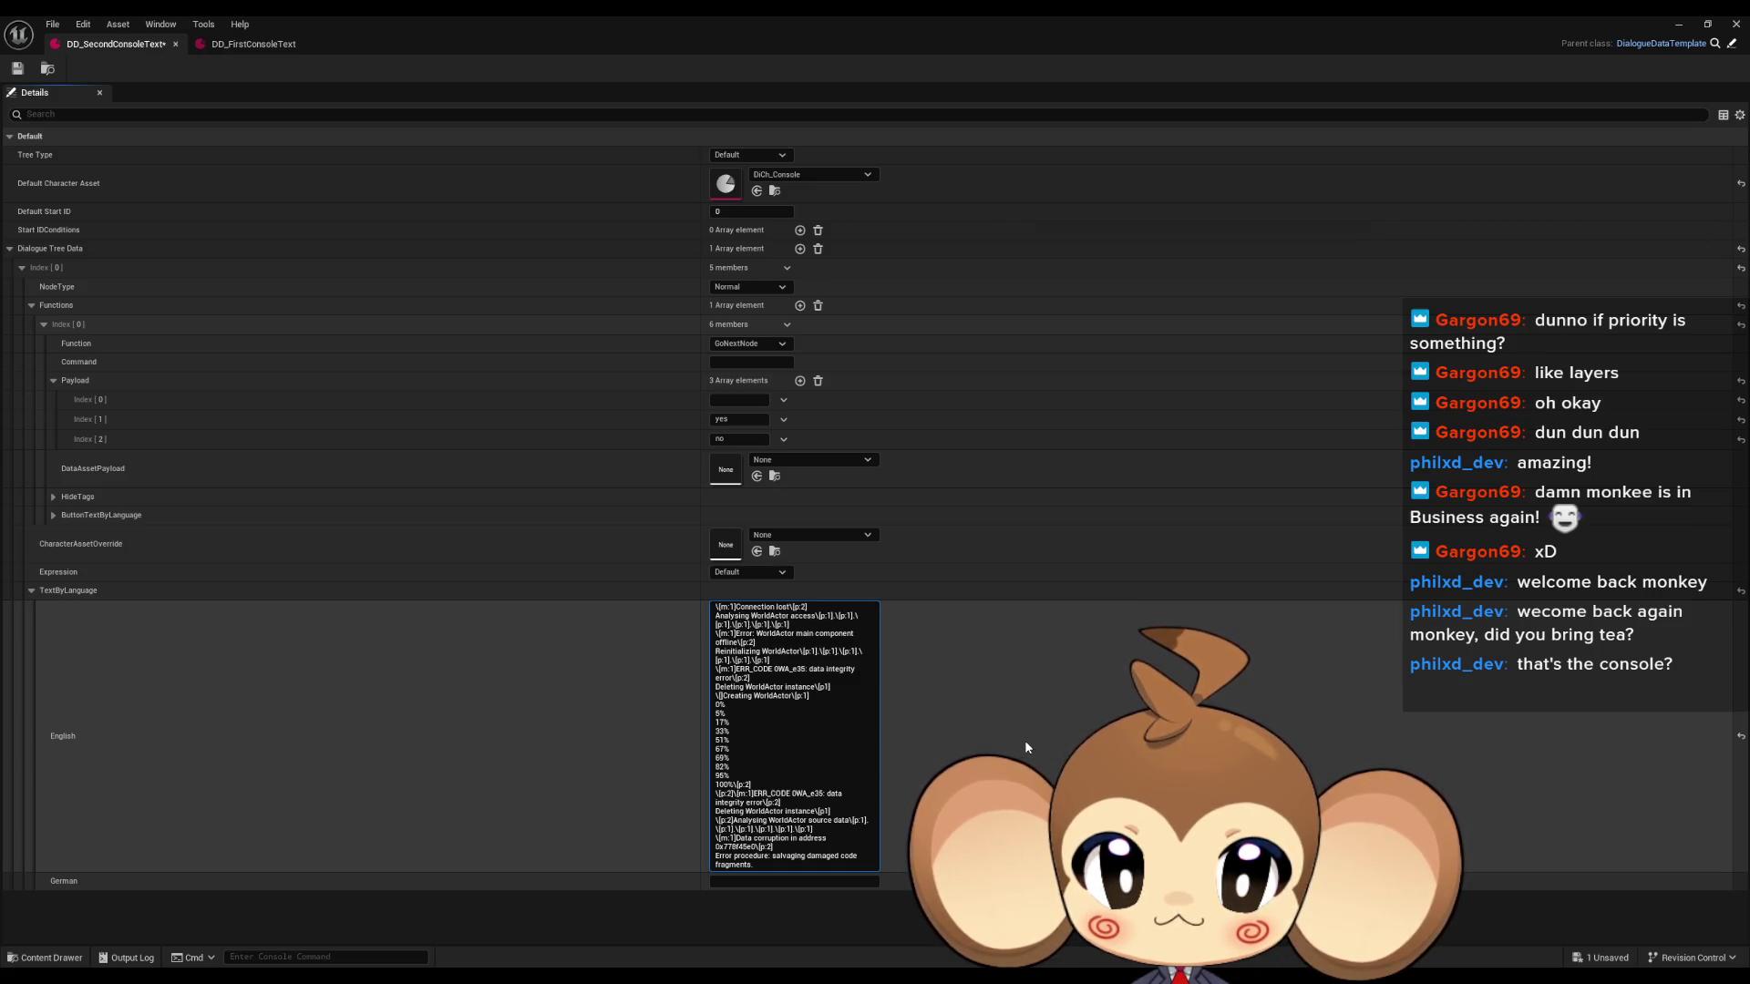
Add a '0%\[p:1]' progress line and duplicate it into four more copies below.
{"action": "type", "text": "0%\\[p"}
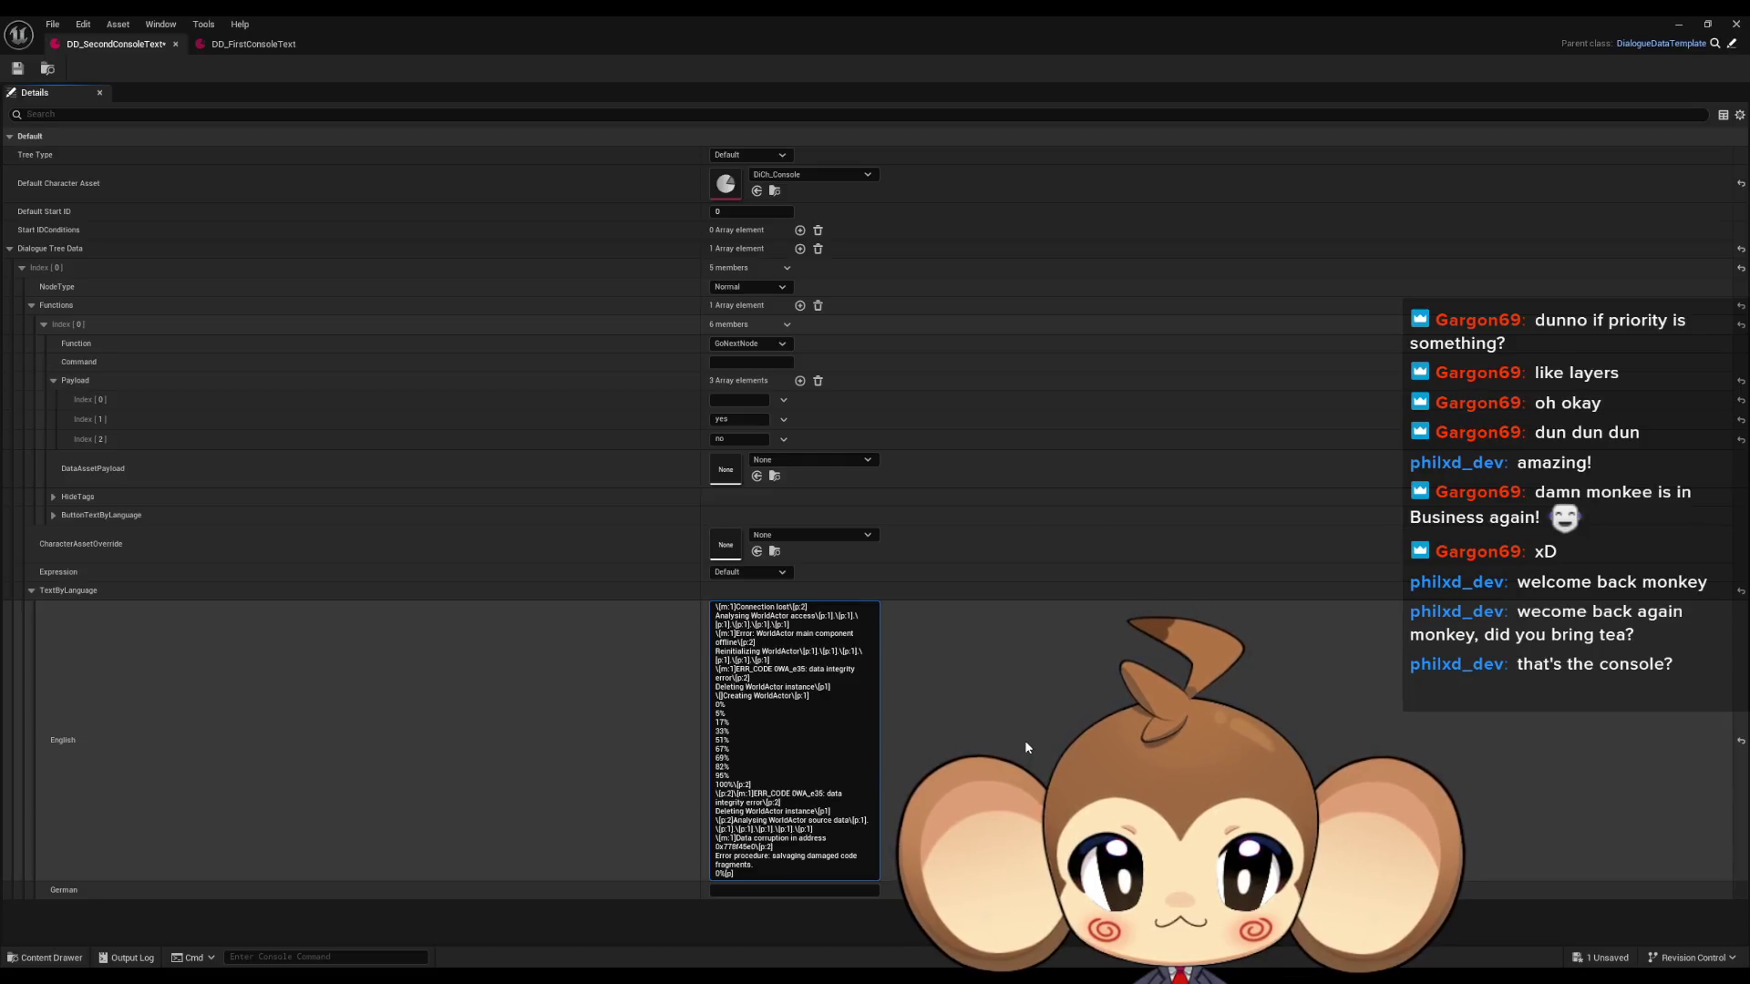
{"action": "type", "text": ":1]"}
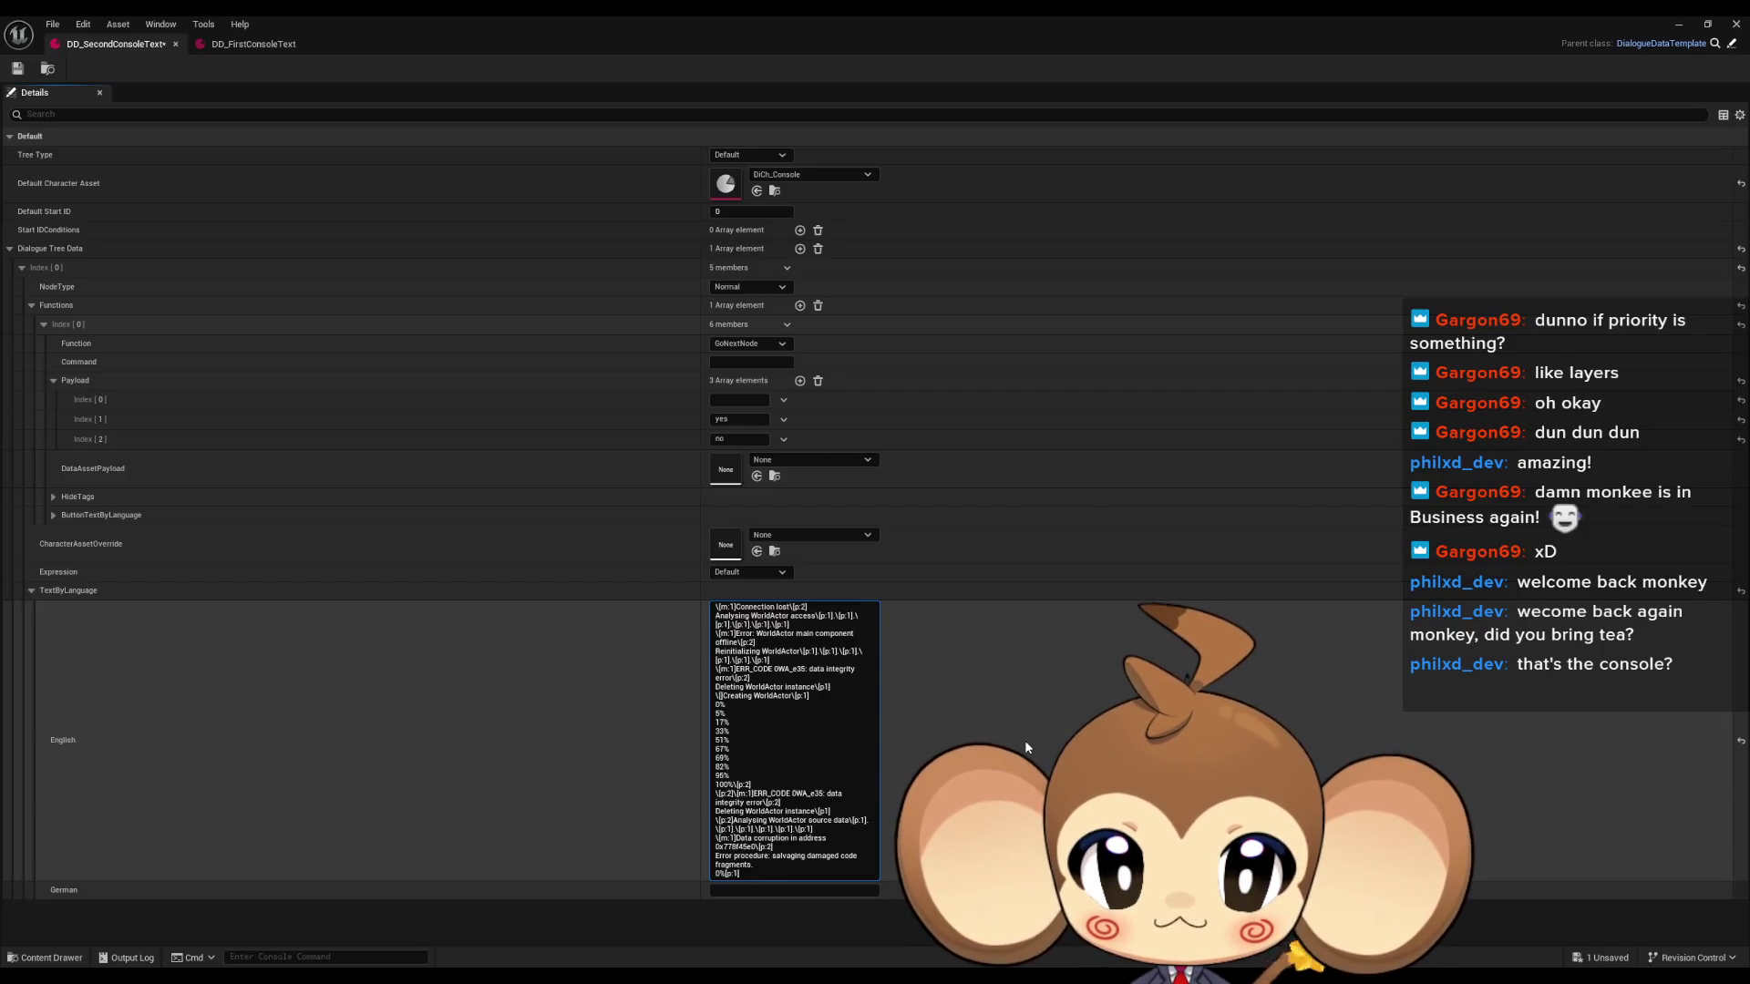
{"action": "key", "text": "ctrl+shift+Left"}
{"action": "key", "text": "End"}
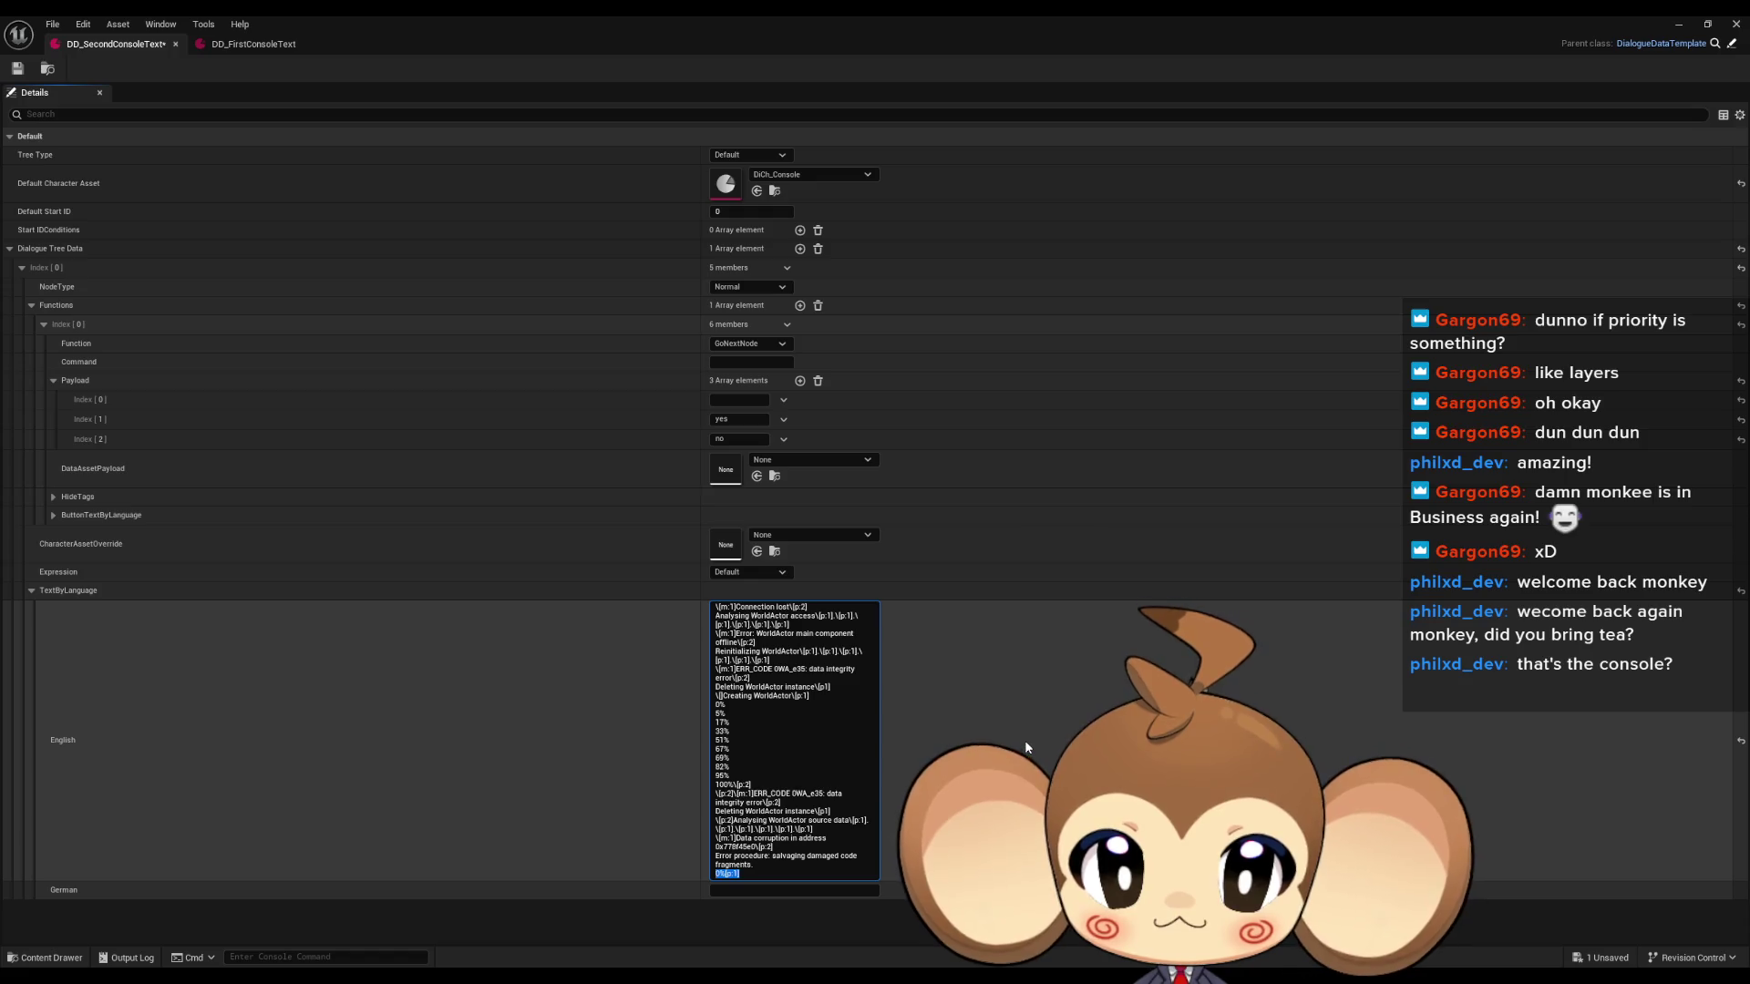
{"action": "key", "text": "shift+Return"}
{"action": "type", "text": "0%\\[p:1]"}
{"action": "key", "text": "shift+Return"}
{"action": "key", "text": "ctrl+v"}
{"action": "key", "text": "shift+Return"}
{"action": "key", "text": "ctrl+v"}
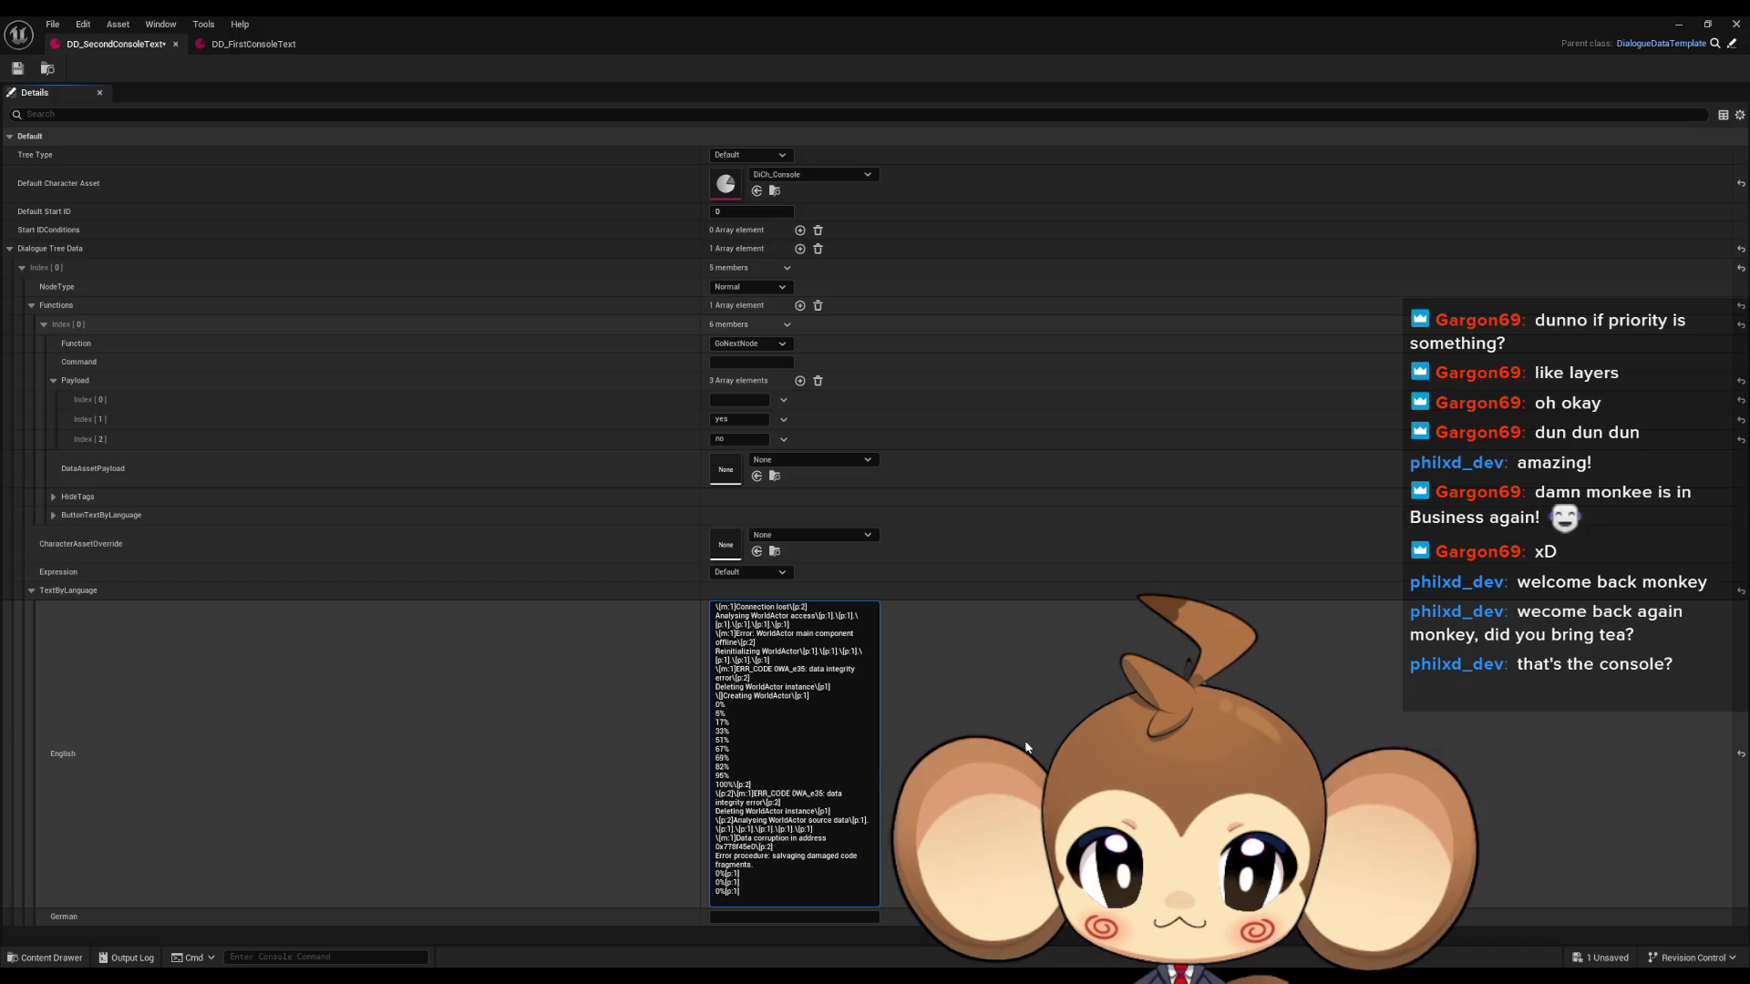
{"action": "key", "text": "shift+Return"}
{"action": "key", "text": "ctrl+v"}
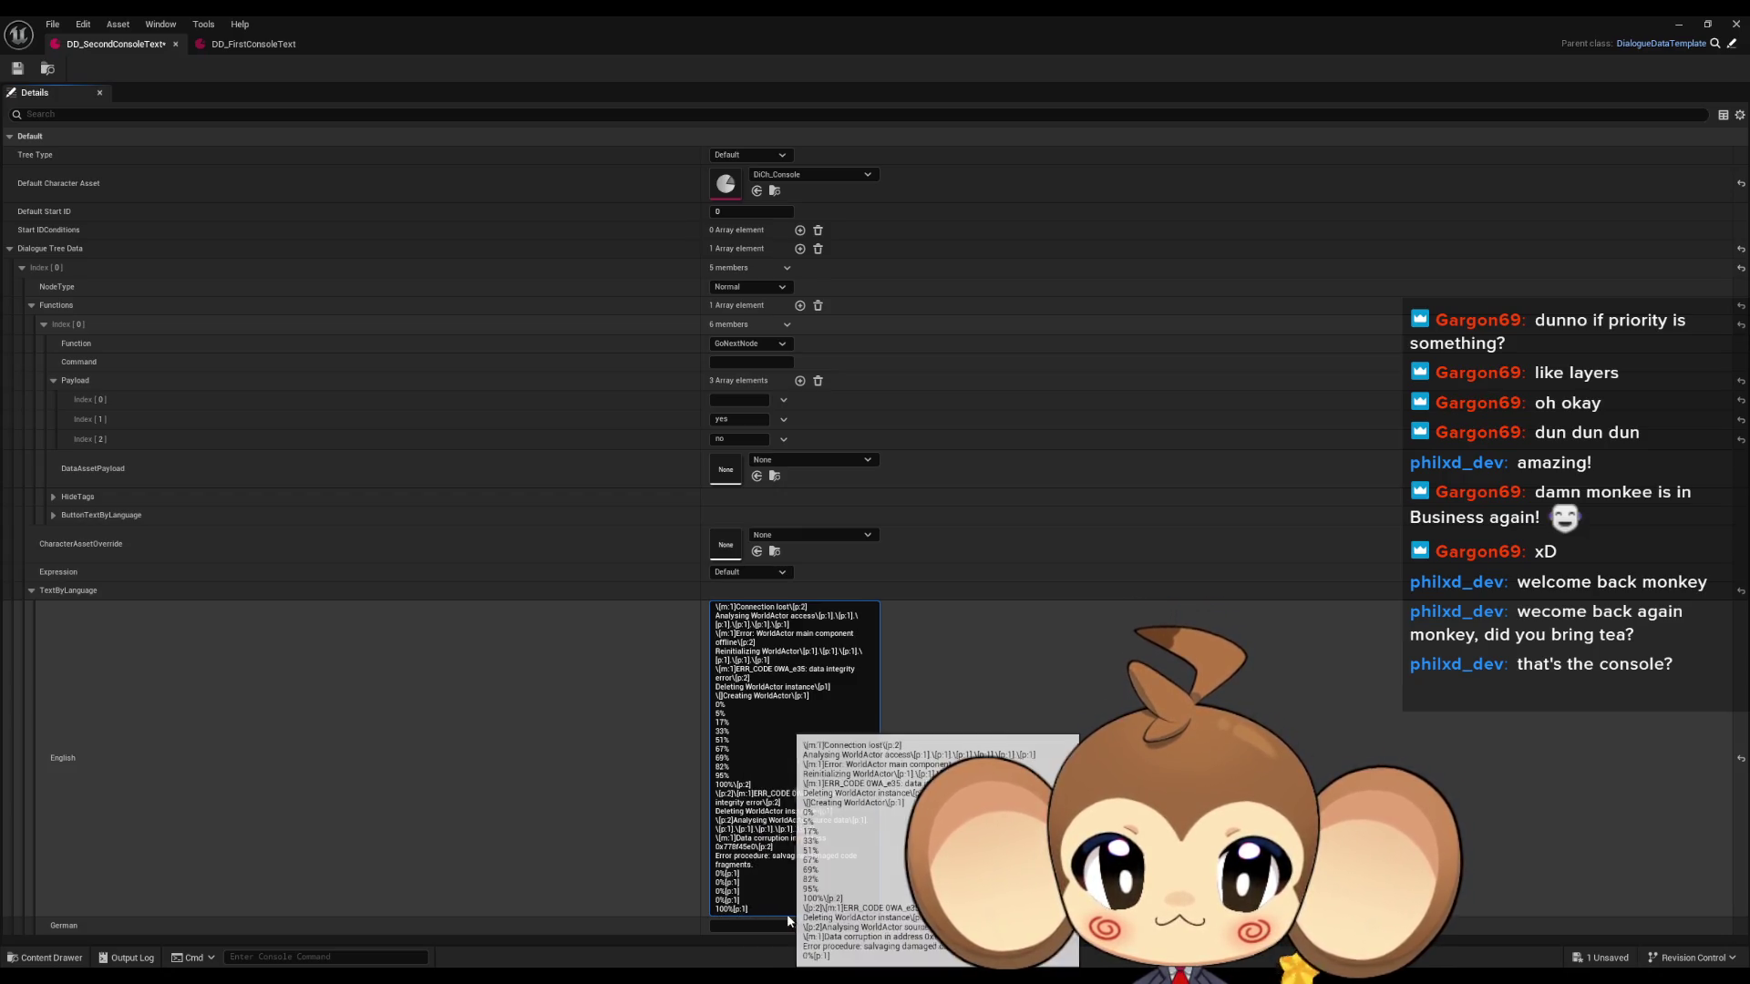
Change the copied progress values to 76%, 54% and 22%, and add a \[p:2] pause after 'fragments.'.
{"action": "key", "text": "BackSpace"}
{"action": "type", "text": "7"}
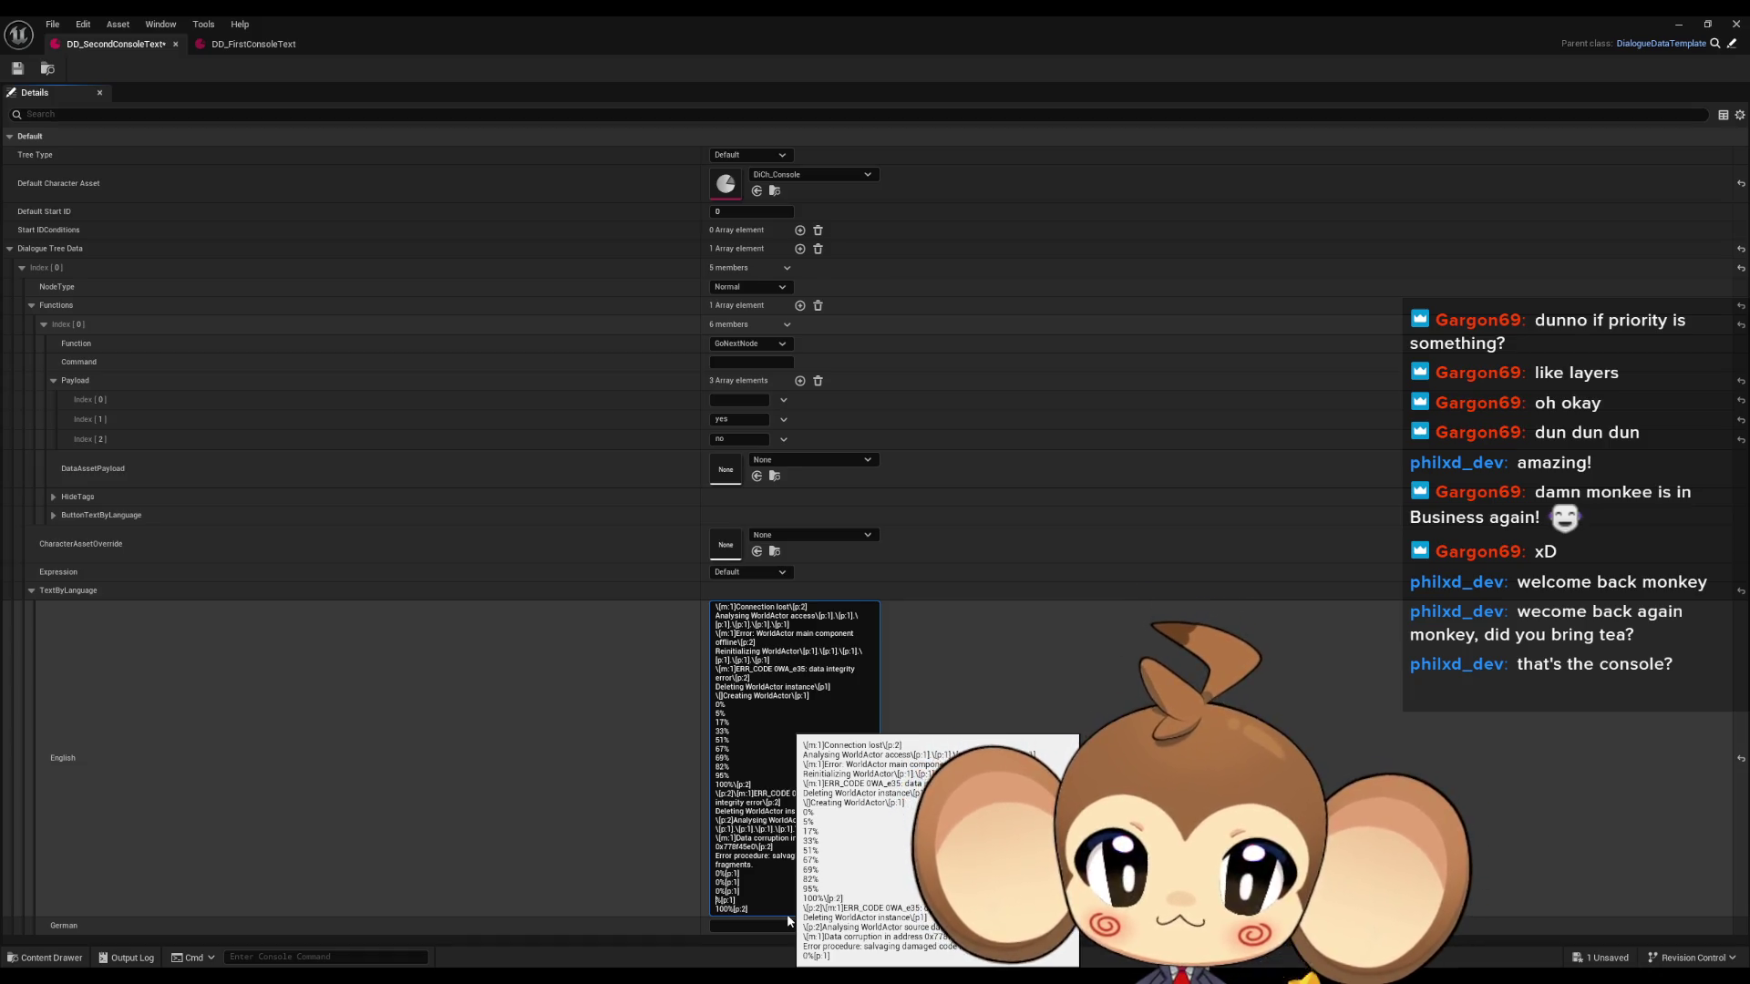
{"action": "type", "text": "6"}
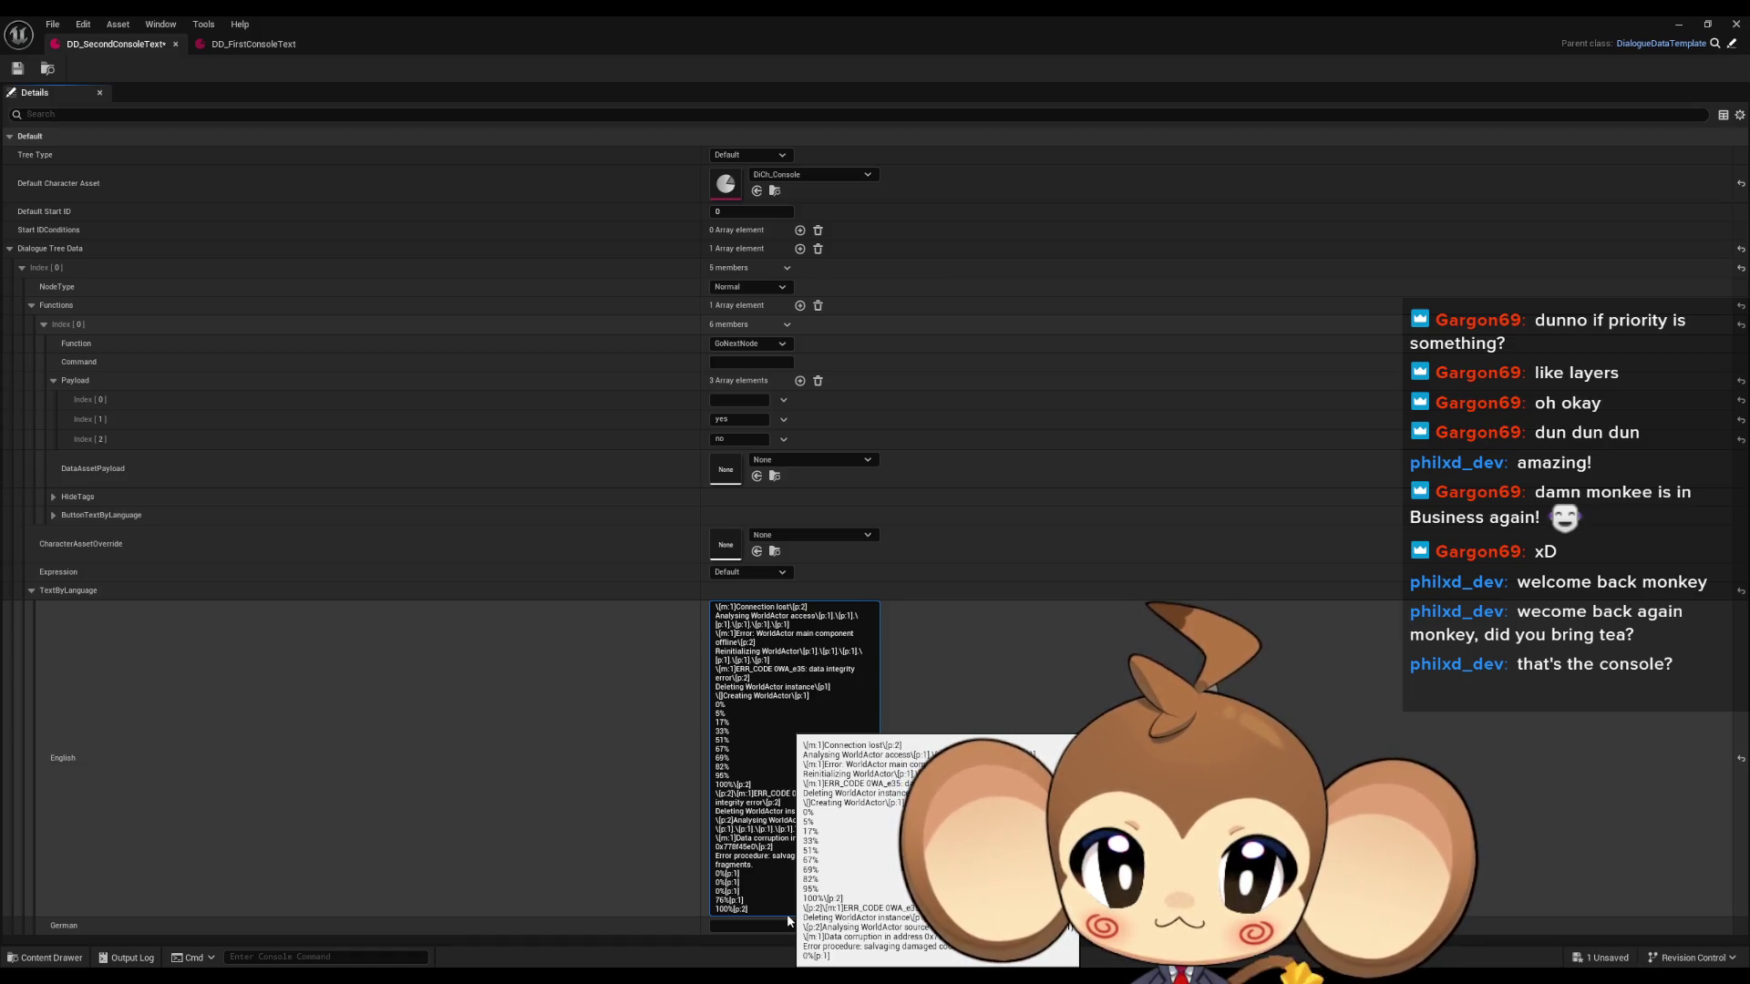
{"action": "key", "text": "Up"}
{"action": "key", "text": "BackSpace"}
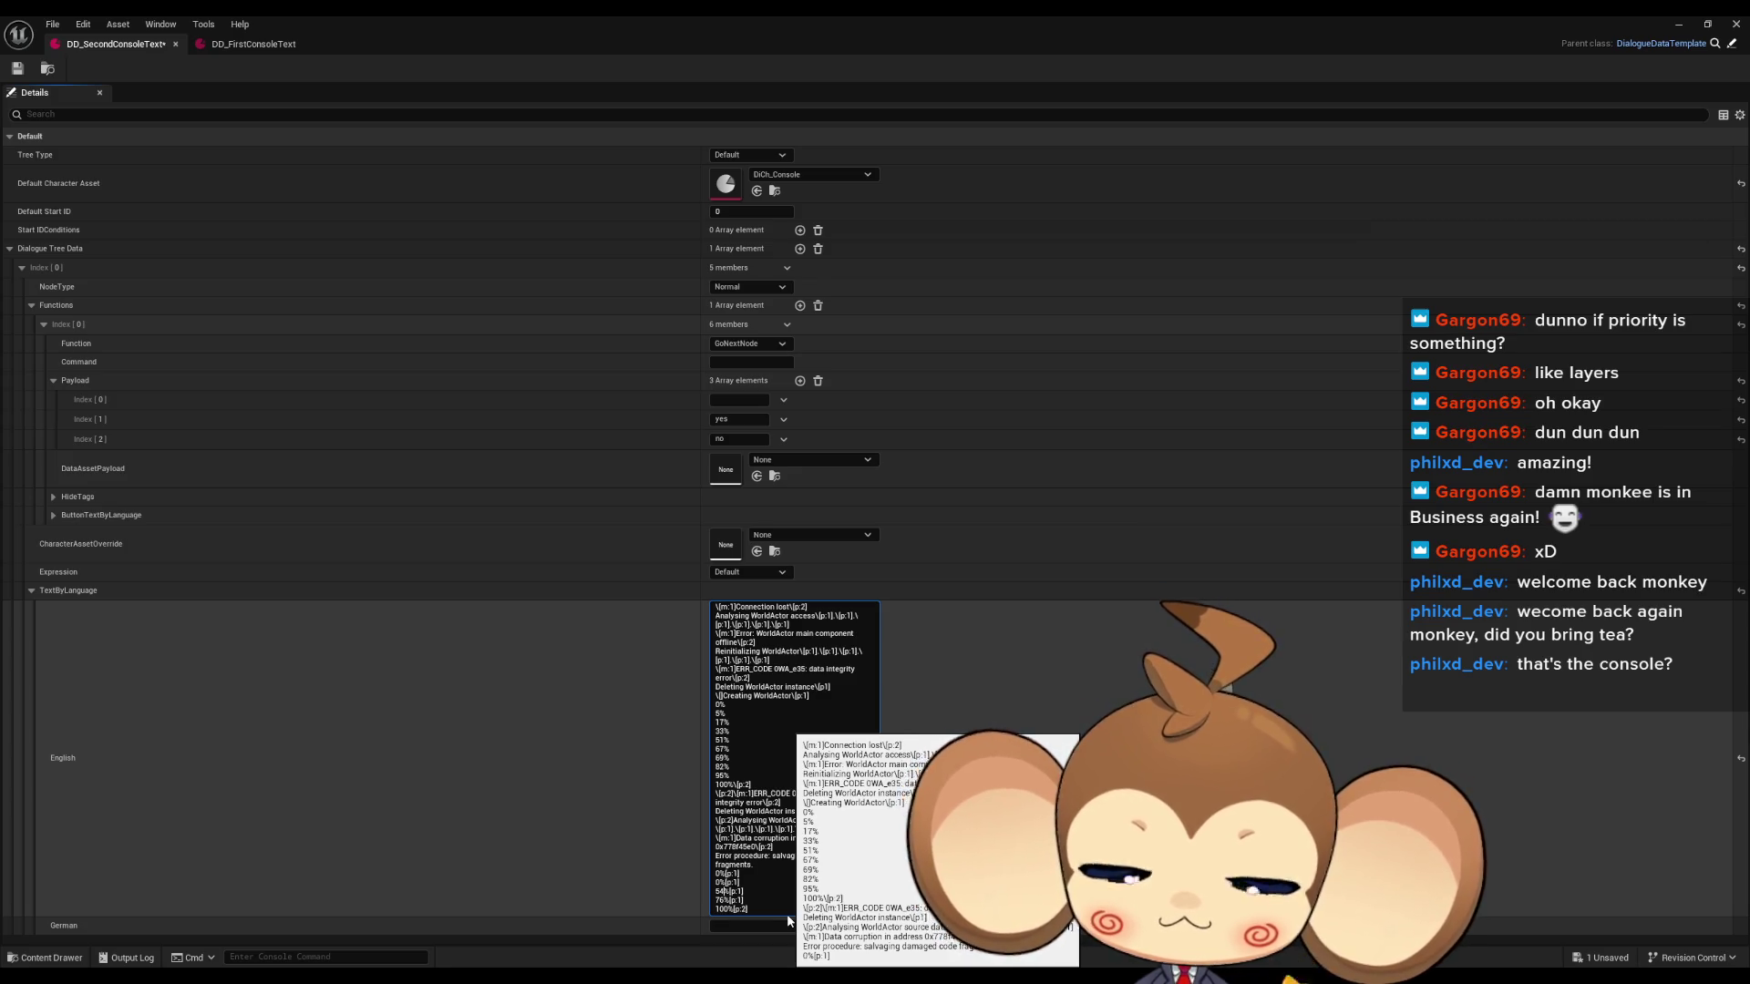
{"action": "type", "text": "54"}
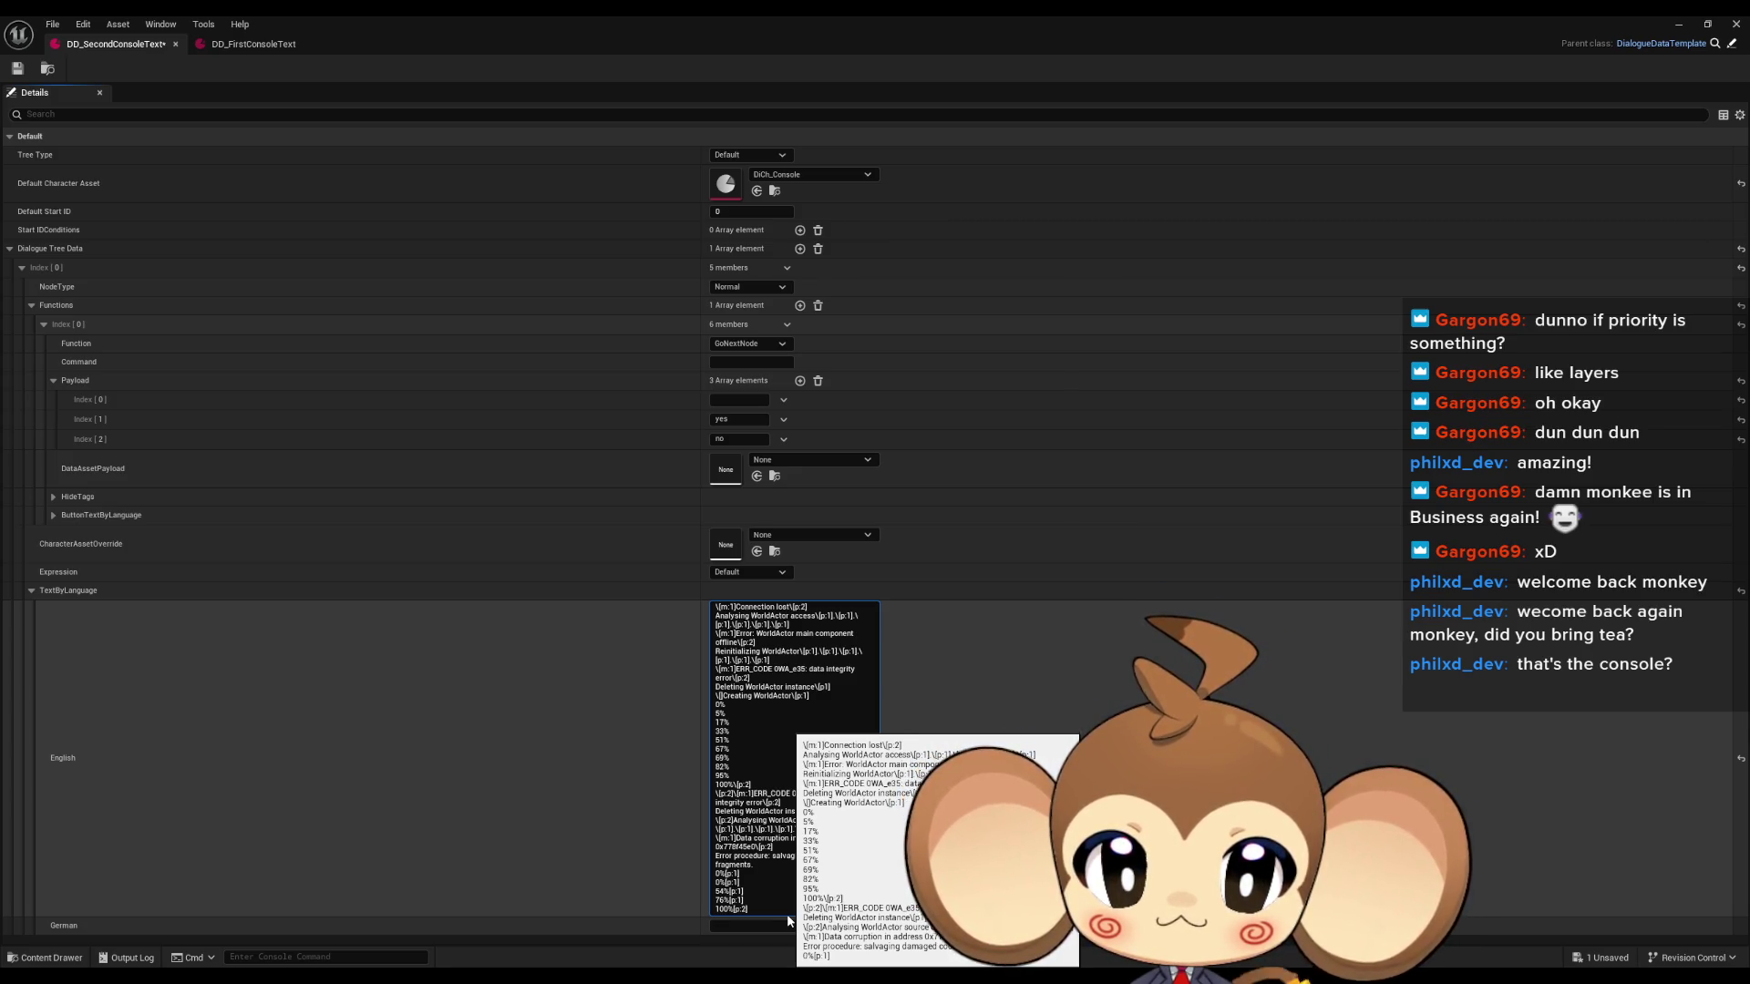
{"action": "key", "text": "BackSpace"}
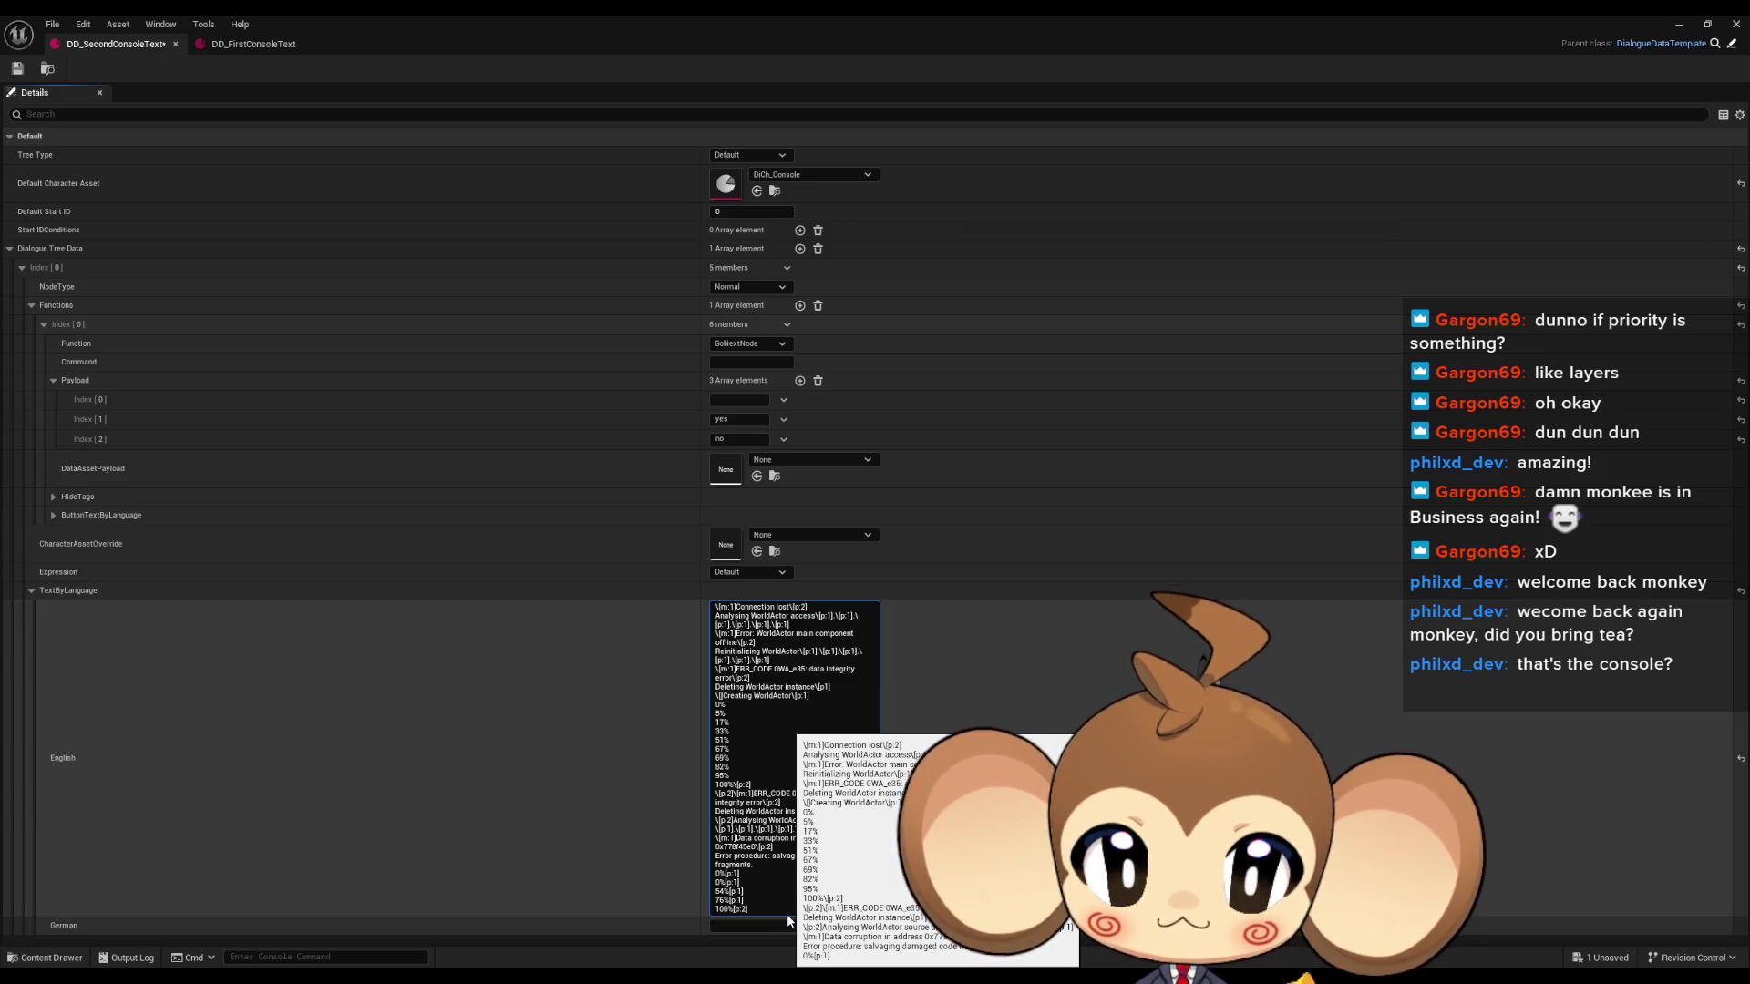
{"action": "type", "text": "22"}
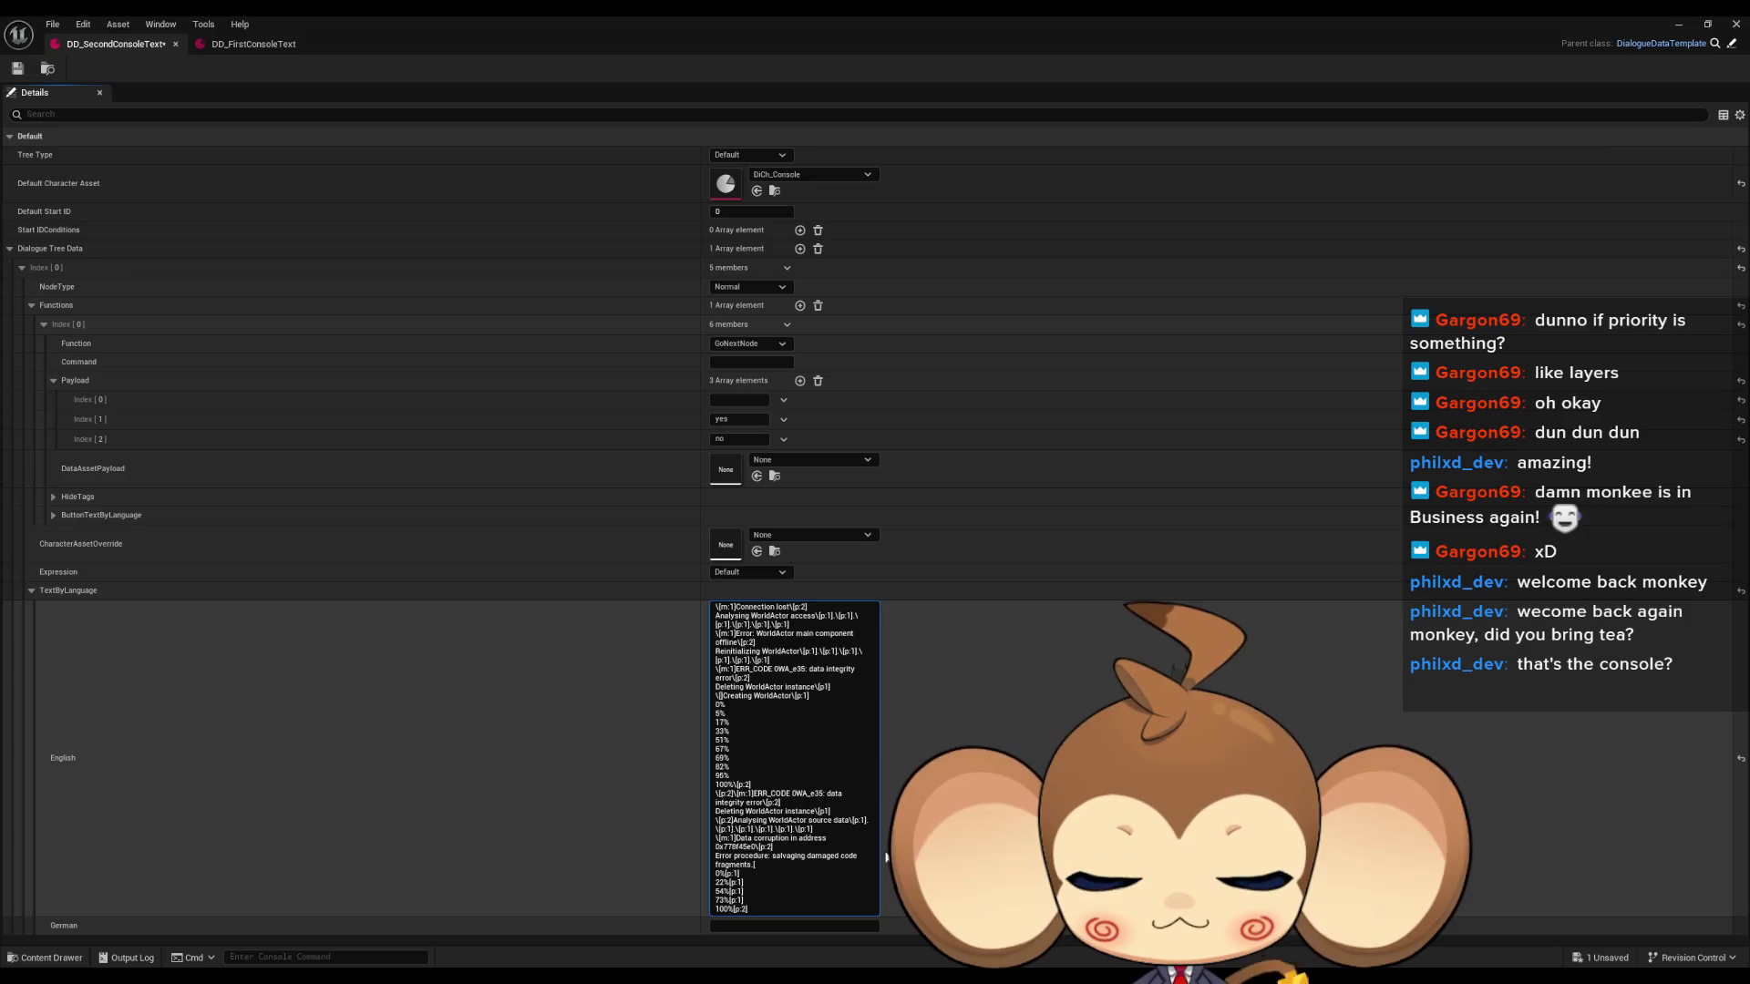
{"action": "type", "text": "\\[p"}
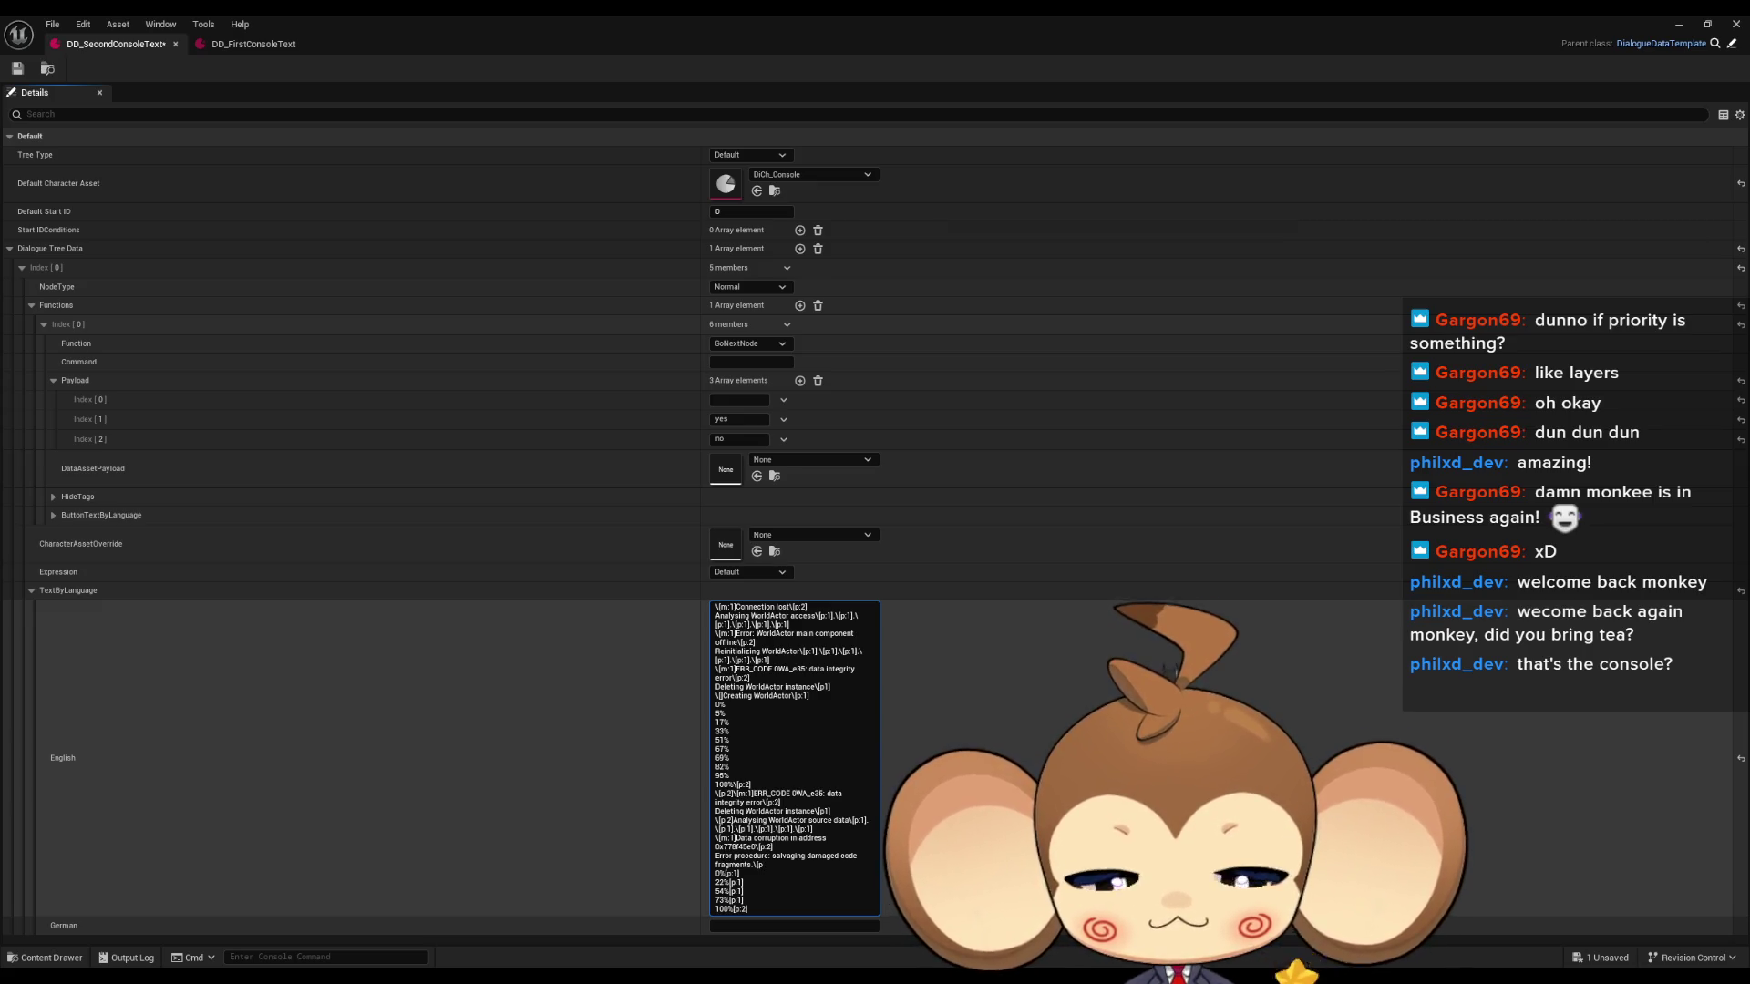
{"action": "type", "text": ":2"}
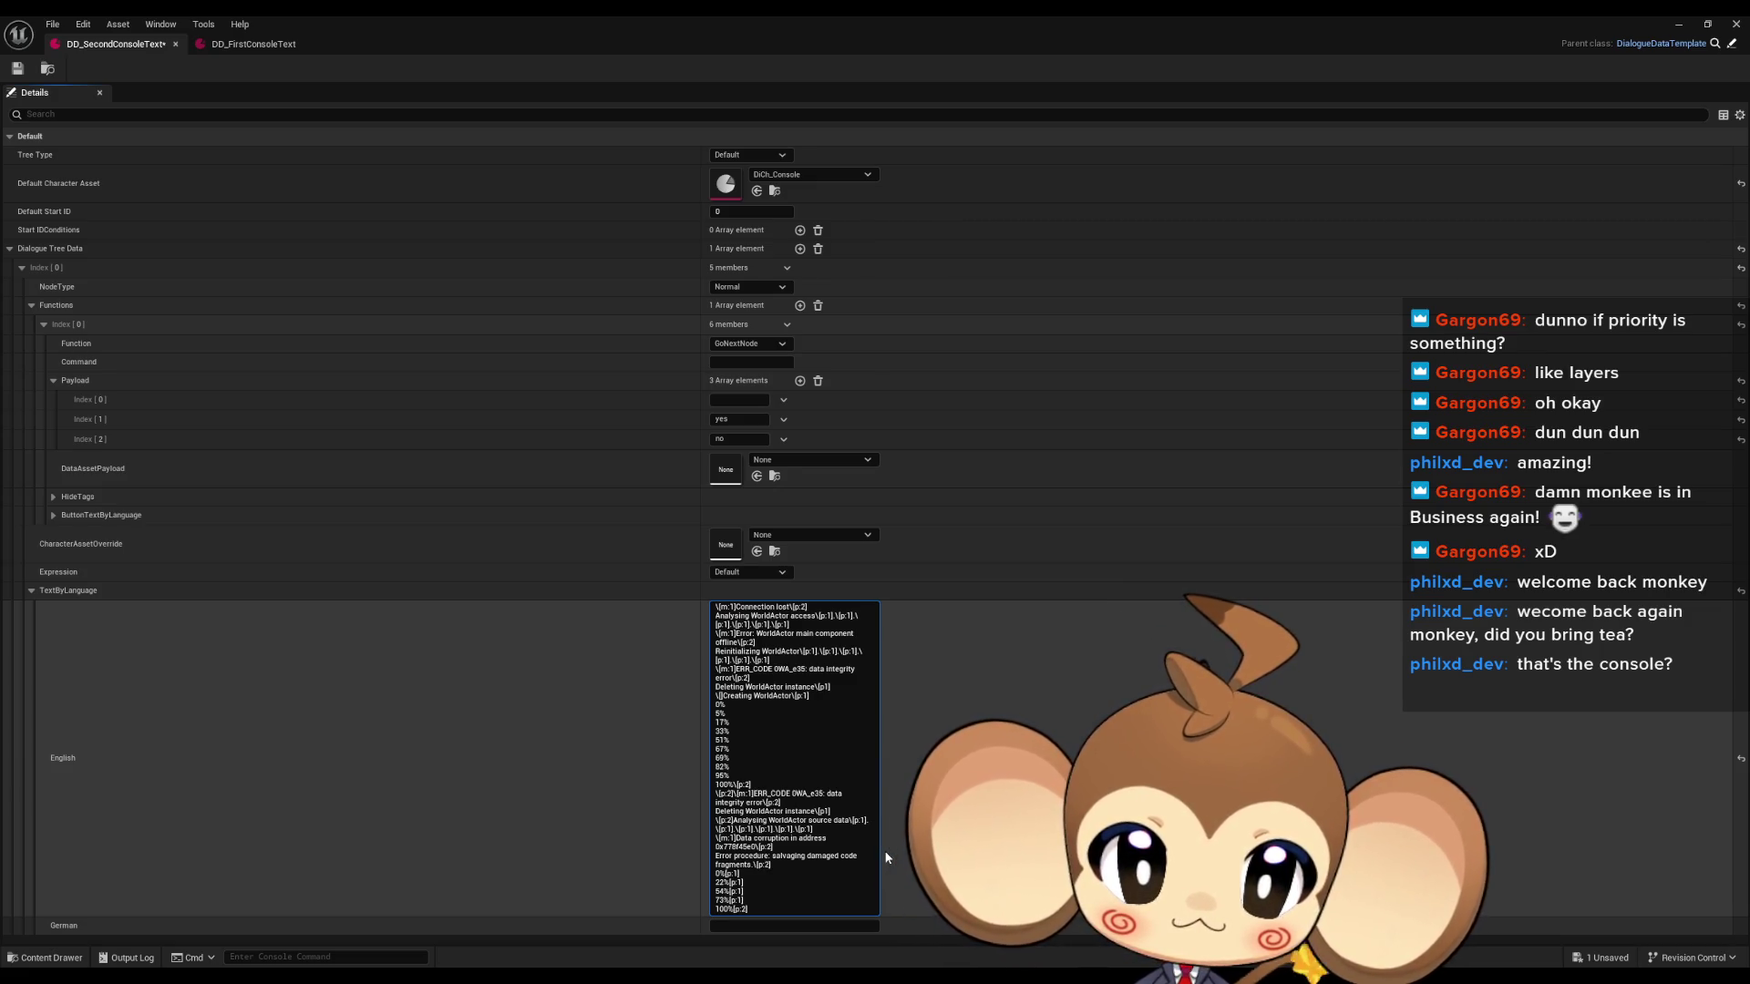
{"action": "left_click", "coordinate": [770, 911]}
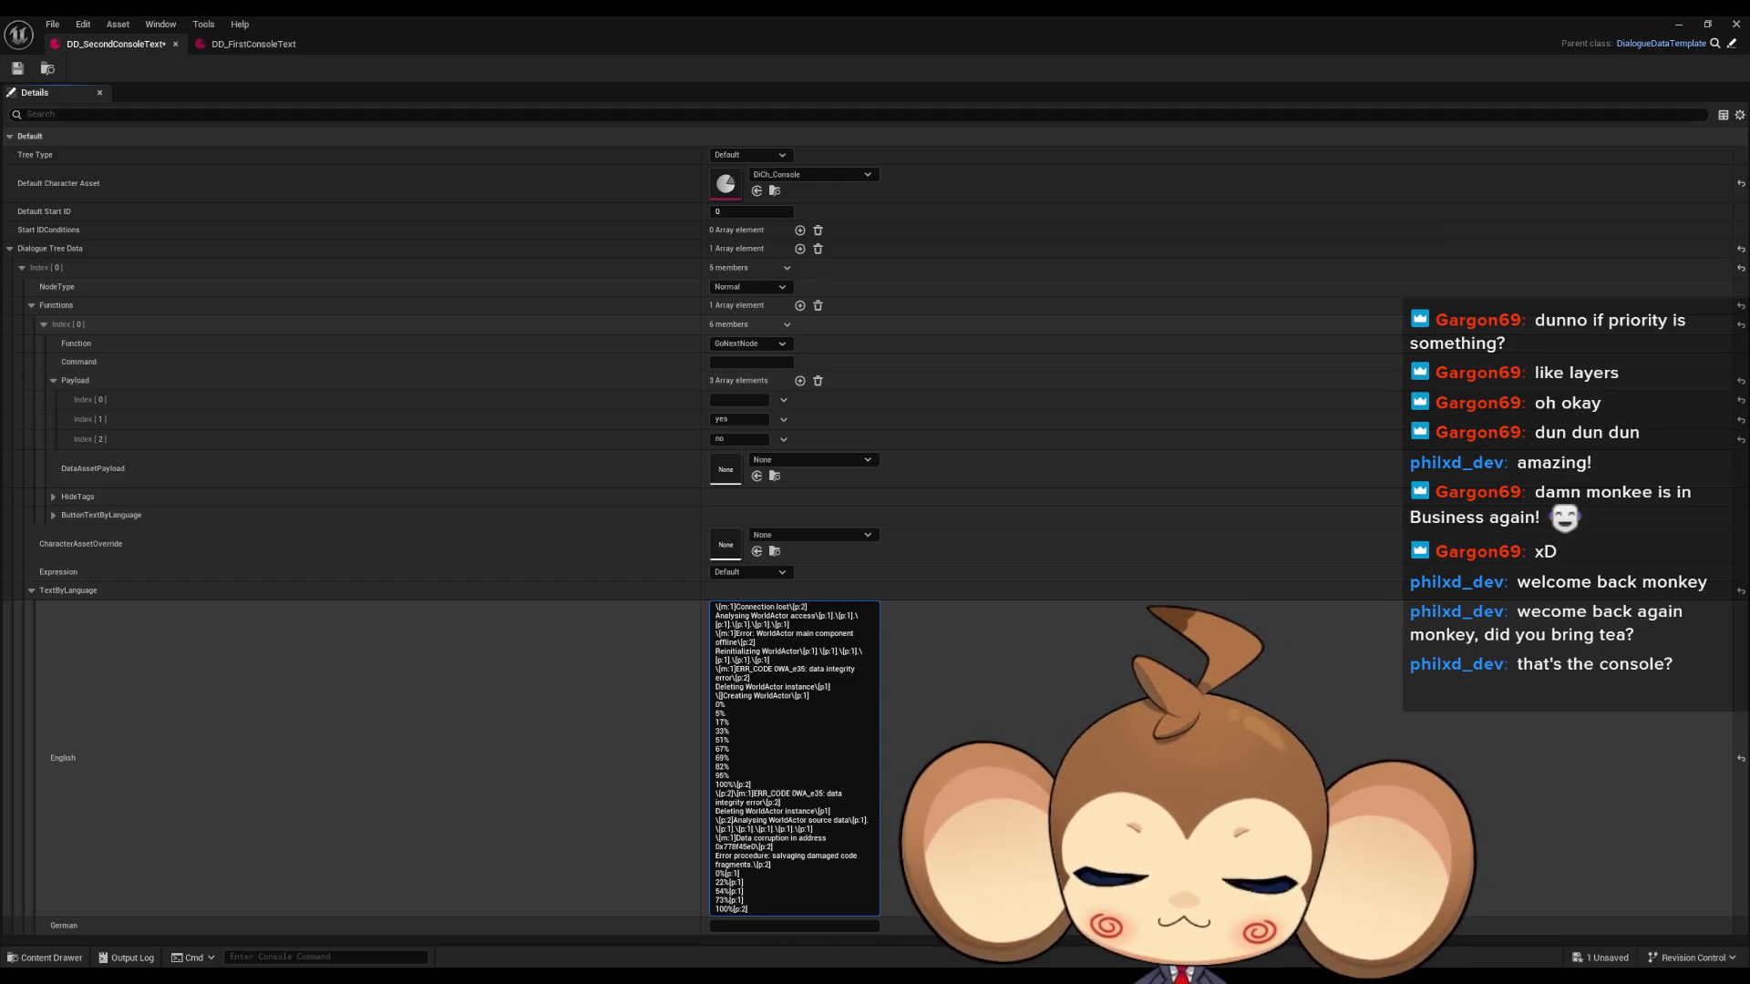
{"action": "double_click", "coordinate": [465, 18]}
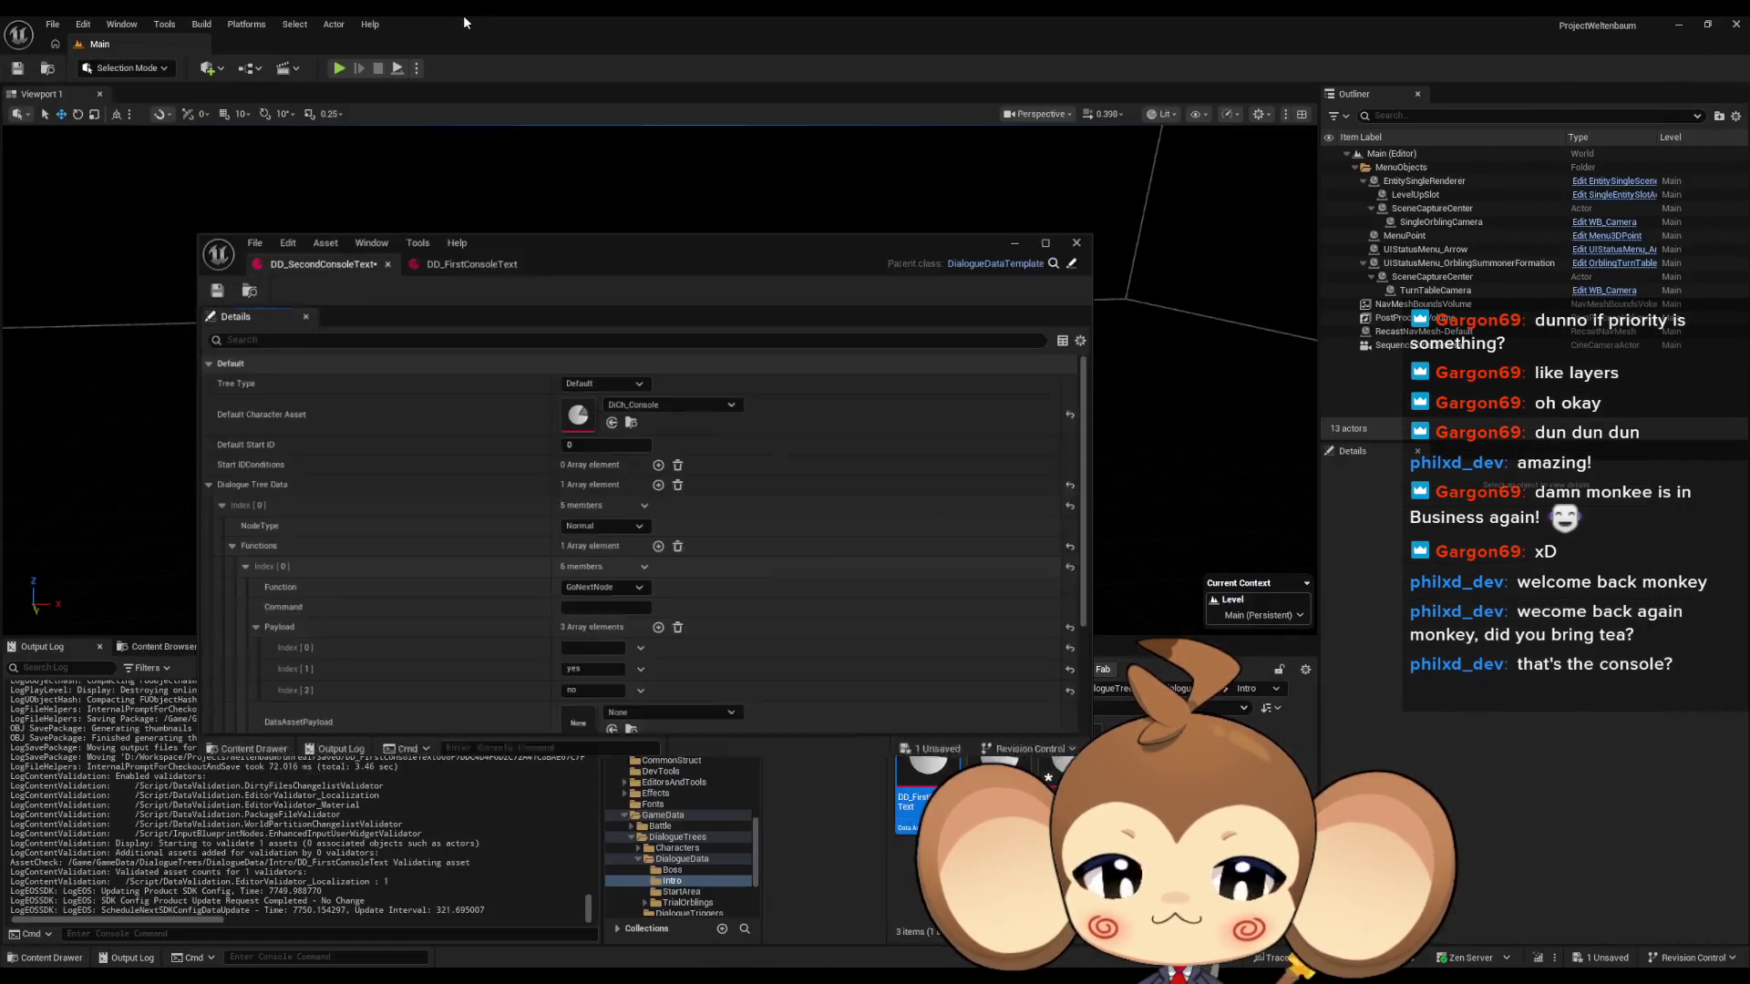
Move the asset editor aside and browse the Content Browser to Content > Blueprints > Controllers.
{"action": "left_click_drag", "start_coordinate": [829, 269], "coordinate": [576, 178]}
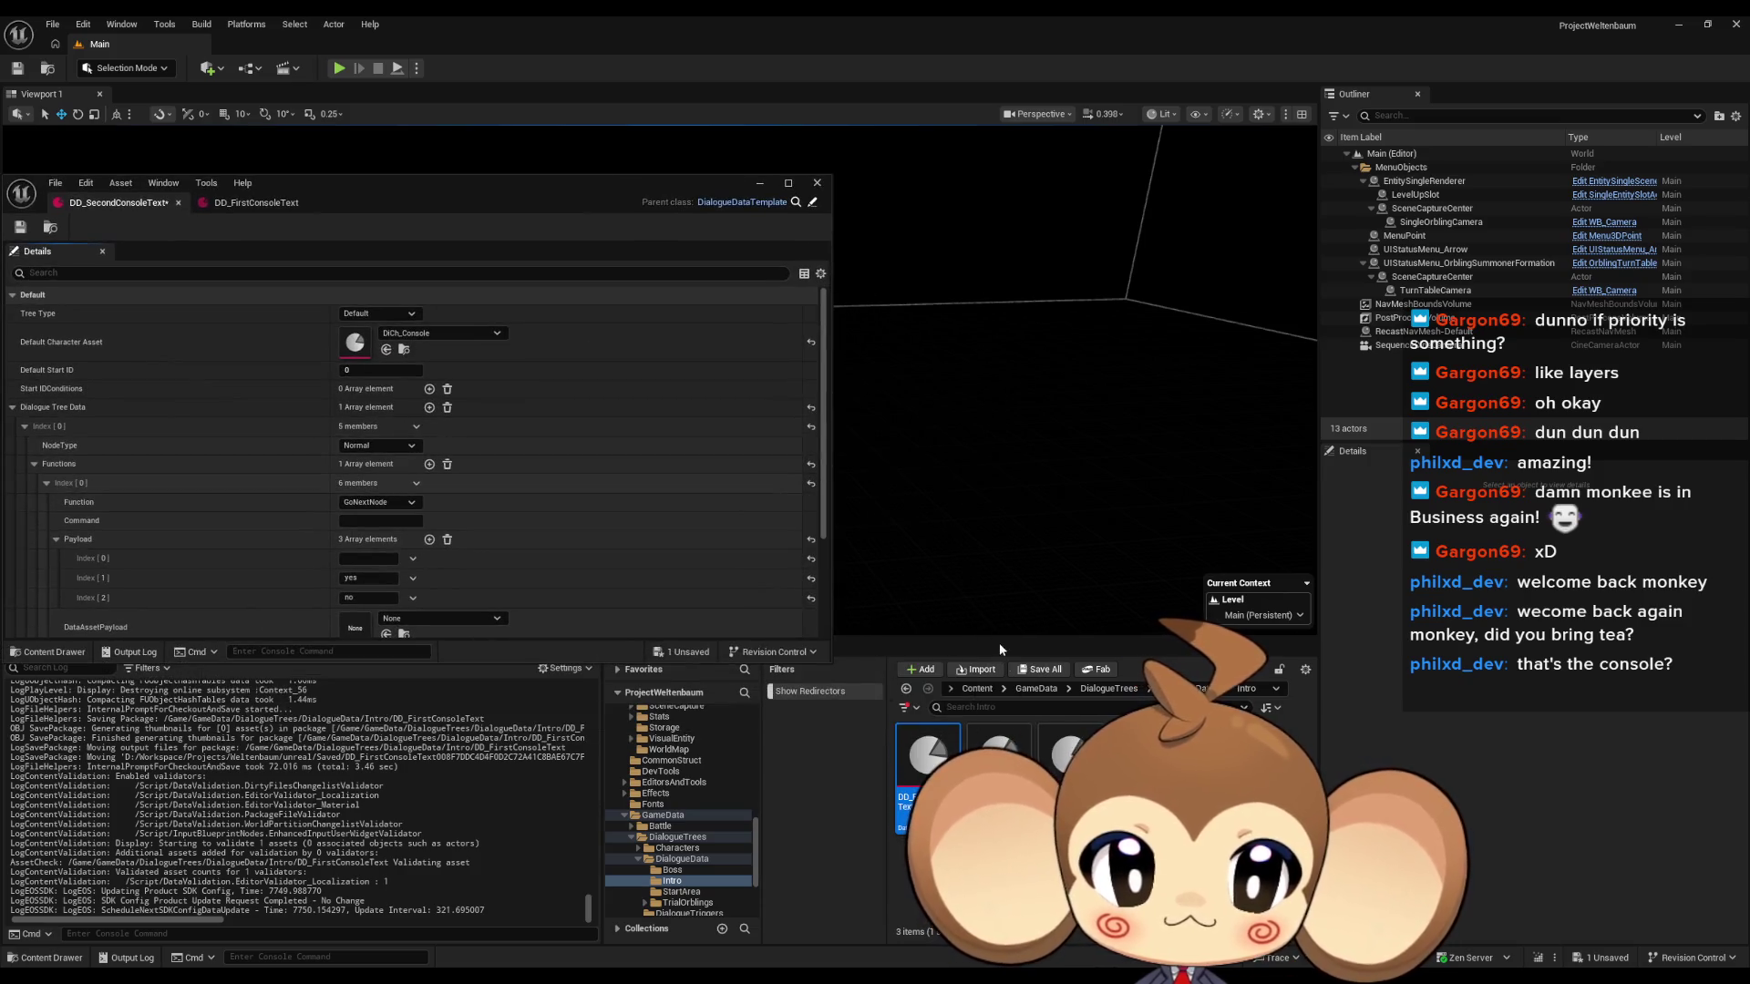
{"action": "left_click", "coordinate": [977, 688]}
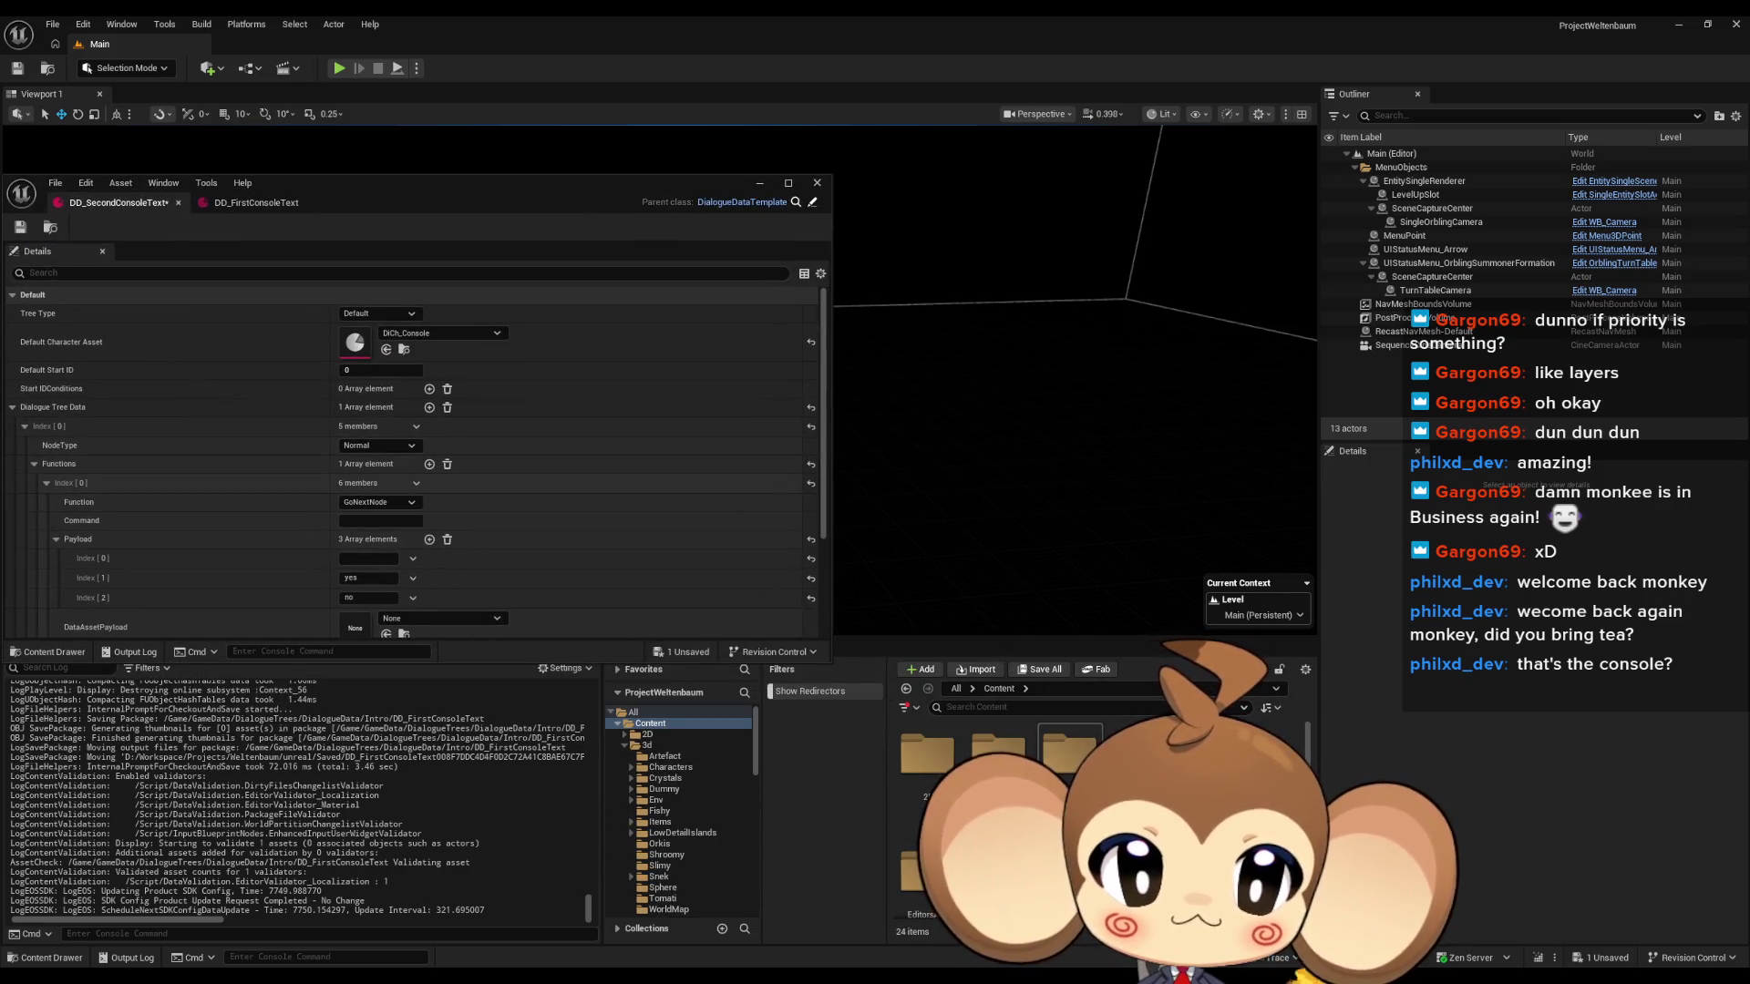
{"action": "double_click", "coordinate": [1071, 757]}
{"action": "double_click", "coordinate": [1070, 752]}
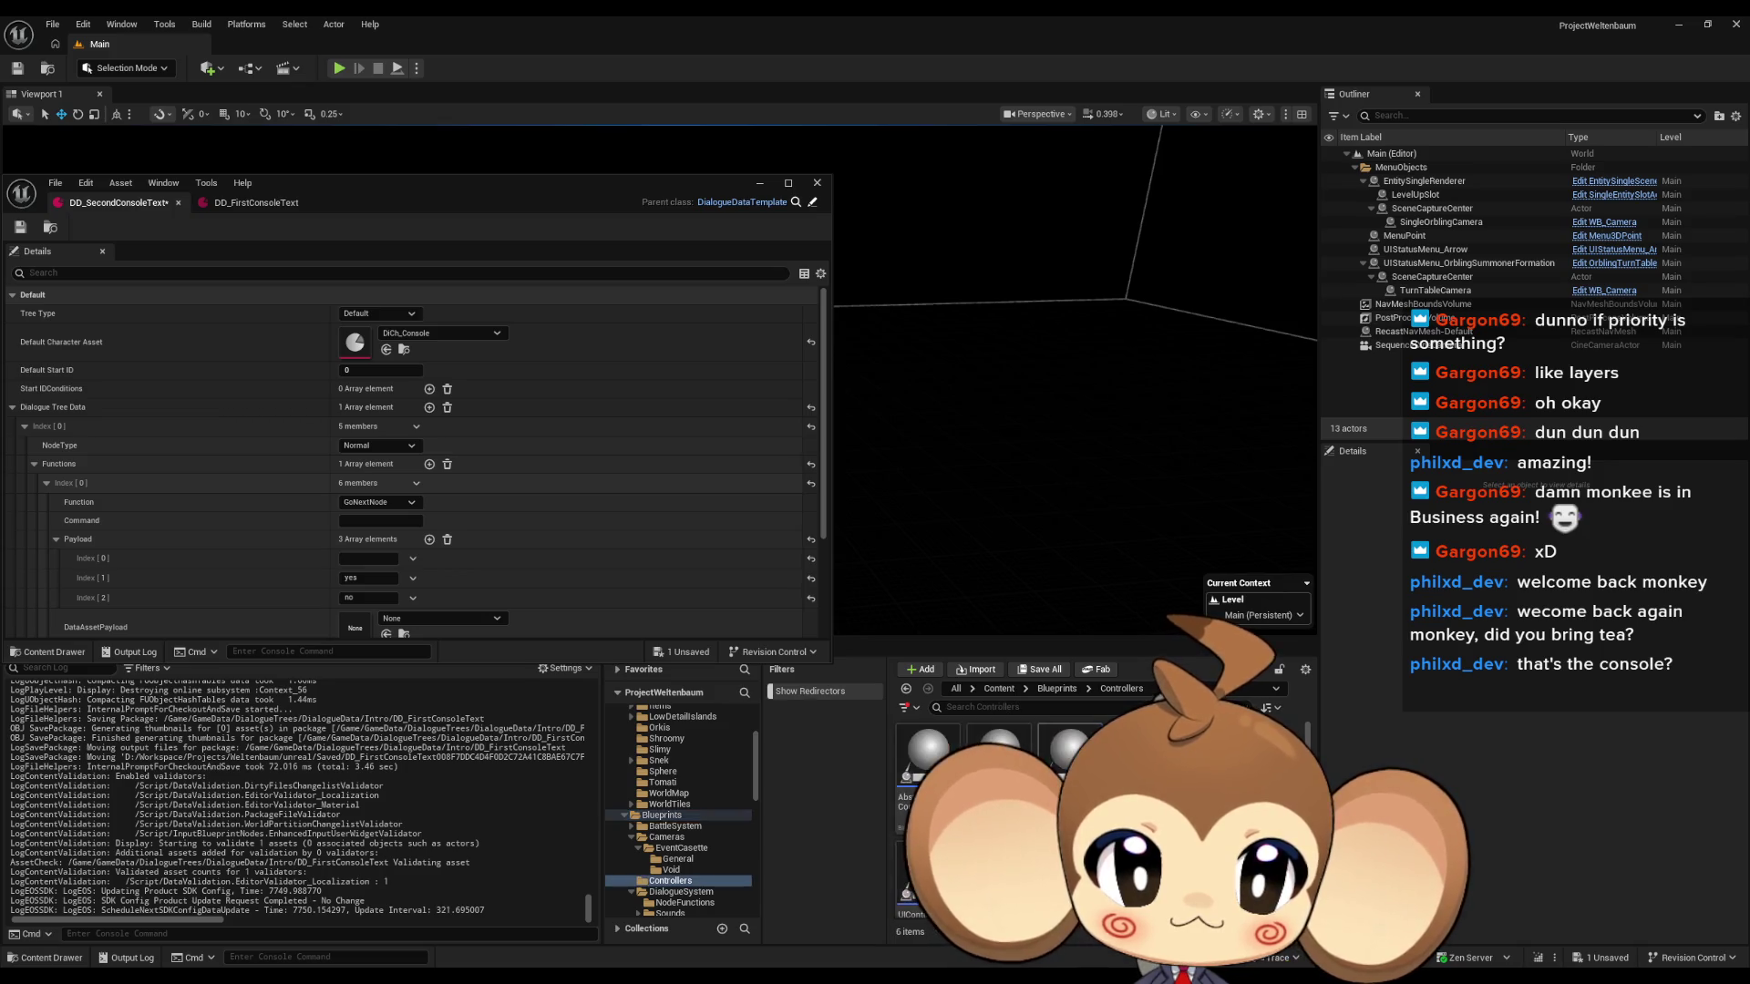
{"action": "scroll", "coordinate": [1003, 802], "scroll_direction": "down", "scroll_amount": 1}
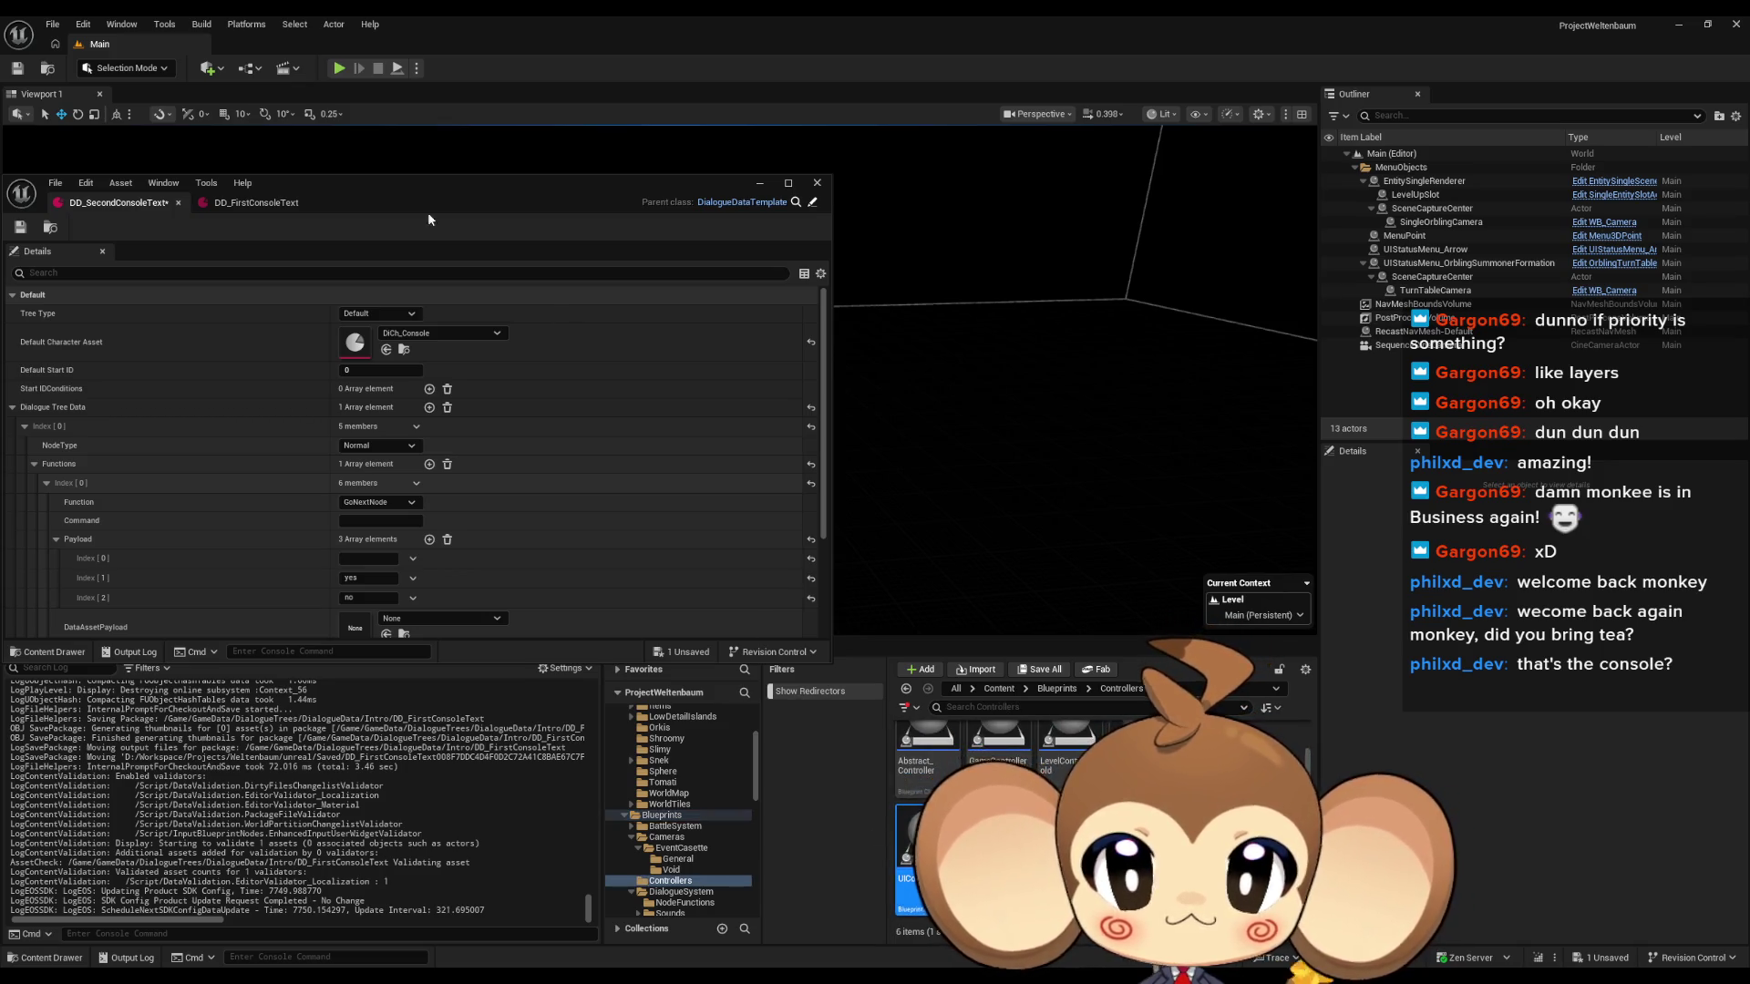
Open the UIController blueprint and then the DialogueMainWidget blueprint editor.
{"action": "left_click_drag", "start_coordinate": [374, 182], "coordinate": [570, 239]}
{"action": "double_click", "coordinate": [570, 239]}
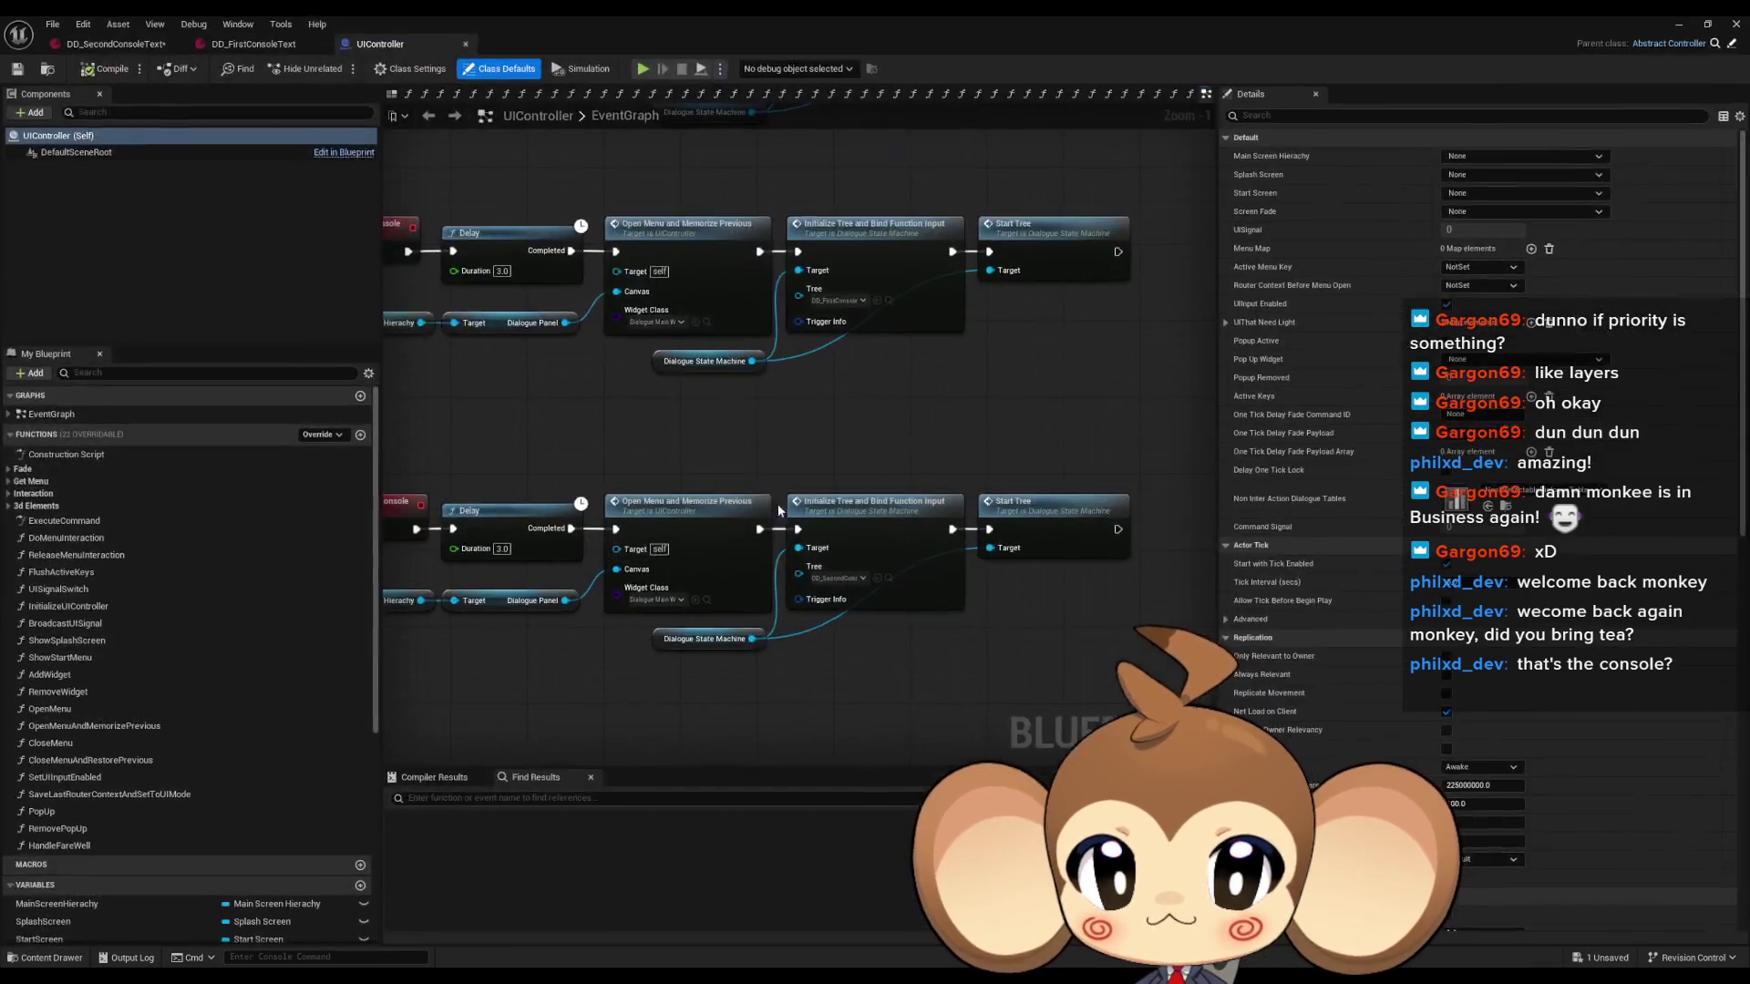
{"action": "double_click", "coordinate": [683, 14]}
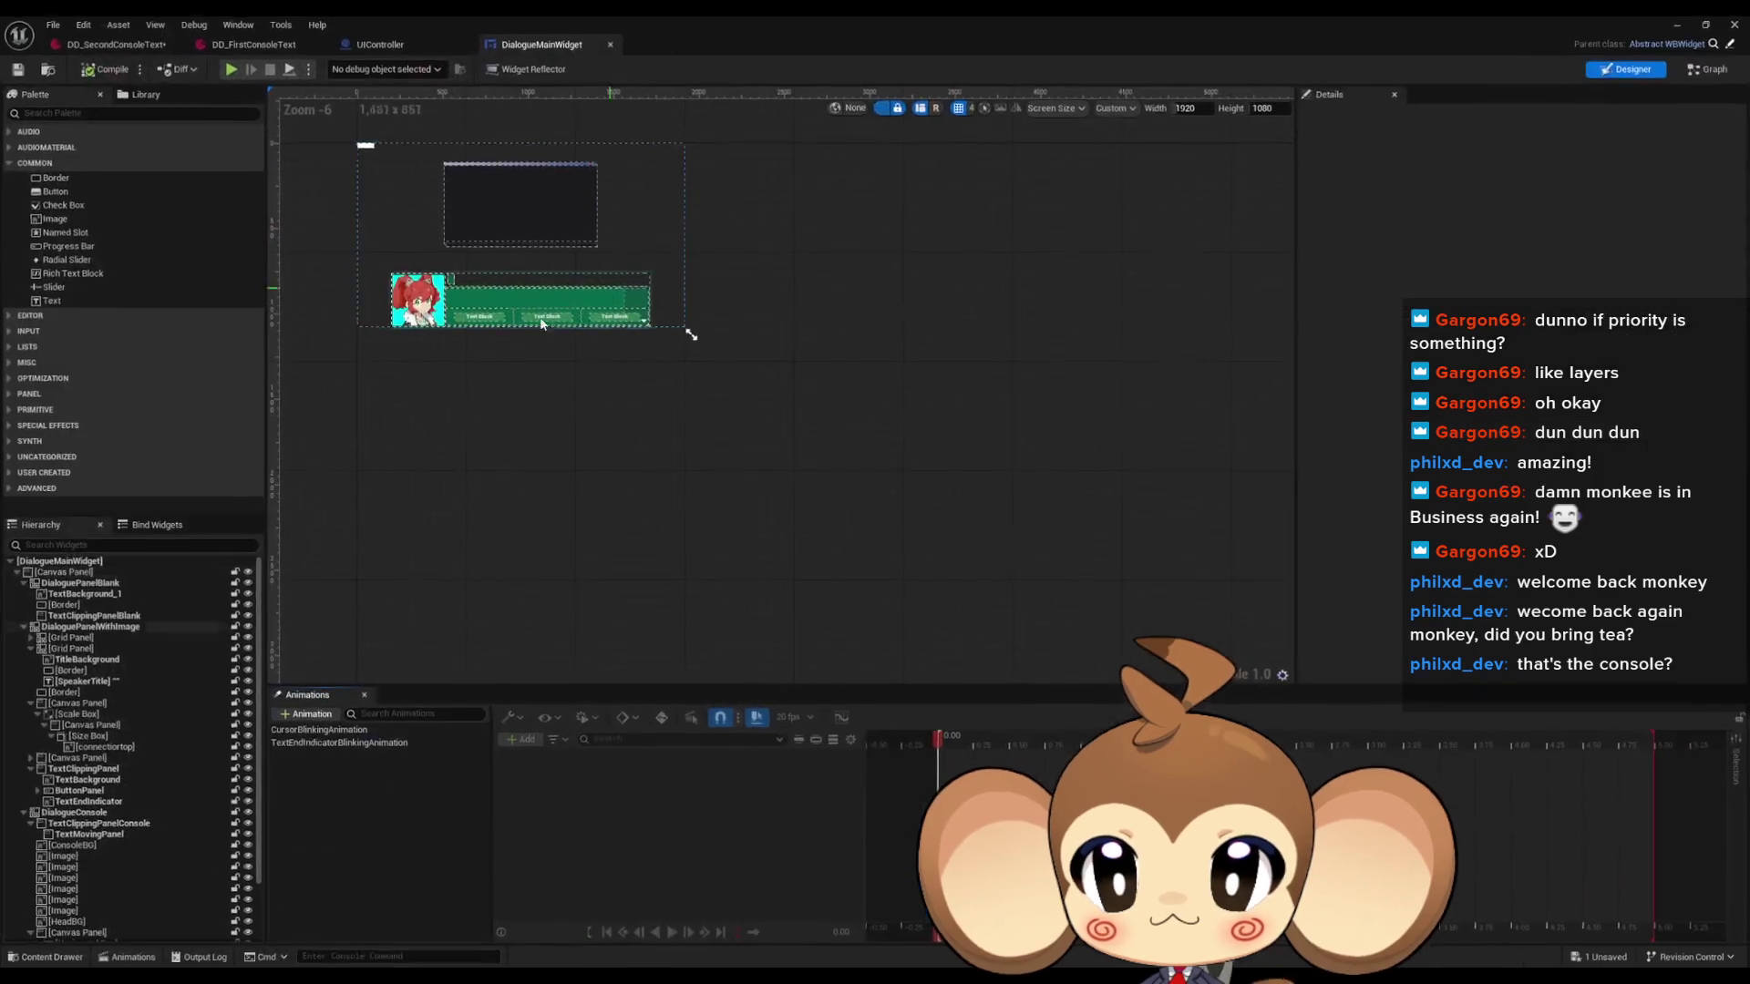
{"action": "double_click", "coordinate": [683, 236]}
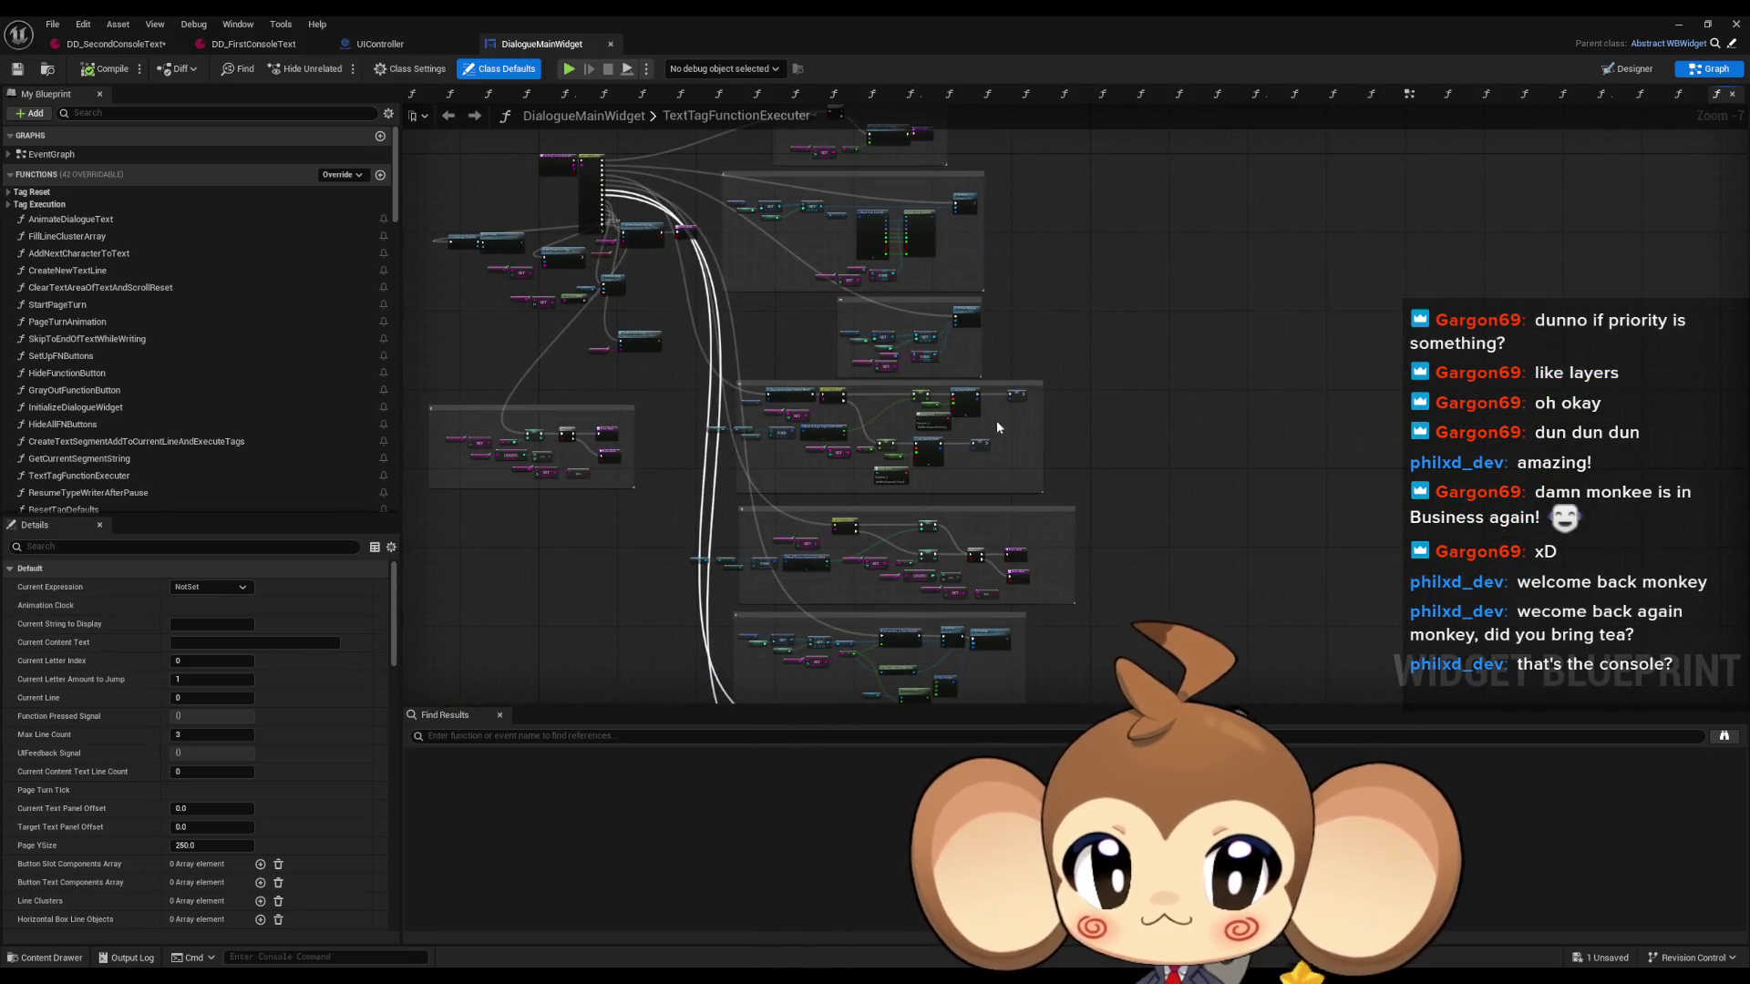
Find the Set Font Material comment in the graph and open SimpleGreenUIColoringMaterial from Font Material Map.
{"action": "scroll", "coordinate": [995, 432], "scroll_direction": "up", "scroll_amount": 5}
{"action": "scroll", "coordinate": [1066, 392], "scroll_direction": "down", "scroll_amount": 4}
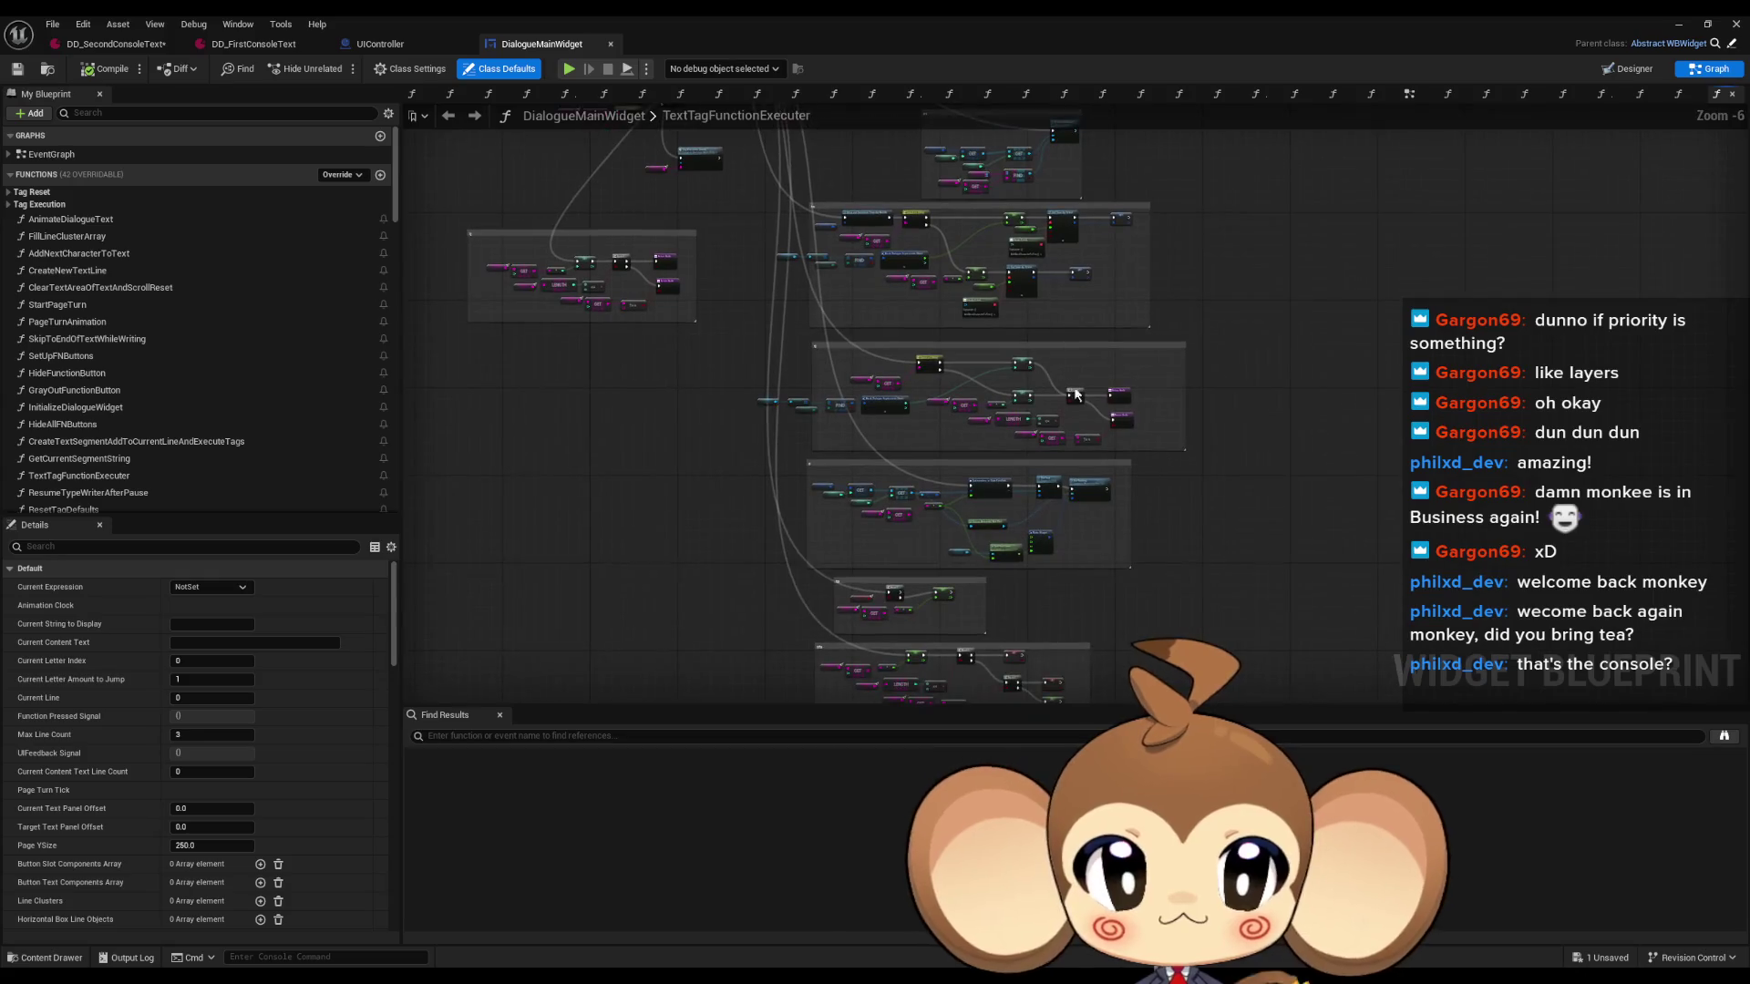
{"action": "scroll", "coordinate": [1072, 435], "scroll_direction": "up", "scroll_amount": 5}
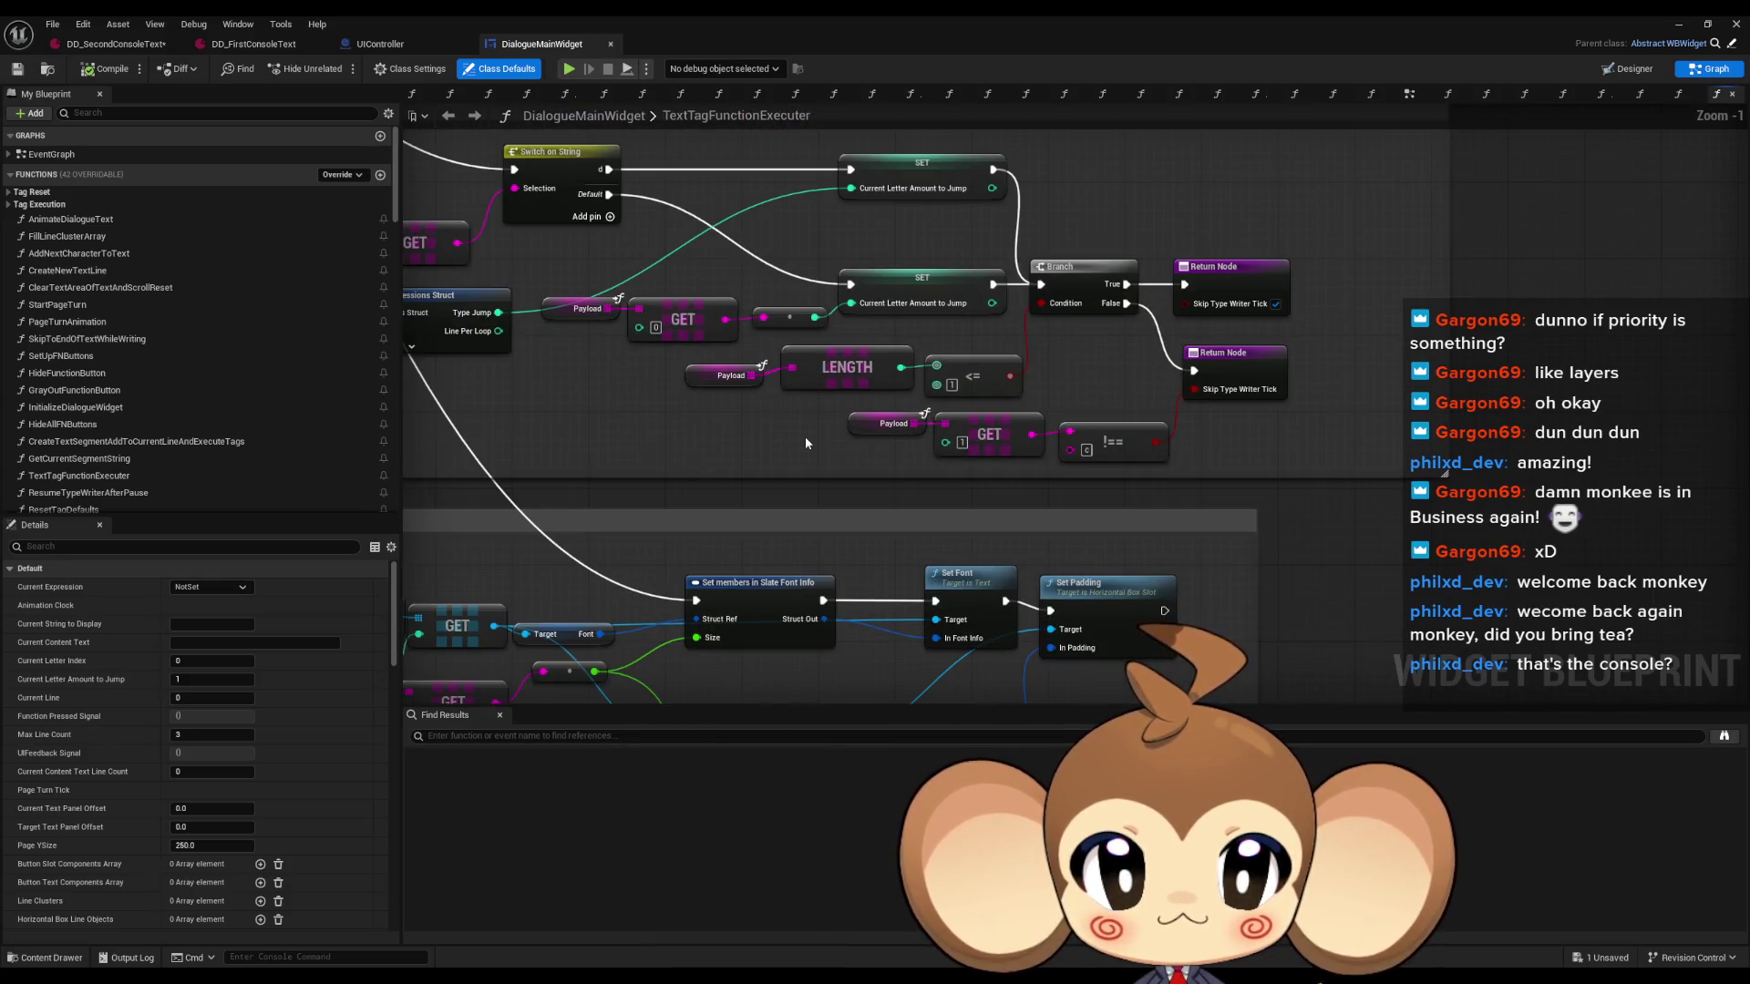
{"action": "scroll", "coordinate": [811, 430], "scroll_direction": "down", "scroll_amount": 5}
{"action": "scroll", "coordinate": [714, 330], "scroll_direction": "up", "scroll_amount": 5}
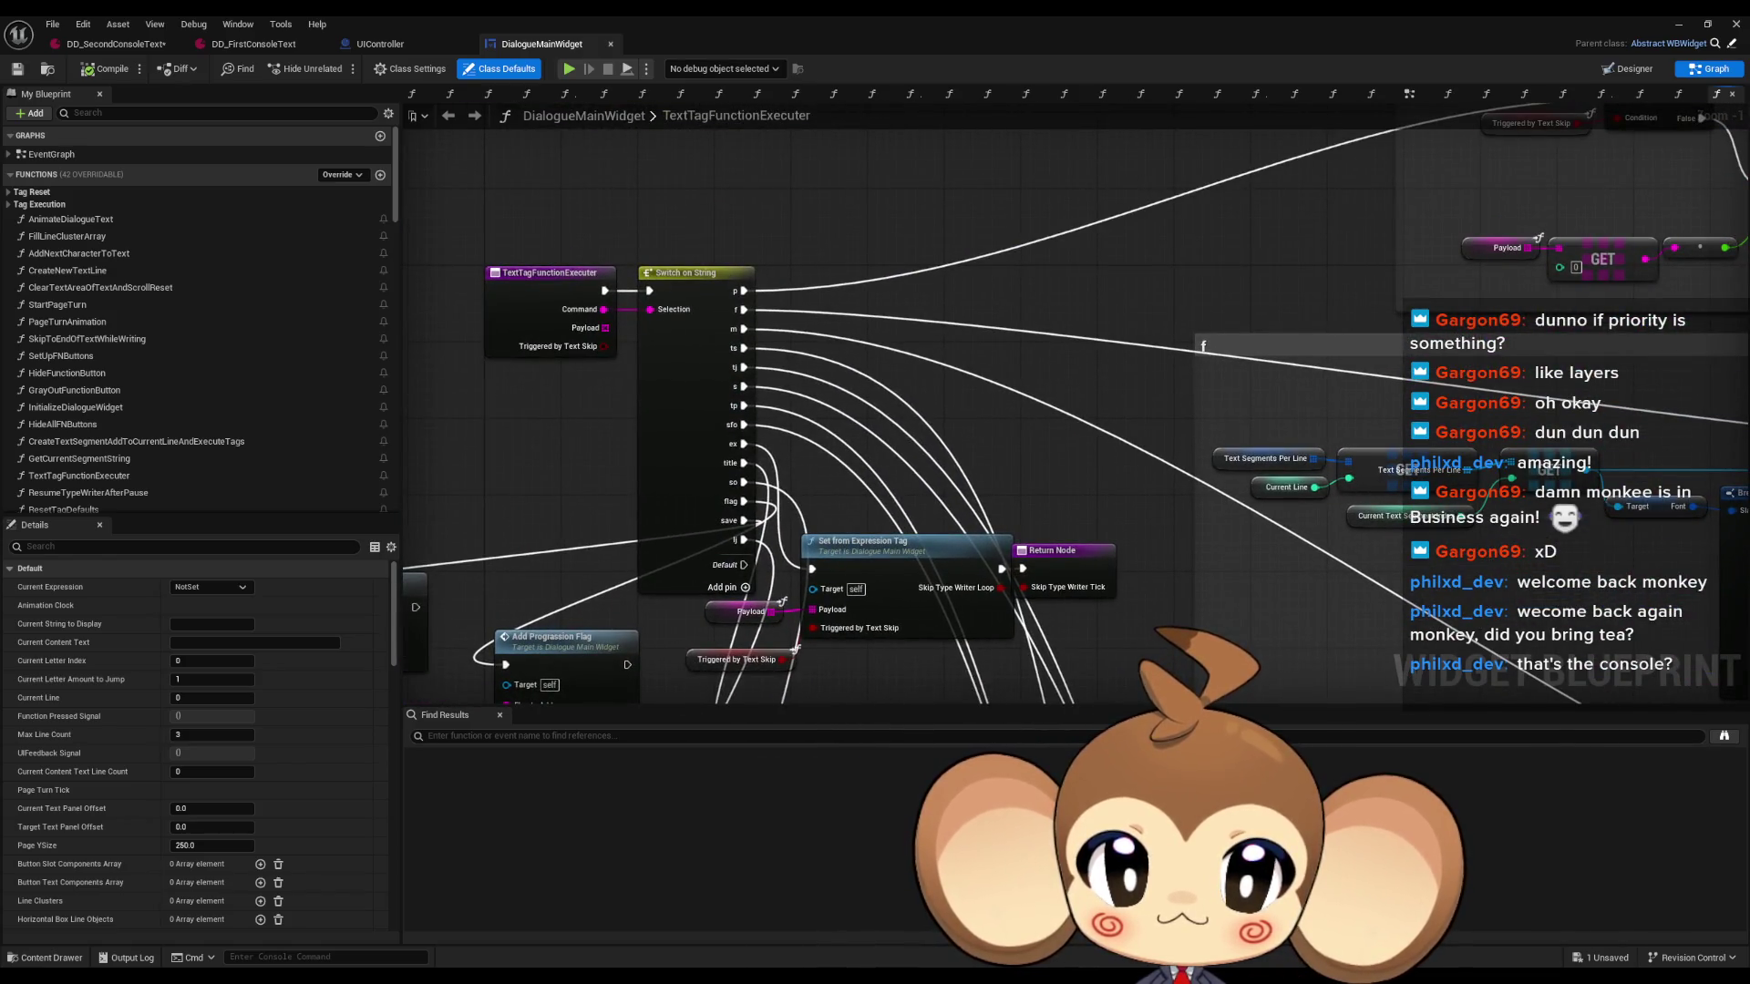
{"action": "mouse_move", "coordinate": [1361, 543]}
{"action": "left_mouse_down"}
{"action": "mouse_move", "coordinate": [871, 558]}
{"action": "mouse_move", "coordinate": [702, 491]}
{"action": "mouse_move", "coordinate": [702, 472]}
{"action": "left_mouse_up"}
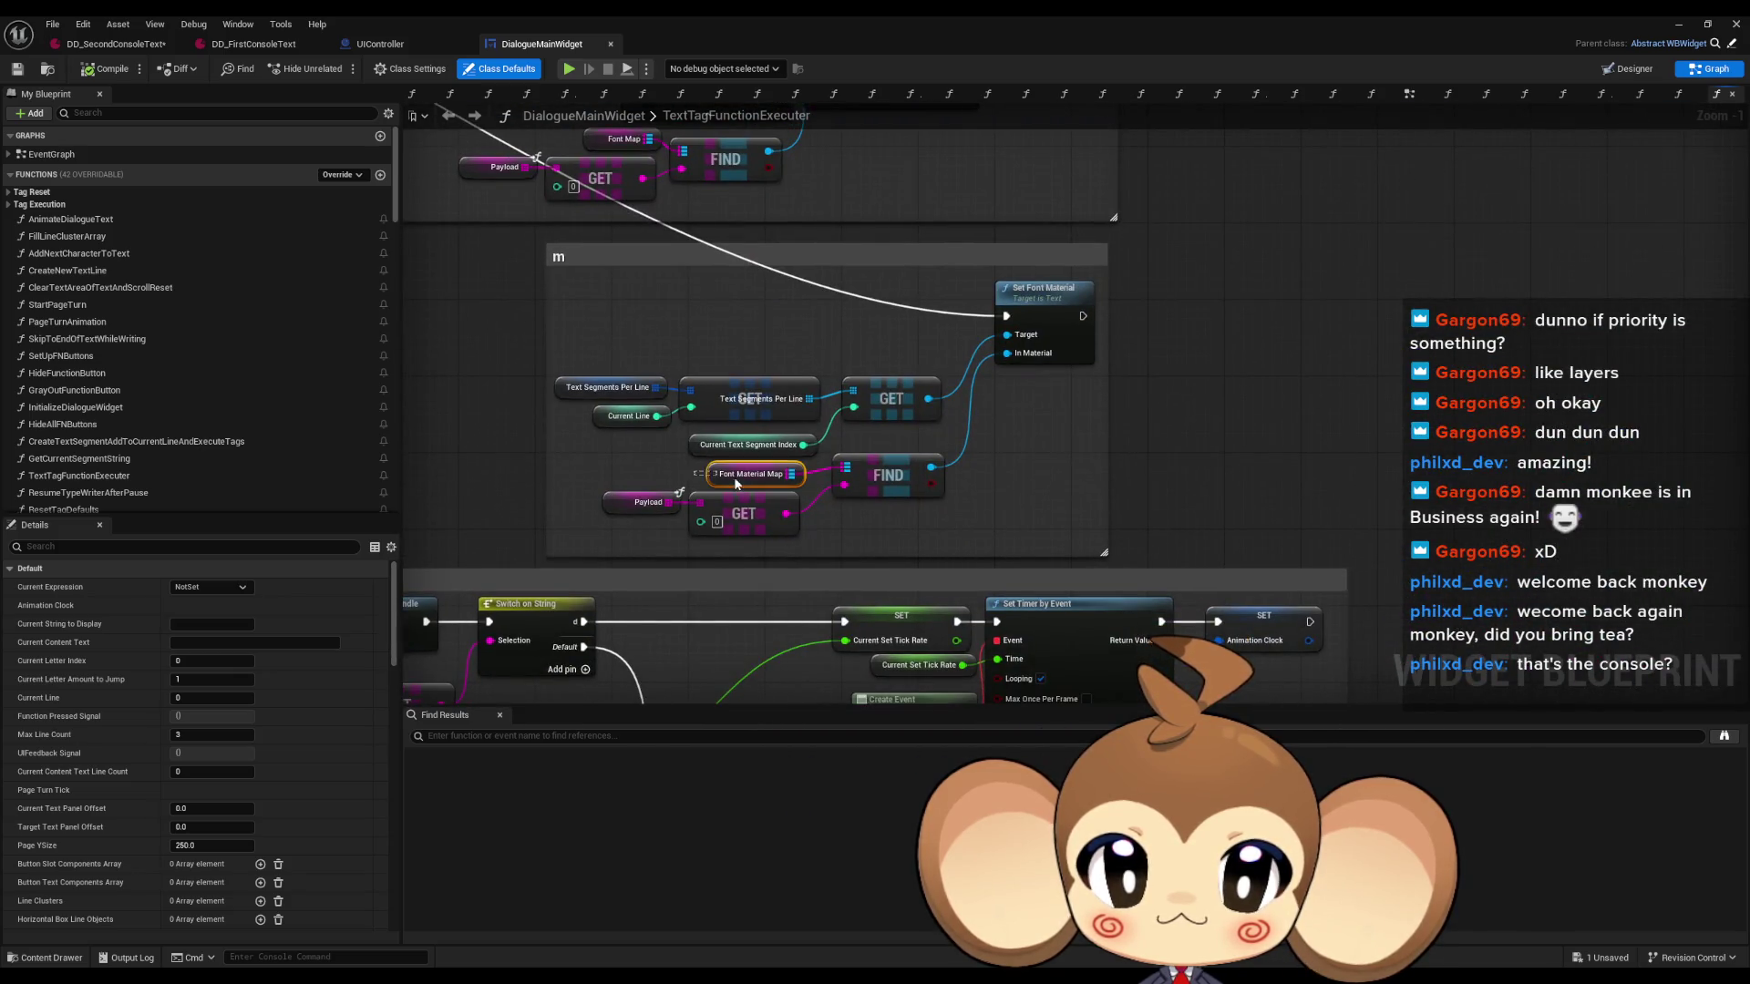
{"action": "scroll", "coordinate": [114, 907], "scroll_direction": "down", "scroll_amount": 1}
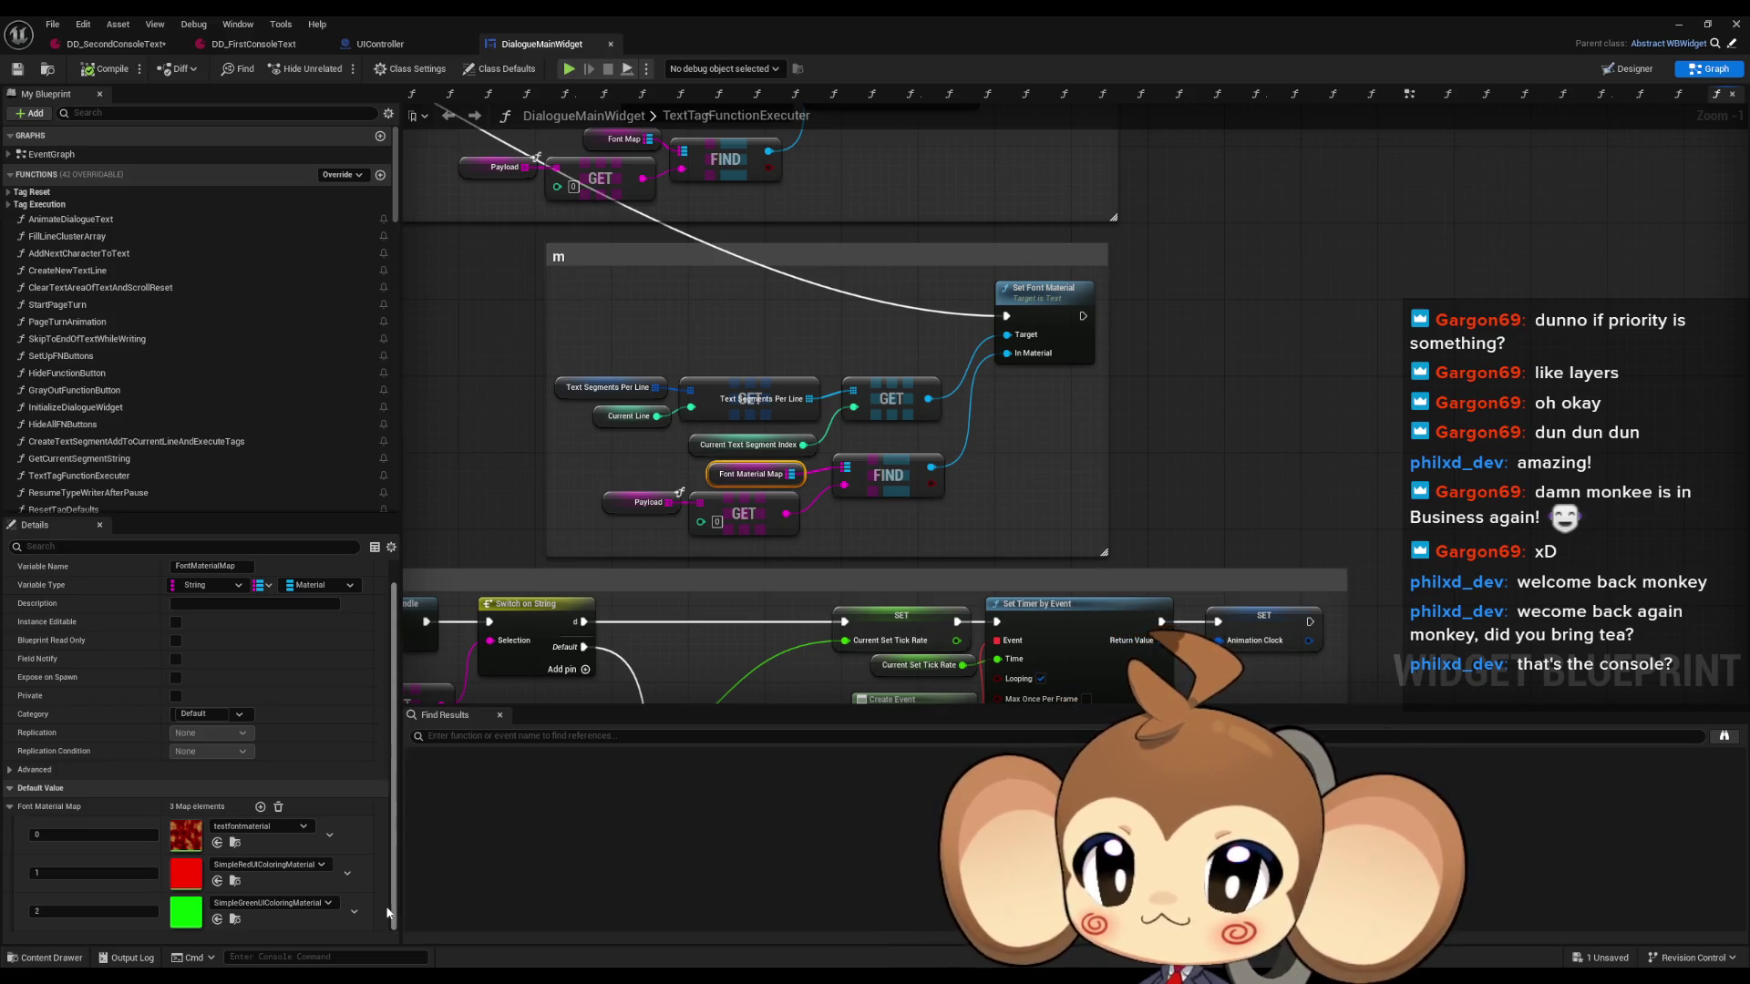
{"action": "double_click", "coordinate": [178, 915]}
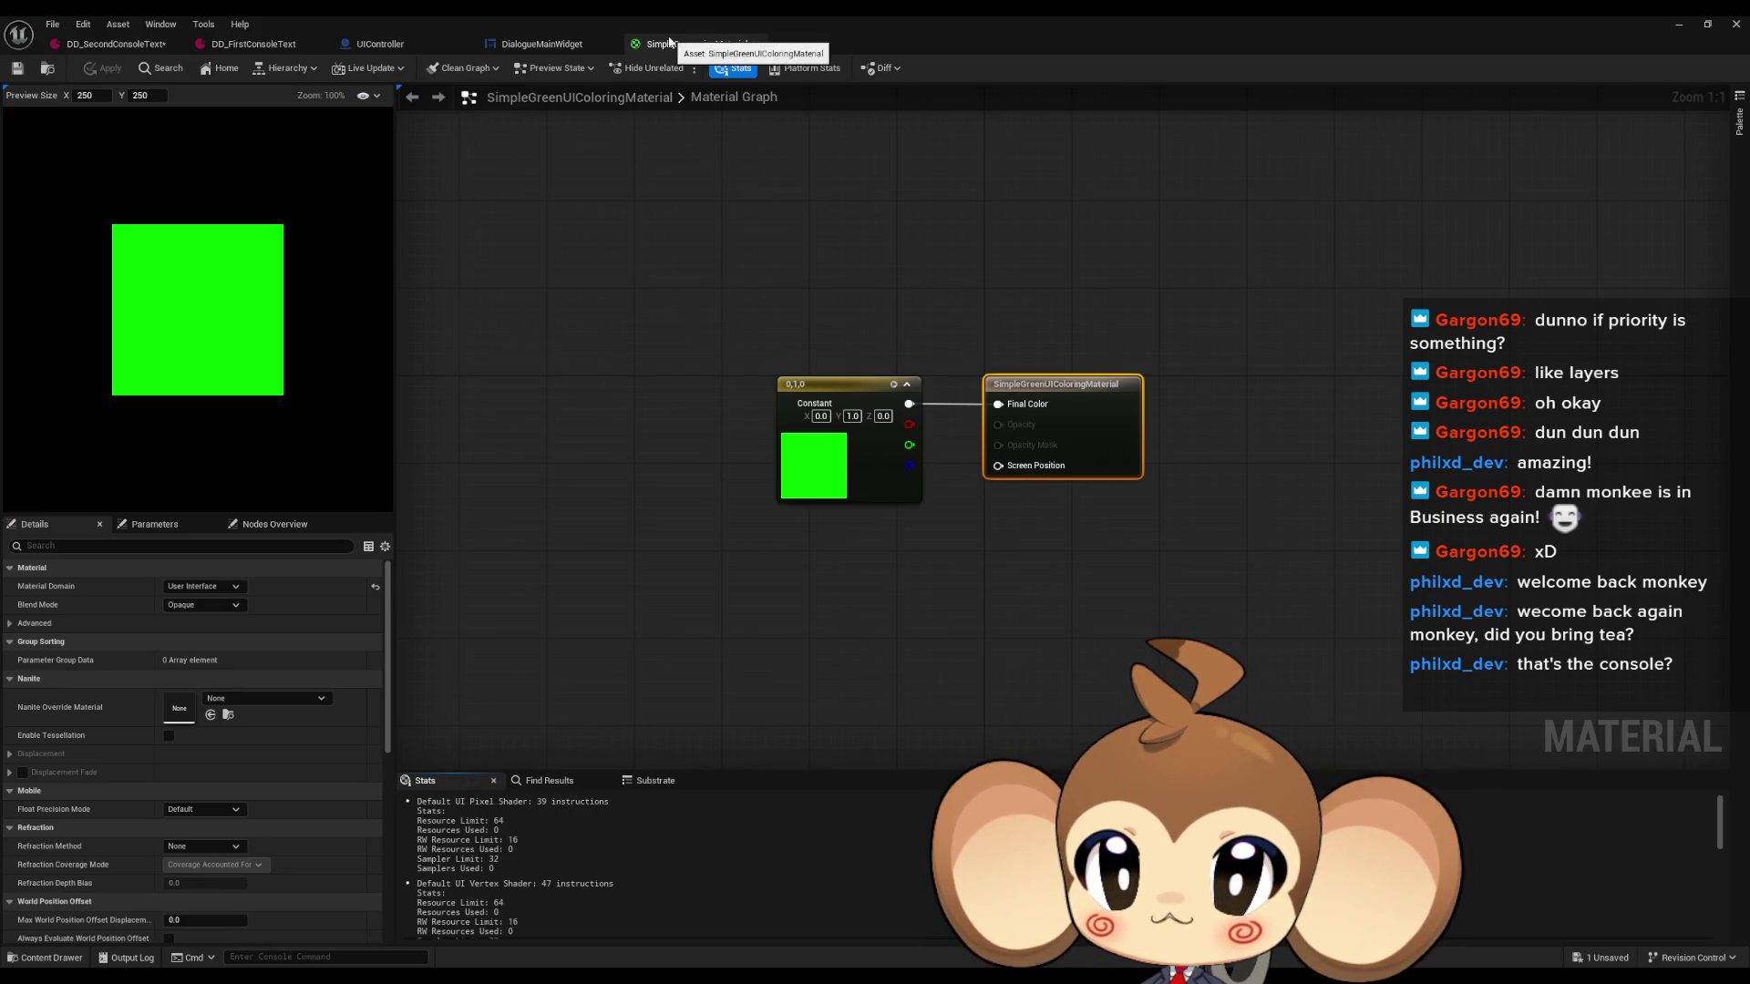
Duplicate the green coloring material as SimpleYellowUIColoringMaterial1, set its colour to yellow (1, 1, 0), and save it.
{"action": "left_click", "coordinate": [755, 44]}
{"action": "left_click", "coordinate": [235, 919]}
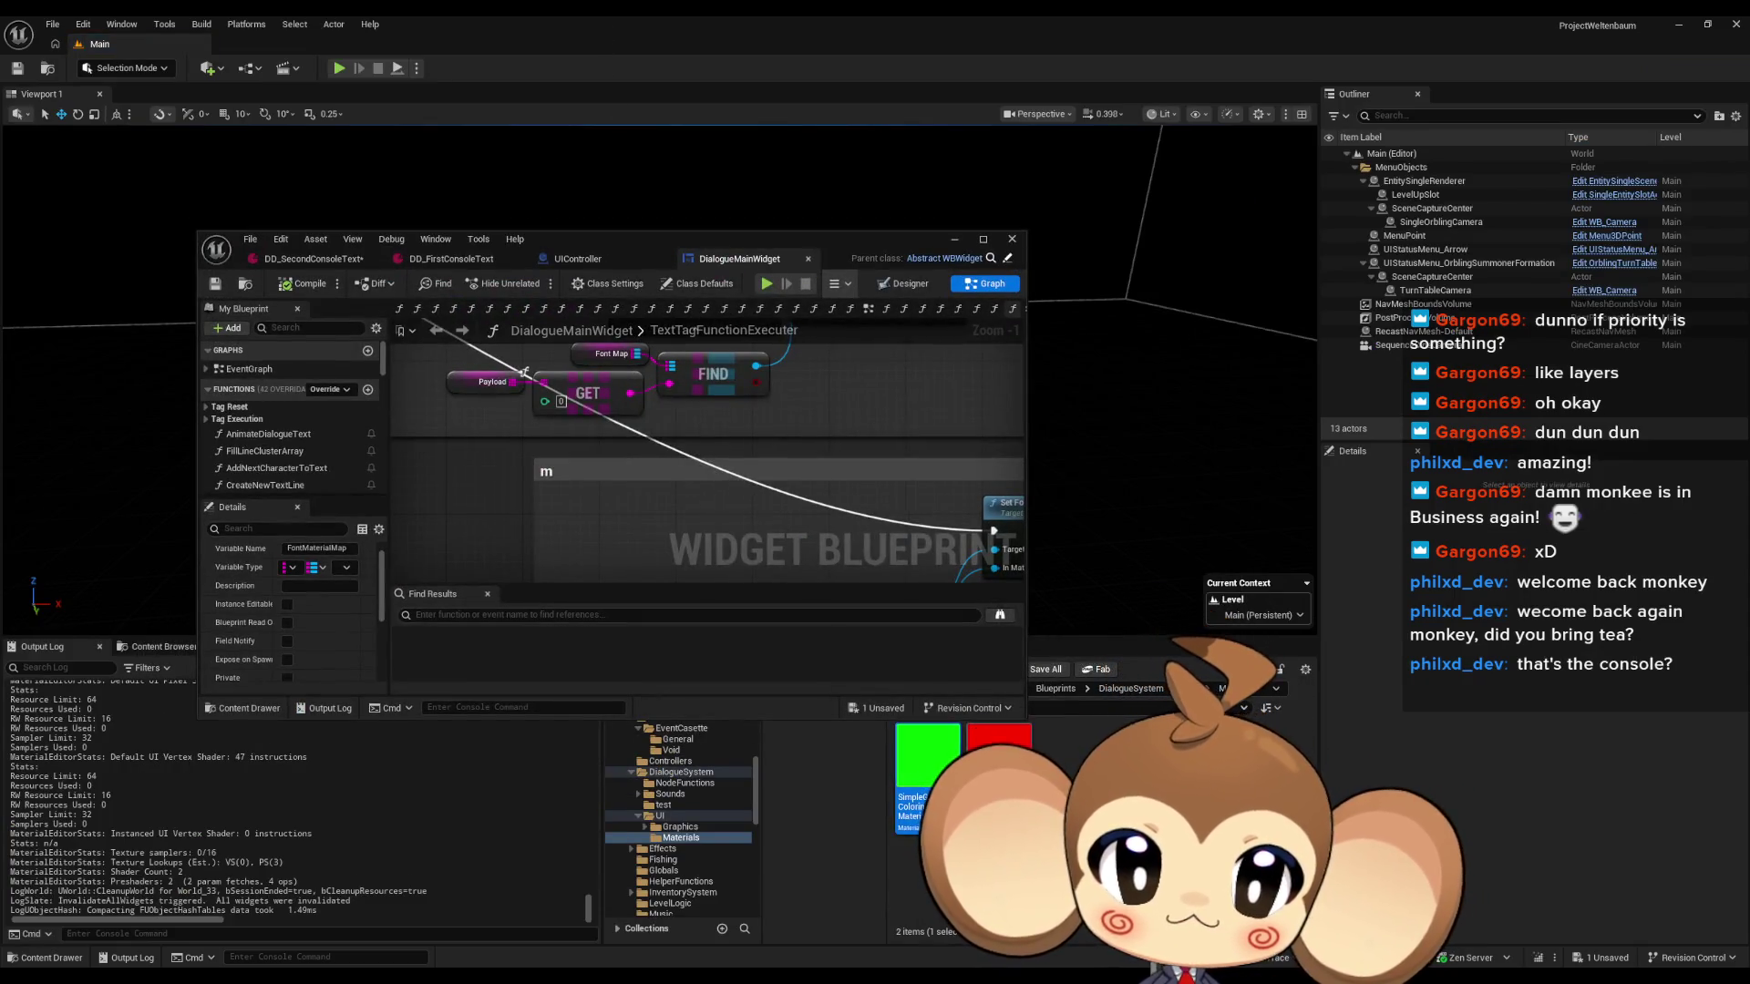
{"action": "key", "text": "ctrl+d"}
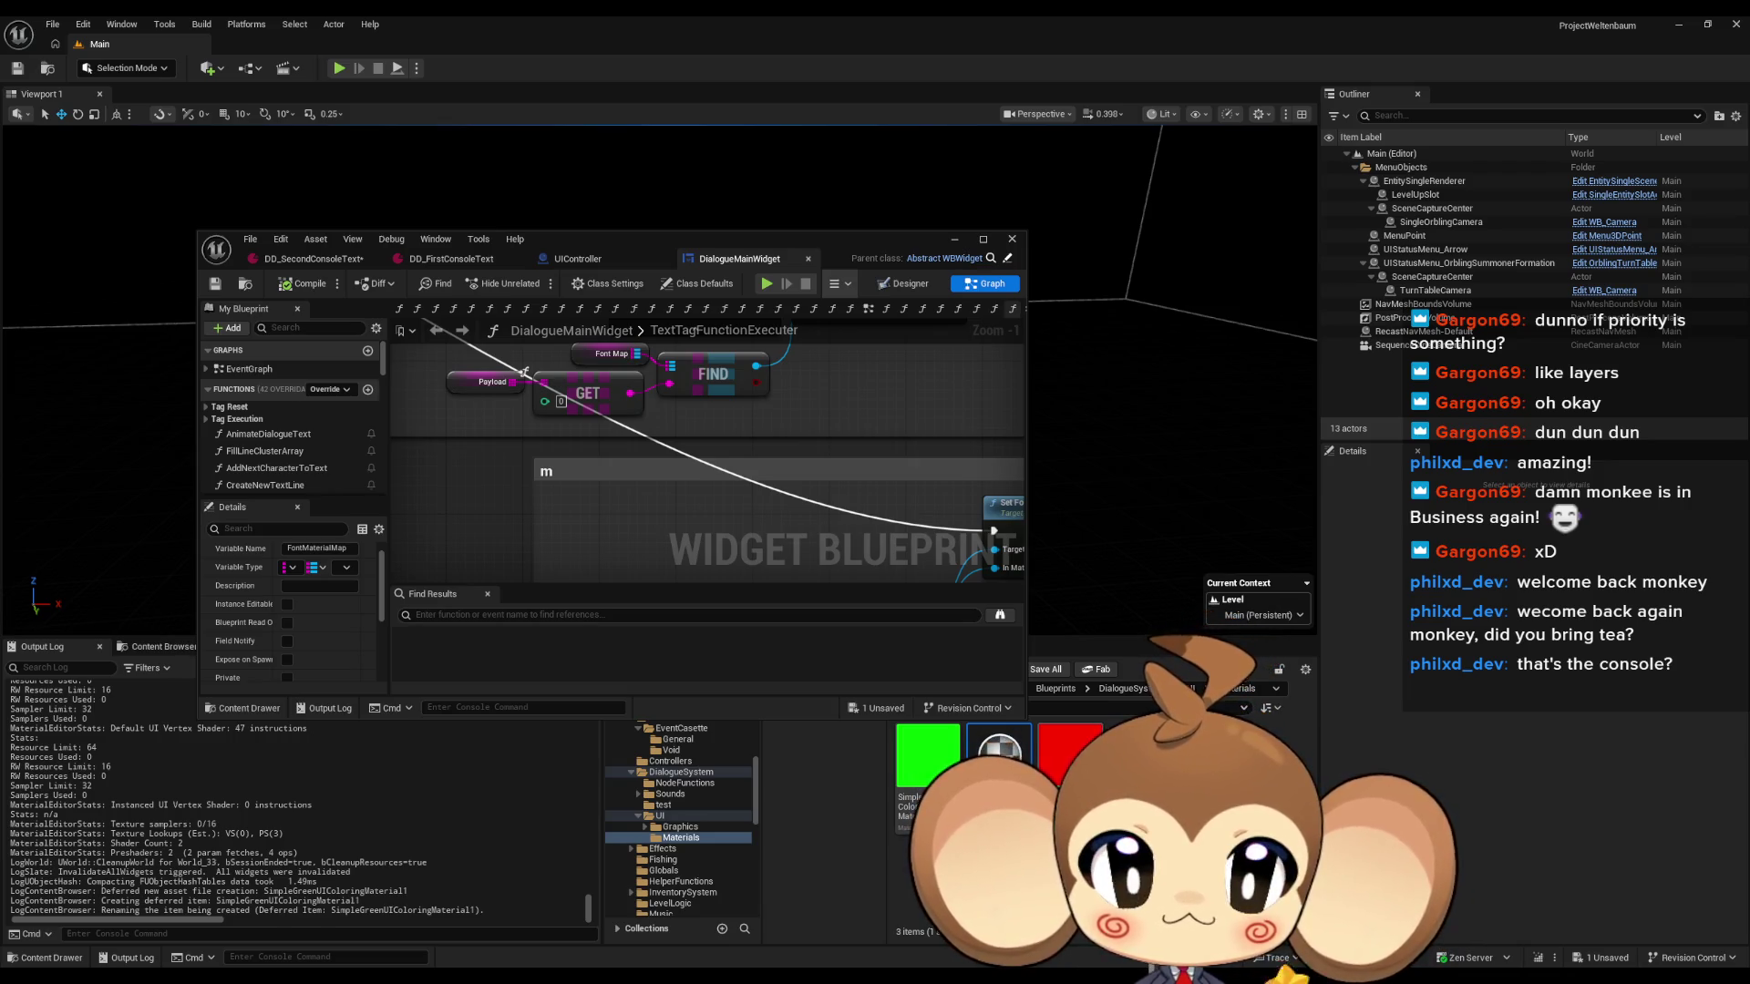
{"action": "key", "text": "Return"}
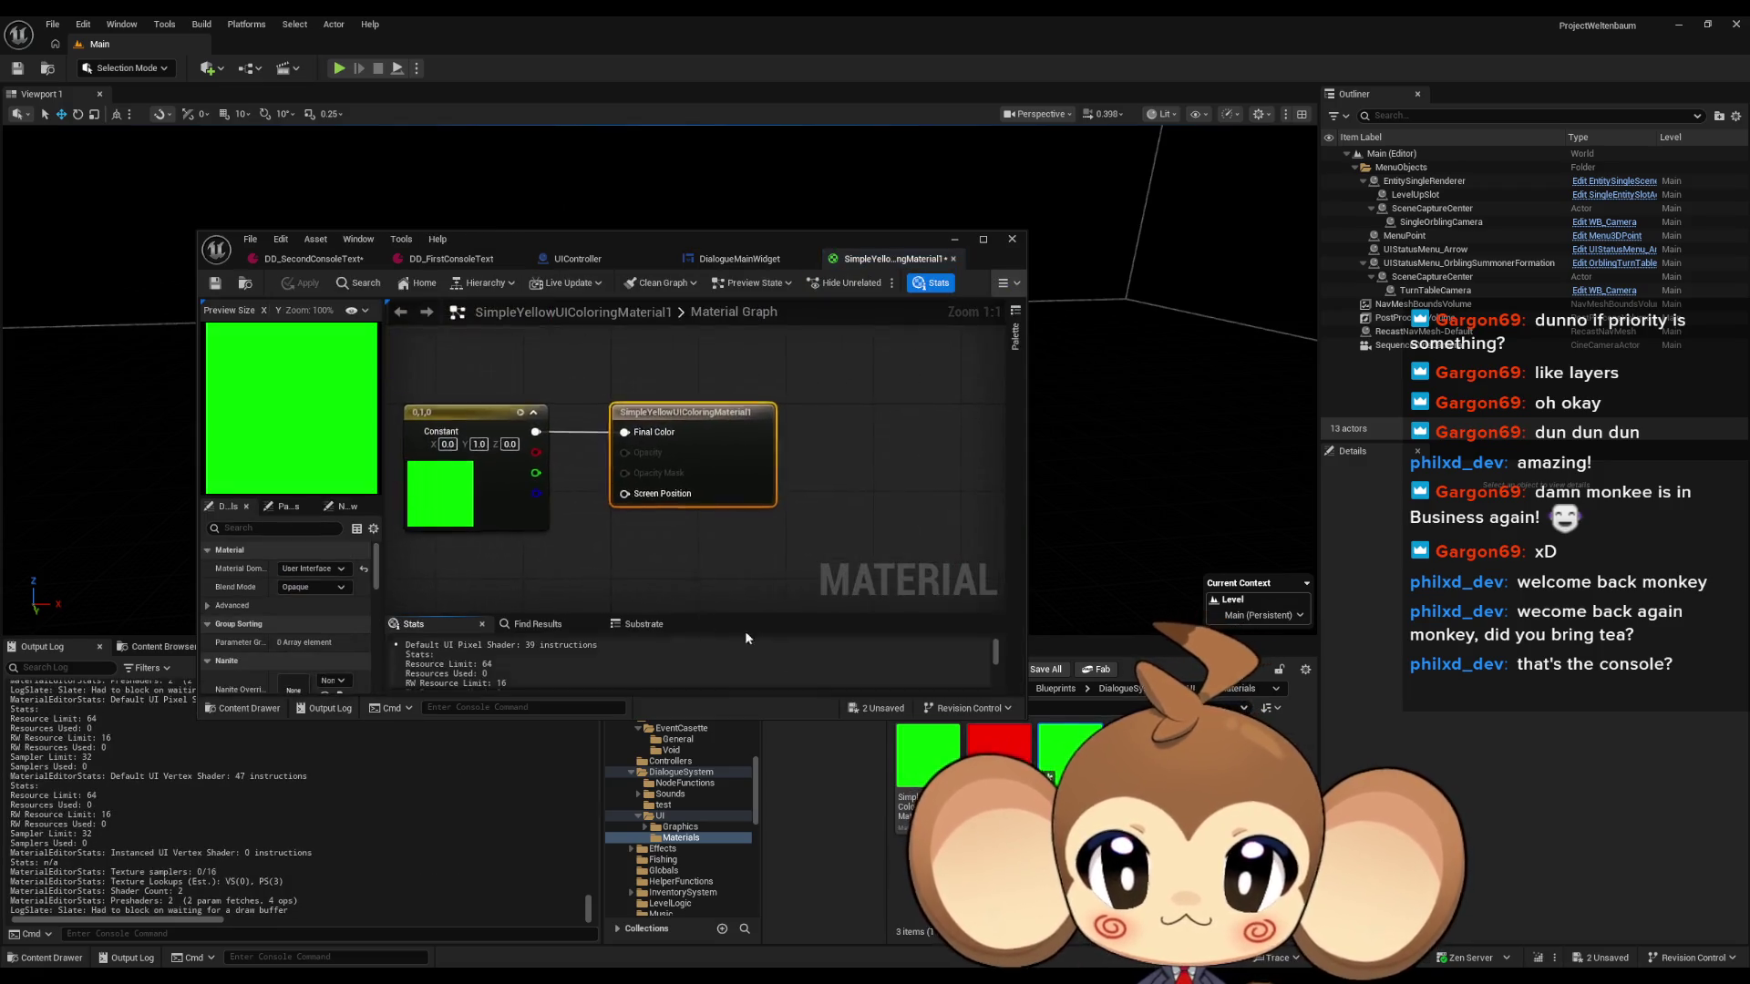
{"action": "left_click", "coordinate": [322, 570]}
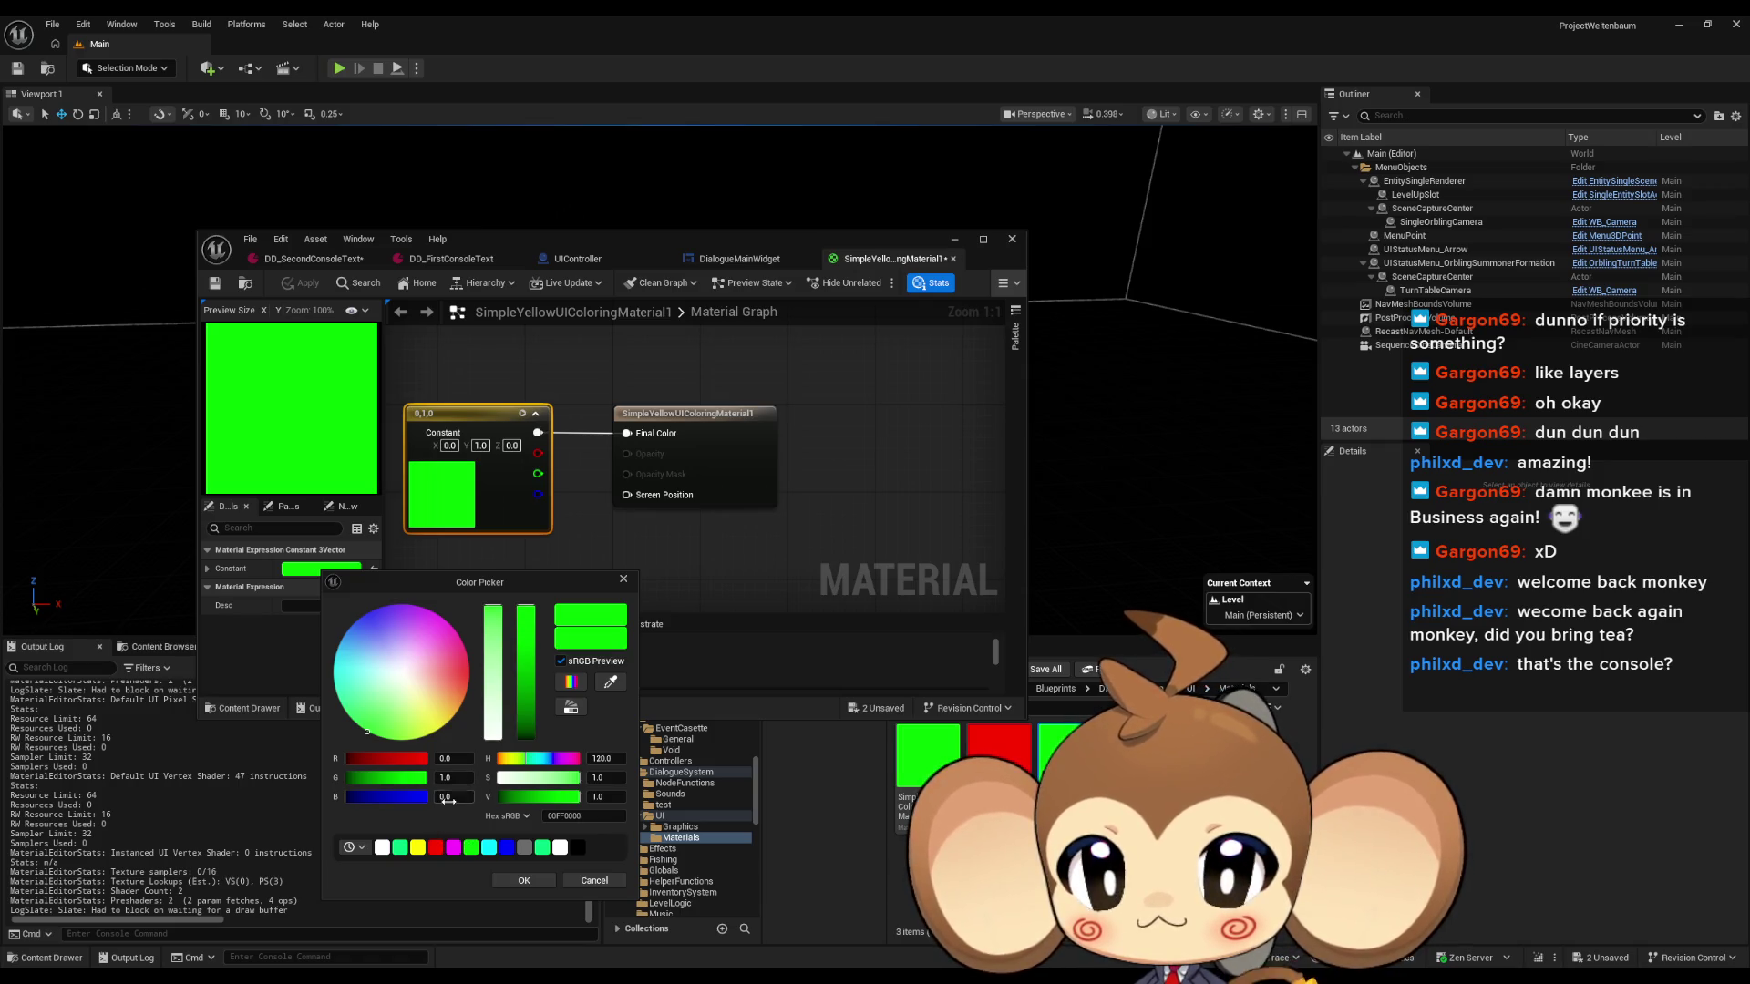
{"action": "type", "text": "1"}
{"action": "key", "text": "Return"}
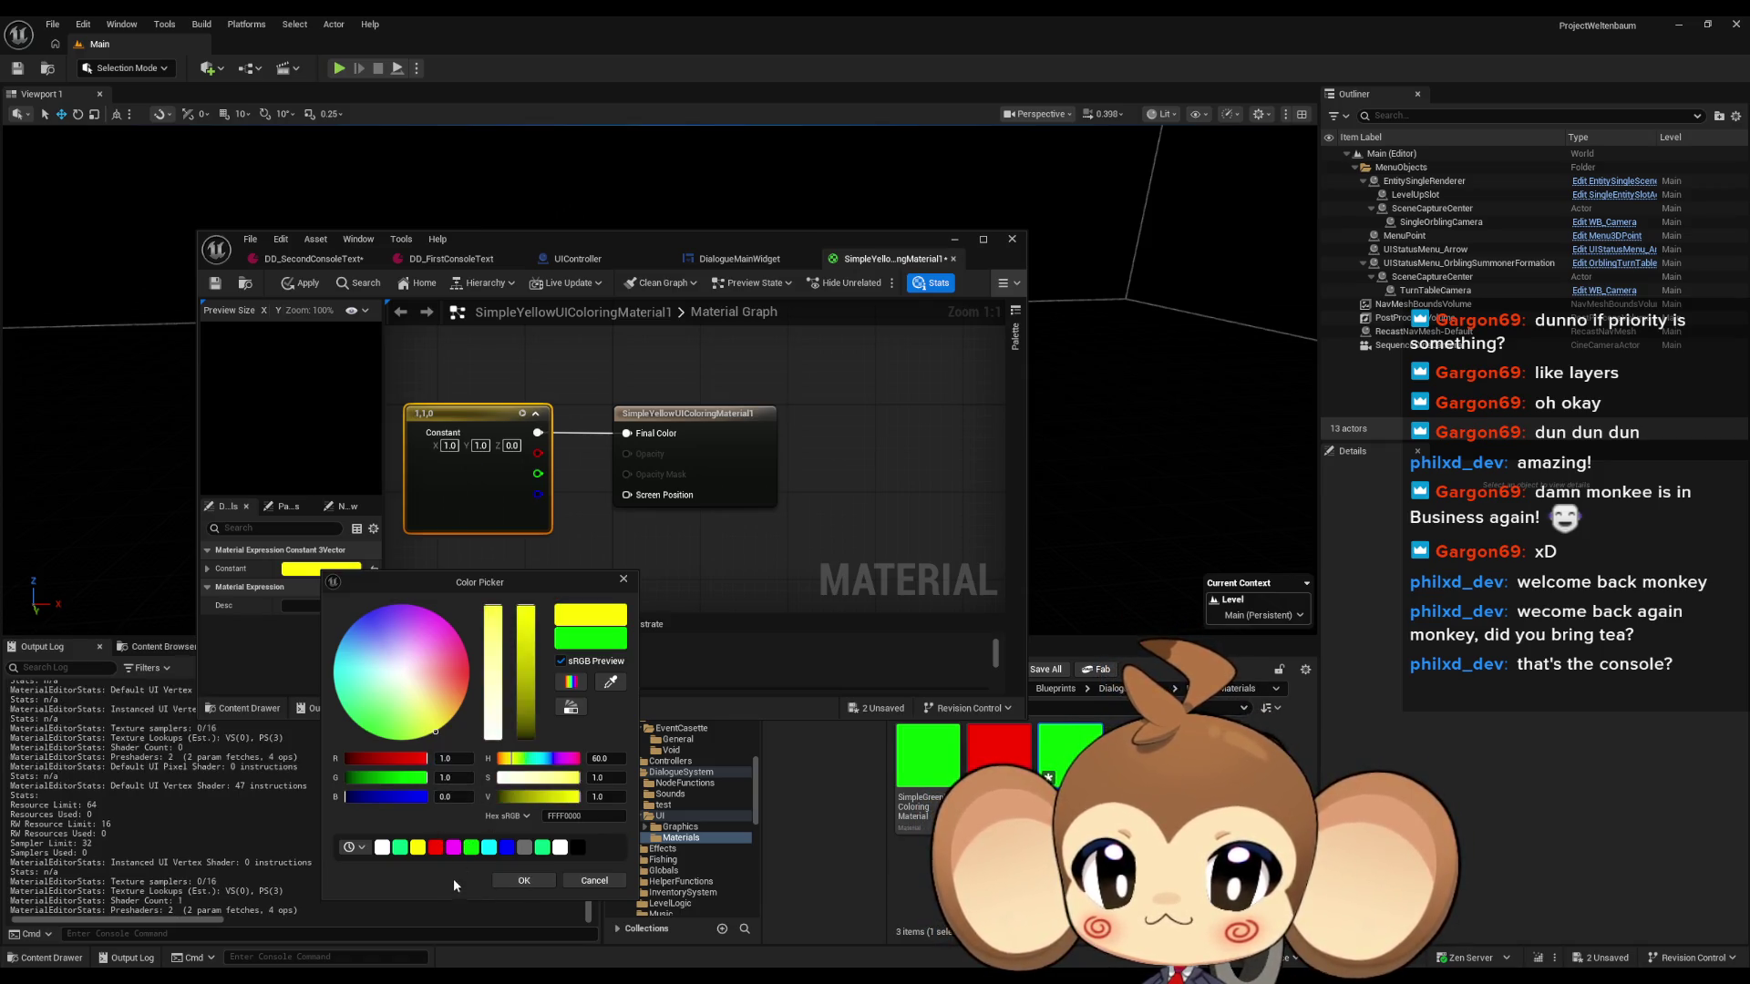
{"action": "left_click", "coordinate": [524, 881]}
{"action": "left_click", "coordinate": [226, 285]}
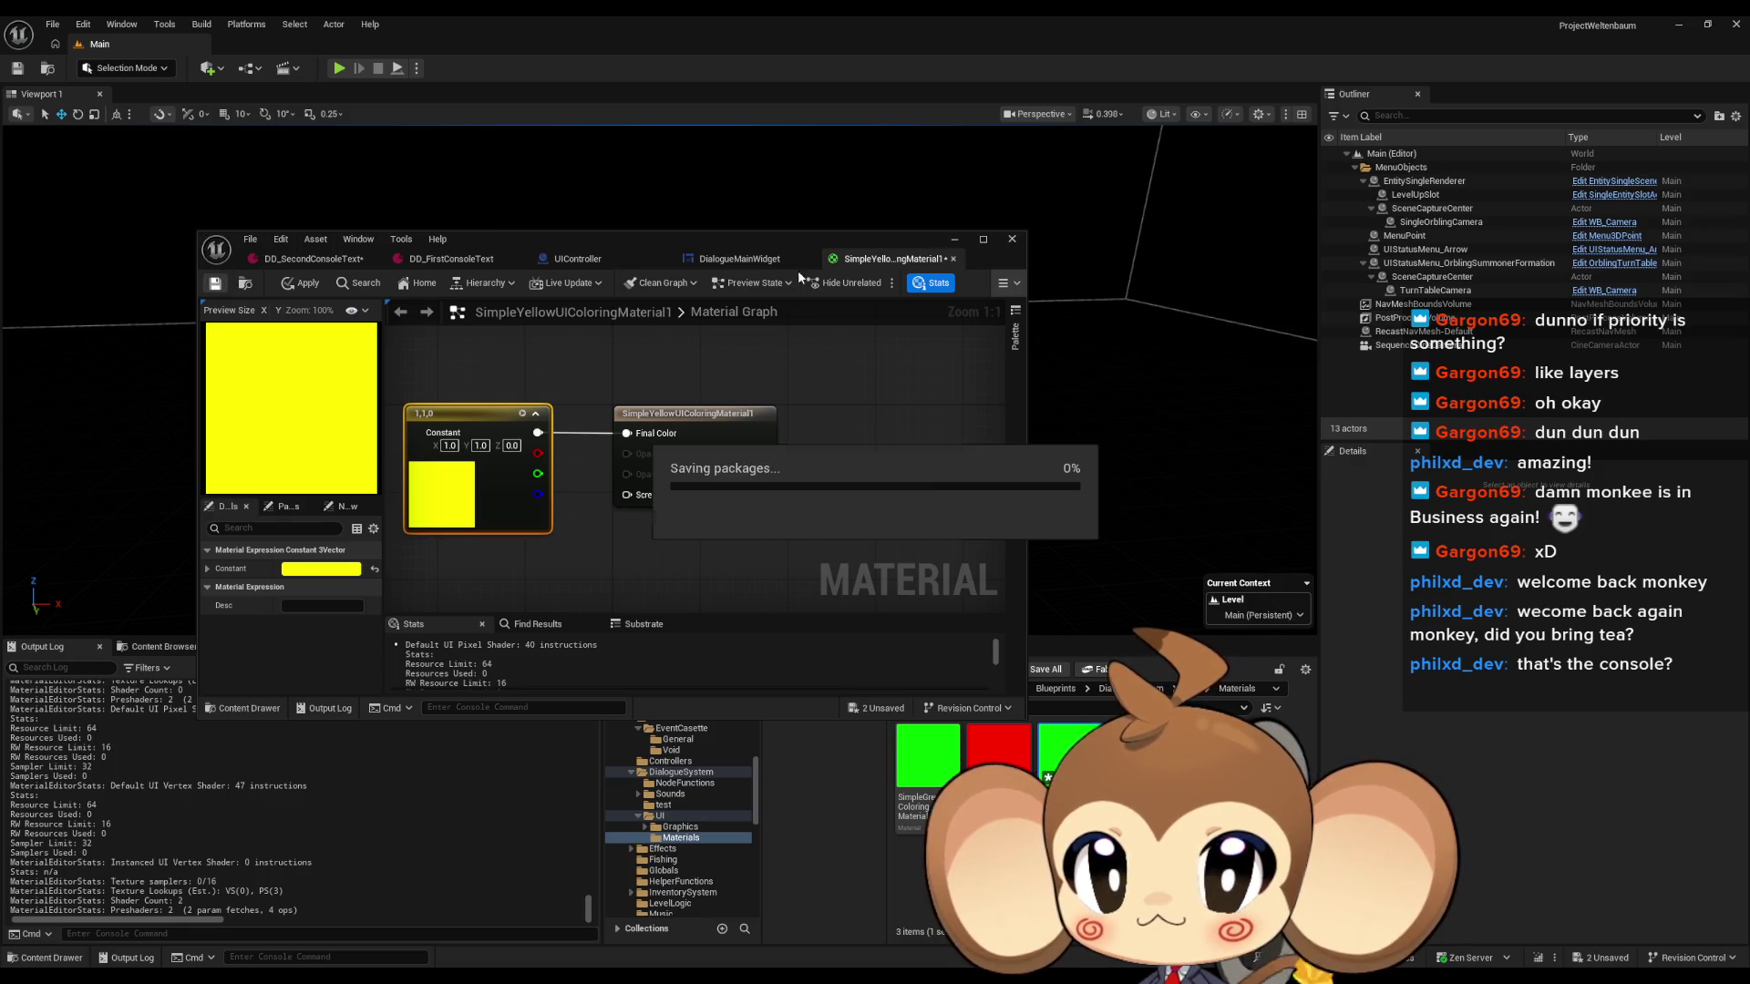
Add entry 3 to DialogueMainWidget's Font Material Map using SimpleYellowUIColoringMaterial1.
{"action": "left_click", "coordinate": [752, 259]}
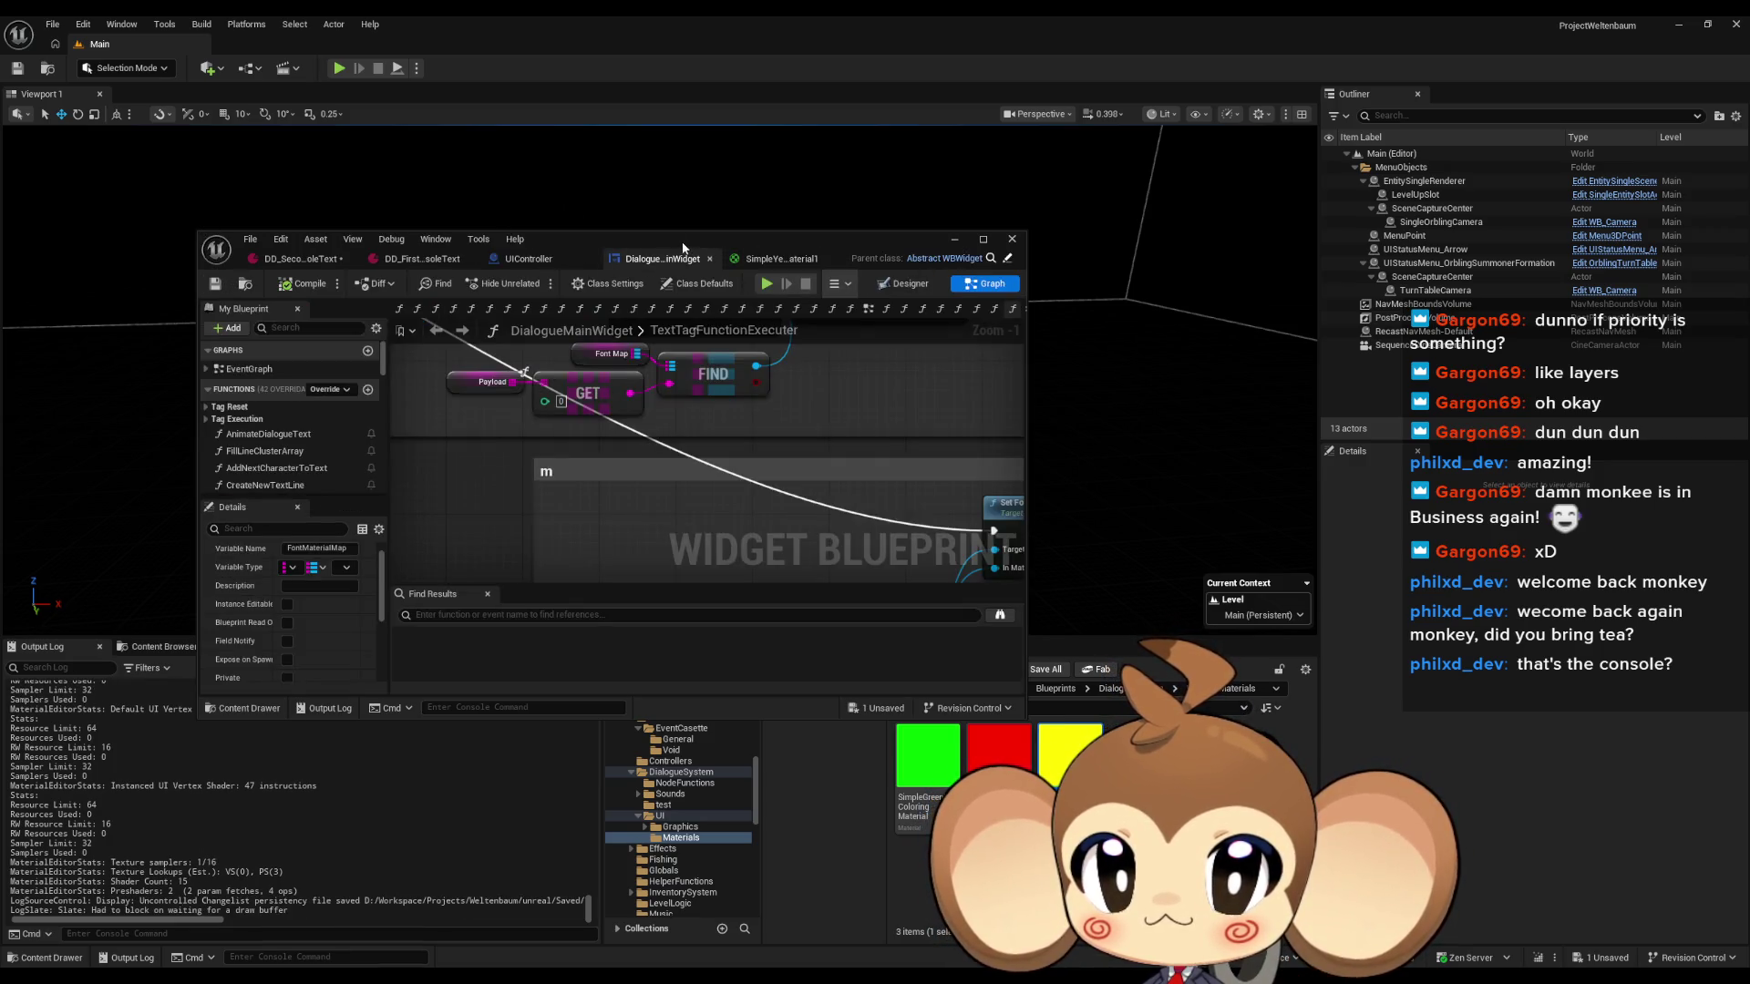
{"action": "double_click", "coordinate": [683, 246]}
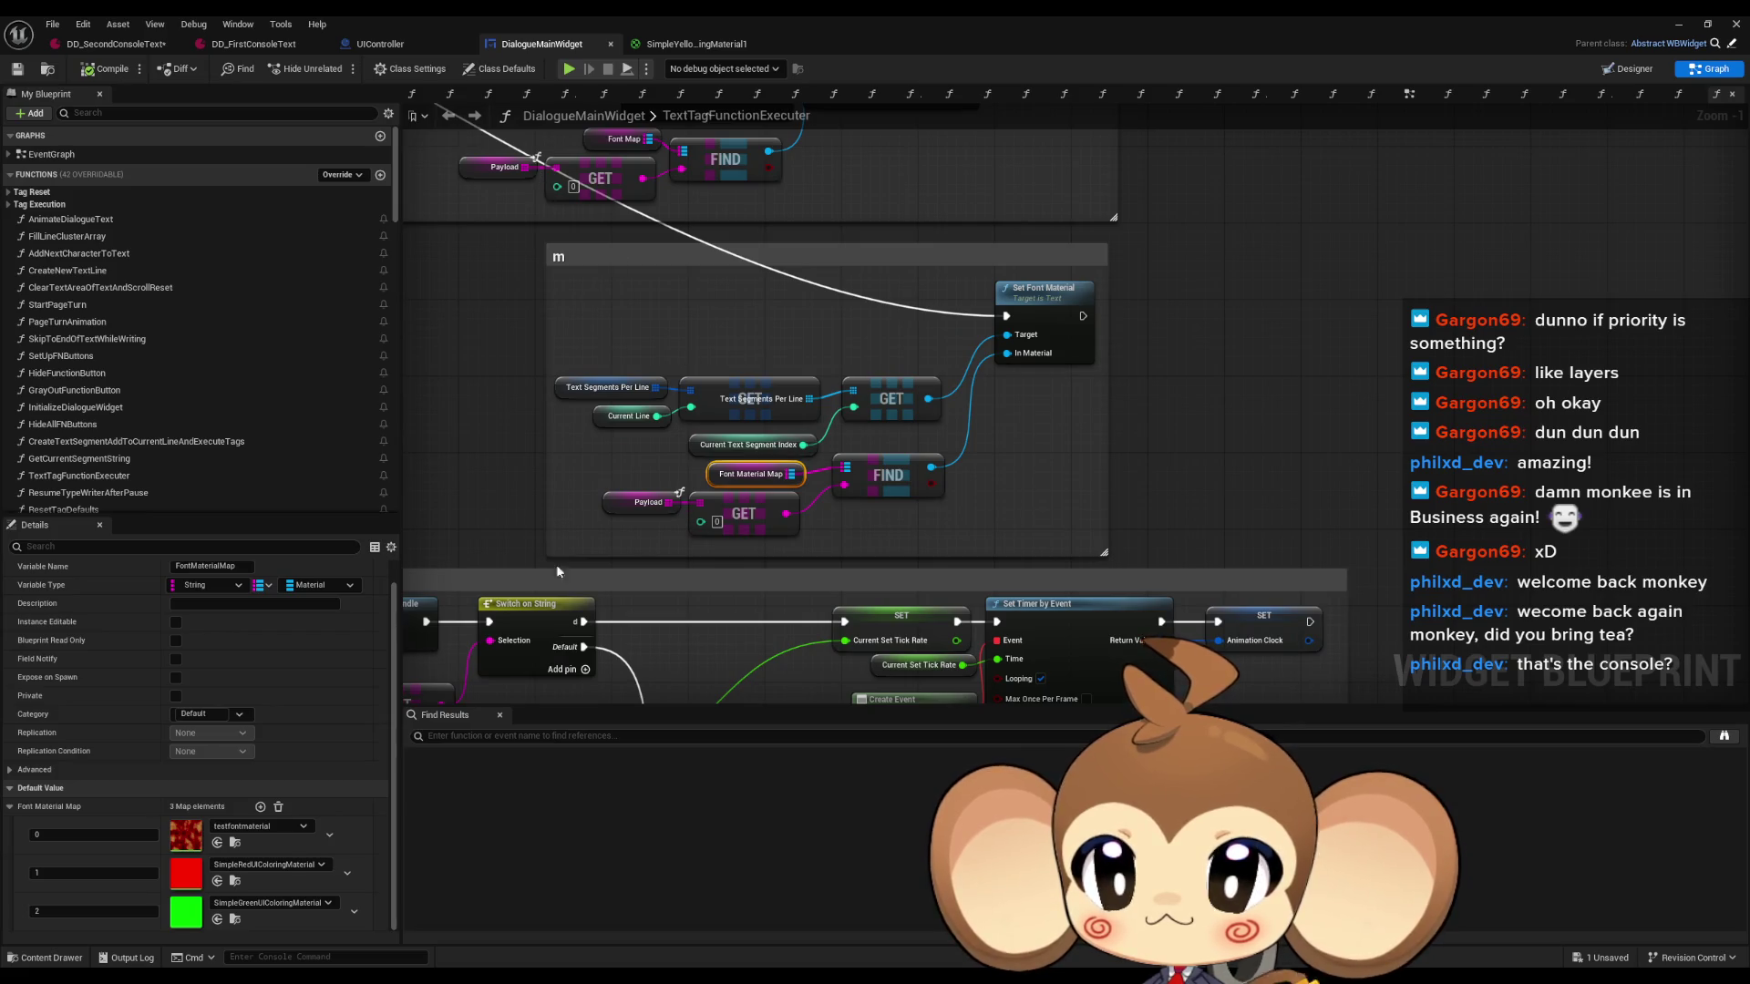
{"action": "left_click", "coordinate": [260, 806]}
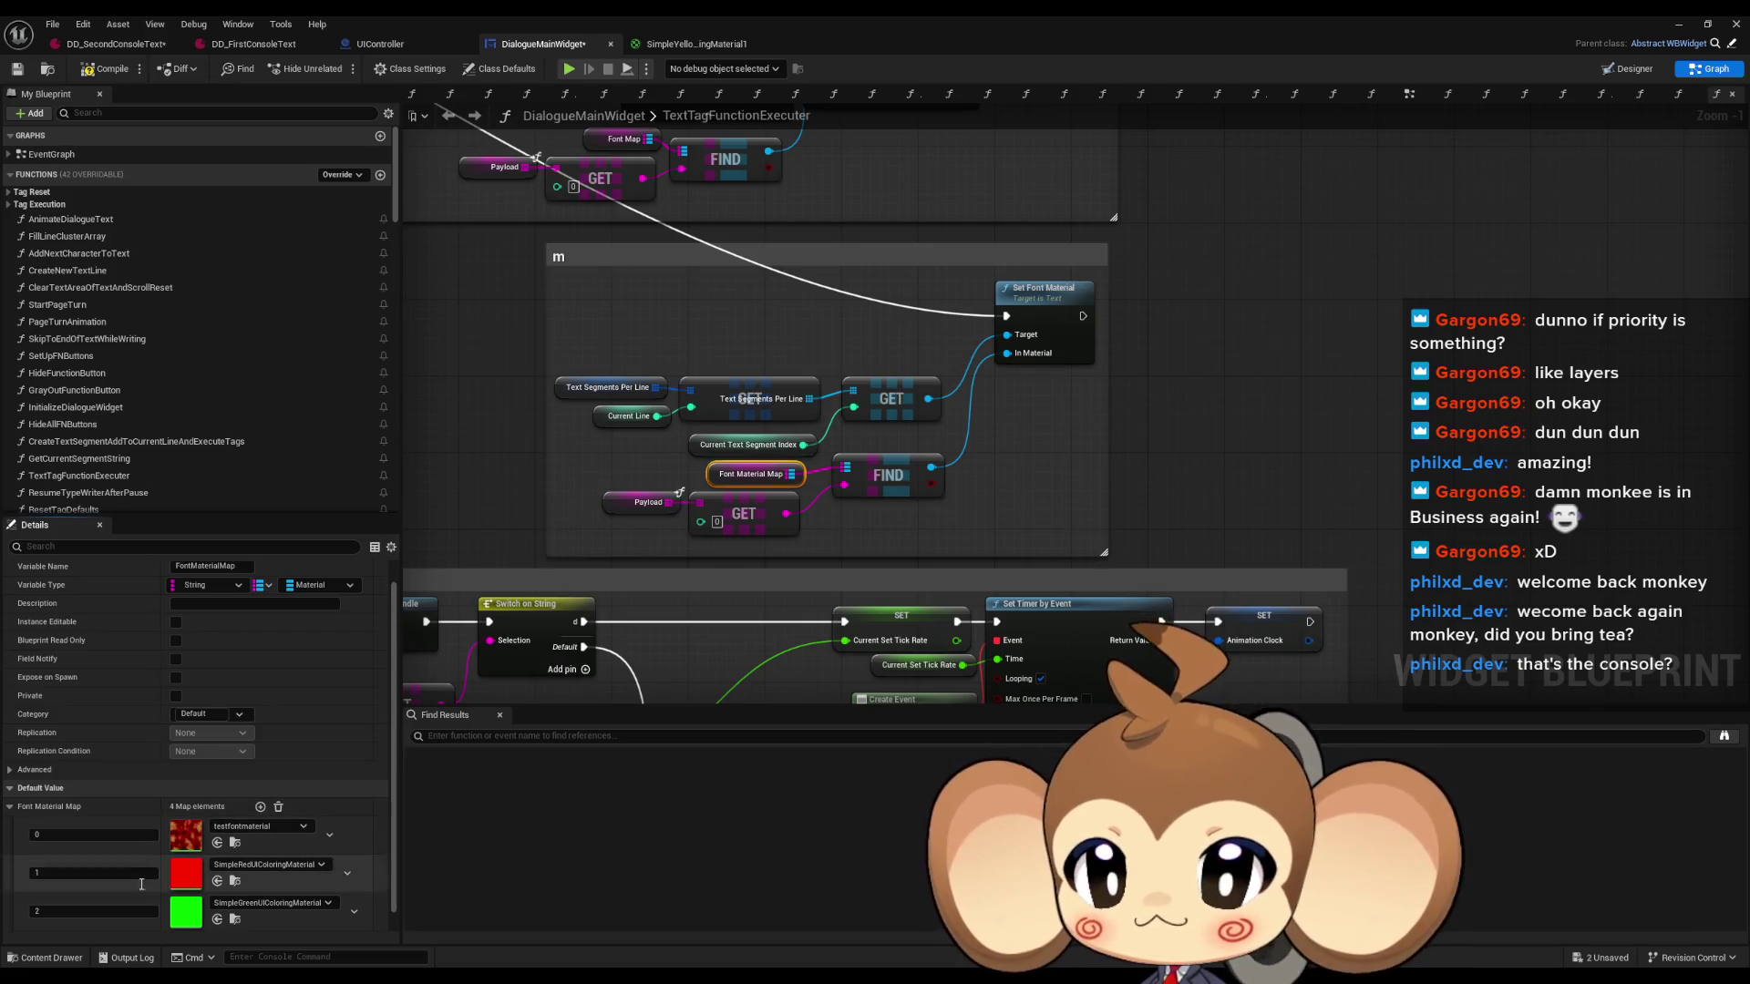
{"action": "scroll", "coordinate": [56, 915], "scroll_direction": "down", "scroll_amount": 1}
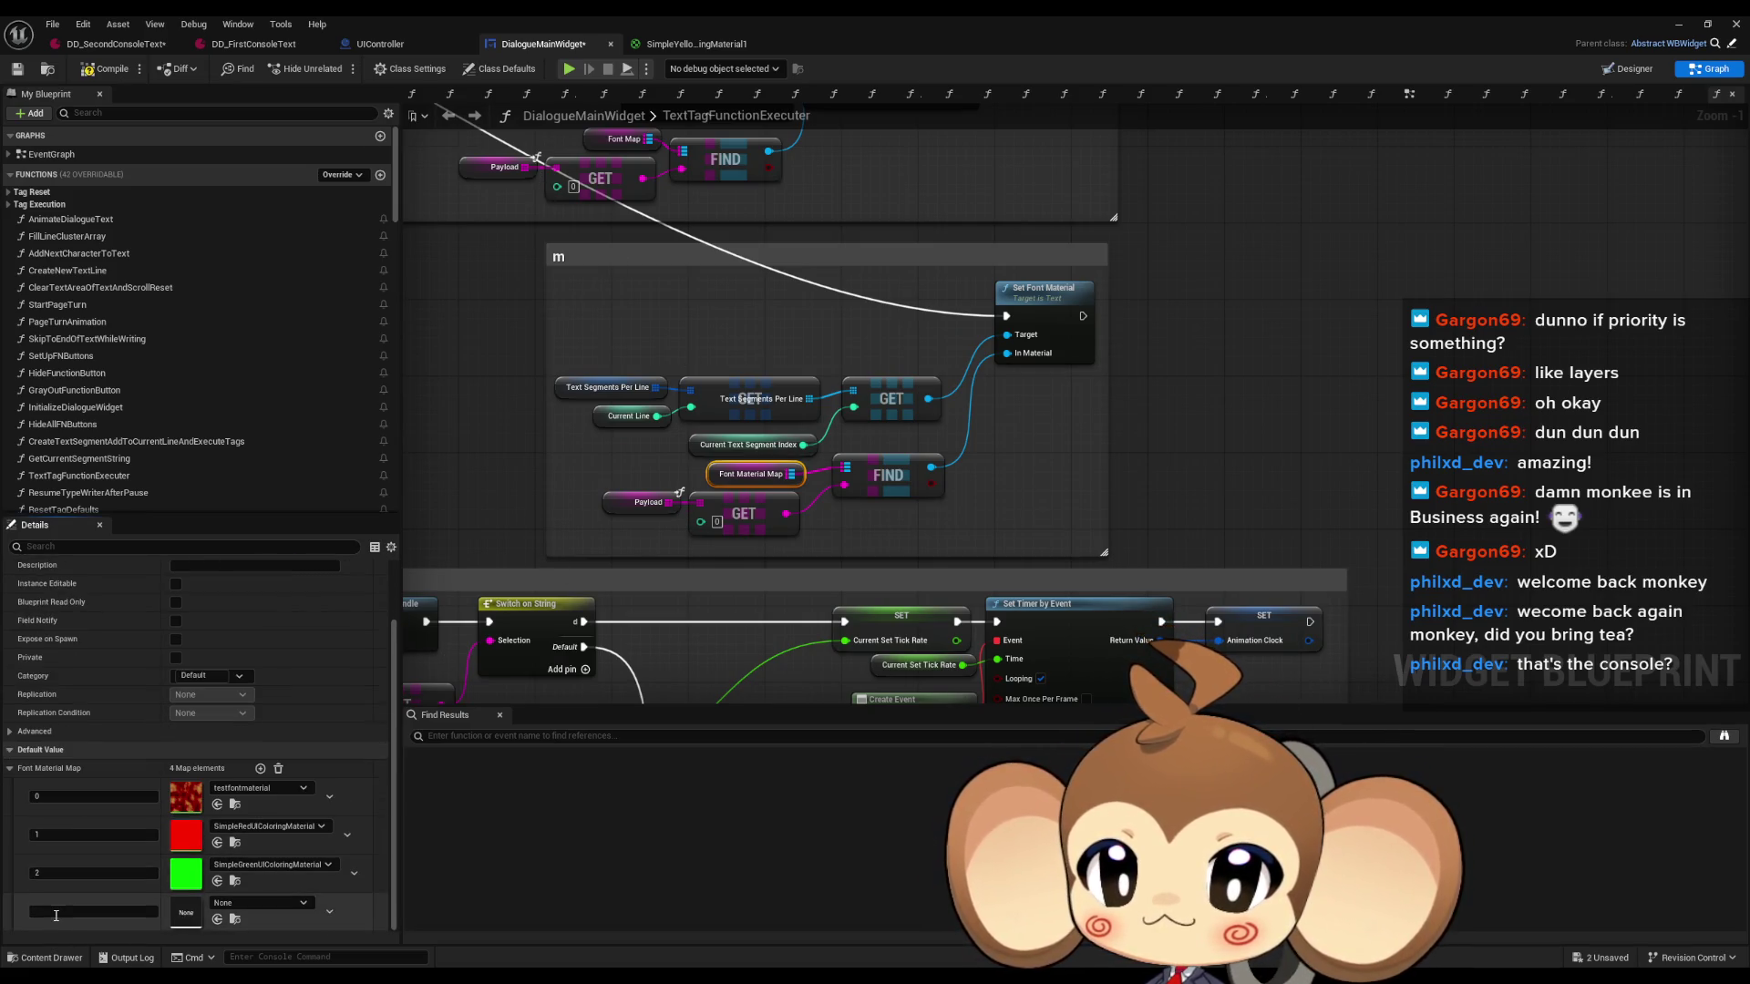
{"action": "left_click", "coordinate": [242, 905]}
{"action": "type", "text": "sim yel"}
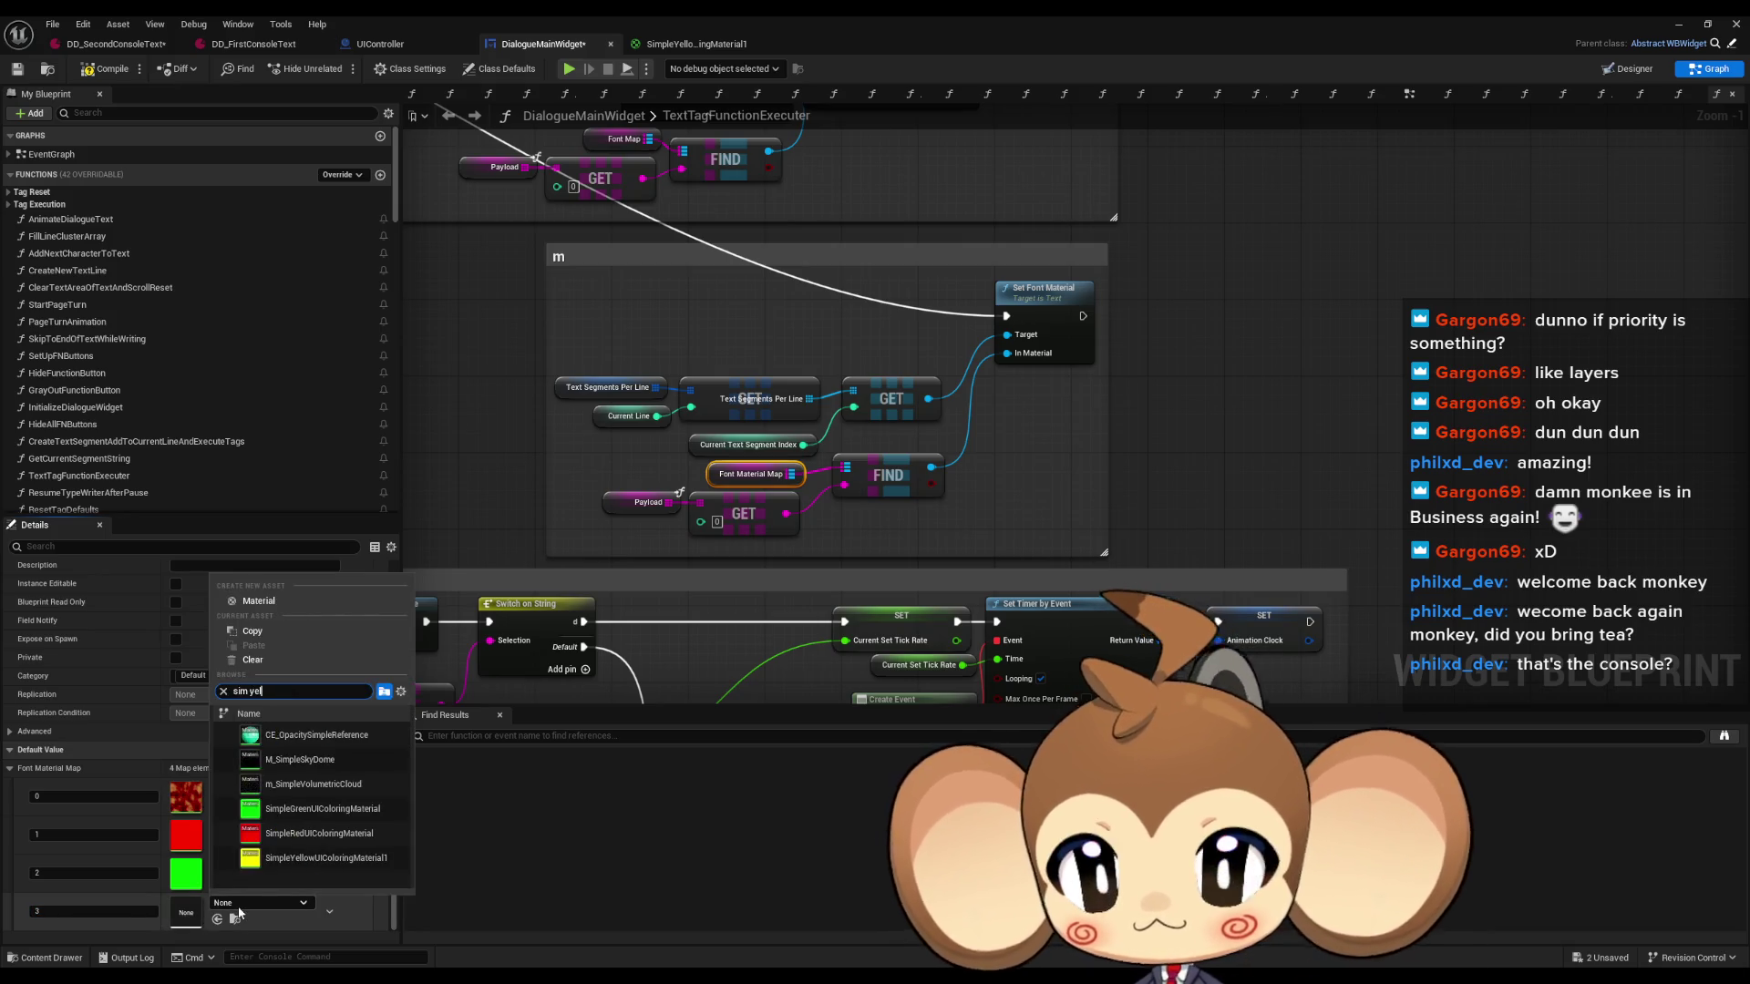
{"action": "left_click", "coordinate": [317, 744]}
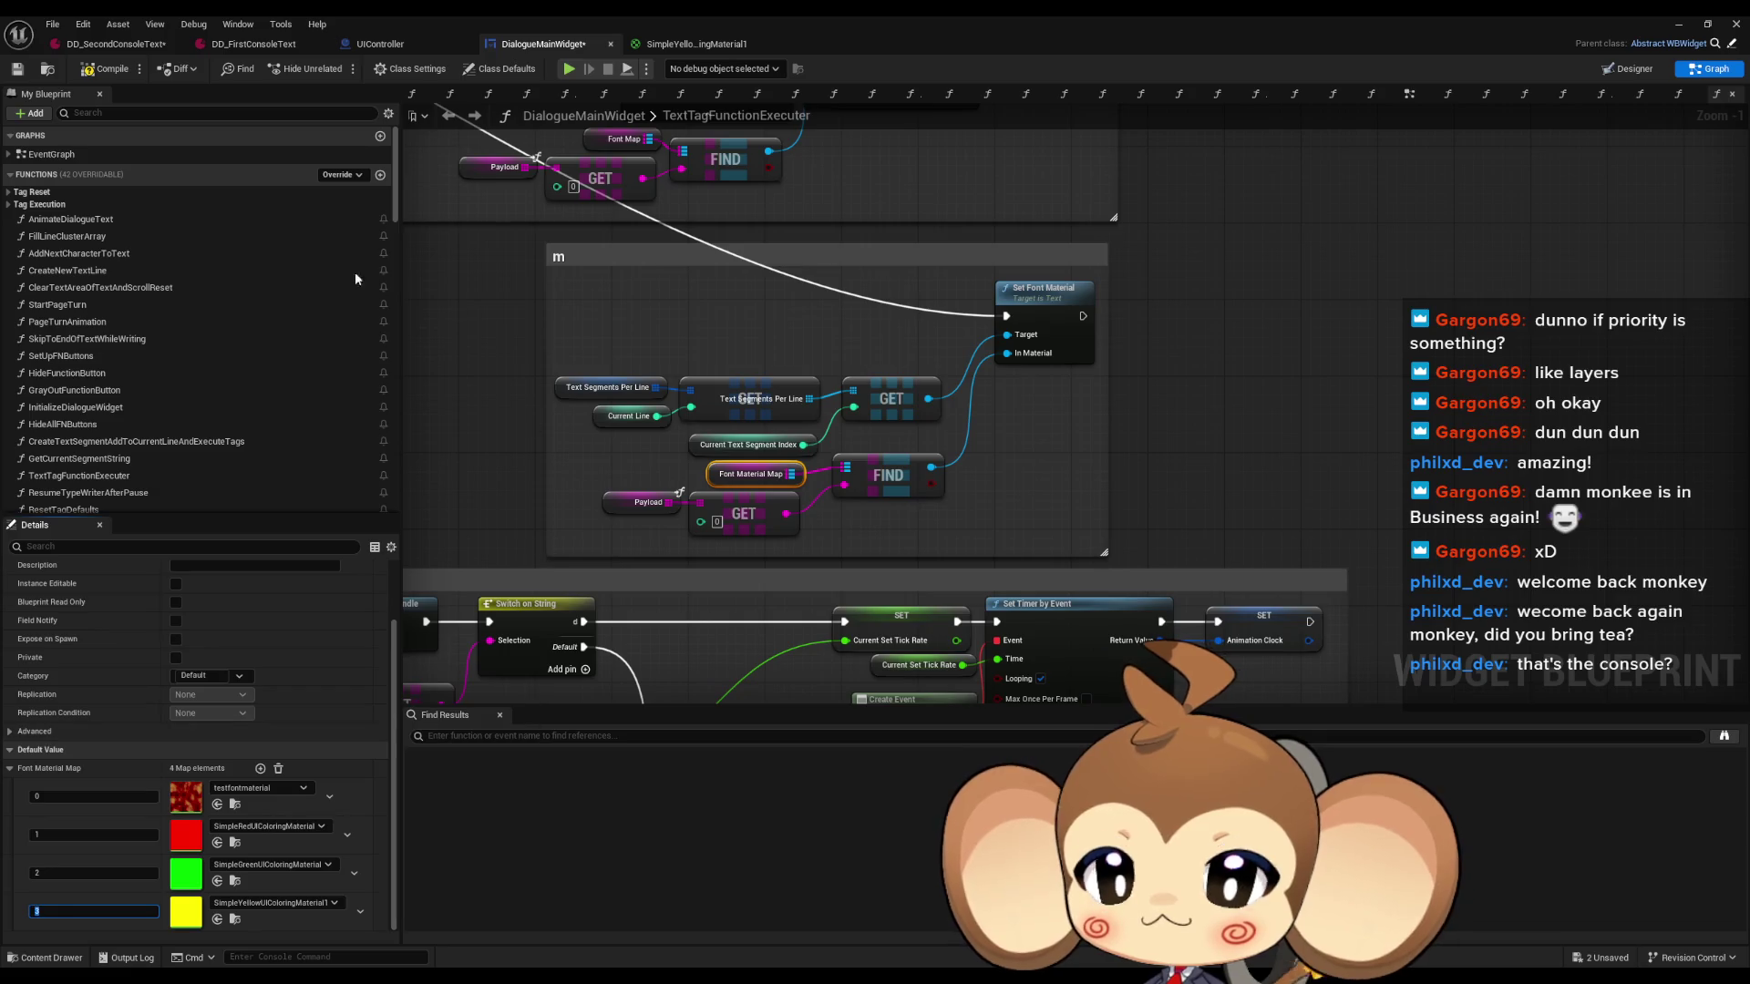
{"action": "left_click", "coordinate": [242, 47]}
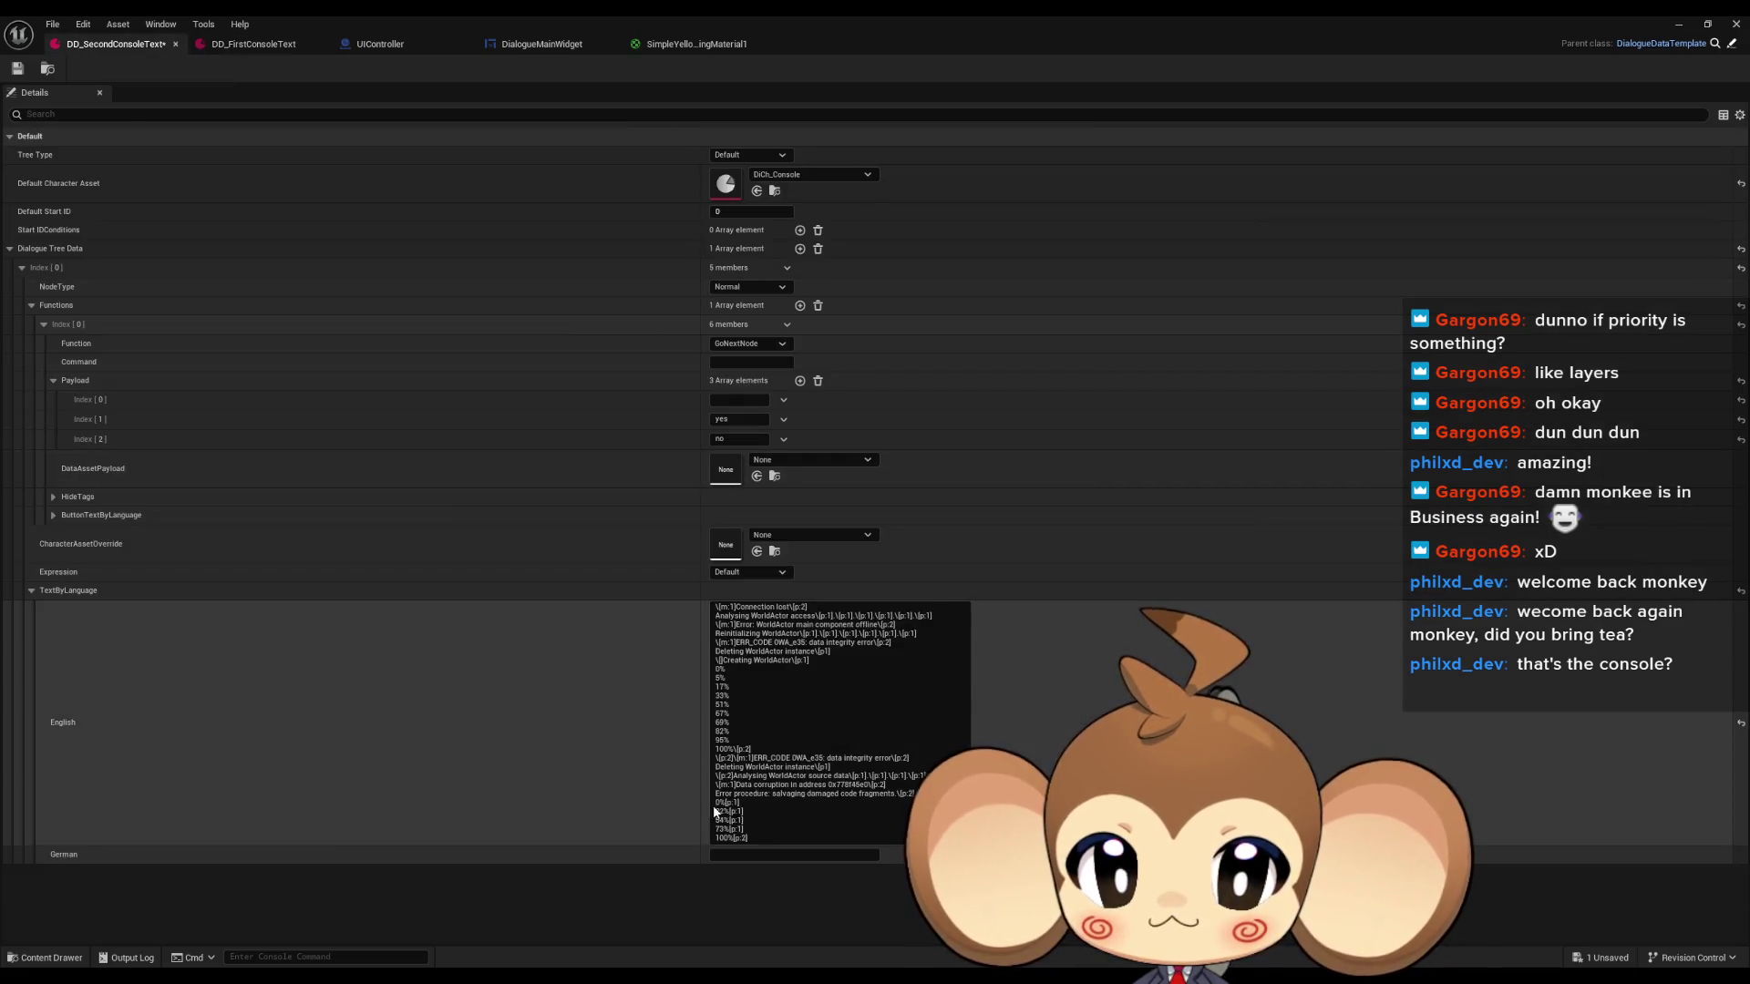
Append a new English line: 'Warning: Data could not be stabilized. Core features'.
{"action": "left_click", "coordinate": [776, 818]}
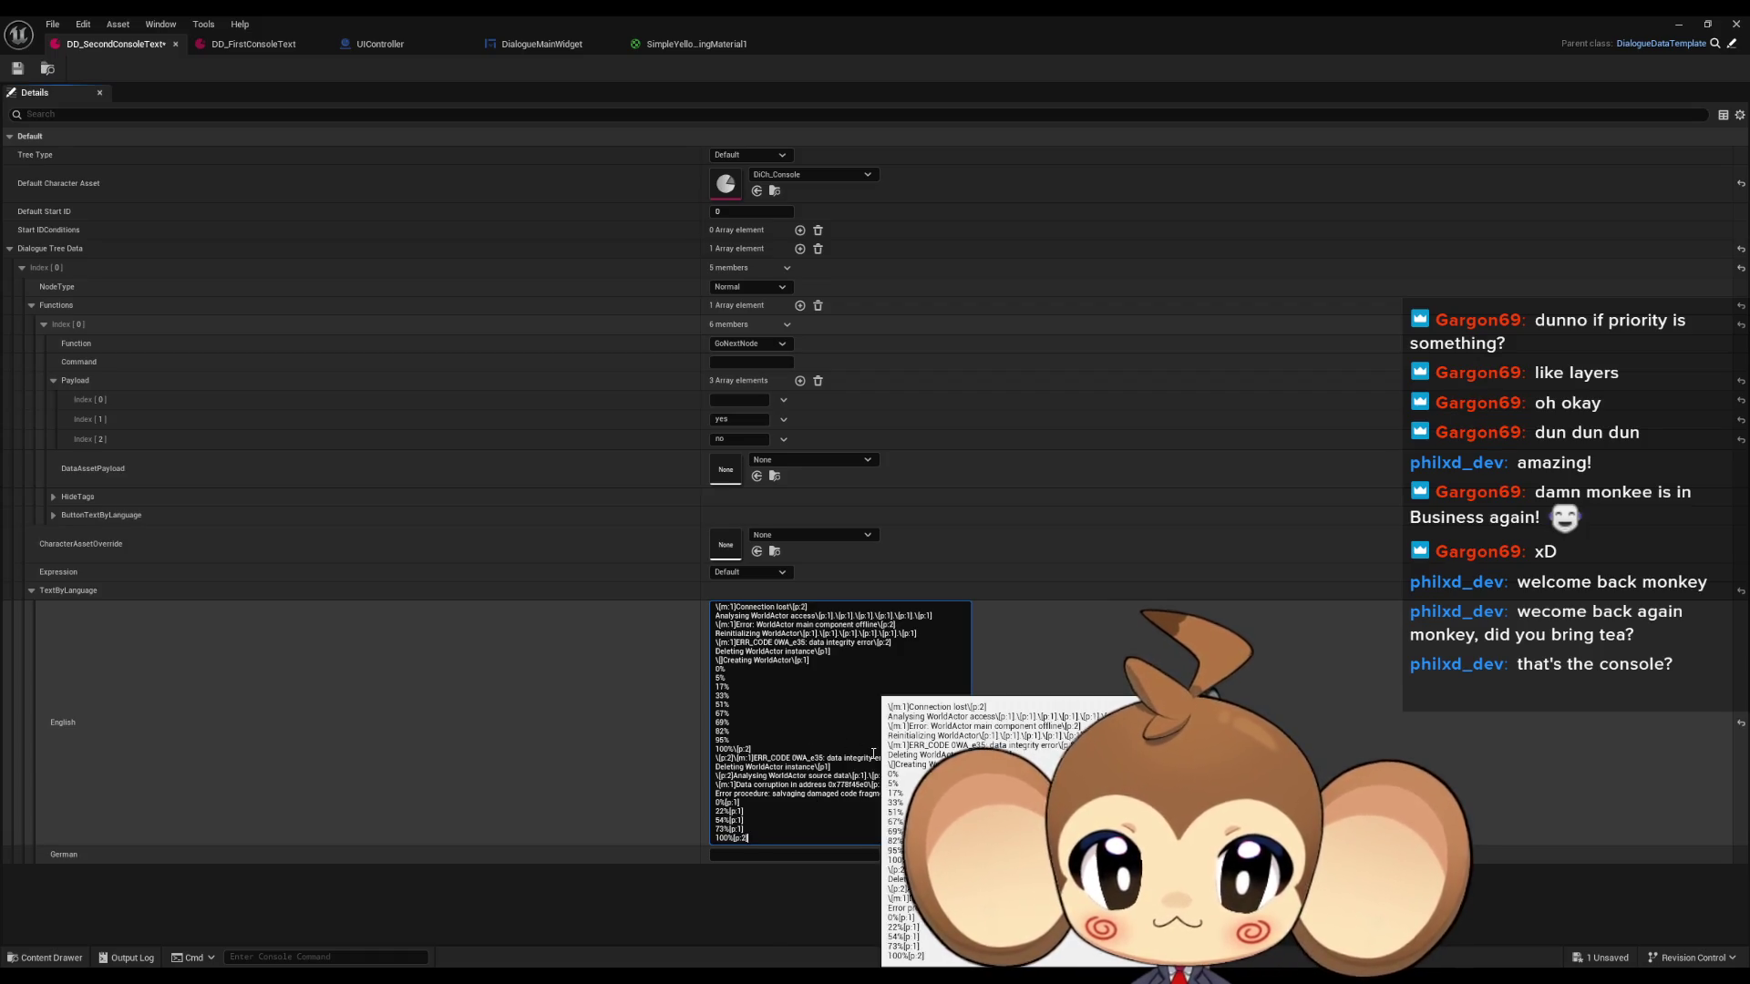
{"action": "key", "text": "shift+Return"}
{"action": "type", "text": "\\[m:3]Warning: Da"}
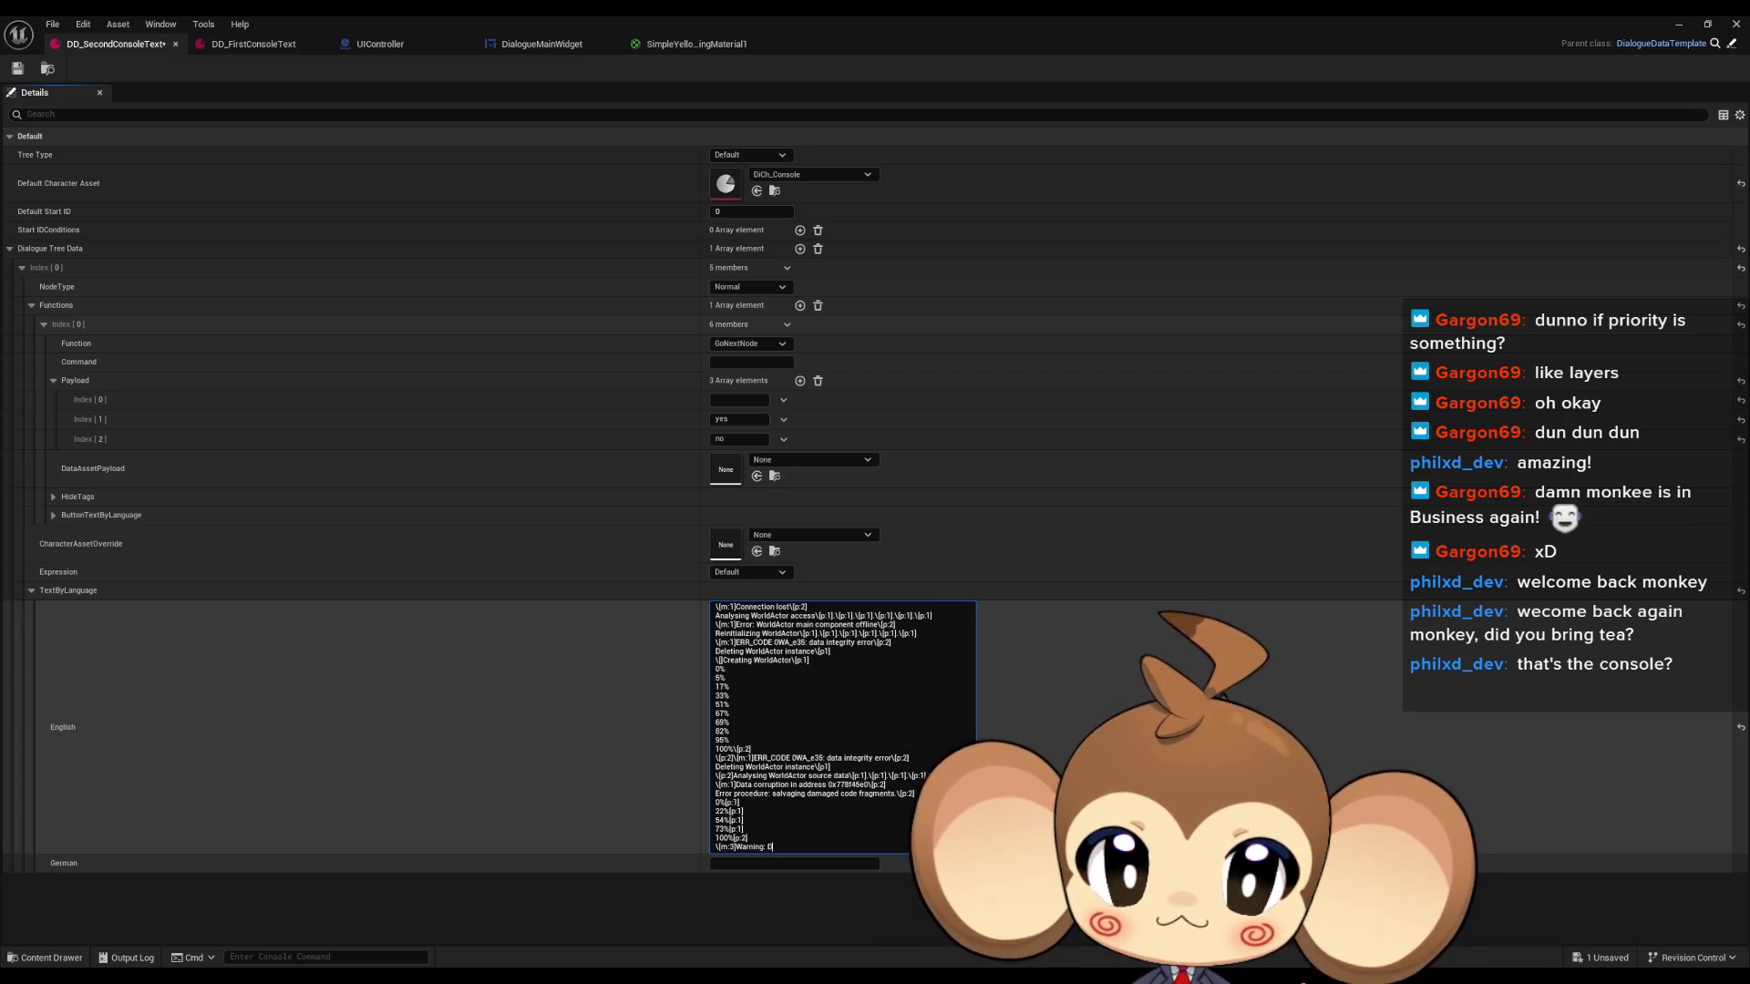
{"action": "type", "text": "ta"}
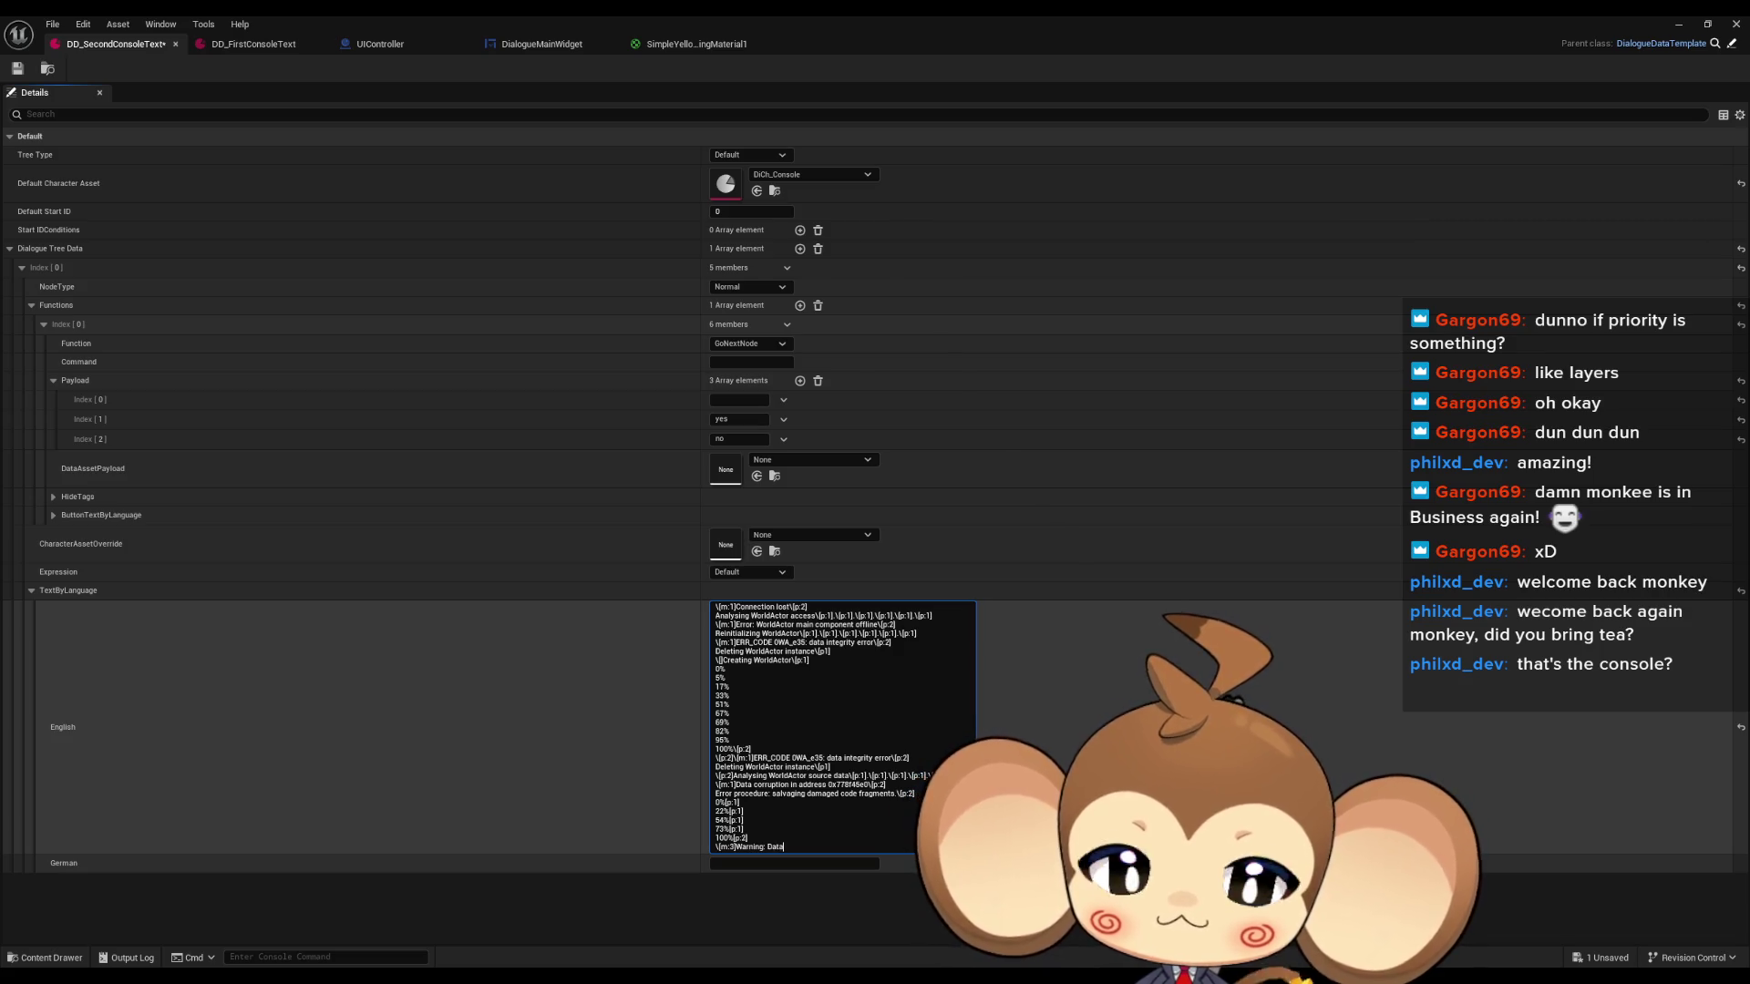
{"action": "type", "text": " co"}
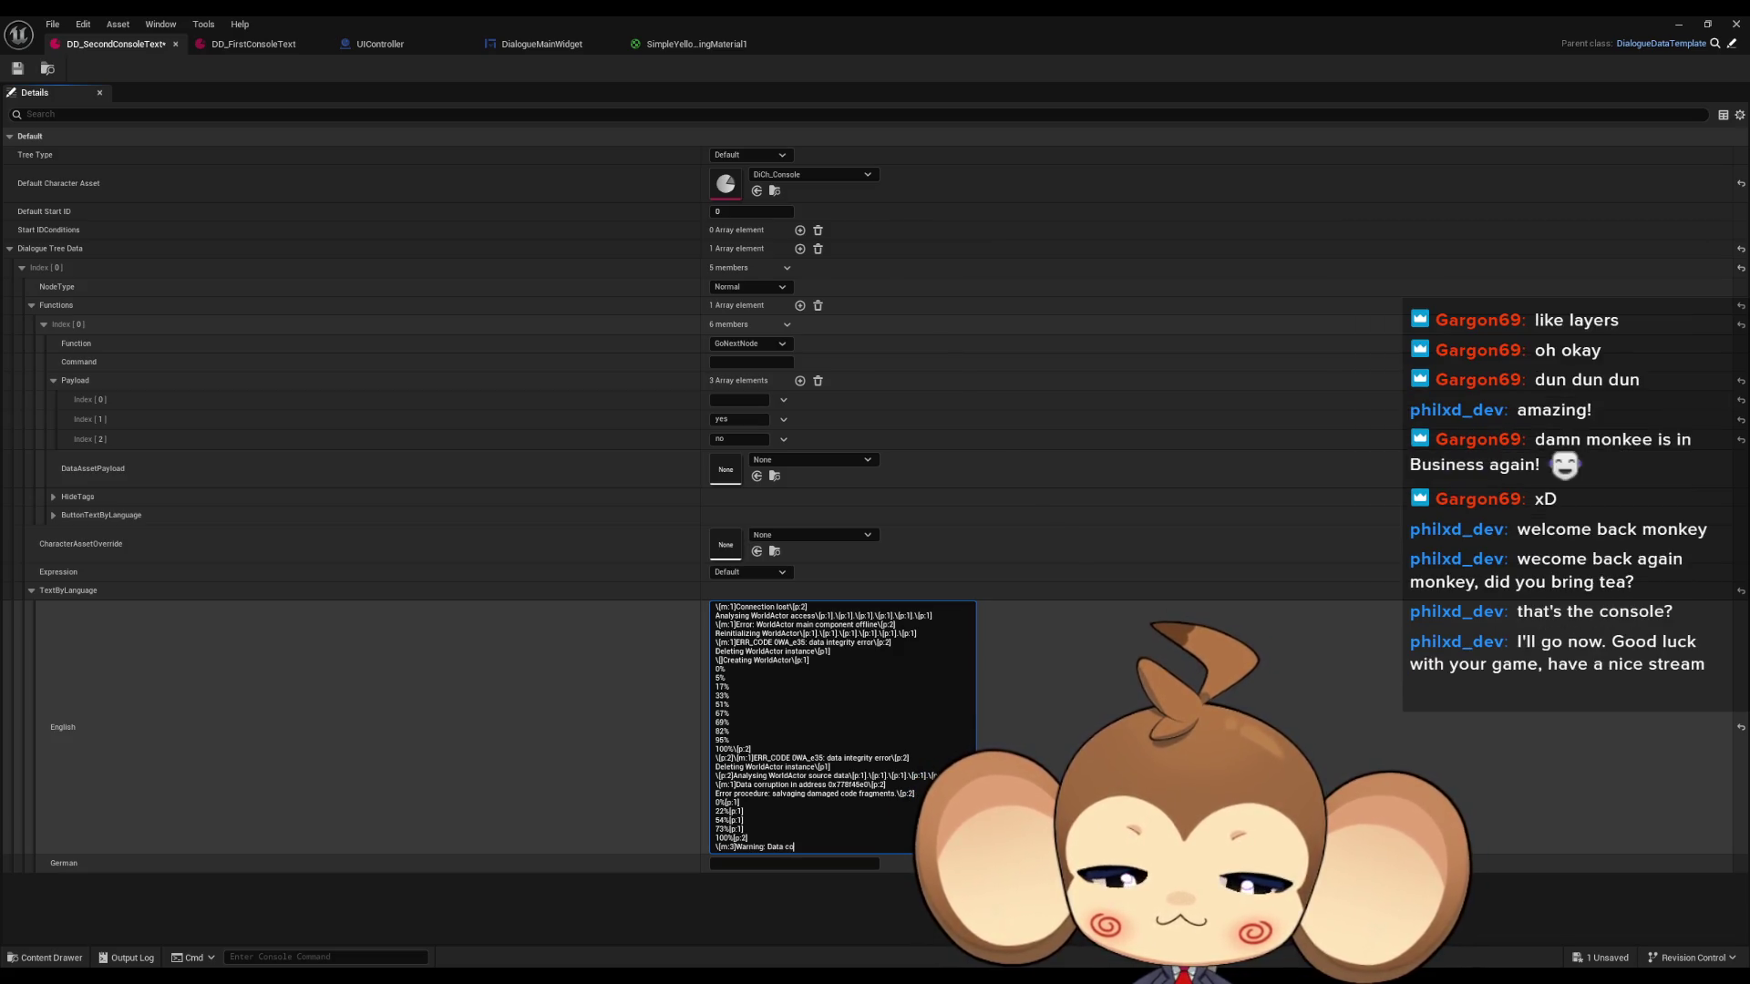
{"action": "type", "text": "uld not be stab"}
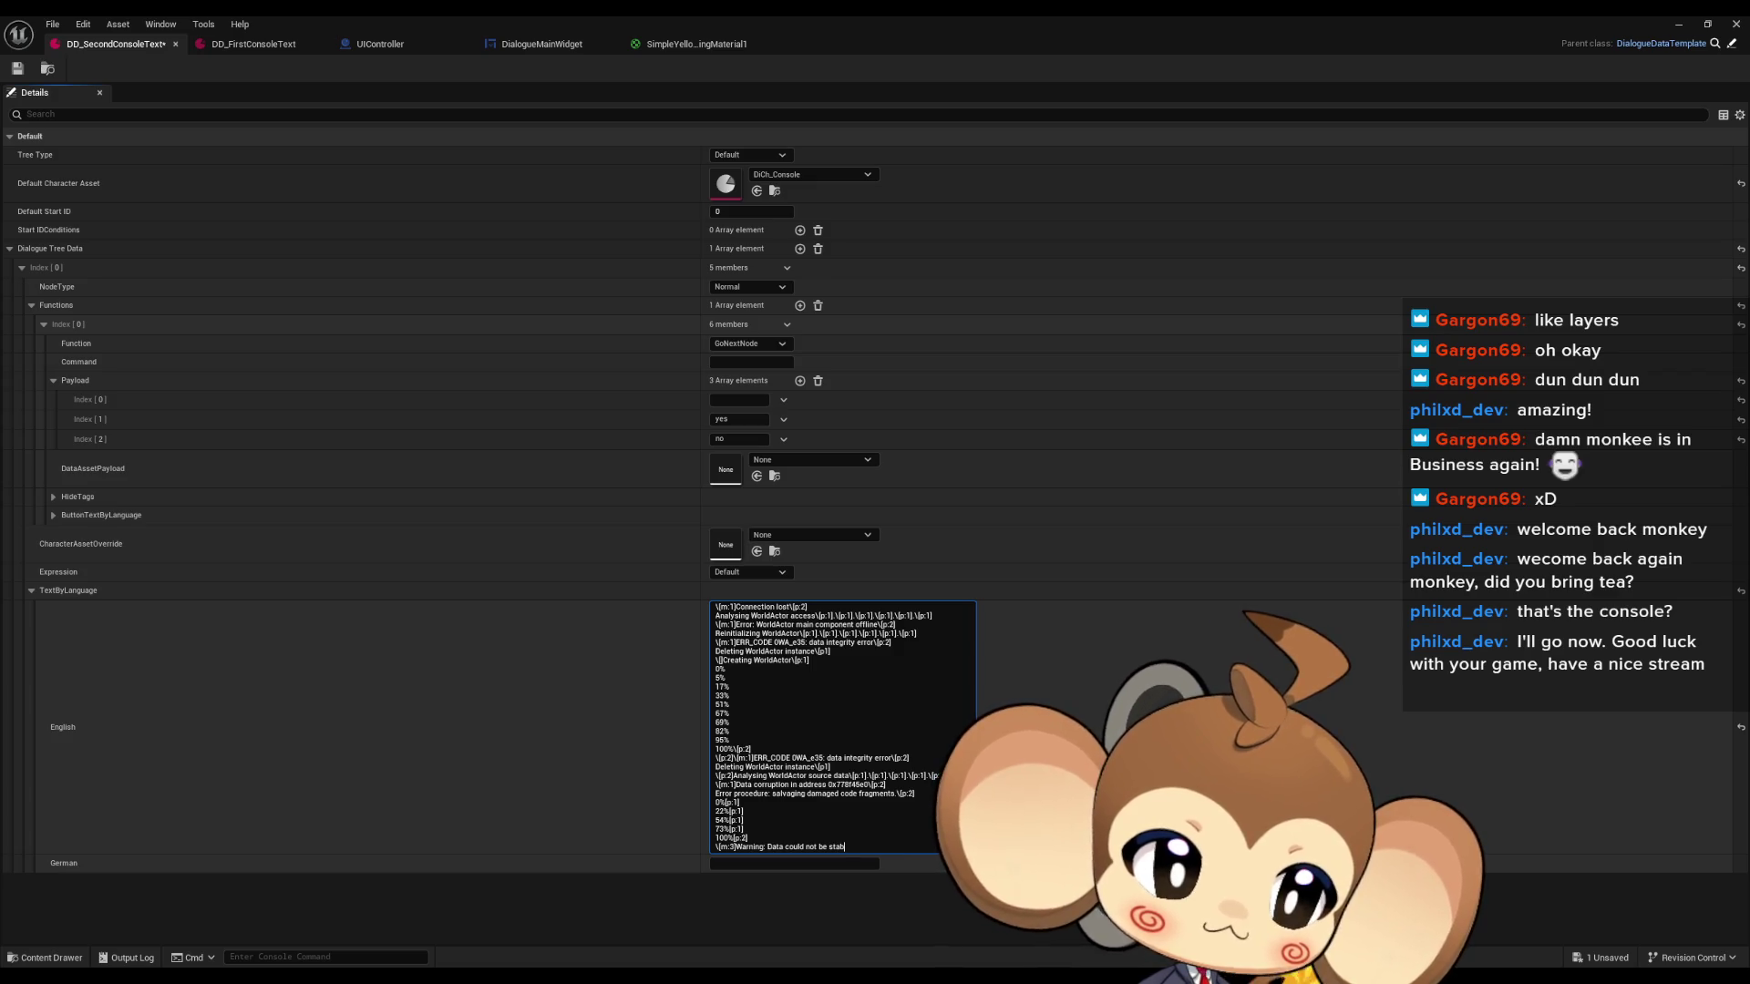
{"action": "type", "text": "ilized."}
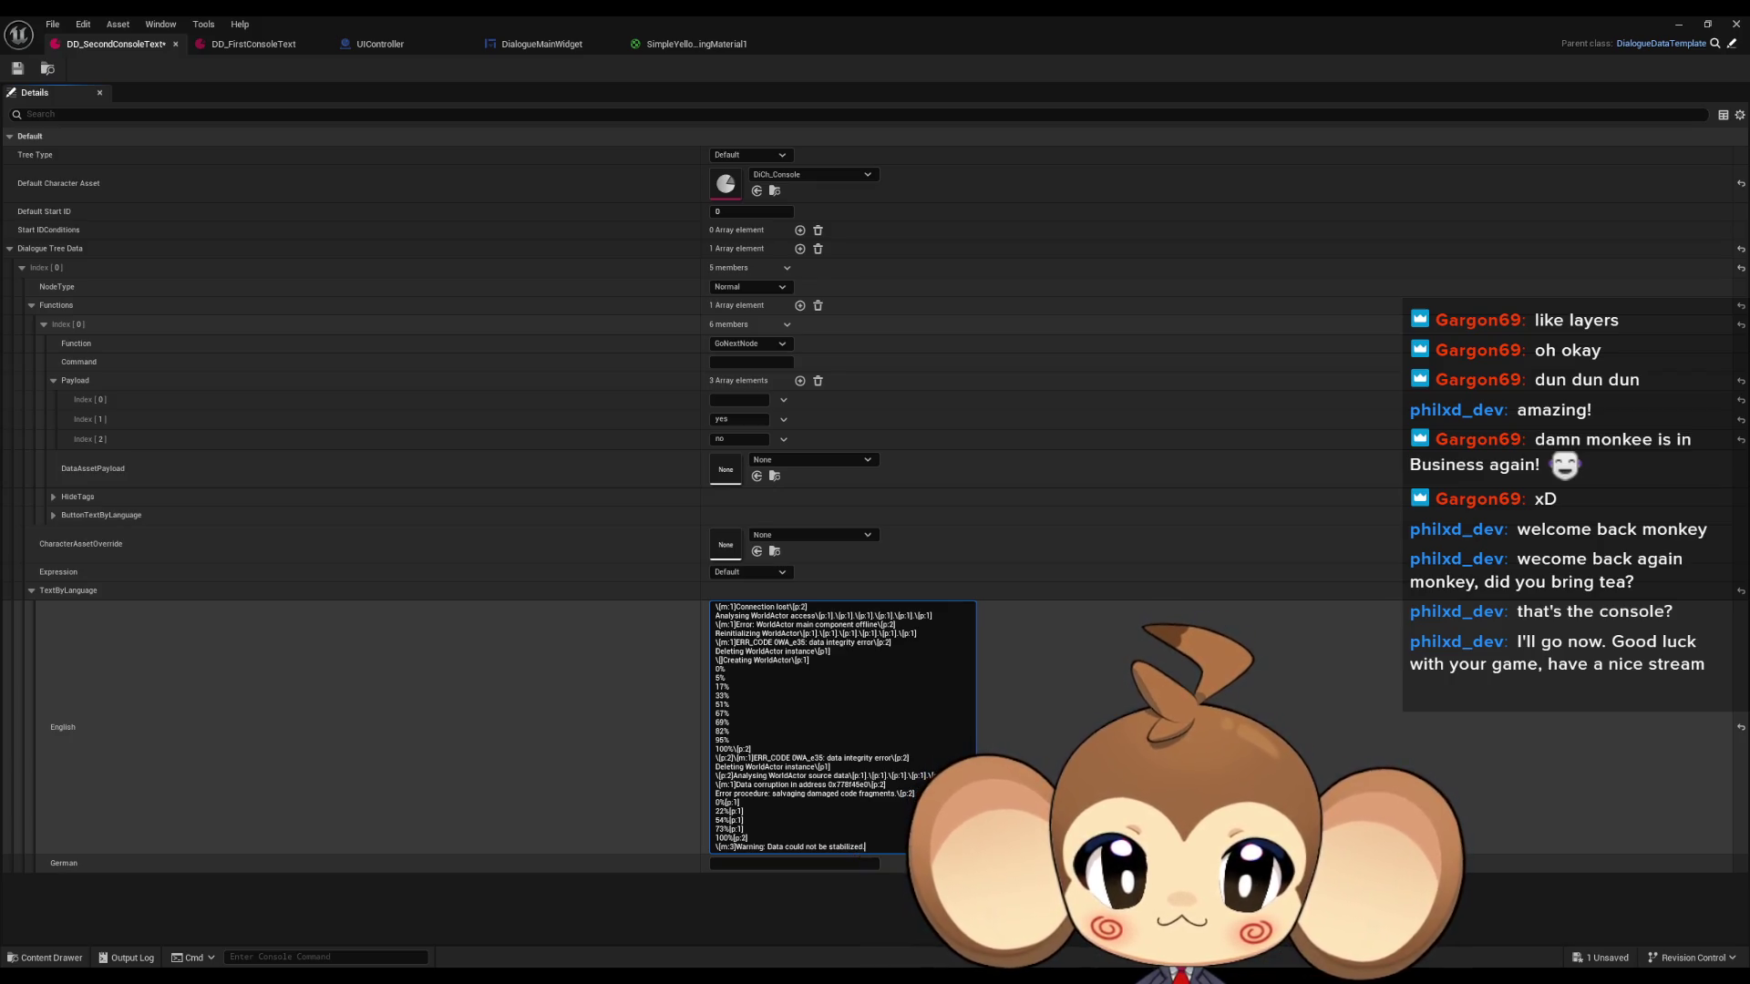
{"action": "type", "text": "Core fe"}
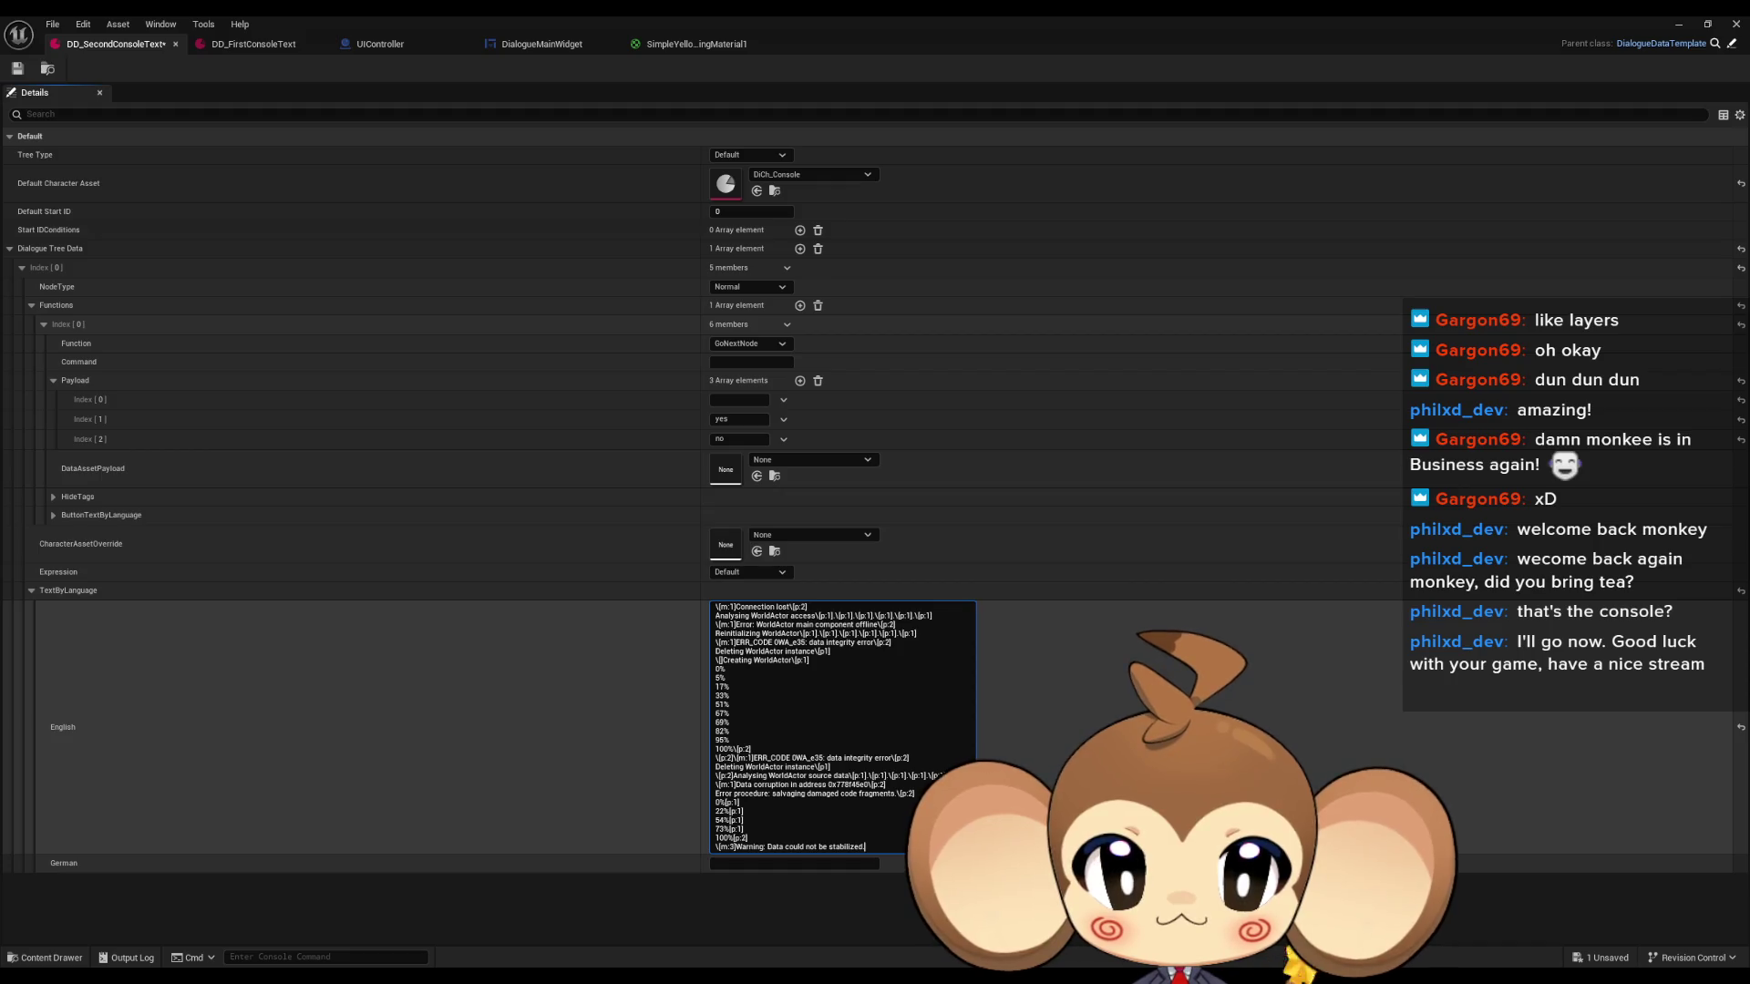
{"action": "type", "text": "atures"}
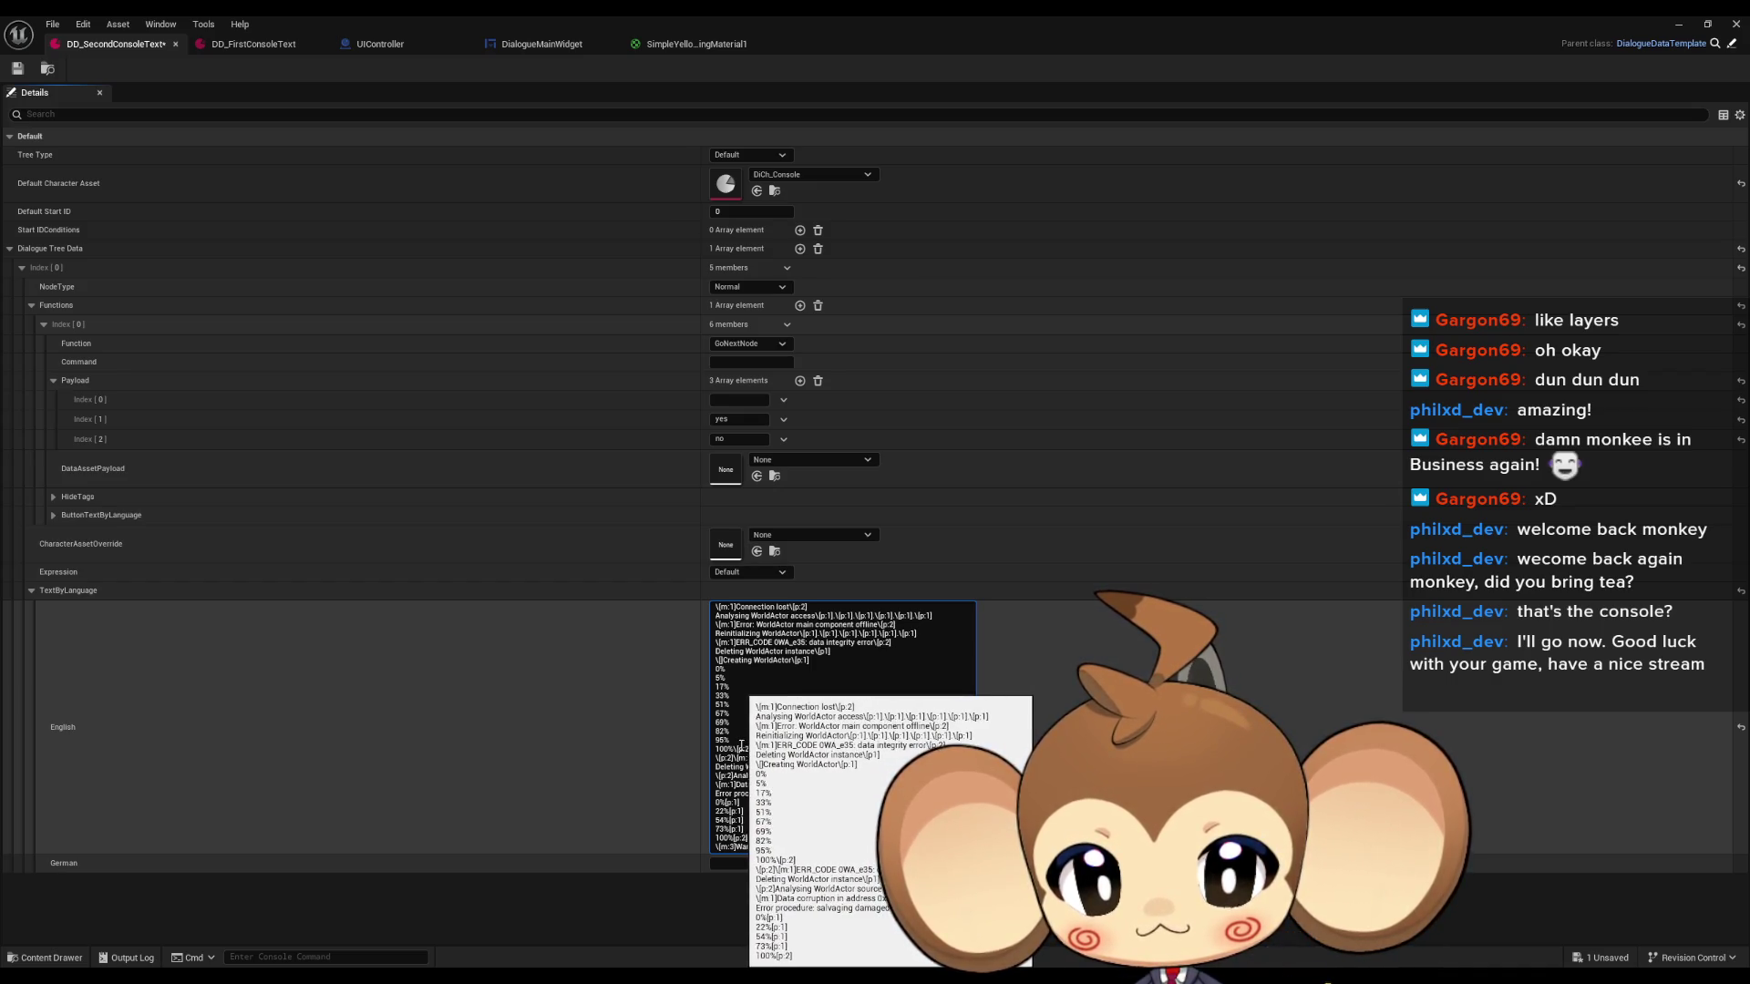
Copy the closing Creating WorldActor block from DD_FirstConsoleText to the end of DD_SecondConsoleText's English text.
{"action": "left_click_drag", "start_coordinate": [762, 749], "coordinate": [668, 654]}
{"action": "left_click", "coordinate": [254, 44]}
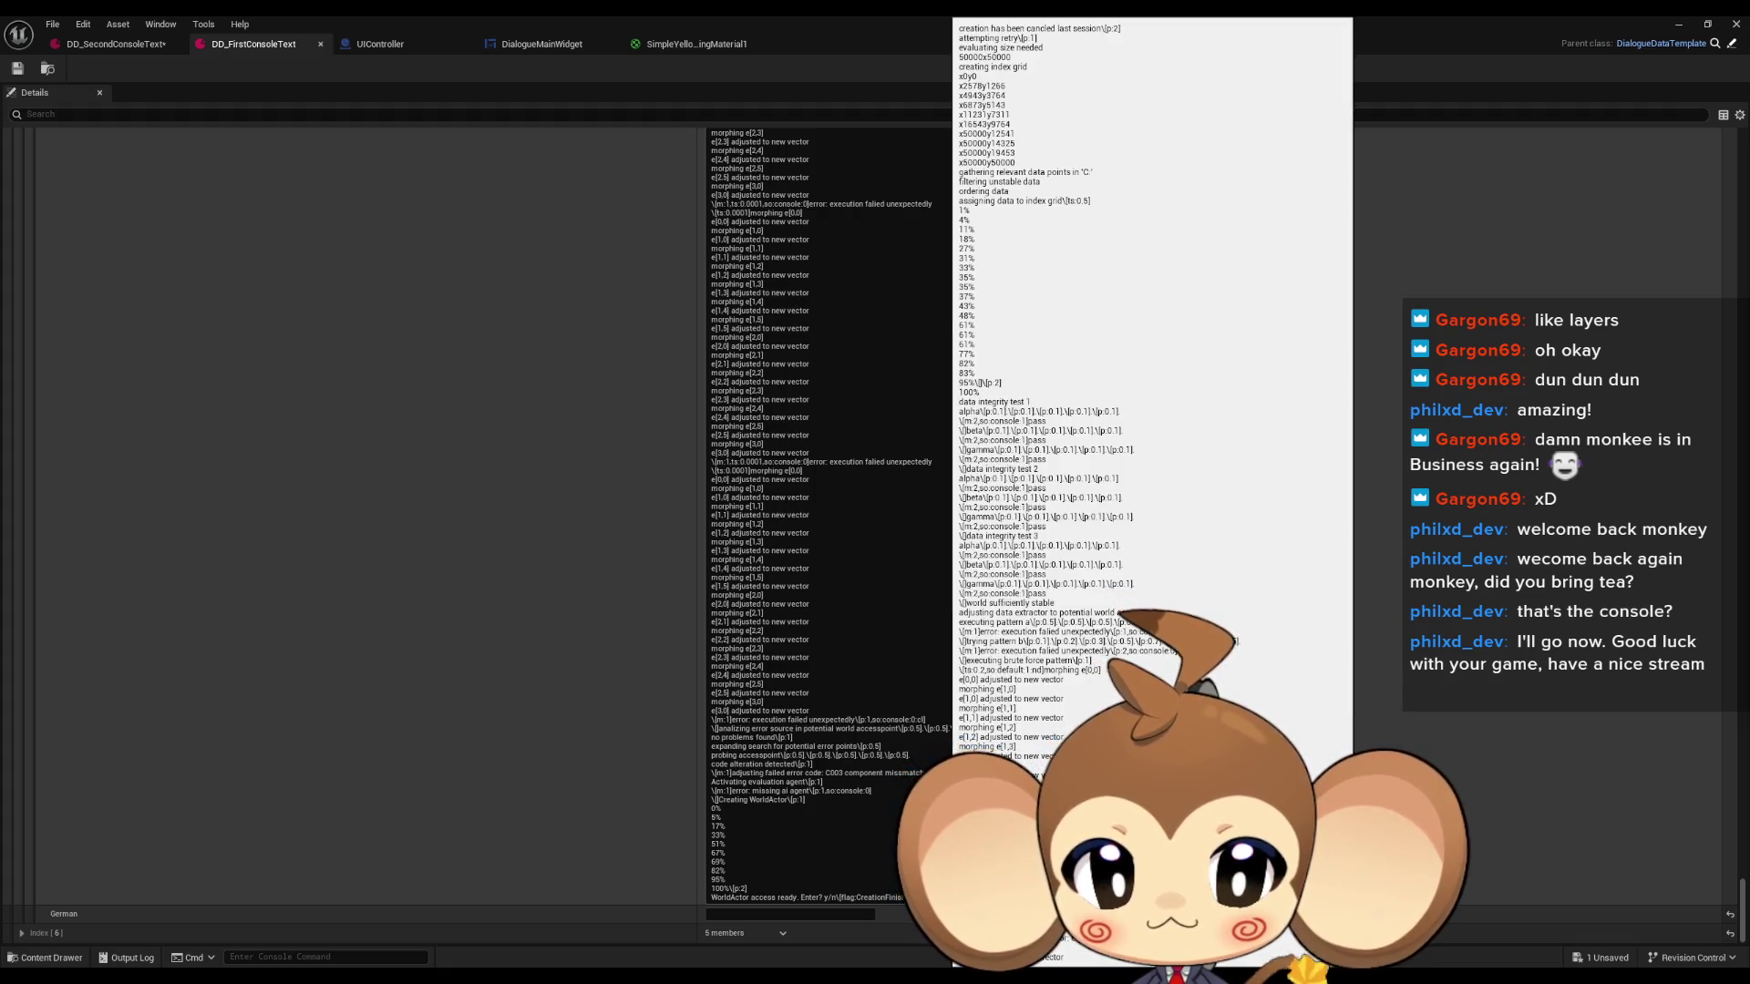
{"action": "mouse_move", "coordinate": [911, 898]}
{"action": "left_mouse_down"}
{"action": "mouse_move", "coordinate": [720, 862]}
{"action": "mouse_move", "coordinate": [699, 801]}
{"action": "left_mouse_up"}
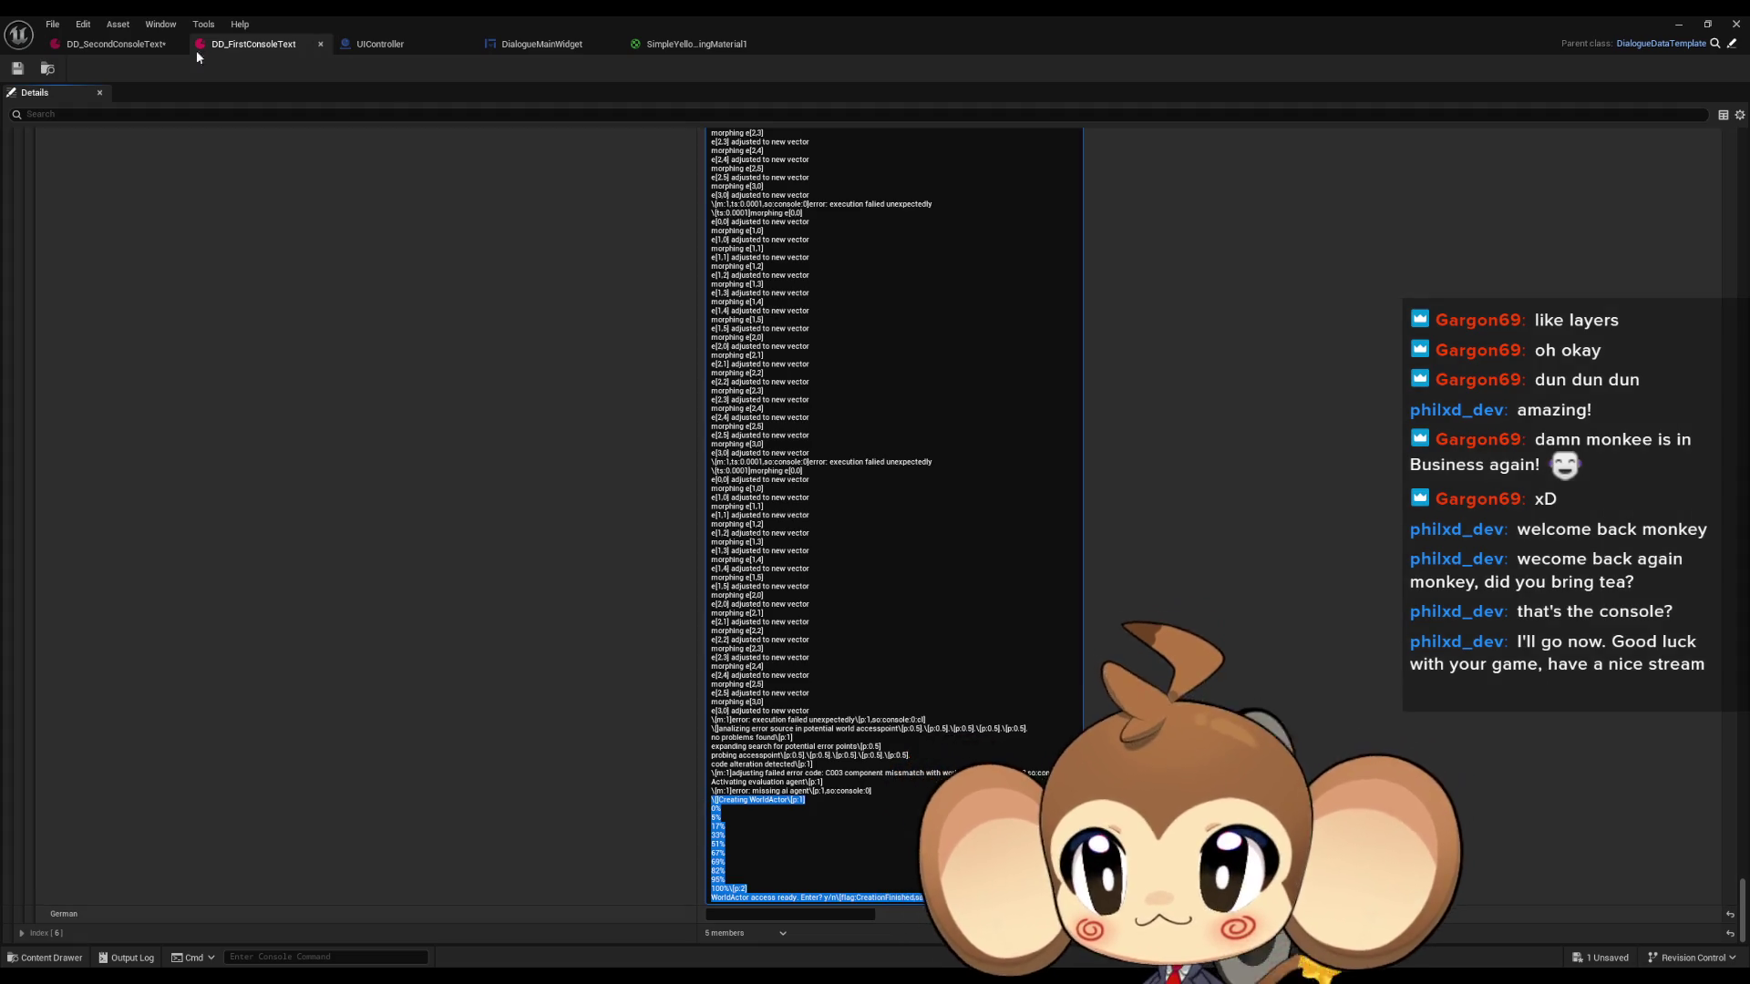
{"action": "left_click", "coordinate": [114, 44]}
{"action": "key", "text": "ctrl+v"}
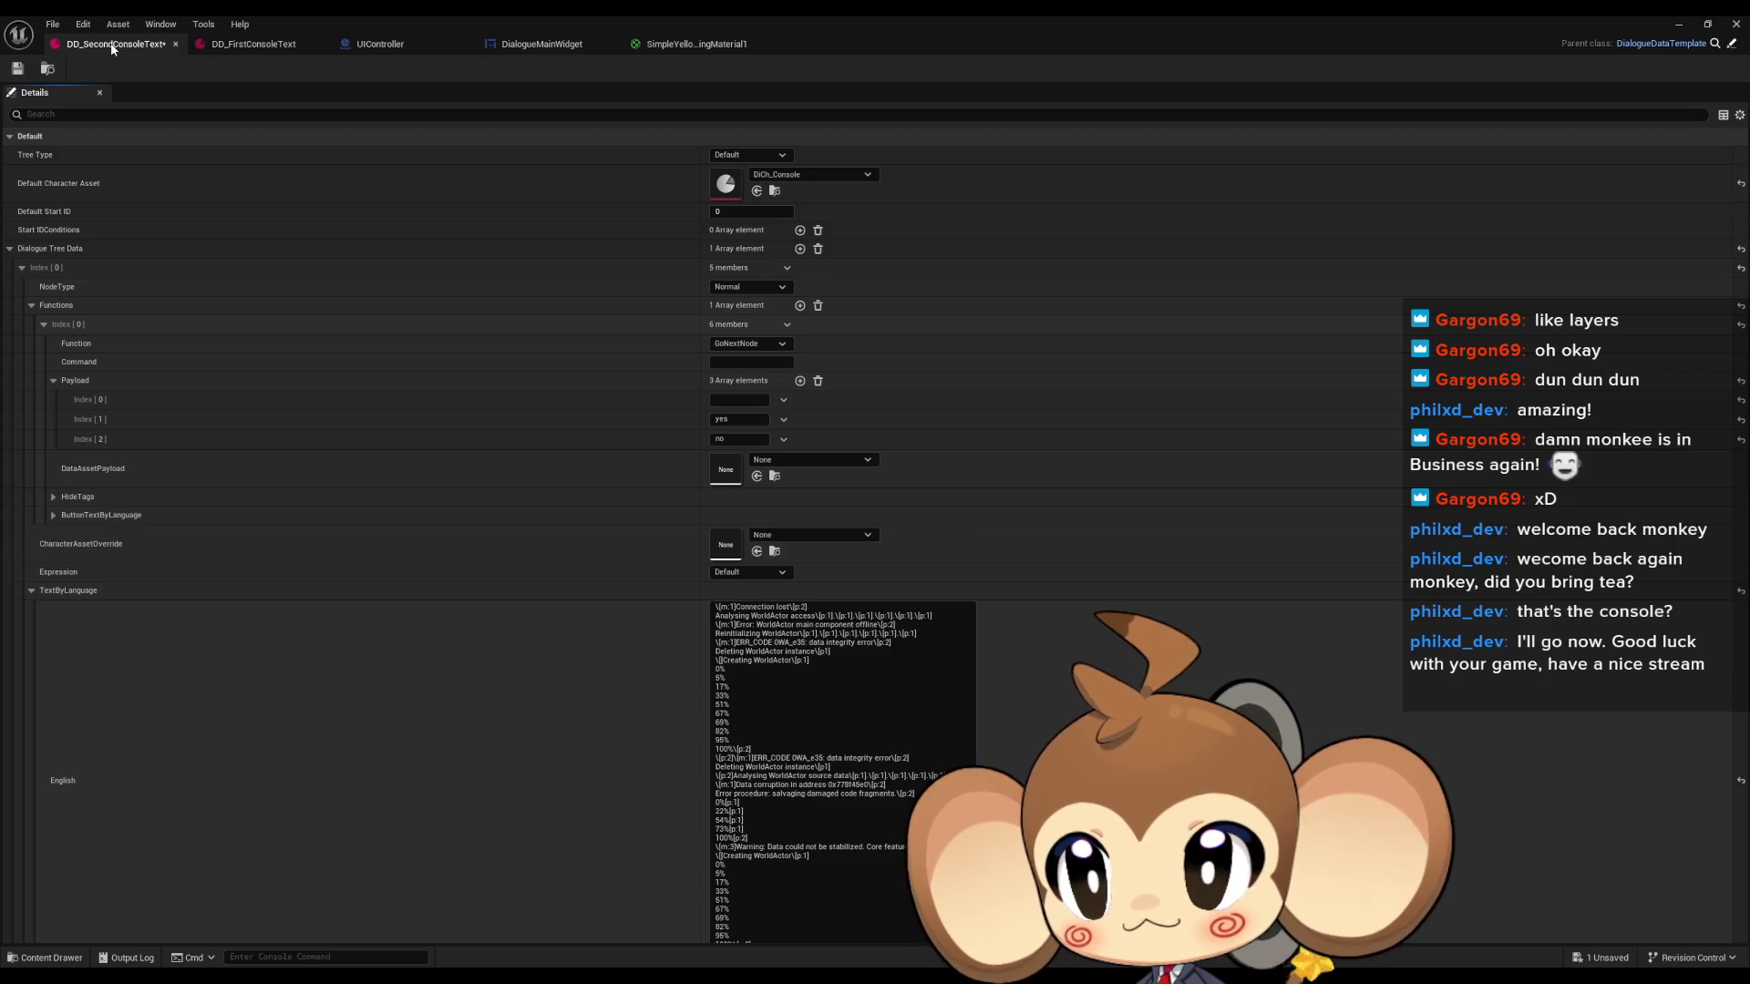
Rename the pasted flag to SecondConsoleWaitingForConfirm and save DD_SecondConsoleText.
{"action": "double_click", "coordinate": [386, 15]}
{"action": "double_click", "coordinate": [493, 239]}
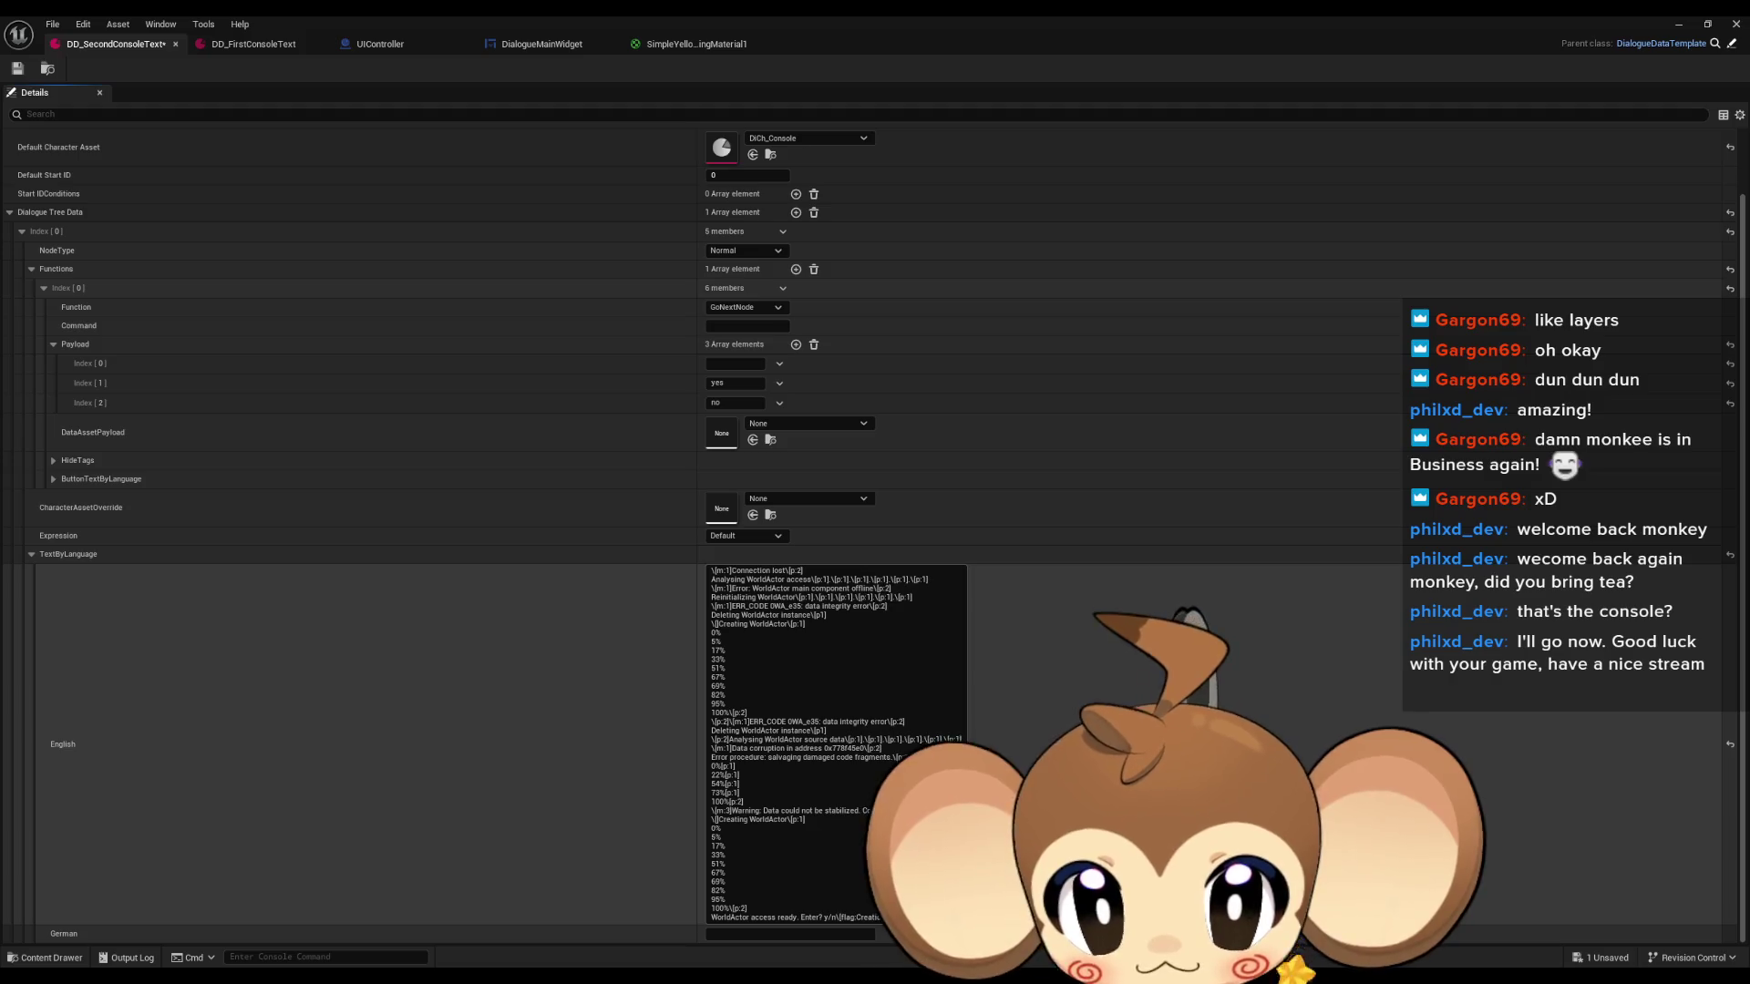
{"action": "double_click", "coordinate": [882, 918]}
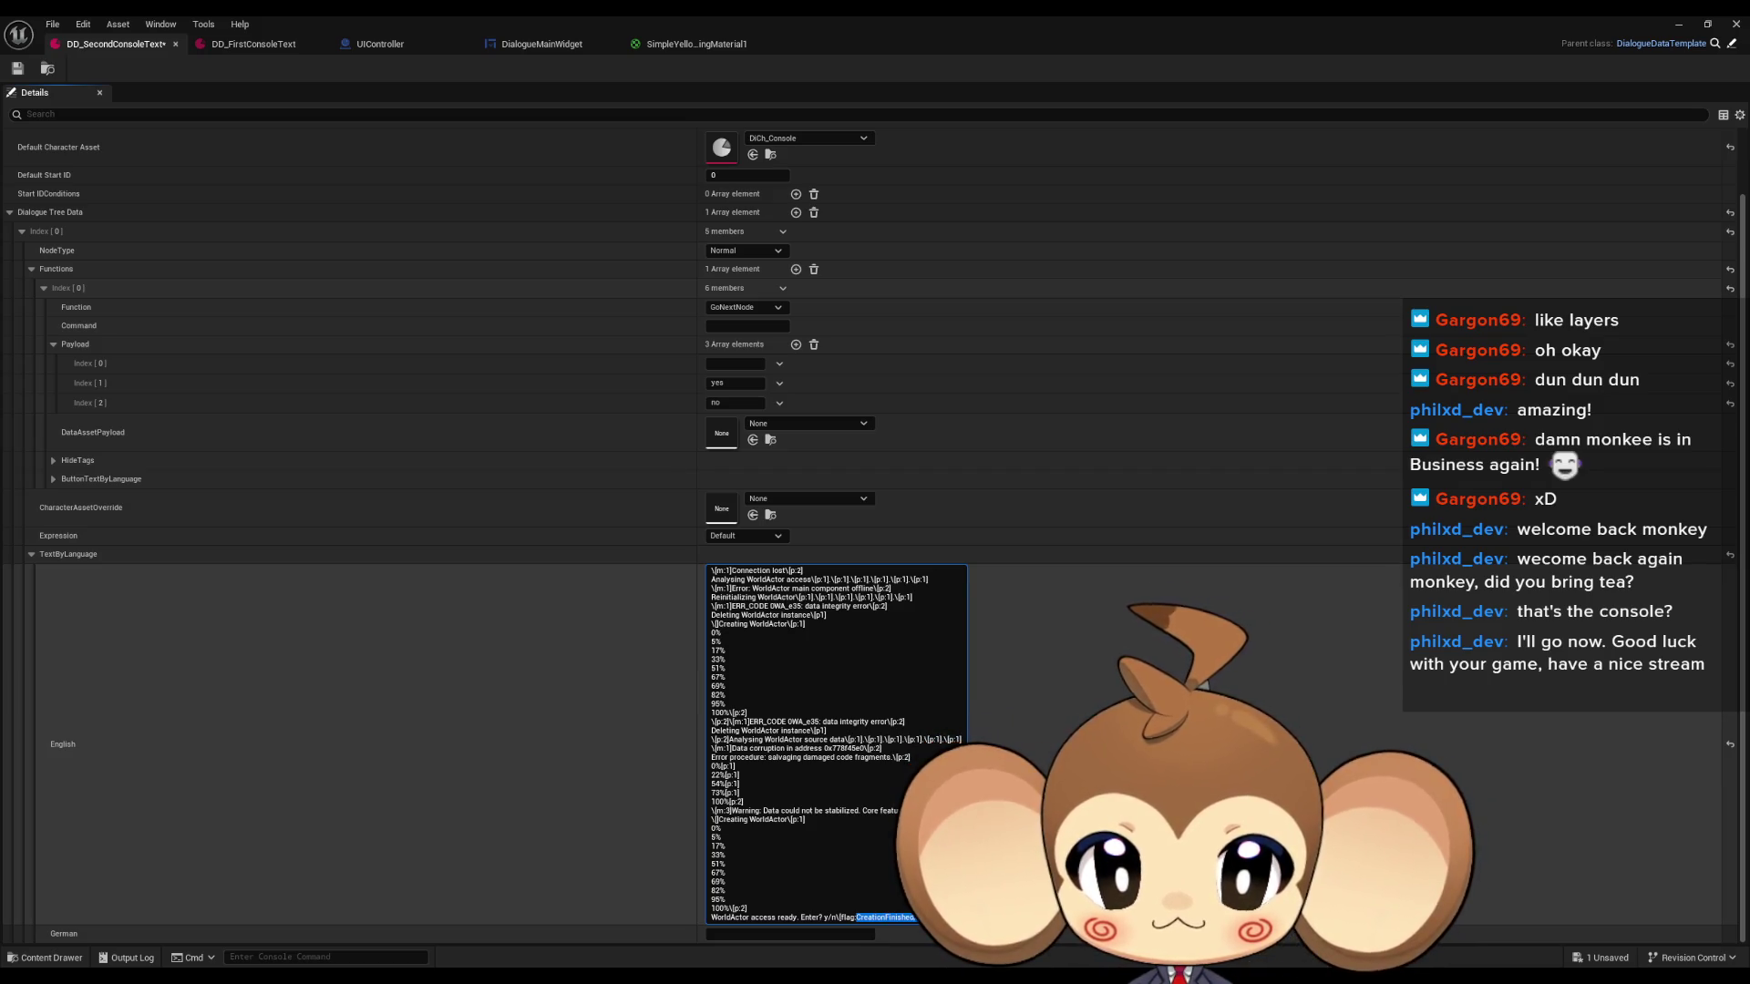
{"action": "type", "text": "SecondConsoleW"}
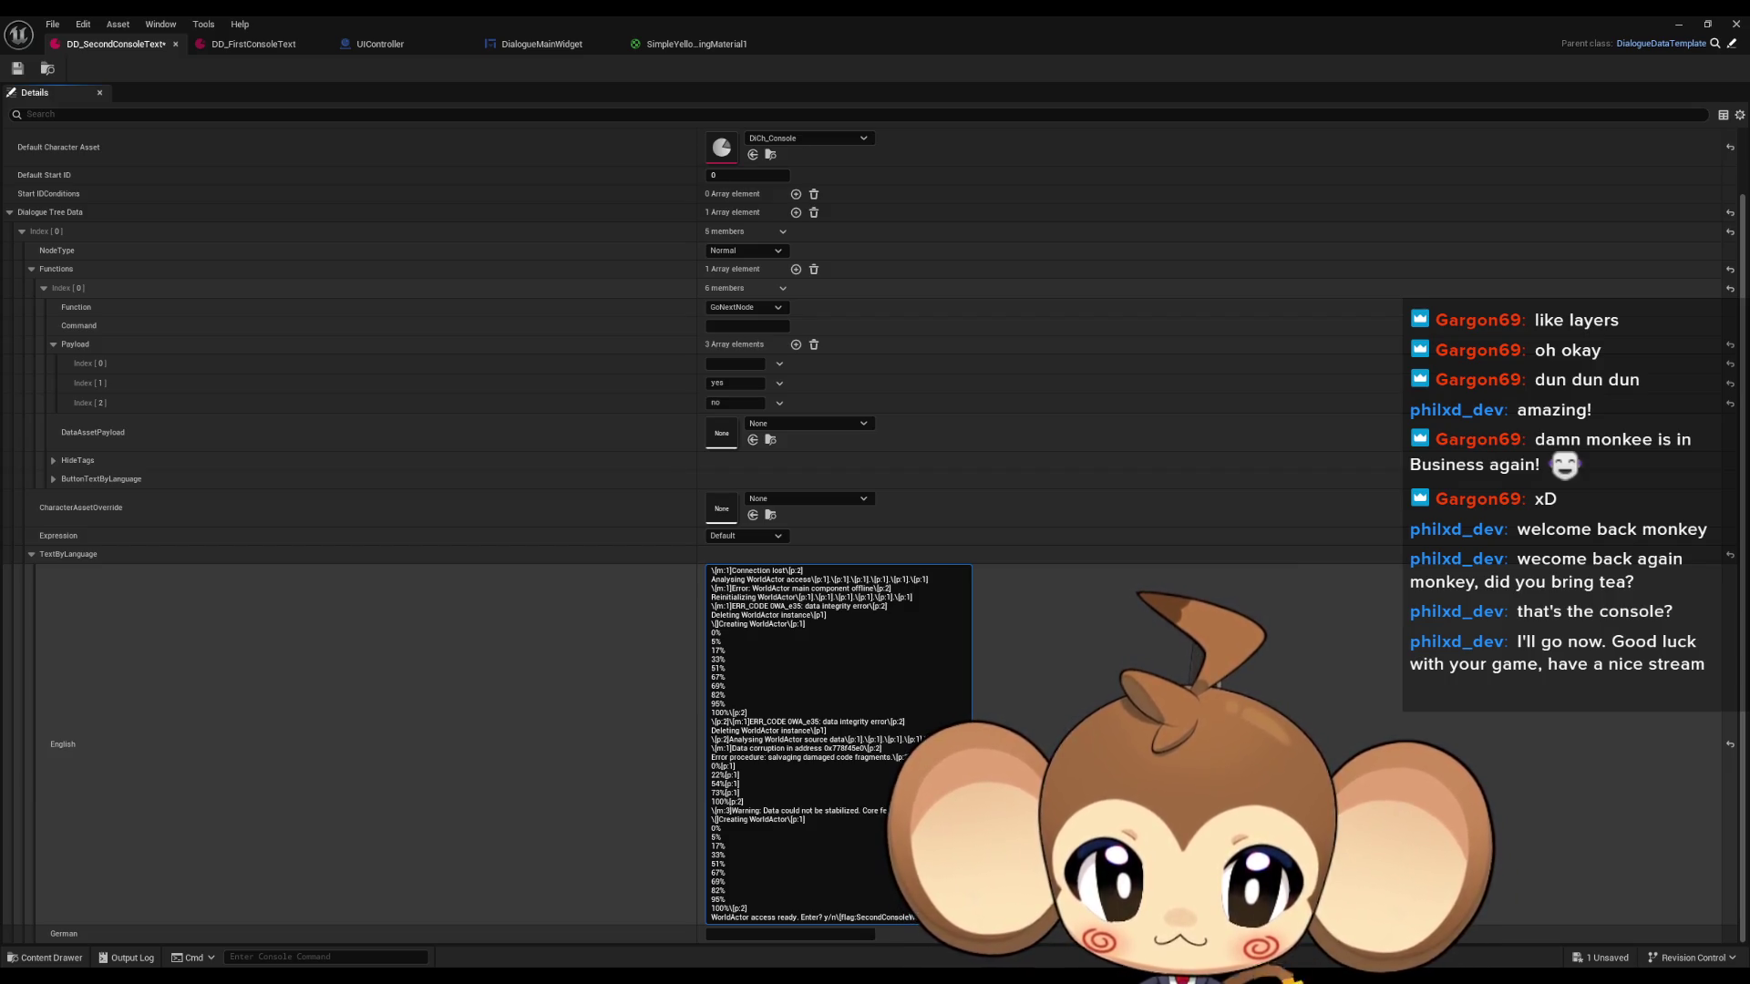
{"action": "type", "text": "aitingForConfirm"}
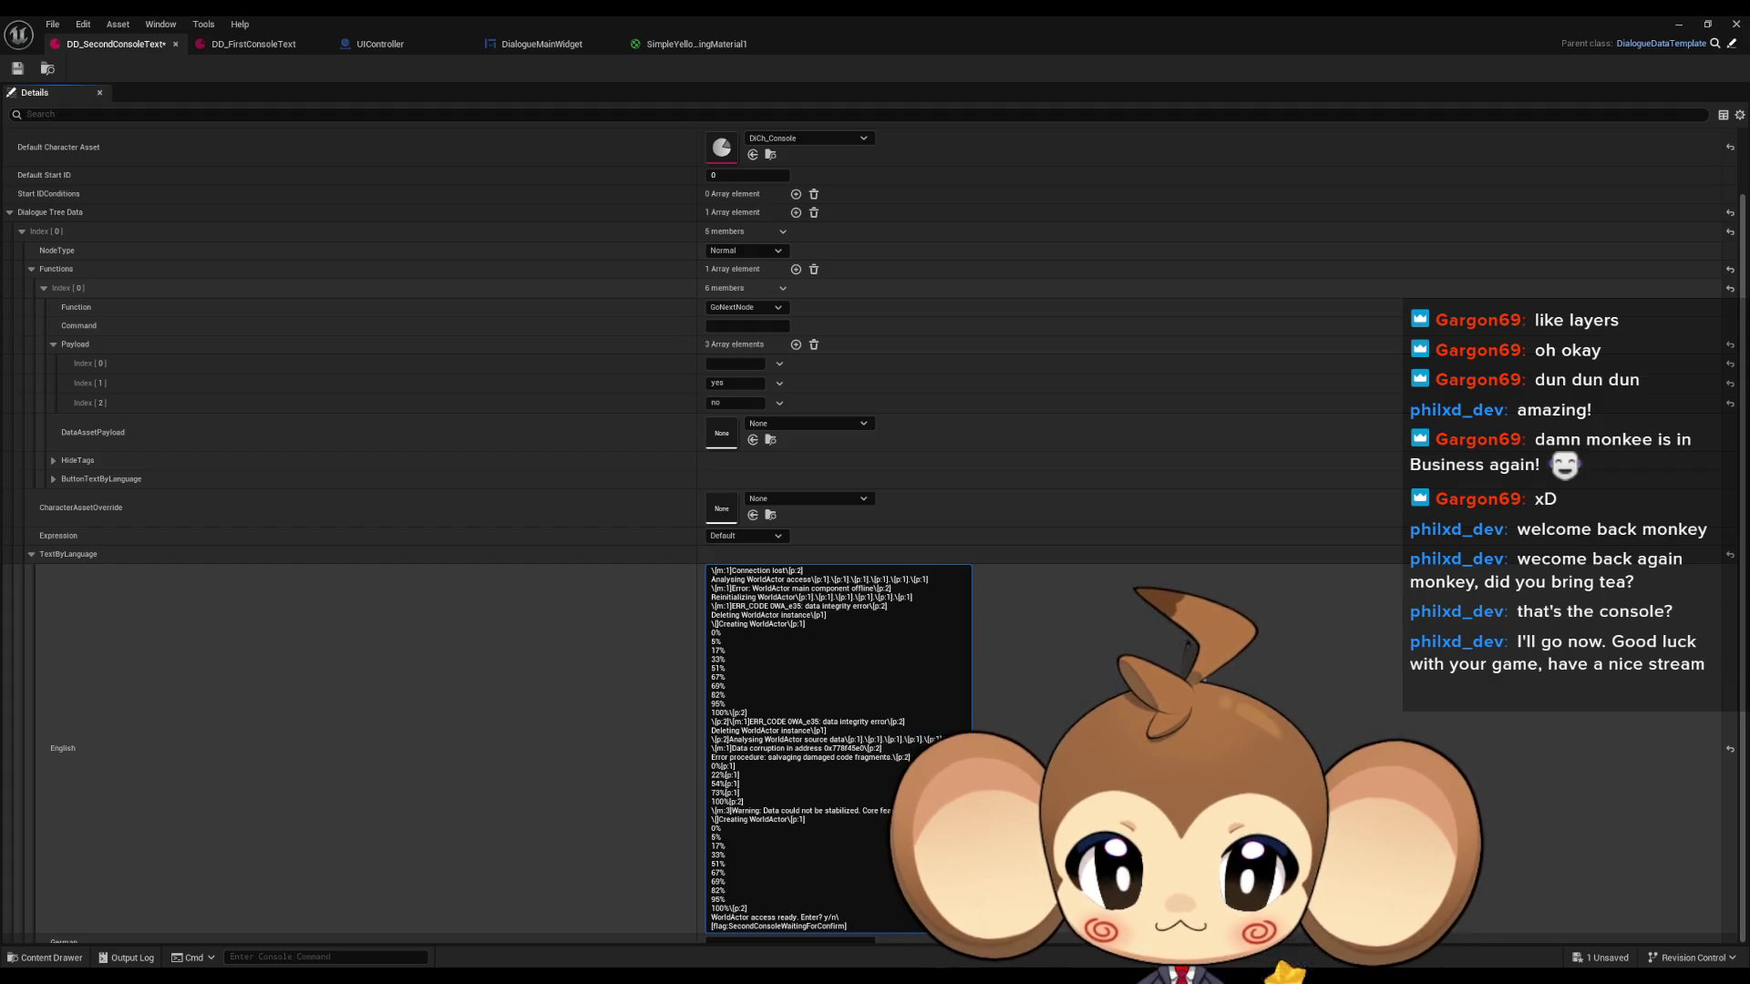
{"action": "scroll", "coordinate": [638, 848], "scroll_direction": "down", "scroll_amount": 1}
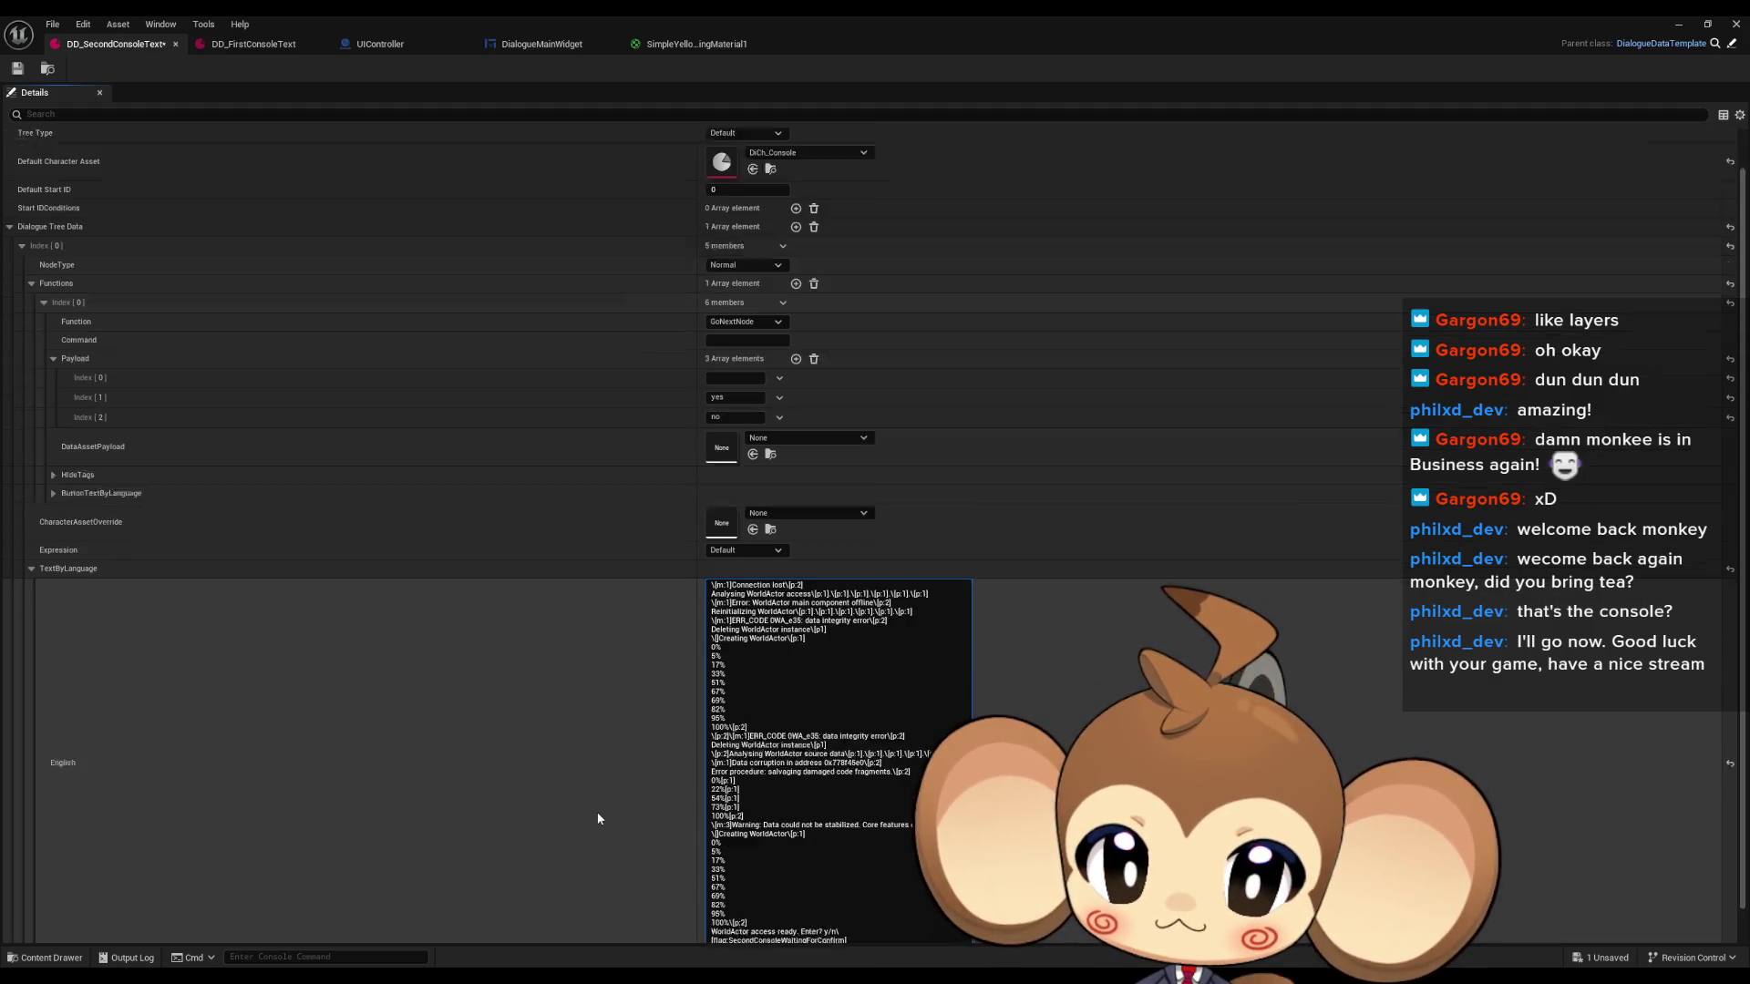
{"action": "left_click", "coordinate": [17, 68]}
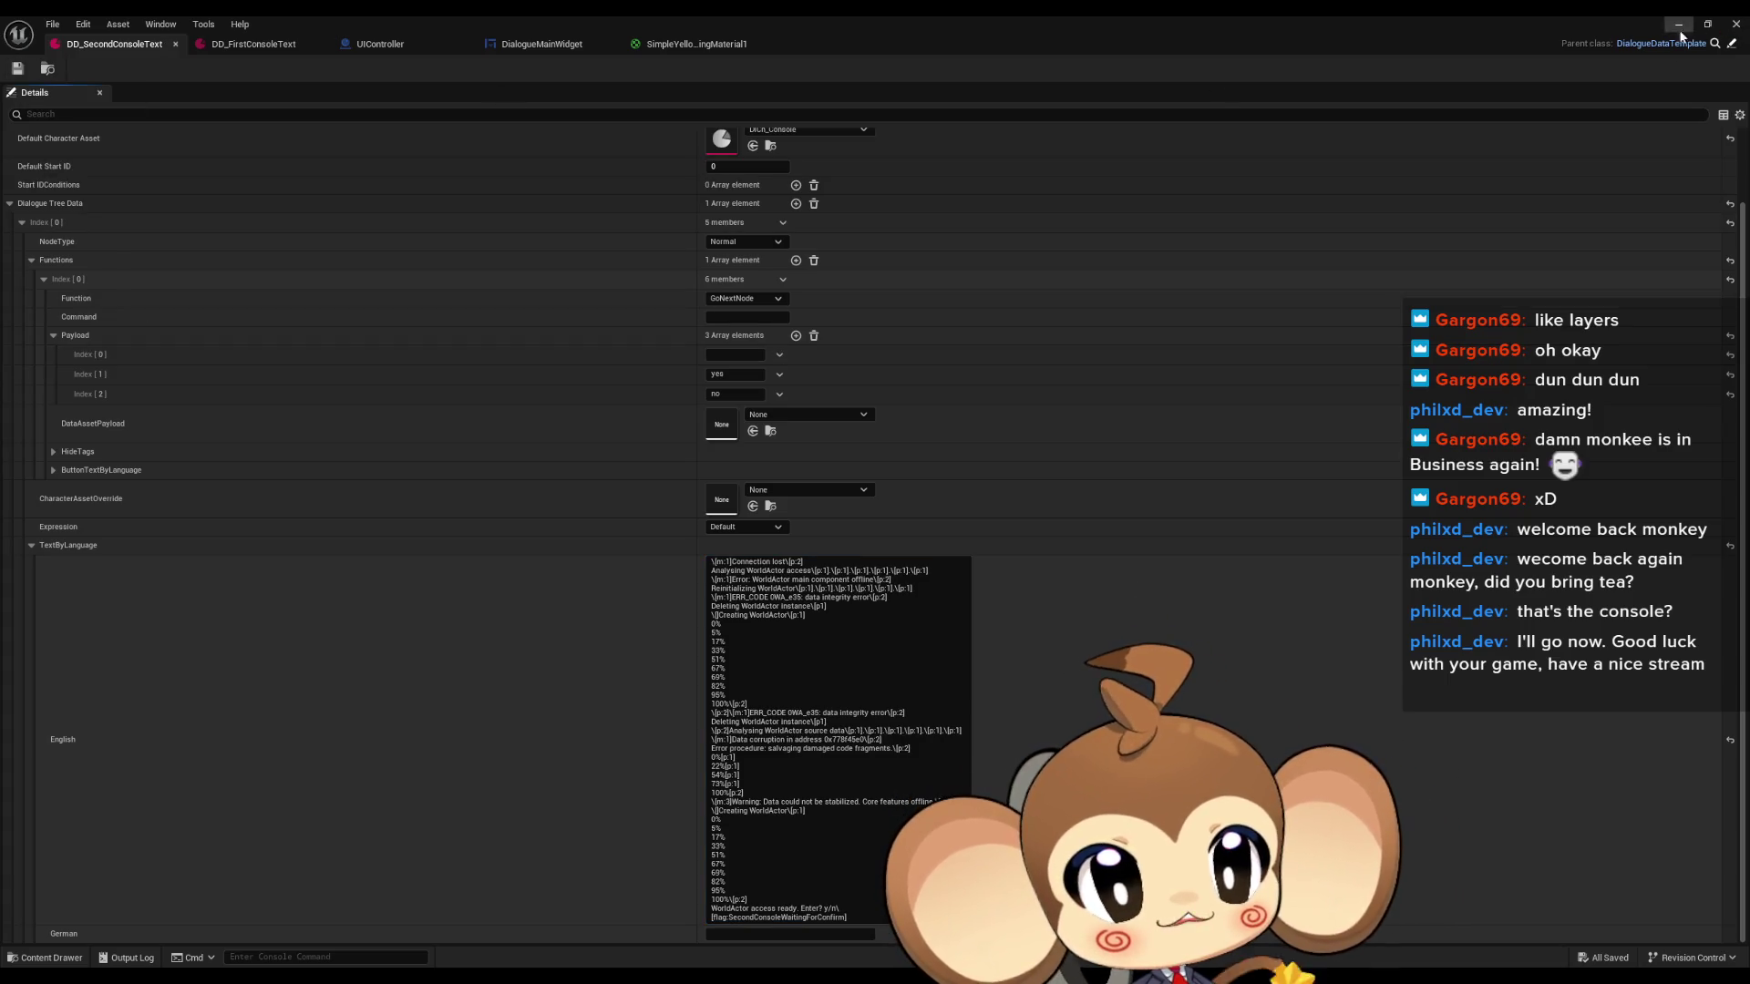
Play the level to check the console's WorldActor sequence and access-ready prompt, then stop.
{"action": "left_click", "coordinate": [1679, 28]}
{"action": "left_click", "coordinate": [339, 68]}
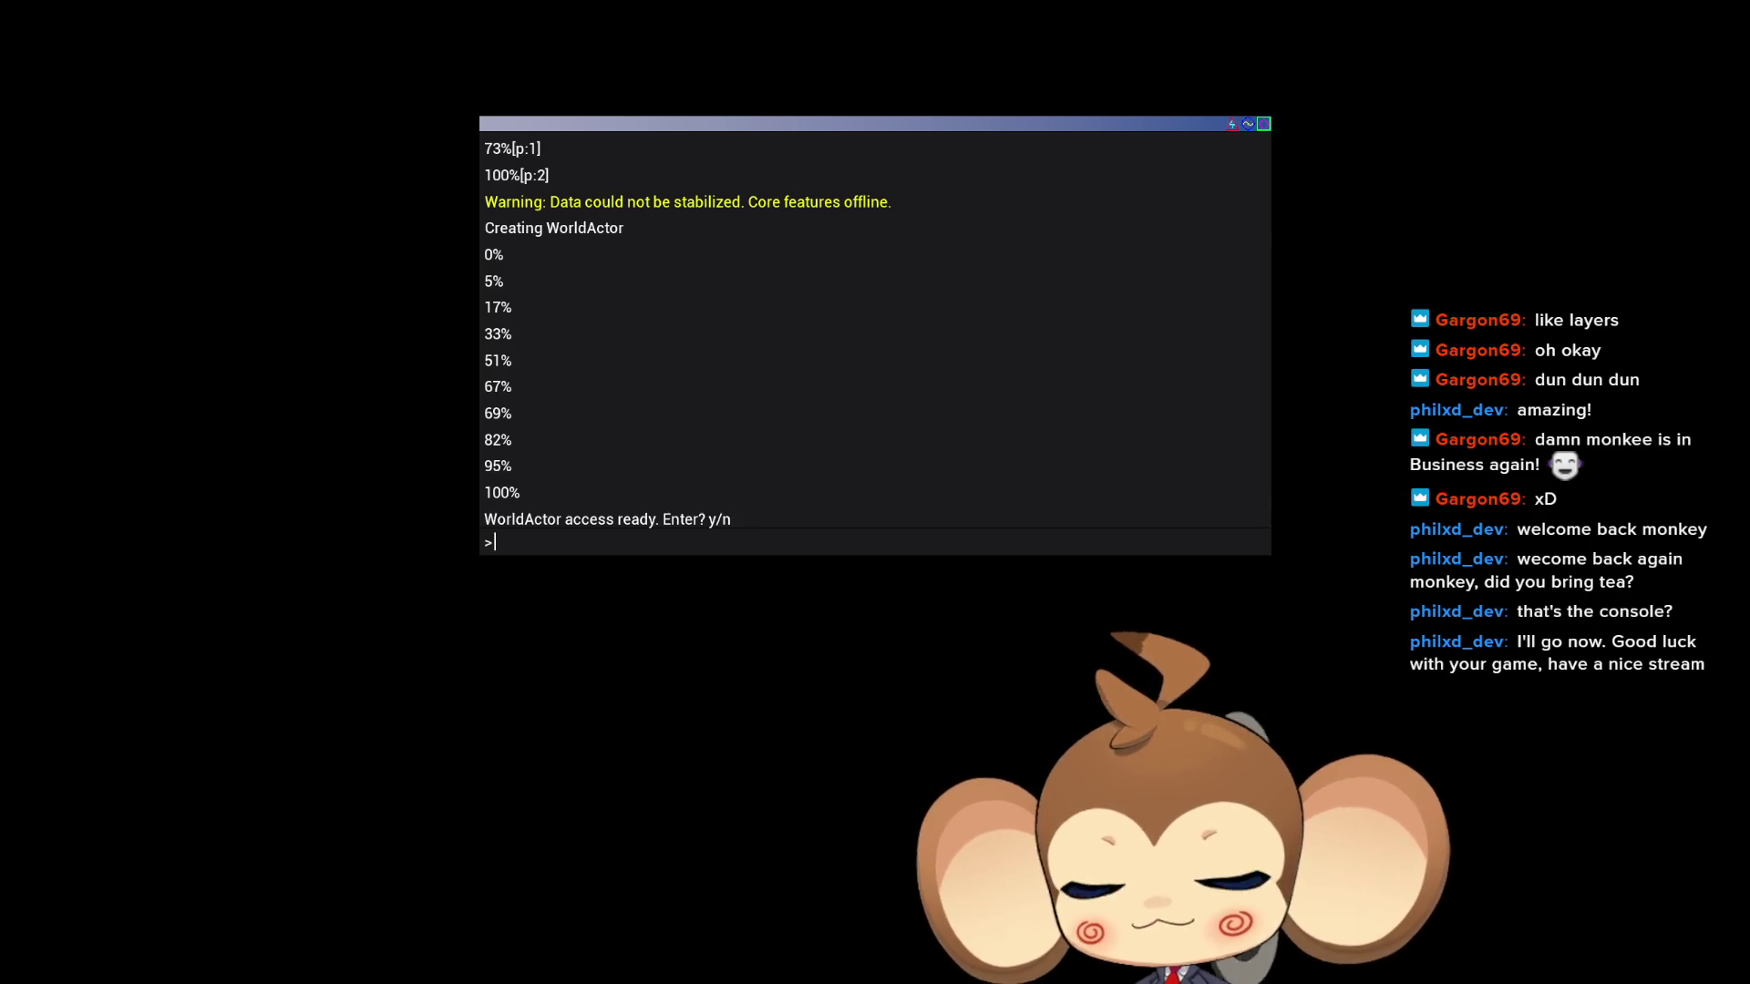
{"action": "key", "text": "F11"}
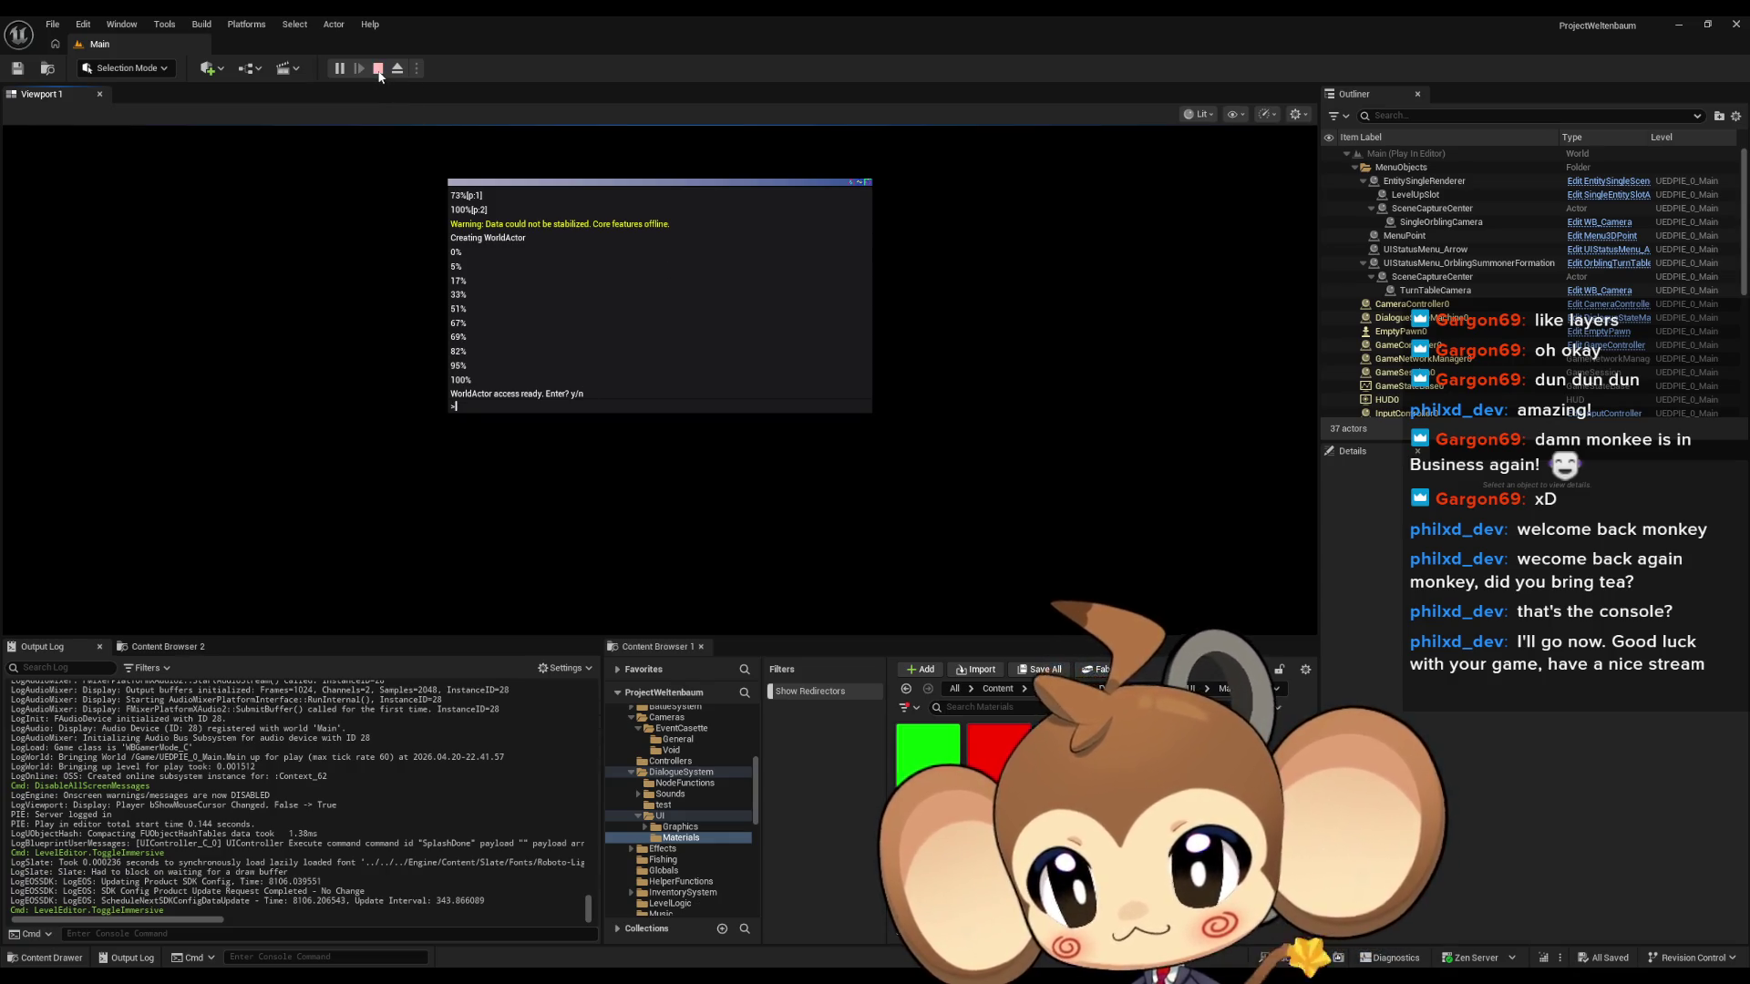
{"action": "left_click", "coordinate": [379, 75]}
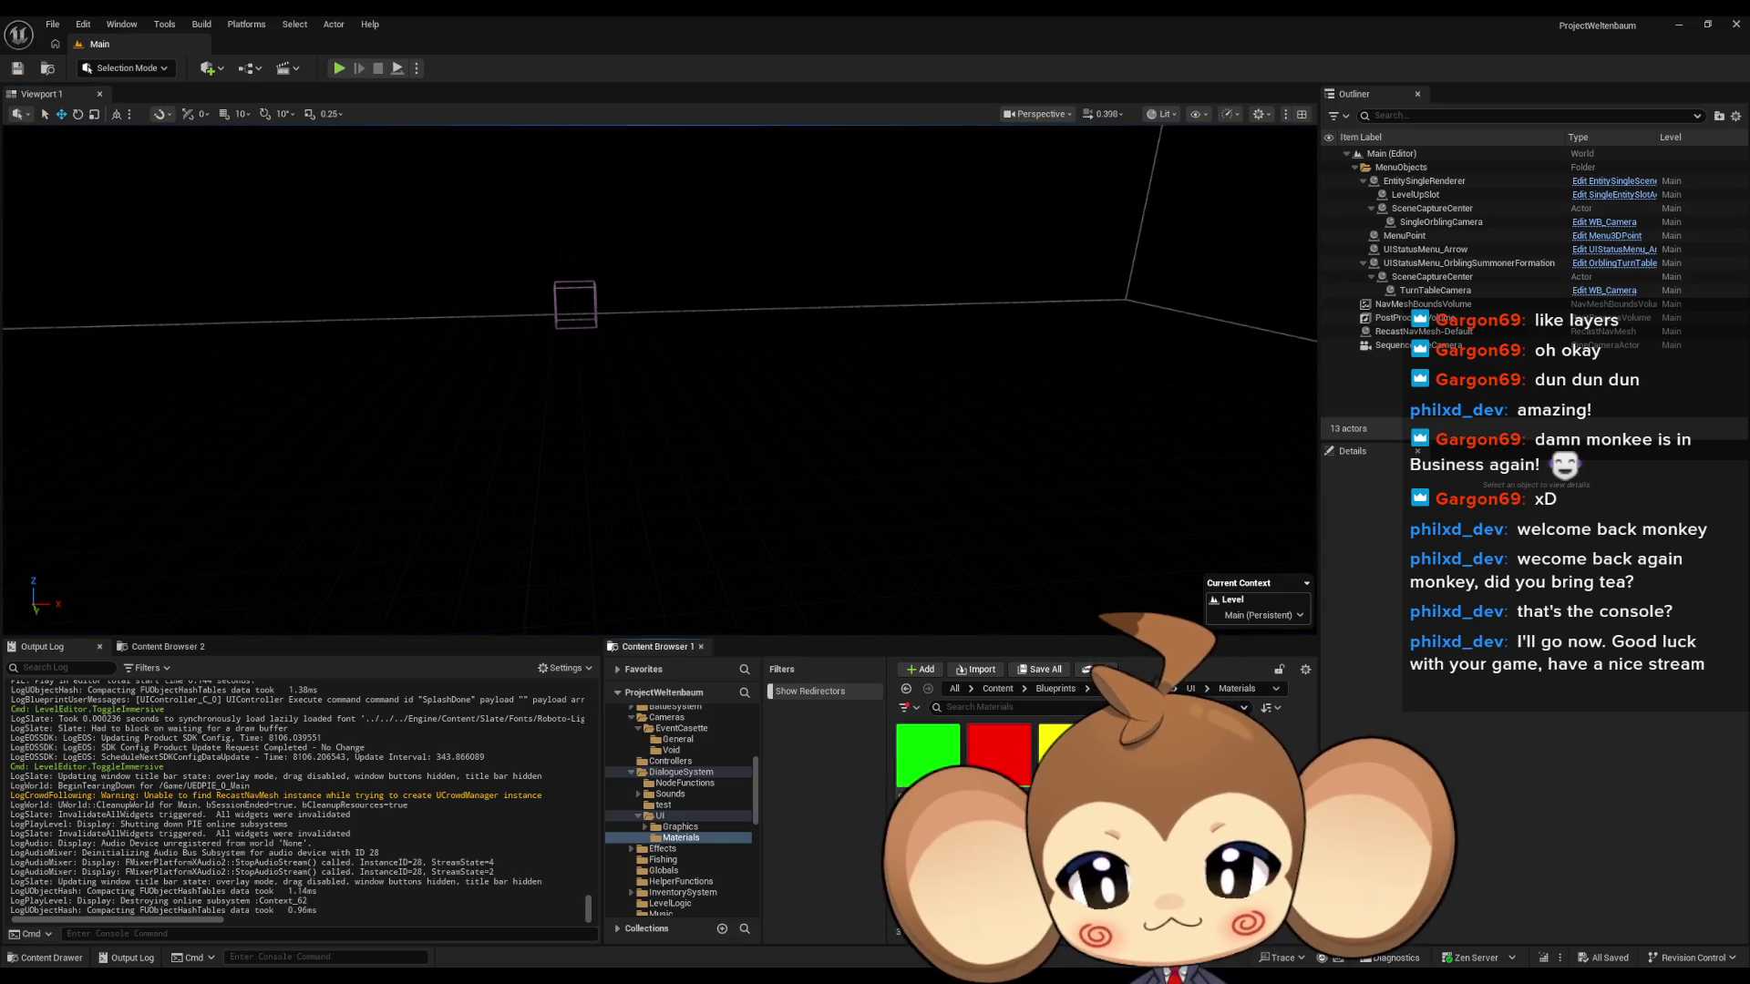